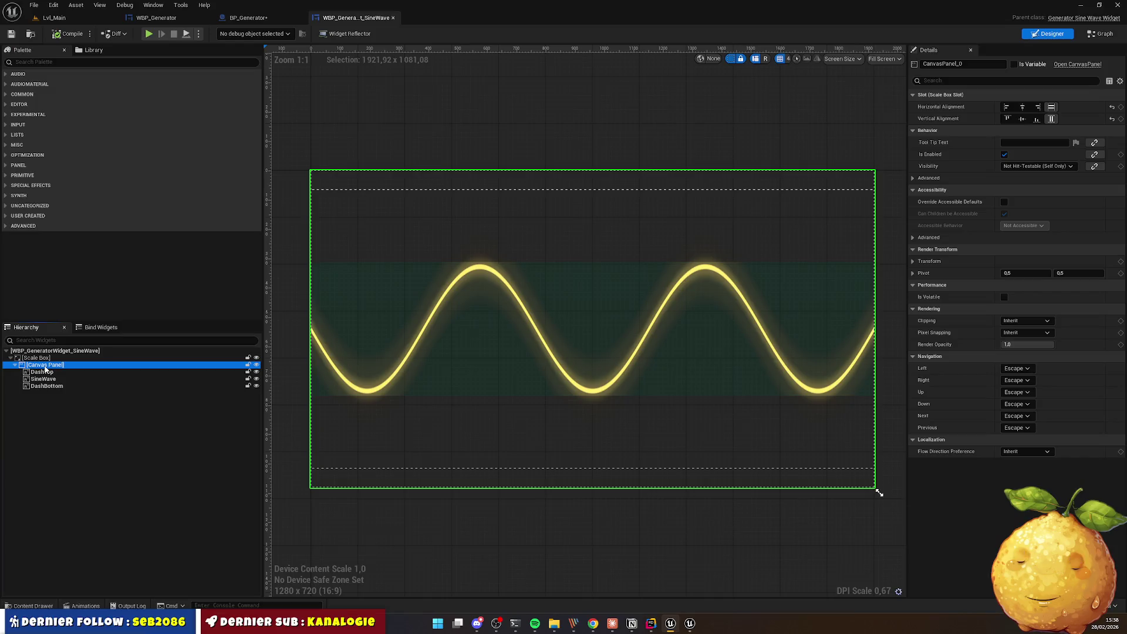
Step: Search the Palette for 'text' and add two Text blocks under the Canvas Panel
click(38, 62)
text(r)
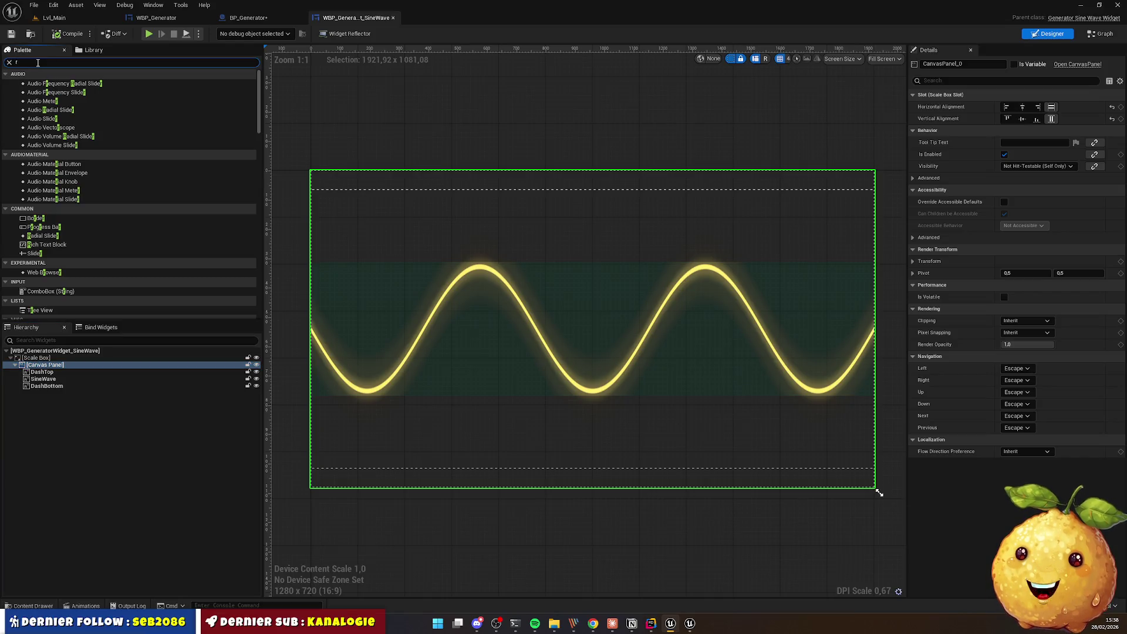
text(text)
drag(33, 92, 47, 368)
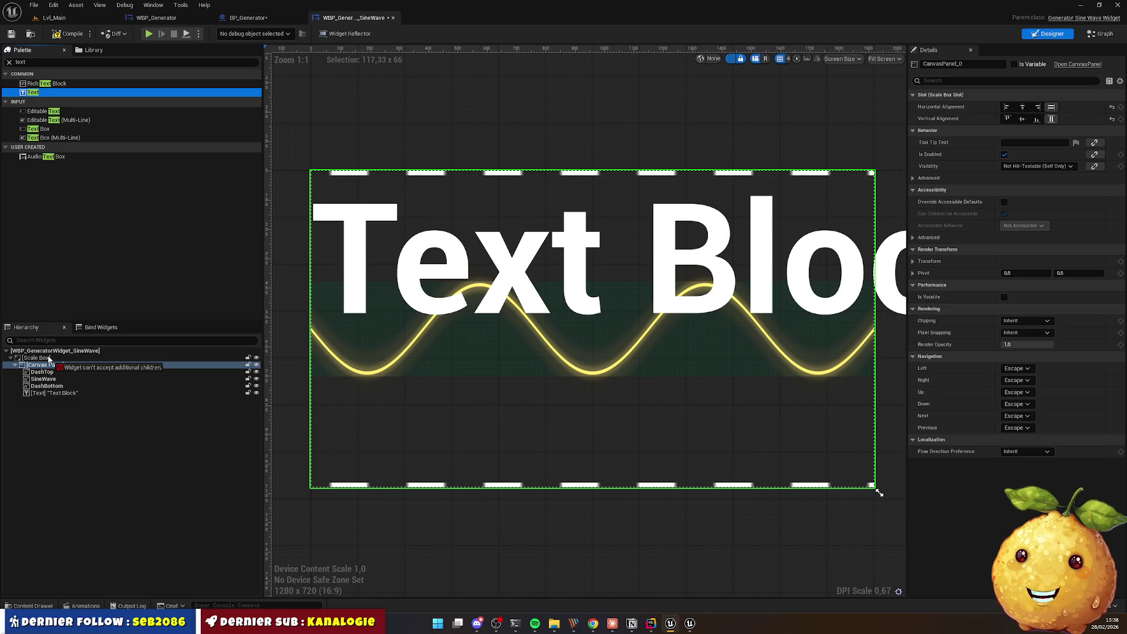
drag(34, 93, 85, 385)
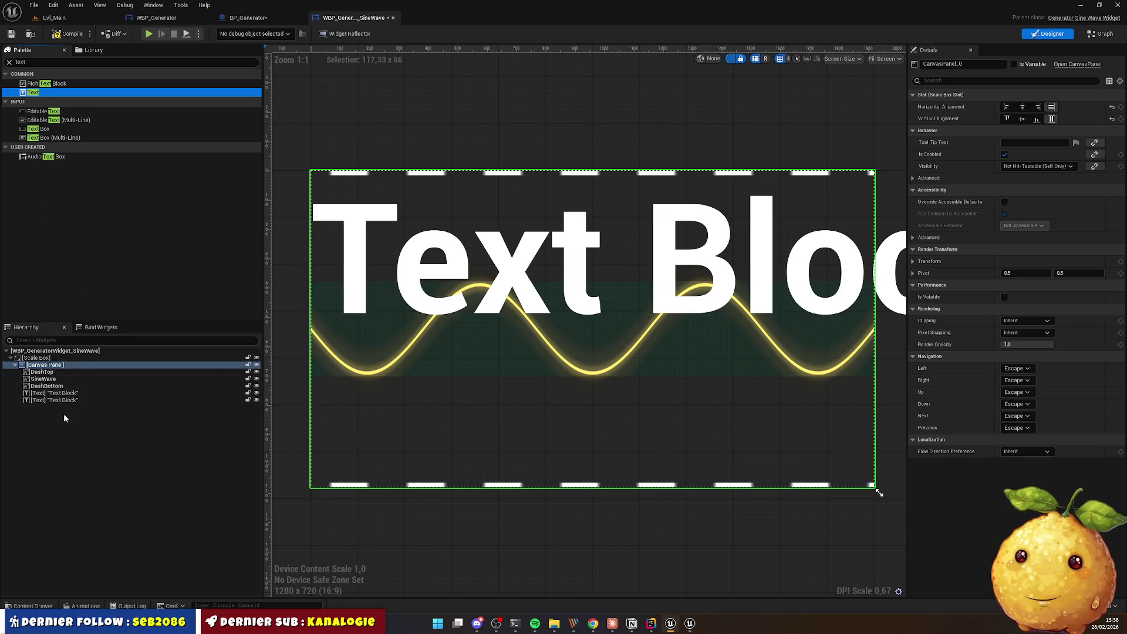
Step: Rename the two text blocks Title and Frequency
text(T)
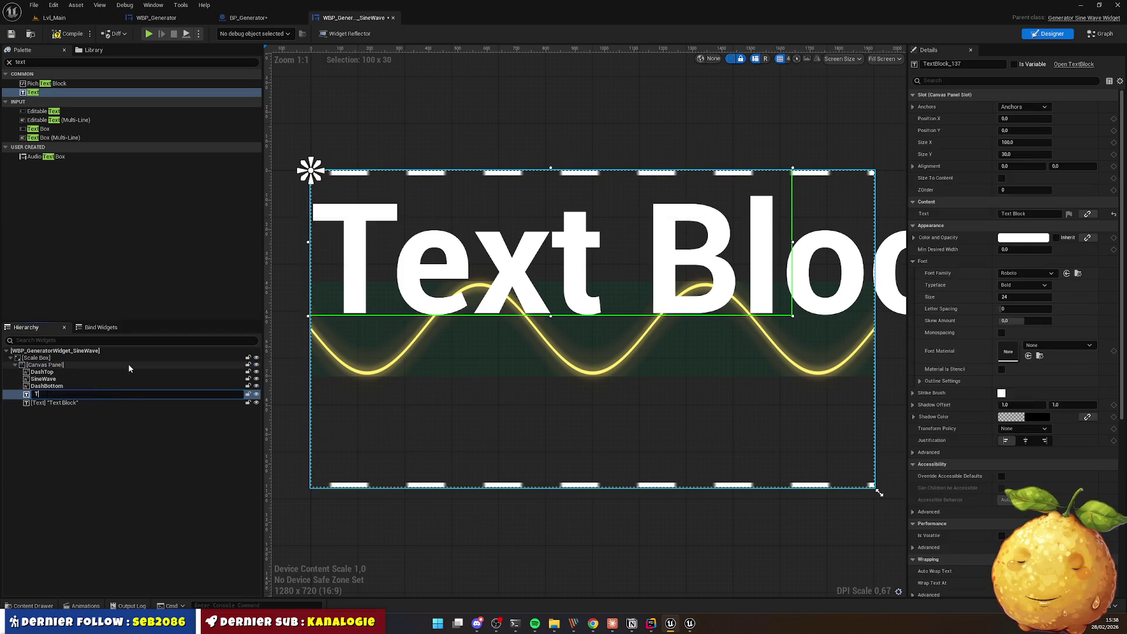
text(itle)
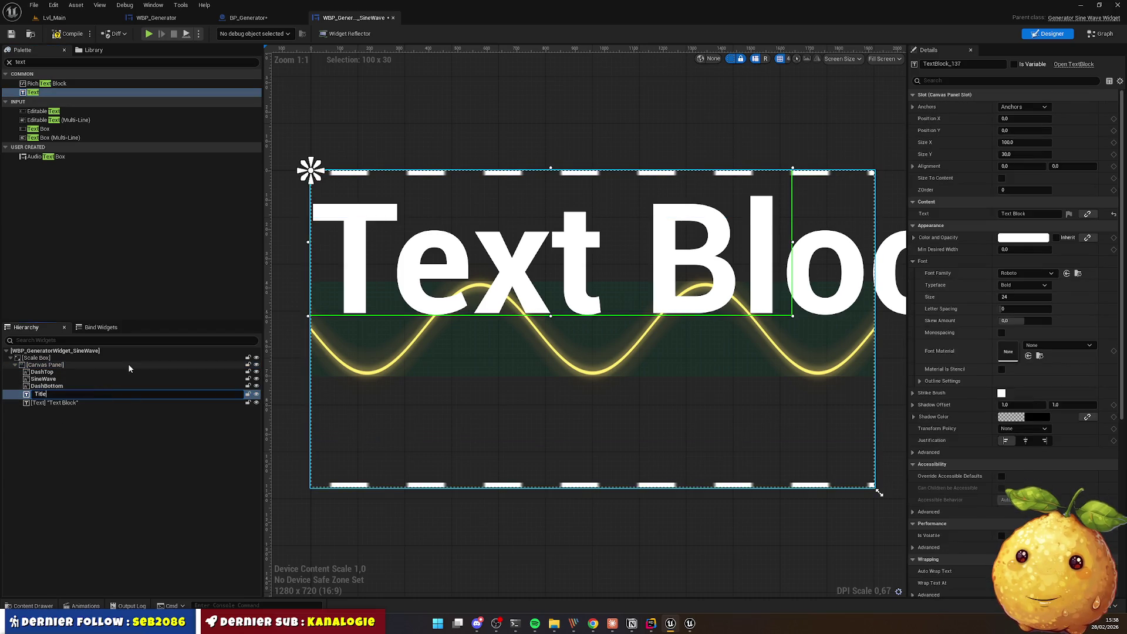
key(Return)
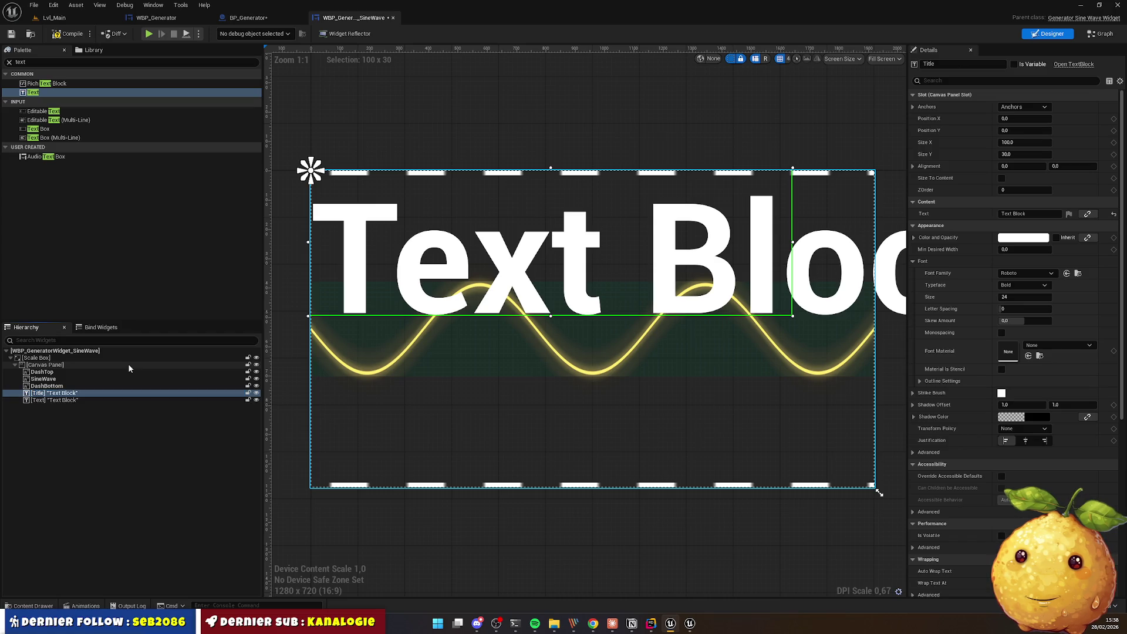
click(56, 401)
click(56, 401)
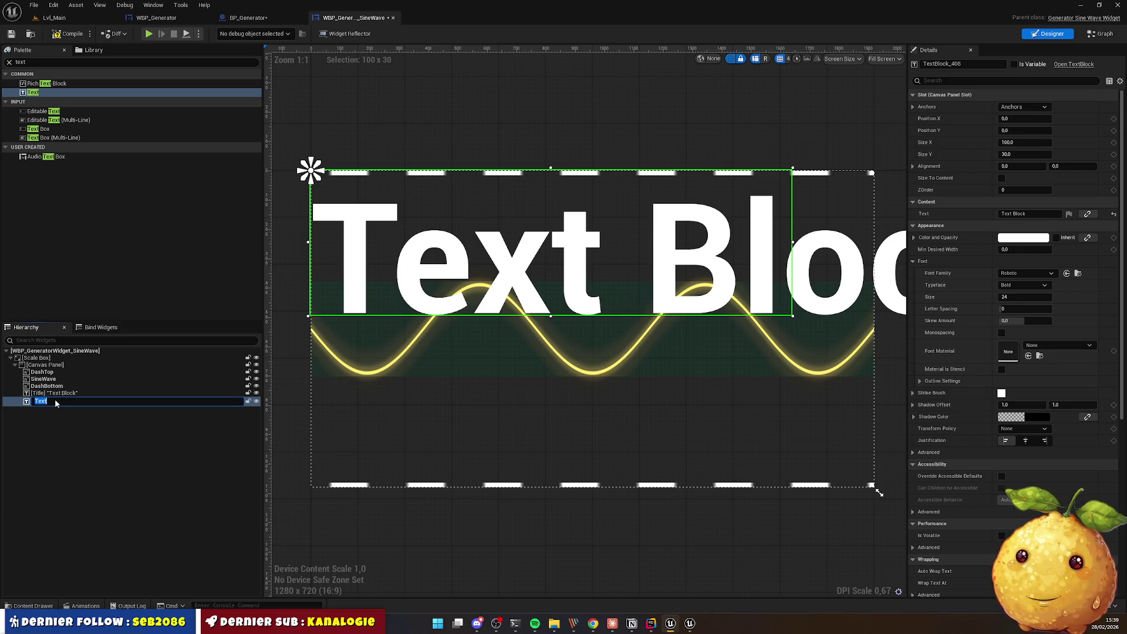
text(Frequency)
key(Return)
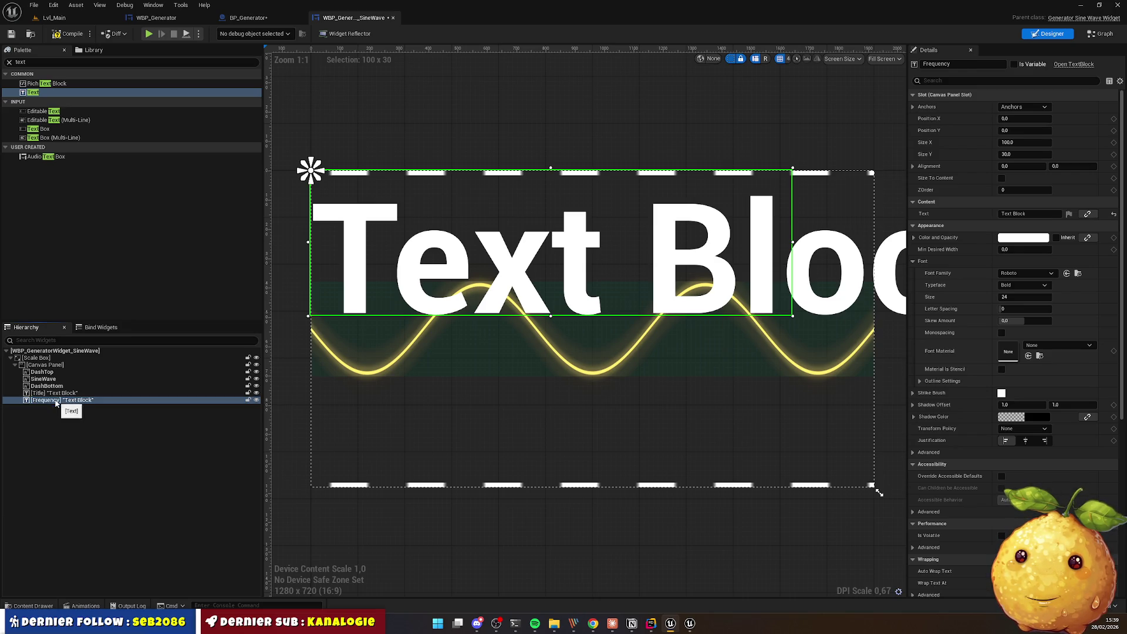
click(56, 393)
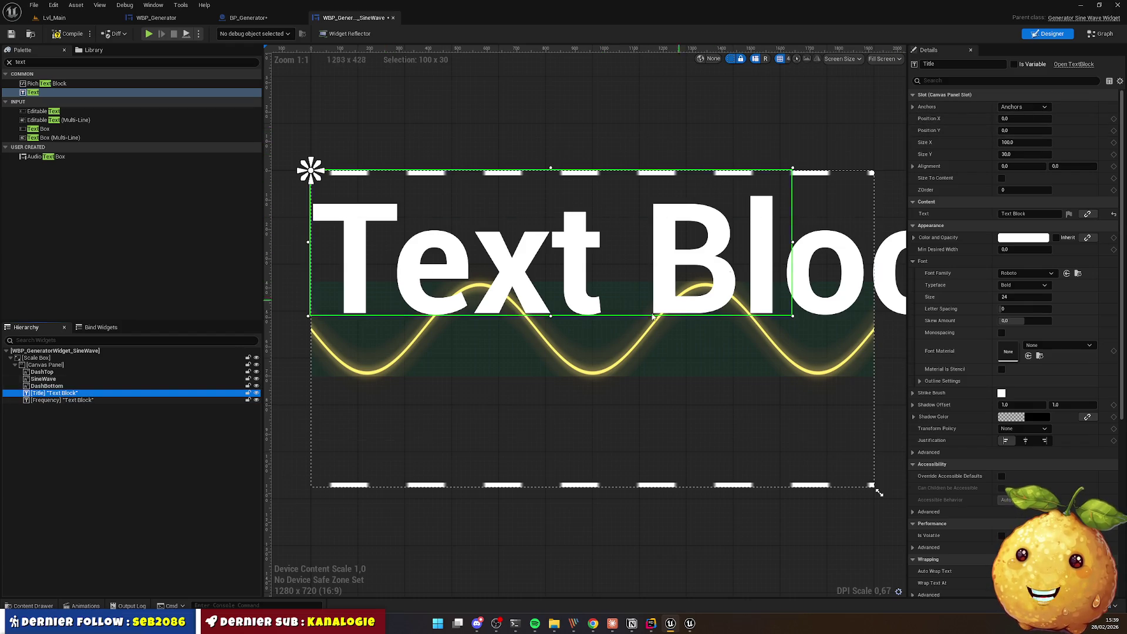
Step: Set the Title text to 'FREQ QUANTIQUE' with font size 12, checking the mockup
scroll(602, 308, down, 4)
scroll(609, 315, up, 2)
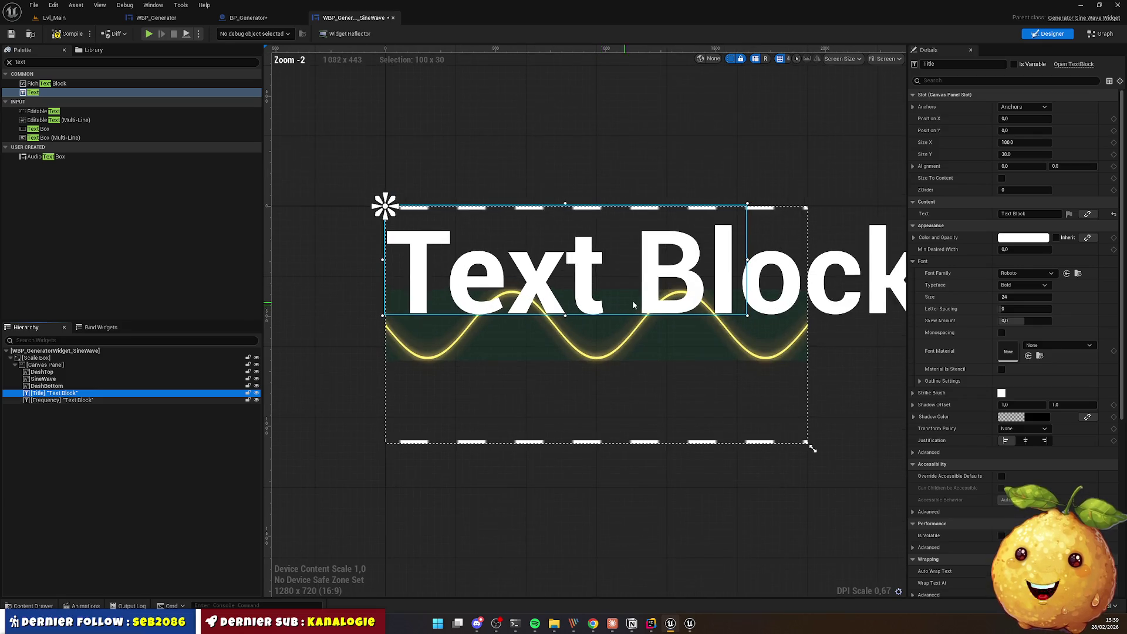
click(1034, 214)
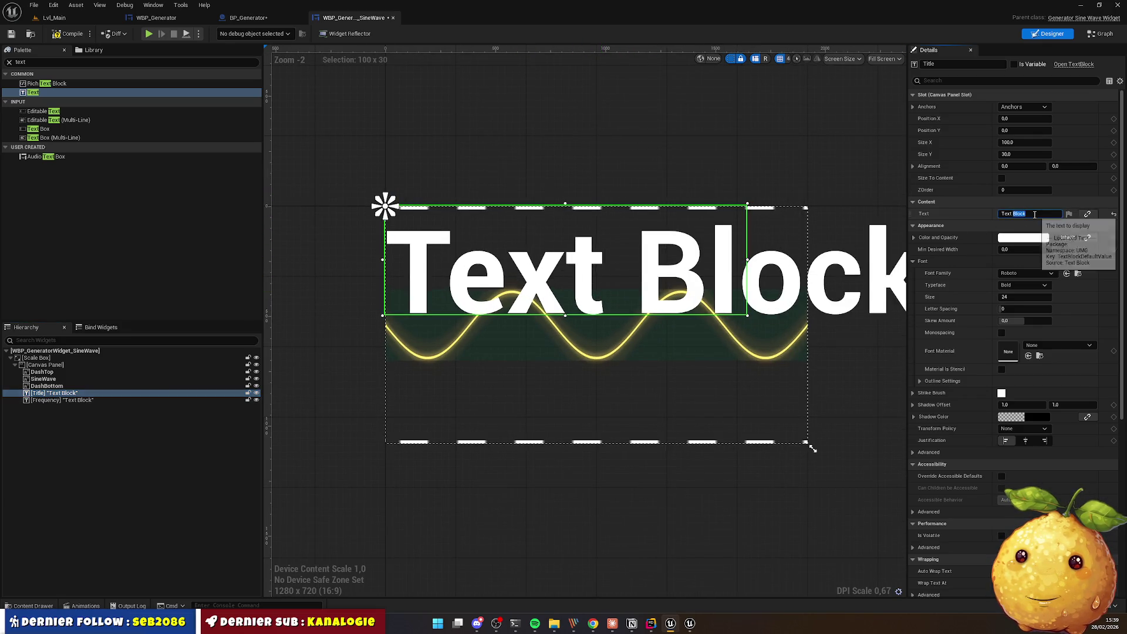
text(FREQ QUANTIQUE)
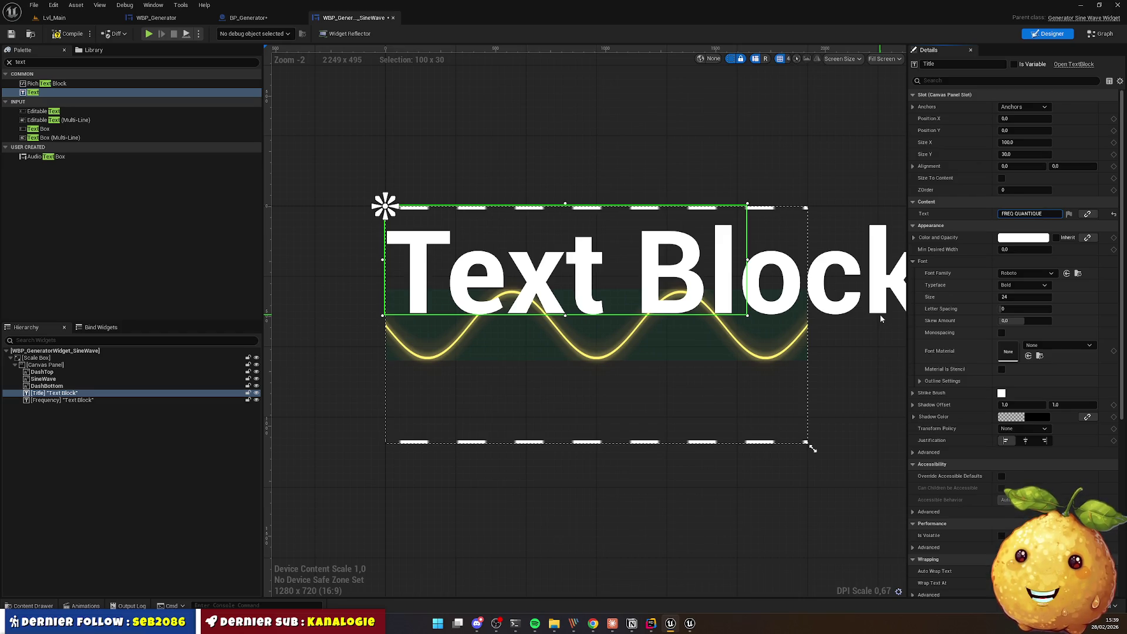
key(alt+Tab)
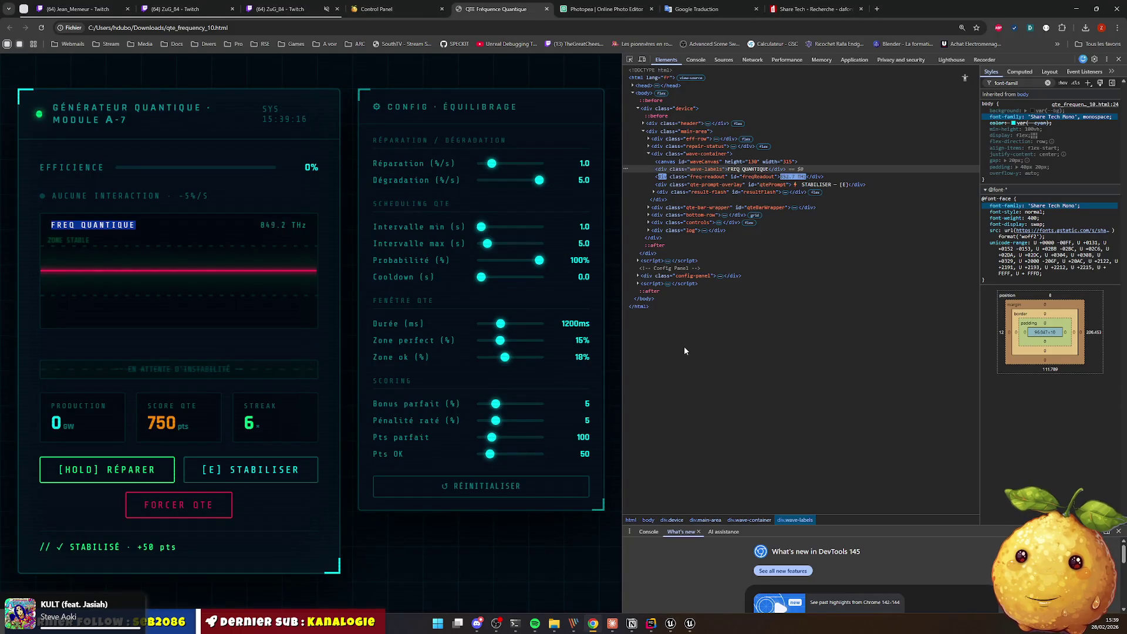
key(alt+Tab)
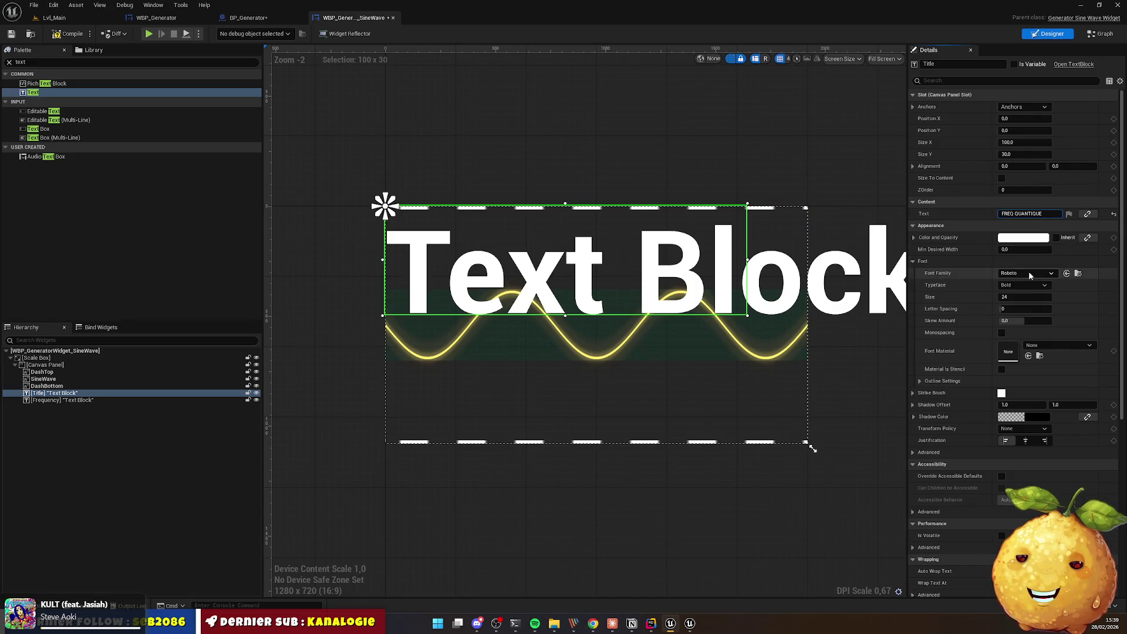
click(1018, 296)
text(12)
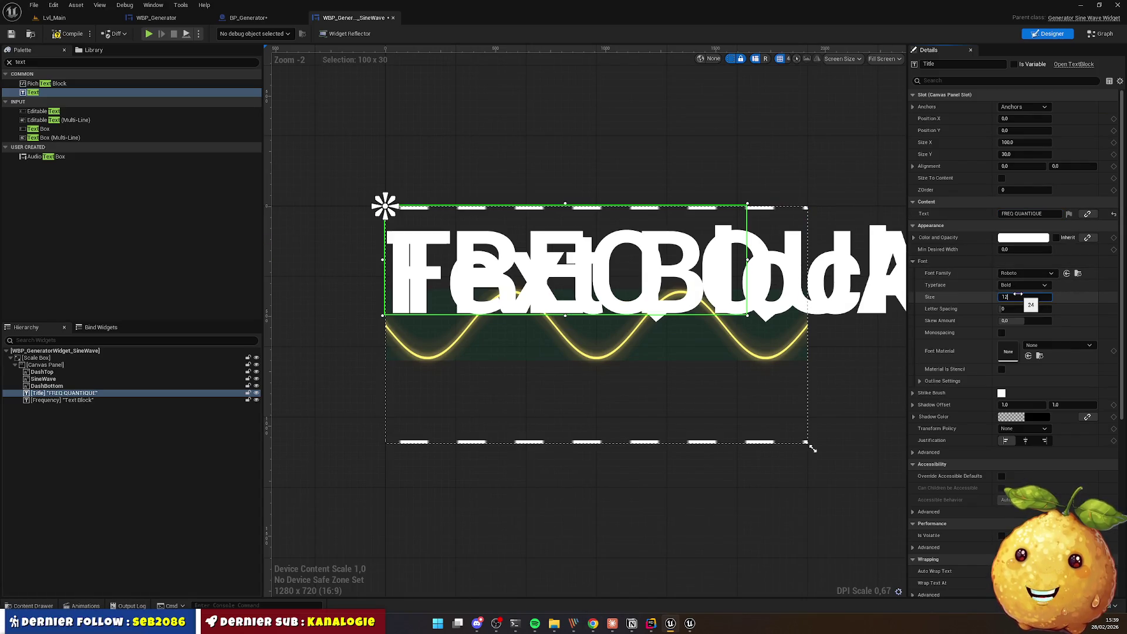
key(Return)
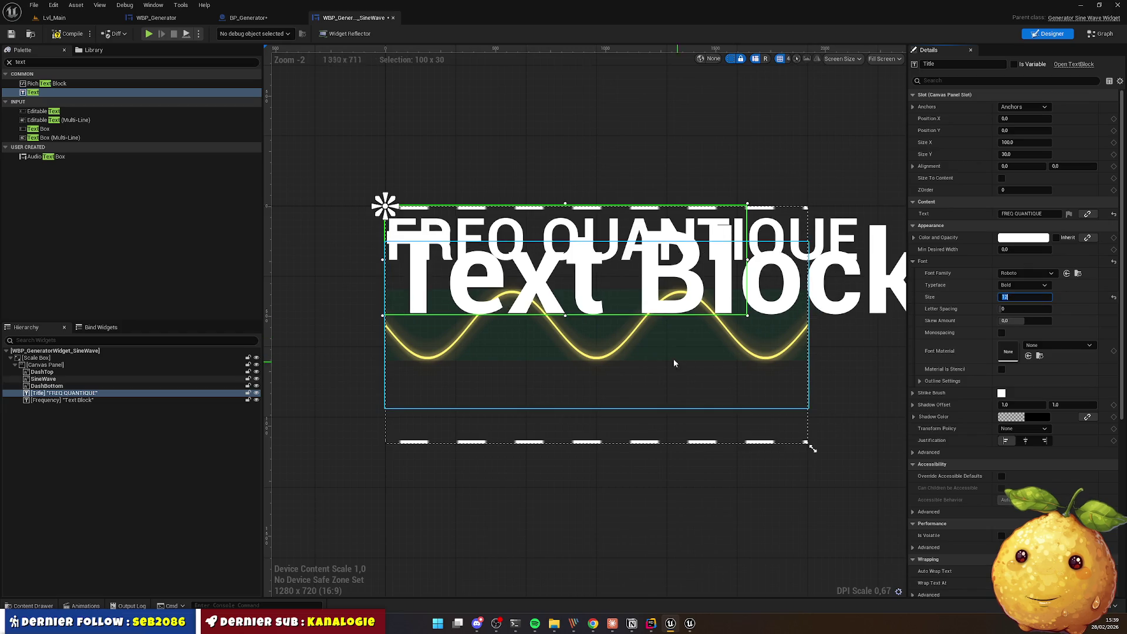
click(69, 400)
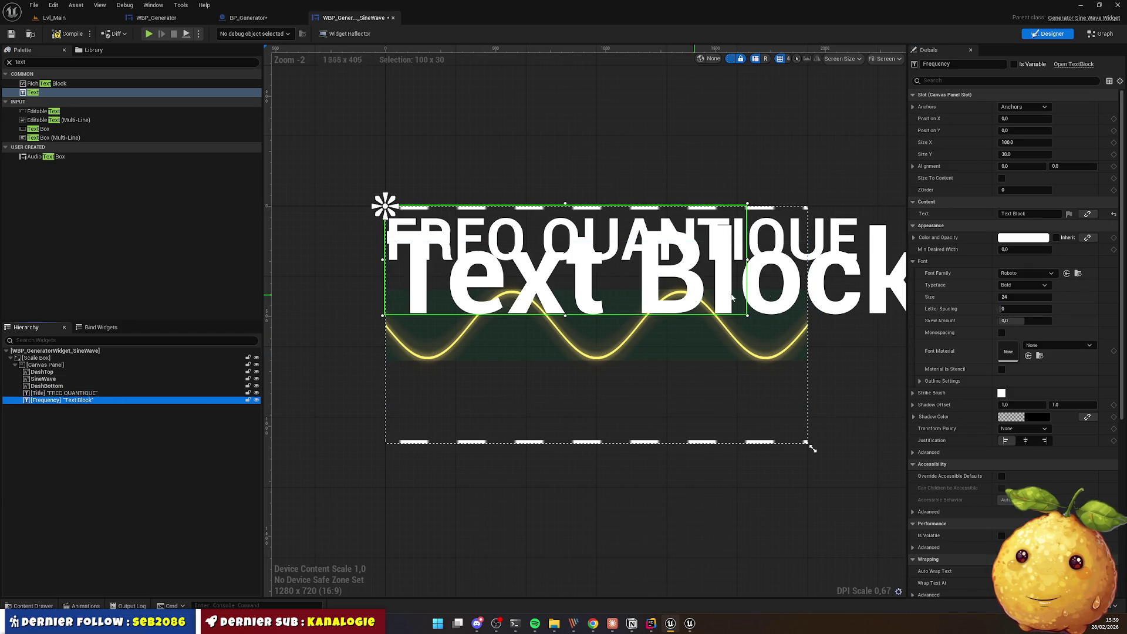
Step: Set the Frequency text to '850.2 Thz', matching the browser mockup's readout
click(1028, 213)
key(alt+Tab)
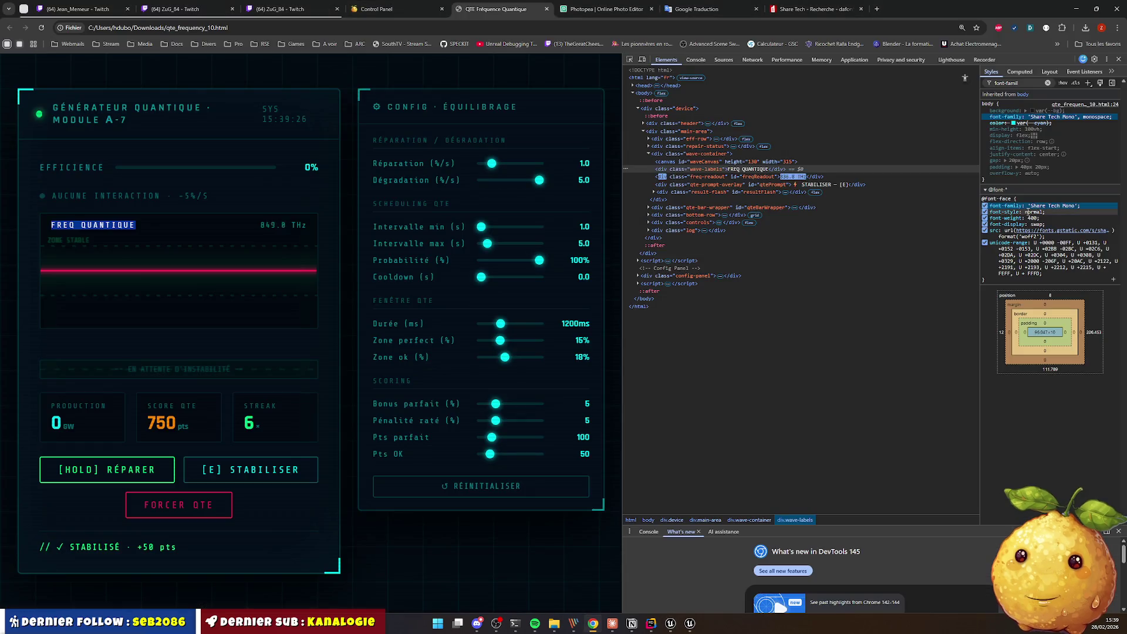
key(alt+Tab)
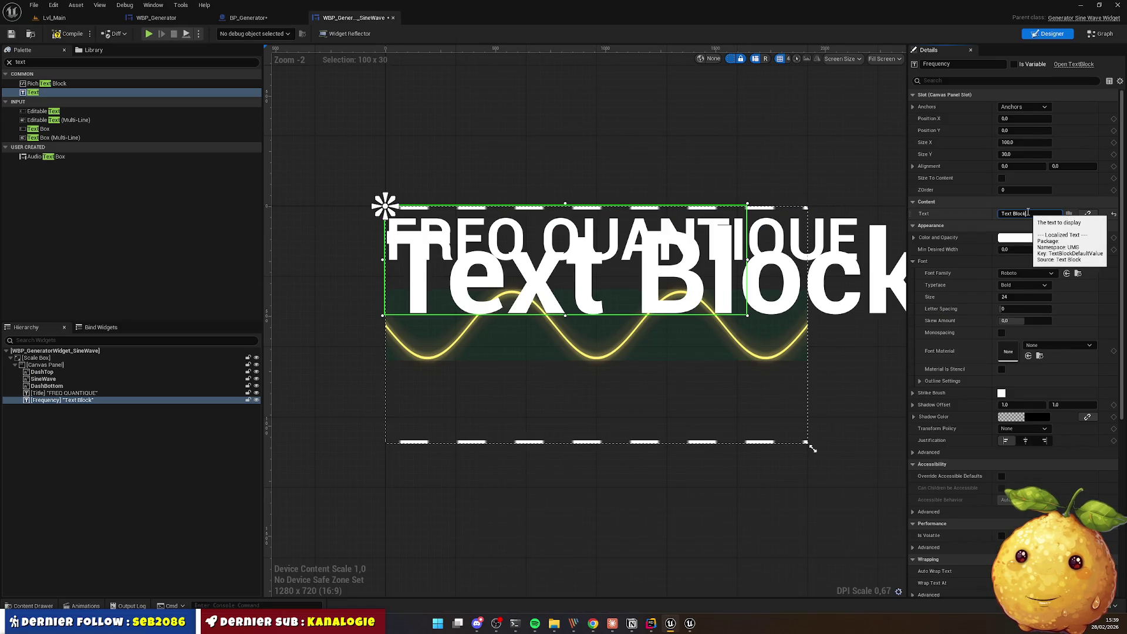
key(alt+Tab)
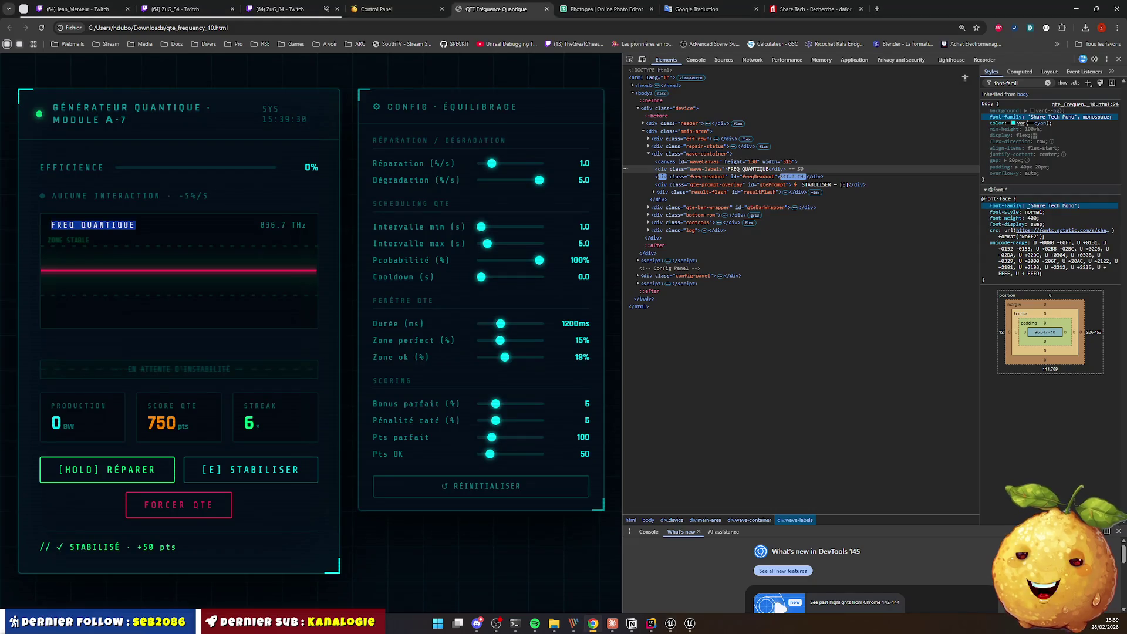
key(alt+Tab)
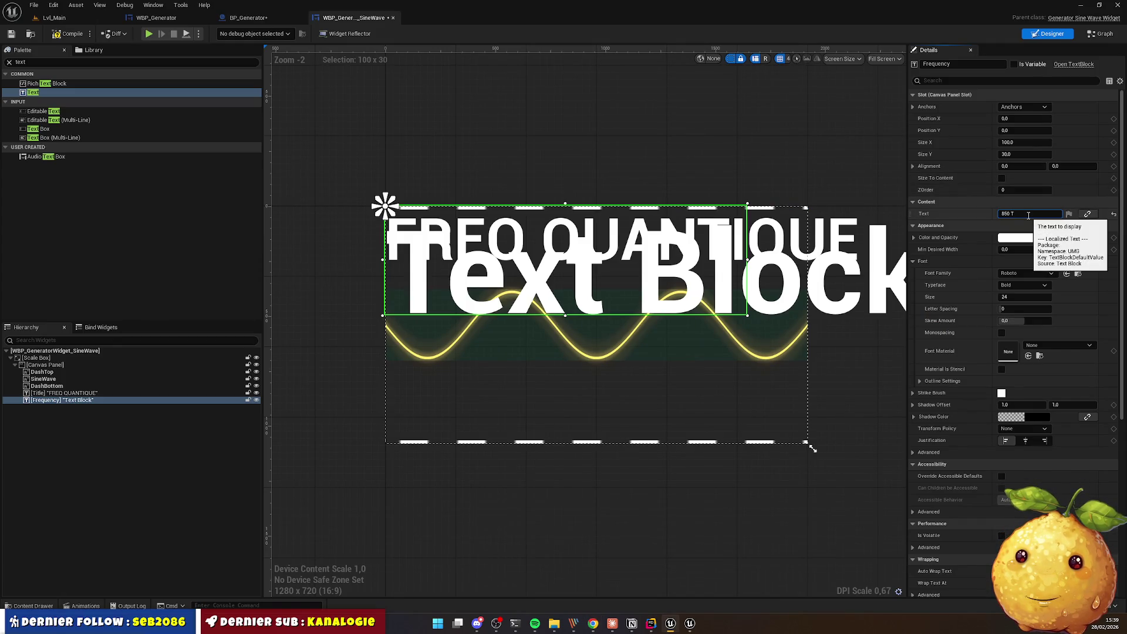
key(alt+Tab)
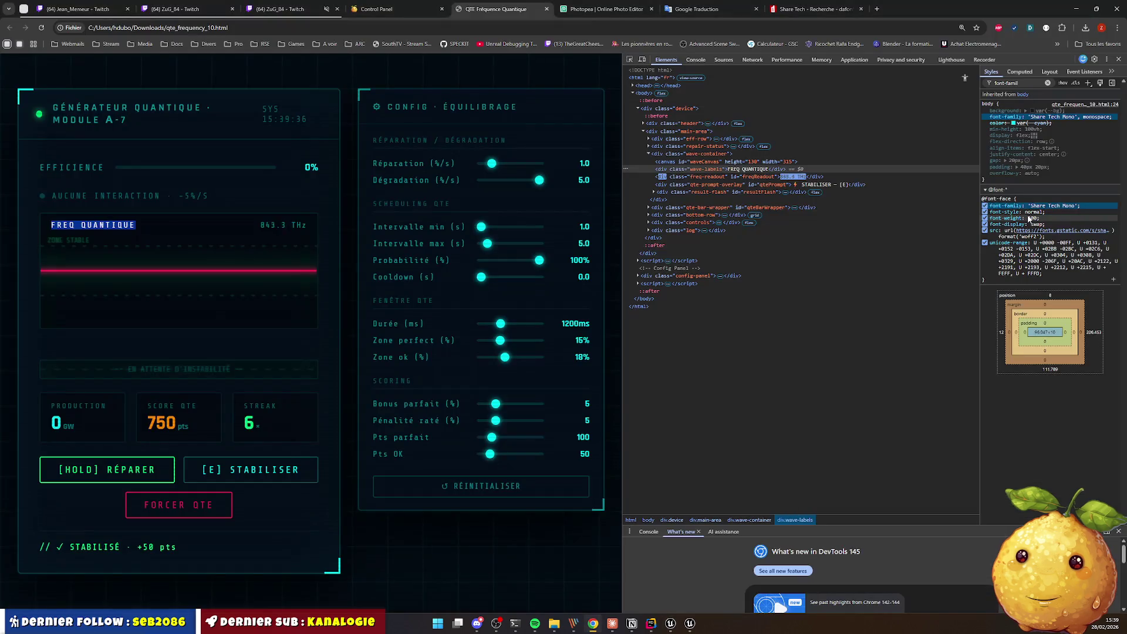
key(alt+Tab)
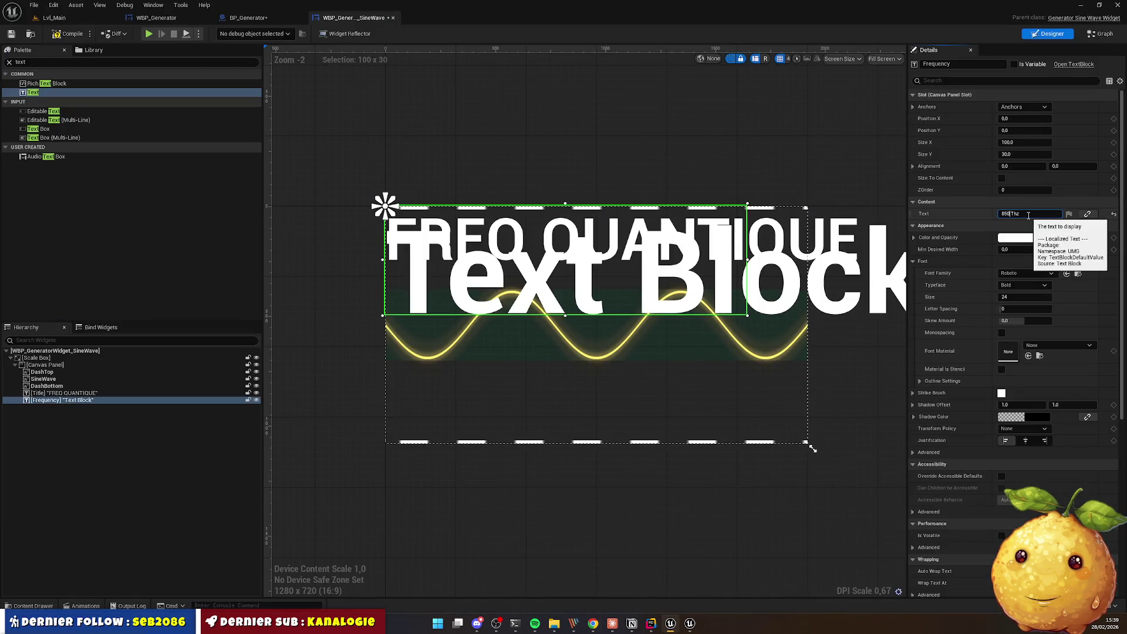
key(Return)
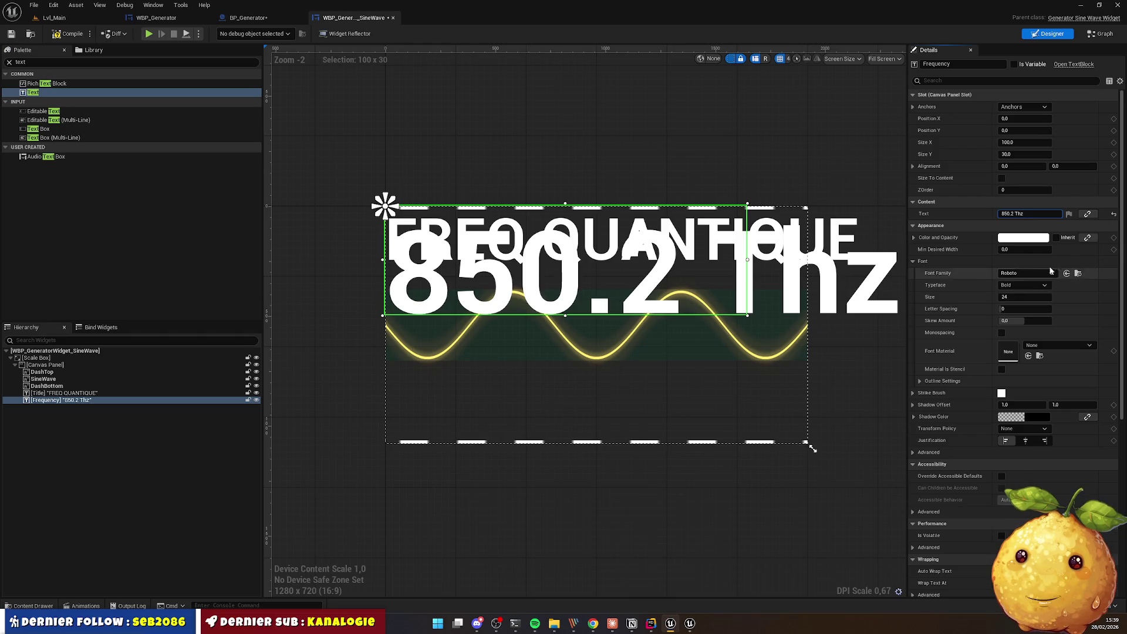
Step: Reduce the Frequency text's font size to 2
click(1017, 297)
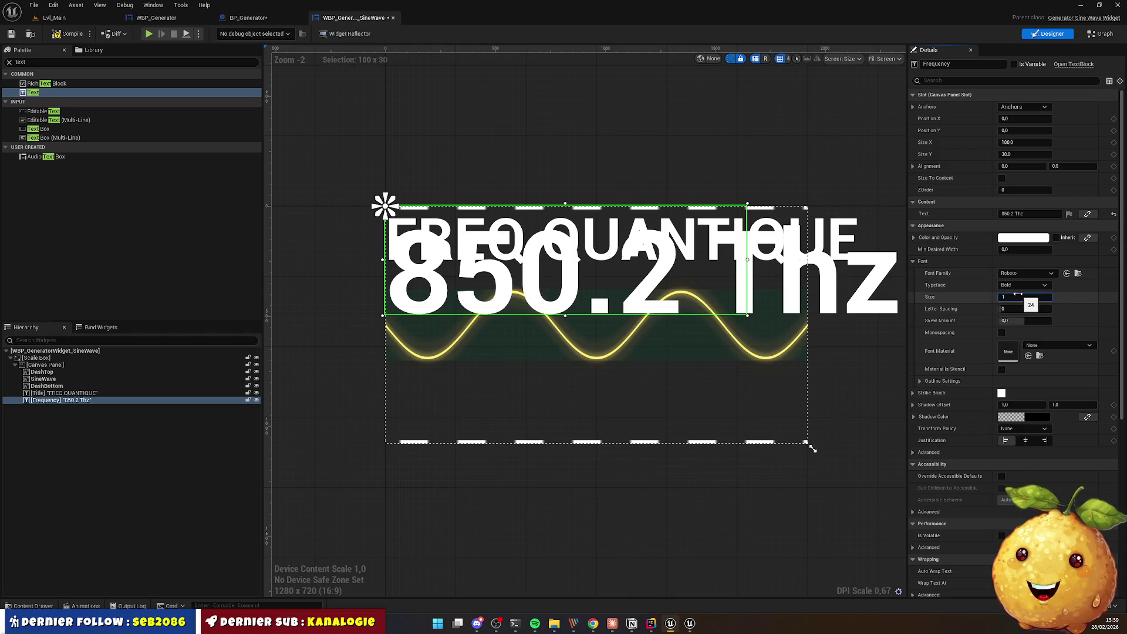
text(2)
key(Return)
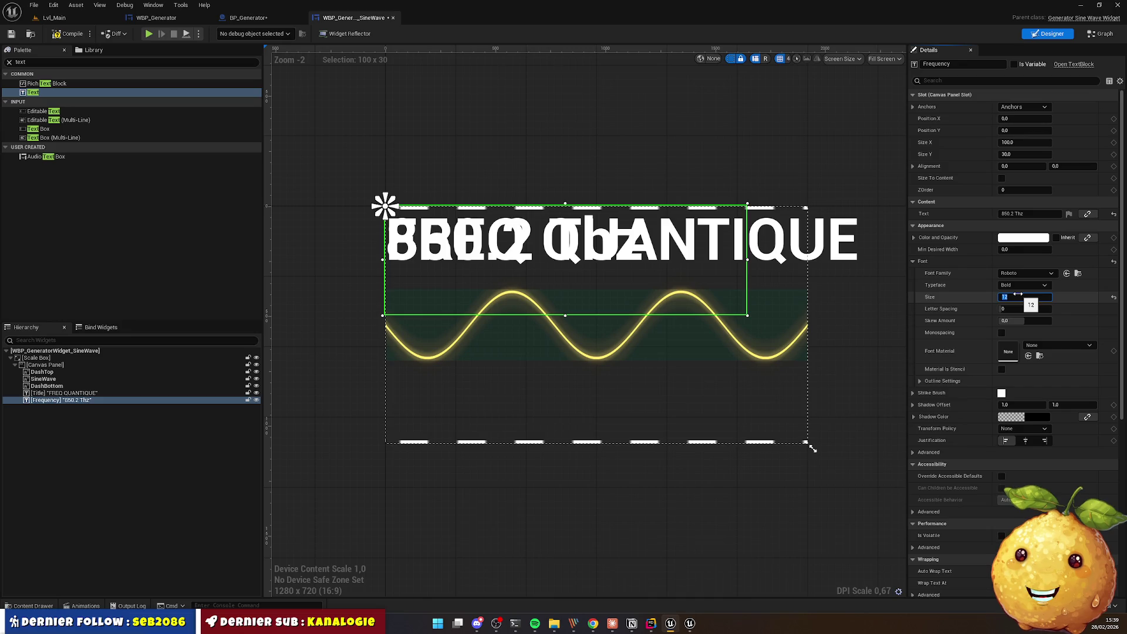
key(Return)
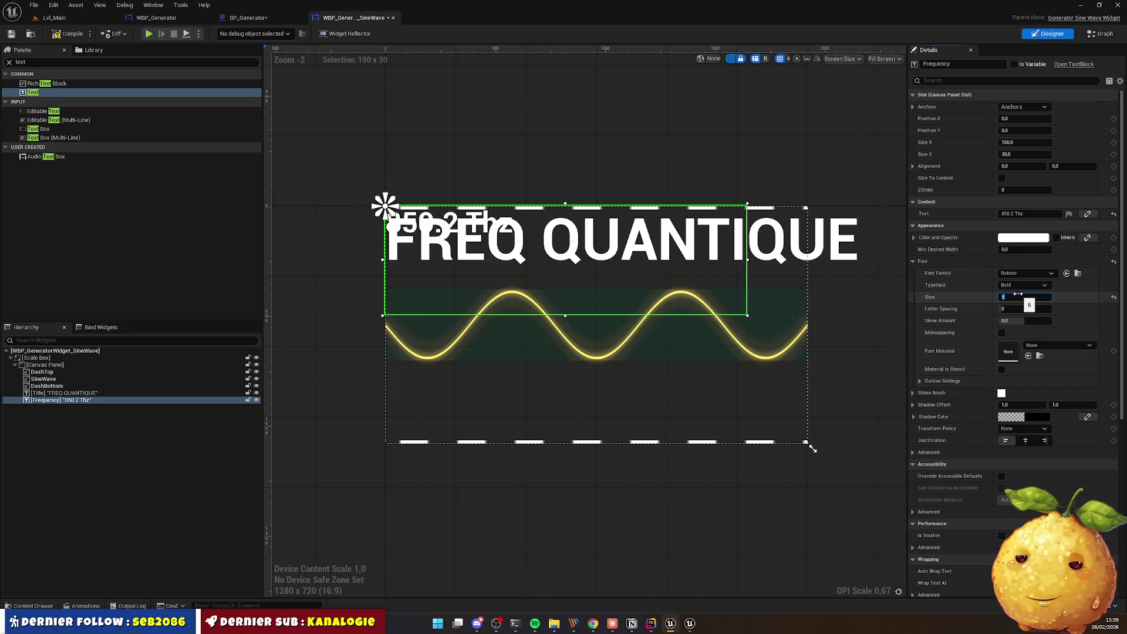
key(Return)
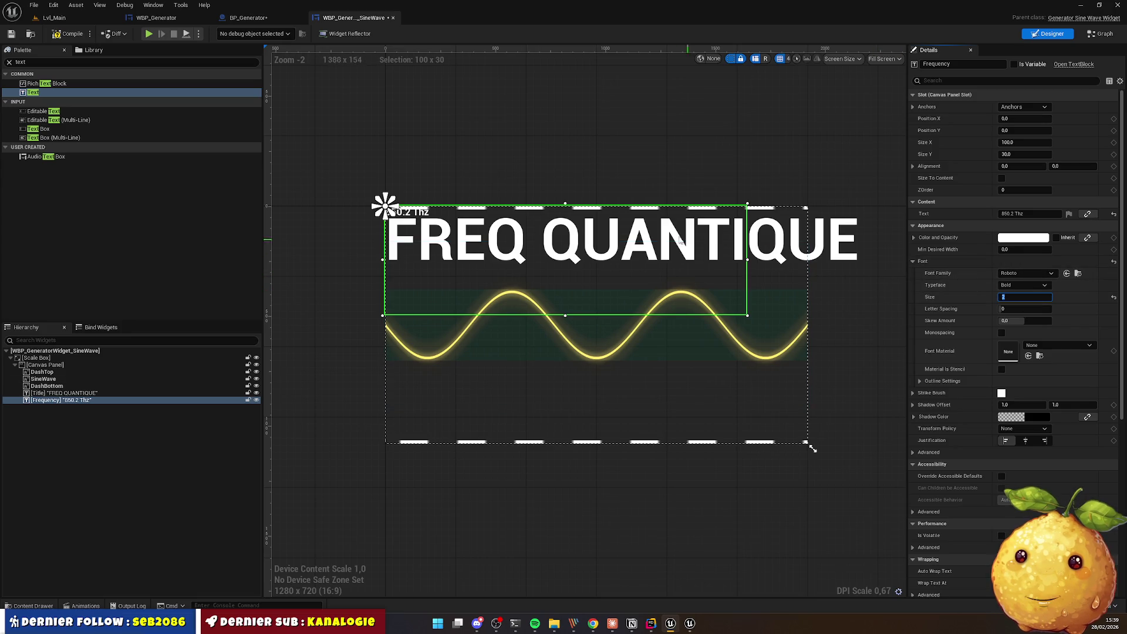
click(679, 239)
click(851, 245)
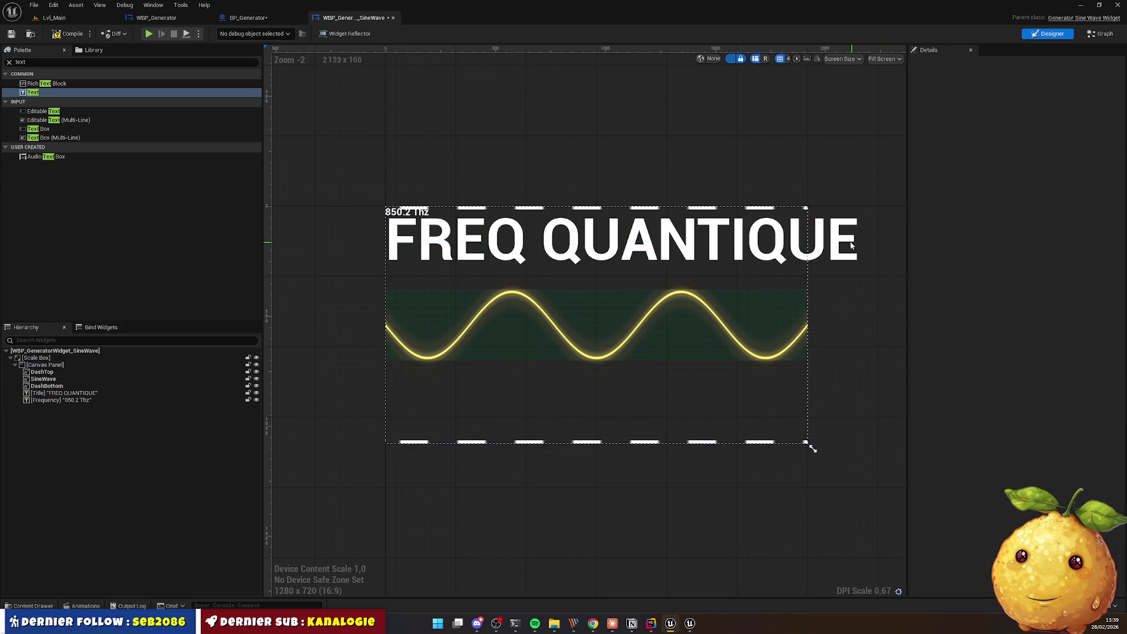
click(444, 251)
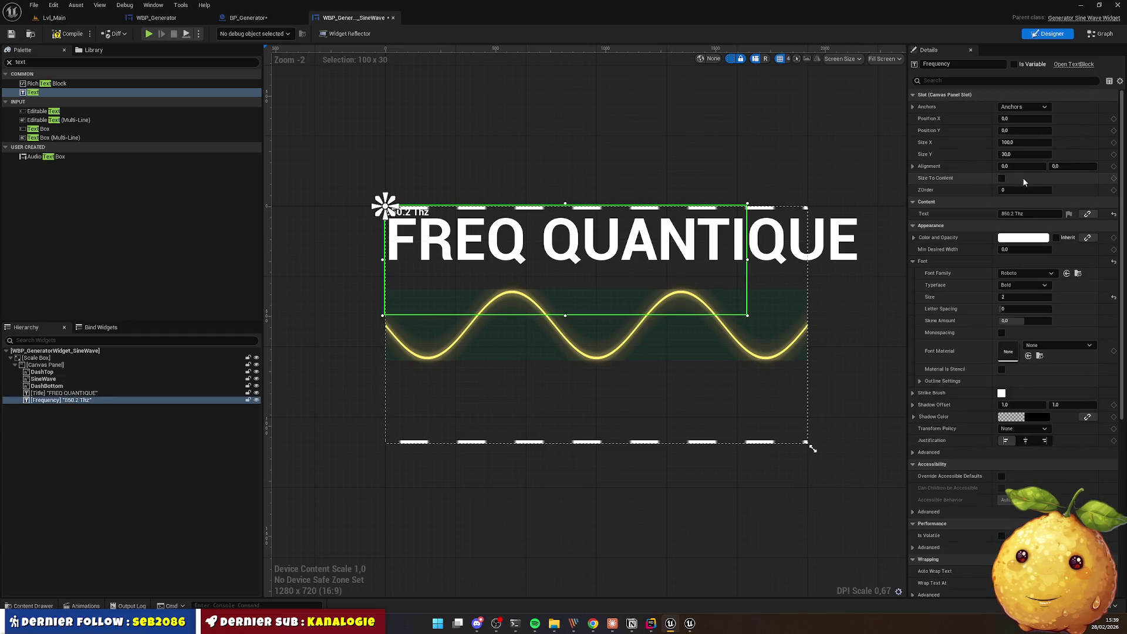
Step: Set the Title text's font size to 2 as well
click(65, 392)
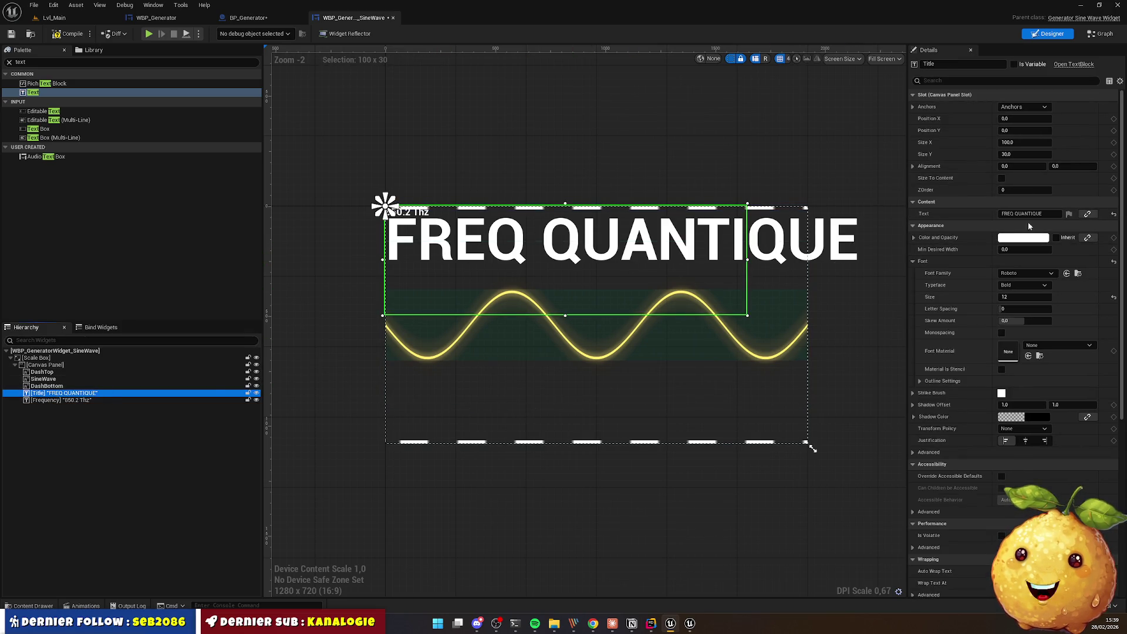
click(1012, 296)
text(2)
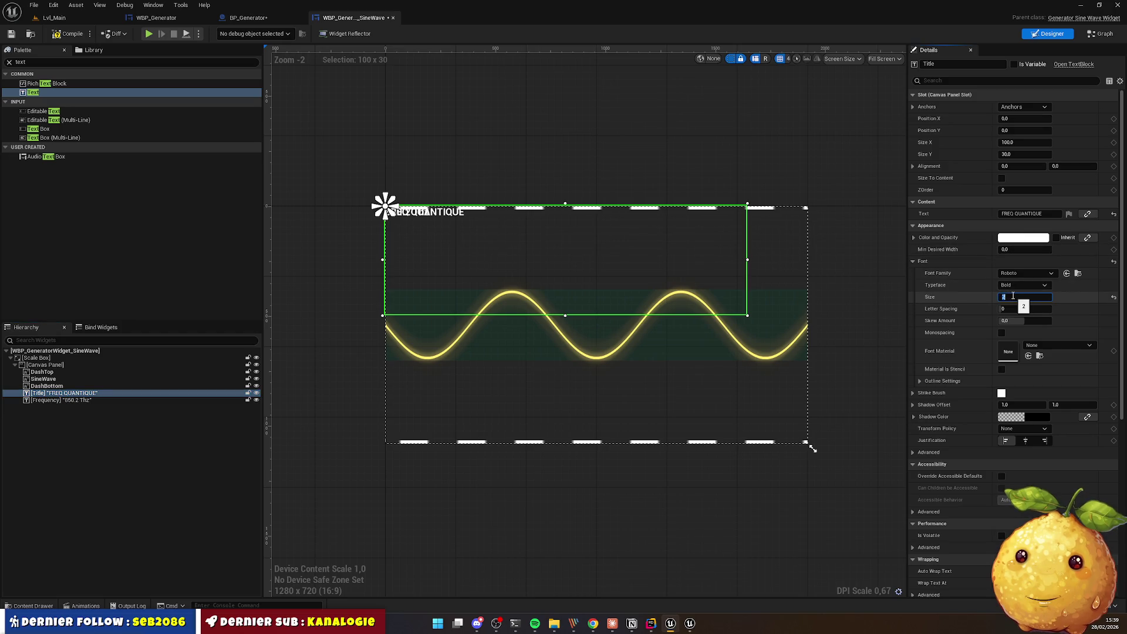
scroll(498, 231, up, 2)
scroll(464, 234, down, 1)
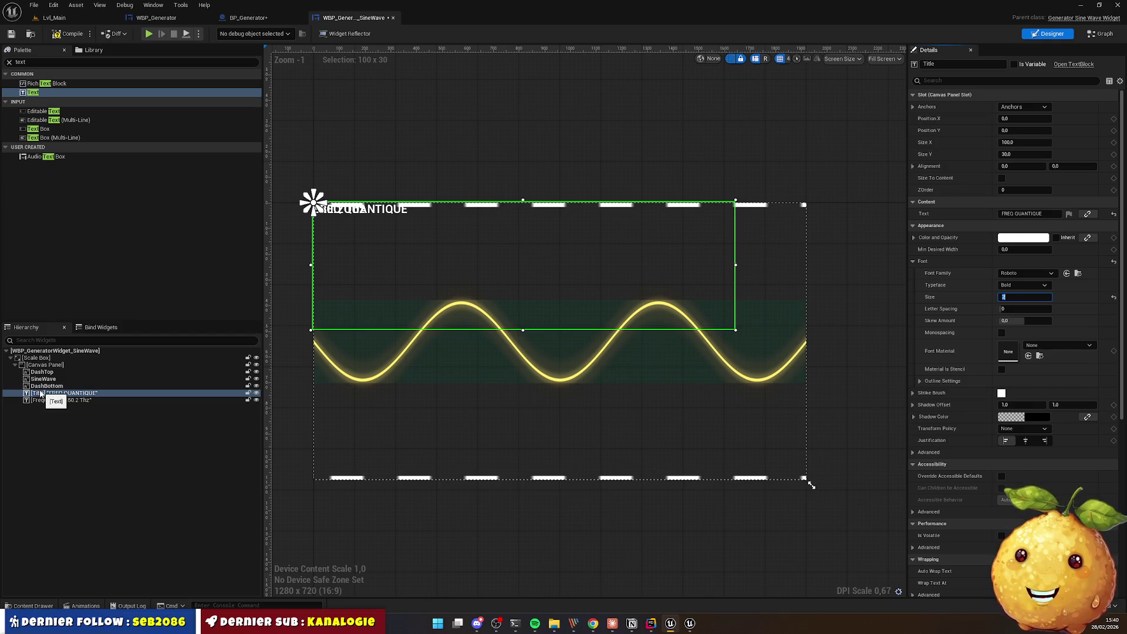
click(56, 65)
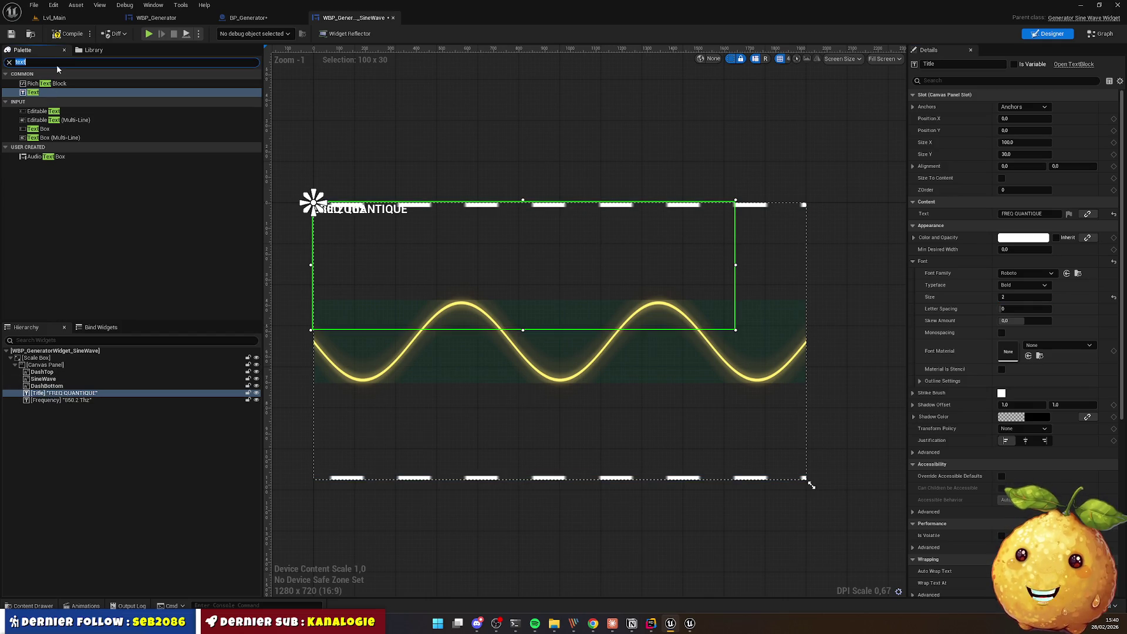
Step: Add a Horizontal Box holding Title and Frequency, with Title set to Fill
text(hori)
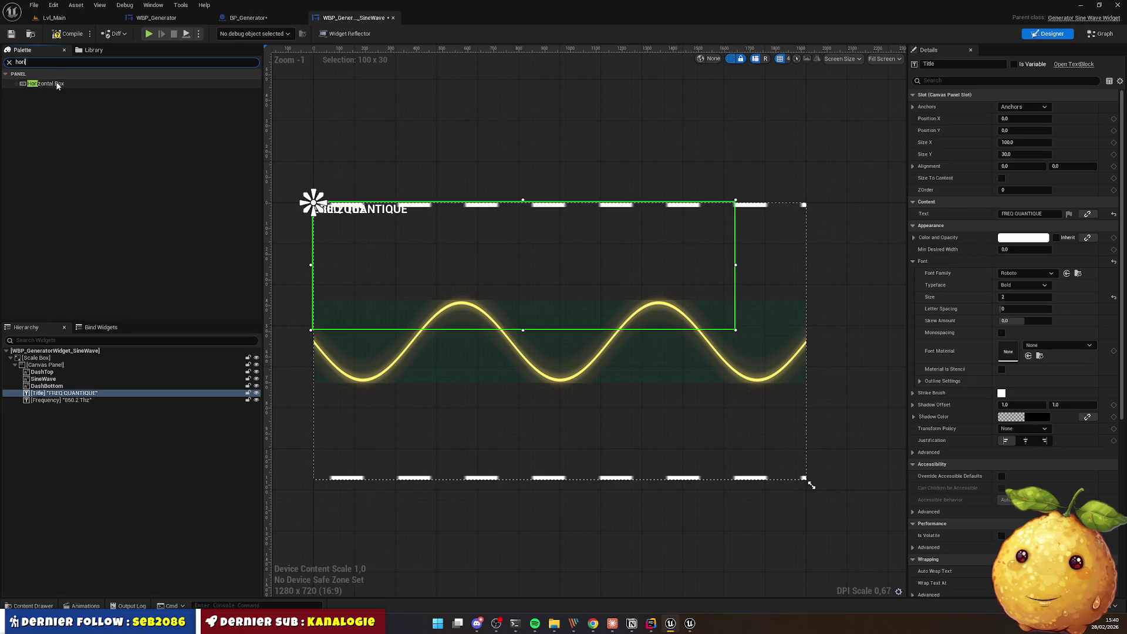
drag(47, 84, 58, 415)
click(61, 400)
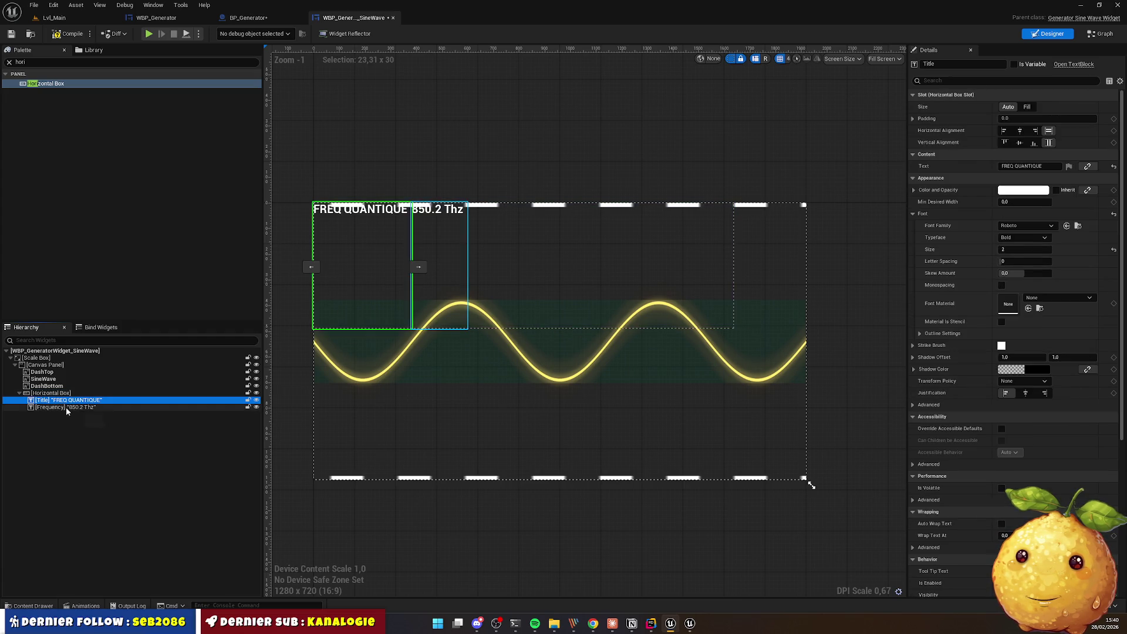
click(1034, 110)
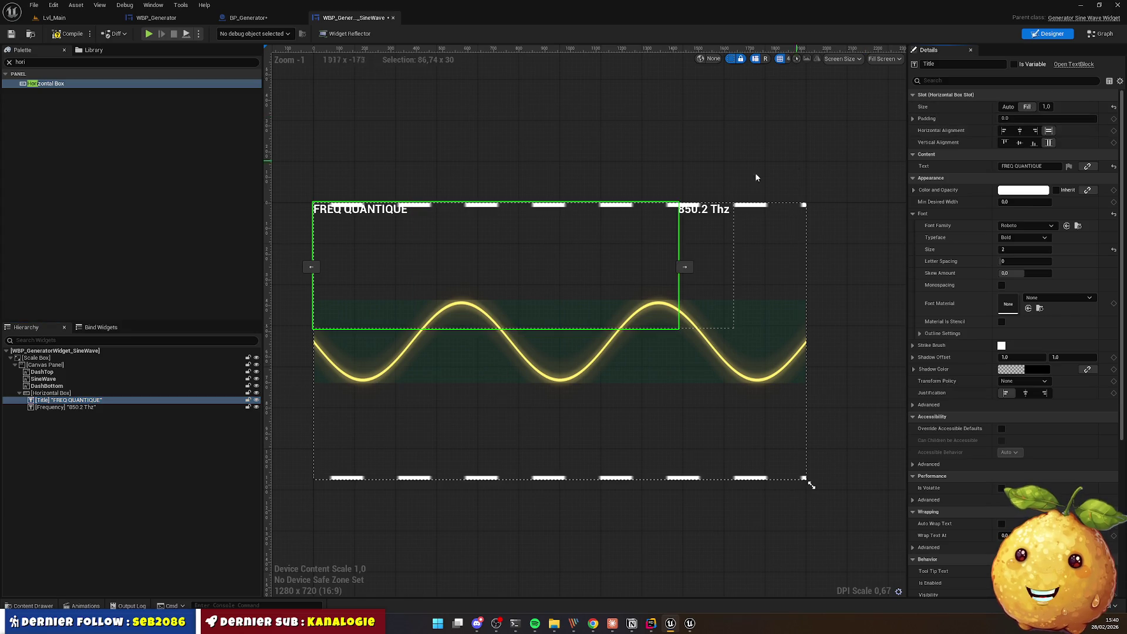
Step: Anchor the Horizontal Box top-stretch with Offset Right 0 to span the full width
click(156, 392)
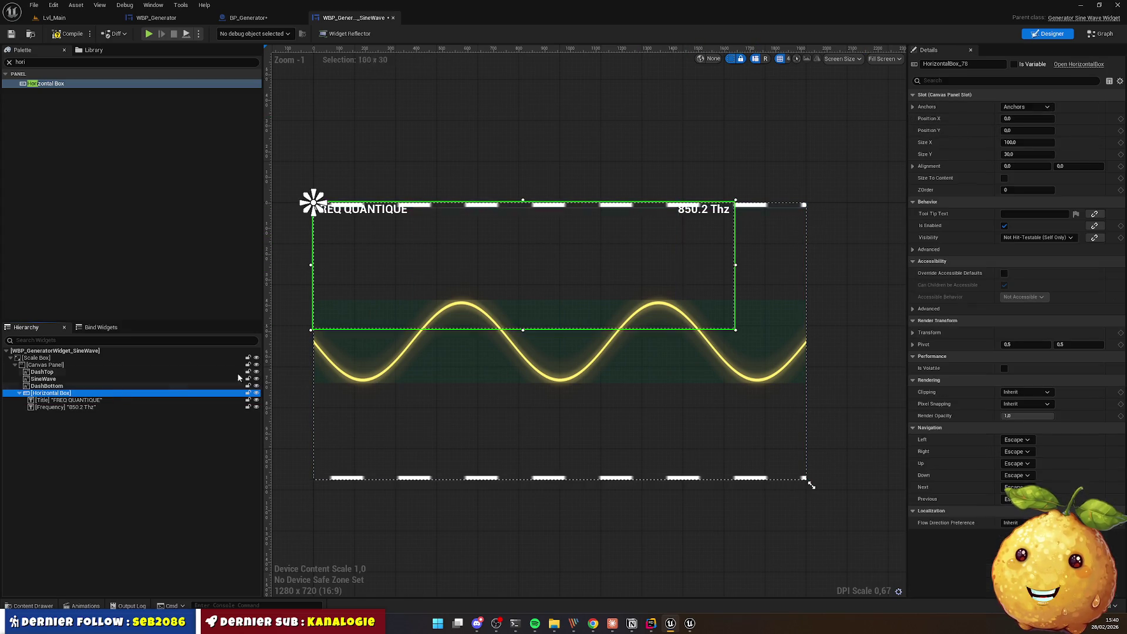
click(1026, 107)
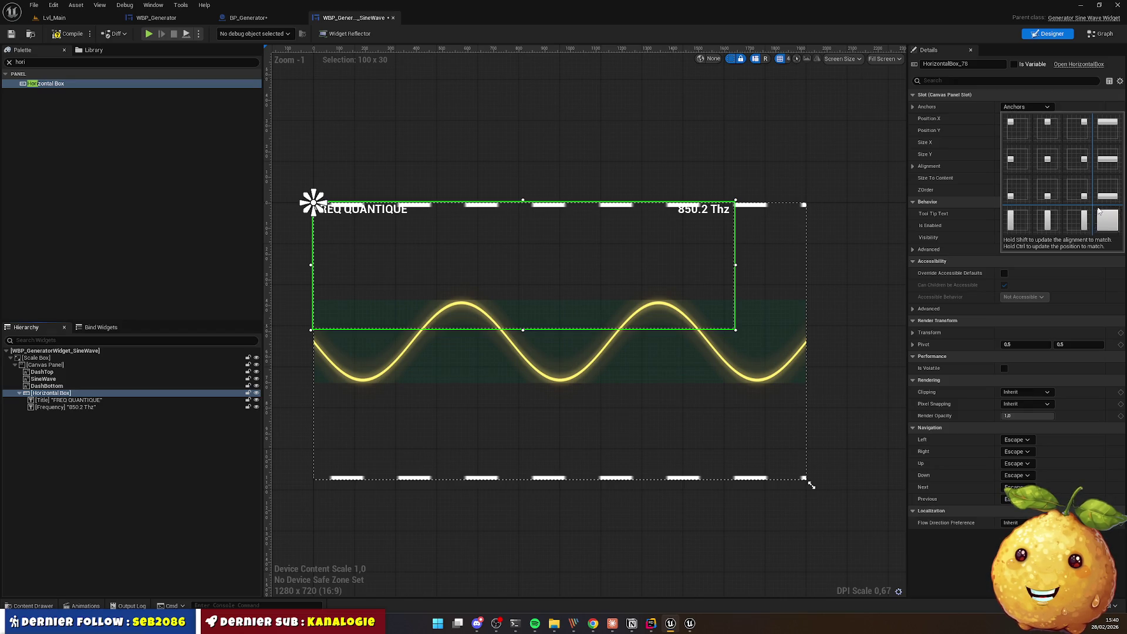
click(1103, 129)
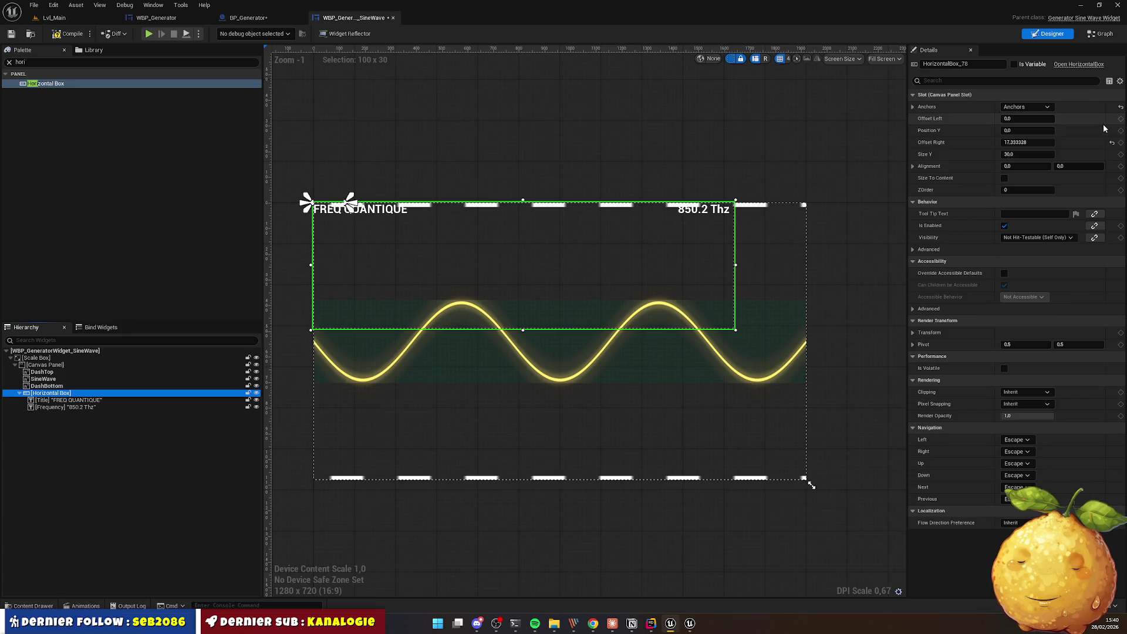
click(1026, 142)
text(0)
key(Return)
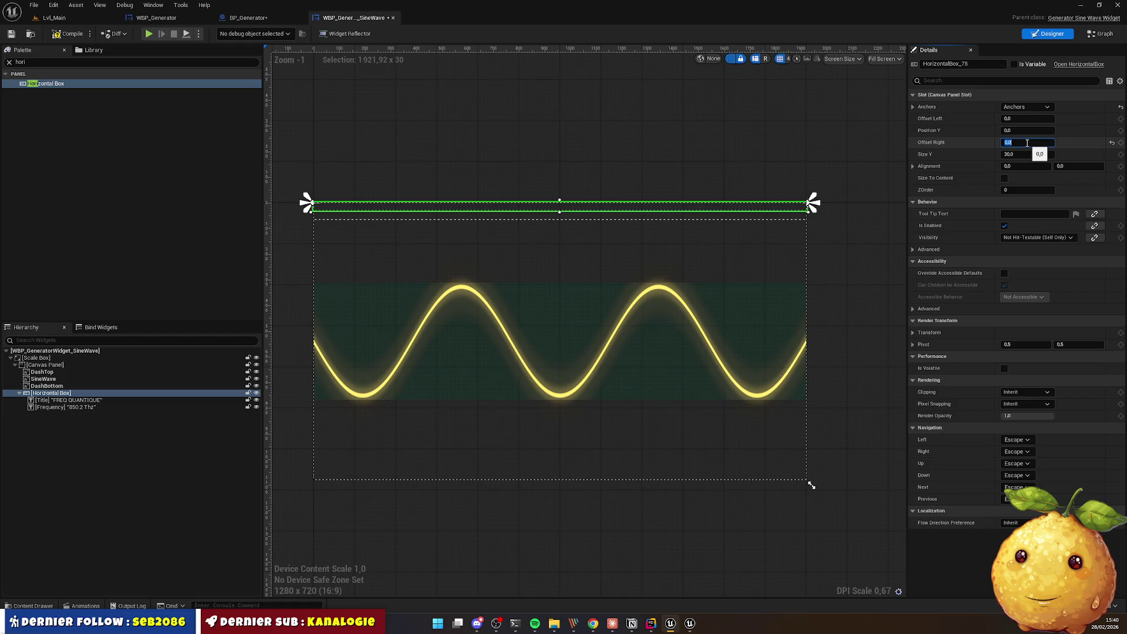
Step: Set both Title and Frequency to font size 12, comparing against the HTML mockup
scroll(505, 226, up, 3)
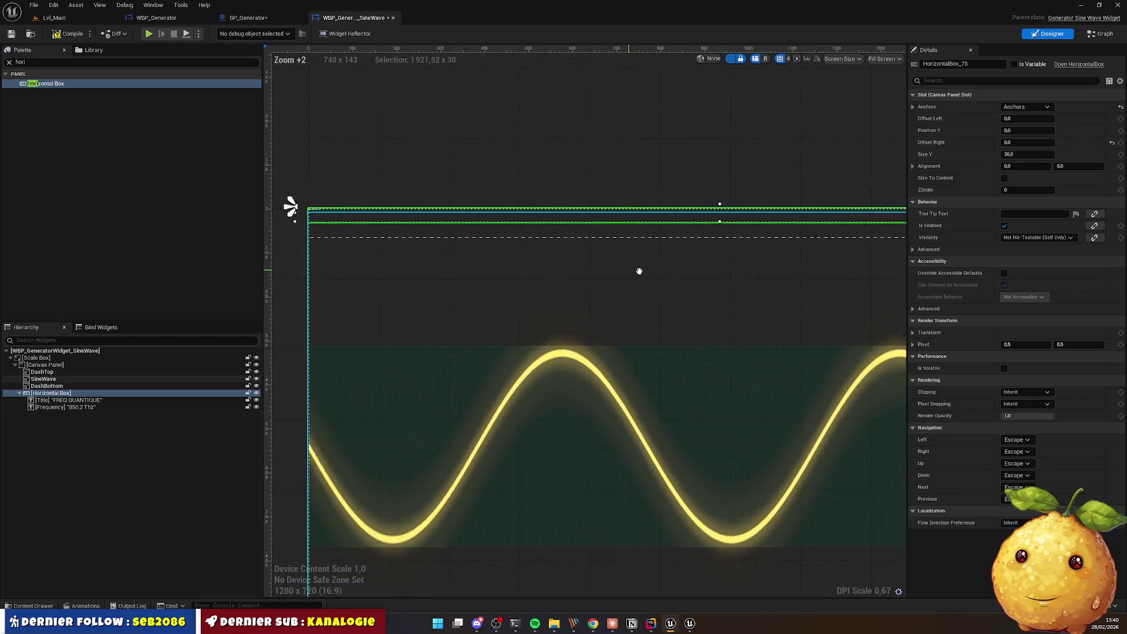
scroll(440, 250, up, 4)
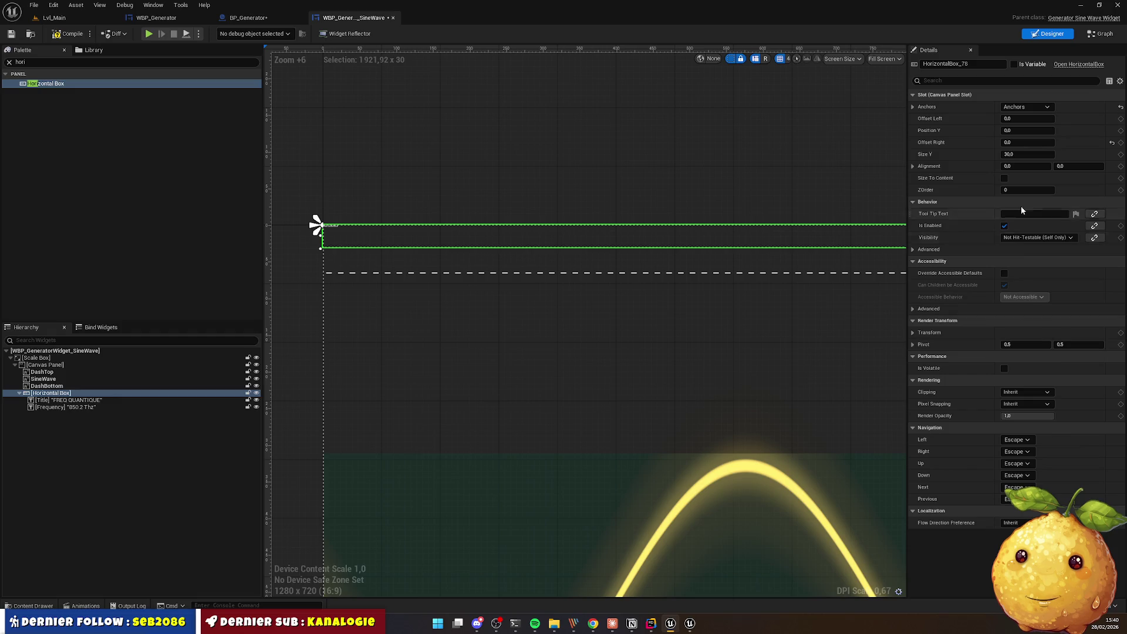
click(65, 399)
shift+click(65, 406)
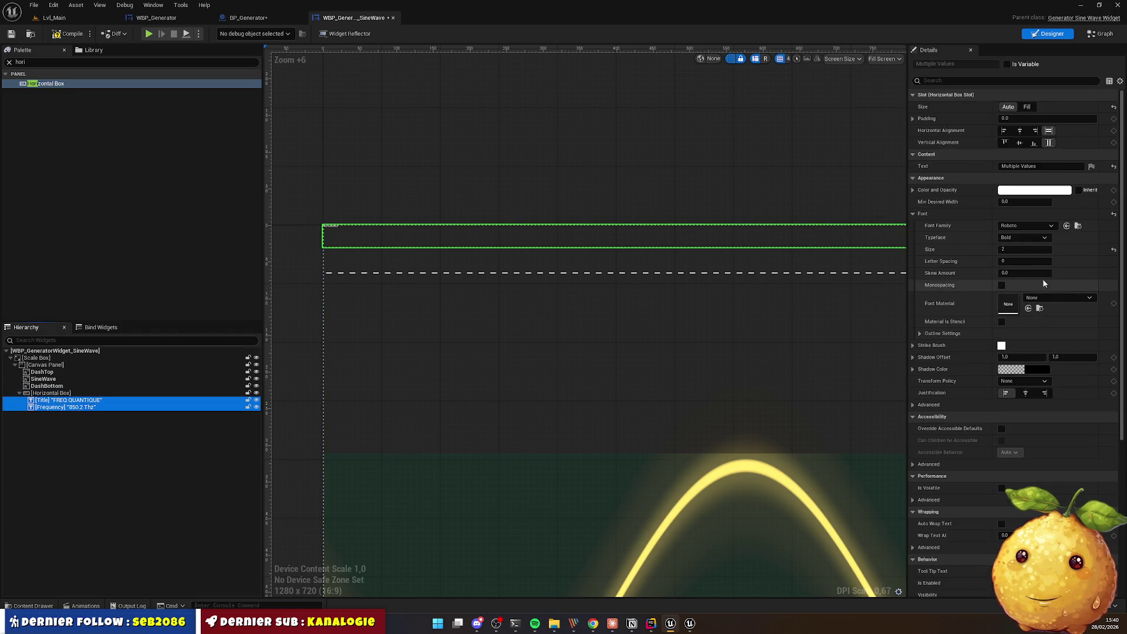
click(1013, 249)
text(12)
key(Return)
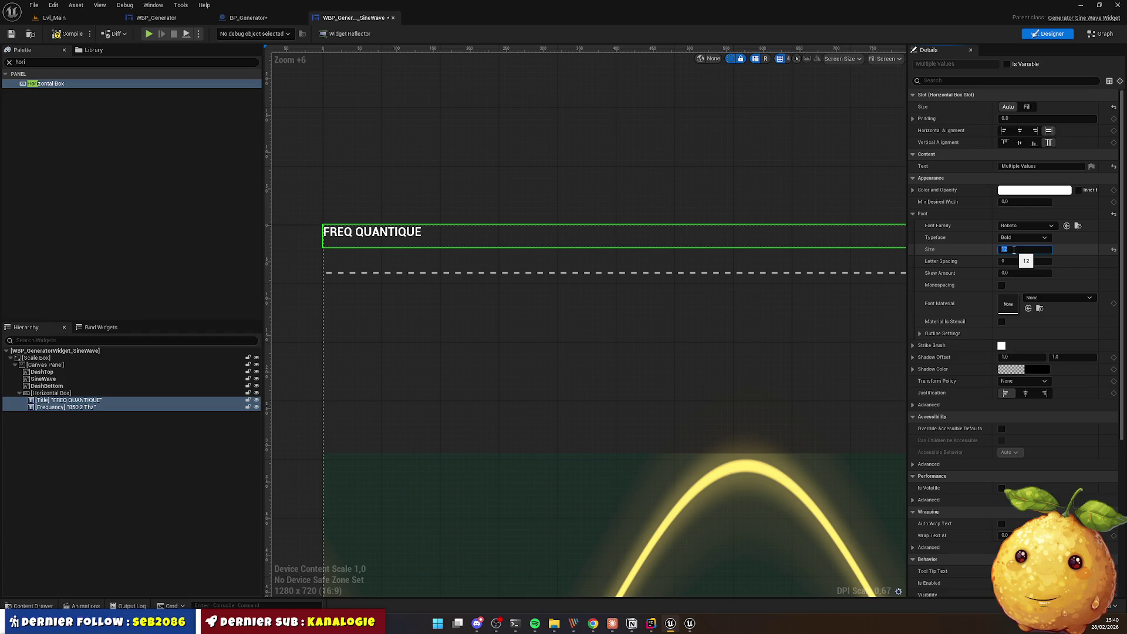
key(alt+Tab)
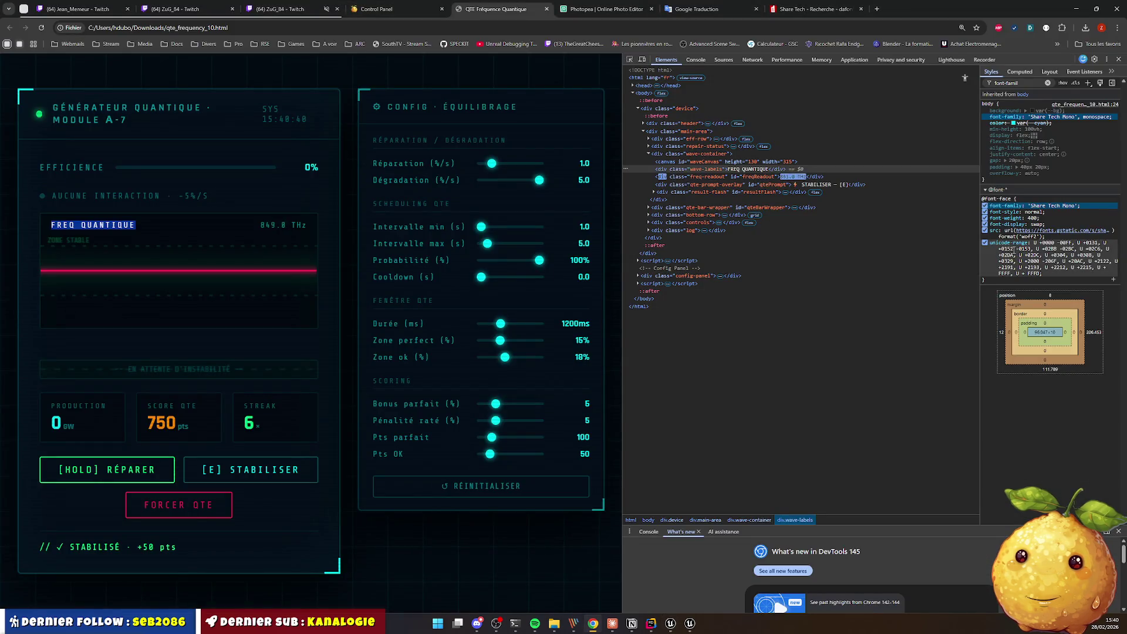
key(alt+Tab)
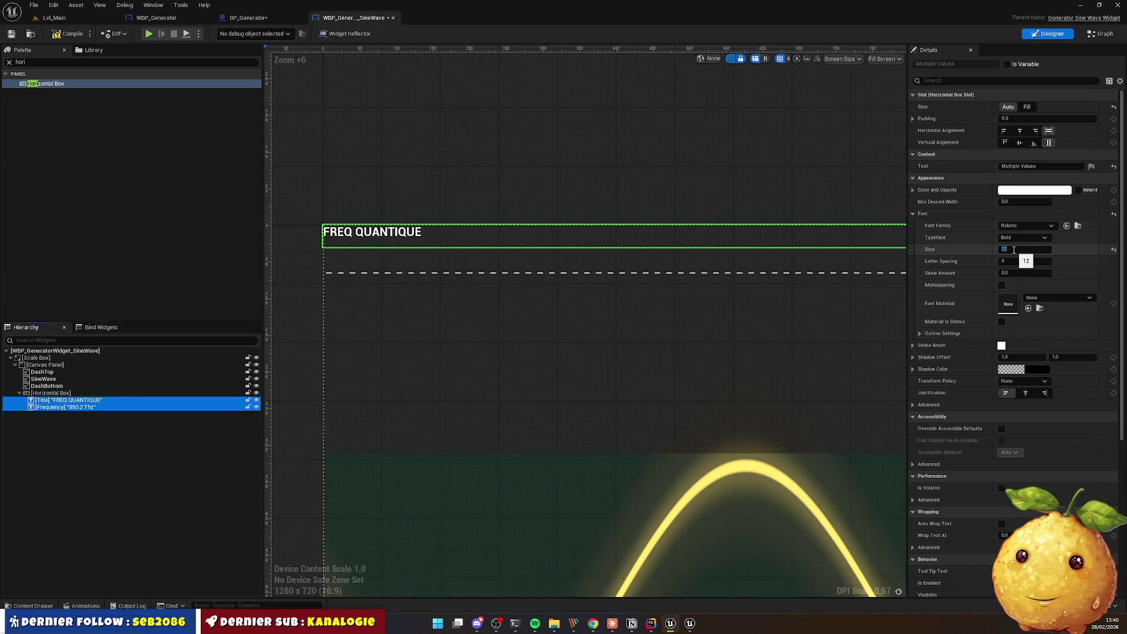
click(1014, 250)
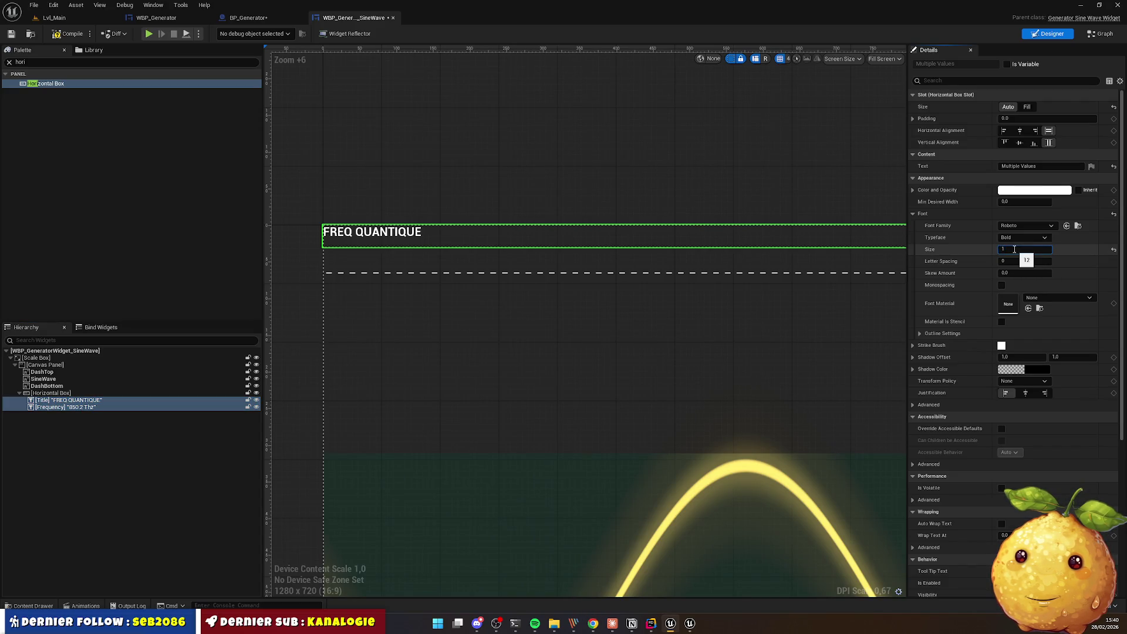
Step: Give both texts font size 16 and the Share-TechMono_Font family
text(6)
key(Return)
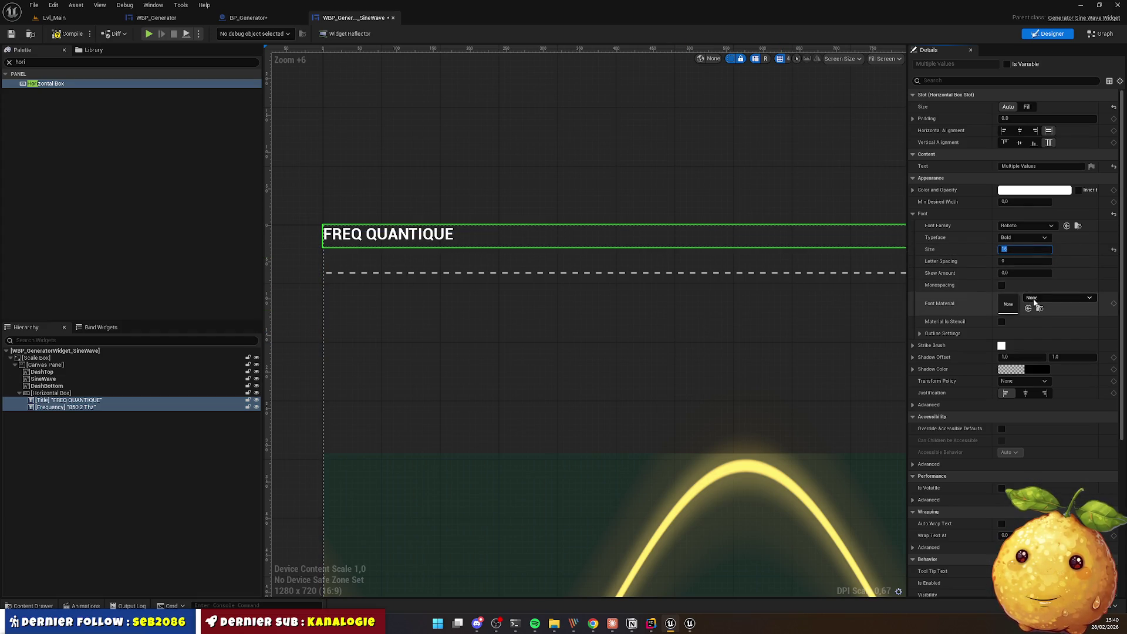
click(1023, 228)
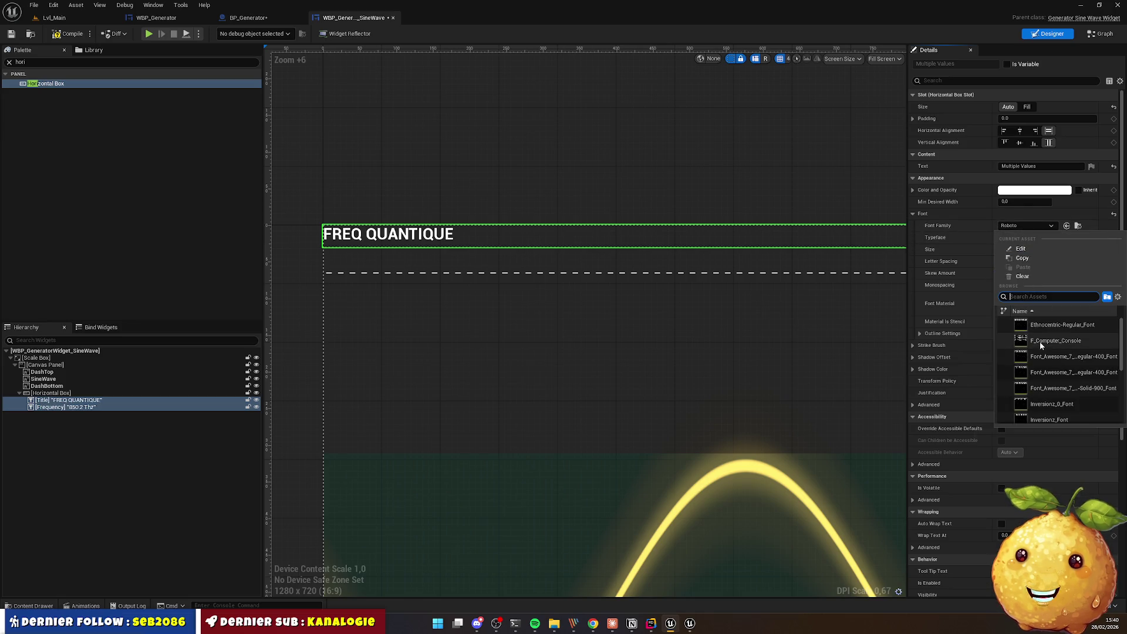
scroll(1052, 362, down, 3)
scroll(1053, 362, down, 3)
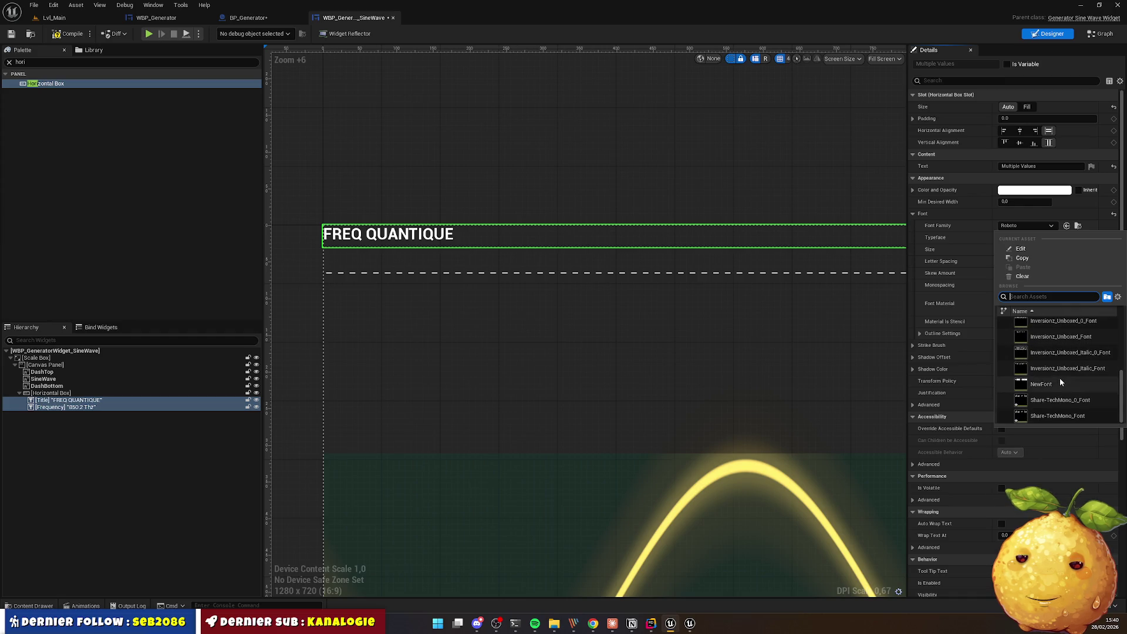
click(1071, 418)
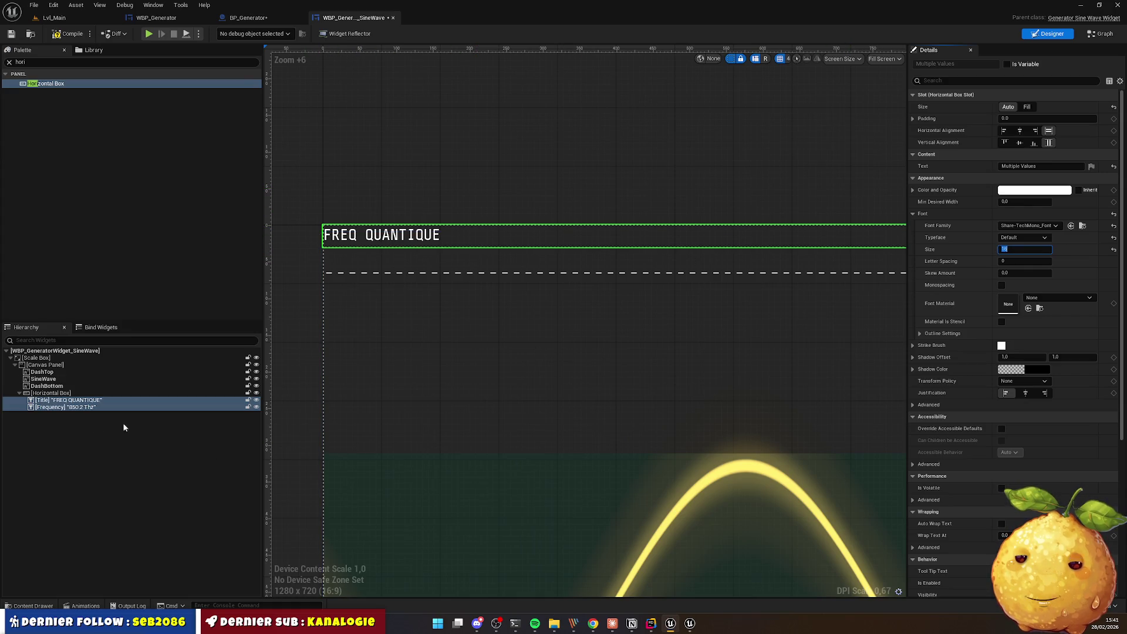
Step: Inspect the Frequency text's content and the SineWave widget
click(71, 406)
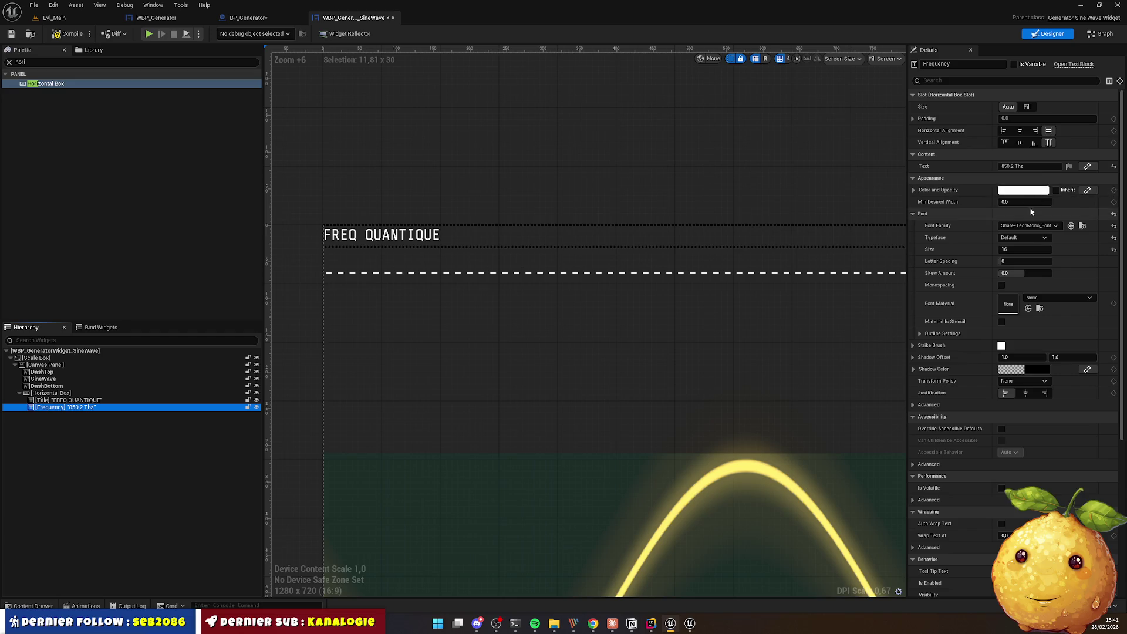
click(1031, 164)
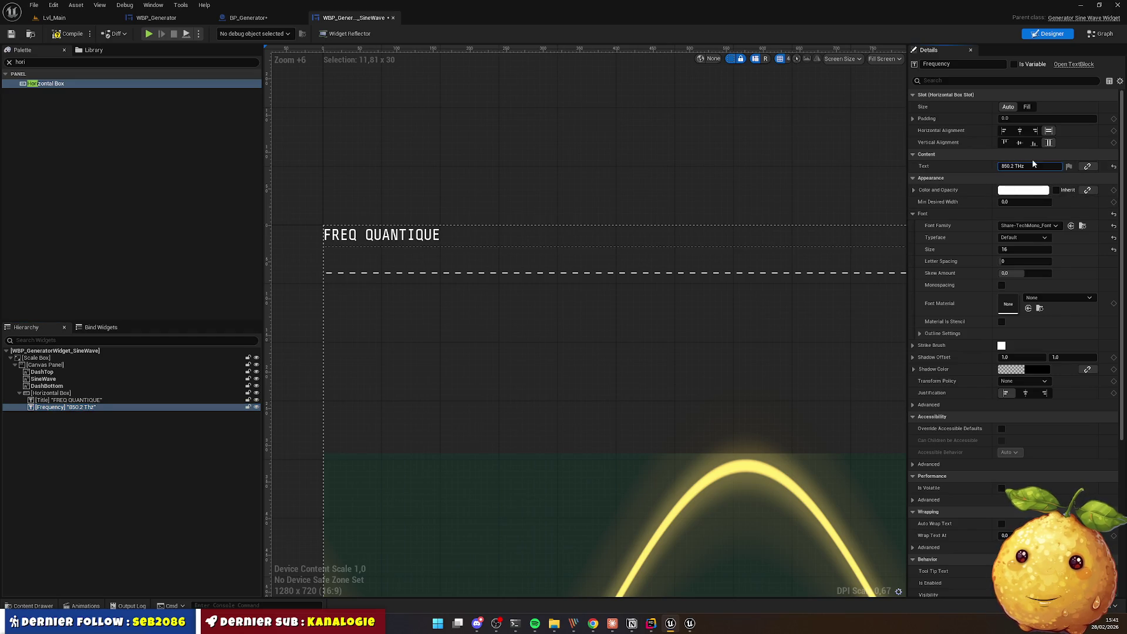
click(514, 200)
scroll(514, 259, down, 10)
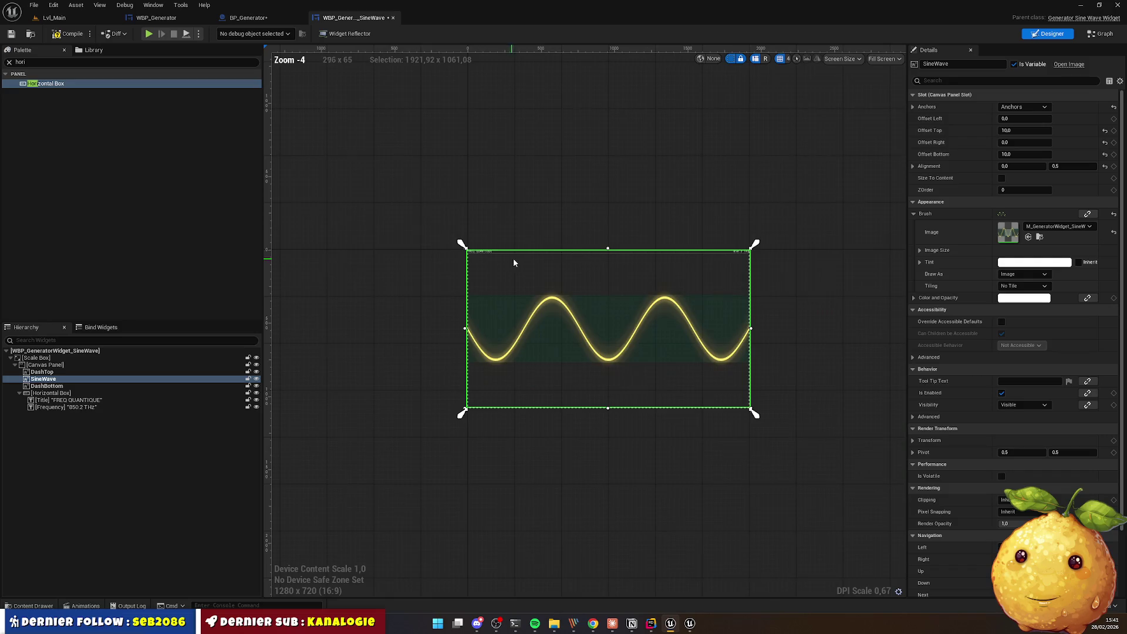
scroll(514, 263, up, 3)
scroll(646, 255, down, 1)
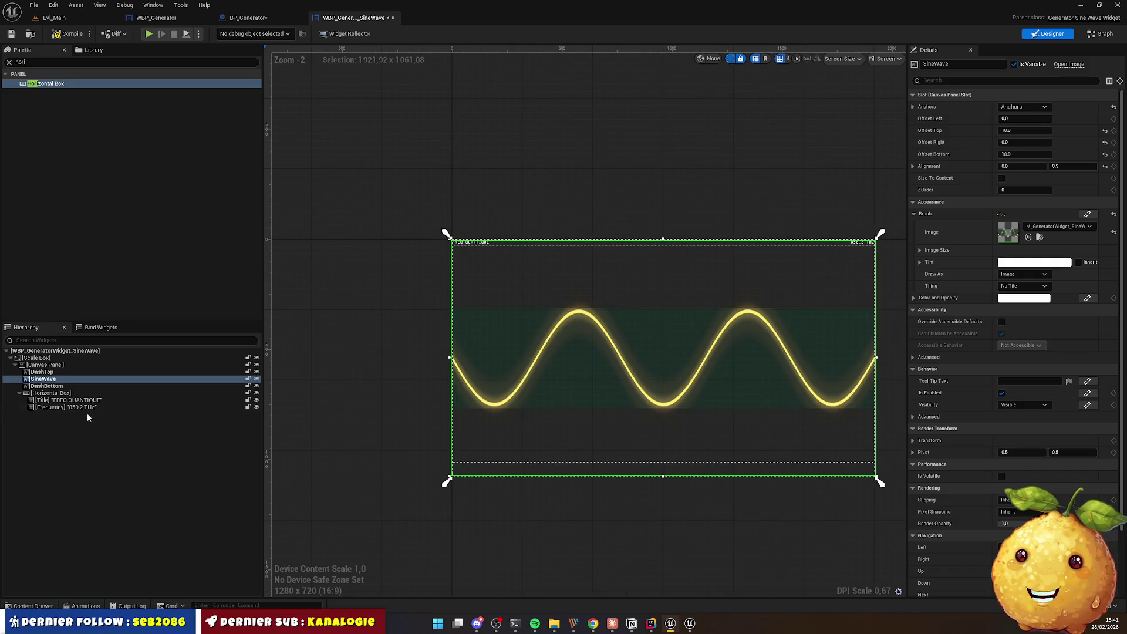
Step: Enlarge Title and Frequency together to font size 24, then select the Horizontal Box row
click(64, 407)
shift+click(68, 400)
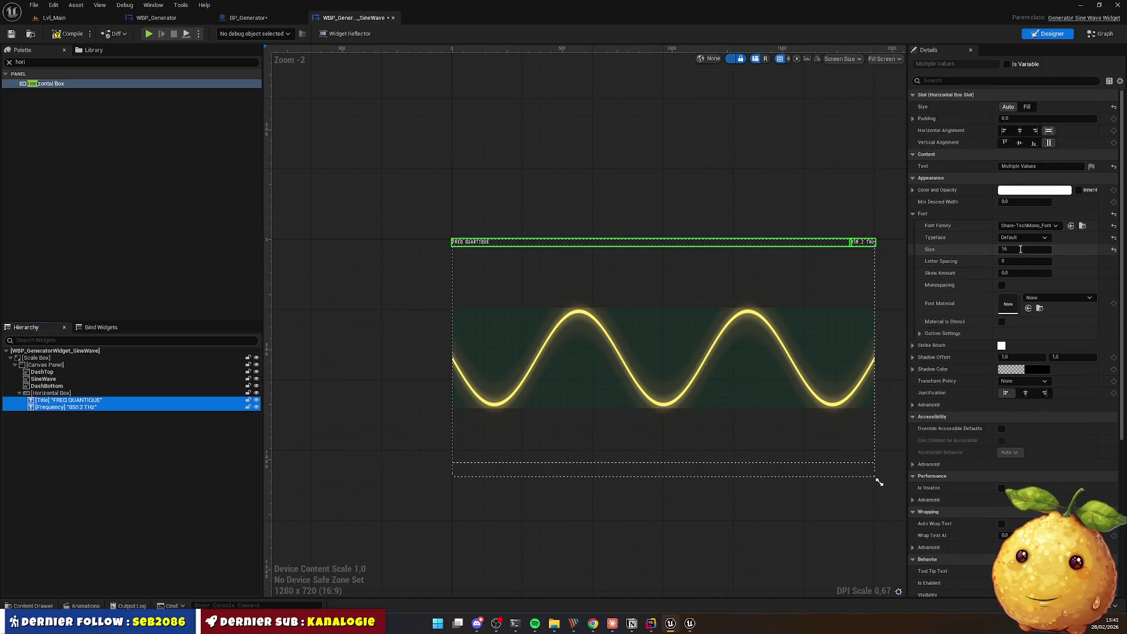
click(1020, 249)
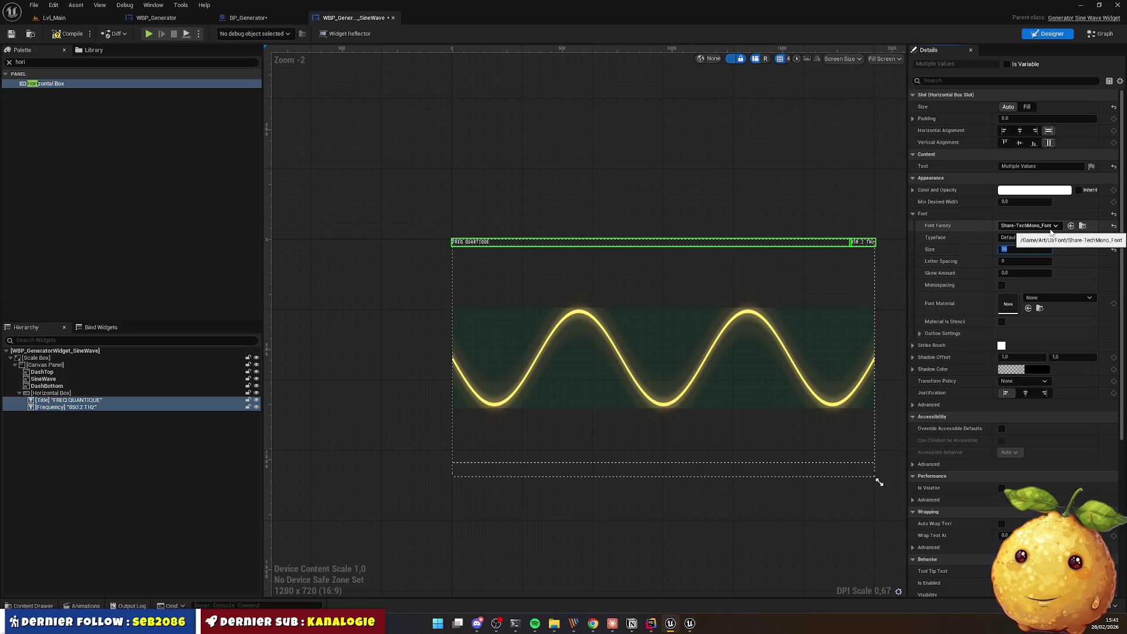
text(24)
key(Return)
scroll(463, 255, up, 9)
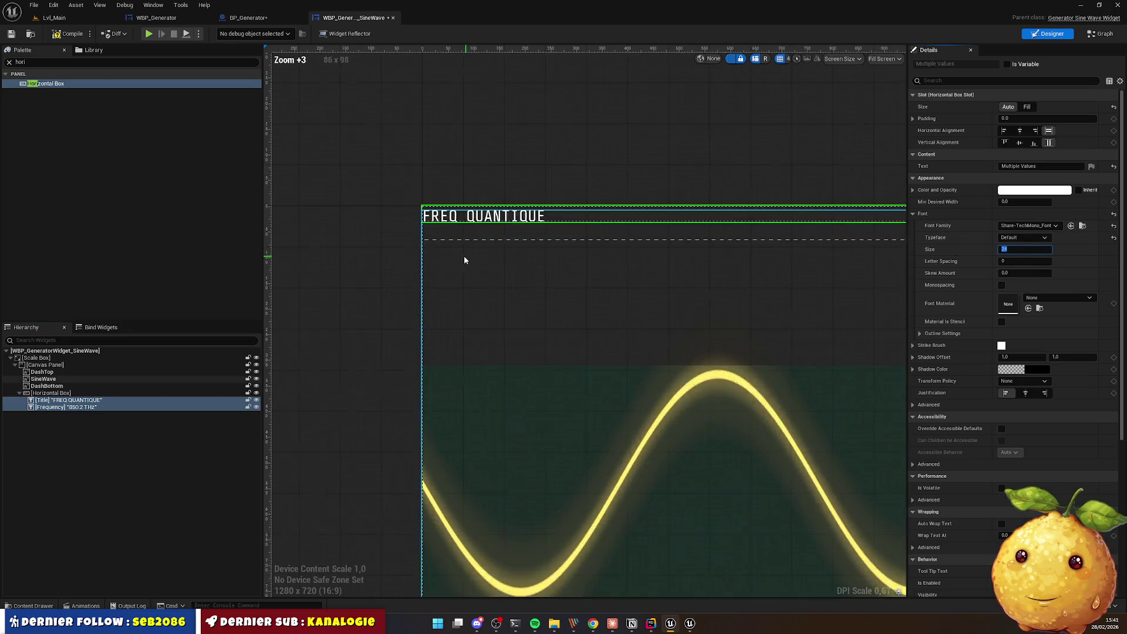
scroll(449, 242, up, 2)
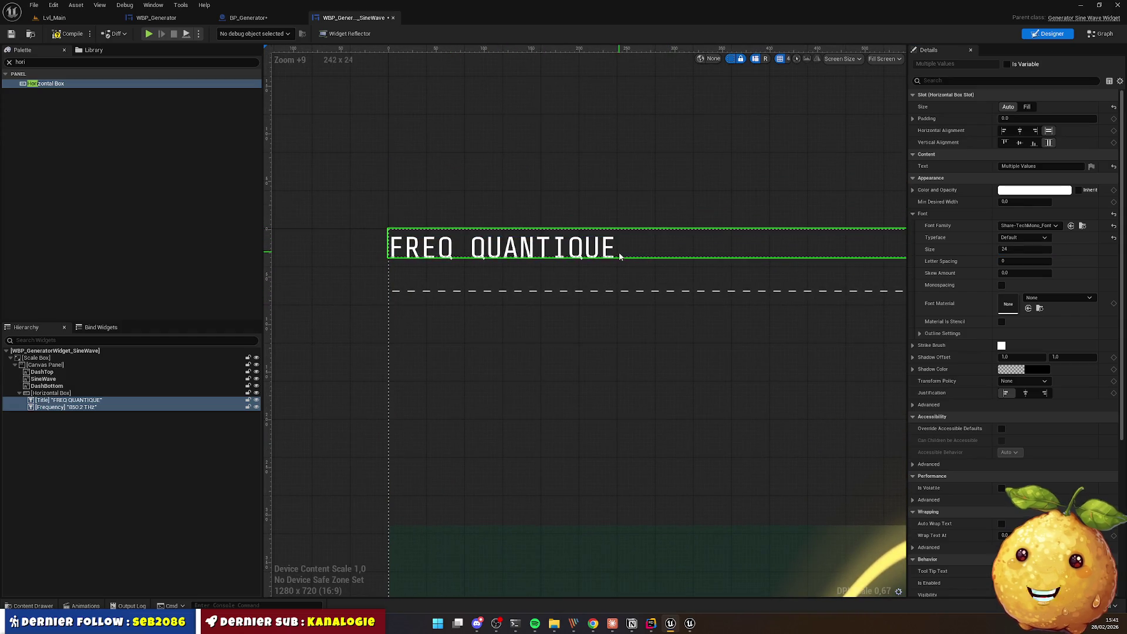
click(52, 393)
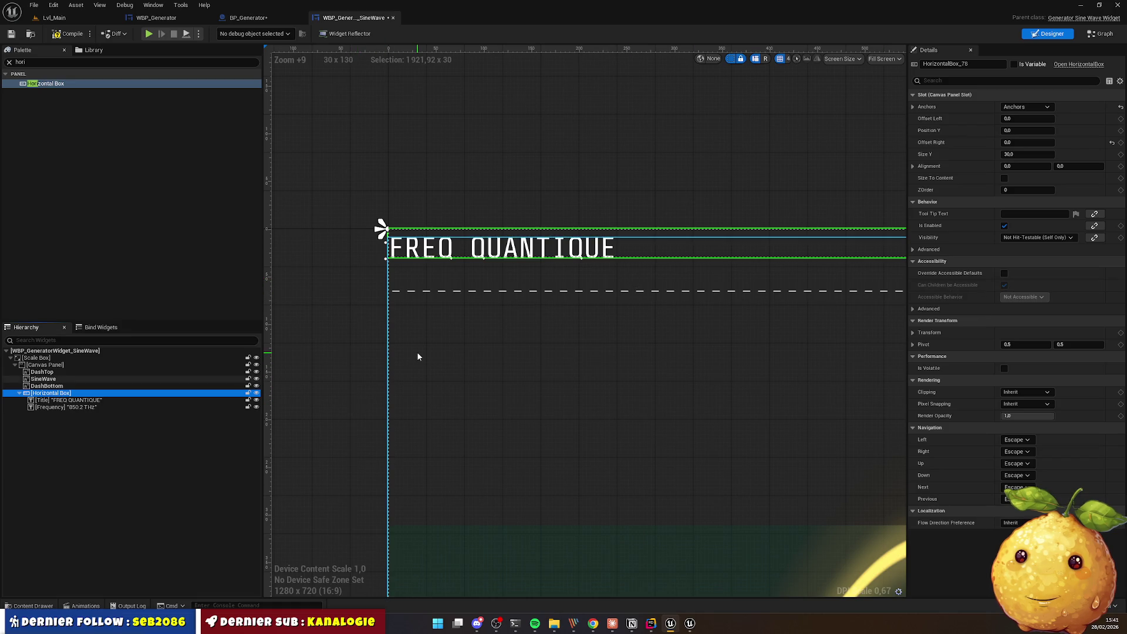
Step: Set the Horizontal Box row's Size Y to 40
click(1051, 153)
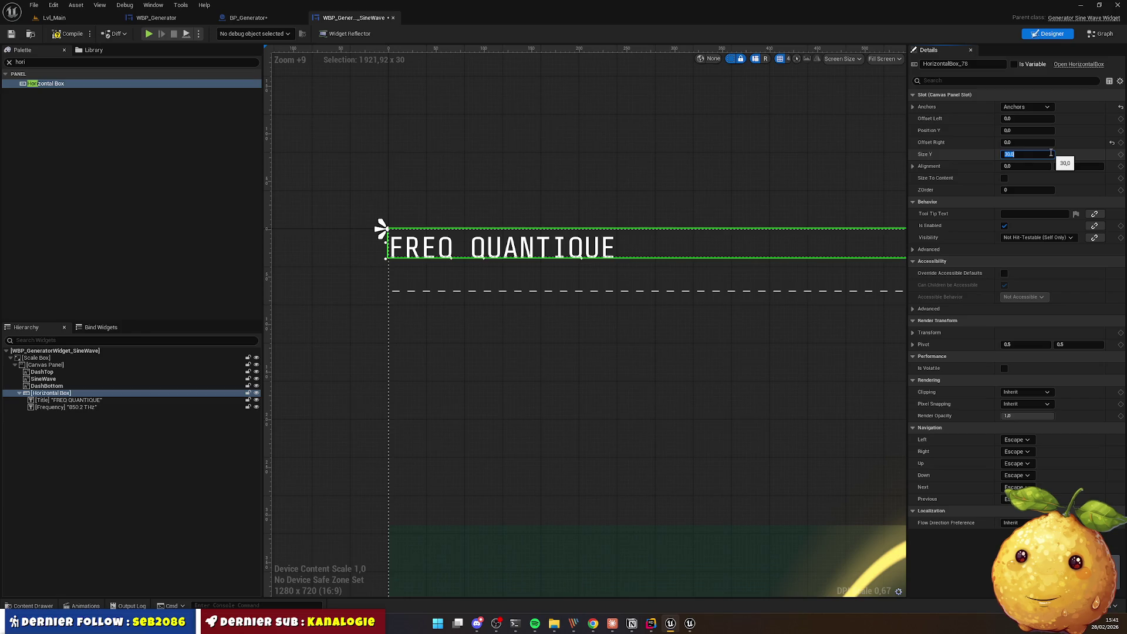
text(40)
key(Return)
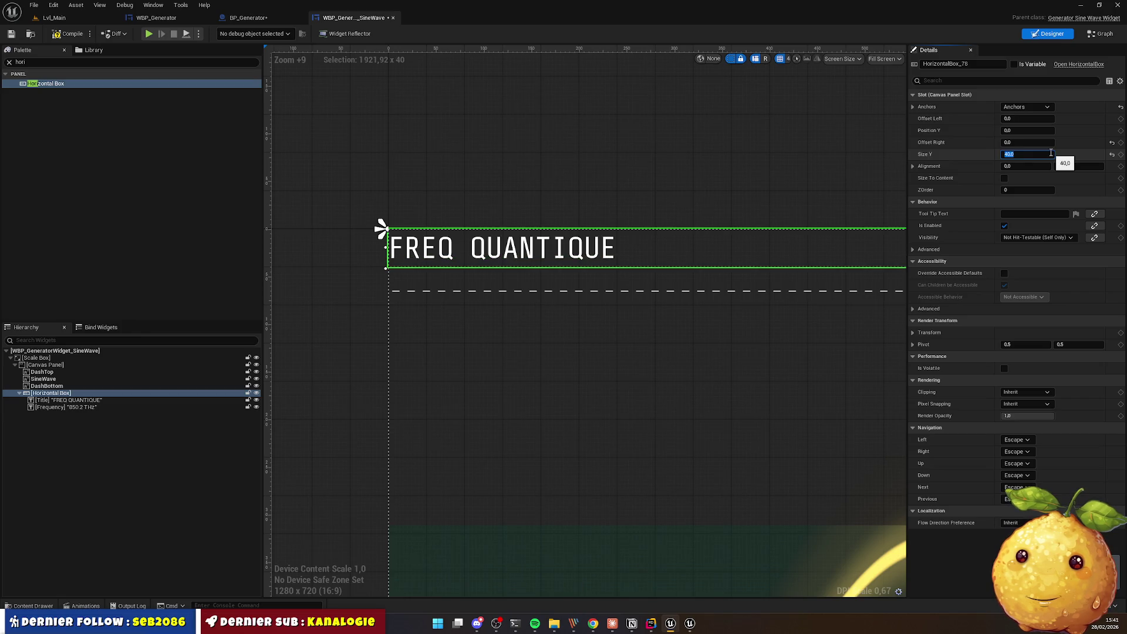
Step: Centre Title and Frequency vertically in the row, then reselect both texts
click(94, 400)
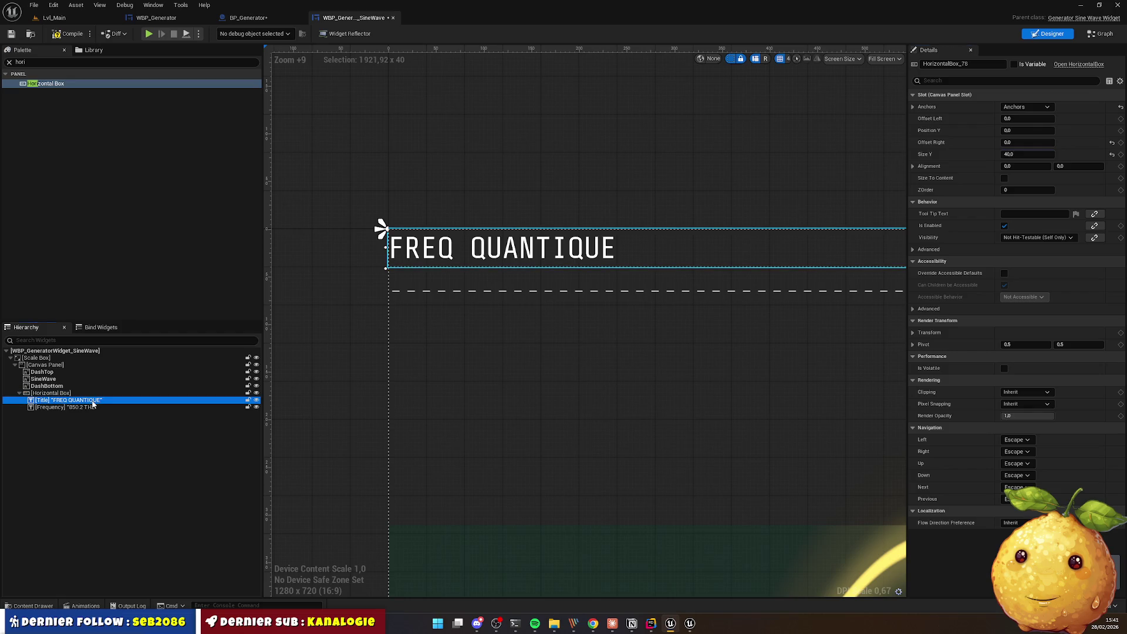
ctrl+click(97, 407)
click(1018, 142)
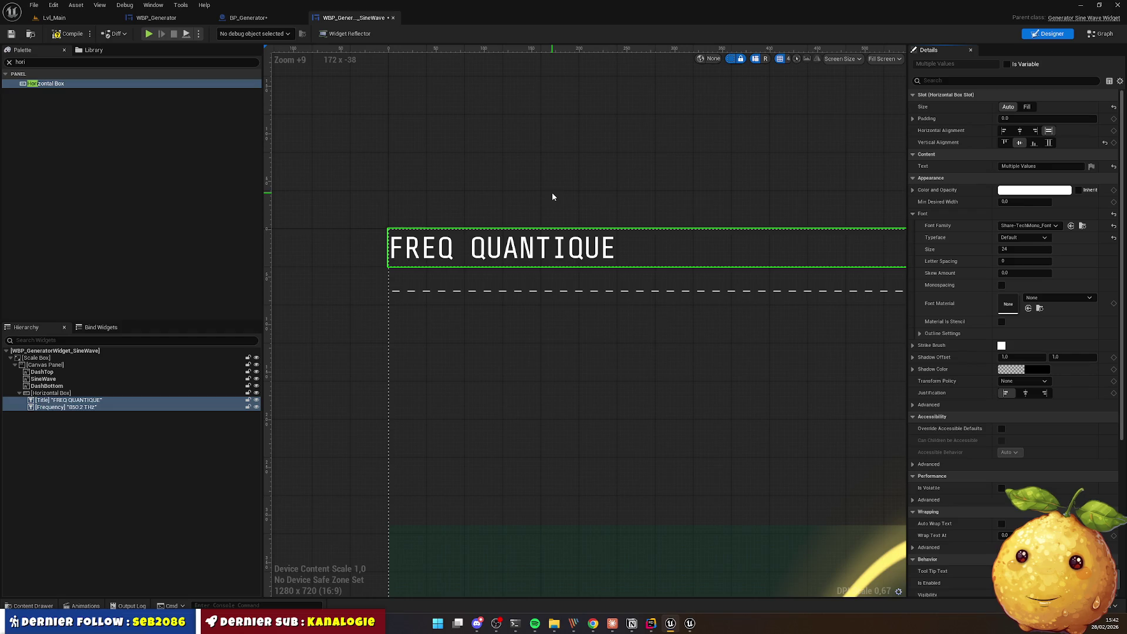
click(523, 199)
scroll(524, 193, down, 8)
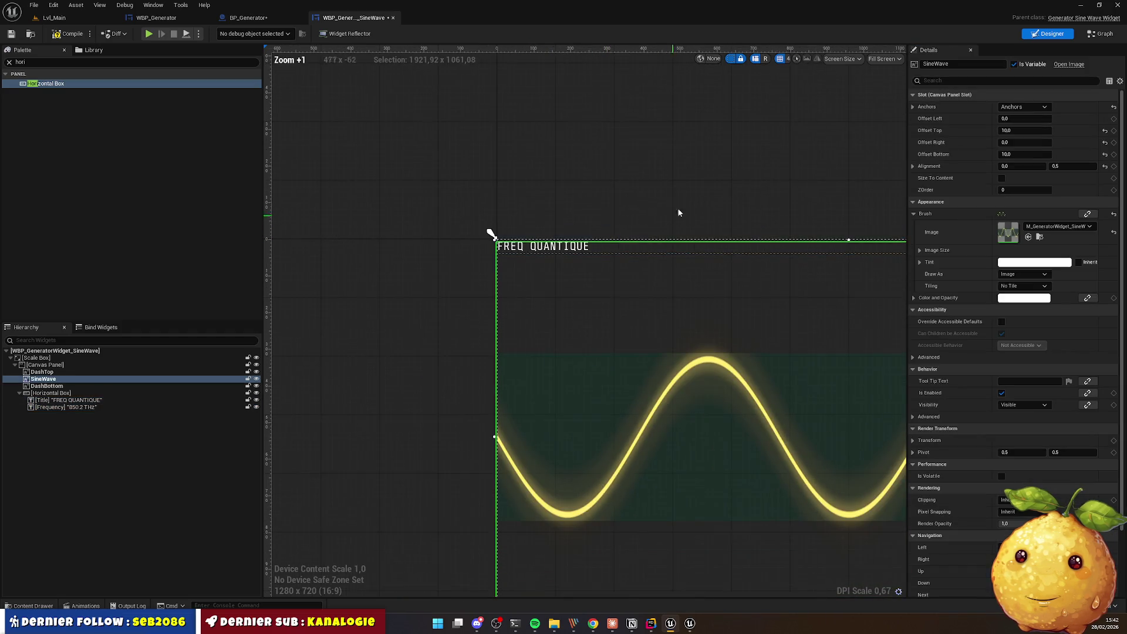
mouse_move(524, 182)
mouse_down()
mouse_move(347, 183)
mouse_move(573, 201)
mouse_up()
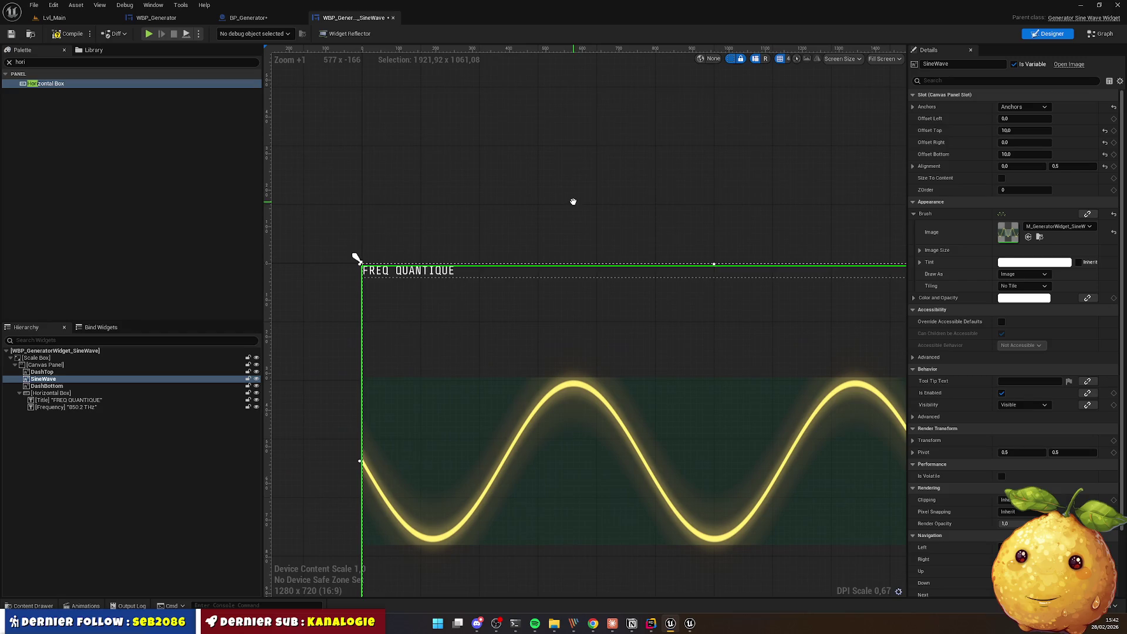
click(414, 273)
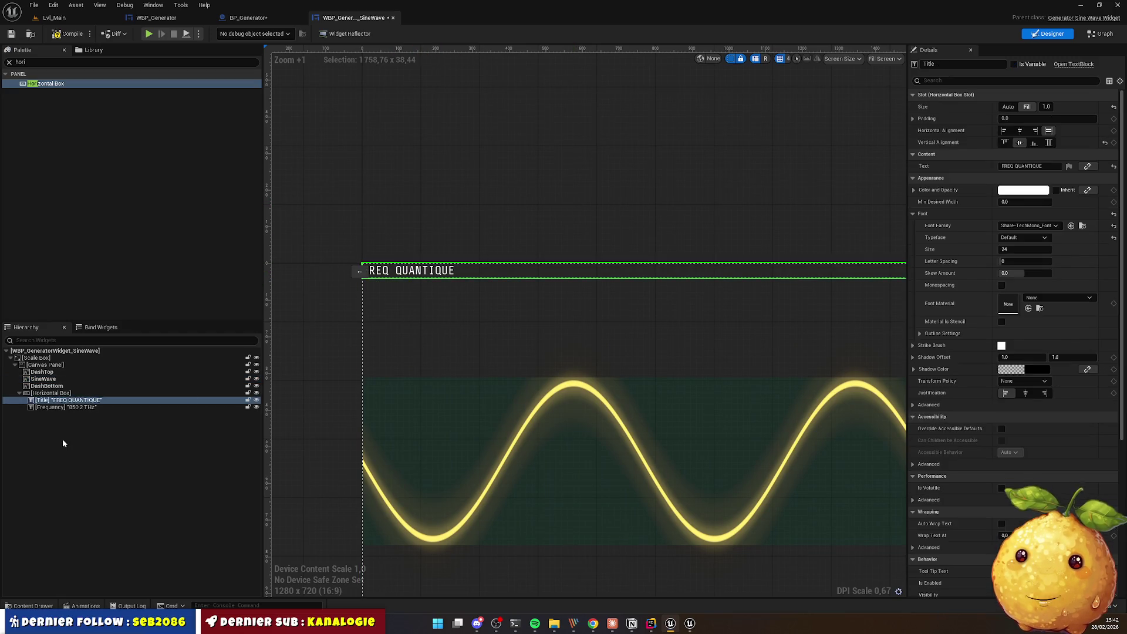
ctrl+click(73, 407)
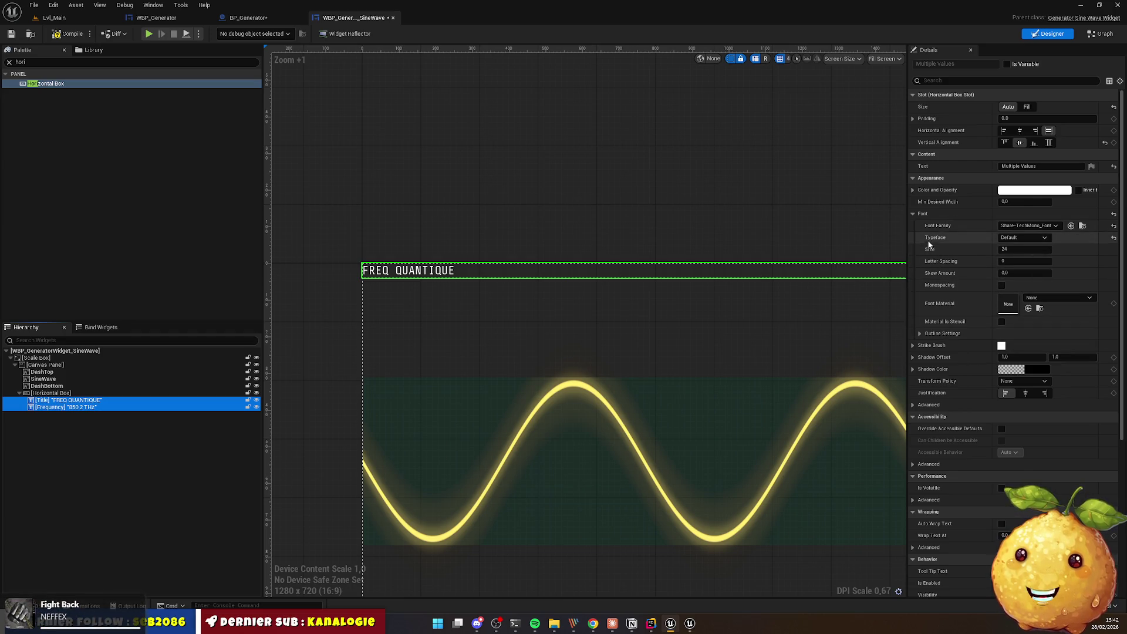
Step: Change both texts' Color and Opacity to bright blue (R 0.0, G 0.31, B 1.0)
click(912, 189)
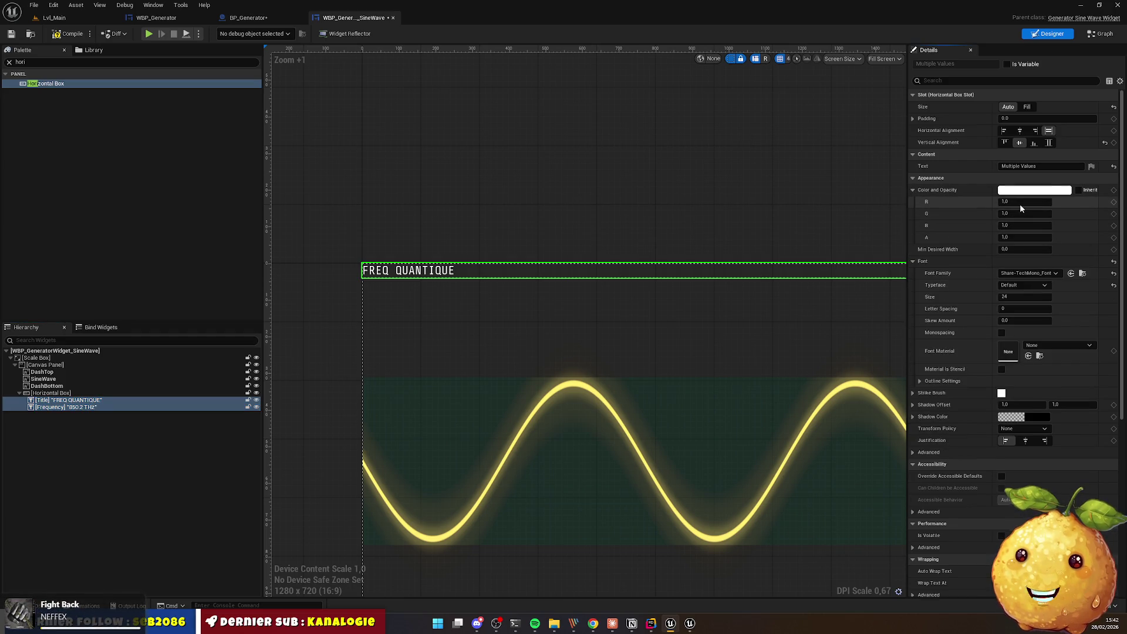
click(1034, 190)
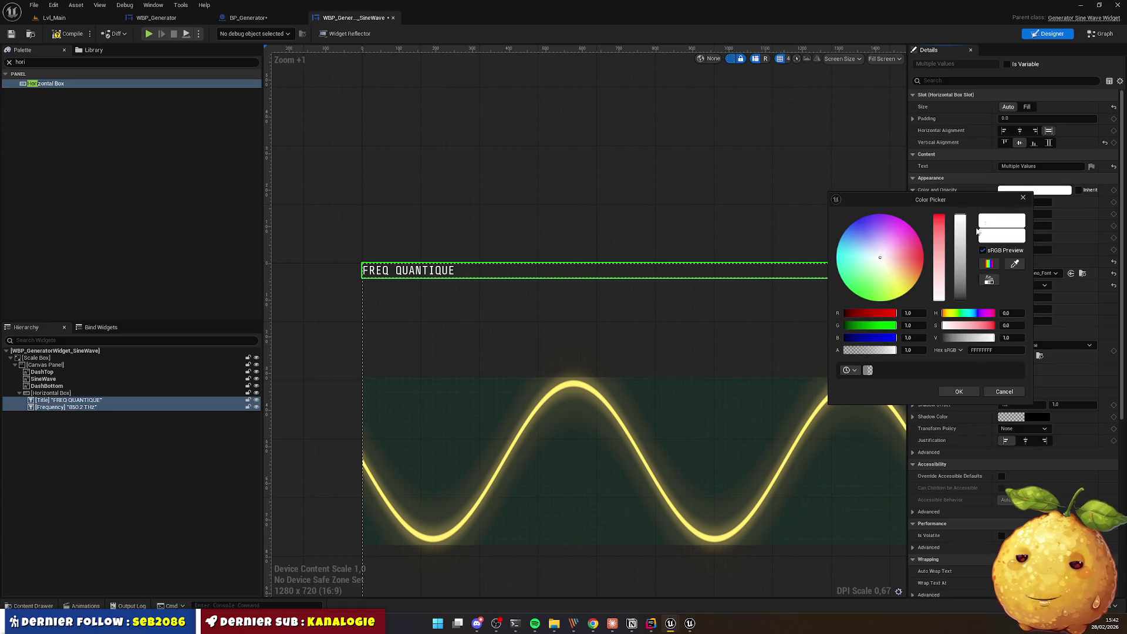
click(856, 245)
drag(857, 245, 847, 229)
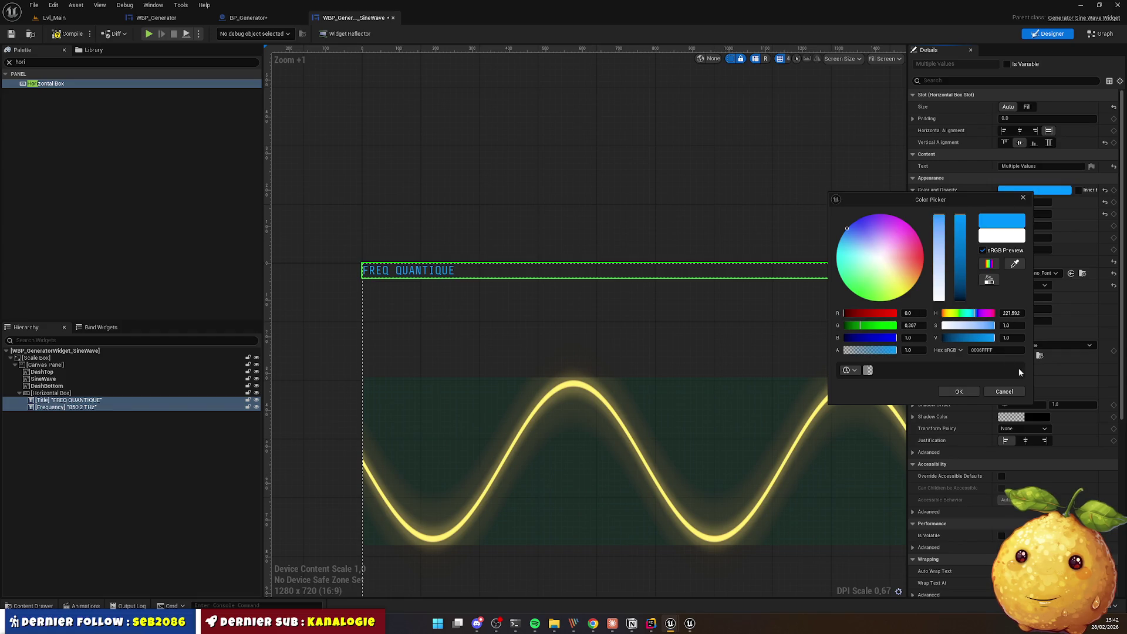
click(959, 392)
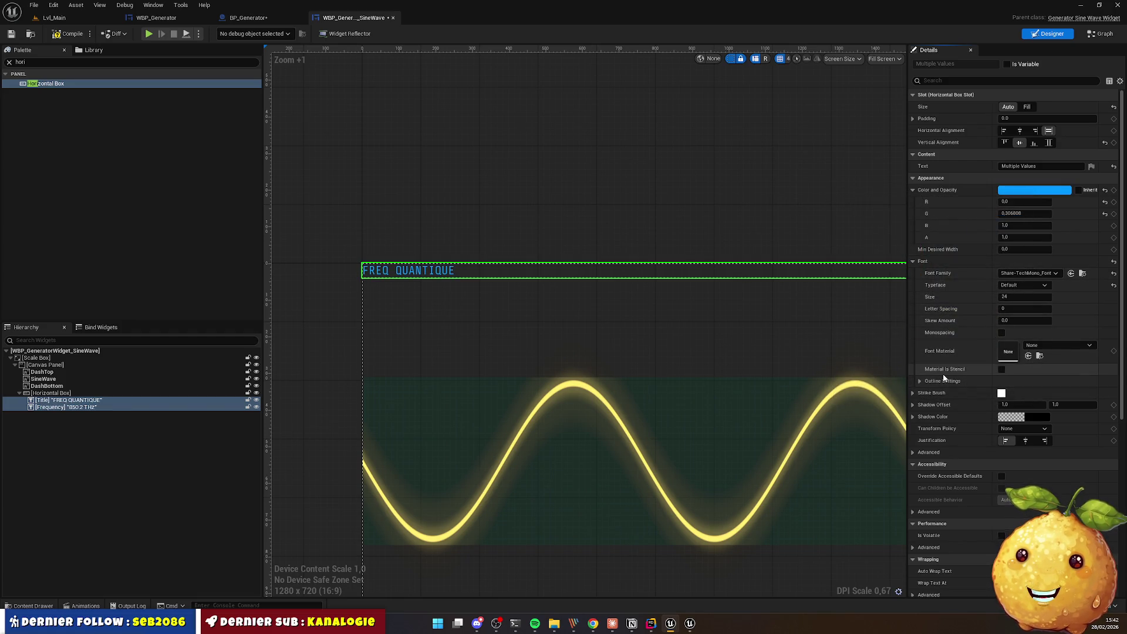
click(913, 417)
Step: Set the Shadow Color to pale lavender (R 0.685, G 0.688, B 1.0)
click(1011, 417)
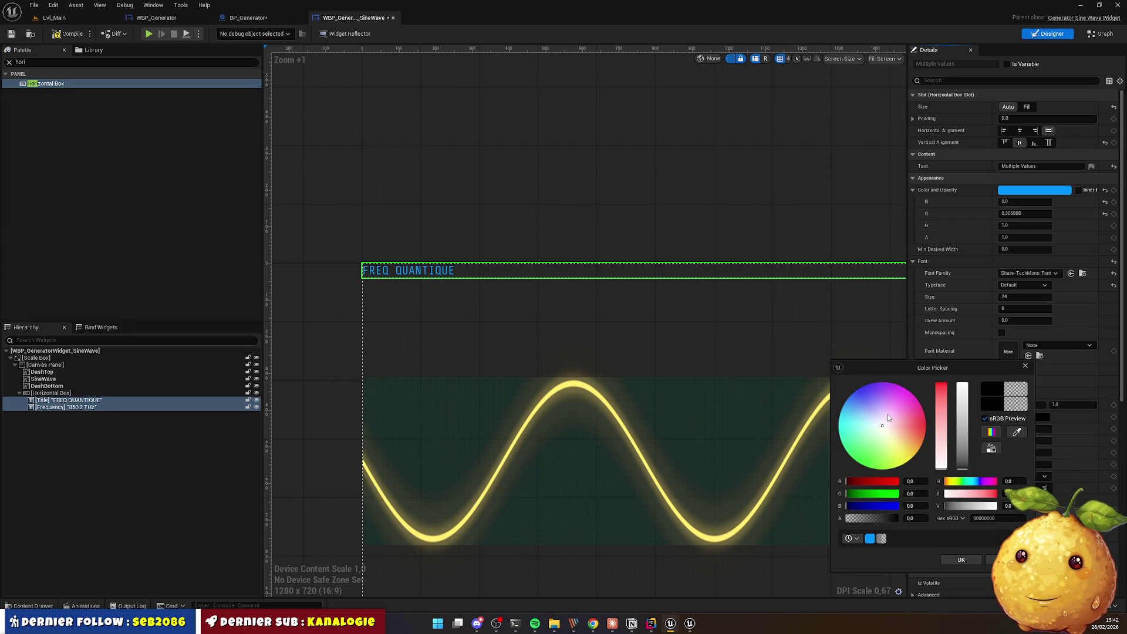
drag(854, 399, 875, 414)
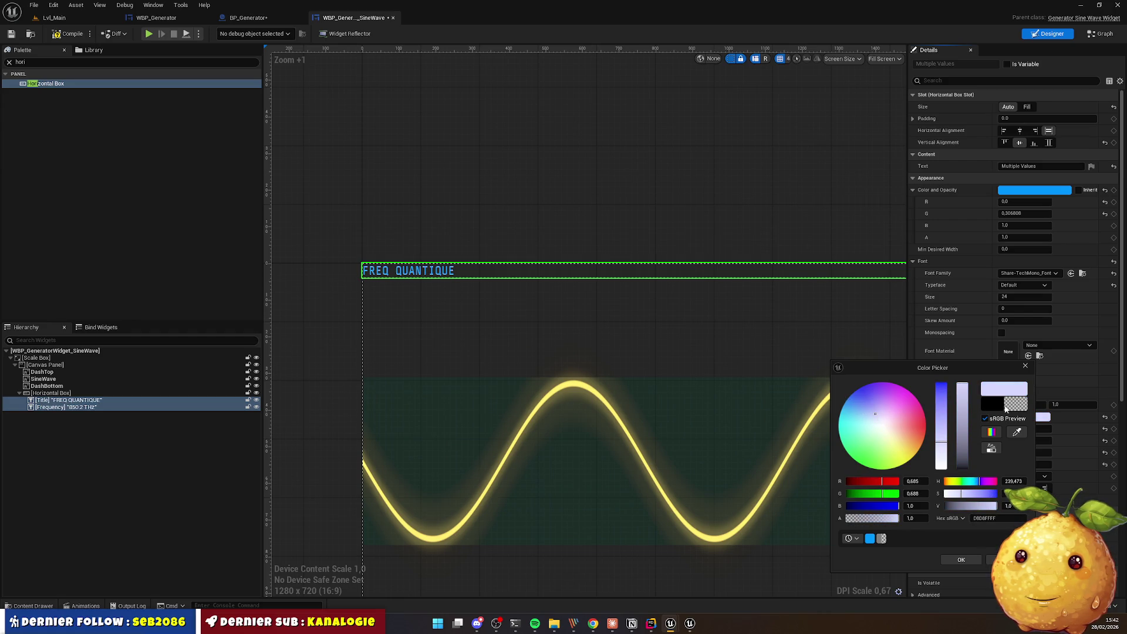
click(964, 556)
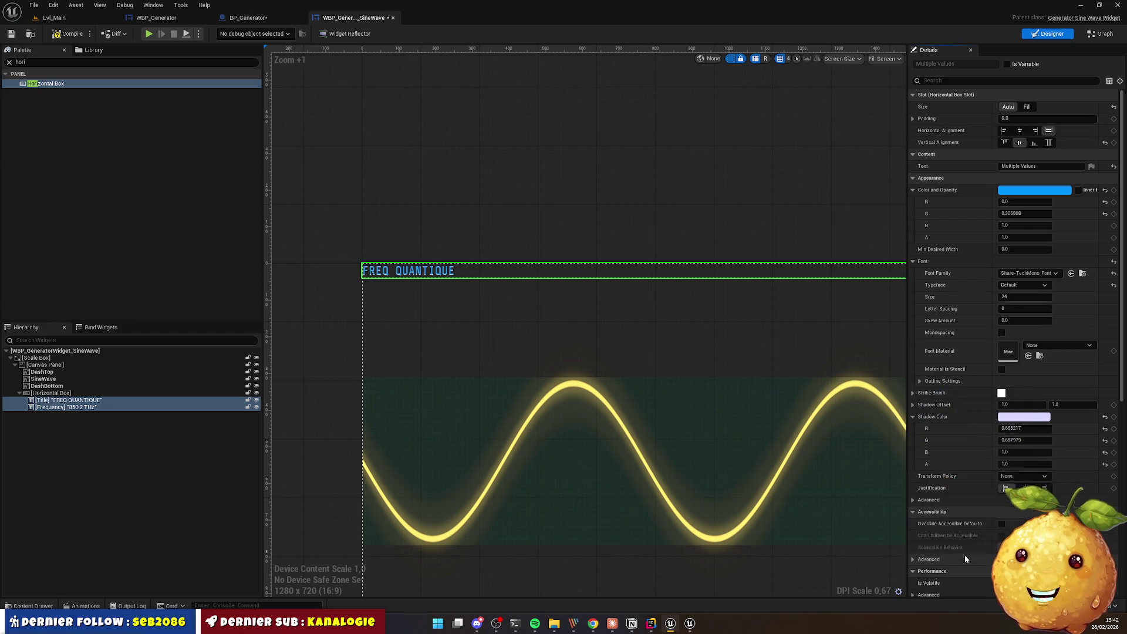
Step: Set the Shadow Offset to 0.5 horizontally and 0.5 vertically
click(1023, 404)
text(0.5)
key(Tab)
text(0)
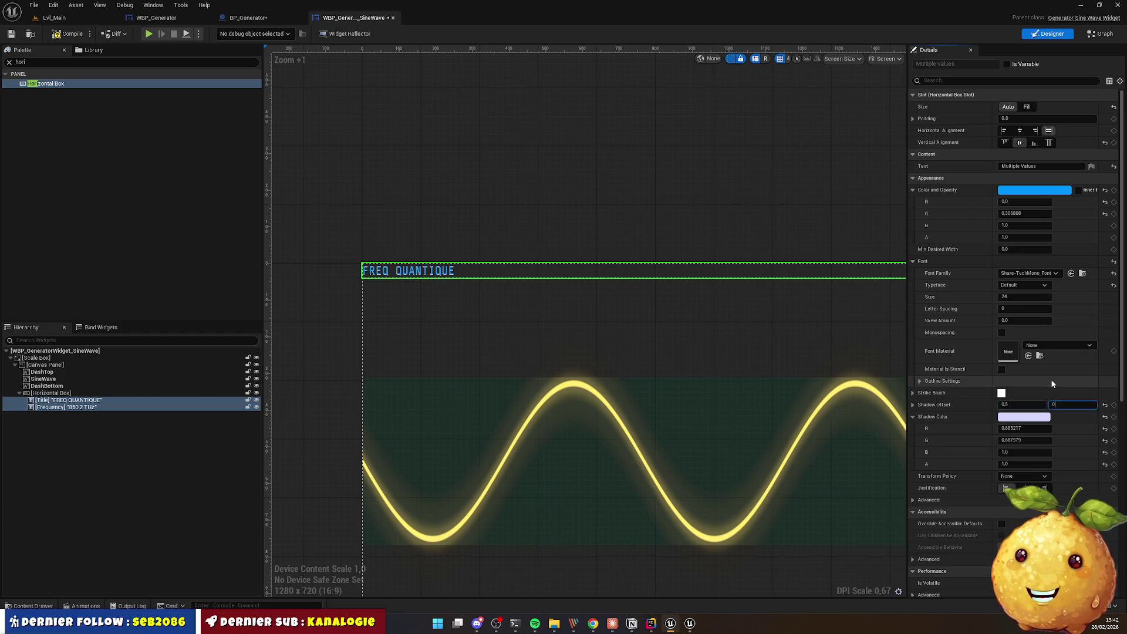
text(.5)
key(Return)
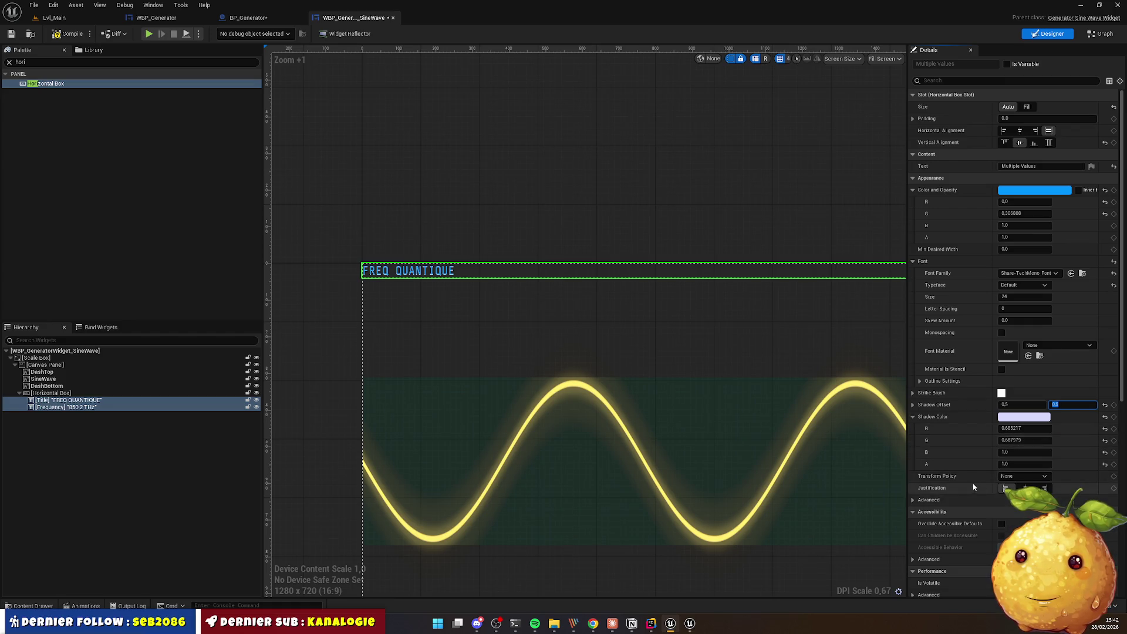
click(1015, 481)
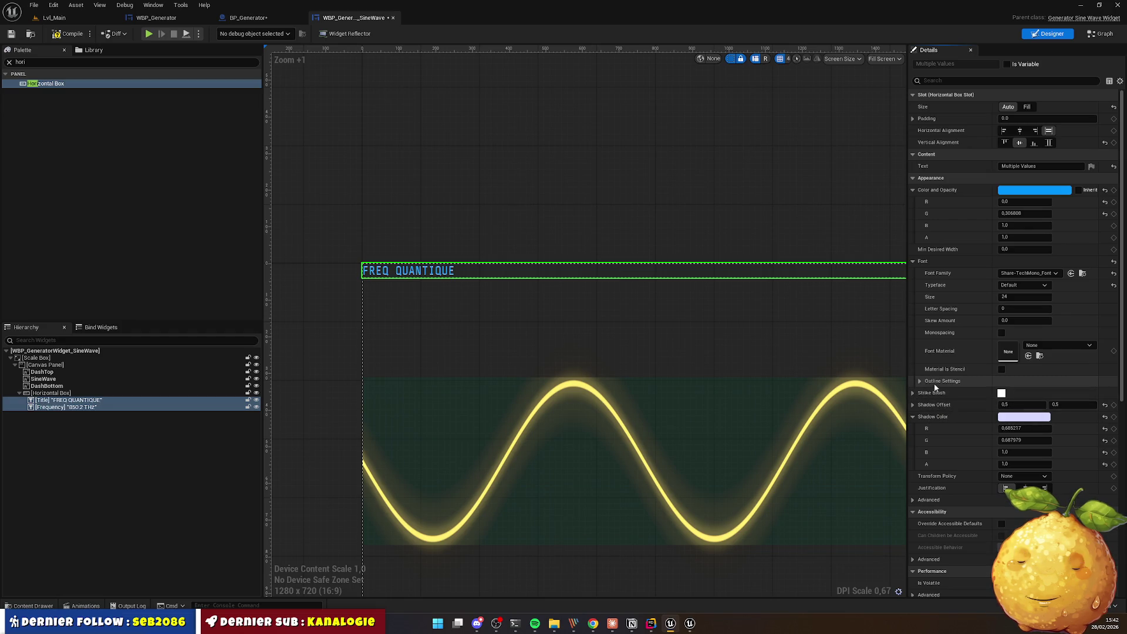
scroll(962, 380, down, 3)
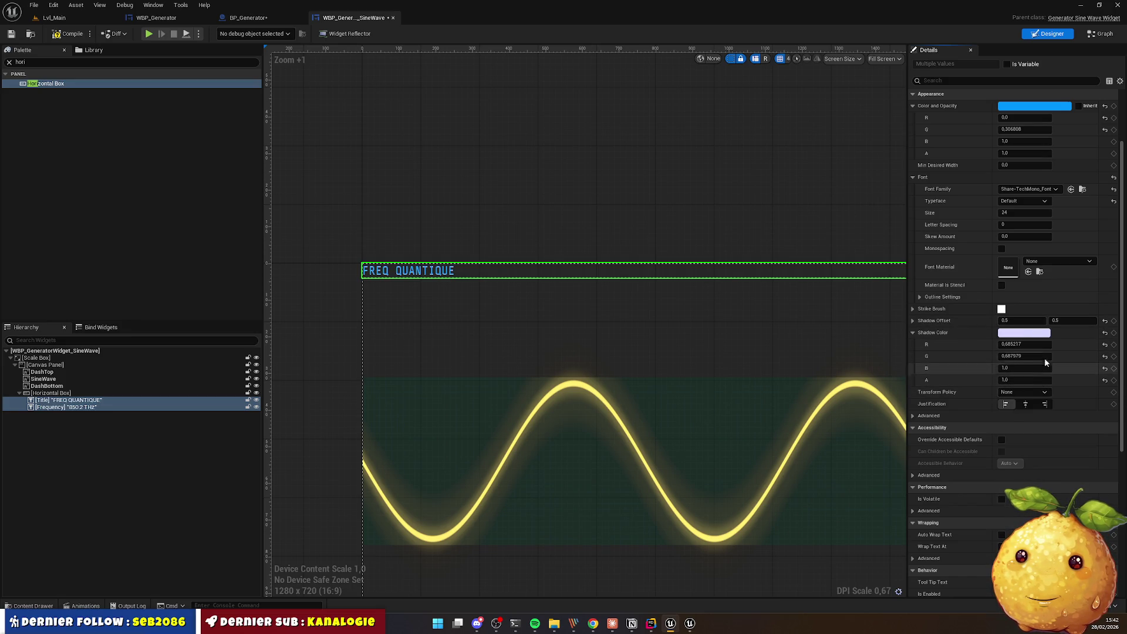
Step: Filter the title text's Details with 'shado' so only its shadow and outline settings show
scroll(1009, 421, down, 5)
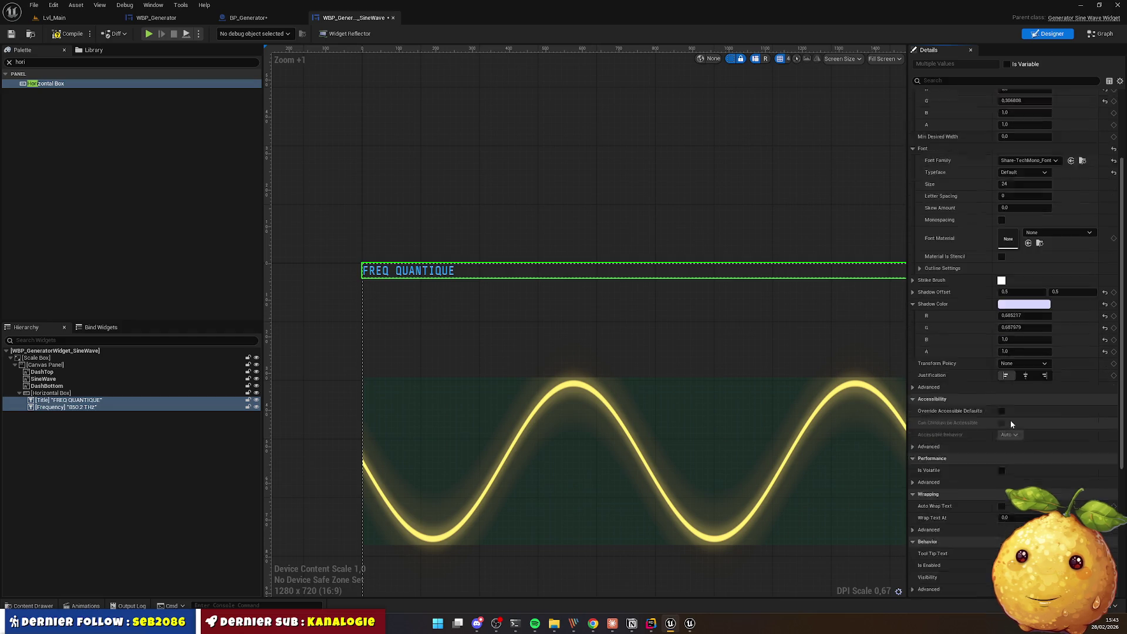
scroll(1008, 420, down, 2)
click(968, 82)
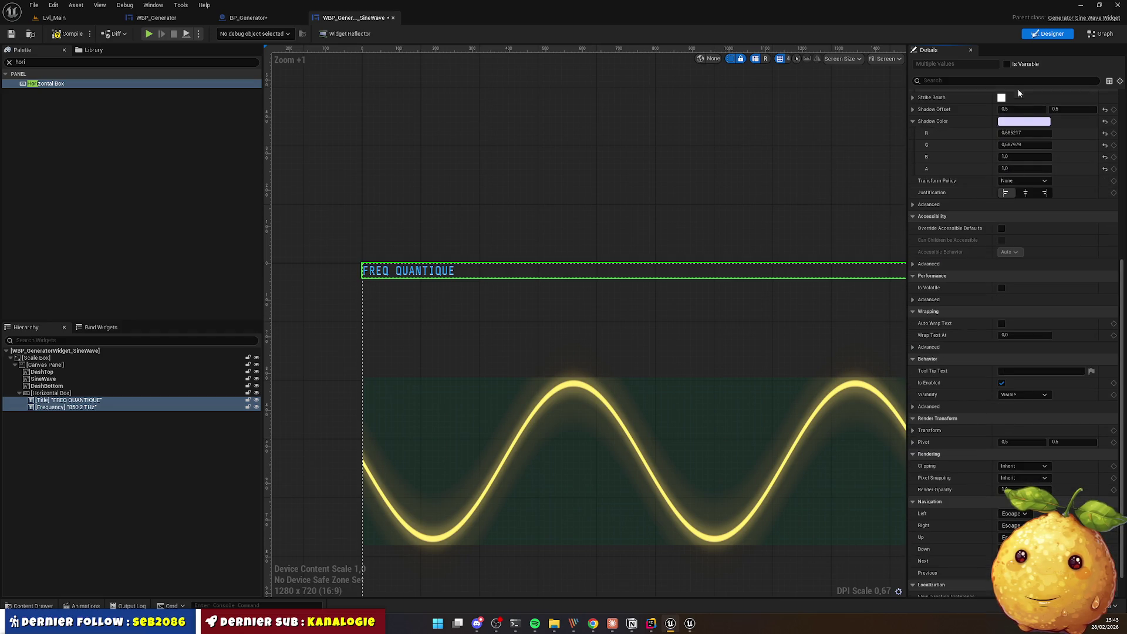
text(shado)
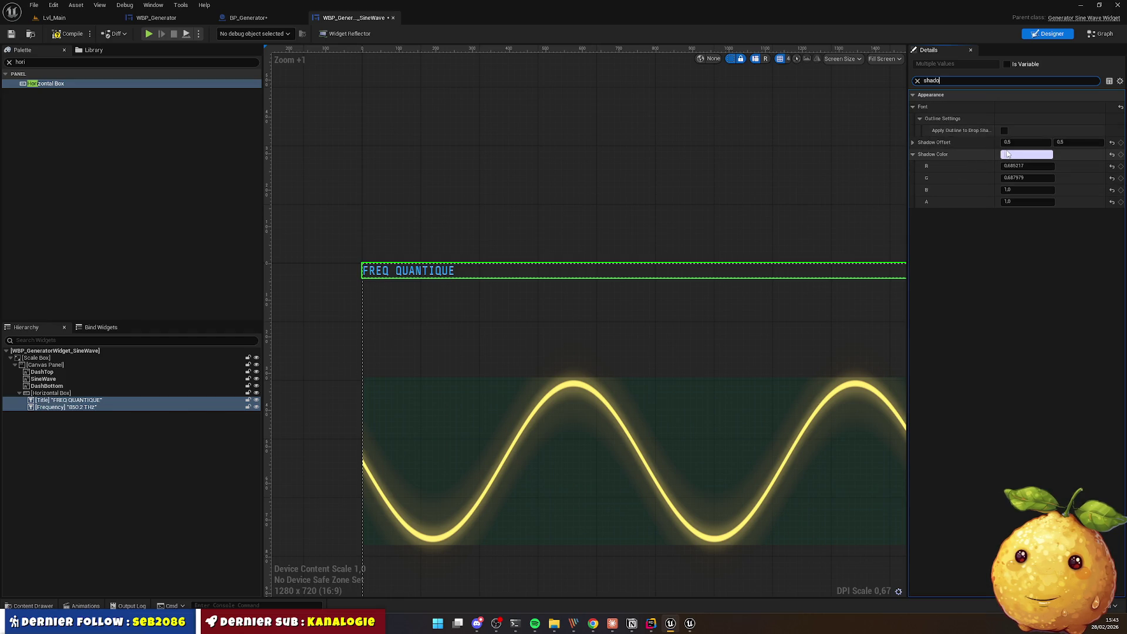
scroll(416, 289, up, 5)
scroll(415, 293, up, 2)
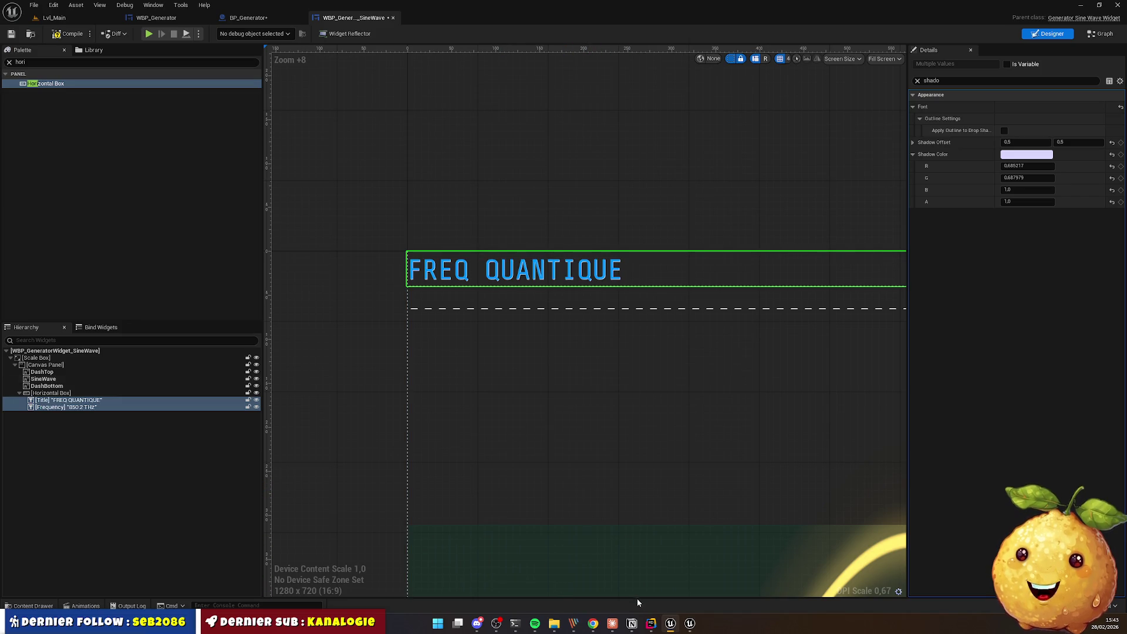
click(592, 624)
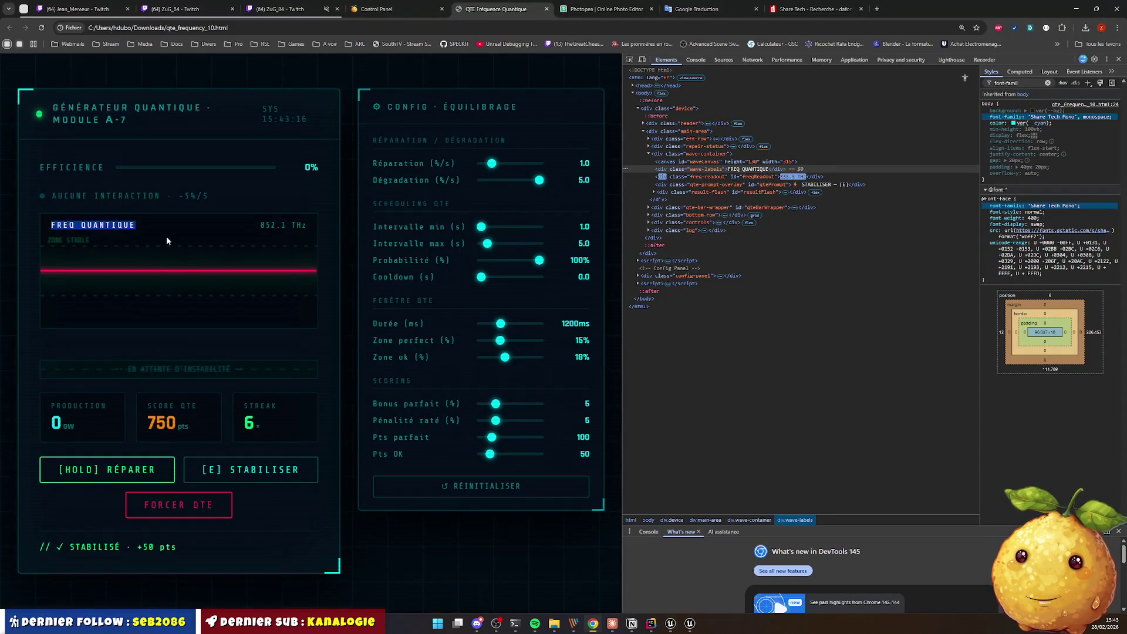
click(160, 215)
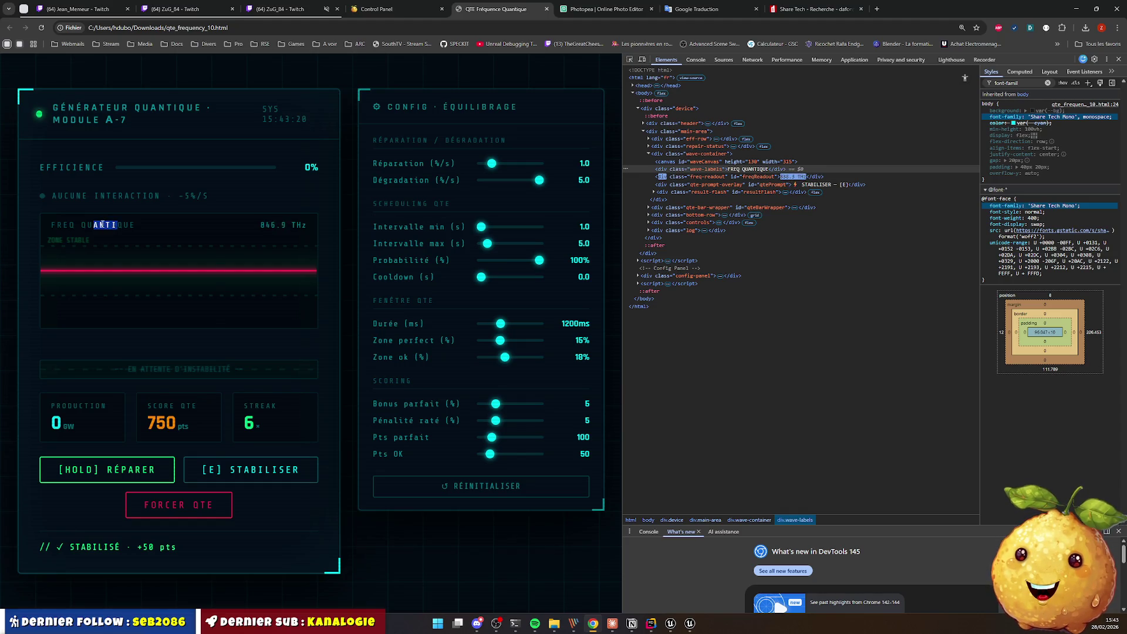
right_click(102, 225)
click(126, 324)
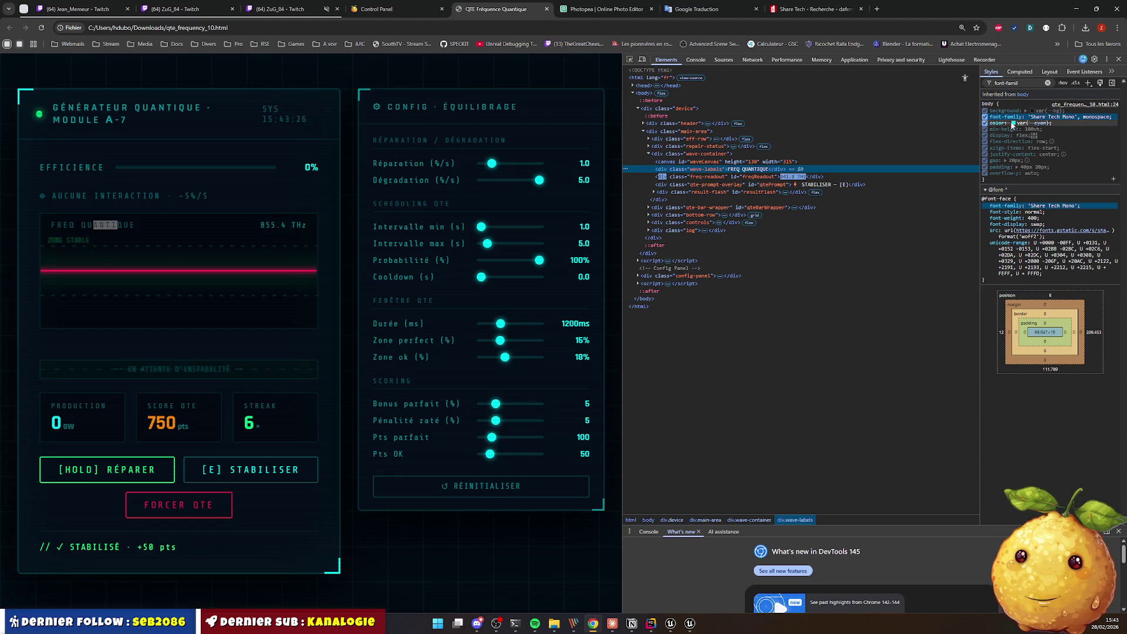
click(1013, 124)
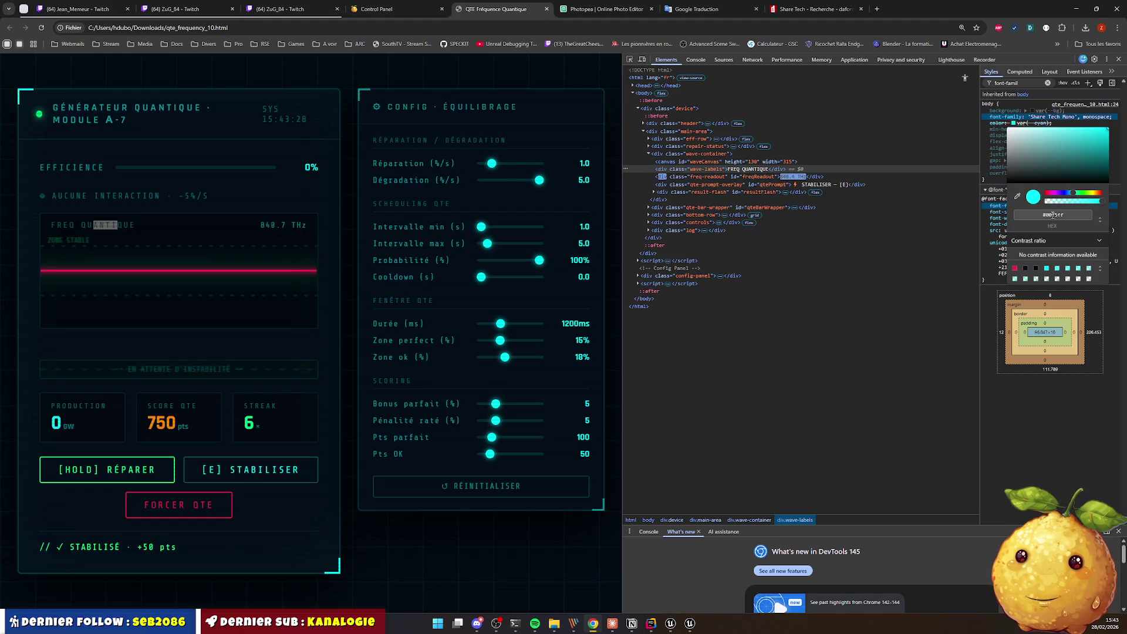
click(1102, 221)
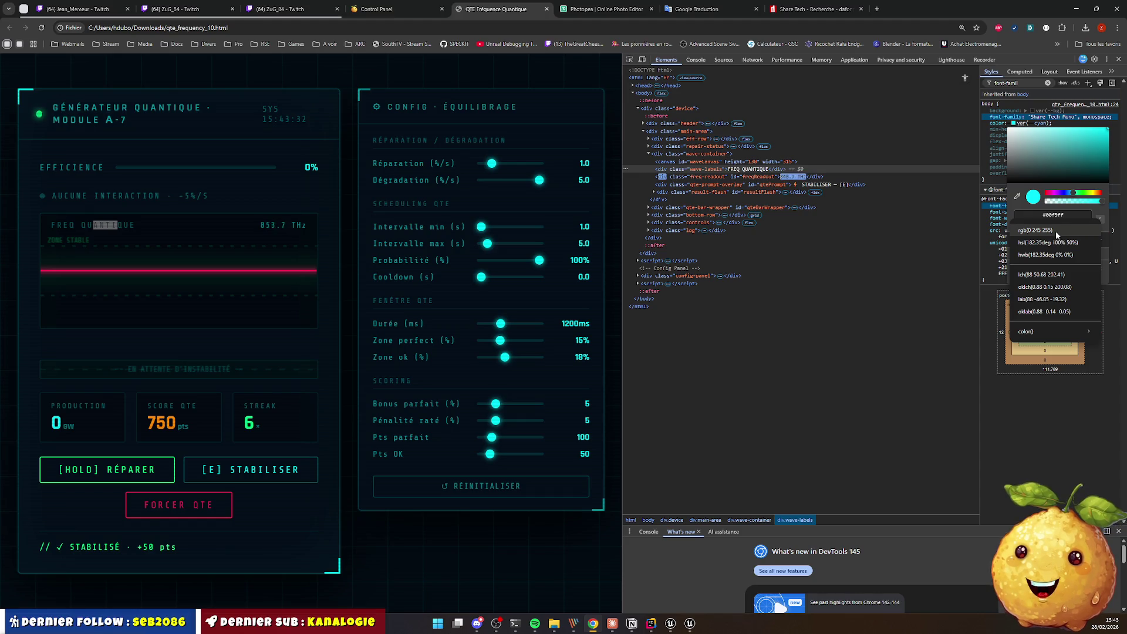
key(alt+Tab)
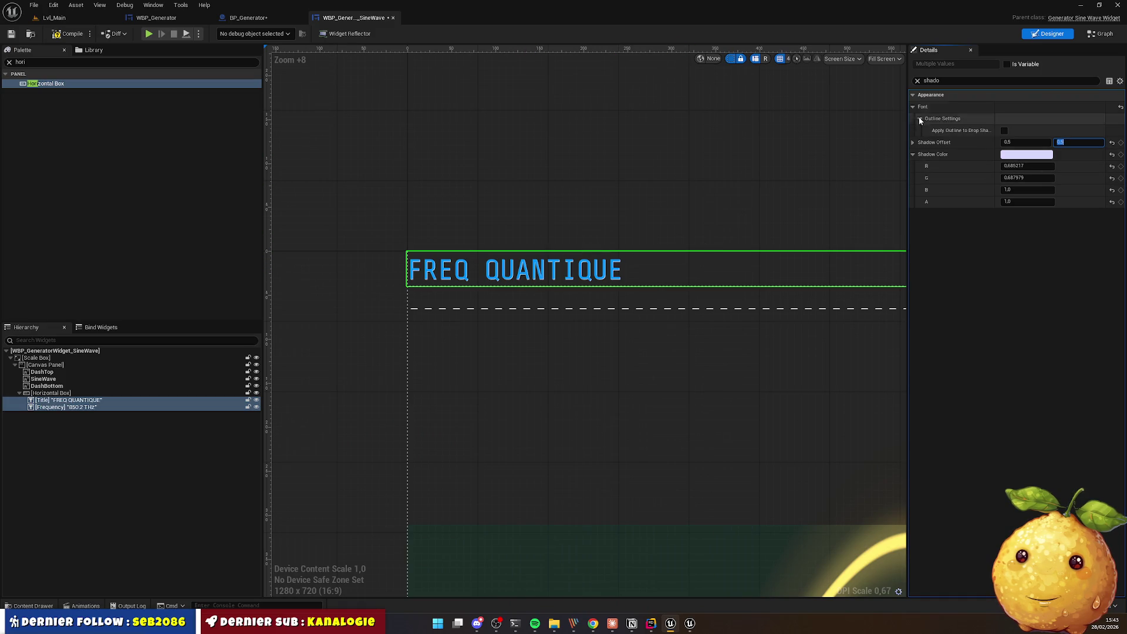
Step: Set the text colour to the mockup's cyan hex 00f5ff, copied from Chrome DevTools
click(917, 81)
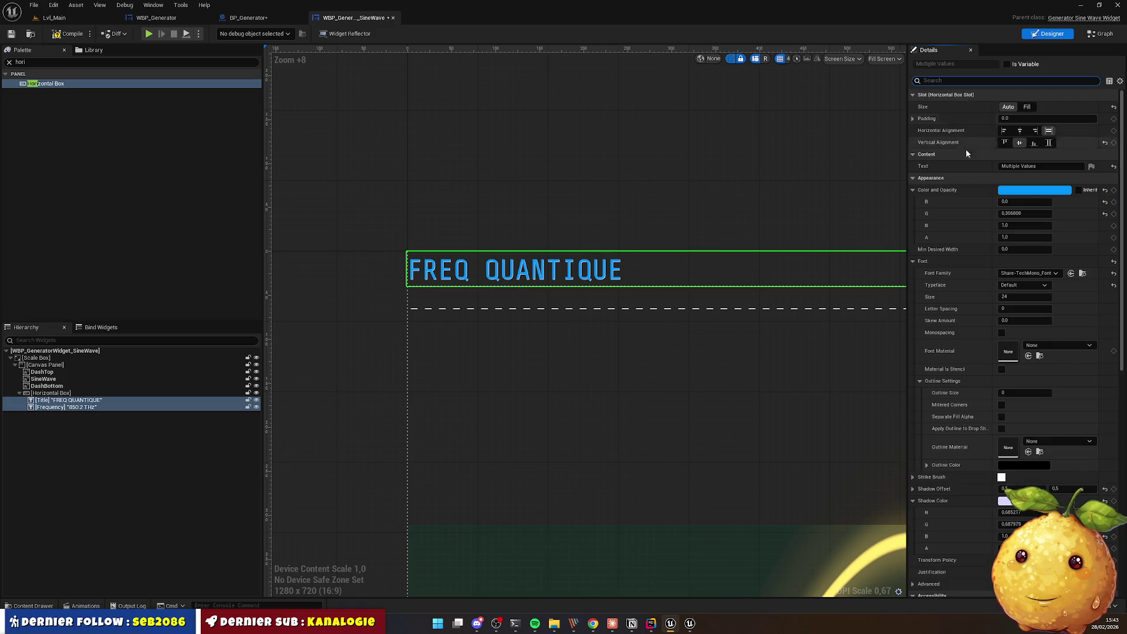
click(1015, 203)
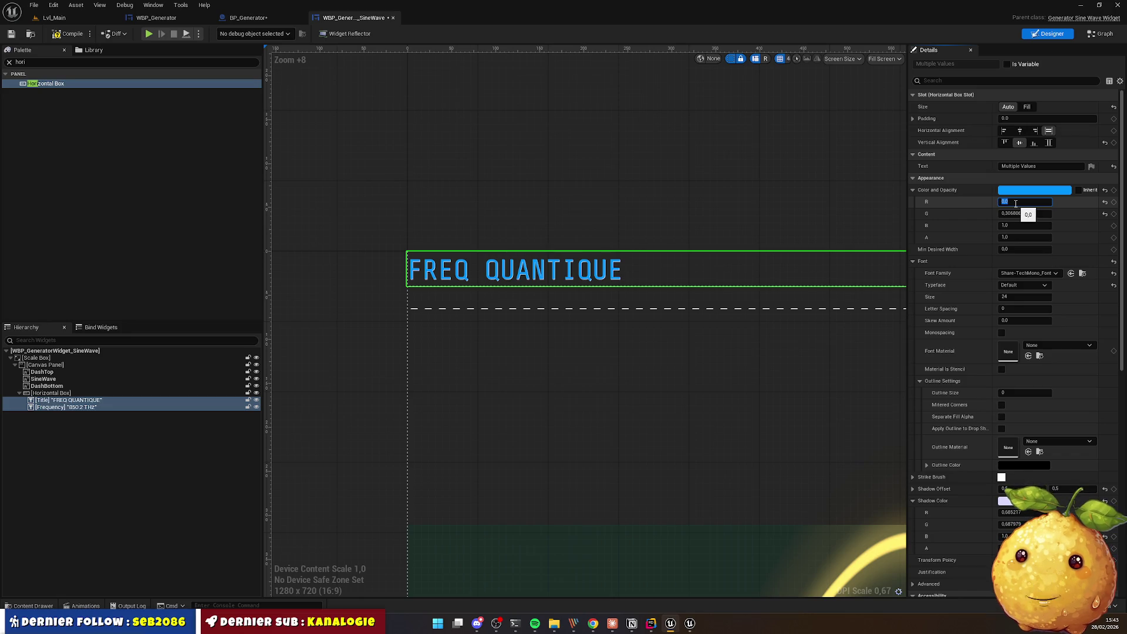
click(1027, 191)
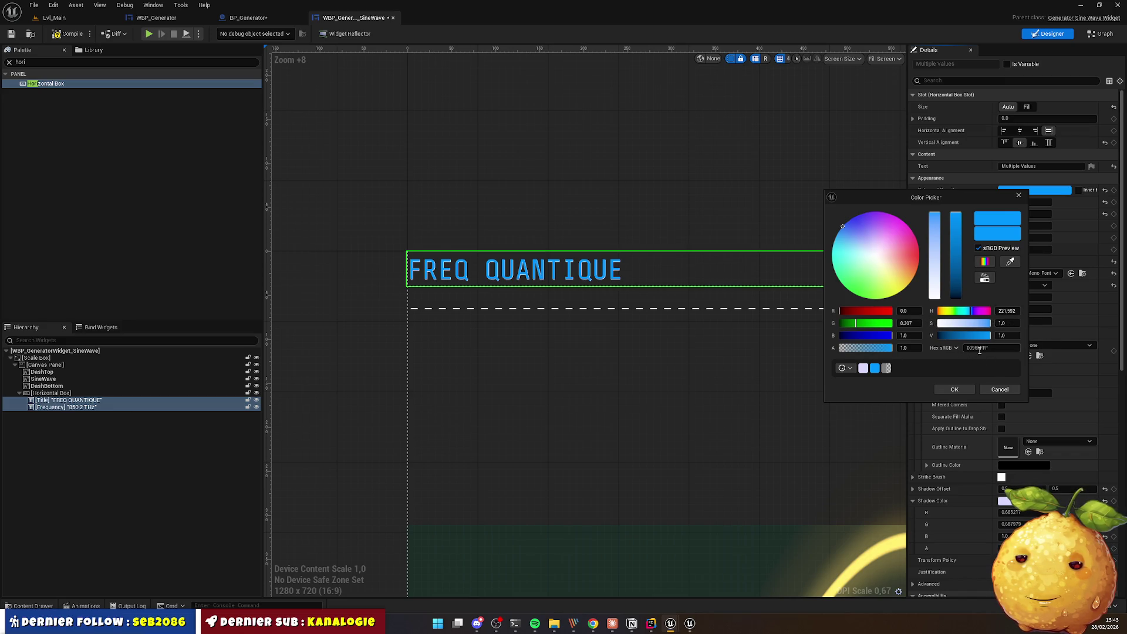
click(600, 629)
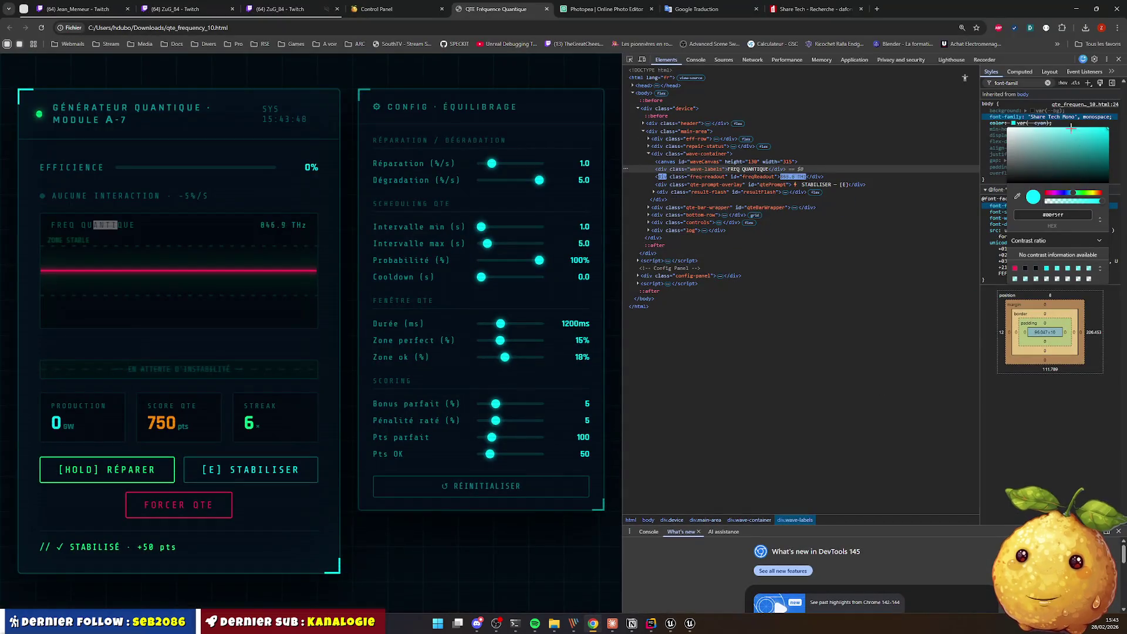
double_click(1057, 215)
key(ctrl+c)
click(1078, 9)
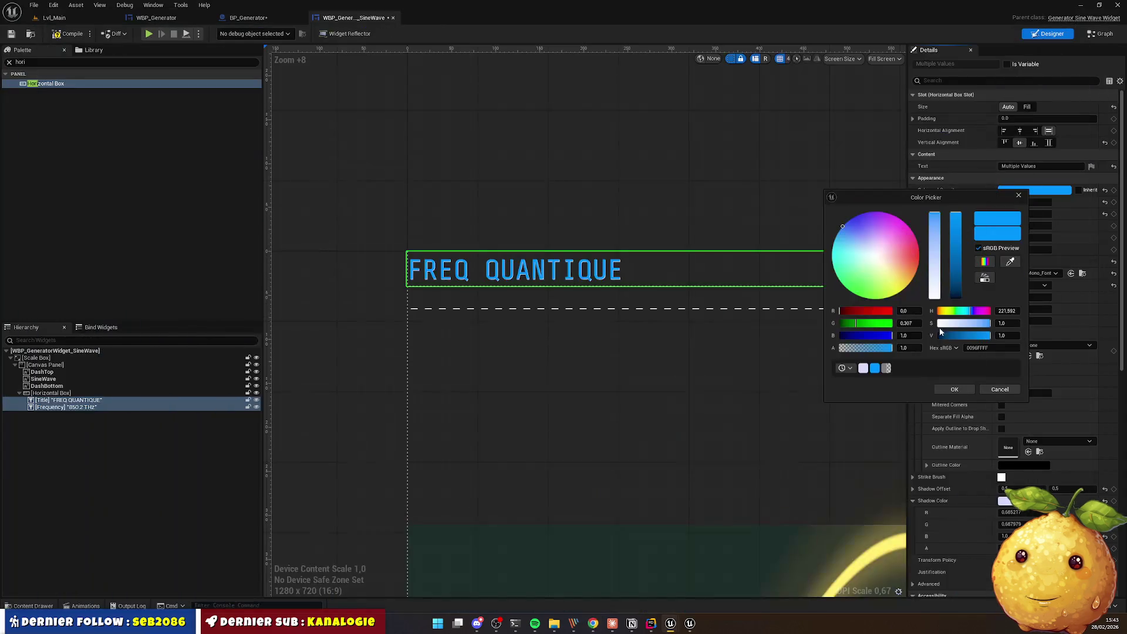
key(ctrl+v)
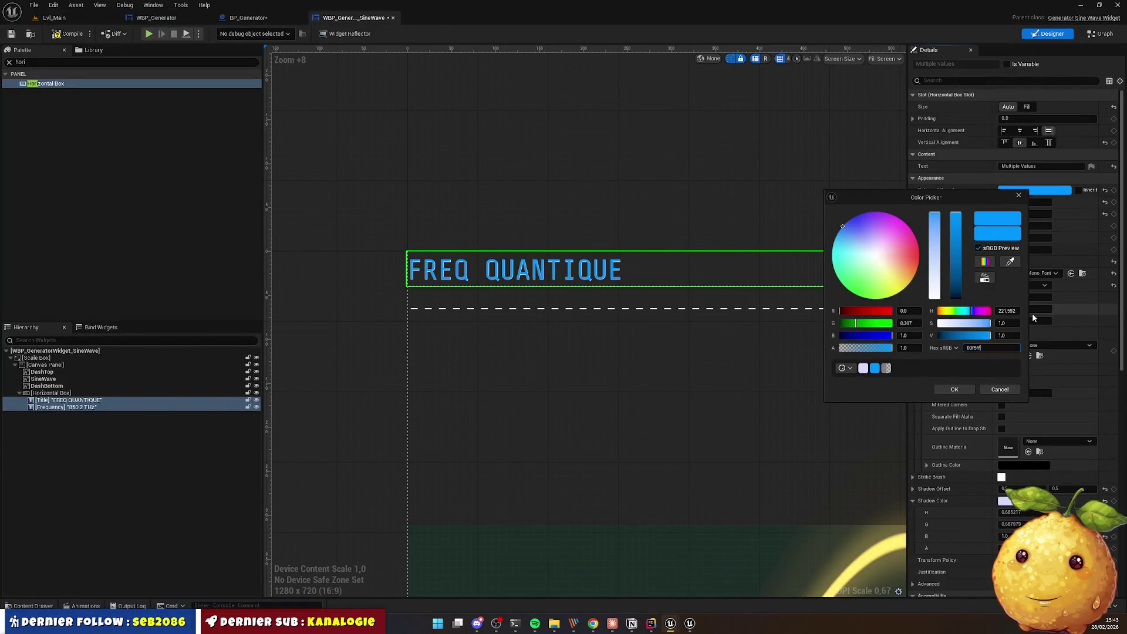
key(Return)
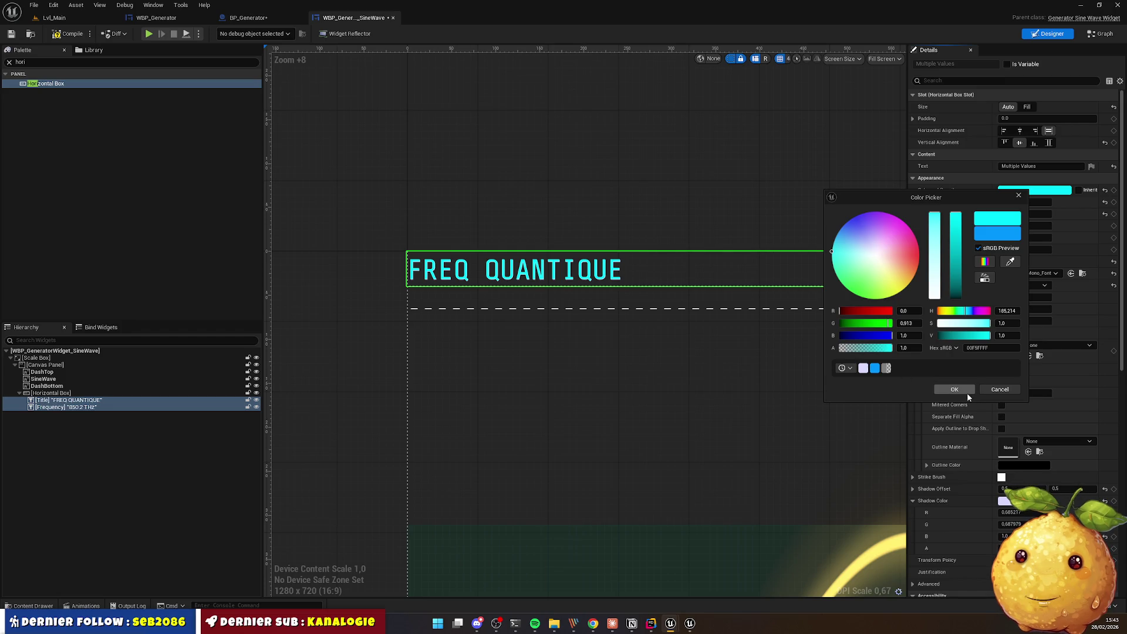
click(963, 390)
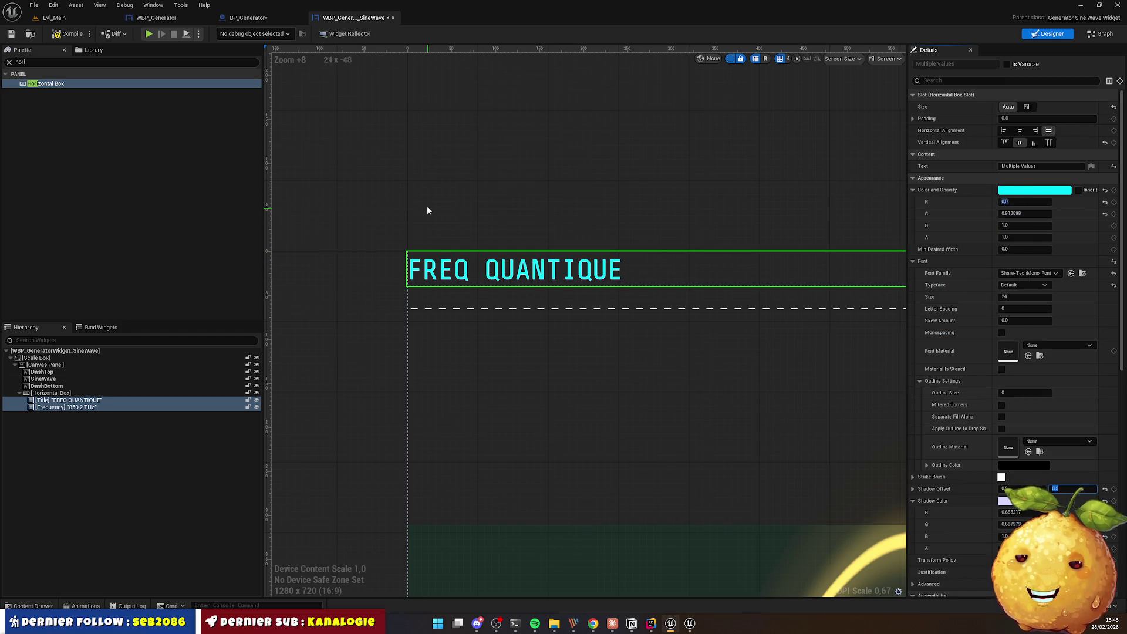
Step: Check the SineWave image on the canvas, then switch to the Lvl_Main level
click(402, 247)
scroll(638, 240, down, 3)
scroll(743, 207, down, 4)
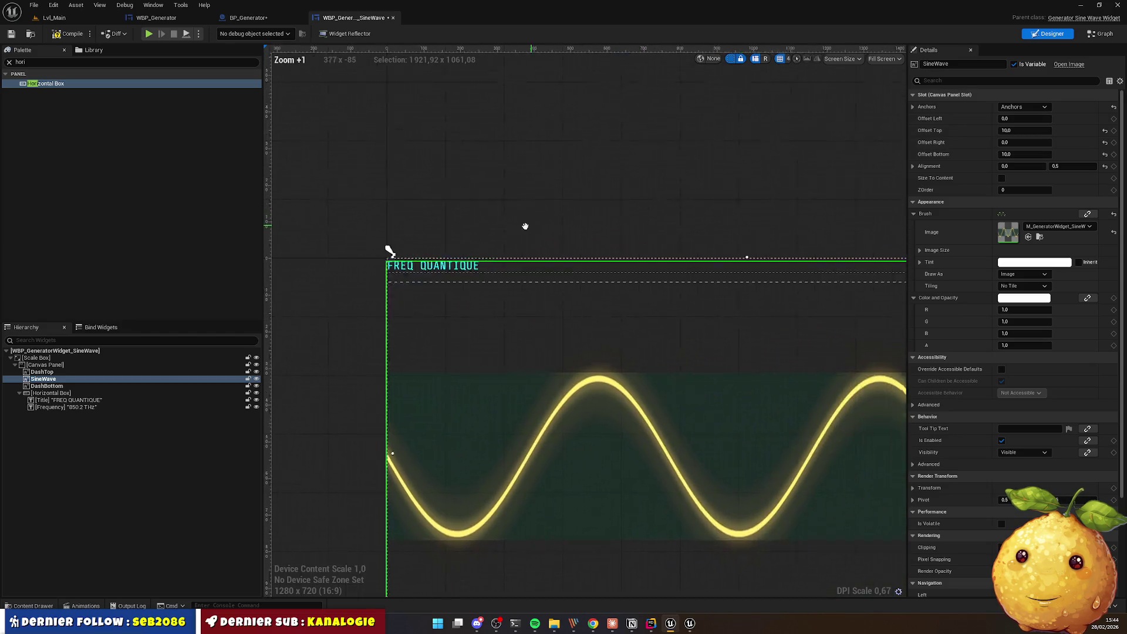
drag(432, 240, 465, 228)
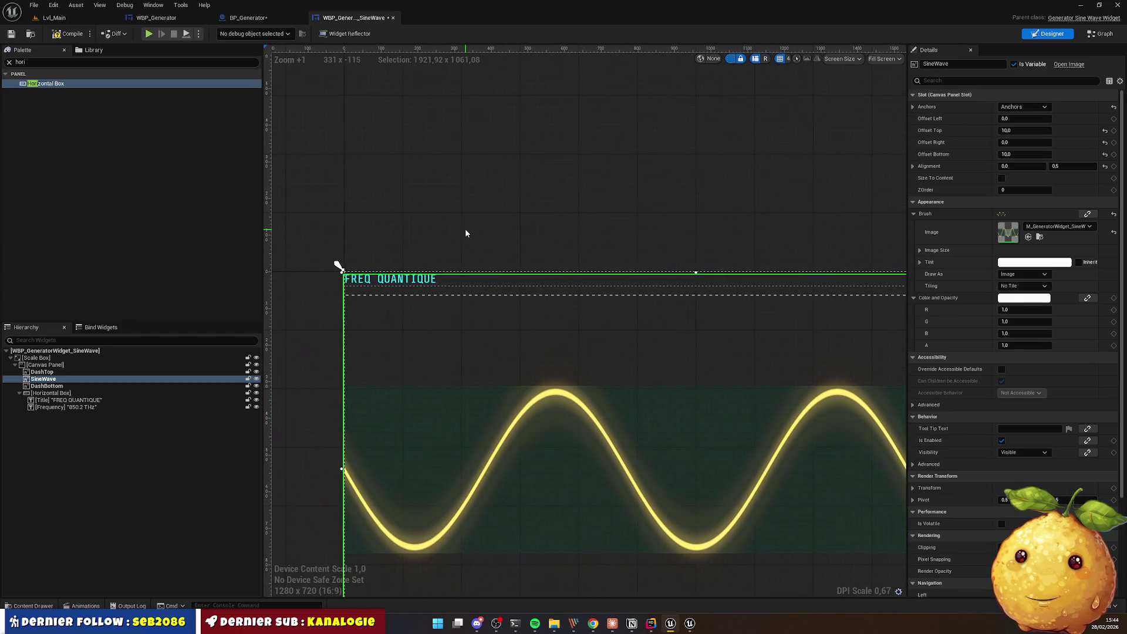
click(465, 227)
click(54, 18)
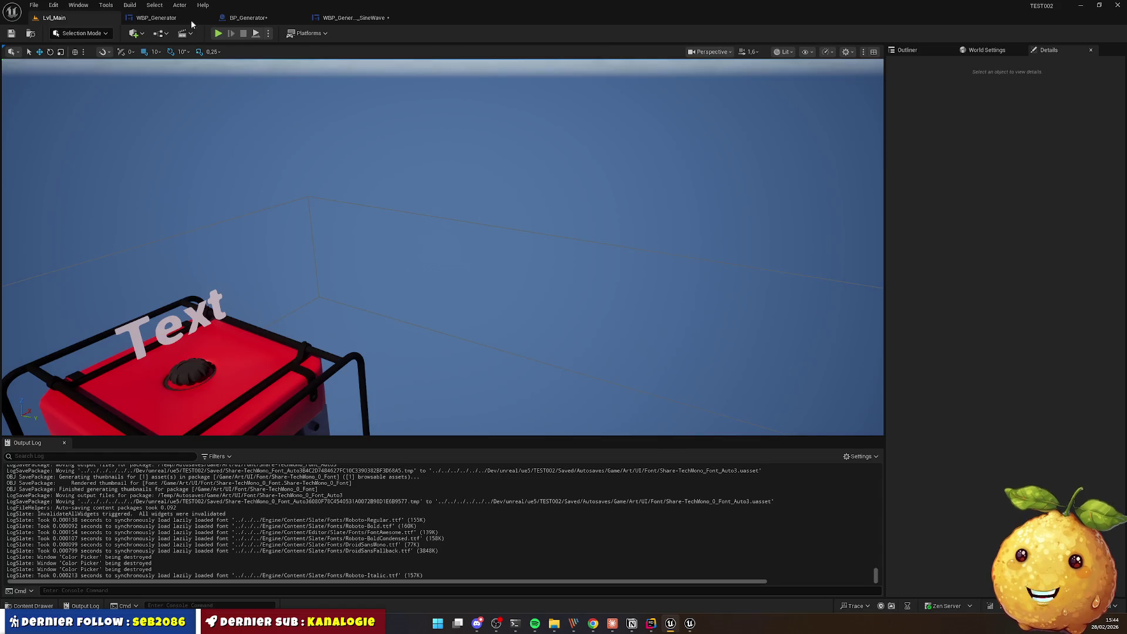
Step: Play-test Lvl_Main, pressing E at the generator to show the FREQ QUANTIQUE widget, then stop
click(349, 19)
click(55, 18)
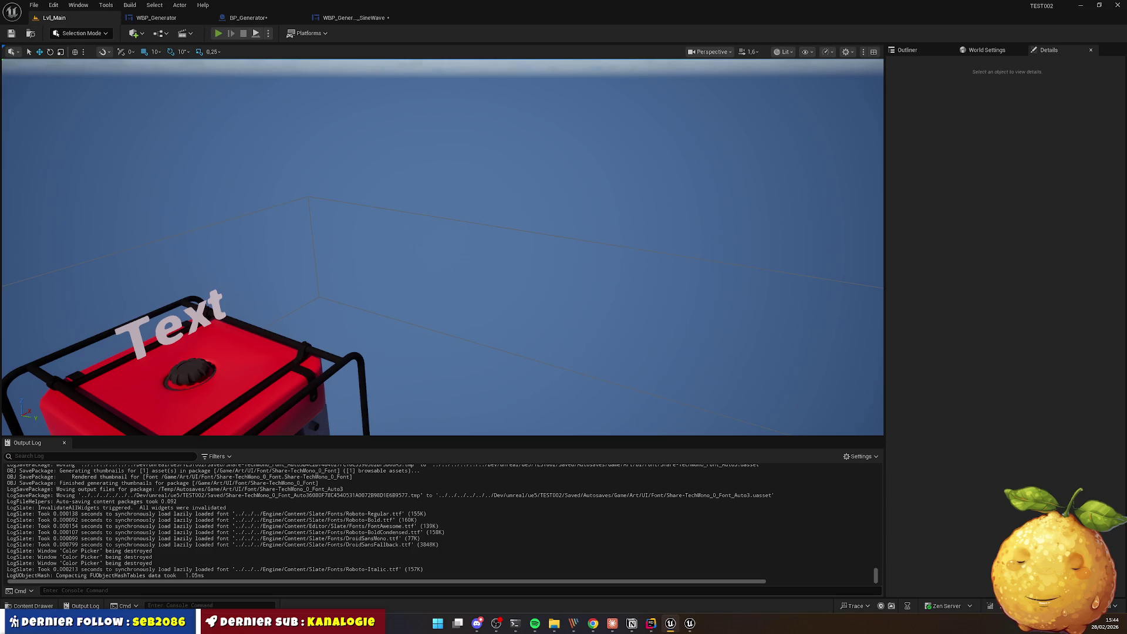
click(217, 33)
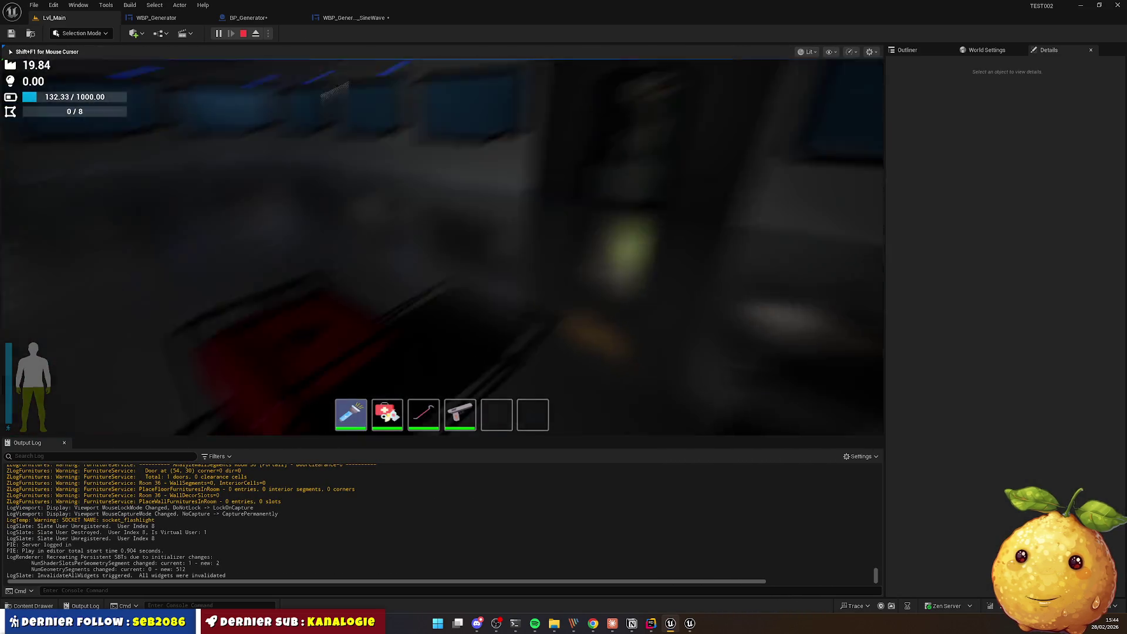
key(e)
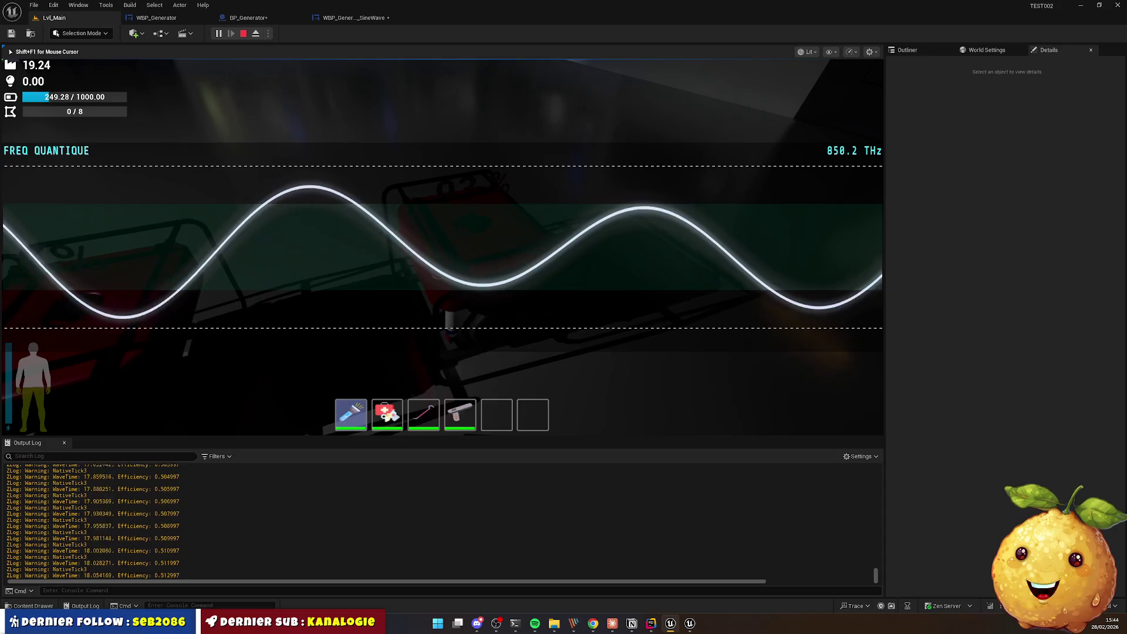
key(Escape)
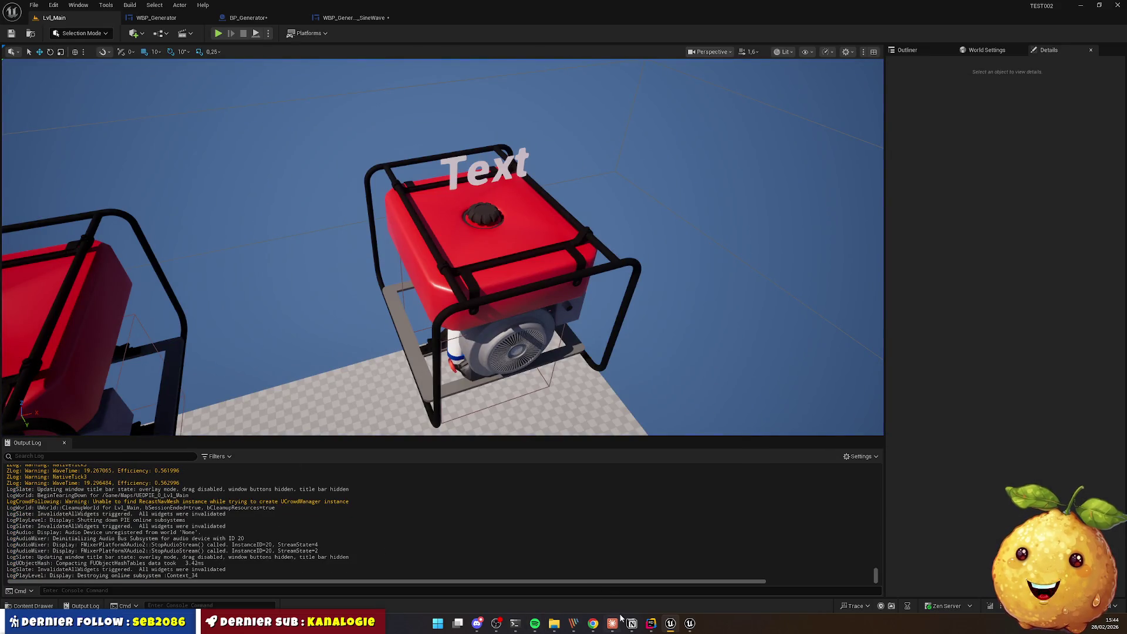
click(592, 626)
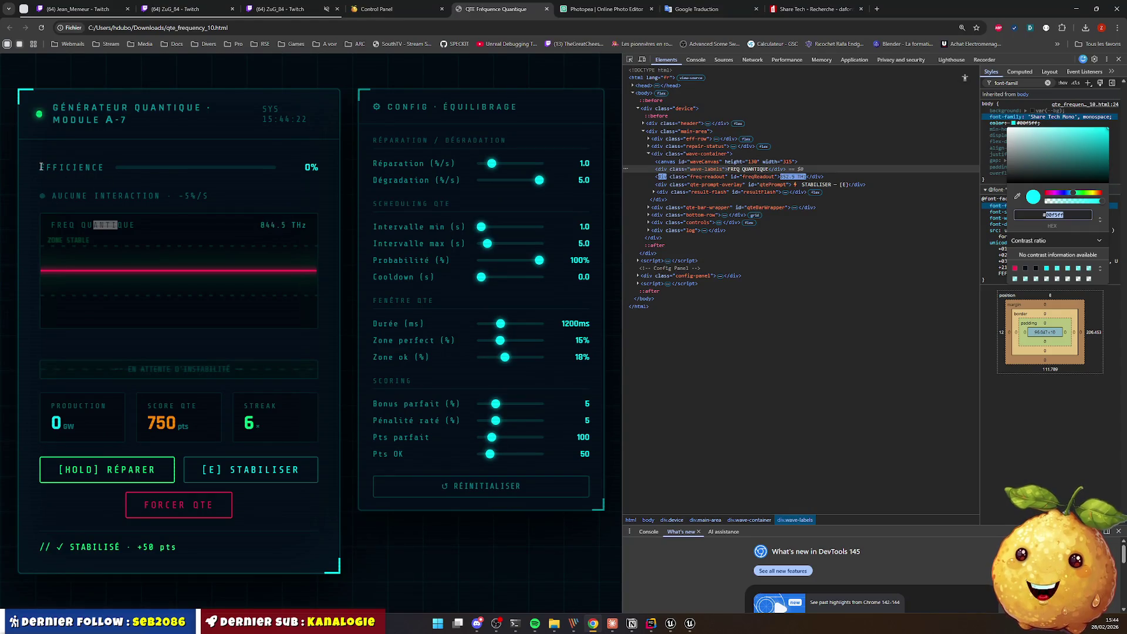
Step: Select the mockup's EFFICIENCE label and the AUCUNE INTERACTION · -5%/S status line
drag(41, 167, 287, 159)
click(307, 167)
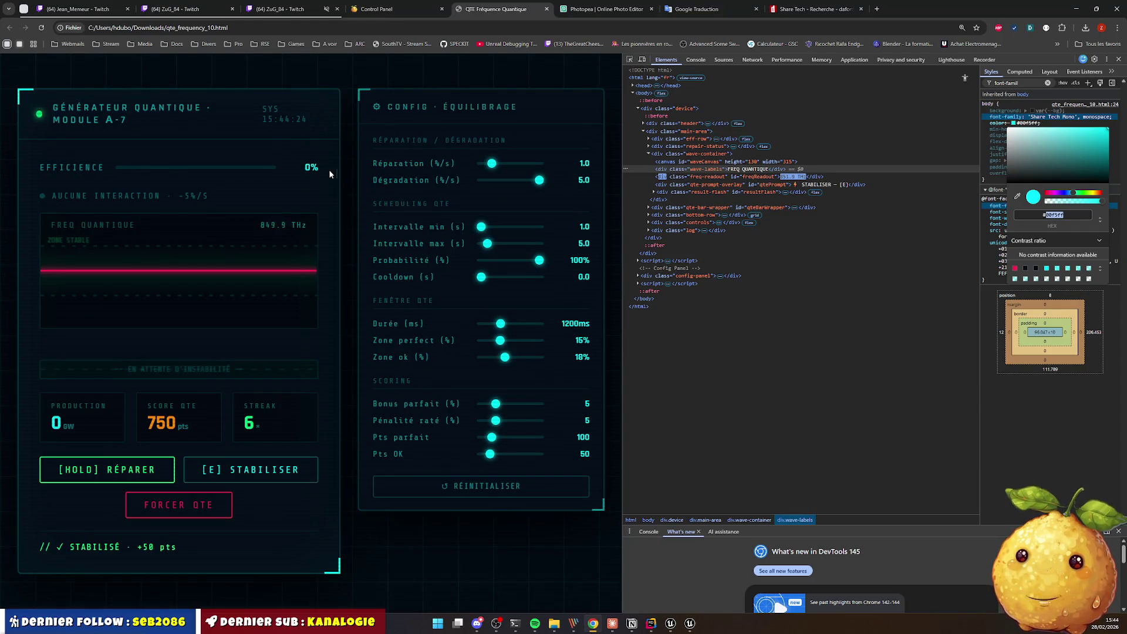
drag(46, 167, 146, 169)
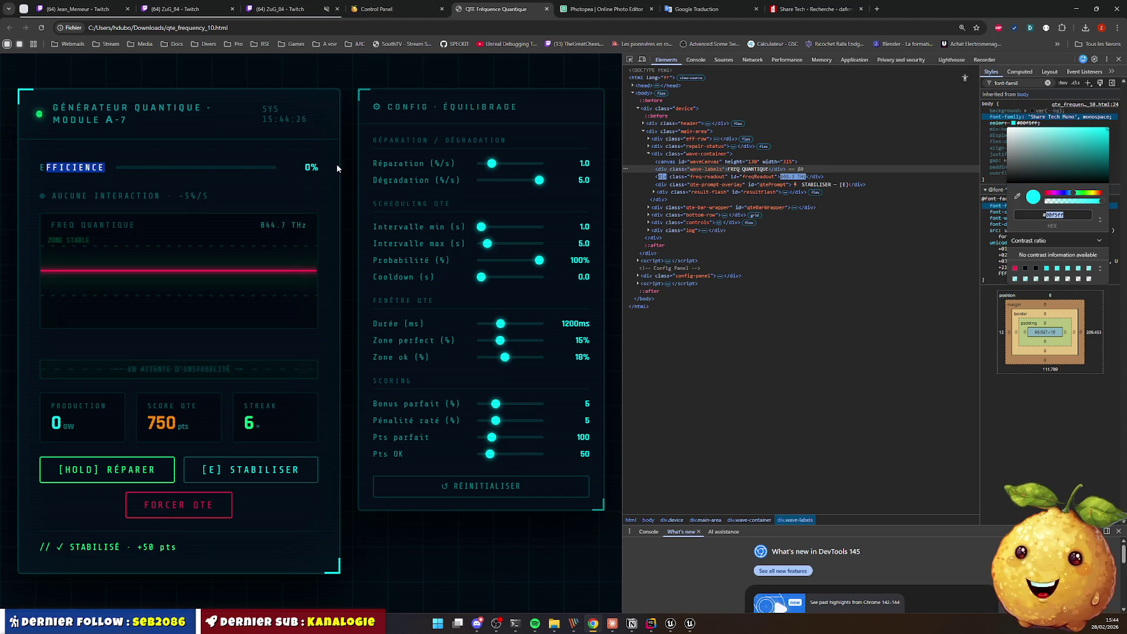
drag(46, 167, 231, 171)
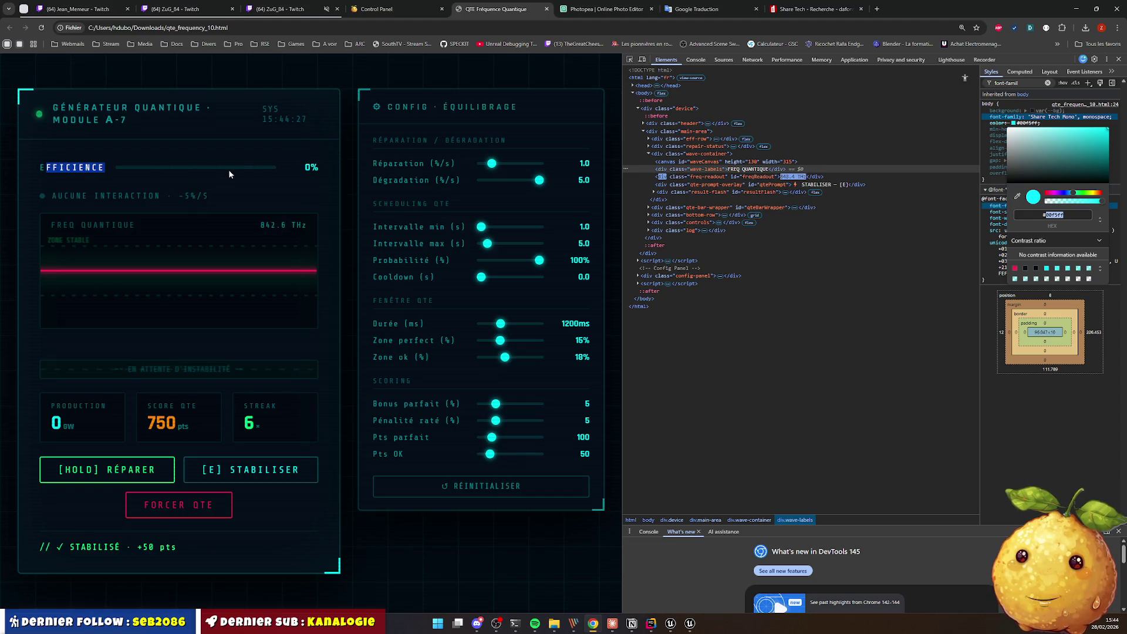
click(48, 194)
triple_click(92, 200)
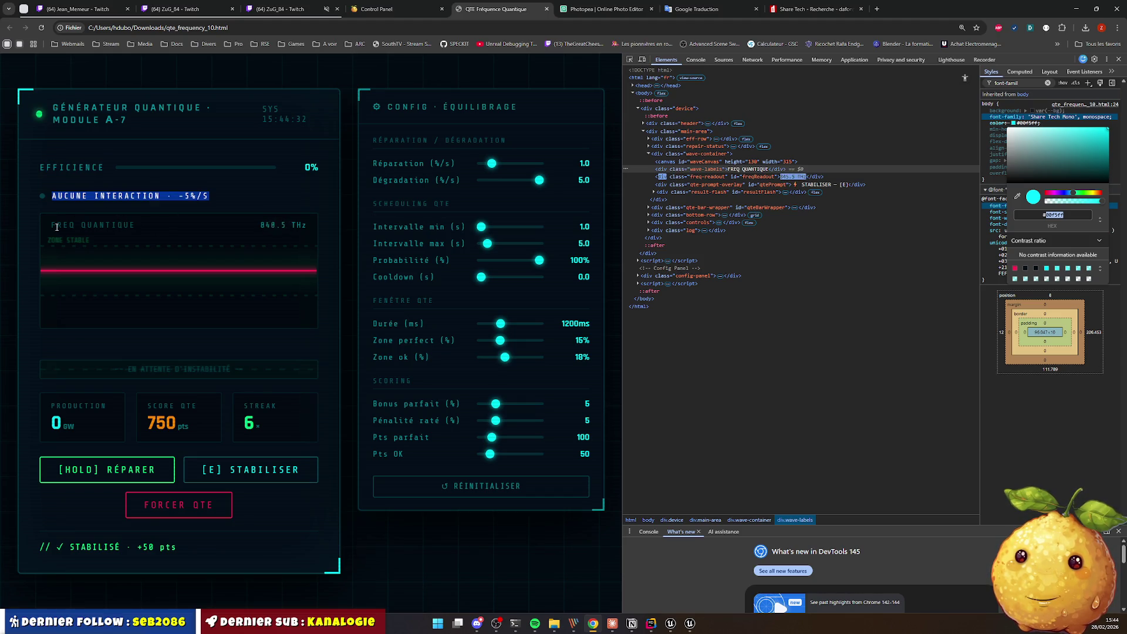
click(90, 207)
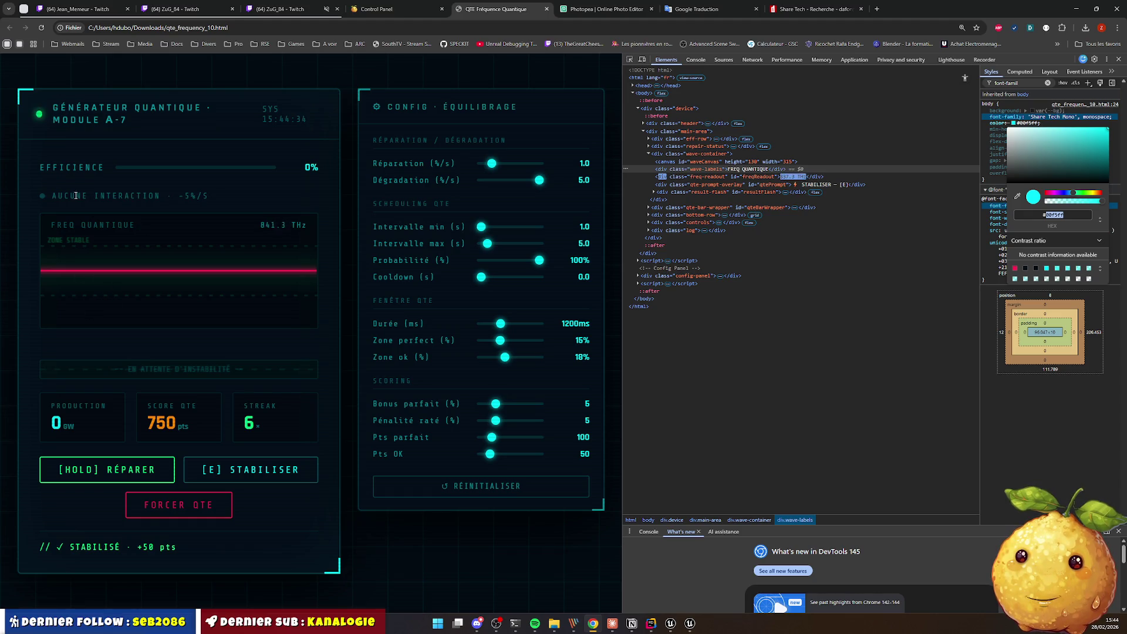
triple_click(76, 195)
click(140, 197)
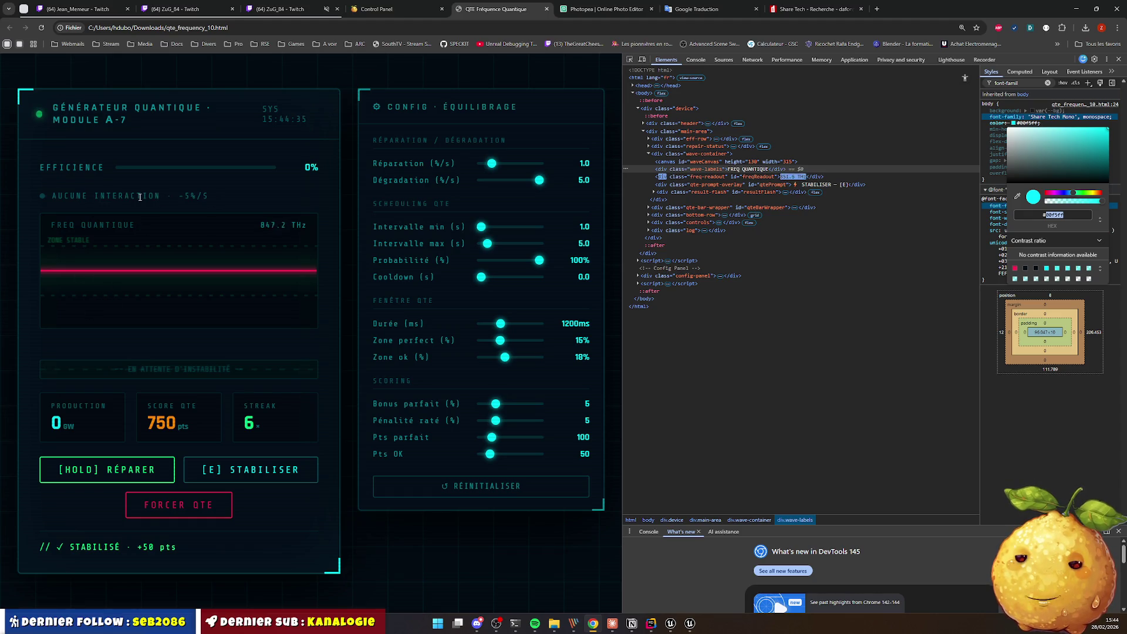
triple_click(239, 201)
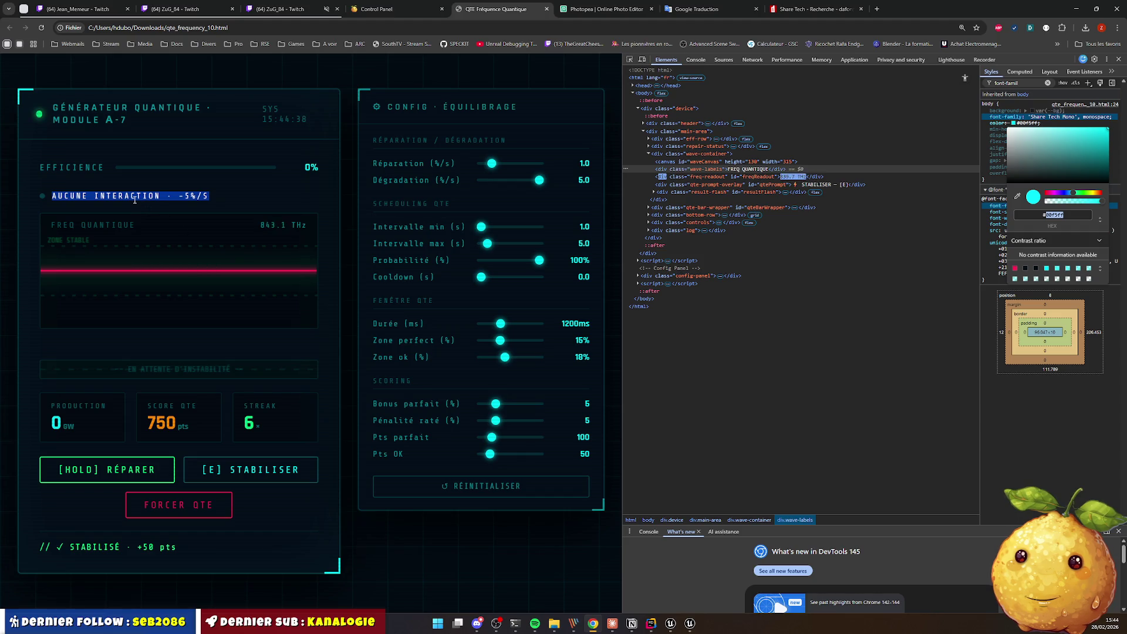
click(93, 196)
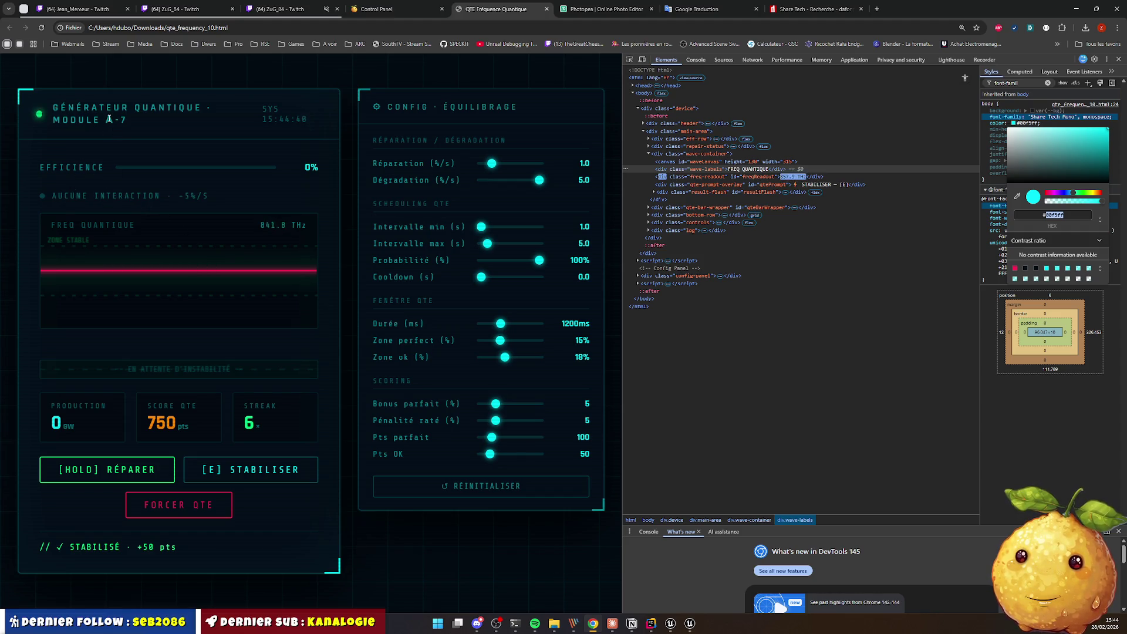
Step: Highlight the title, the production, score and streak cards, and the STABILISÉ · +50 pts log line
drag(77, 108, 158, 109)
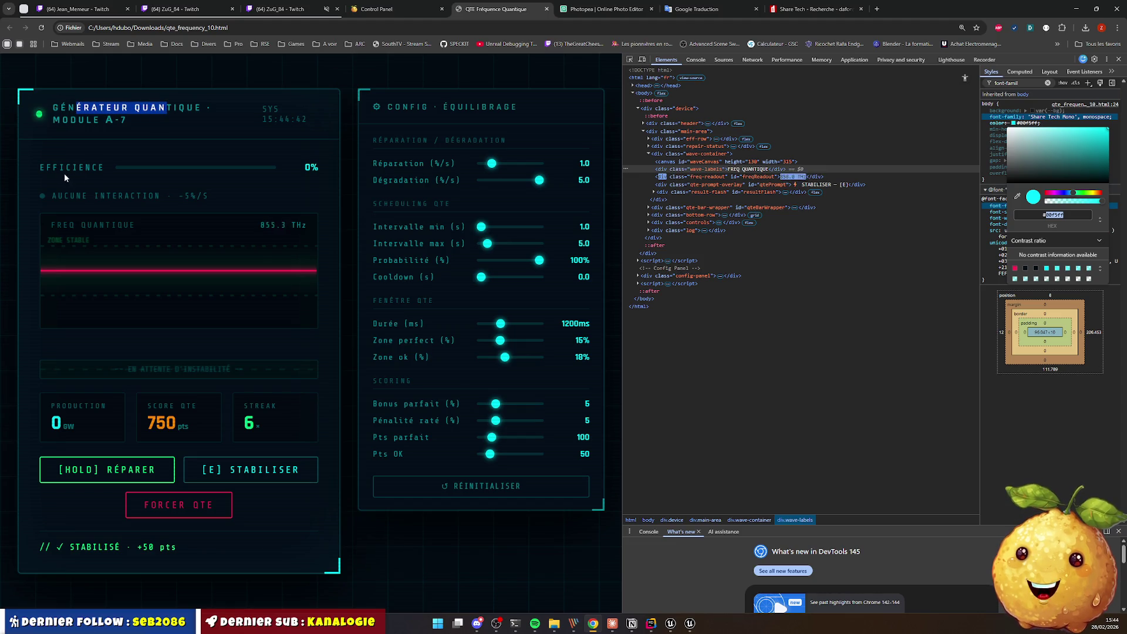
double_click(82, 168)
triple_click(94, 197)
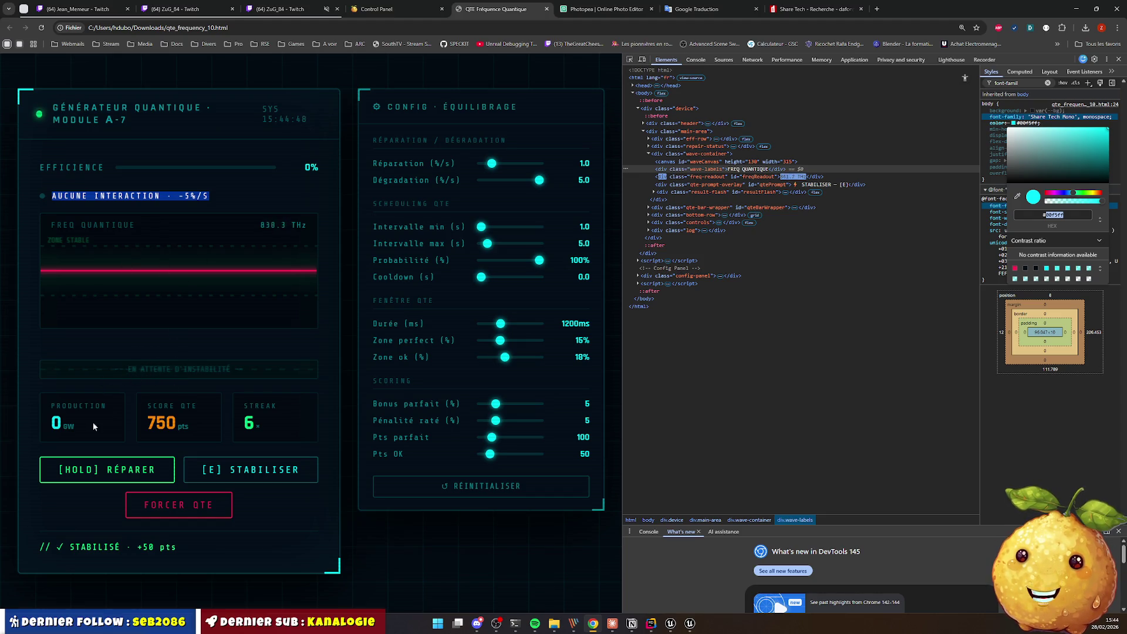
drag(93, 426, 258, 425)
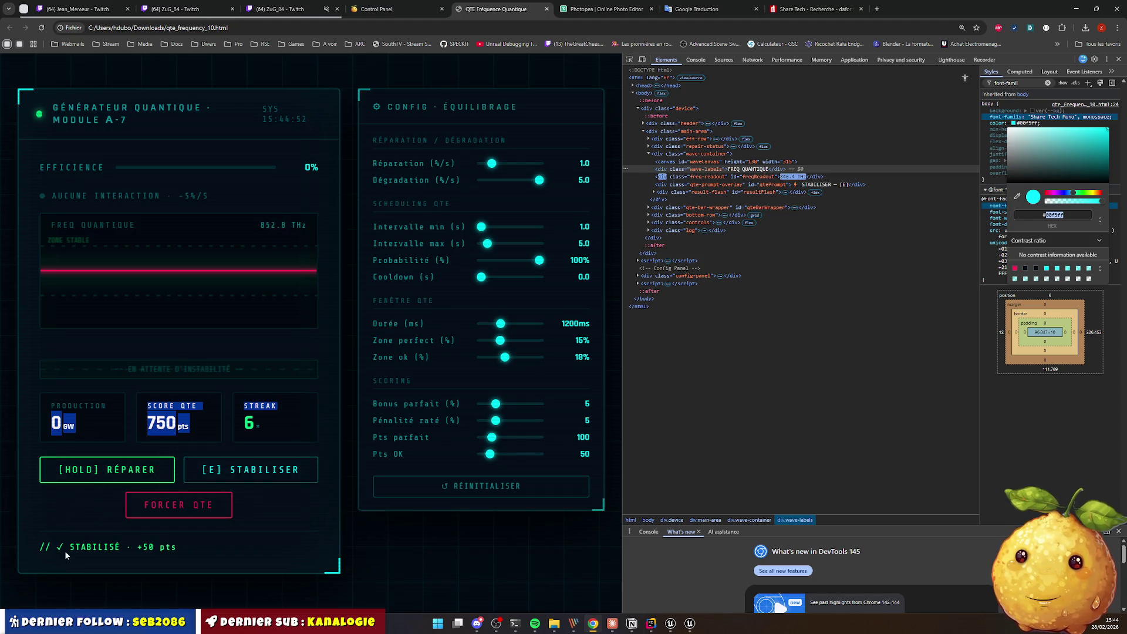
drag(65, 551, 164, 547)
click(117, 551)
double_click(94, 547)
click(110, 568)
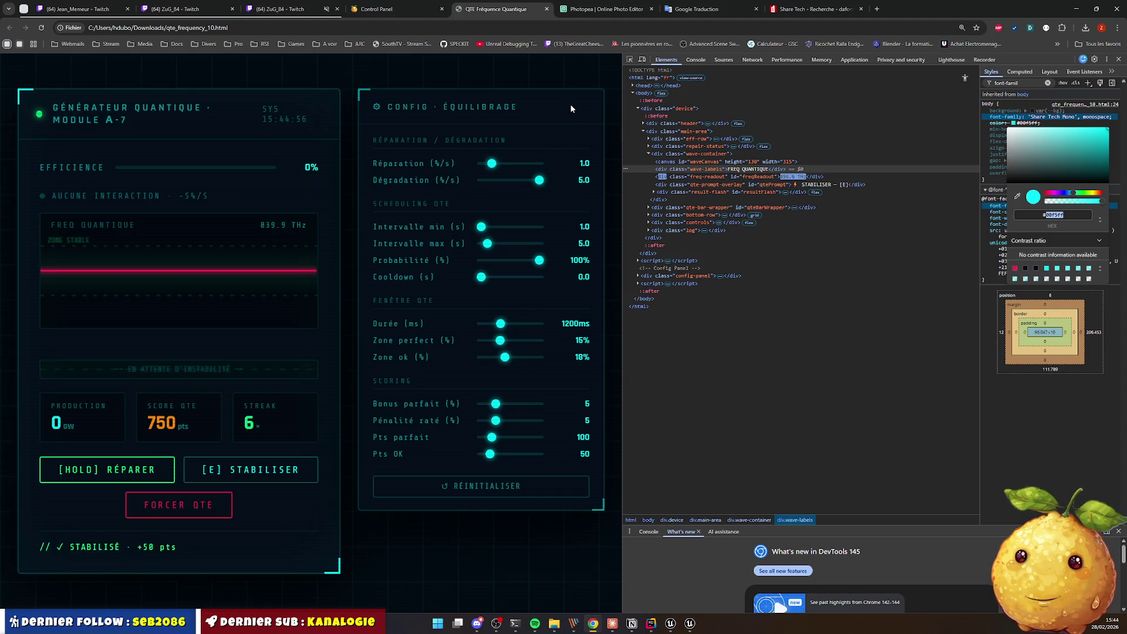
key(alt+Tab)
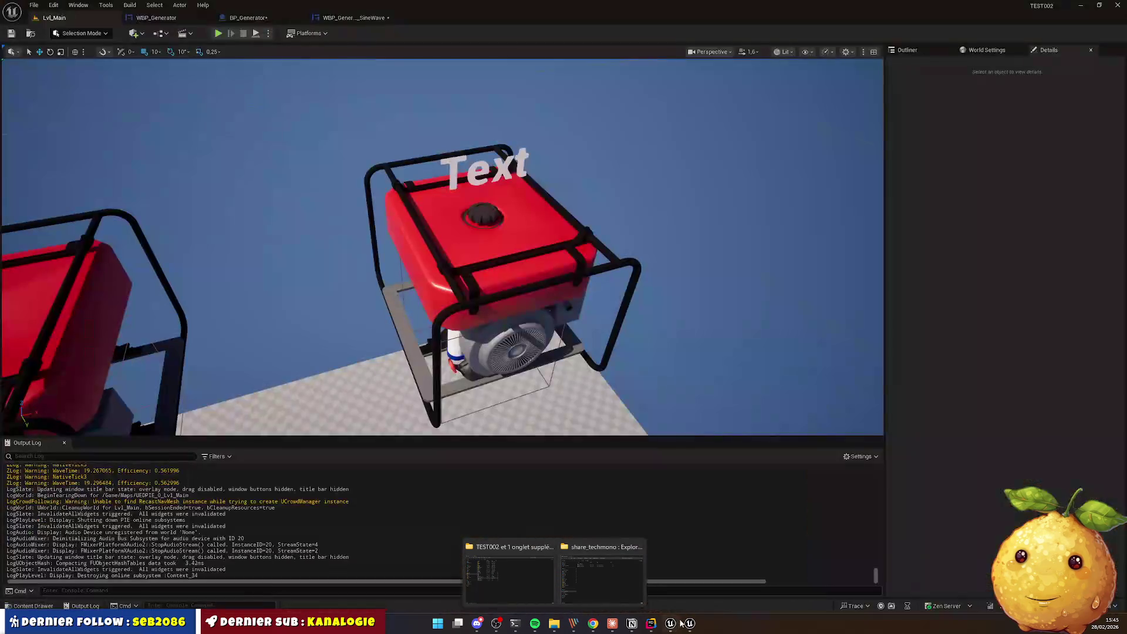
Step: Create a Title folder under Widgets and move WBP_Generator into the SineWave folder
click(30, 606)
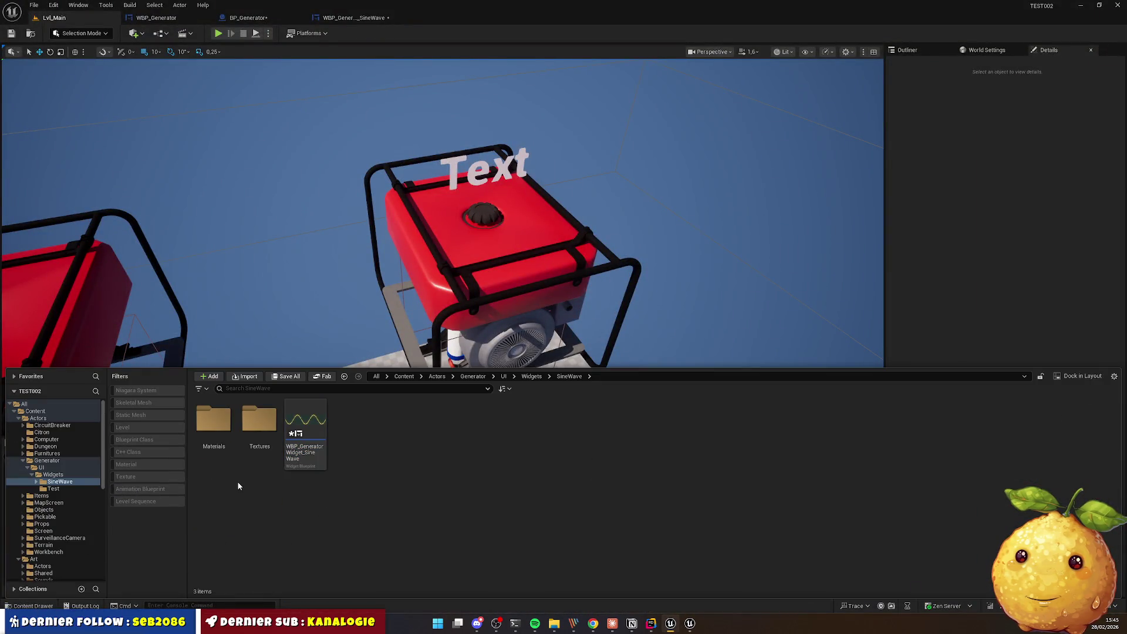
click(531, 376)
right_click(287, 514)
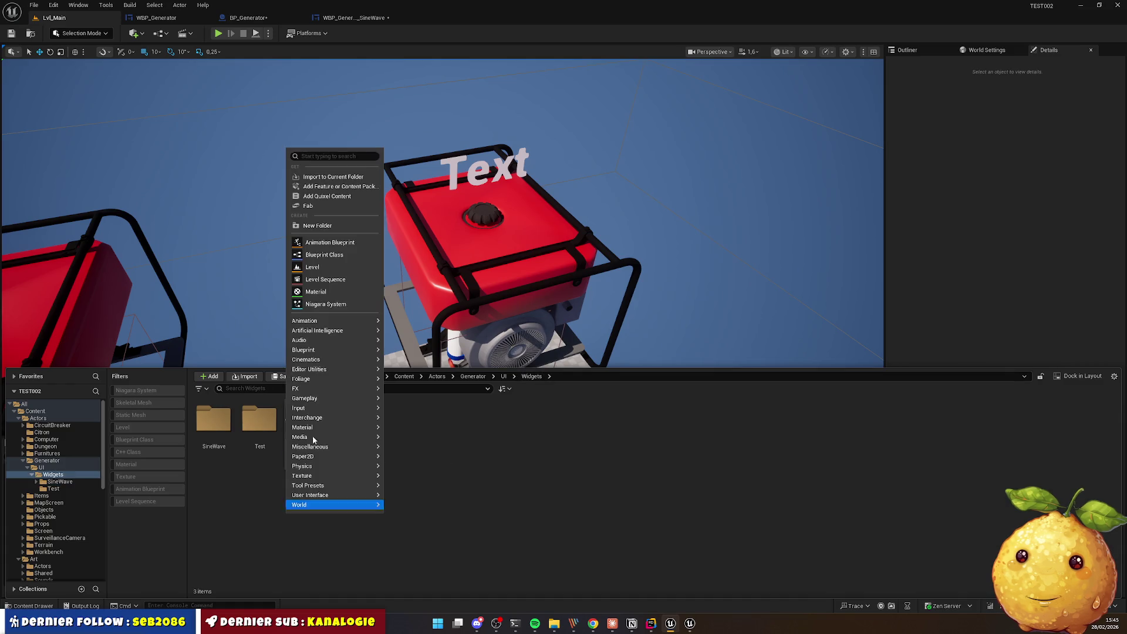
click(327, 227)
text(Te)
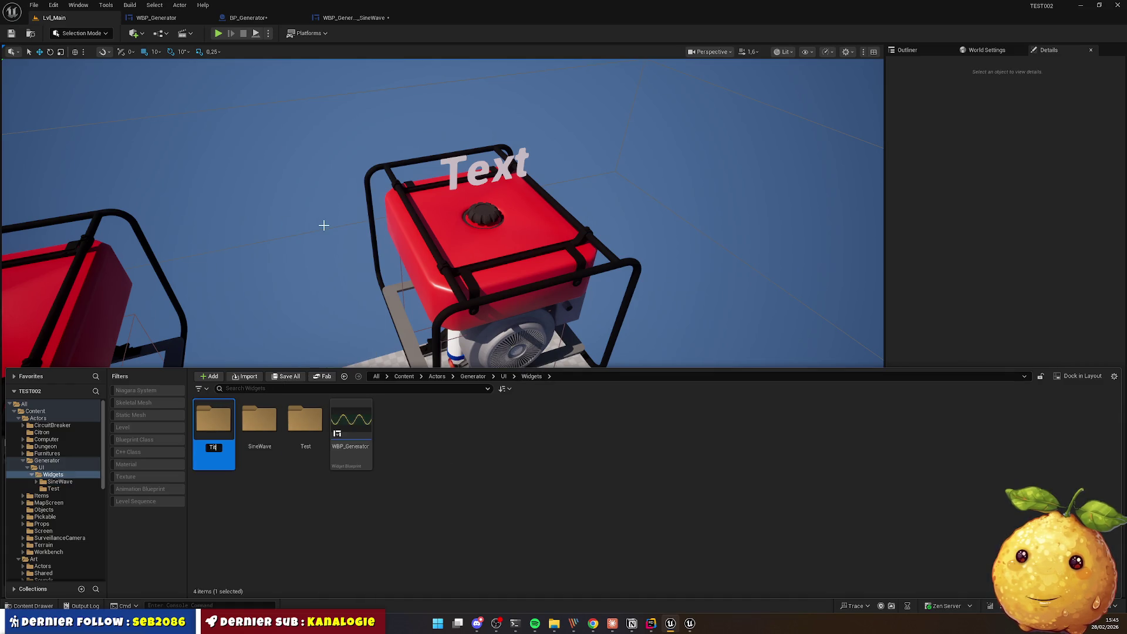
text(le)
key(Return)
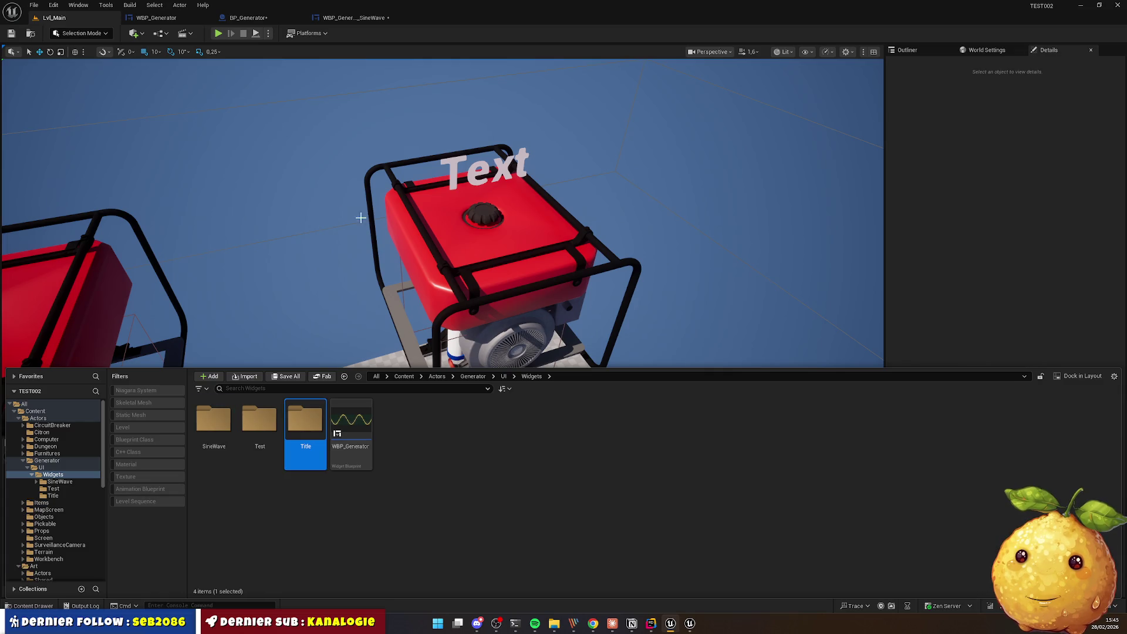
drag(351, 419, 214, 420)
click(235, 463)
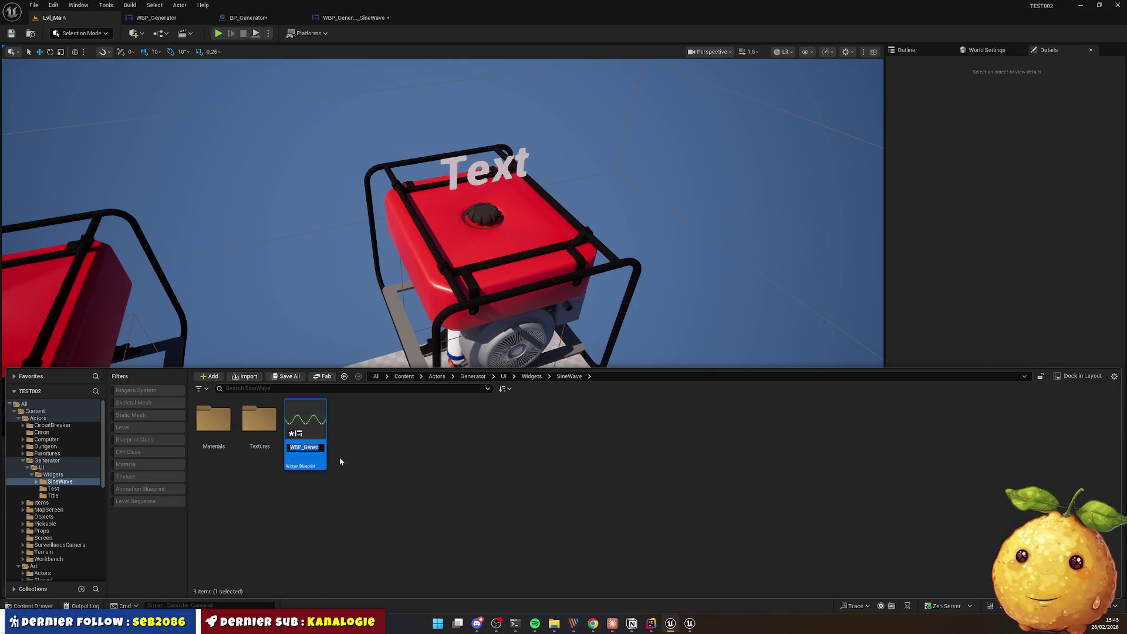
Step: In the Title folder, create a UserWidget blueprint named WBP_GeneratorWidget_Title and open it
click(344, 376)
double_click(305, 420)
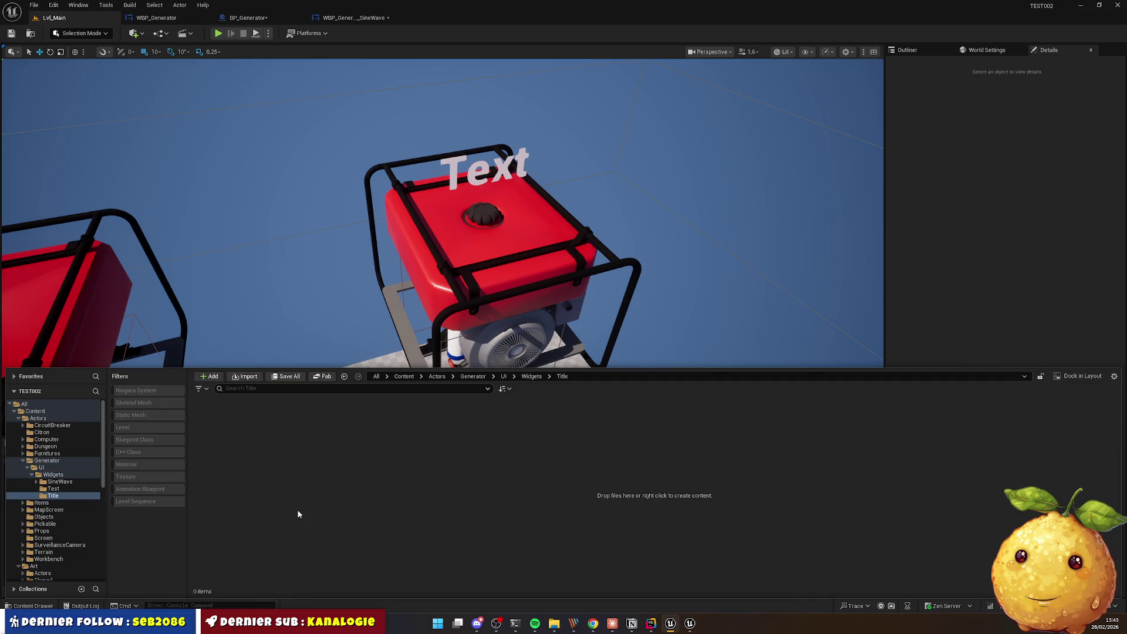
right_click(296, 449)
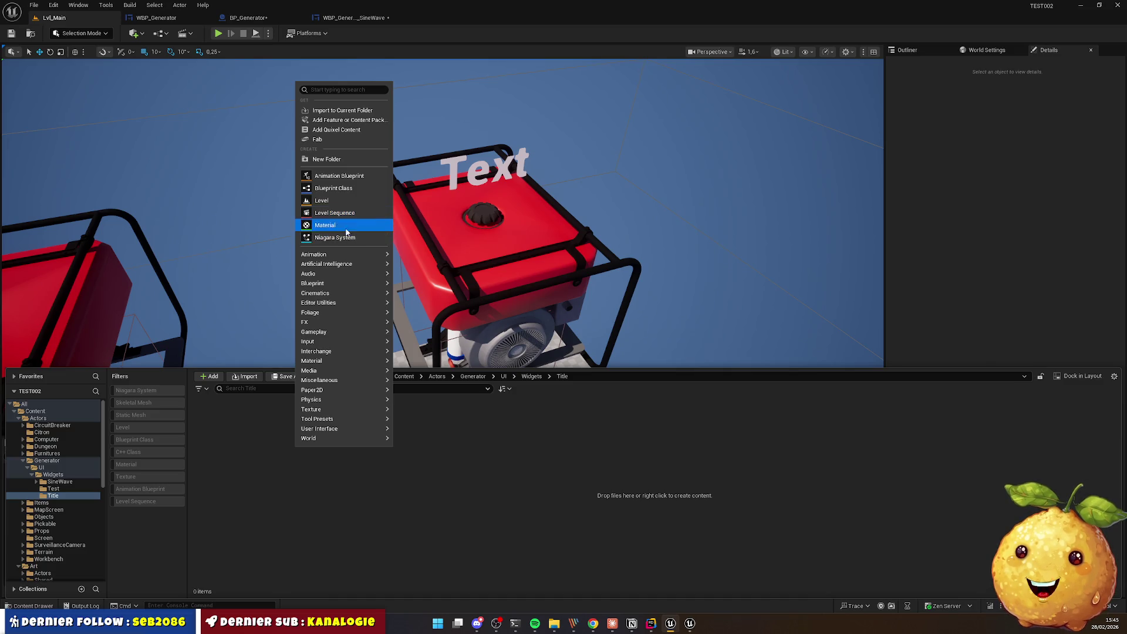
mouse_move(360, 430)
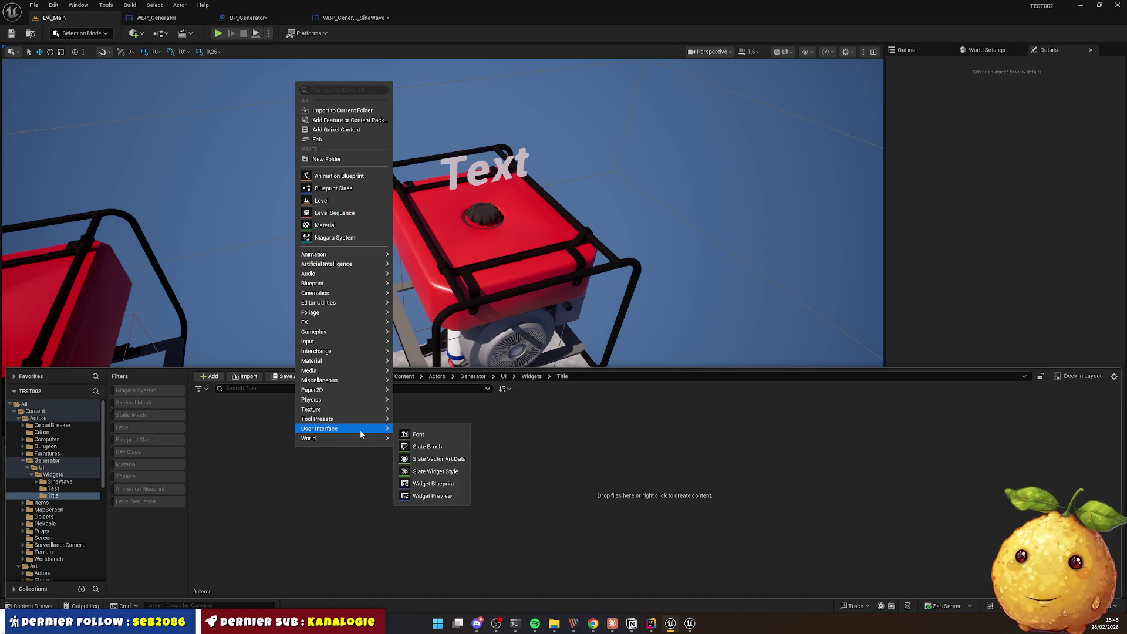
click(434, 483)
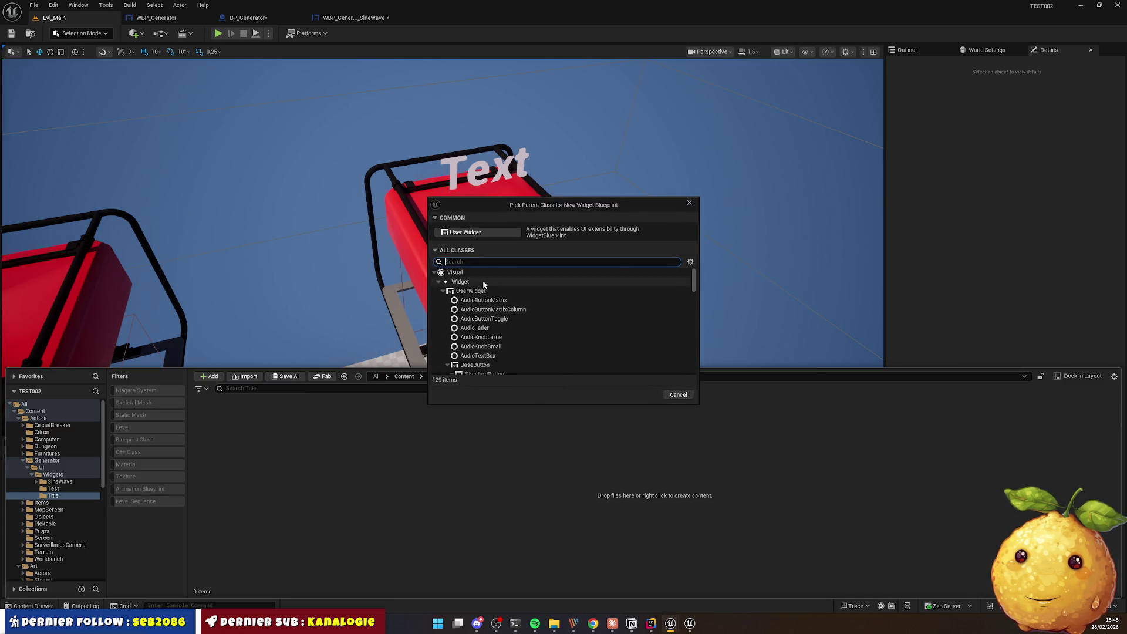
click(466, 291)
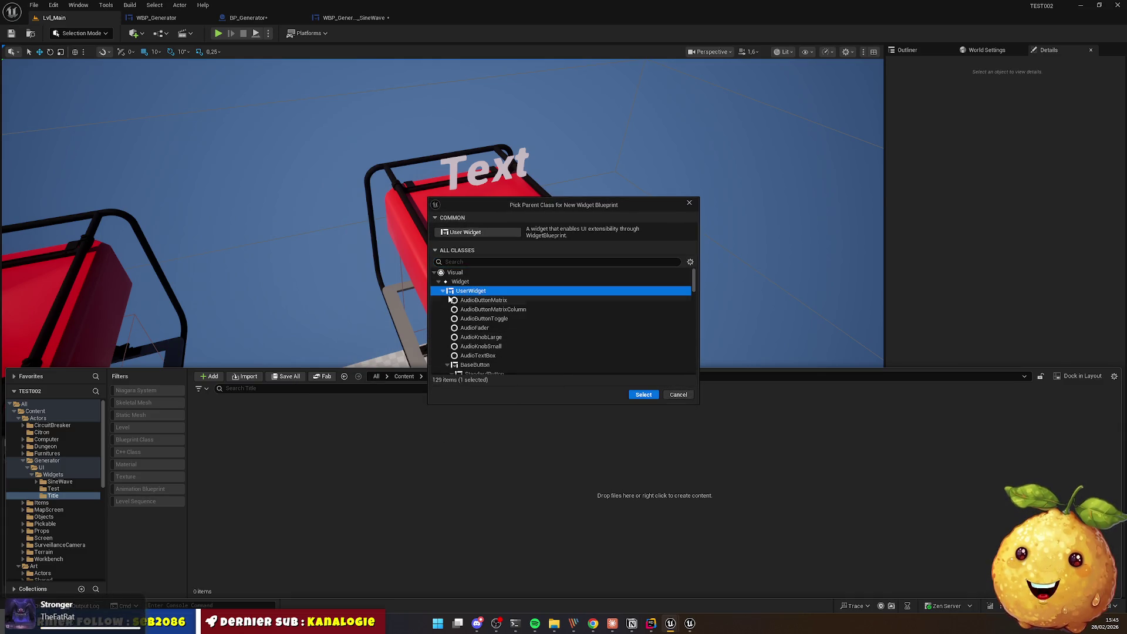
click(639, 395)
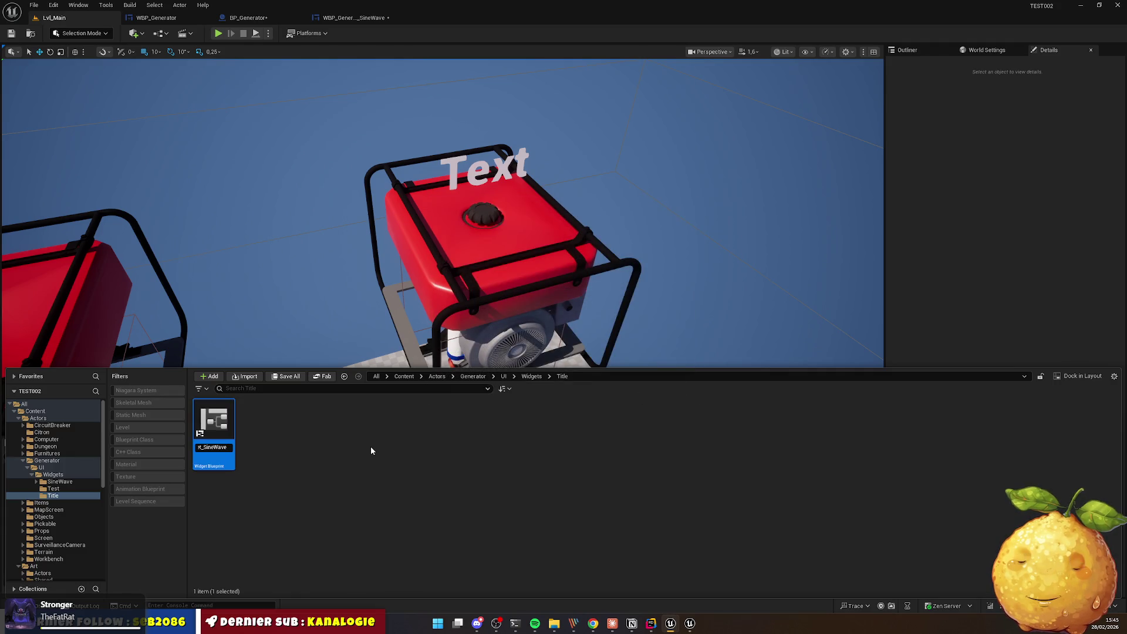
key(BackSpace)
key(BackSpace)
key(BackSpace)
text(T)
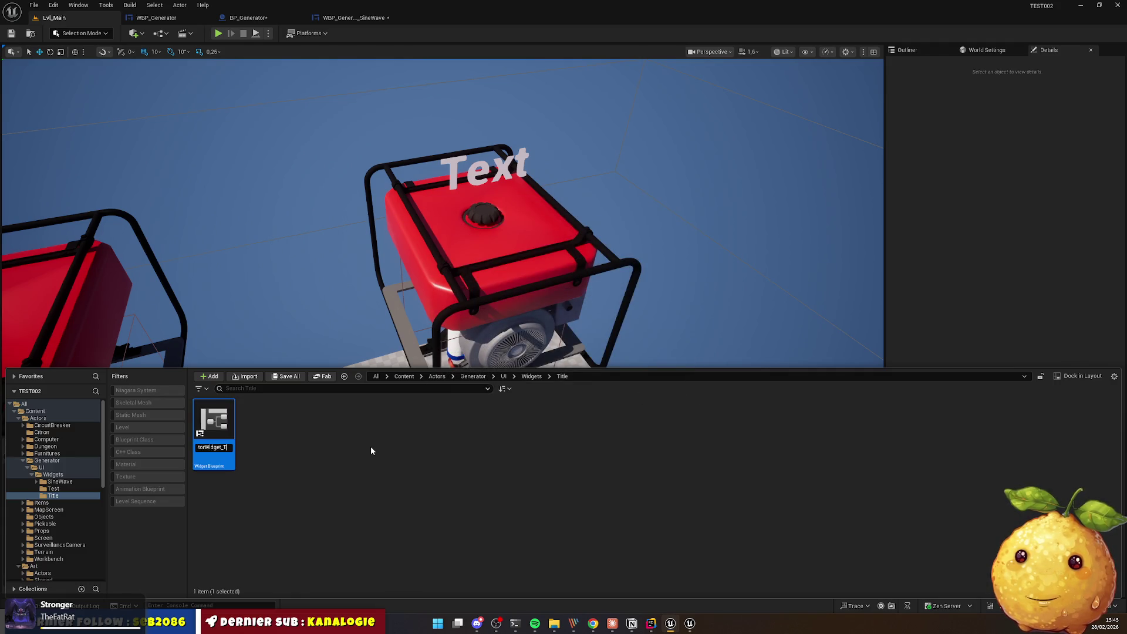
text(itle)
key(Return)
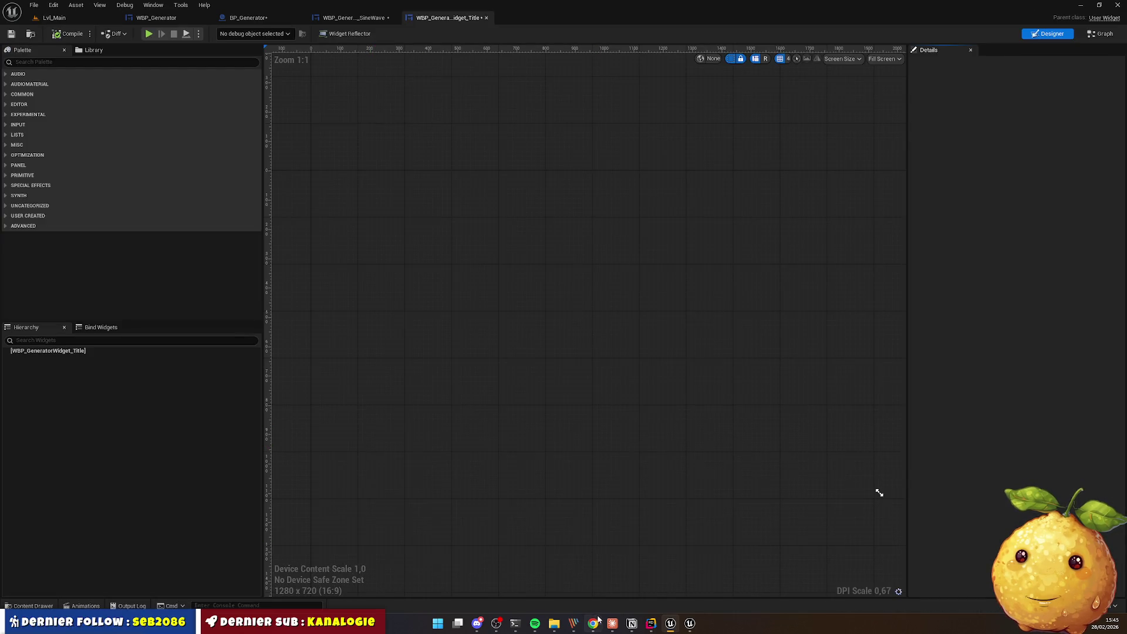
click(593, 623)
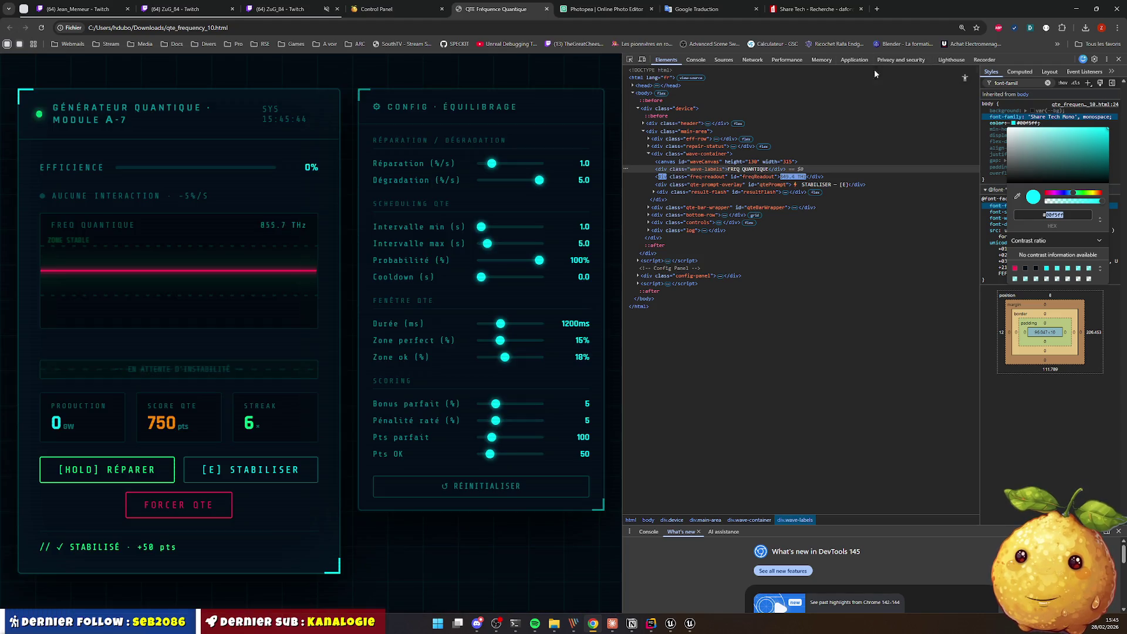
Step: Inspect the mockup's div.header element and its styles in Chrome DevTools
click(629, 59)
click(199, 135)
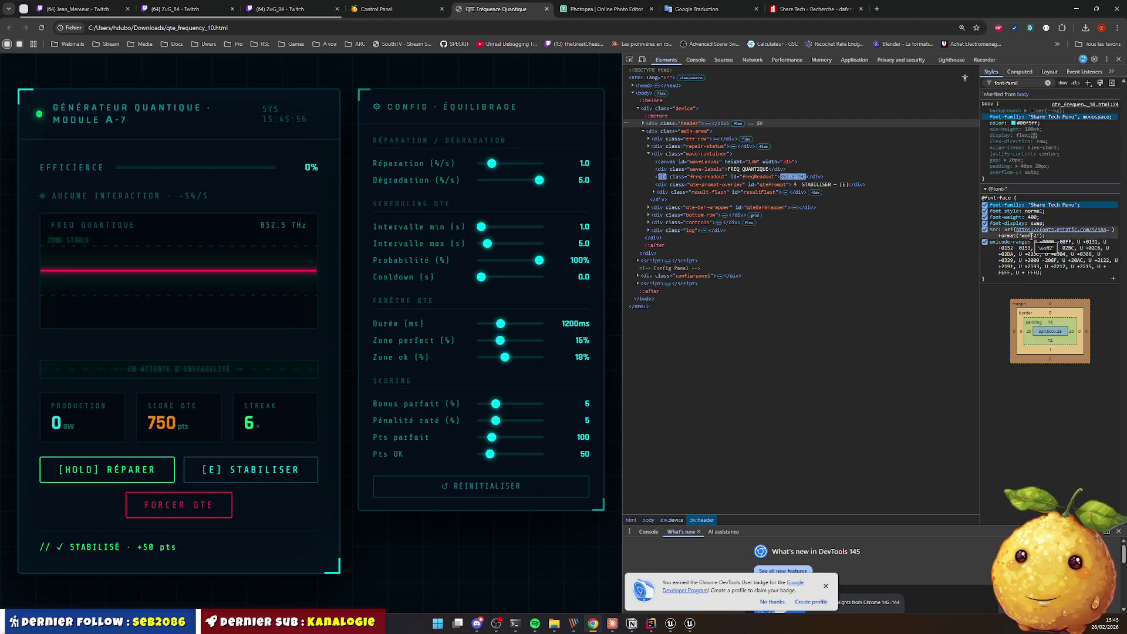
click(1047, 83)
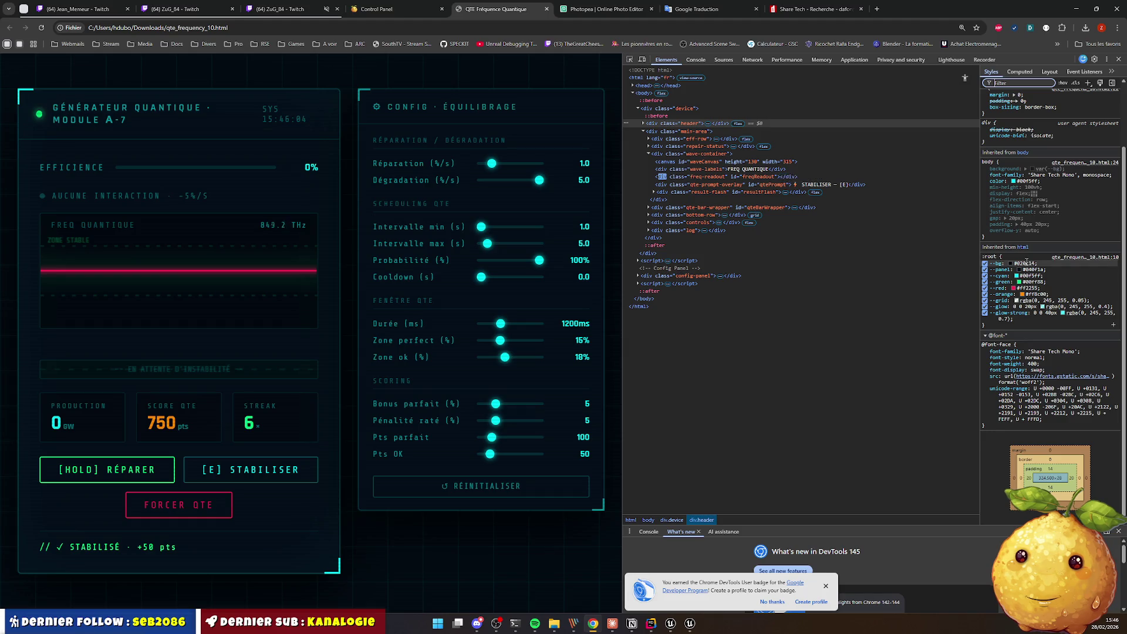
scroll(1024, 206, up, 3)
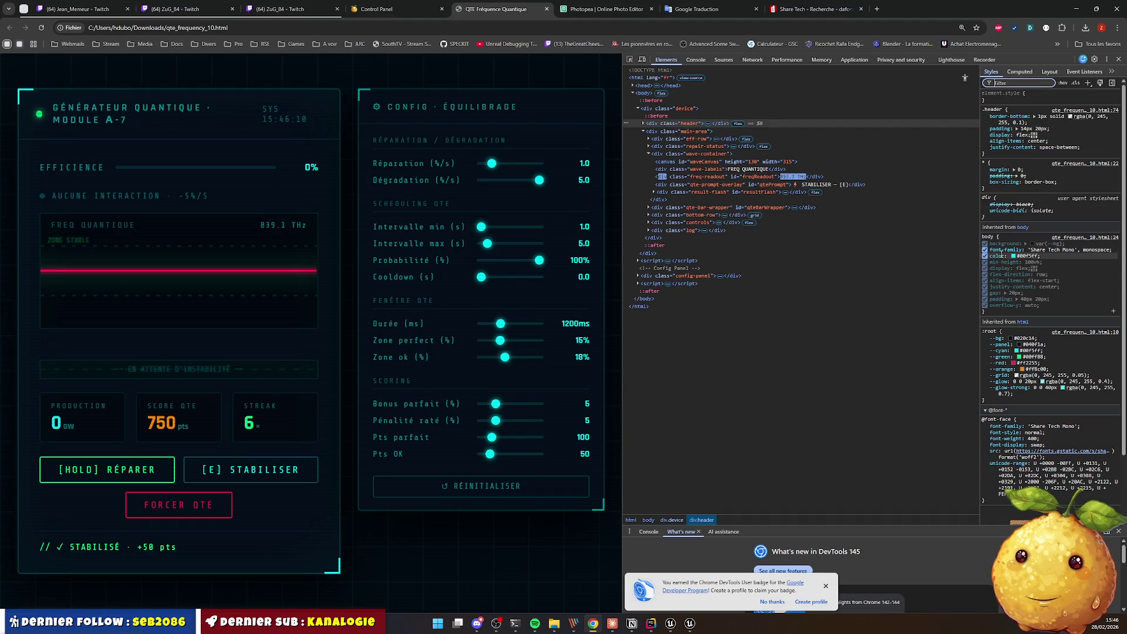
click(644, 125)
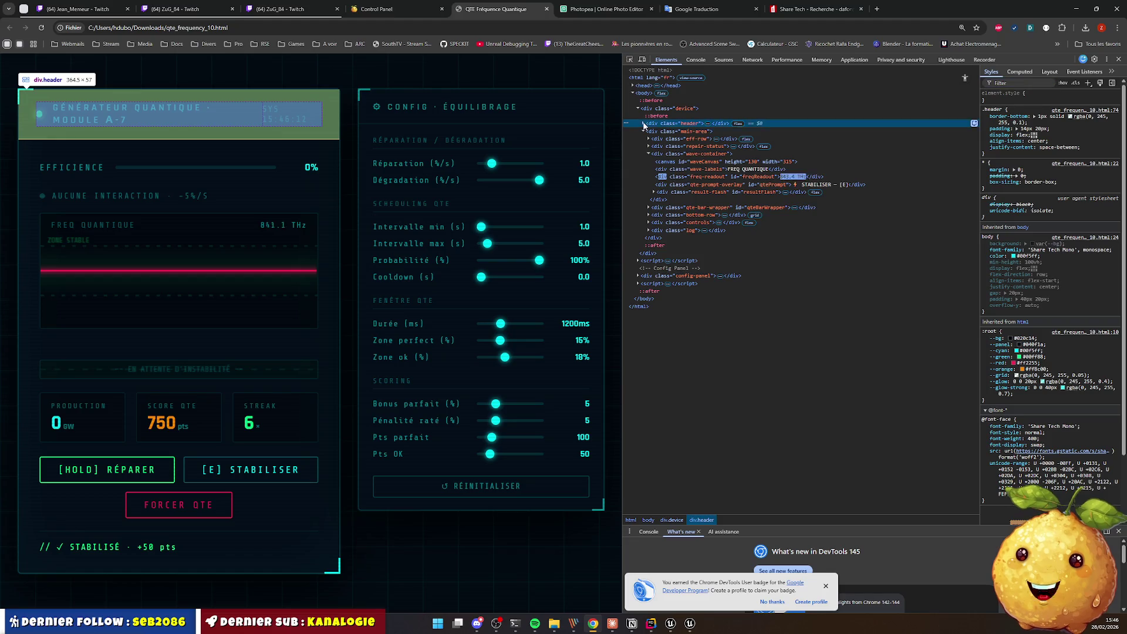
click(644, 124)
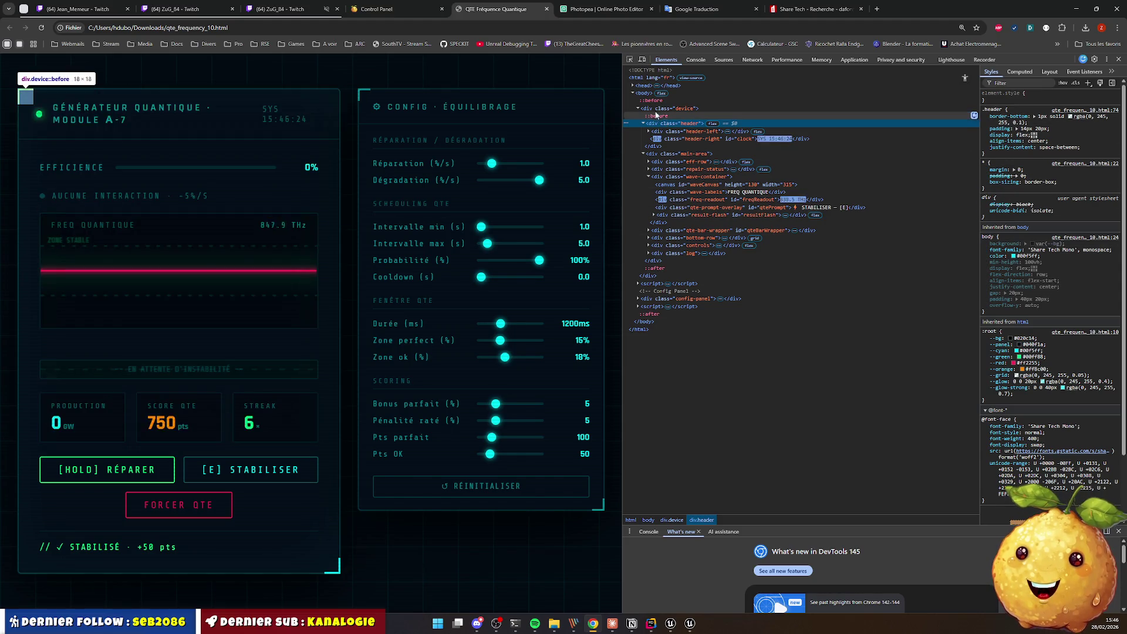
Step: Select the div.device container and trace its var(--panel) background to #040f1a
click(655, 111)
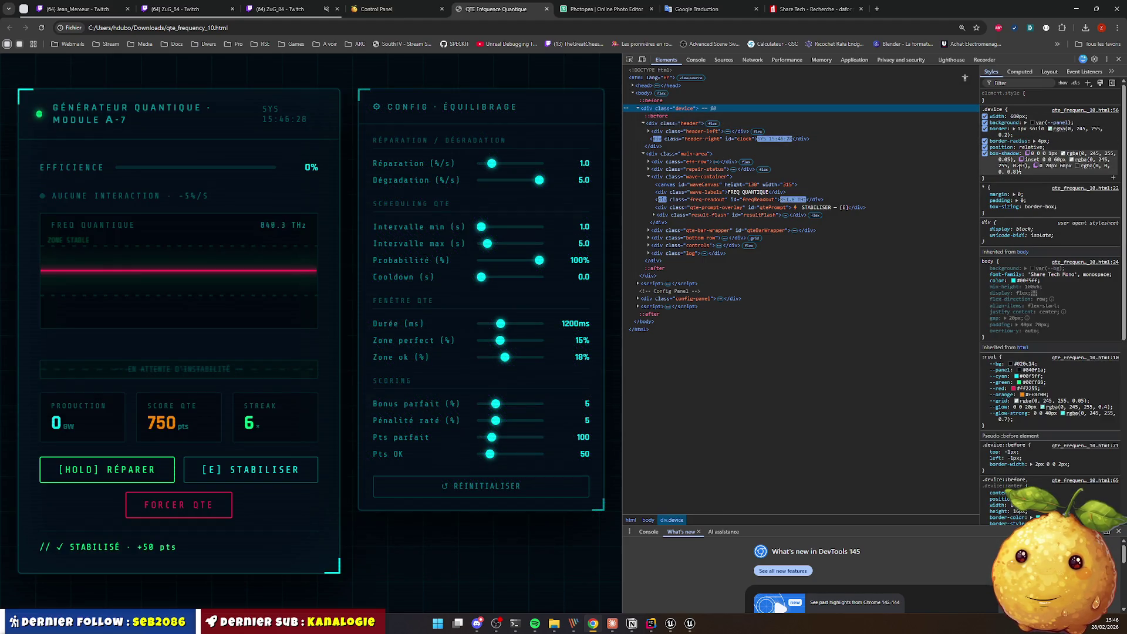
mouse_move(1010, 123)
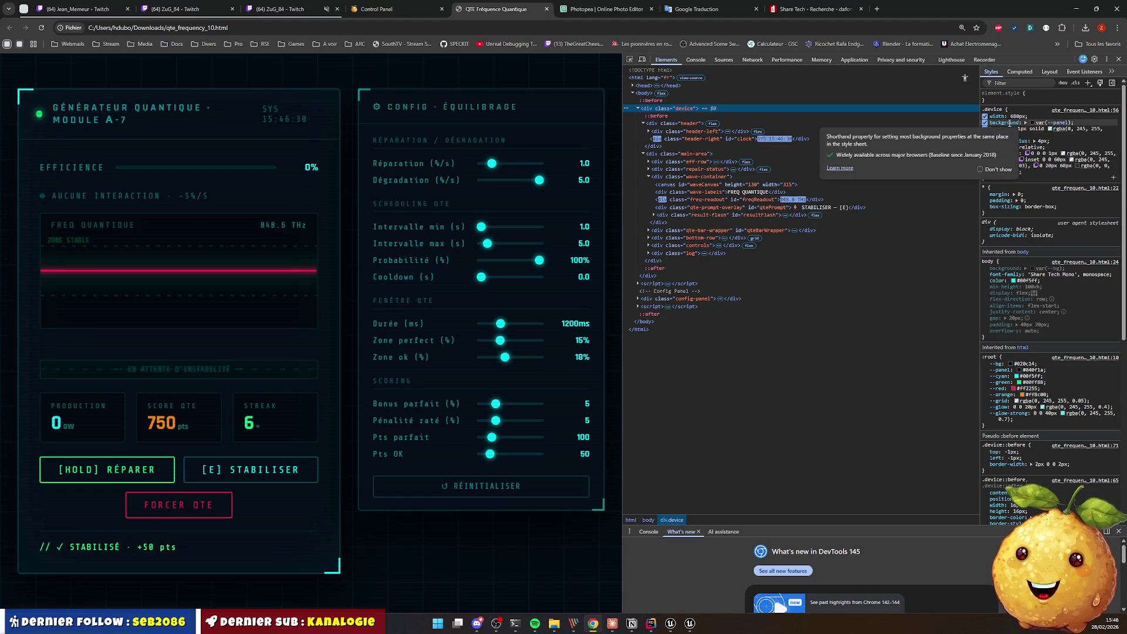
click(1056, 124)
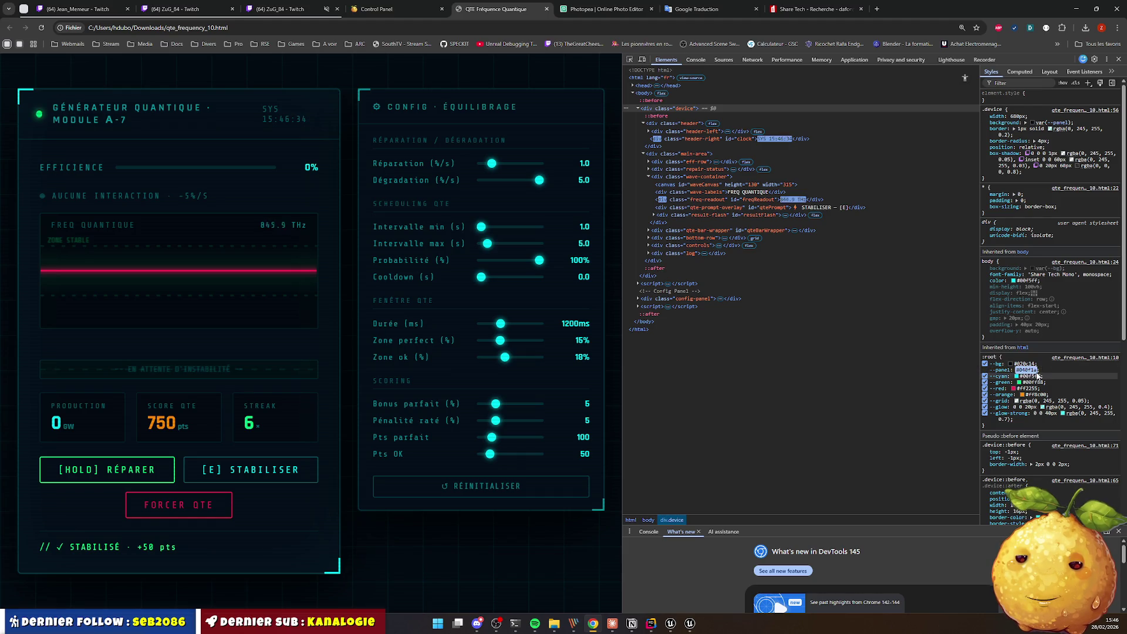
click(1076, 8)
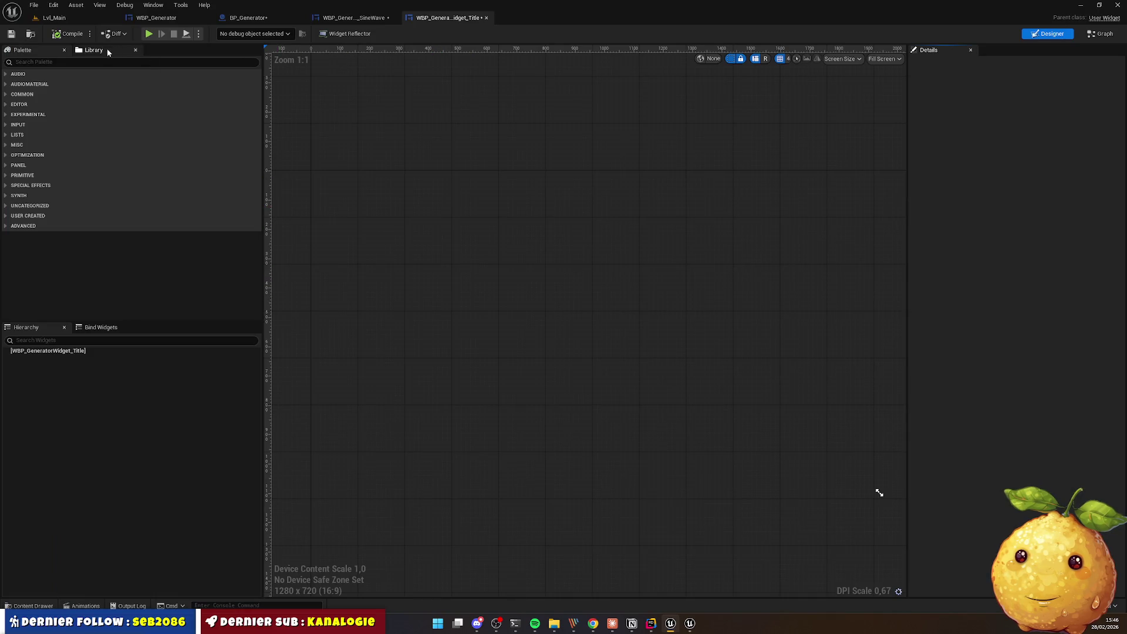
Step: Add an Overlay to the canvas with a Border placed inside it
click(44, 63)
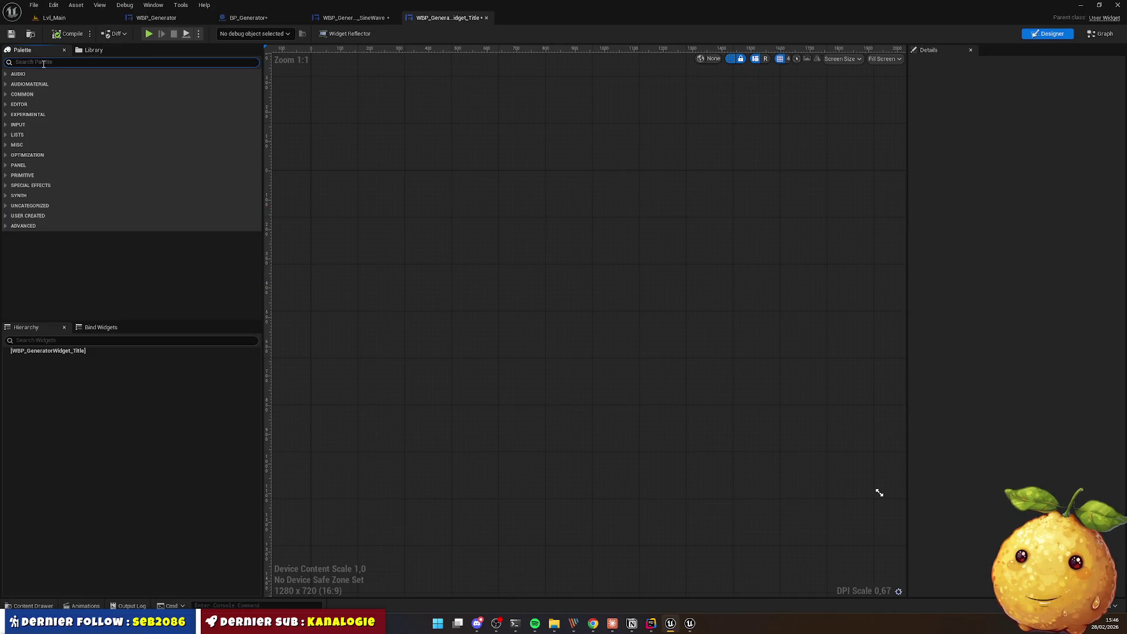
text(spver)
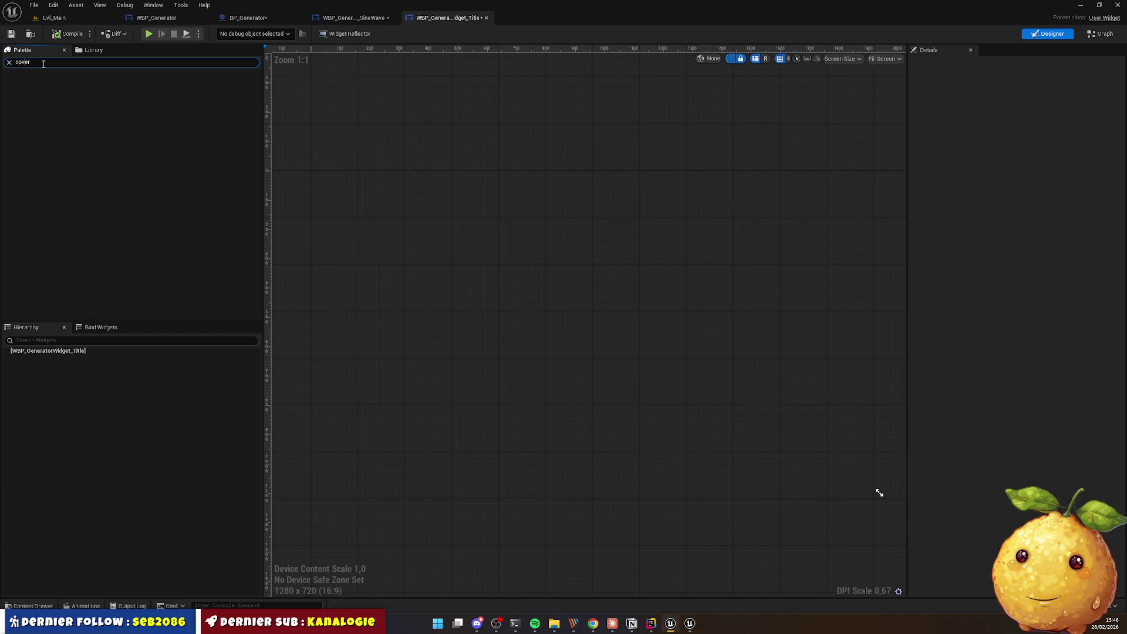
key(BackSpace)
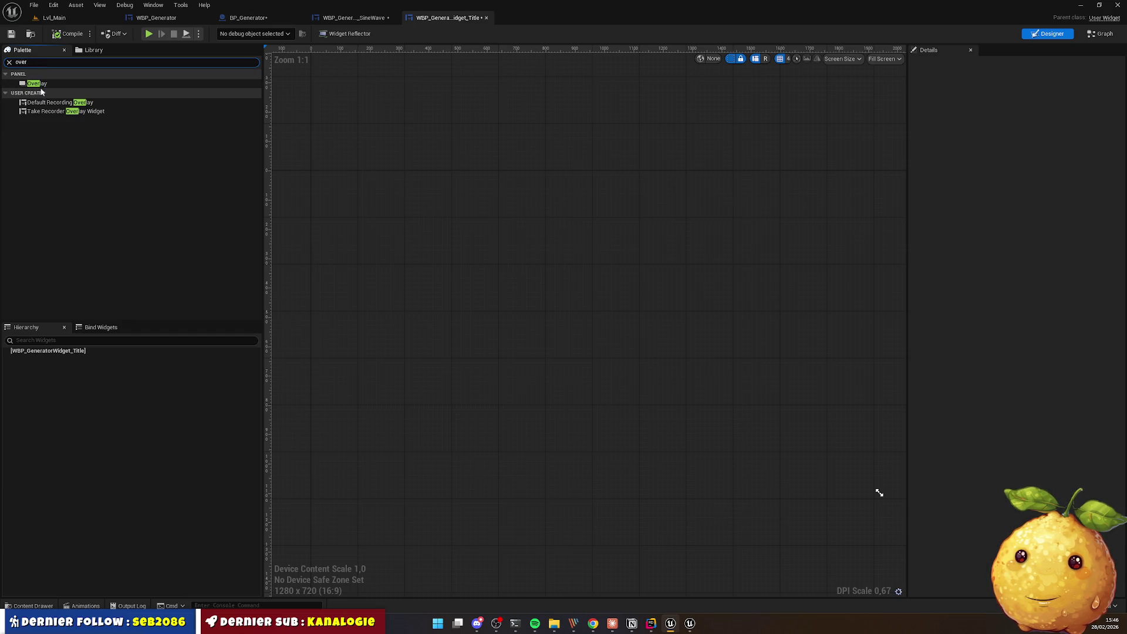
drag(36, 84, 432, 228)
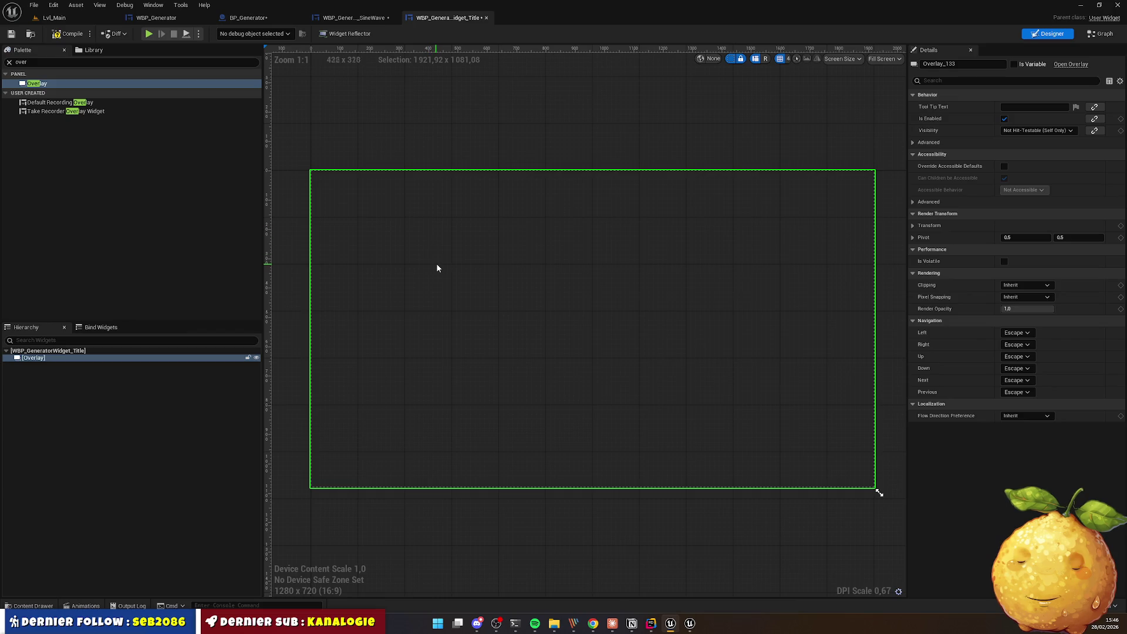
text(b)
double_click(41, 64)
text(border)
drag(47, 85, 428, 249)
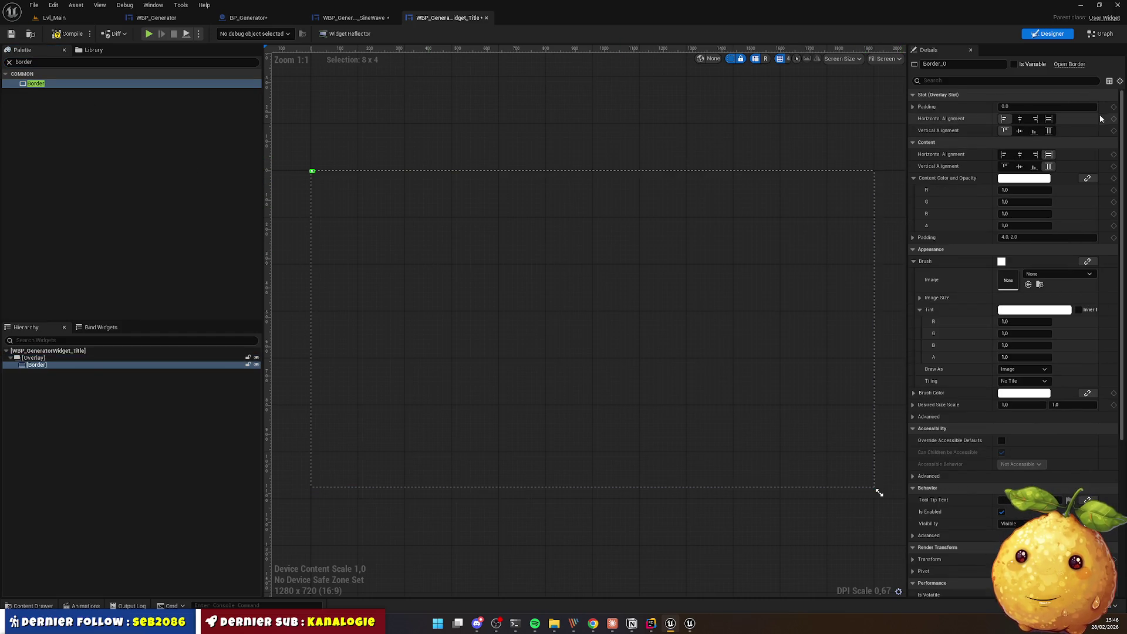
Step: Make the Border fill the Overlay and tint its brush dark navy 040F1AFF
click(1050, 119)
click(1050, 130)
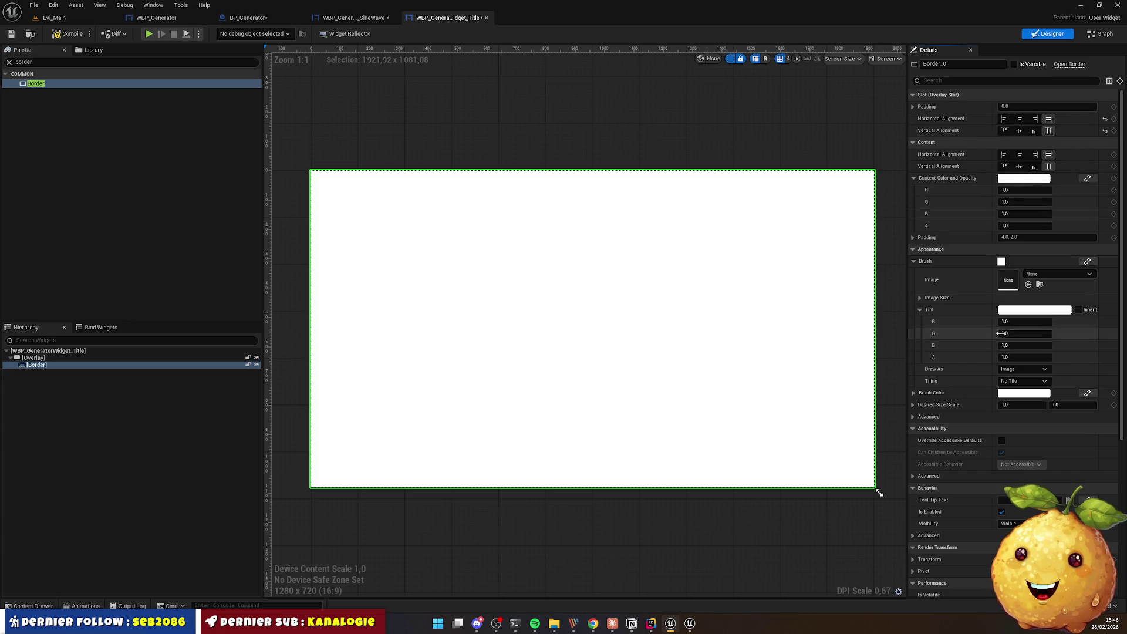
click(1062, 309)
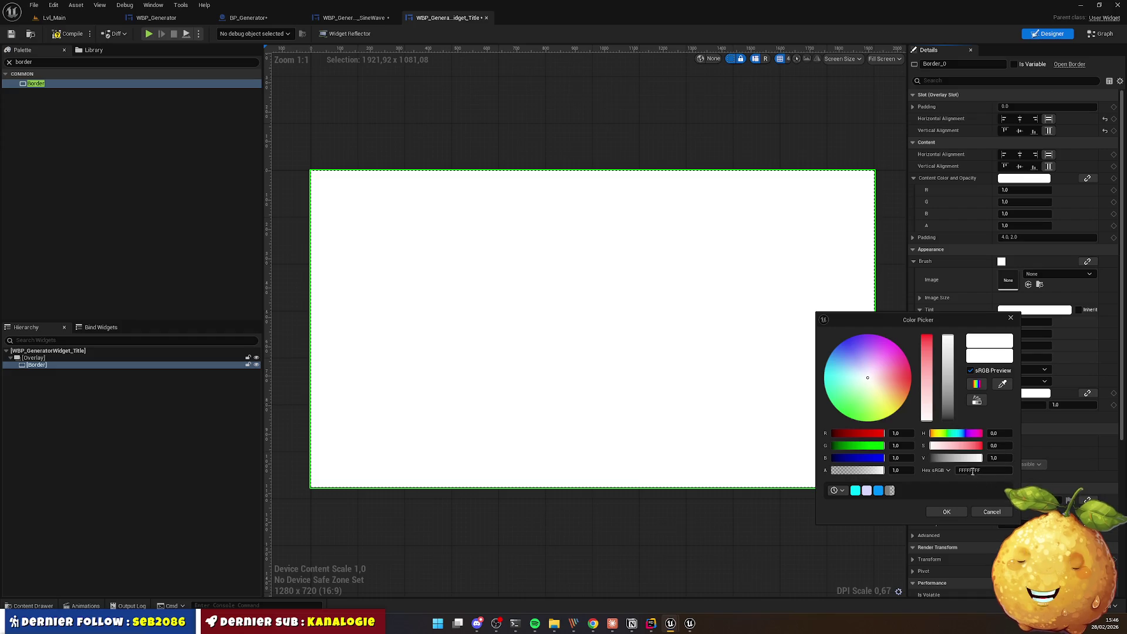
key(ctrl+v)
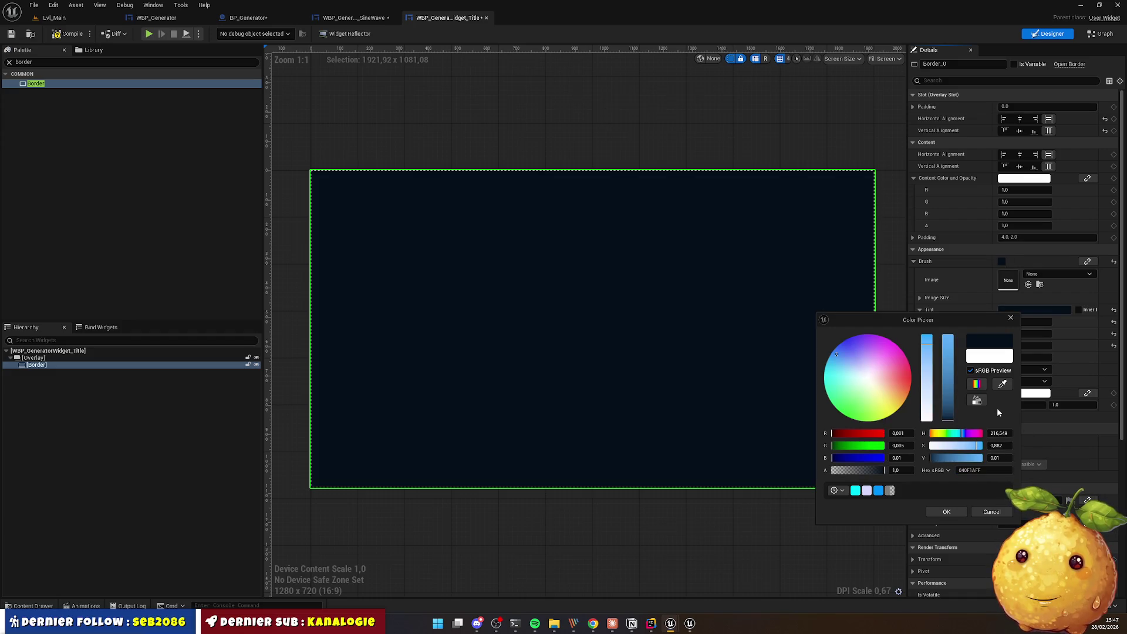
click(947, 512)
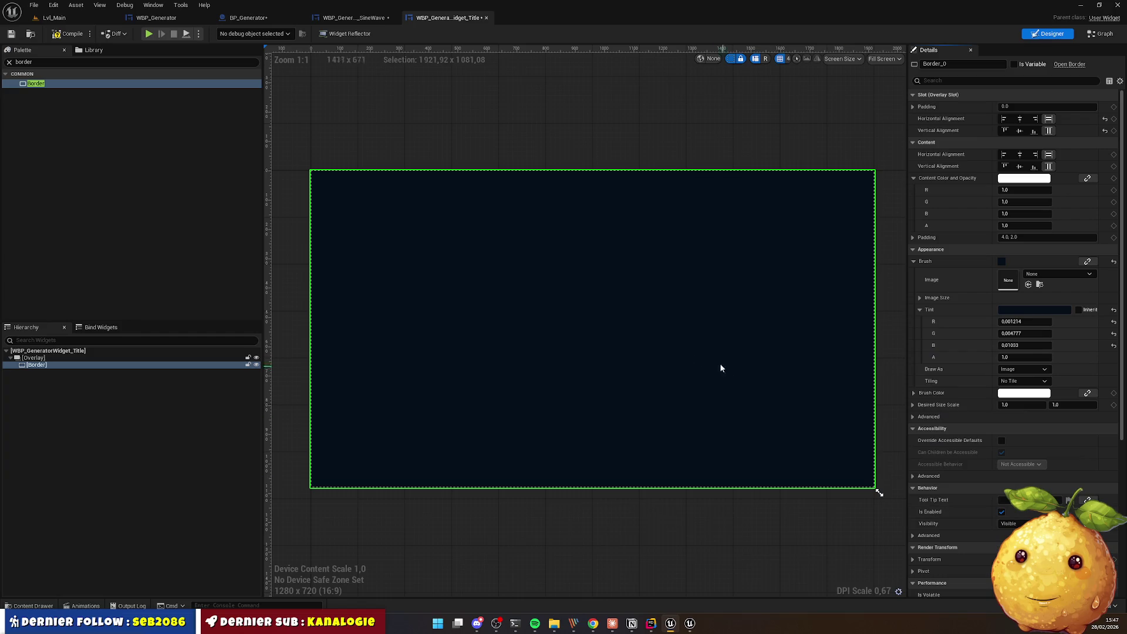
key(alt+Tab)
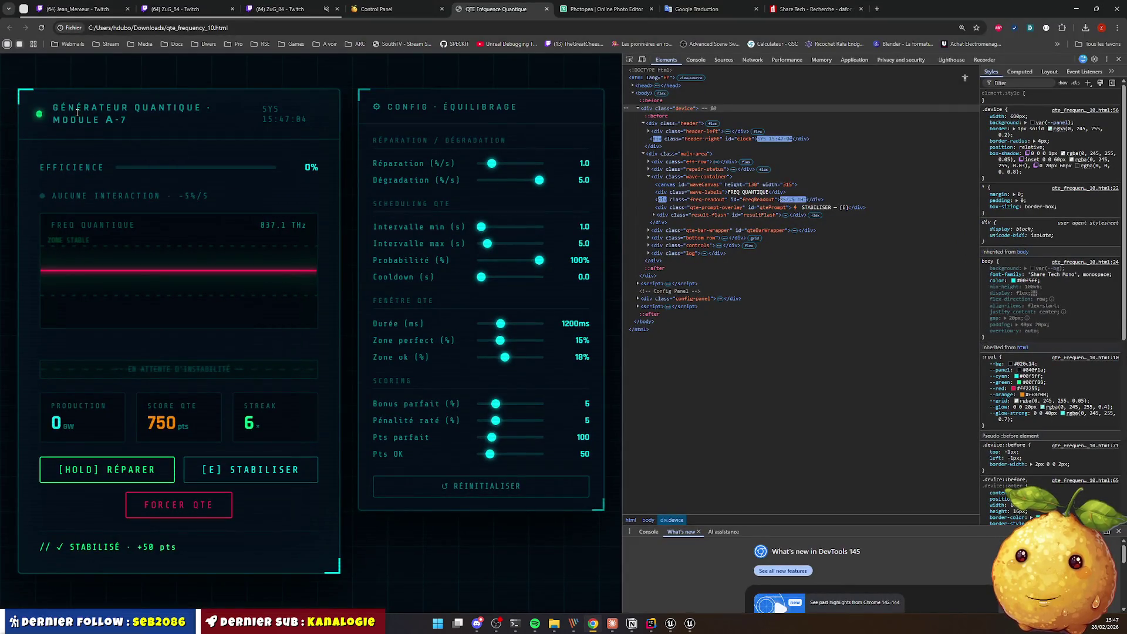
Step: Inspect the mockup title's colour in DevTools and read it as hex #00f5ff99
right_click(88, 107)
click(147, 260)
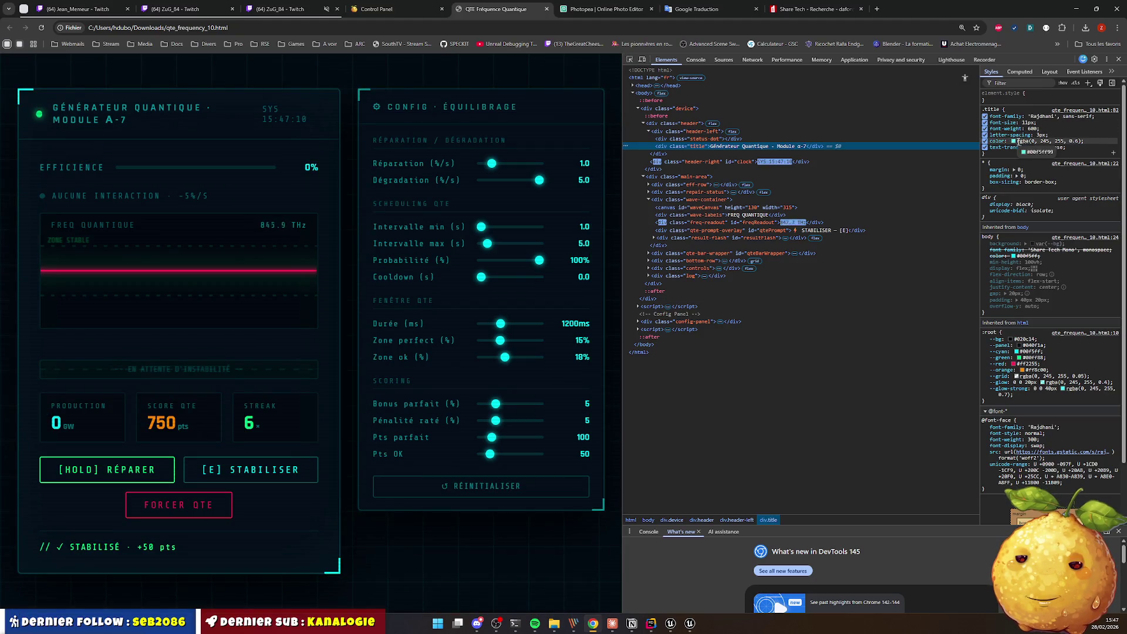
click(1014, 141)
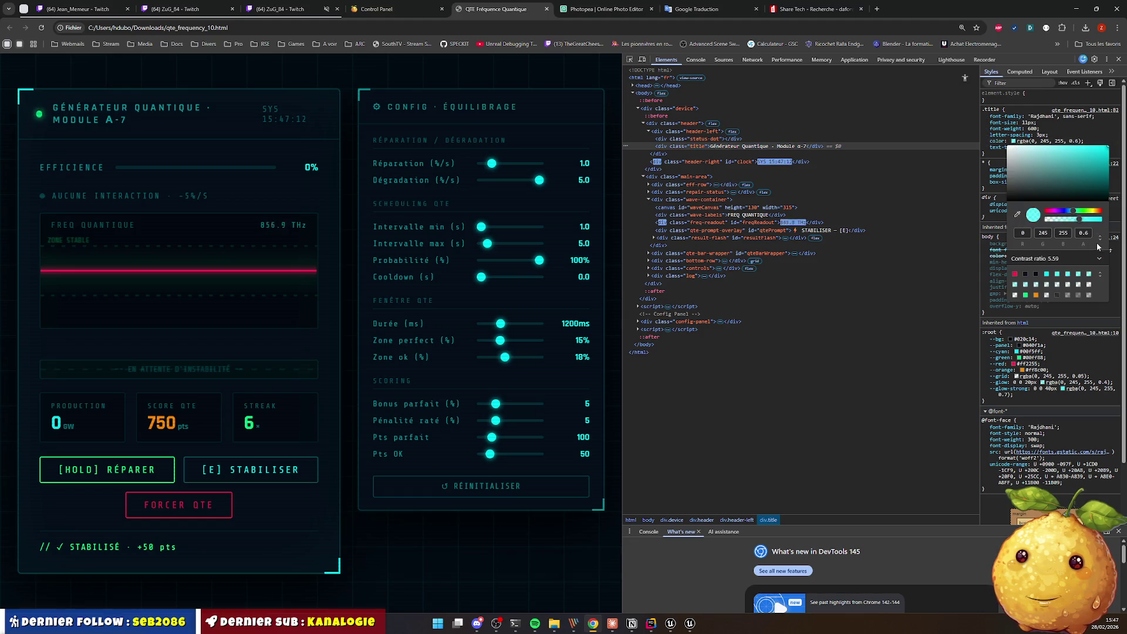
click(1099, 247)
double_click(1056, 233)
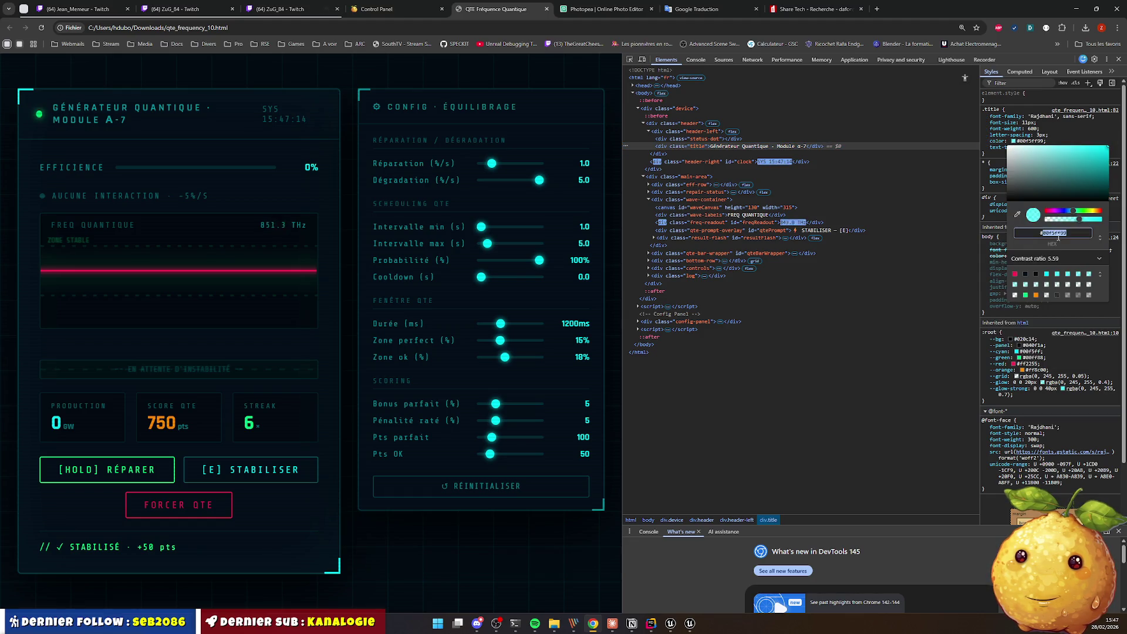
click(1075, 8)
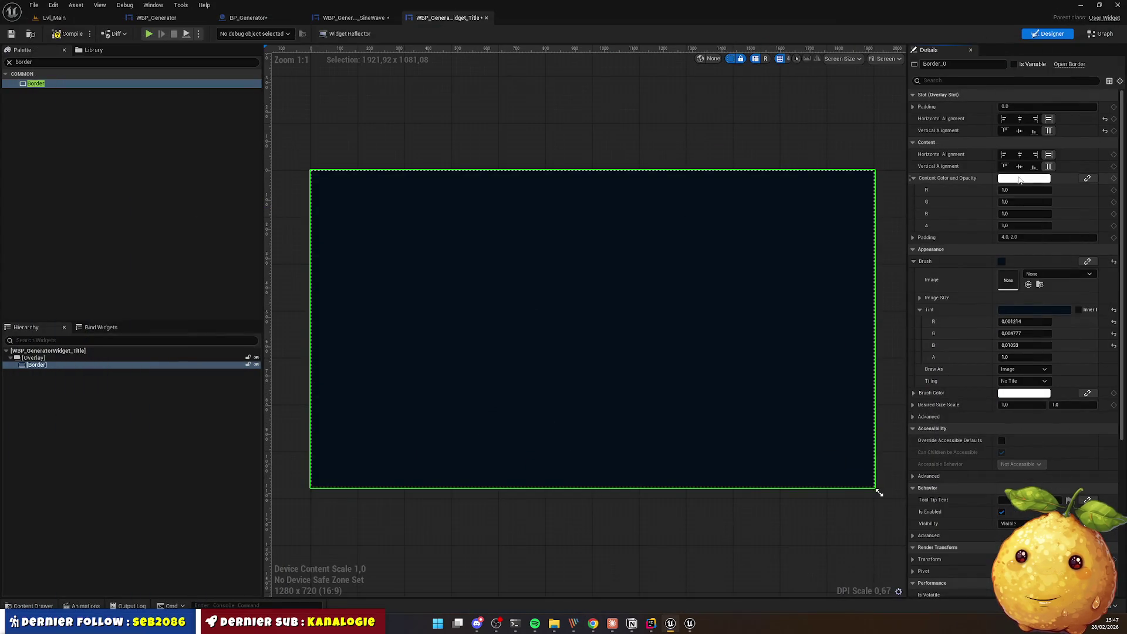
Step: Add a Text block inside the Border coloured translucent cyan 00F5FF99
click(44, 62)
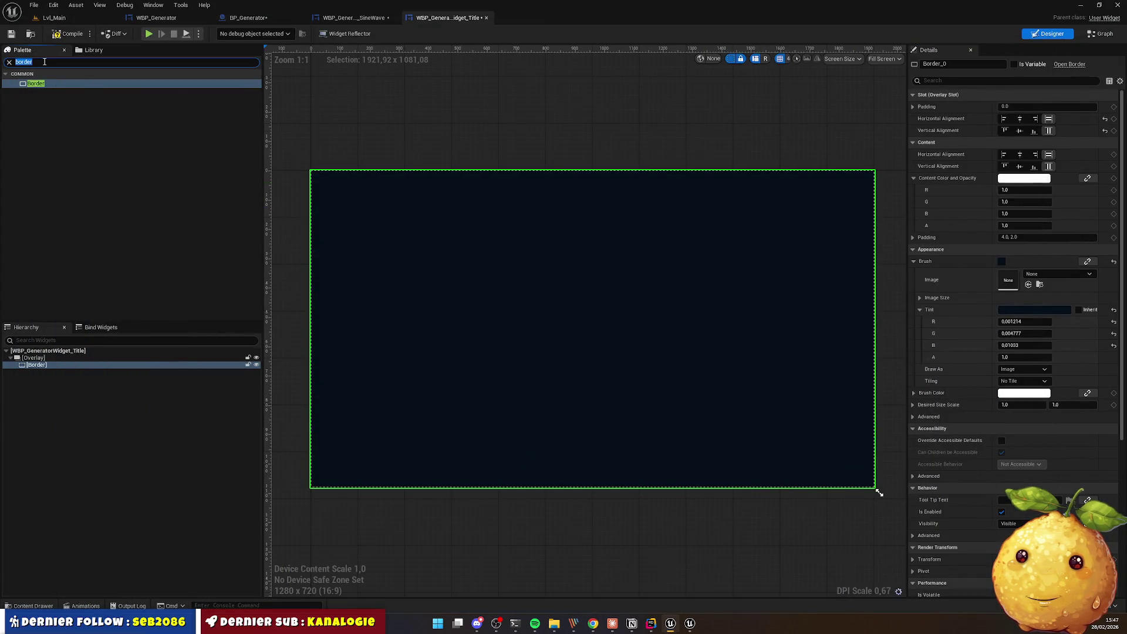
text(text)
mouse_move(33, 92)
mouse_down()
mouse_move(486, 314)
mouse_move(352, 243)
mouse_up()
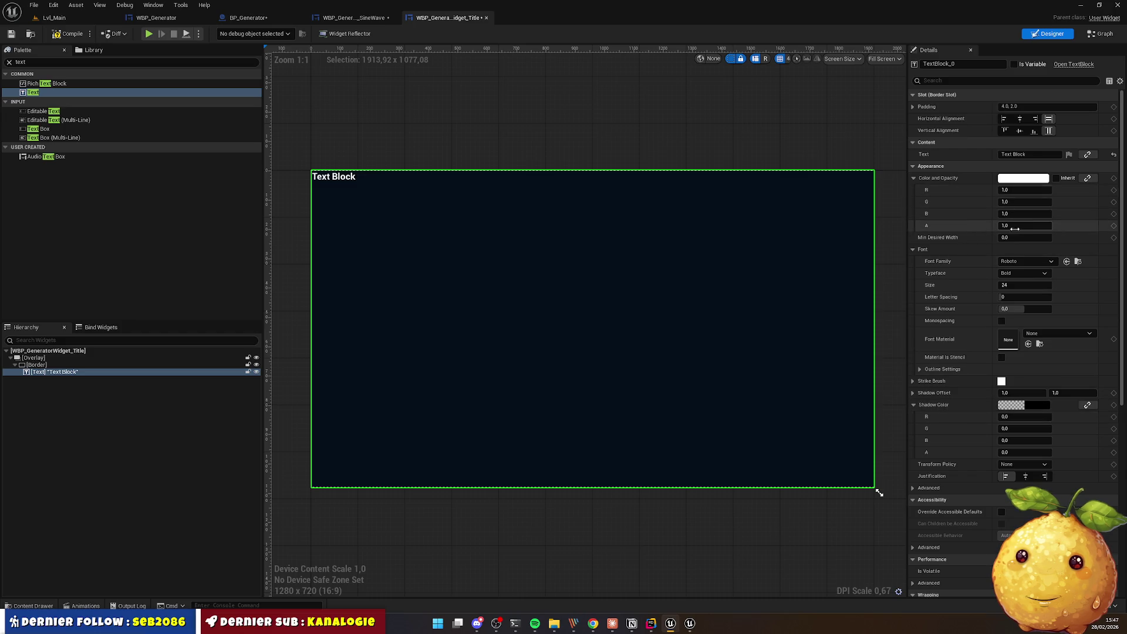
click(1032, 179)
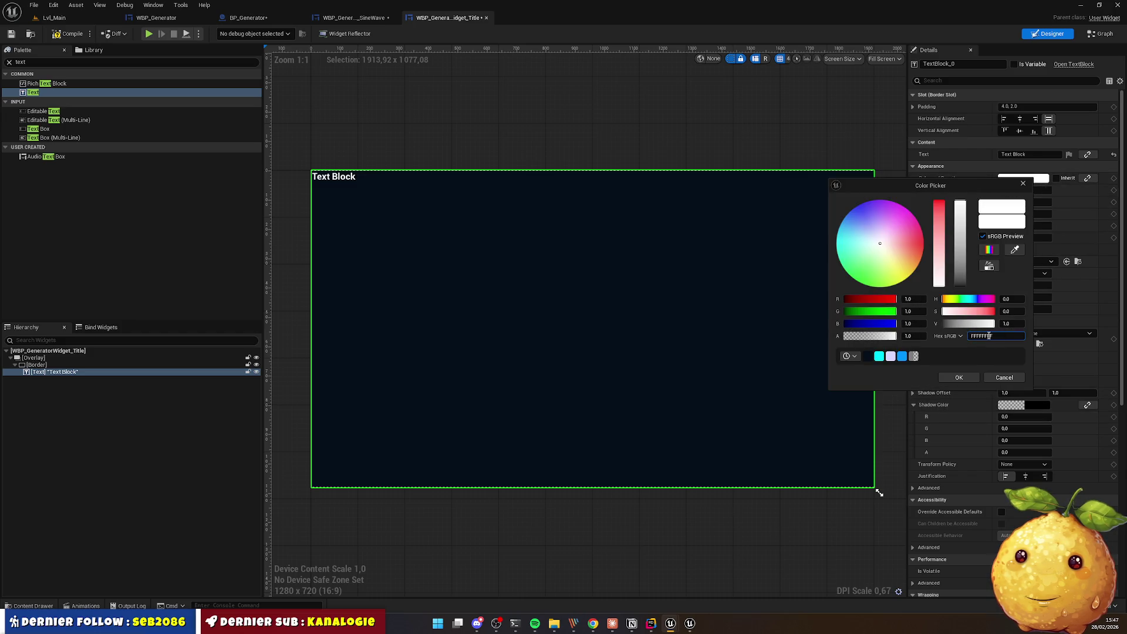
text(00F5FF99)
key(Return)
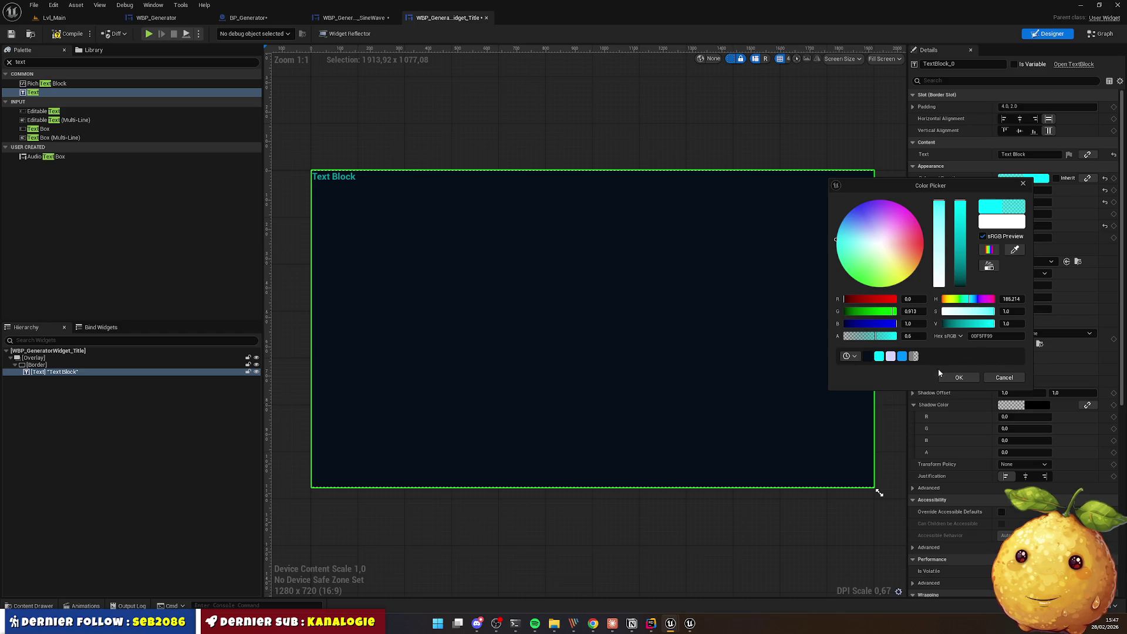
click(940, 376)
Step: Set the text font family to Share-TechMono_Font
click(593, 623)
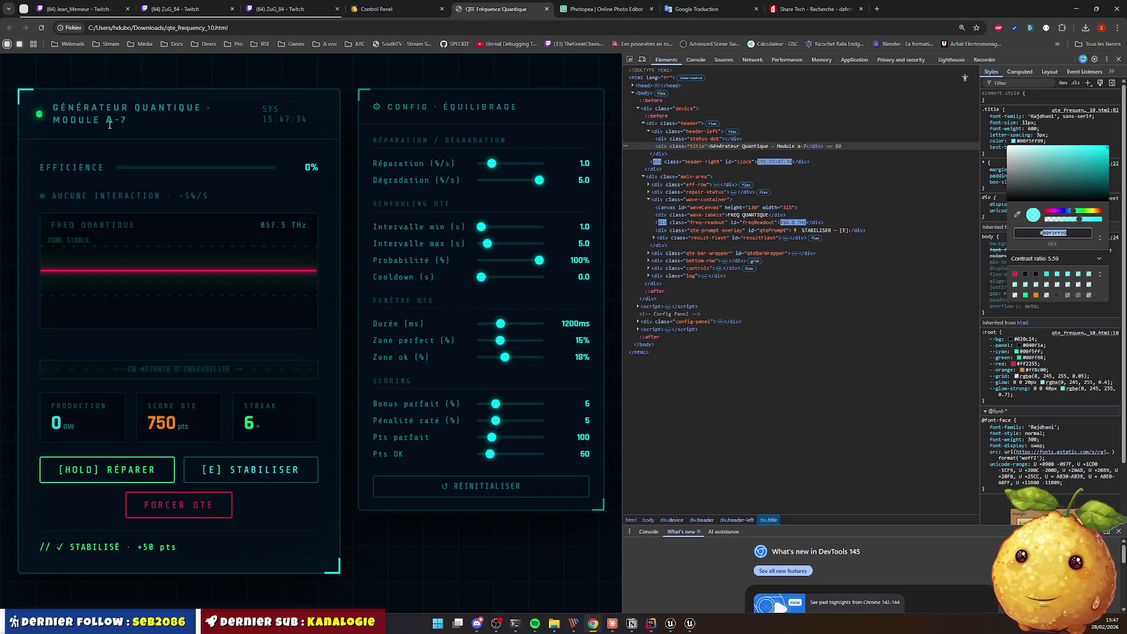
key(alt+Tab)
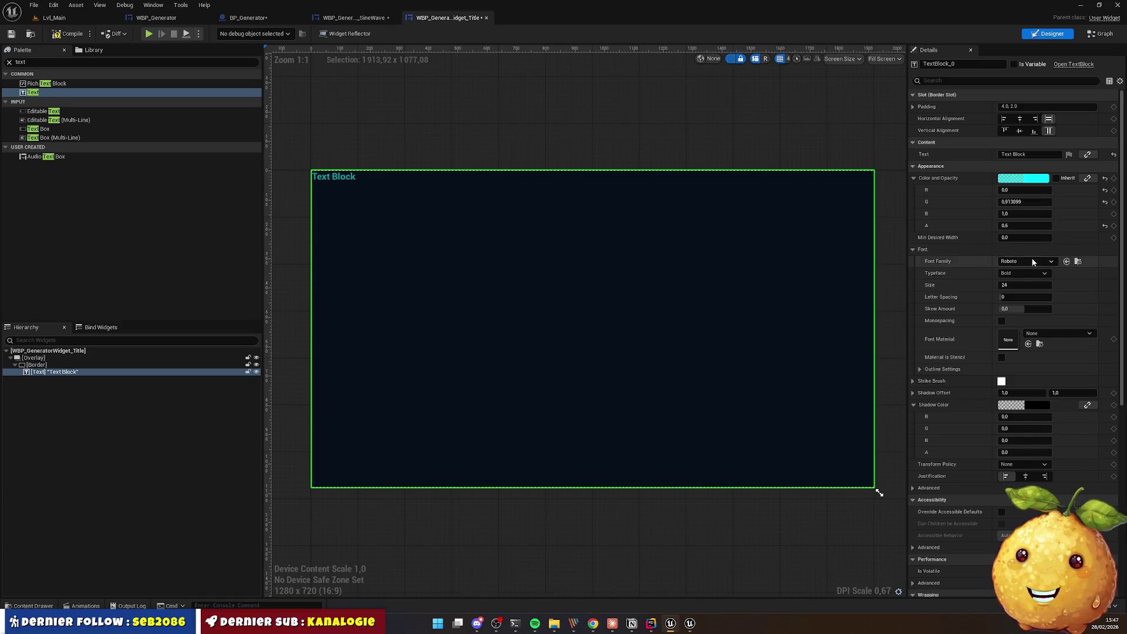
click(1027, 262)
scroll(1032, 428, down, 2)
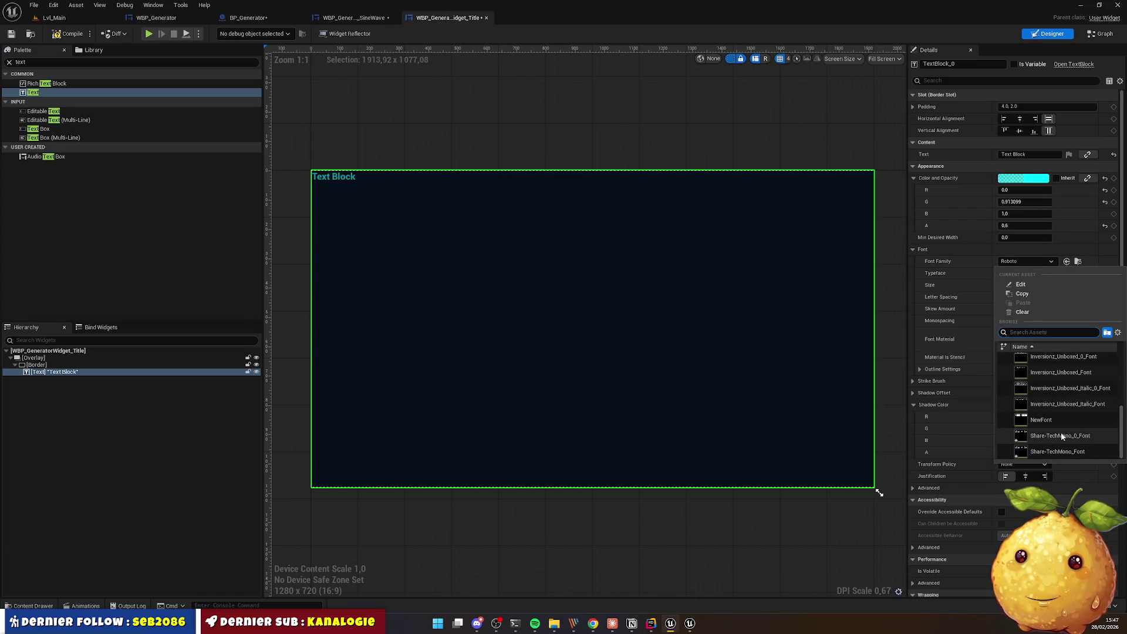
click(1056, 448)
Step: Paste 'Générateur Quantique · Module 7' as the text and size the preview to Desired
key(alt+Tab)
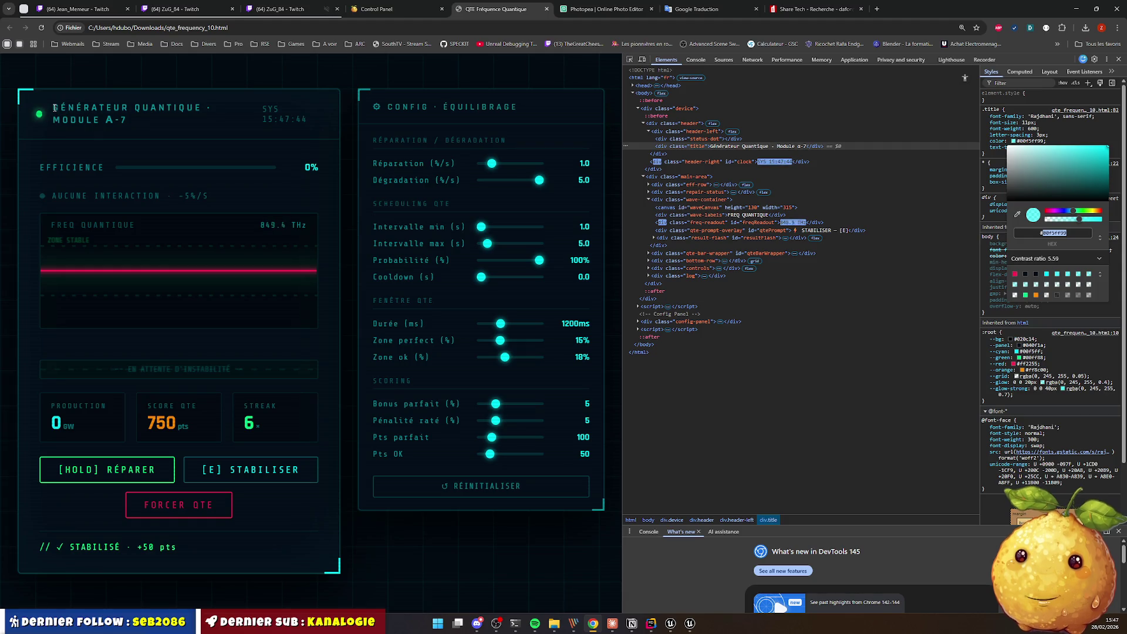
drag(54, 108, 120, 124)
key(alt+Tab)
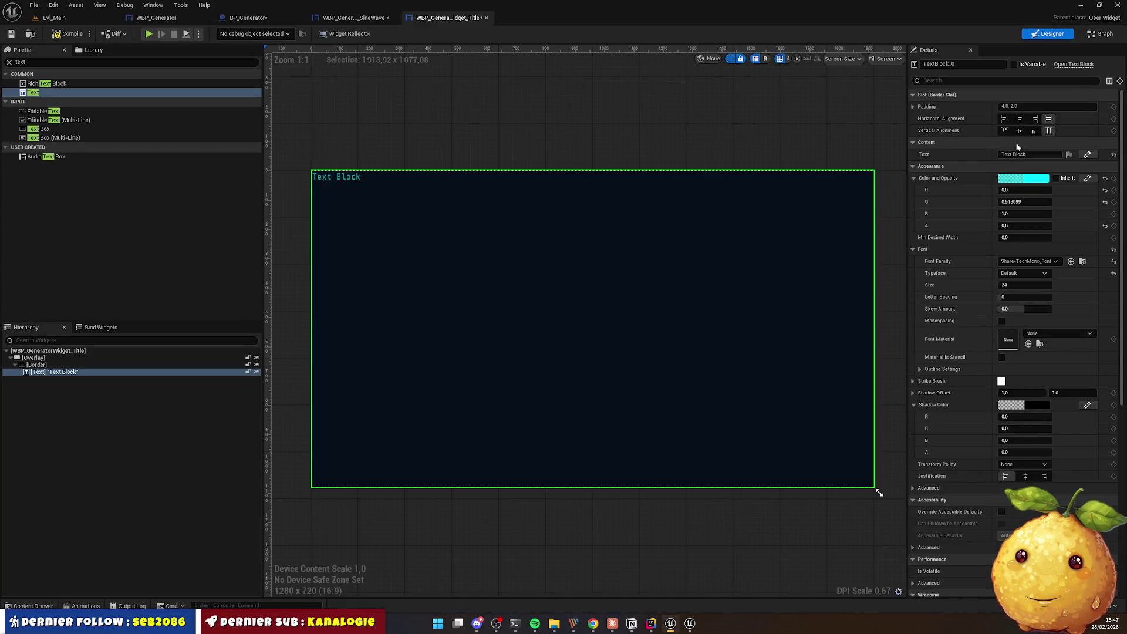
click(1043, 156)
text(Générateur Quantique · Module α-7)
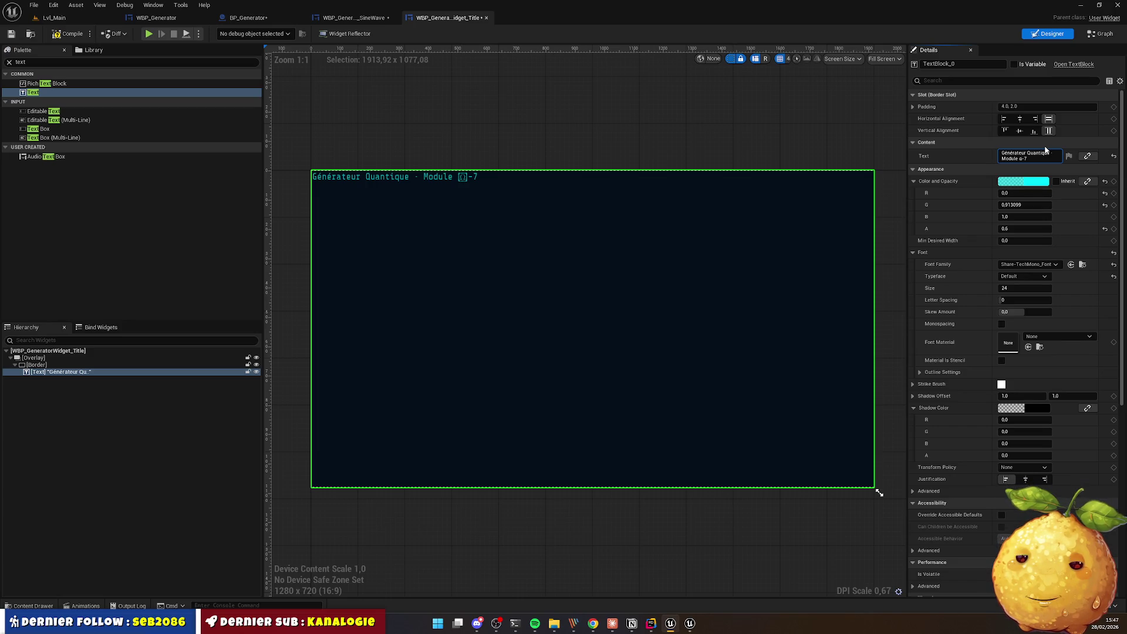
click(529, 158)
click(889, 57)
click(898, 94)
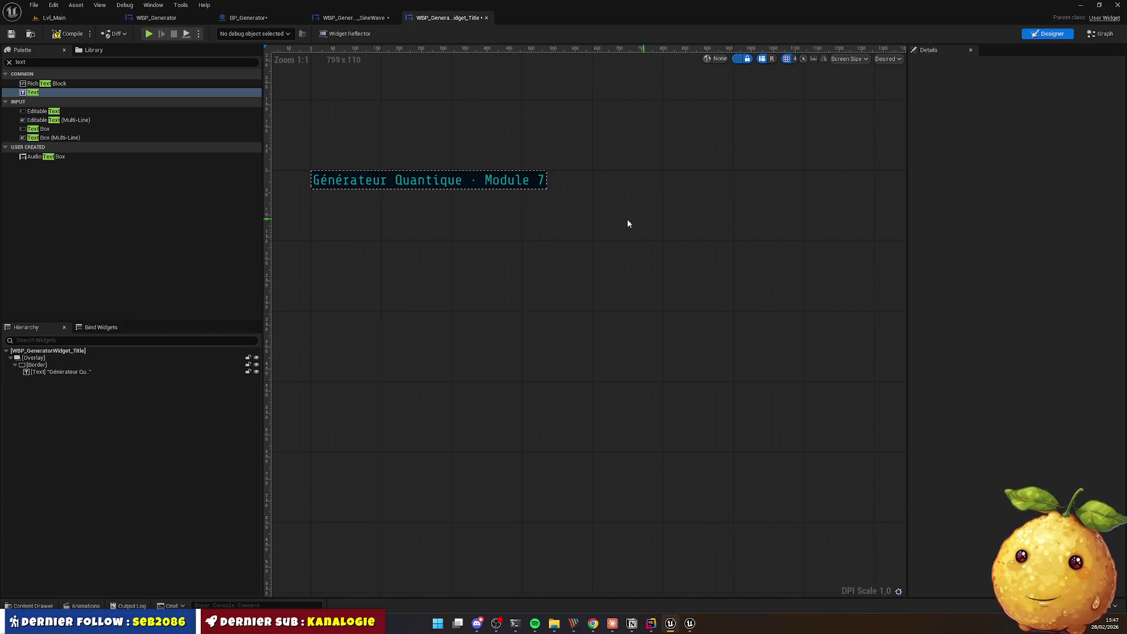
scroll(402, 188, up, 2)
scroll(535, 194, down, 3)
scroll(517, 231, up, 2)
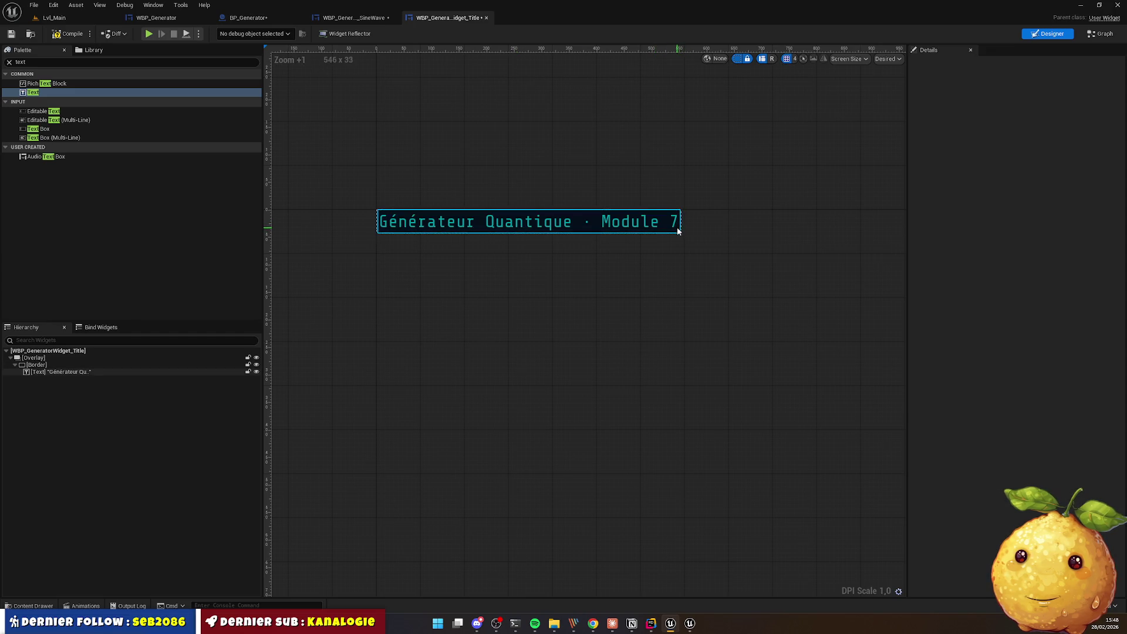
click(887, 58)
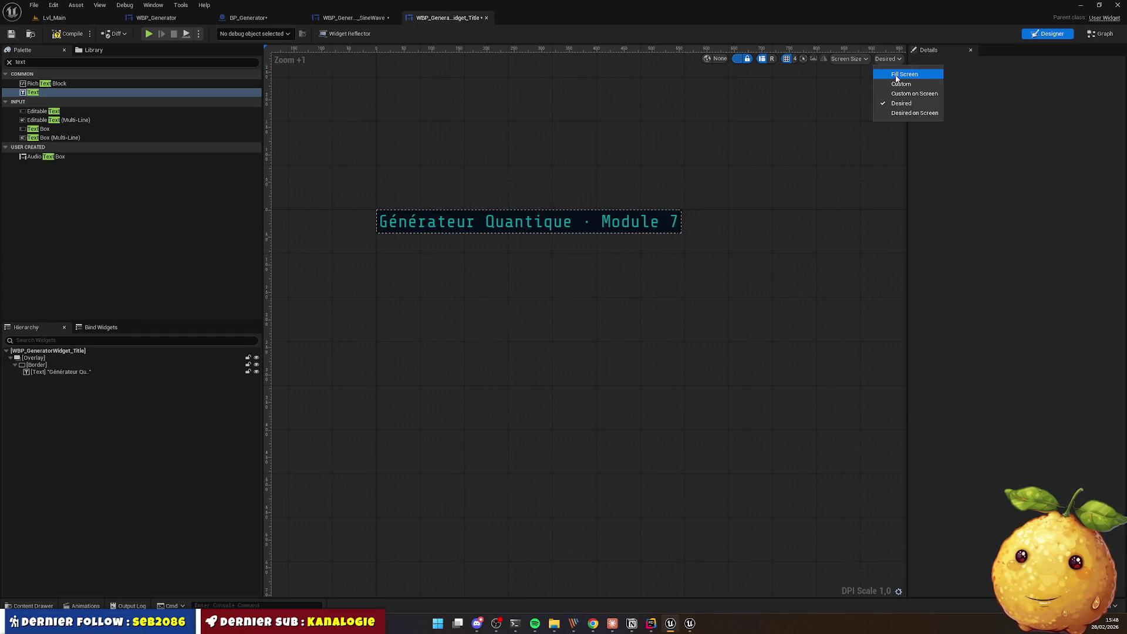
click(898, 84)
mouse_move(437, 270)
mouse_down()
mouse_move(856, 254)
mouse_move(810, 249)
mouse_up()
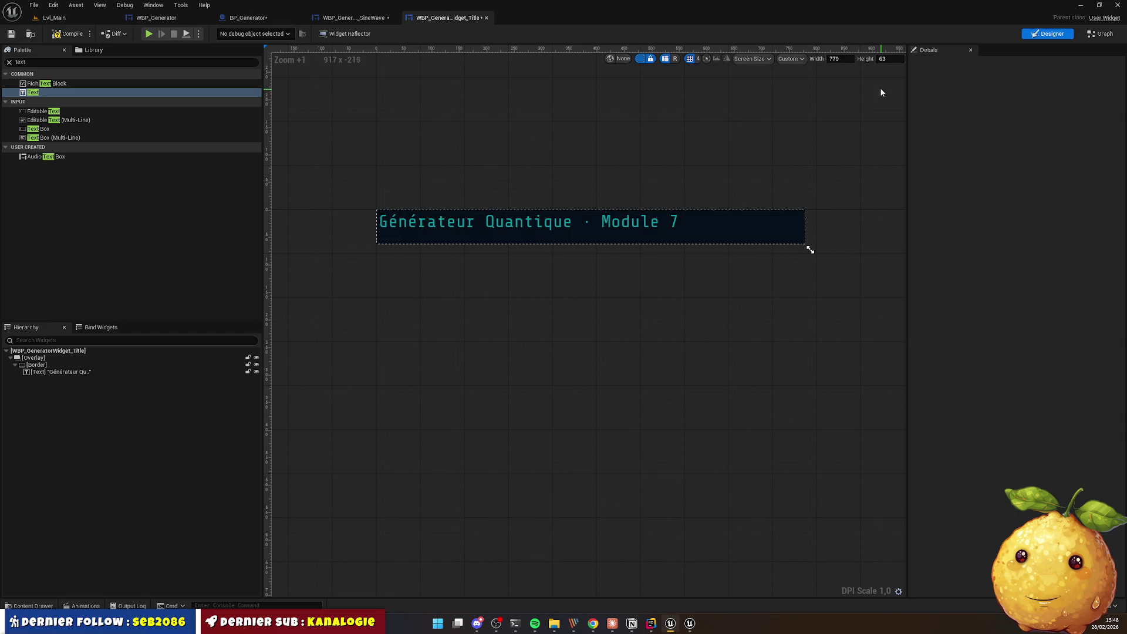
click(791, 58)
click(810, 105)
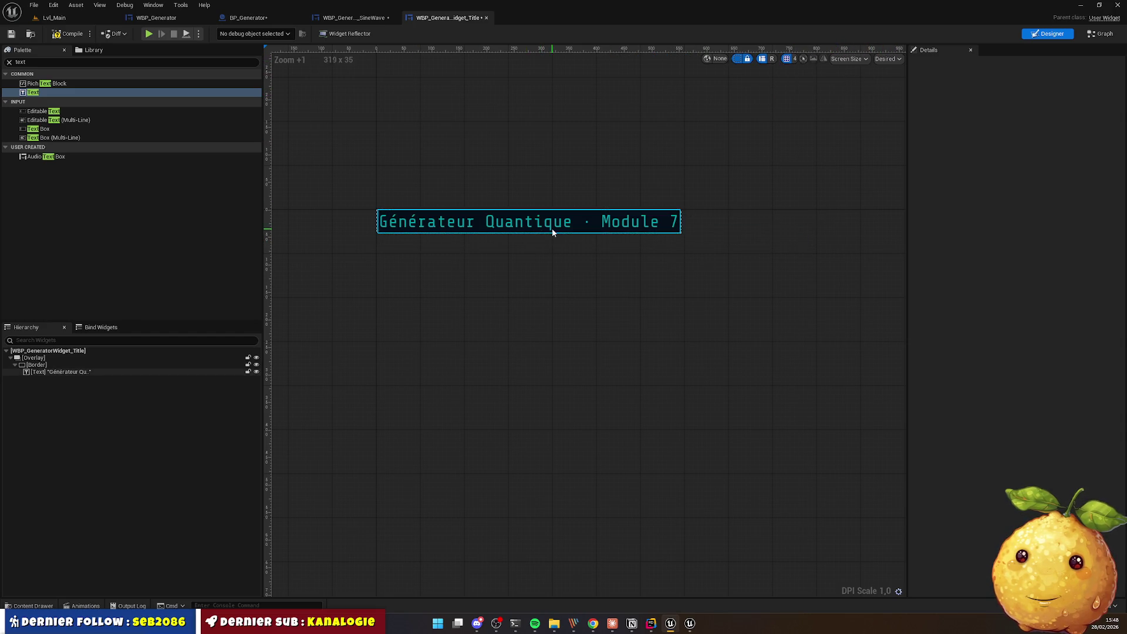
key(alt+Tab)
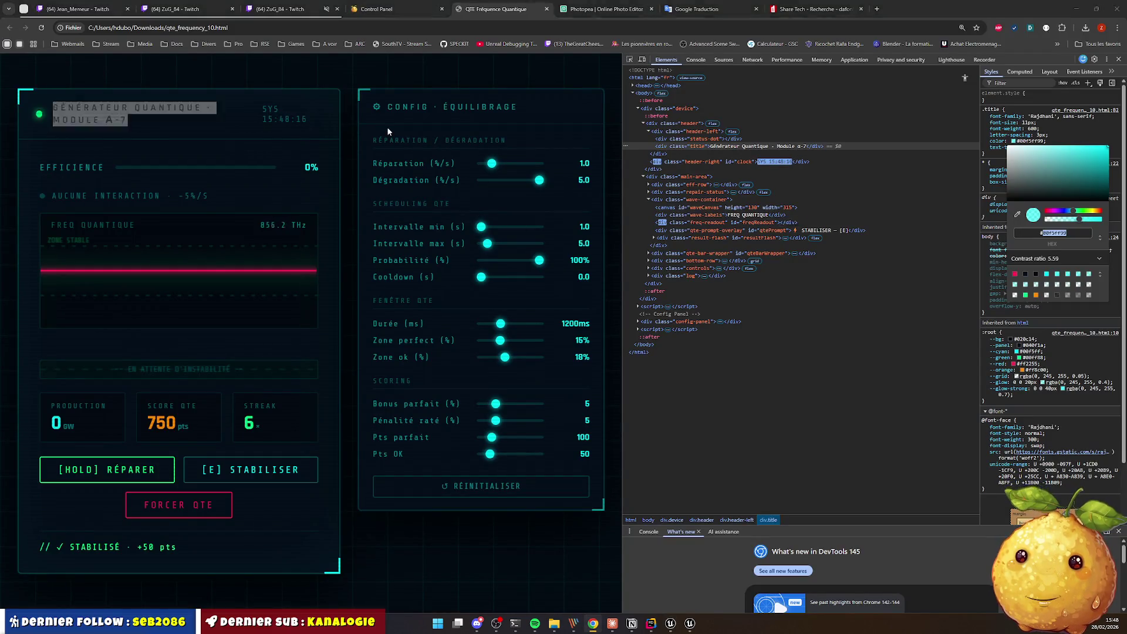
key(alt+Tab)
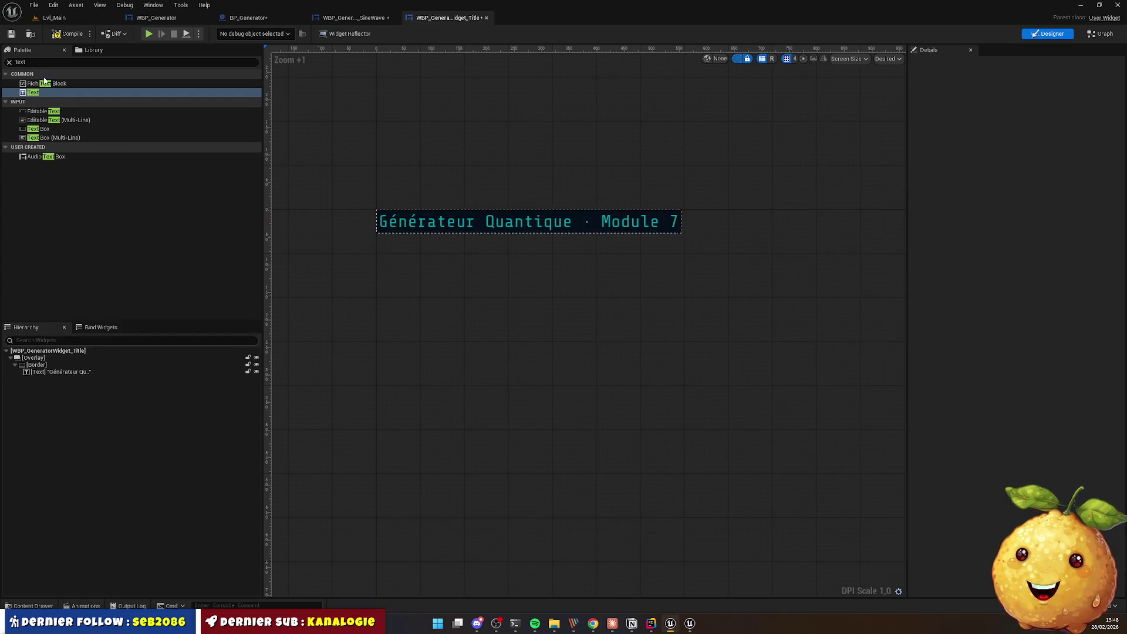
text(hori)
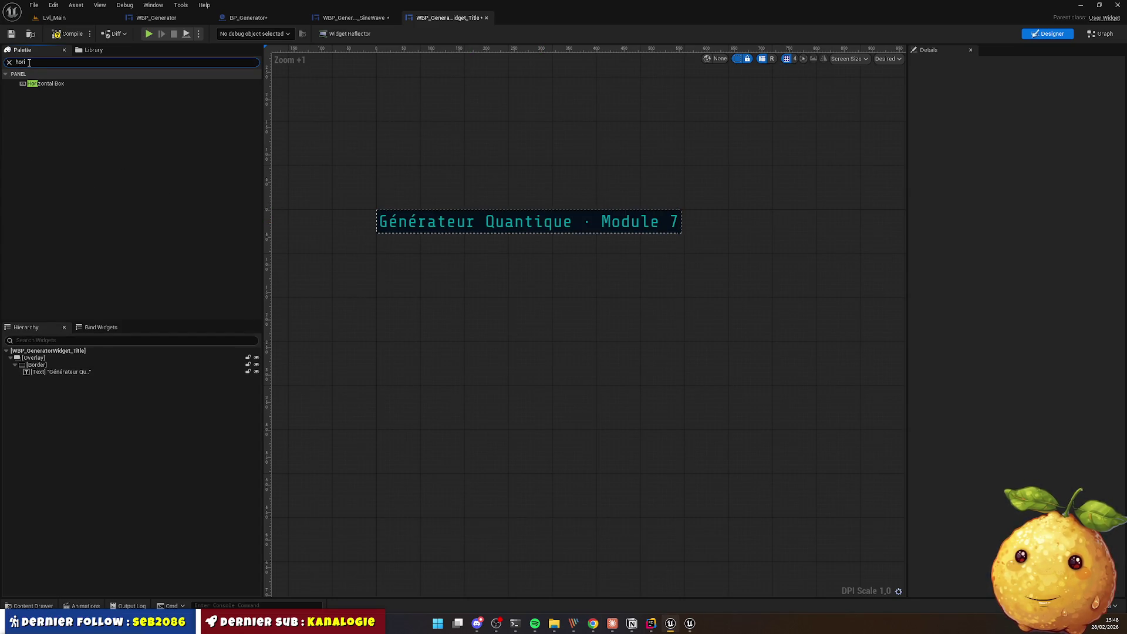
Step: Wrap the title text block in a Horizontal Box and duplicate it
drag(55, 87, 57, 181)
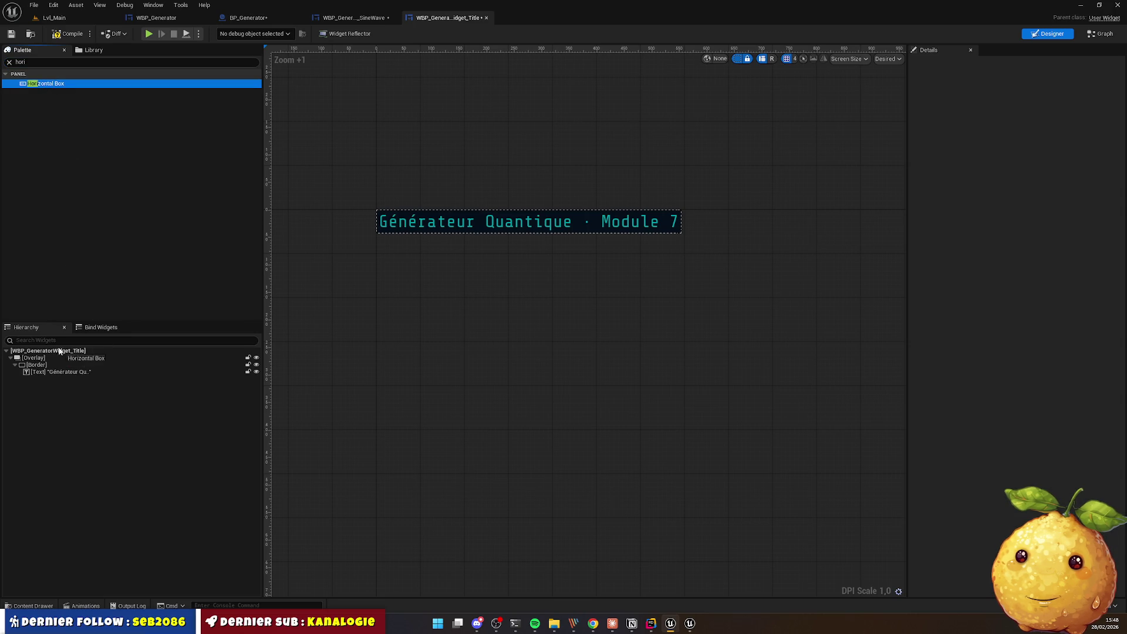
mouse_move(59, 351)
mouse_down()
mouse_move(52, 373)
mouse_move(51, 363)
mouse_up()
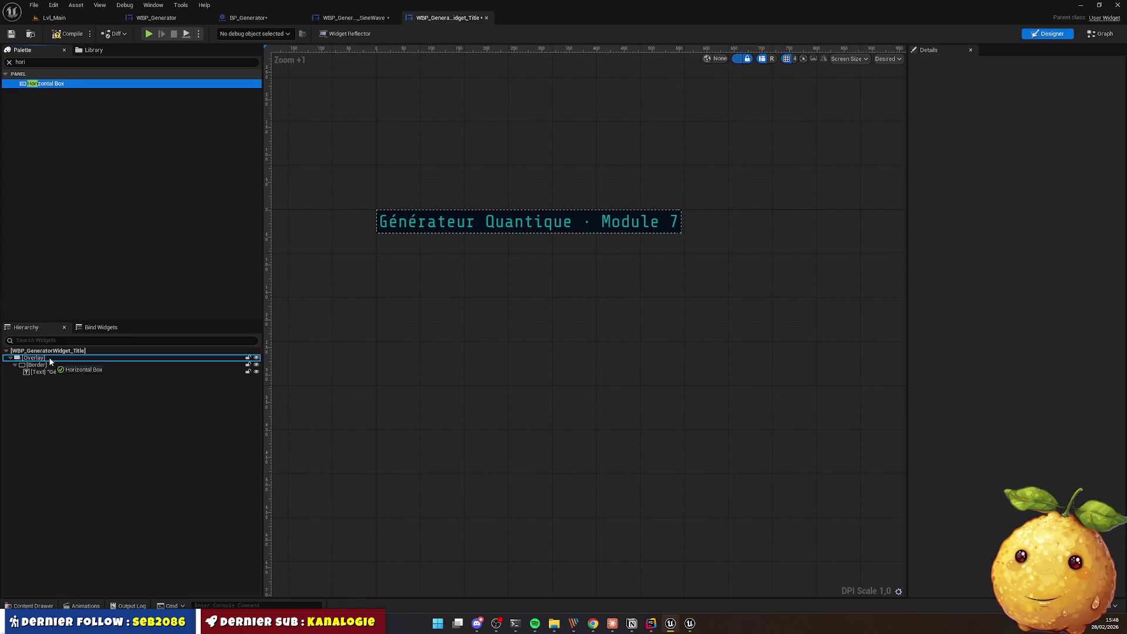
drag(48, 357, 48, 357)
click(47, 372)
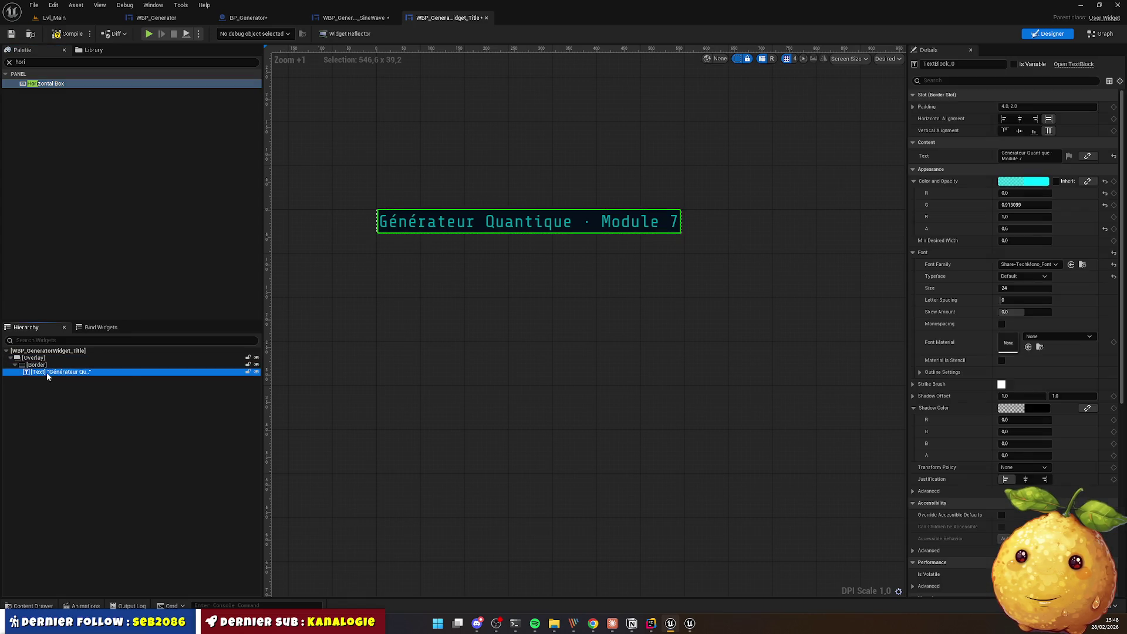
right_click(47, 372)
mouse_move(94, 467)
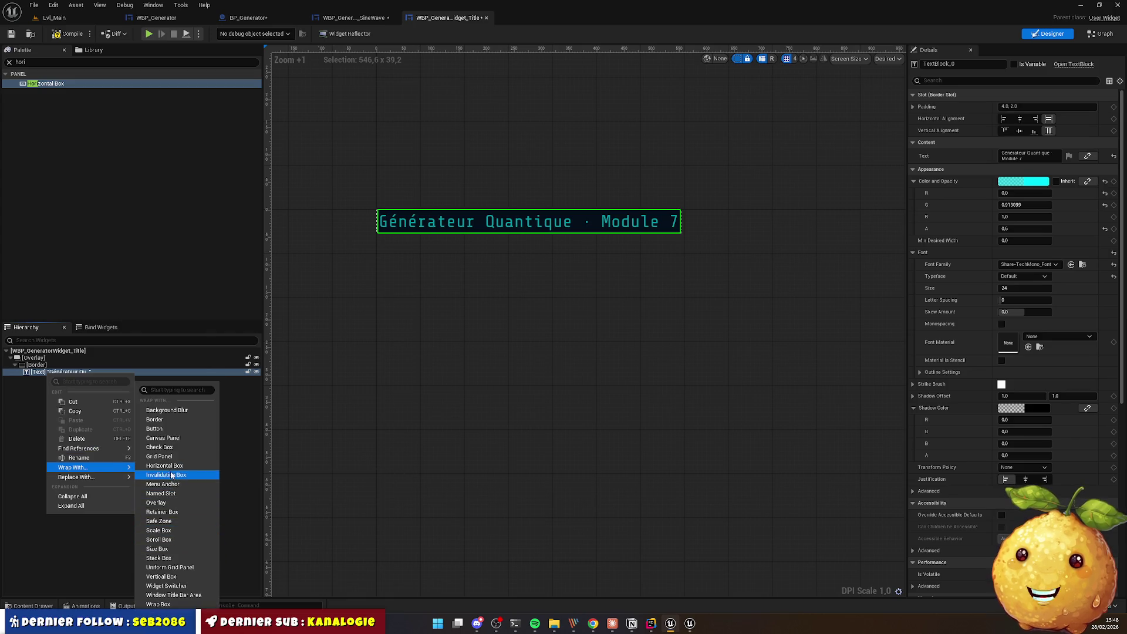
click(166, 465)
key(ctrl+d)
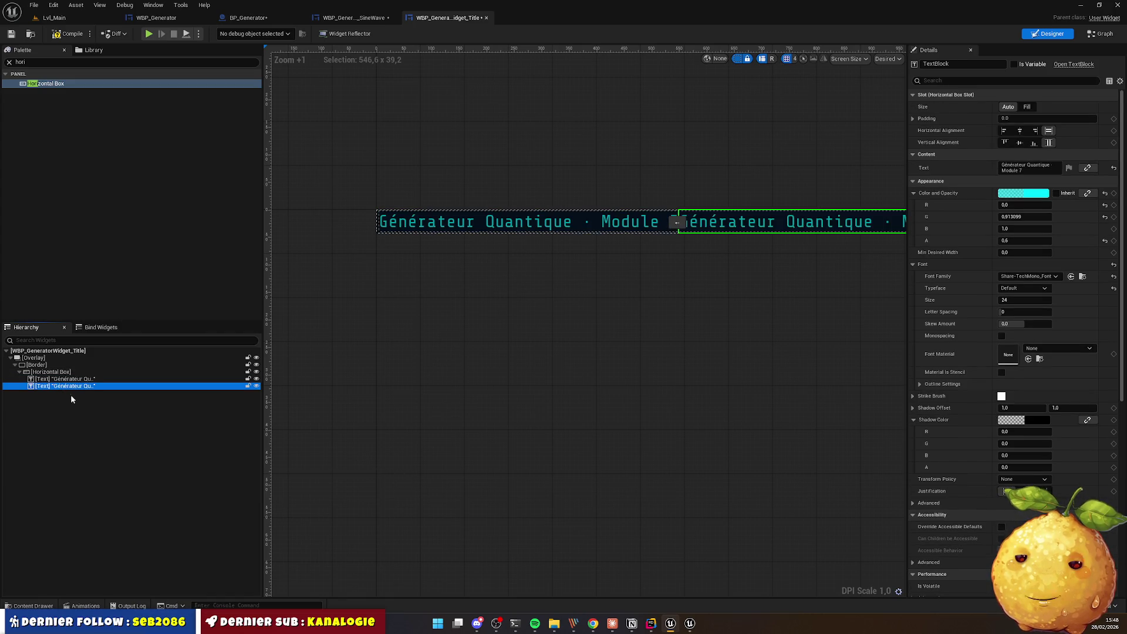
Step: Change the duplicated text to 'SYS 15:48:10'
key(alt+Tab)
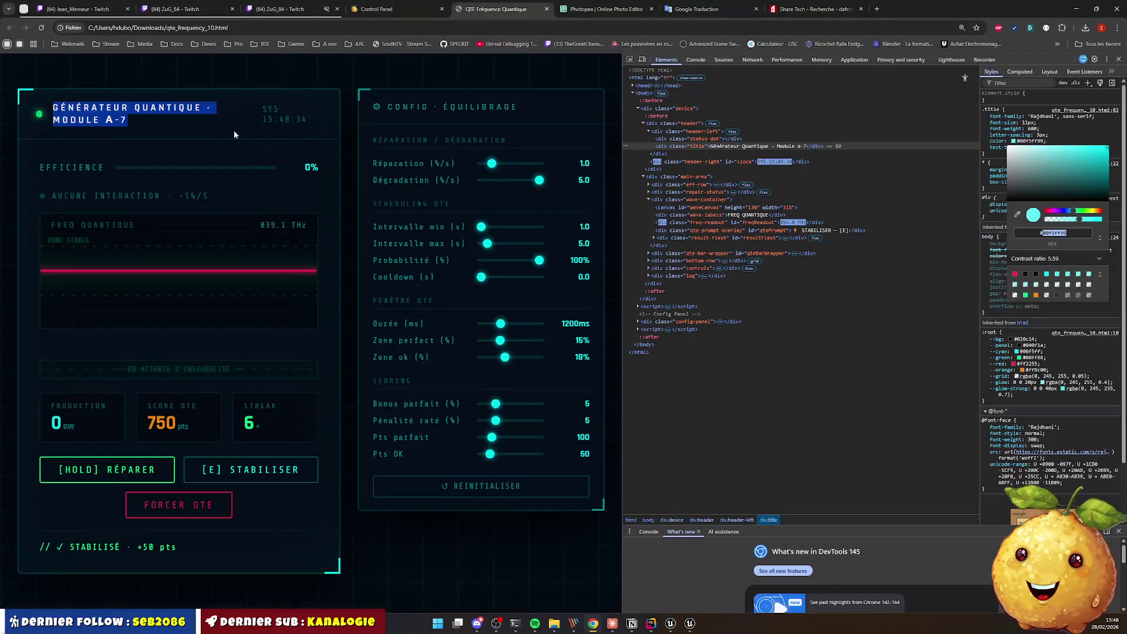
key(alt+Tab)
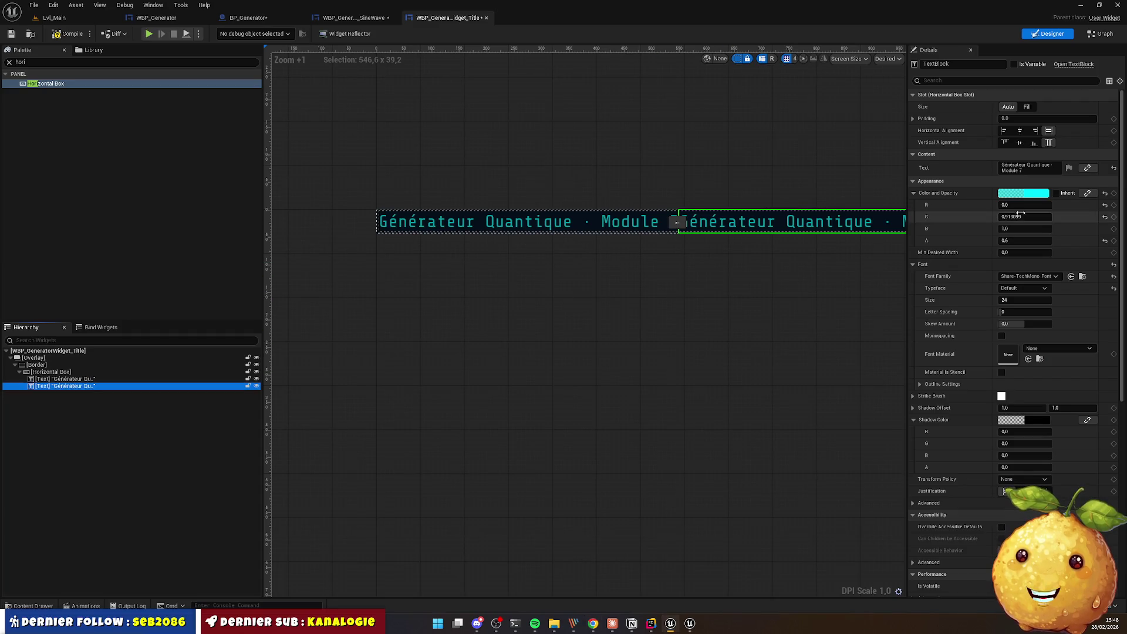
click(1027, 167)
text(YS 15:48:)
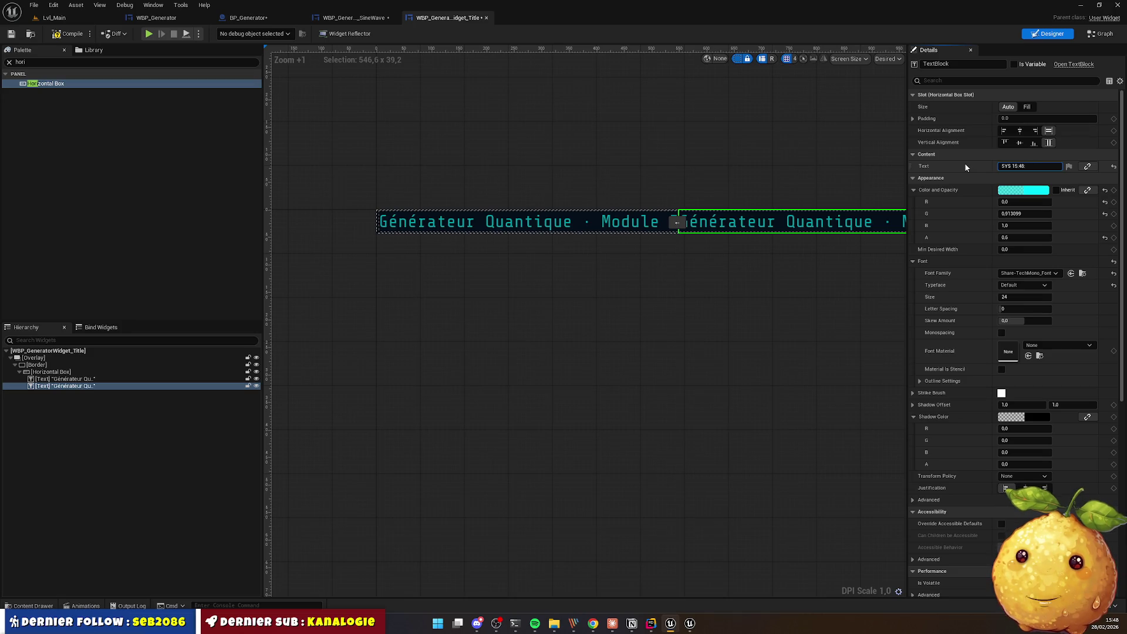
text(10)
key(Return)
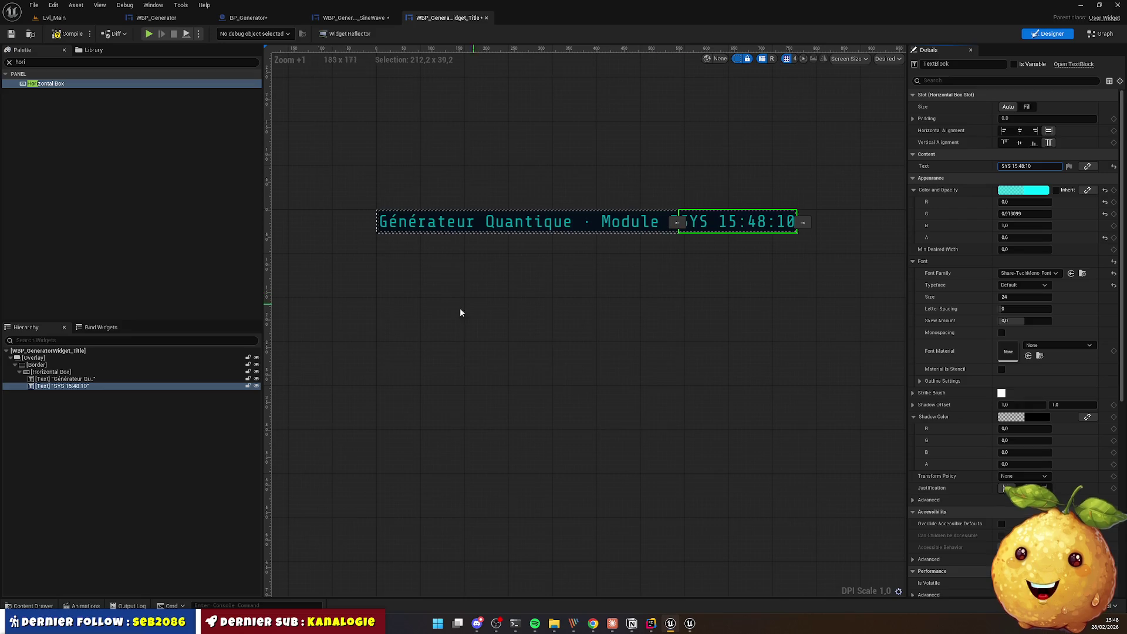
key(alt+Tab)
click(239, 142)
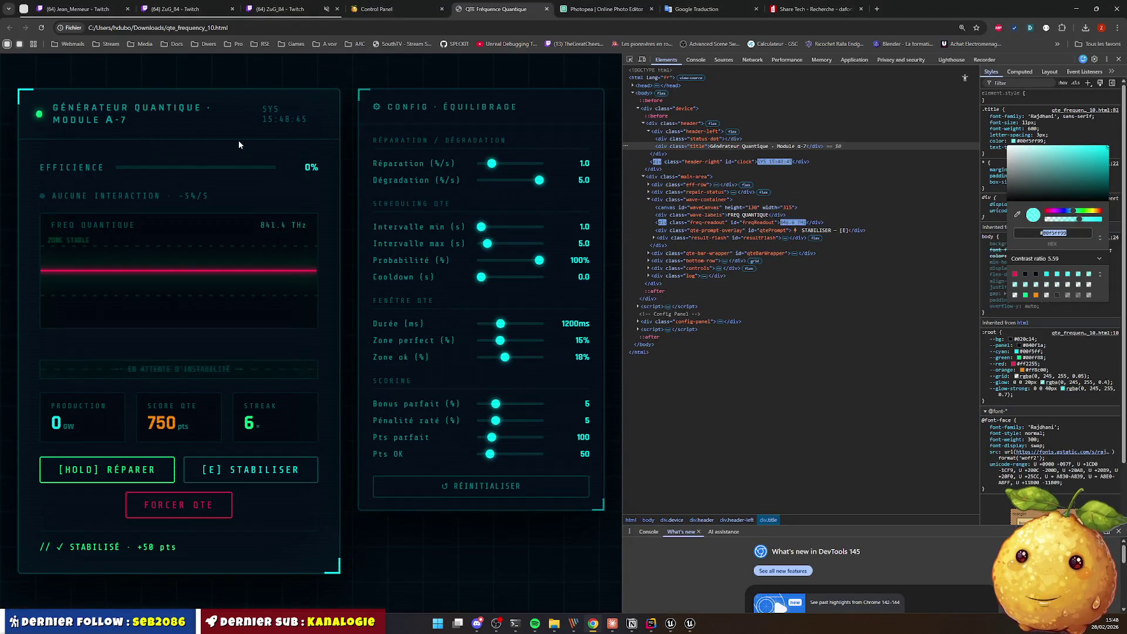
Step: Inspect the mockup clock's .header-right colour in DevTools and view it as hex #00f5ff4d
right_click(265, 120)
click(301, 260)
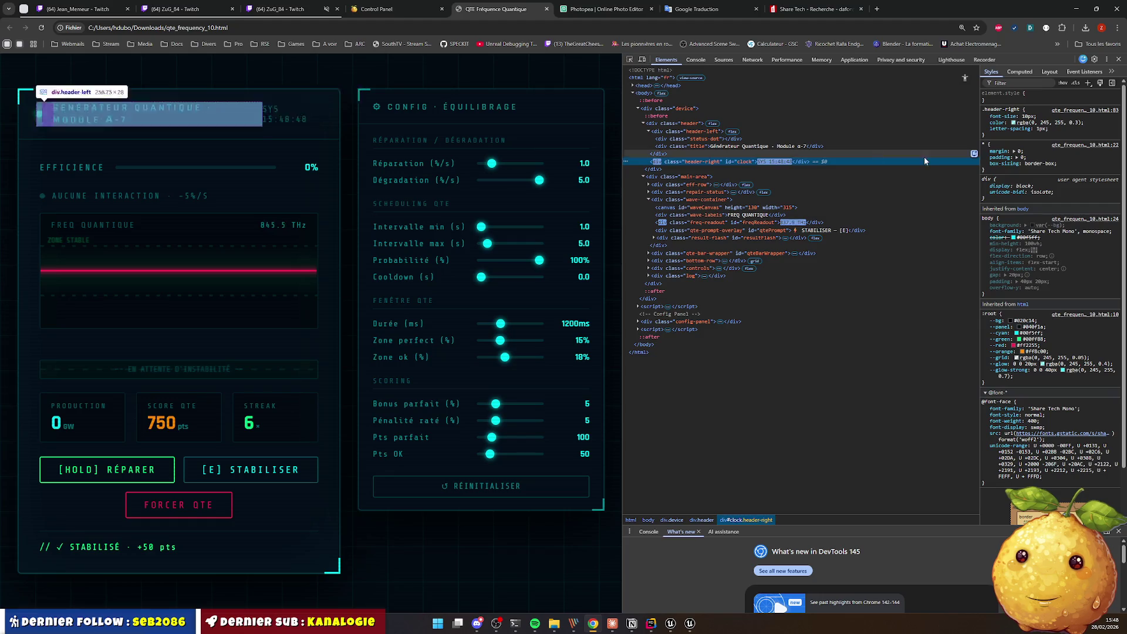
click(1036, 123)
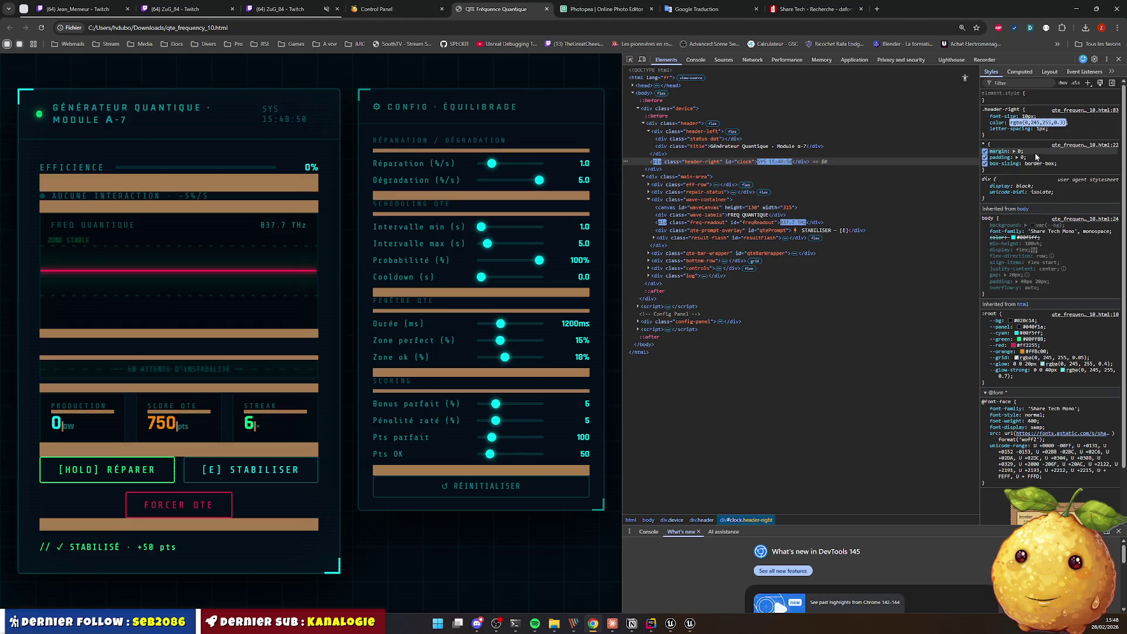
key(Escape)
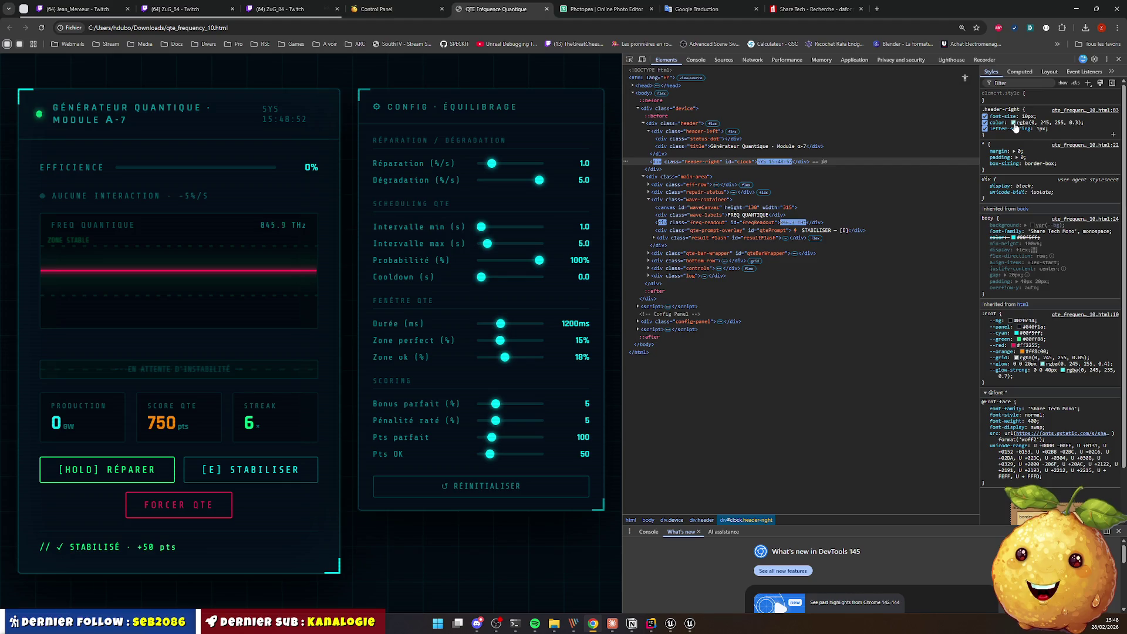
click(1013, 122)
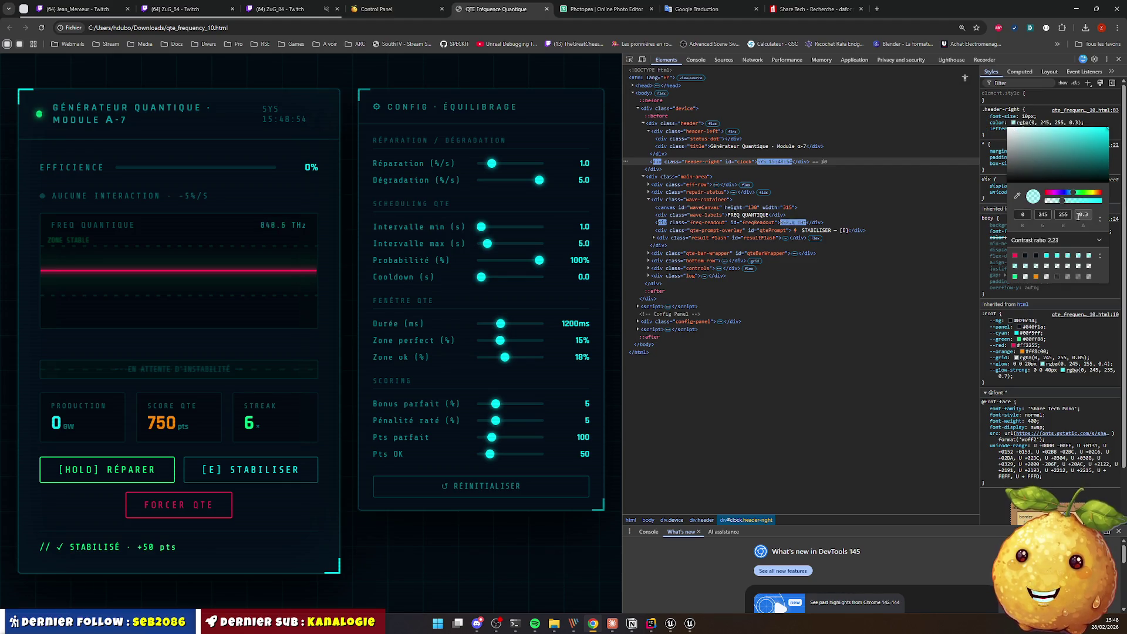
click(1100, 219)
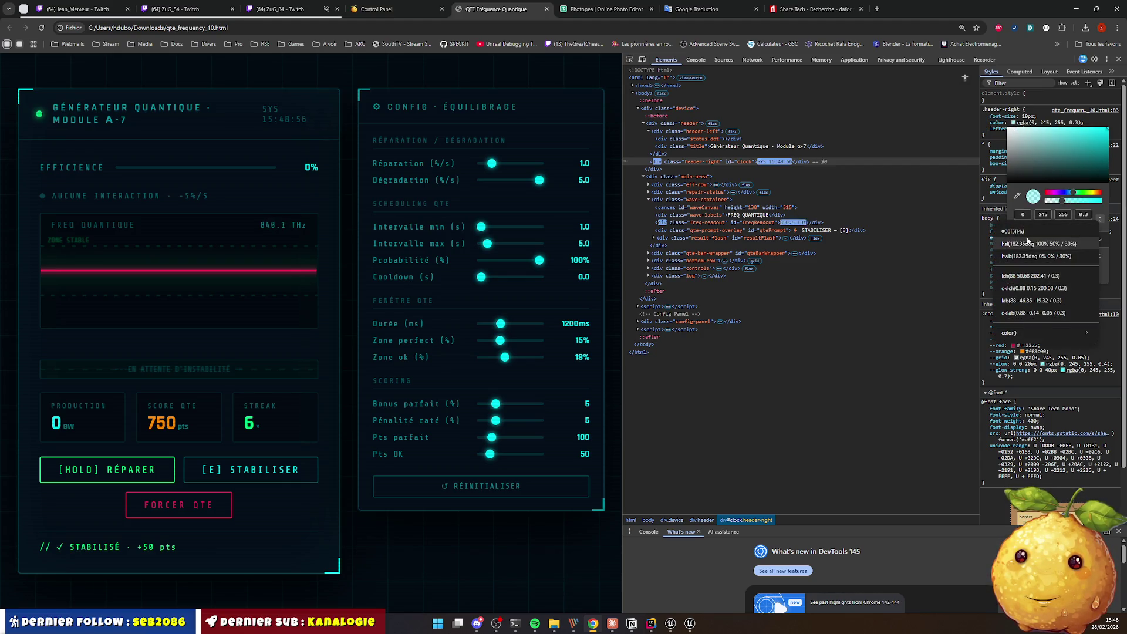
click(1045, 231)
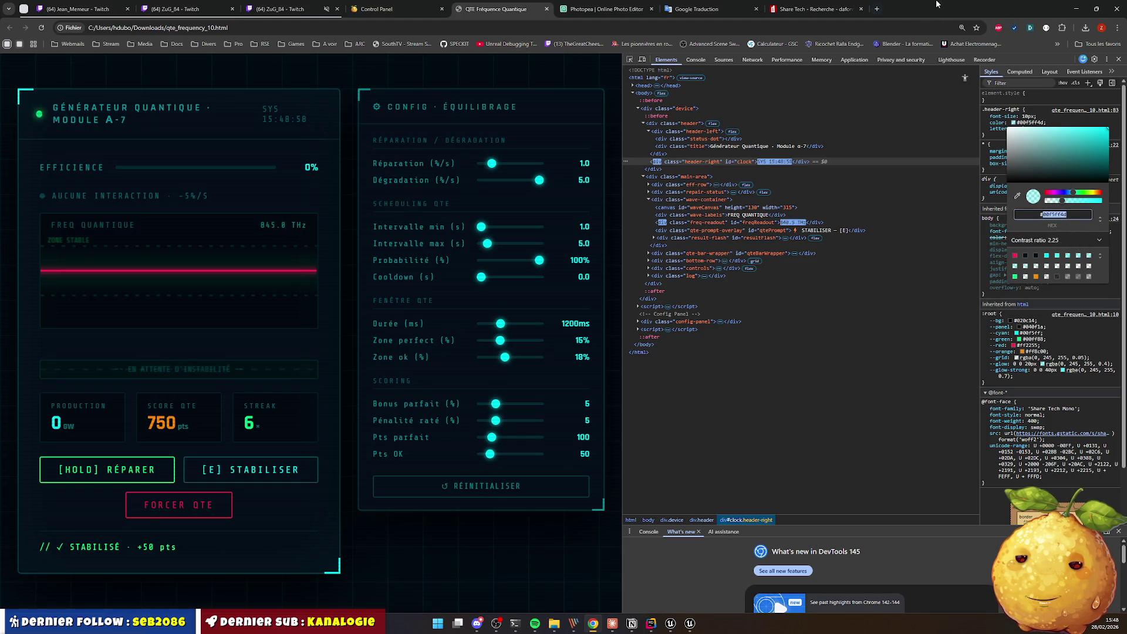
click(1076, 8)
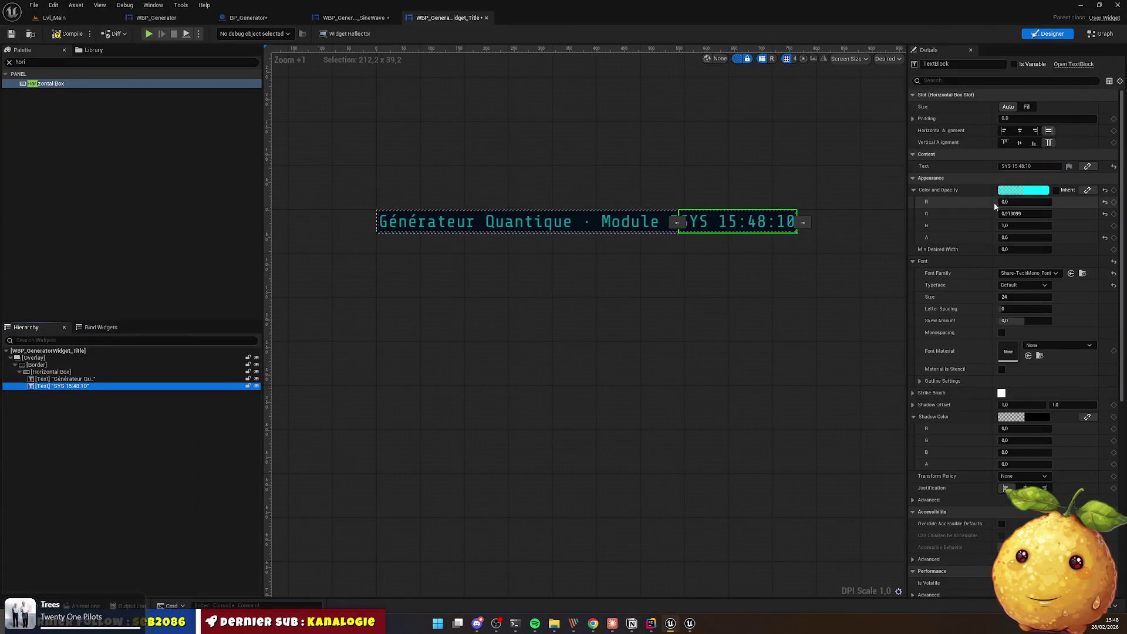
Step: Set the SYS clock TextBlock's Color and Opacity to hex 00F5FF4D
click(1023, 189)
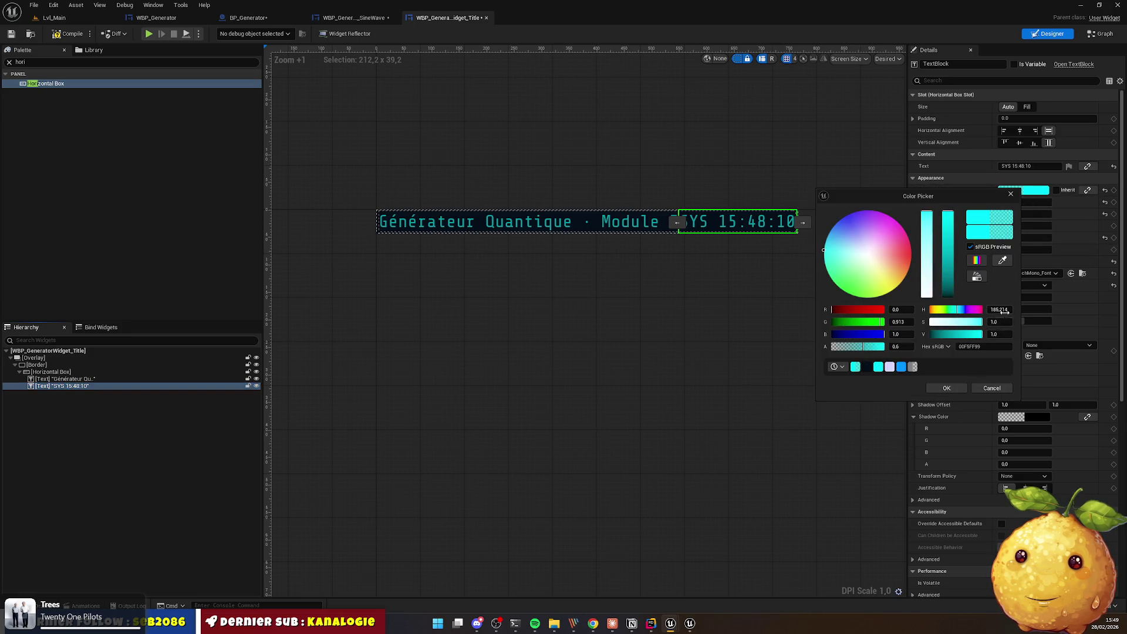
double_click(974, 345)
text(00F5FF4D)
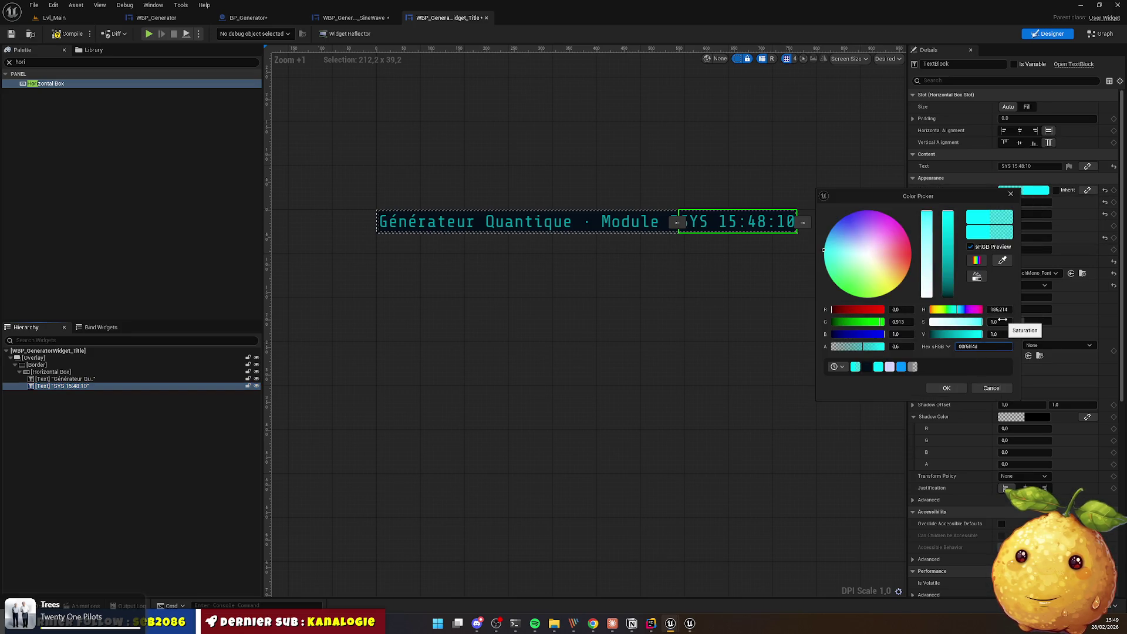
key(Return)
click(939, 386)
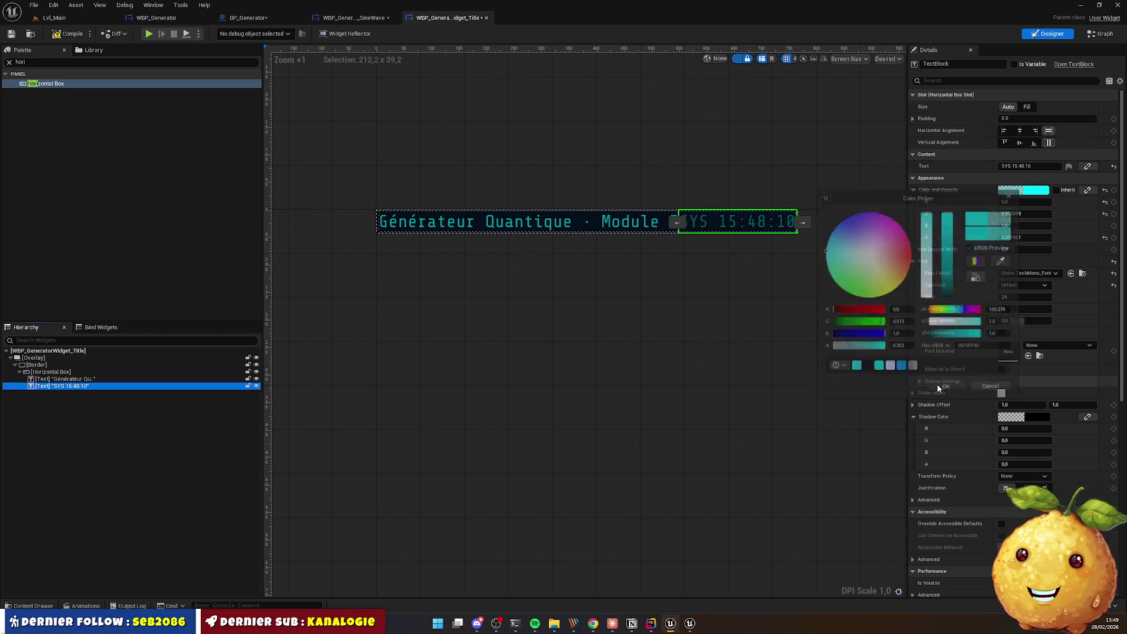
Step: Recentre and zoom the title widget preview, then switch to the sine-wave widget
click(675, 222)
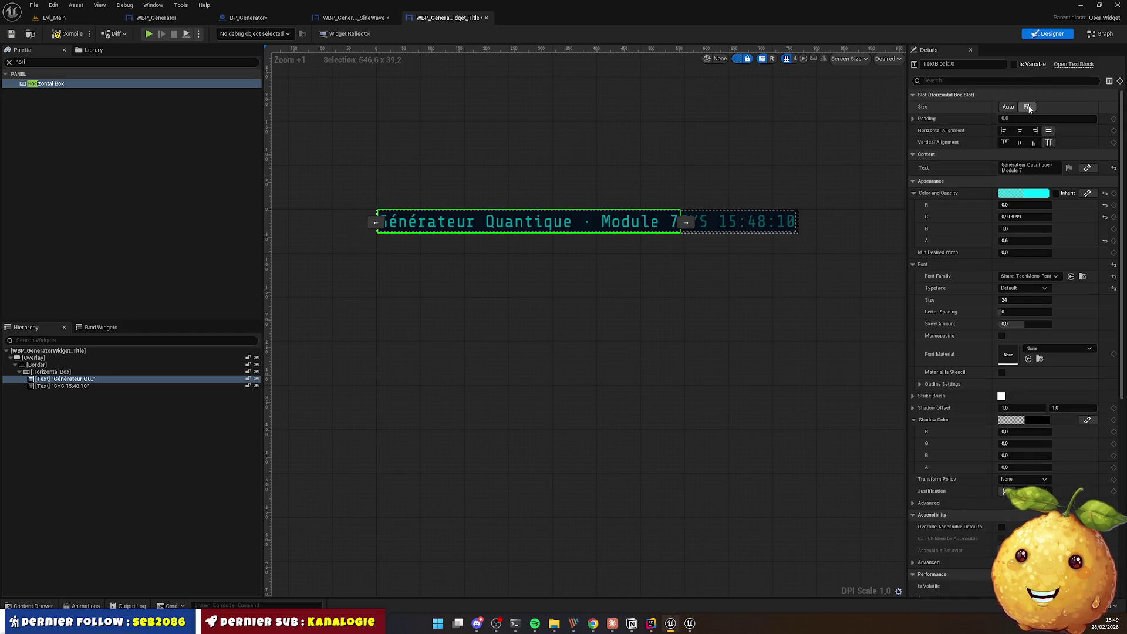
click(805, 214)
mouse_move(633, 232)
mouse_down()
mouse_move(626, 259)
mouse_move(579, 255)
mouse_up()
scroll(626, 259, down, 2)
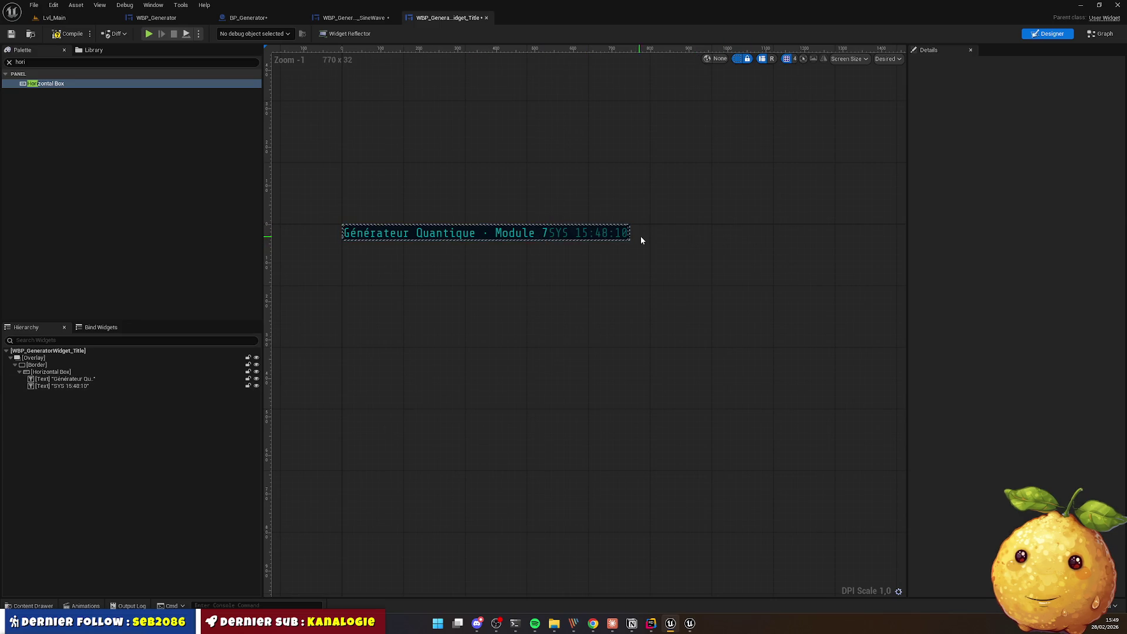
scroll(455, 268, up, 2)
scroll(459, 264, down, 1)
scroll(460, 264, up, 1)
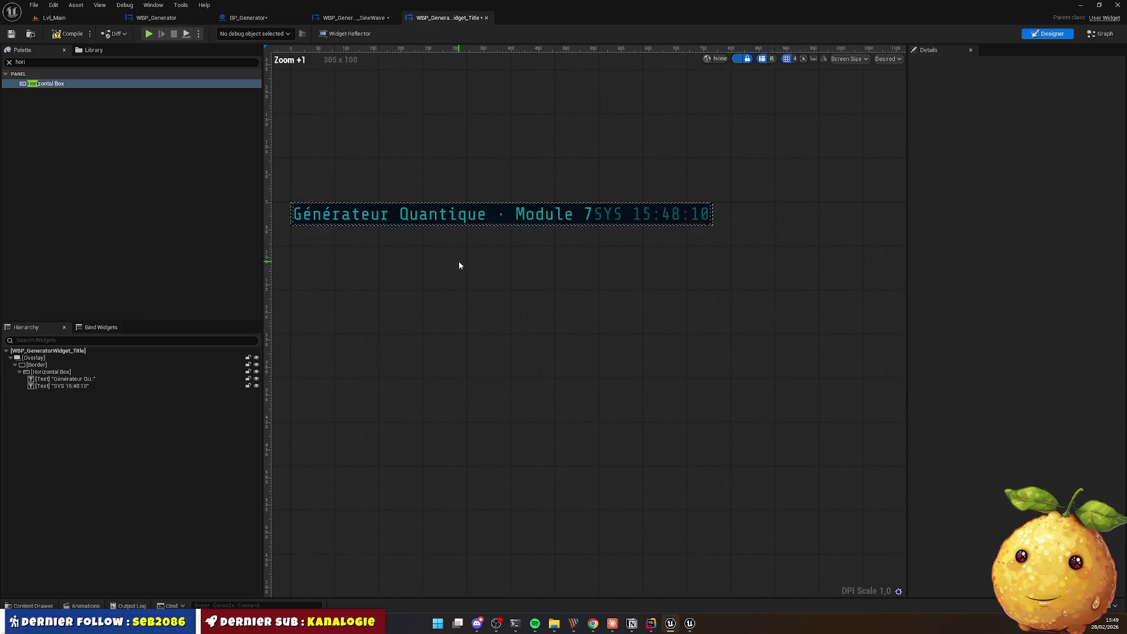
scroll(459, 265, down, 1)
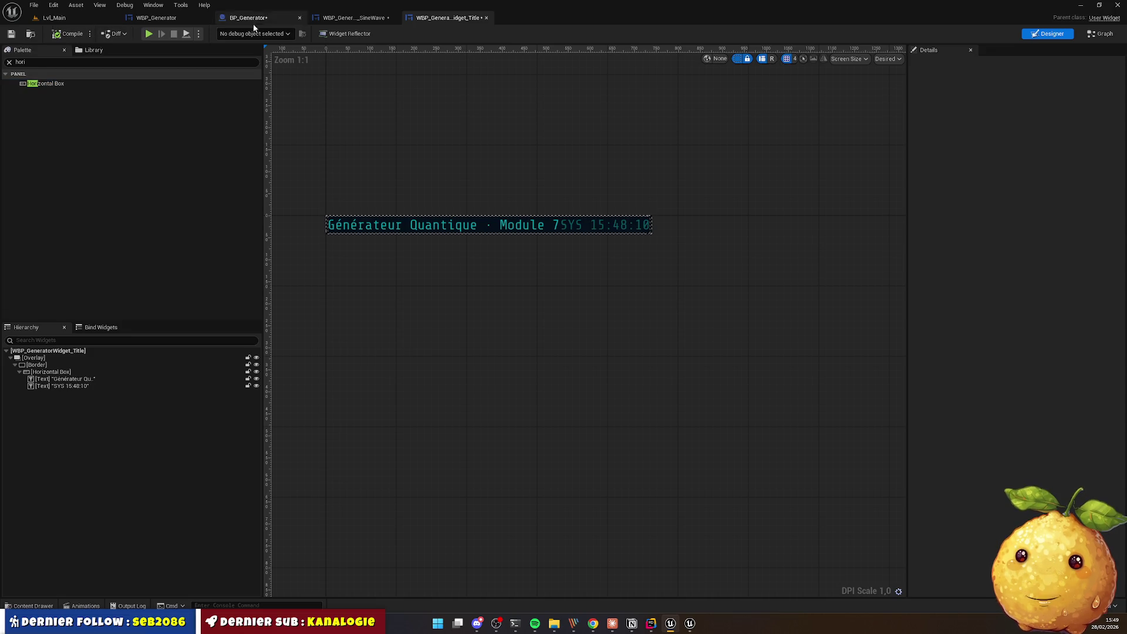
click(344, 17)
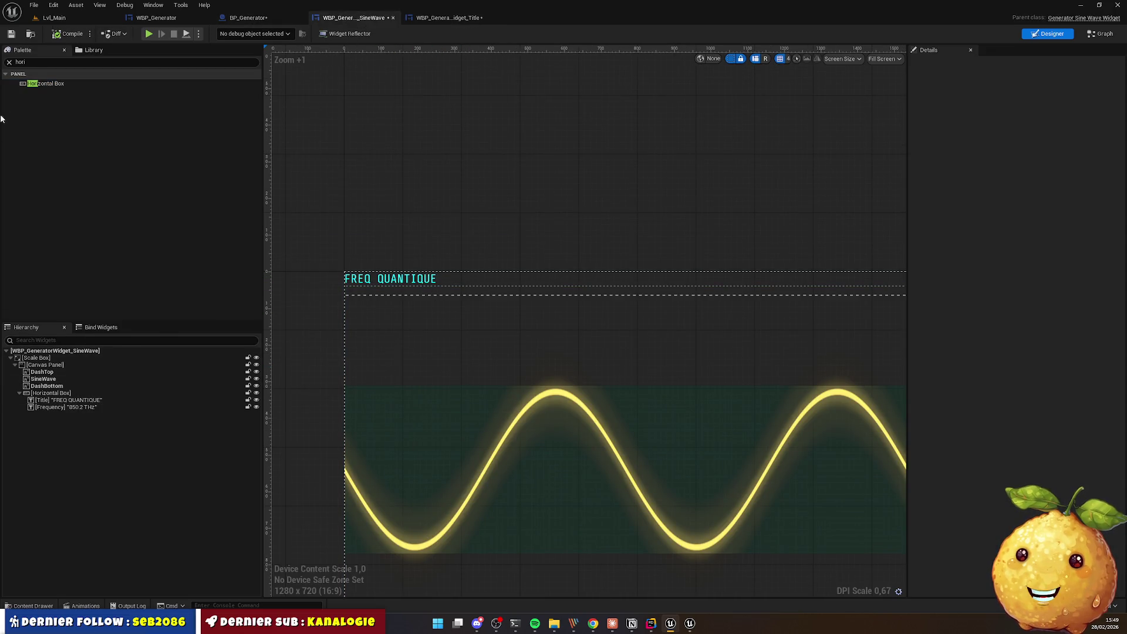
Step: Add WBP_GeneratorWidget_Title to the sine-wave canvas and move it above DashTop
click(40, 62)
text(to)
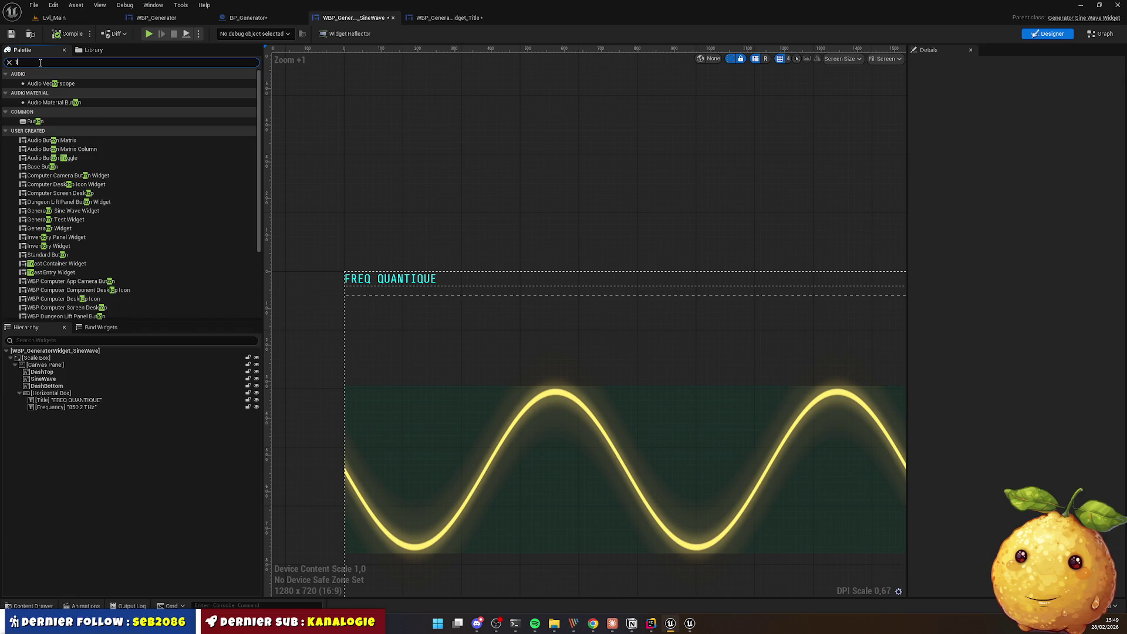
text(e)
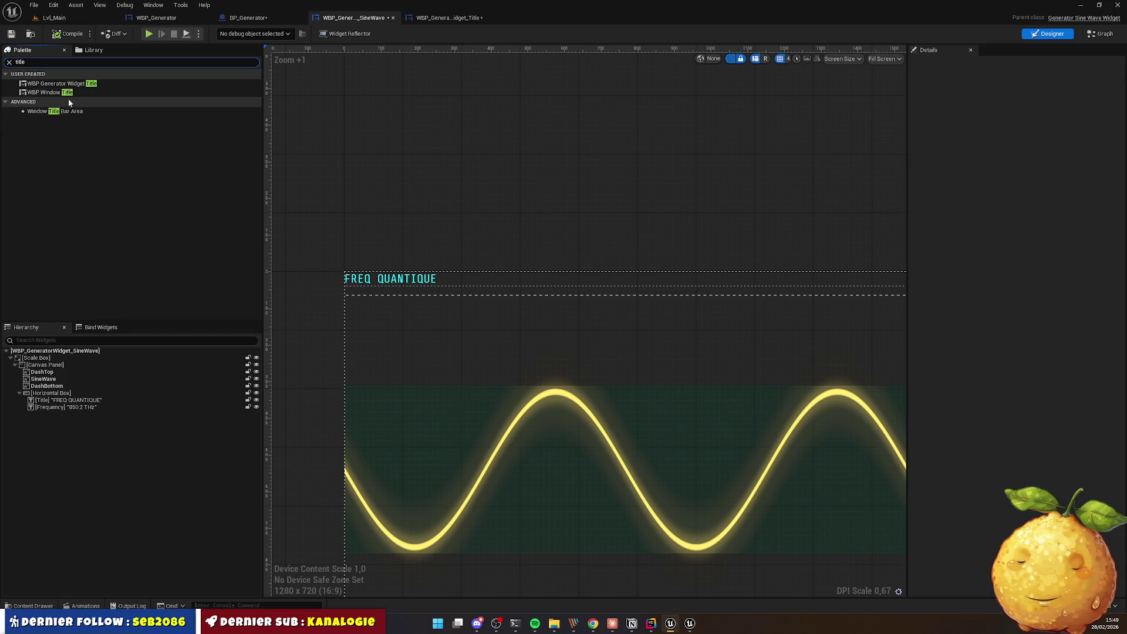
mouse_move(61, 84)
mouse_down()
mouse_move(425, 240)
mouse_move(422, 280)
mouse_move(89, 379)
mouse_move(71, 394)
mouse_move(49, 368)
mouse_up()
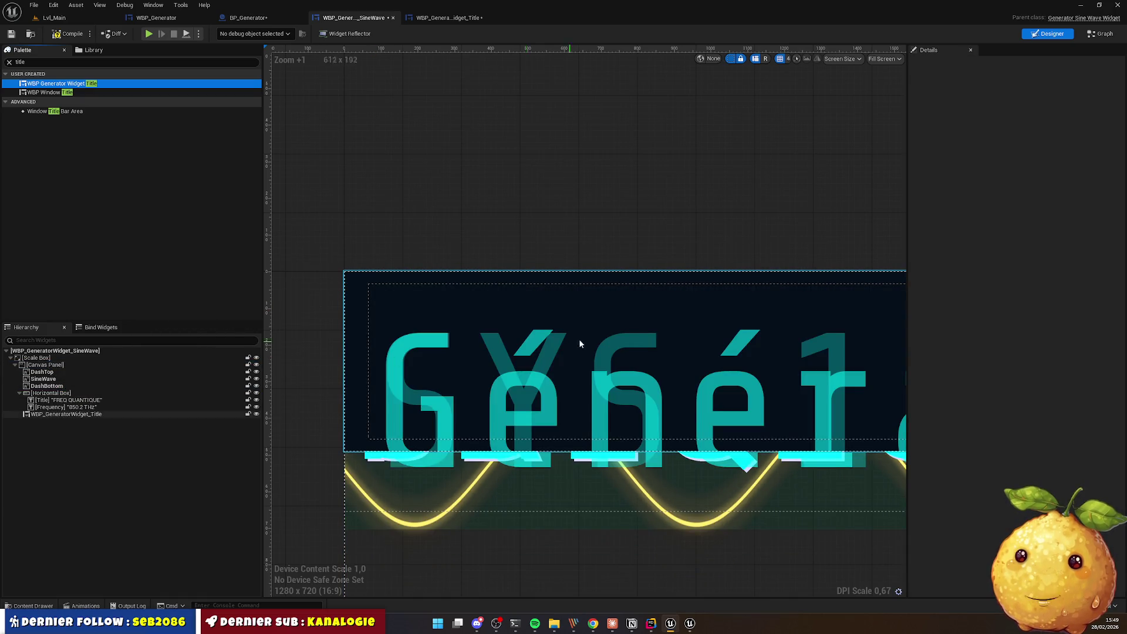
scroll(579, 340, down, 3)
scroll(592, 227, up, 1)
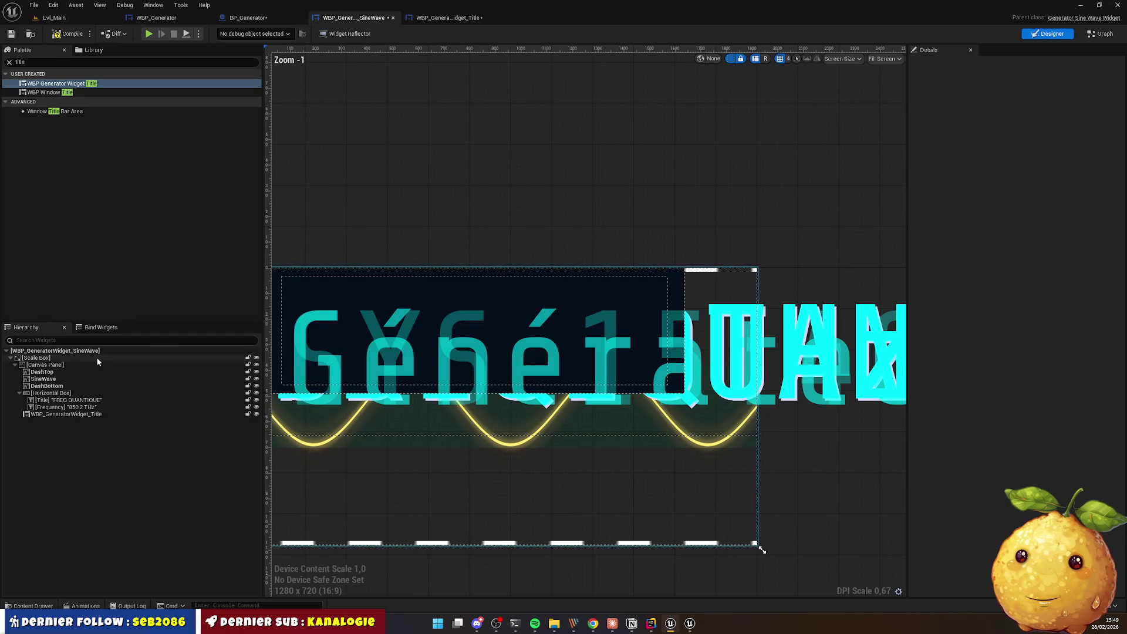
click(47, 365)
click(65, 414)
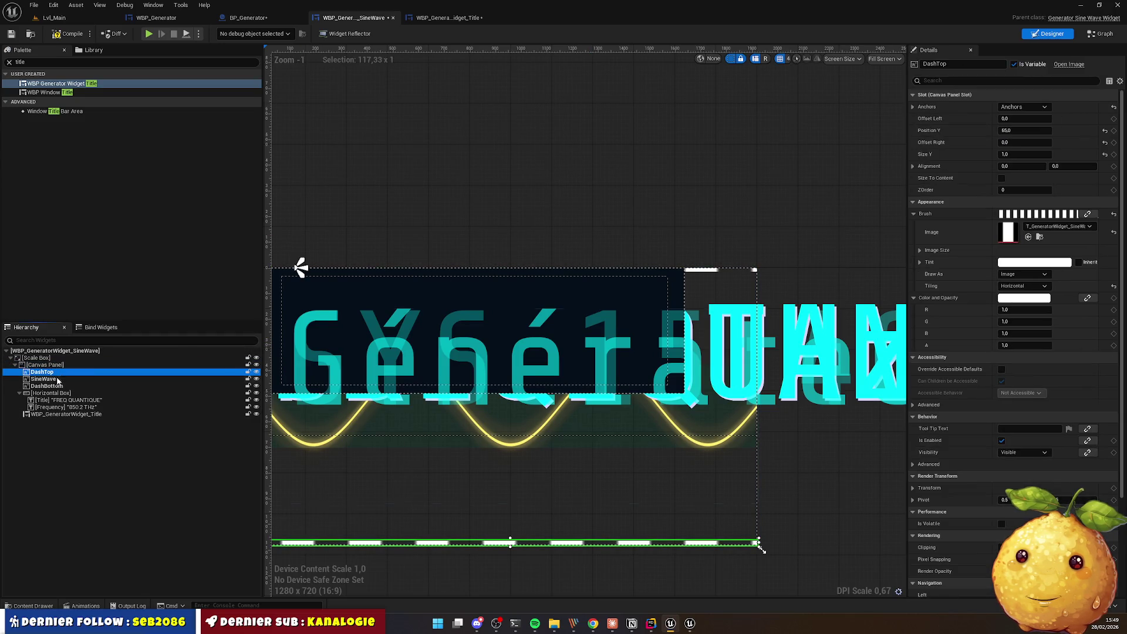
drag(64, 414, 49, 373)
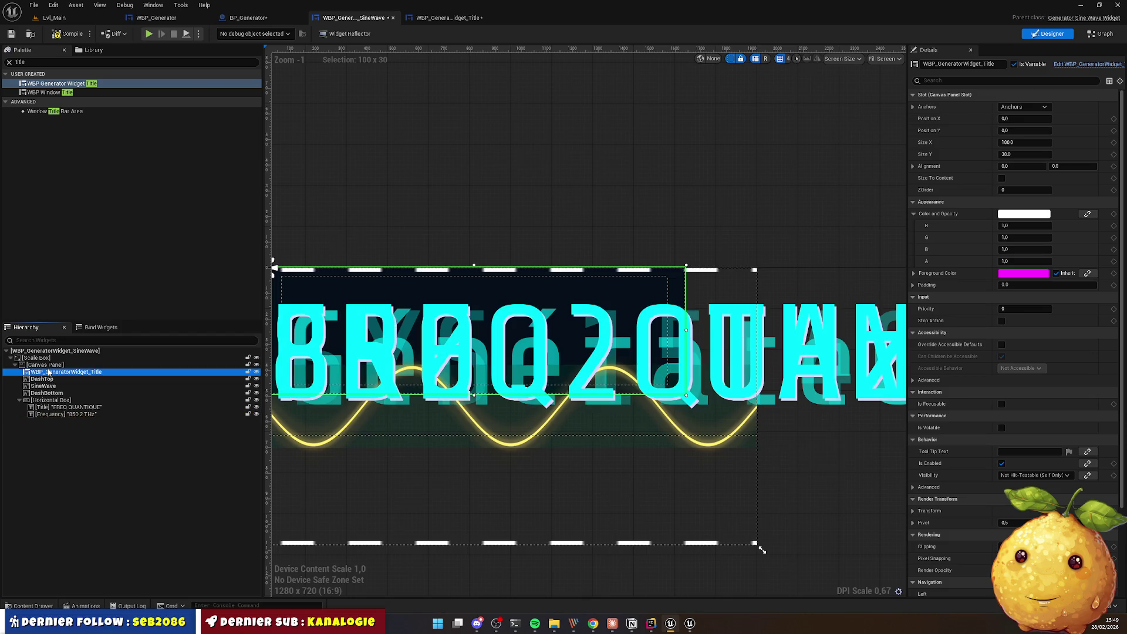
click(1036, 108)
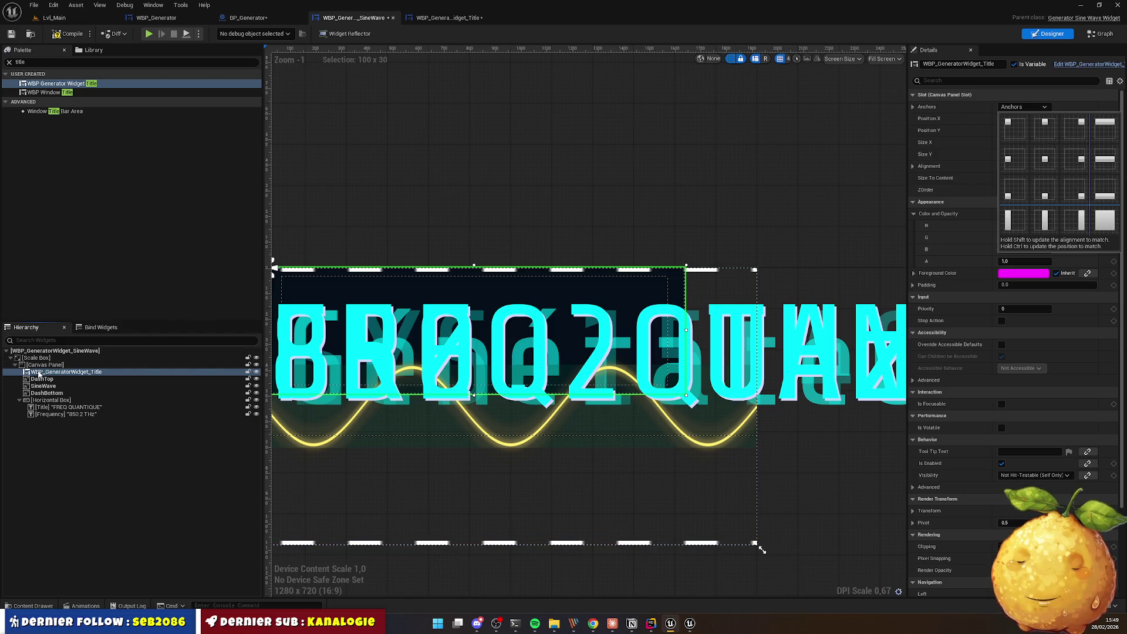
click(39, 367)
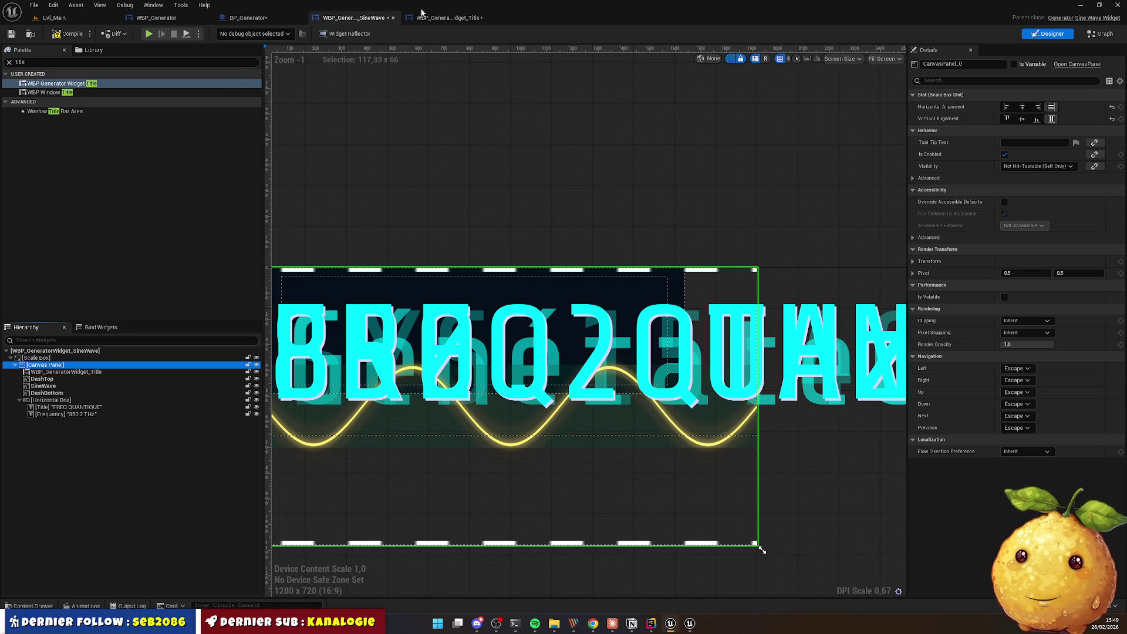
Step: Undo the move and the added title widget, leaving only the FREQ QUANTIQUE panel
click(444, 233)
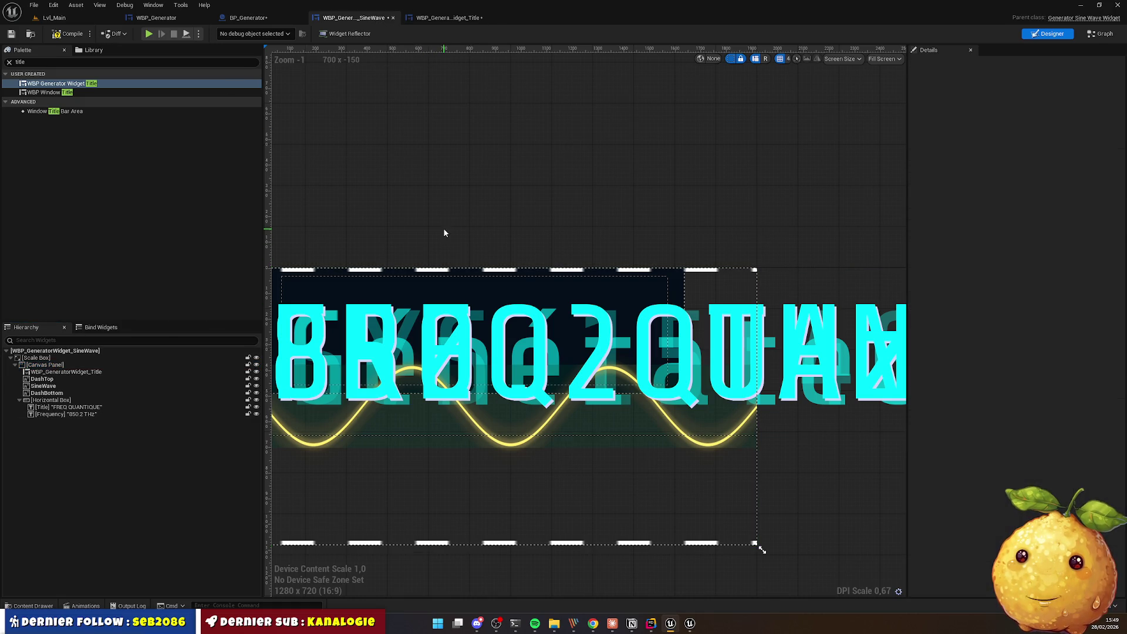
key(ctrl+z)
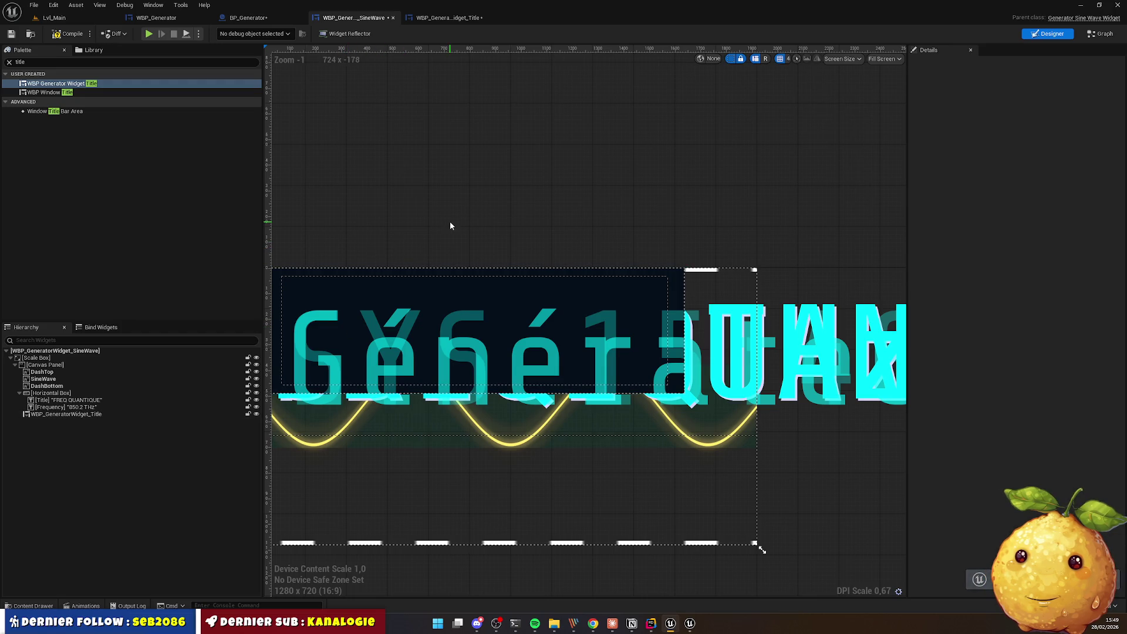
key(ctrl+z)
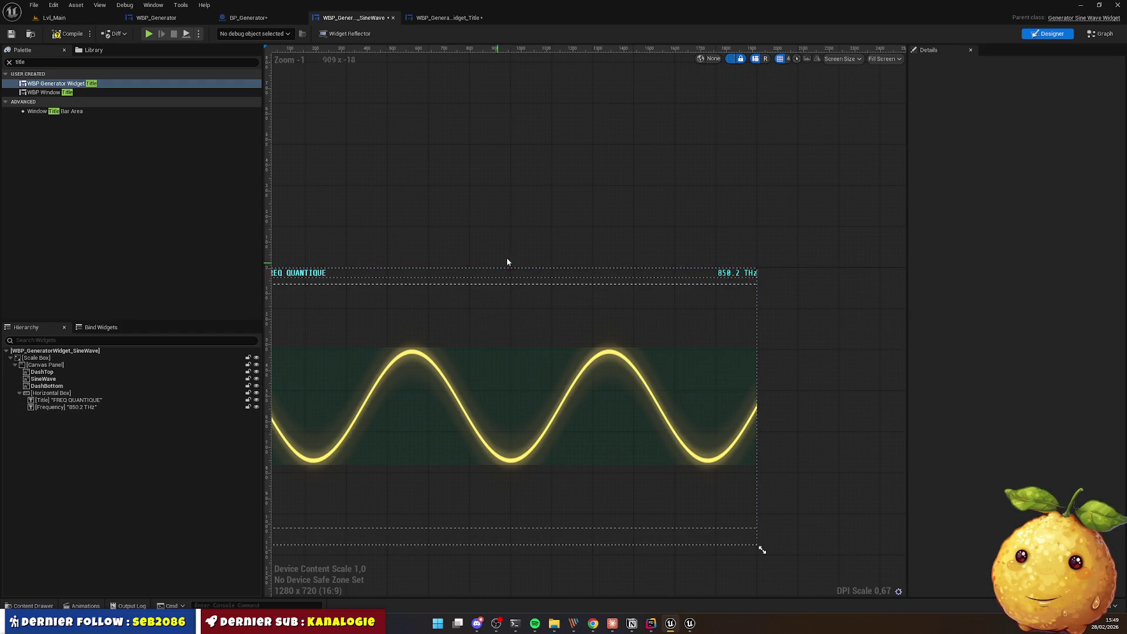
scroll(508, 261, down, 3)
drag(460, 224, 533, 262)
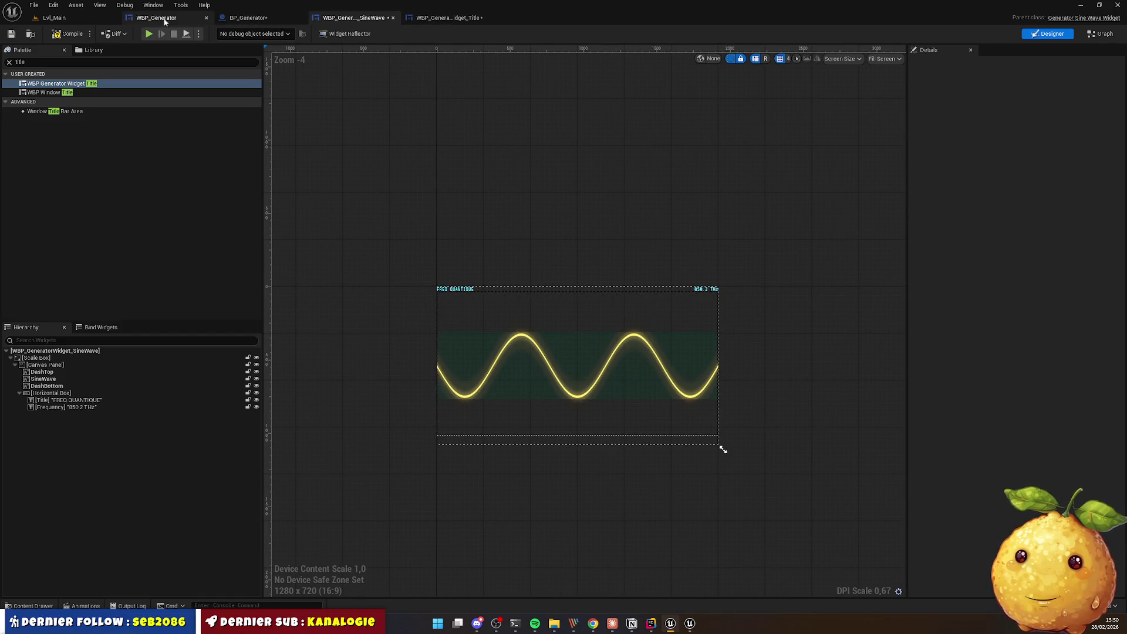
drag(165, 22, 266, 20)
Step: Bring the generator widget into view and check the sine-wave Border's anchors without changes
drag(472, 114, 474, 157)
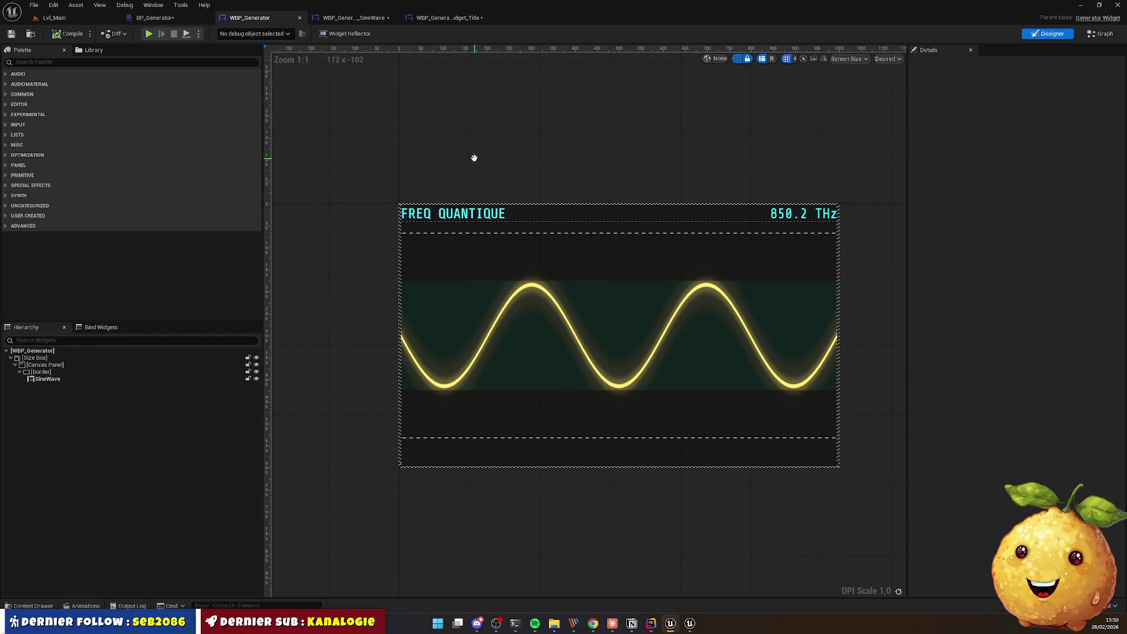
click(50, 63)
text(title)
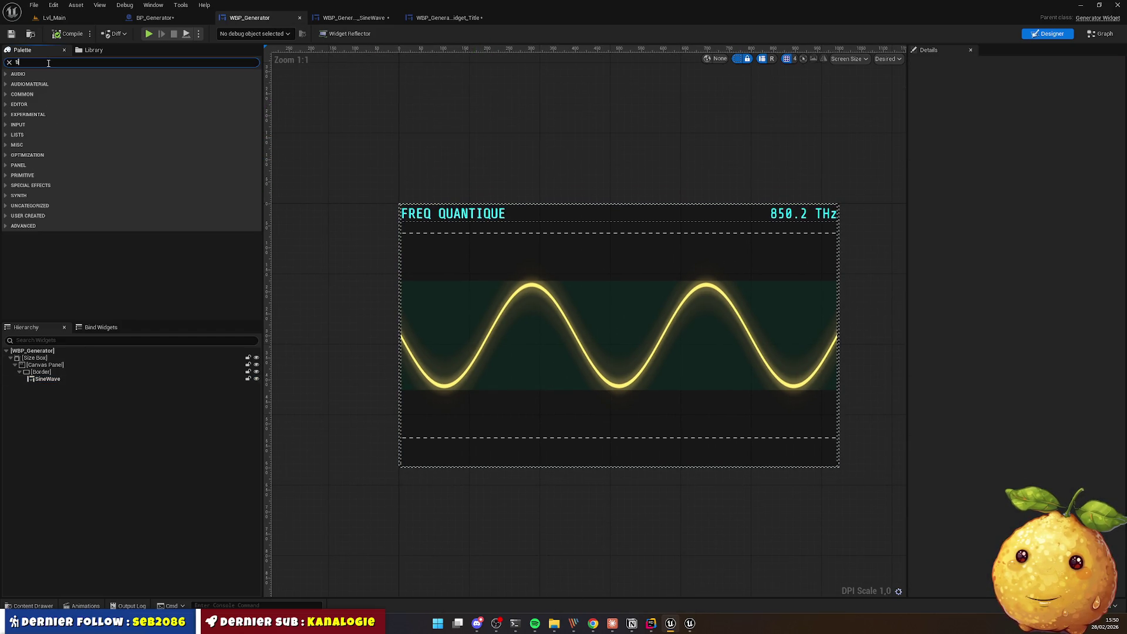
click(43, 372)
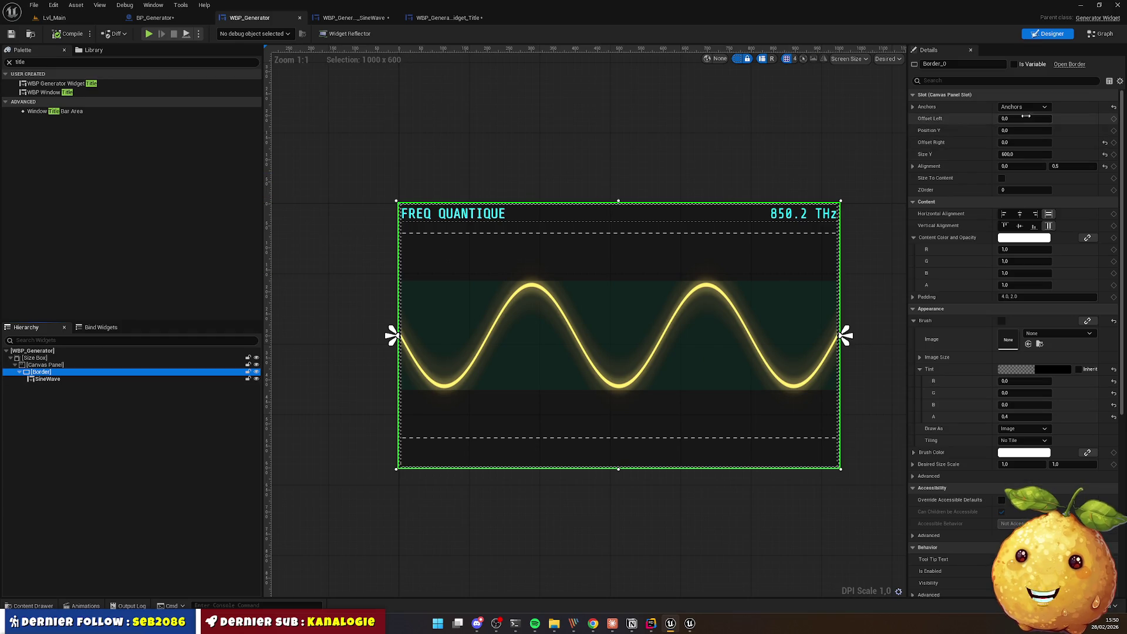
click(1024, 108)
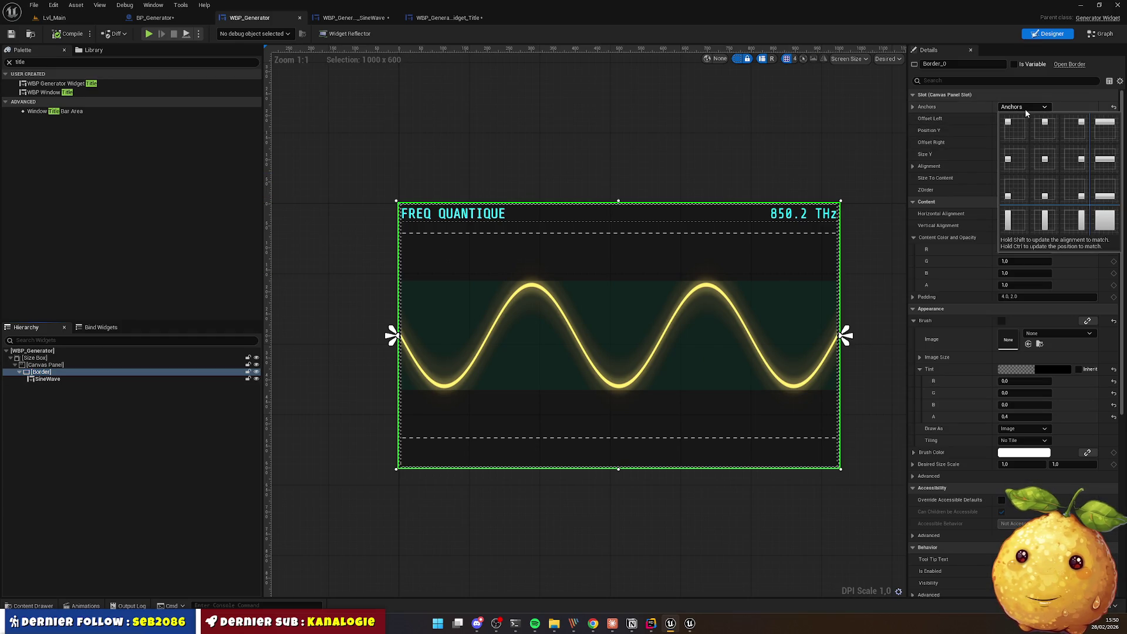
click(1025, 108)
click(528, 176)
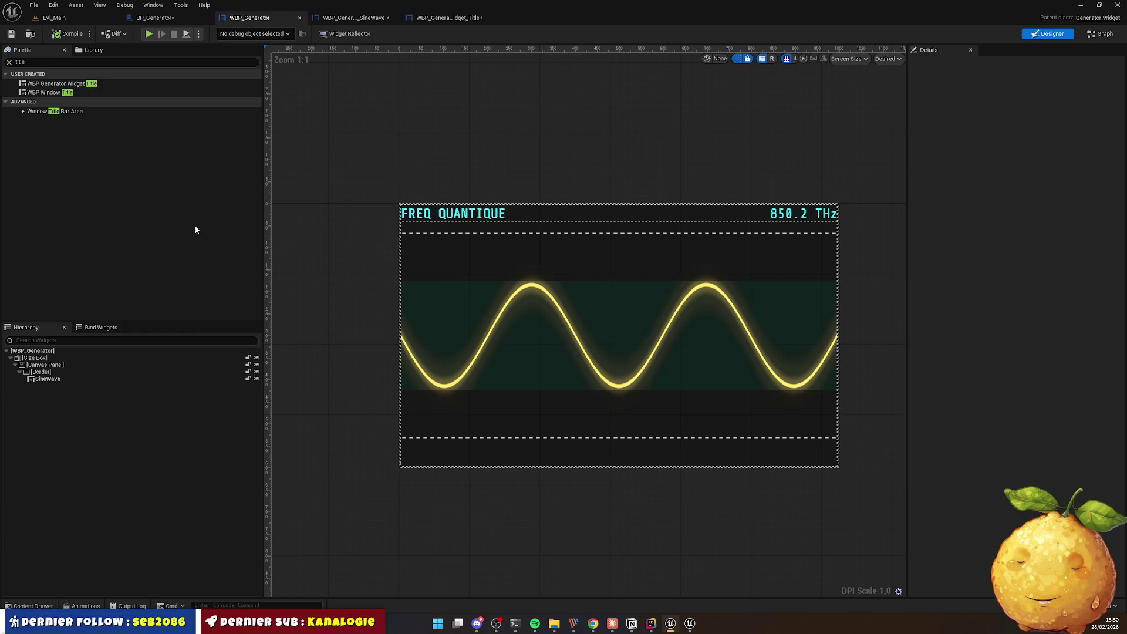
Step: Replace the Canvas Panel with a Vertical Box and place the title bar above the Border
right_click(36, 359)
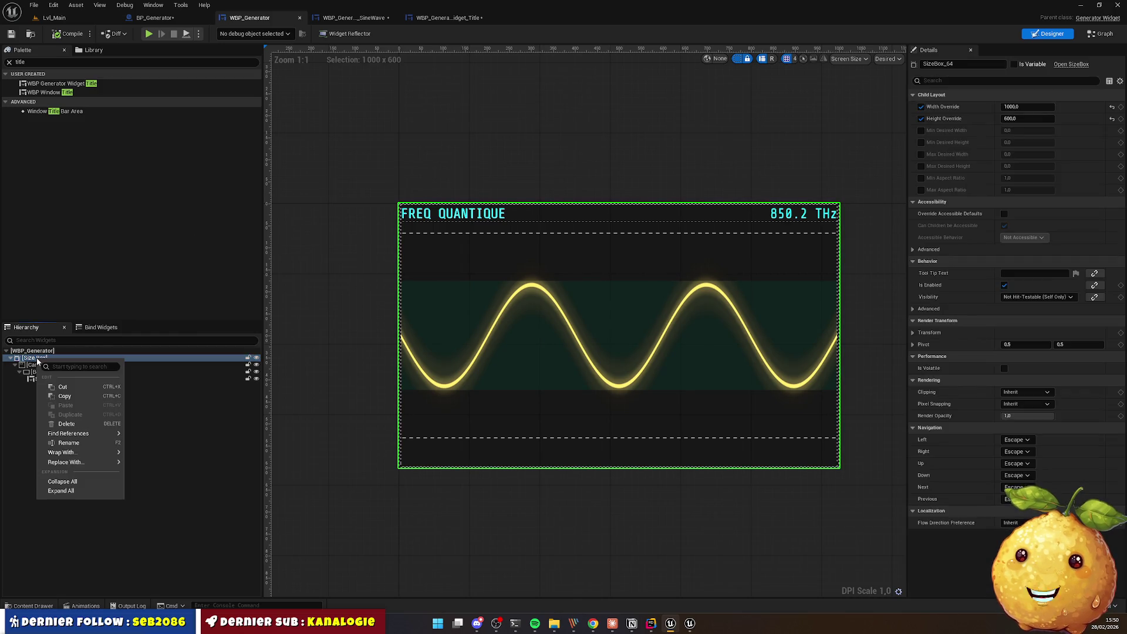
click(31, 361)
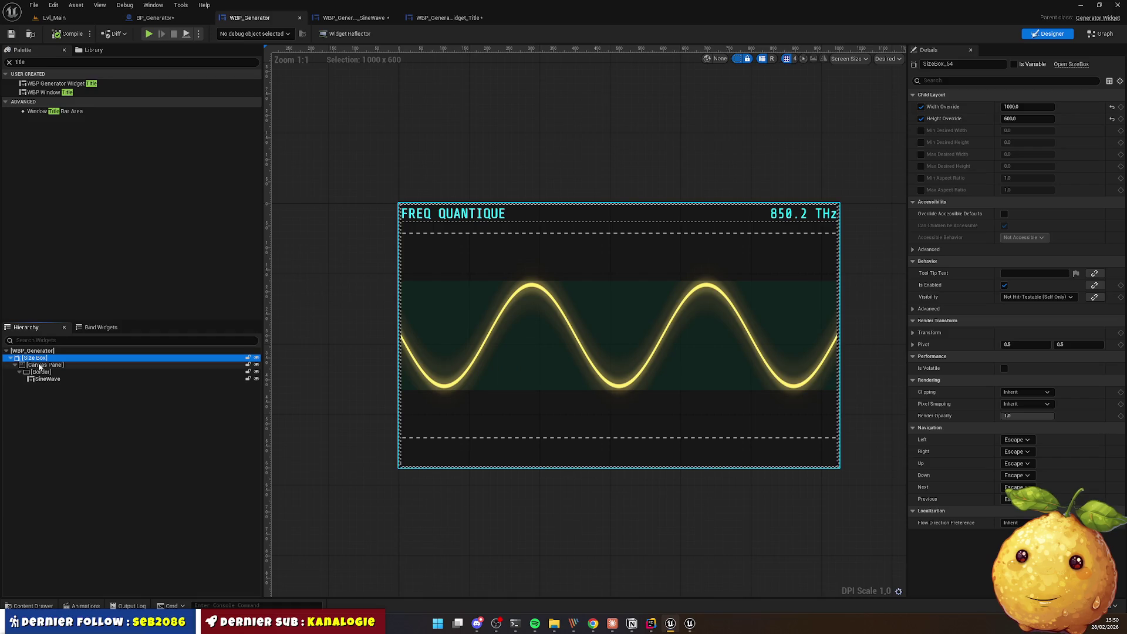
click(40, 366)
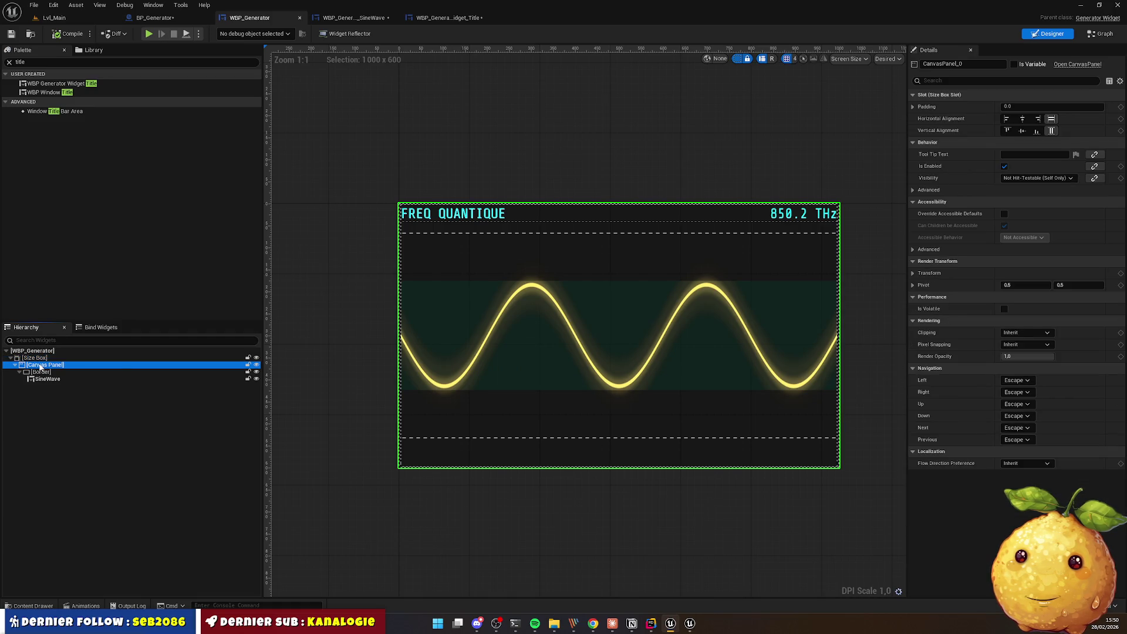
right_click(40, 366)
mouse_move(114, 468)
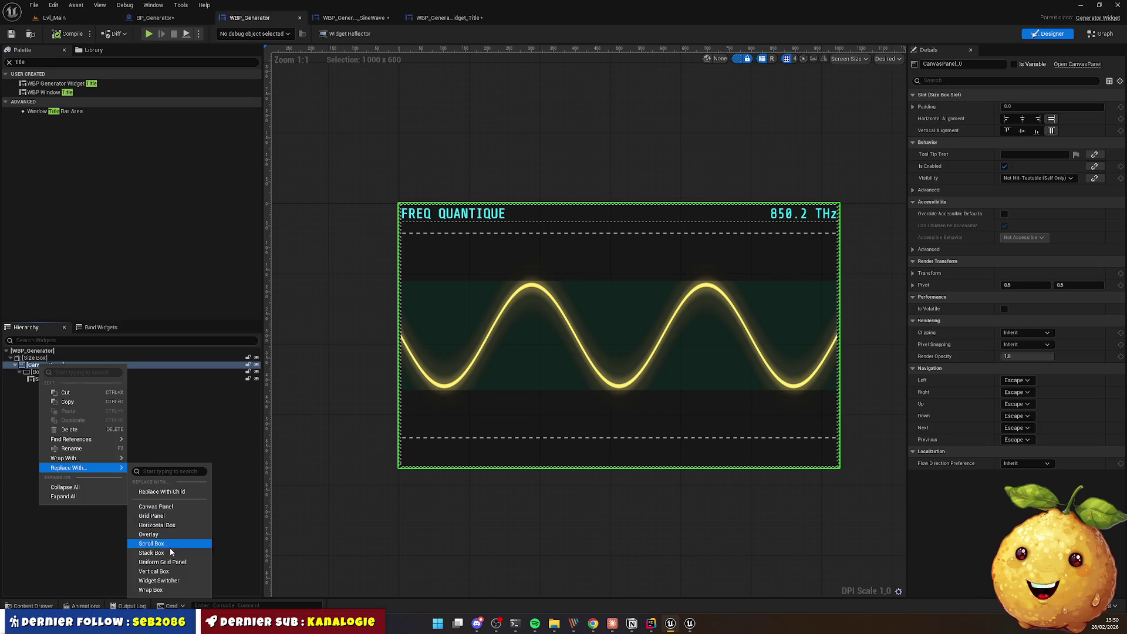
click(171, 571)
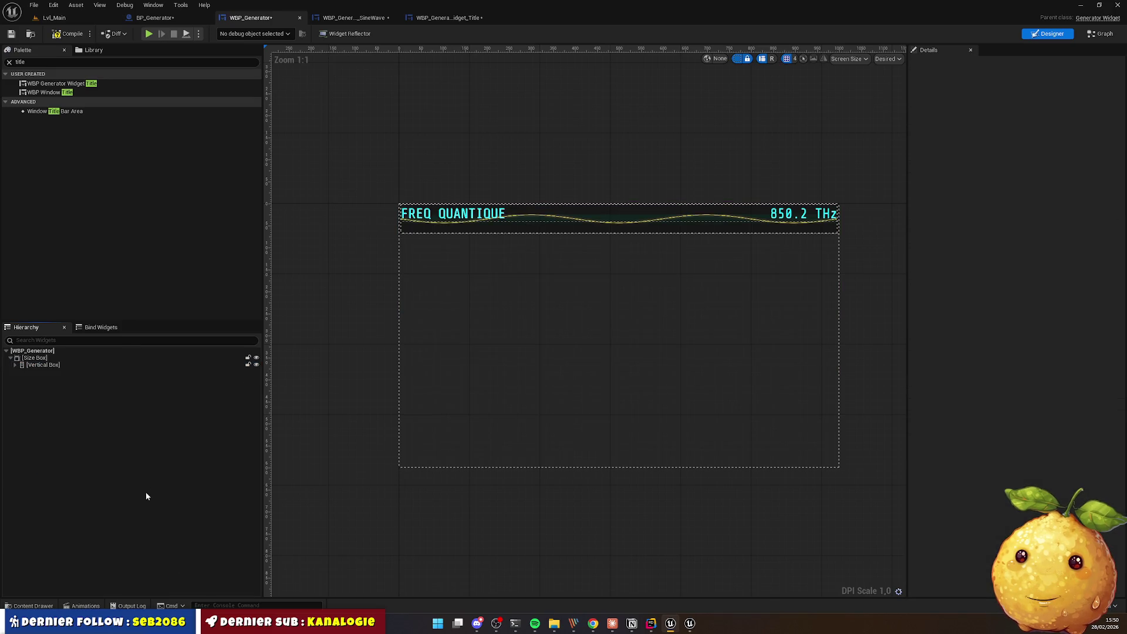
click(15, 364)
click(19, 372)
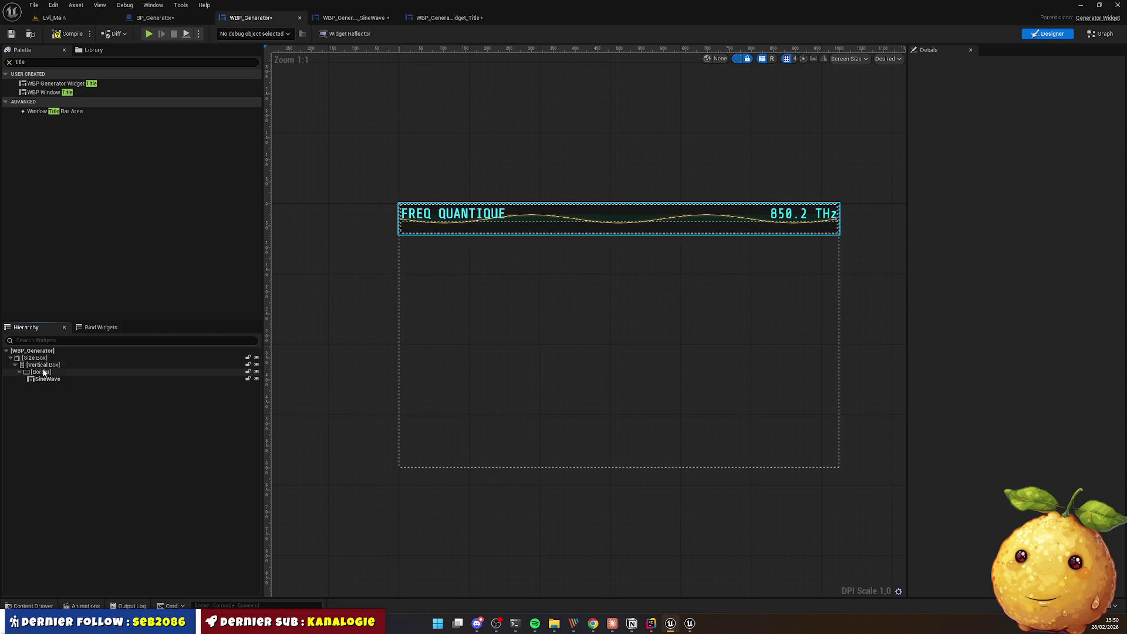
click(43, 364)
mouse_move(59, 84)
mouse_down()
mouse_move(43, 250)
mouse_move(53, 371)
mouse_up()
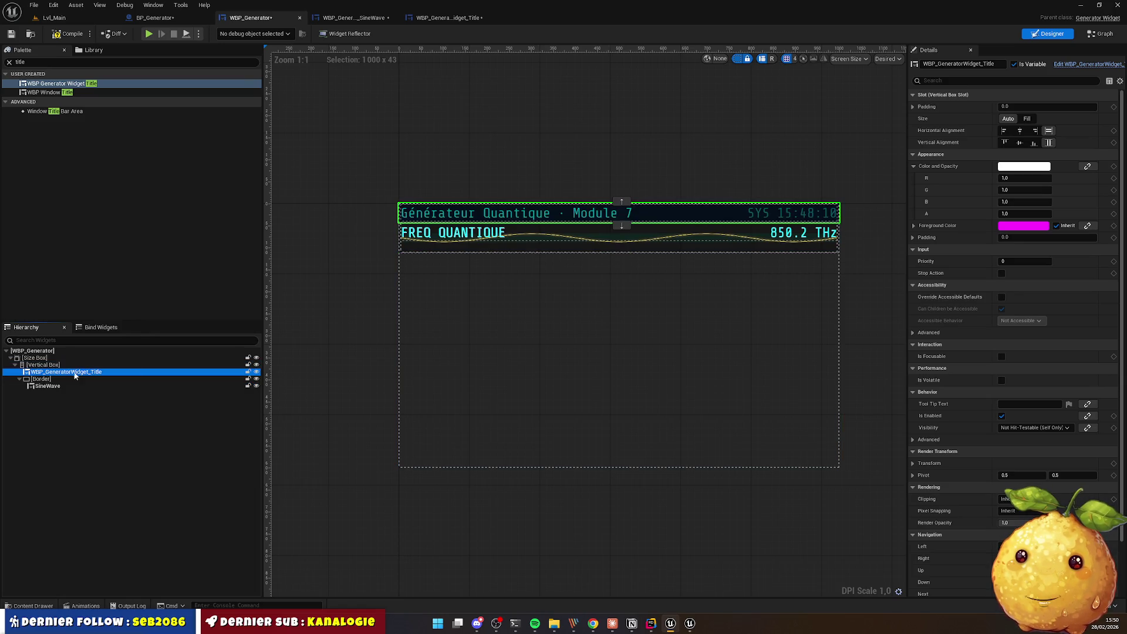
Step: Preview the title header above the FREQ QUANTIQUE wave against the Chrome mockup, then open the title widget
click(621, 203)
scroll(601, 227, up, 1)
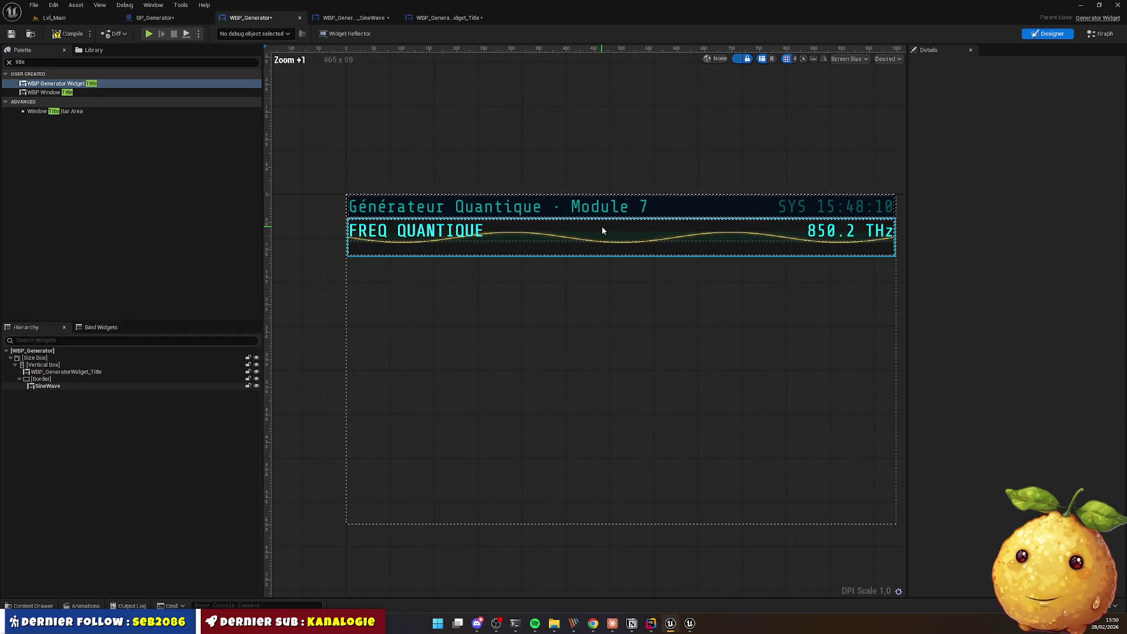
key(alt+Tab)
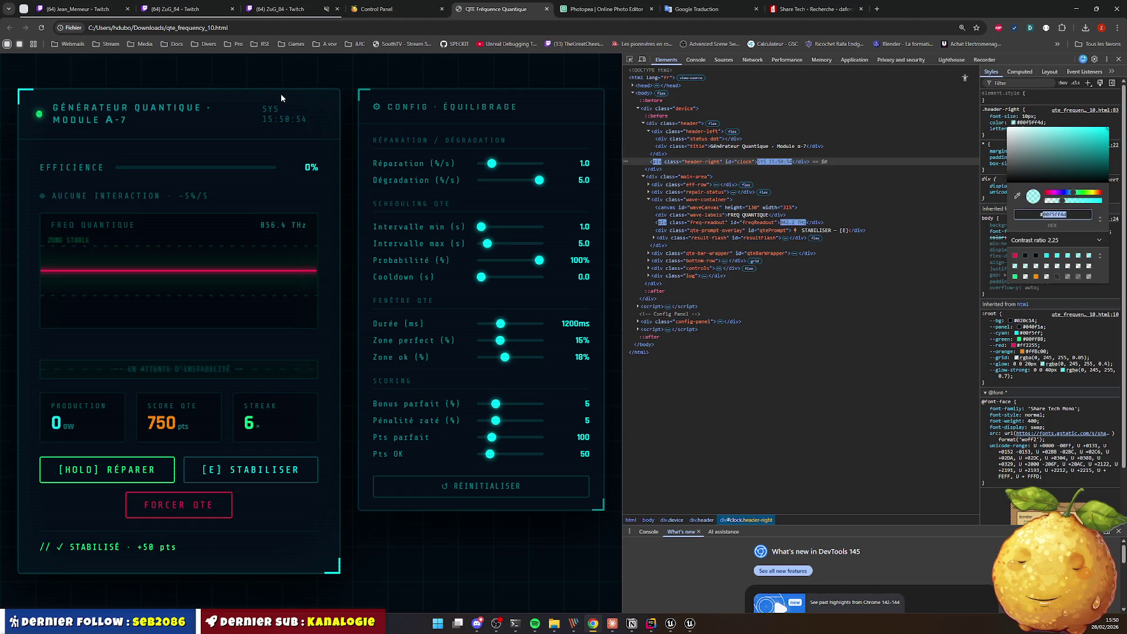
key(alt+Tab)
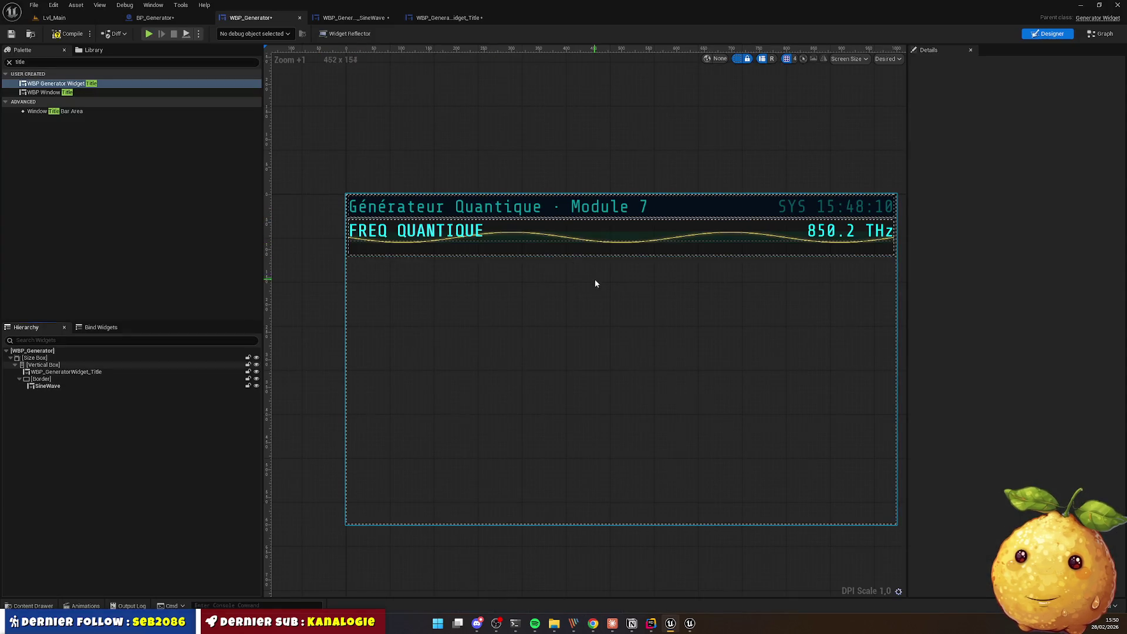
click(352, 17)
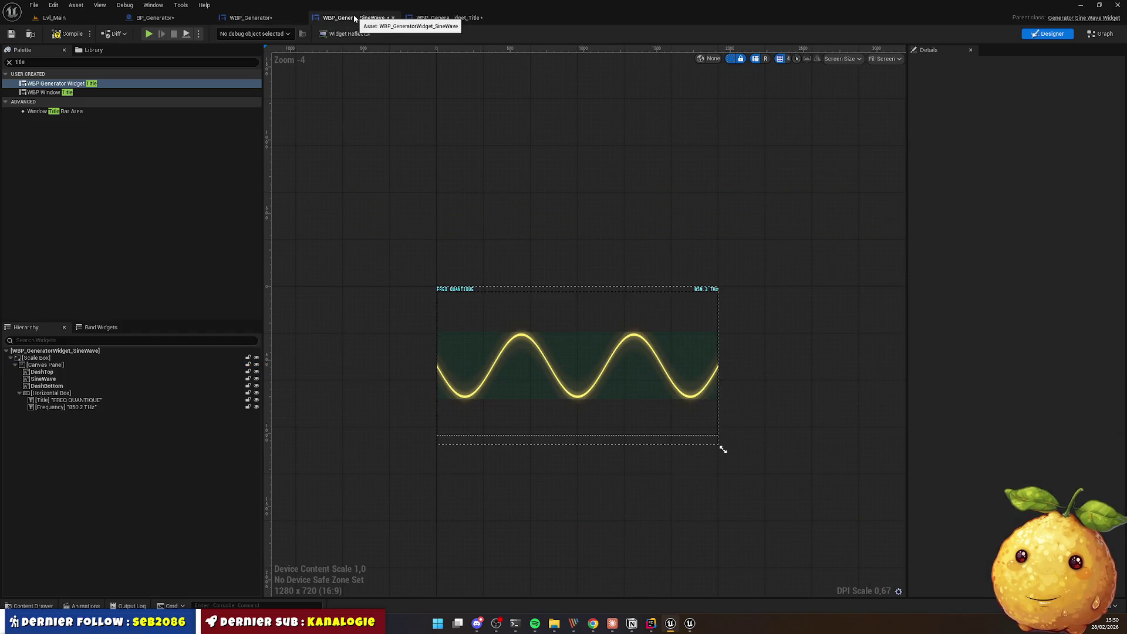
click(430, 20)
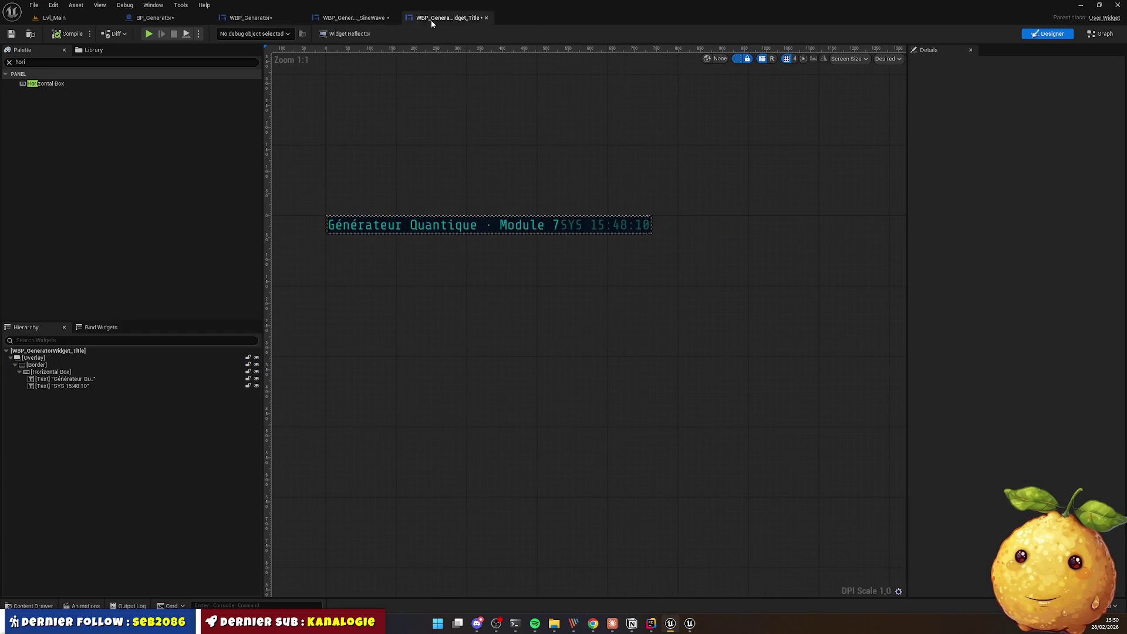
Step: Set the title bar border's padding to 20
click(47, 366)
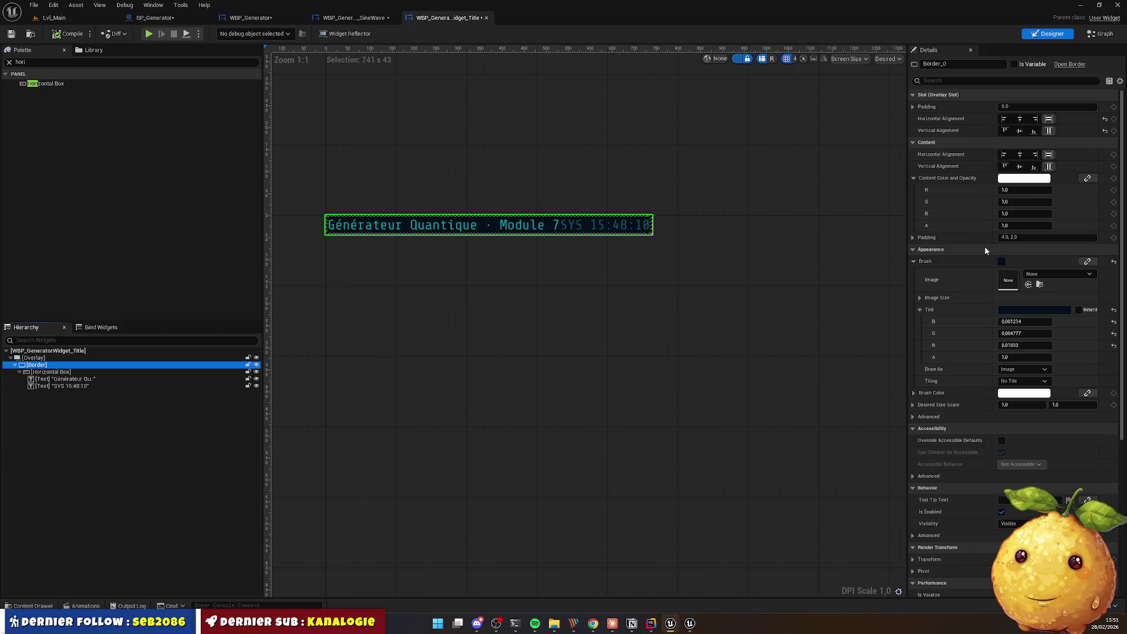
click(1022, 238)
text(20)
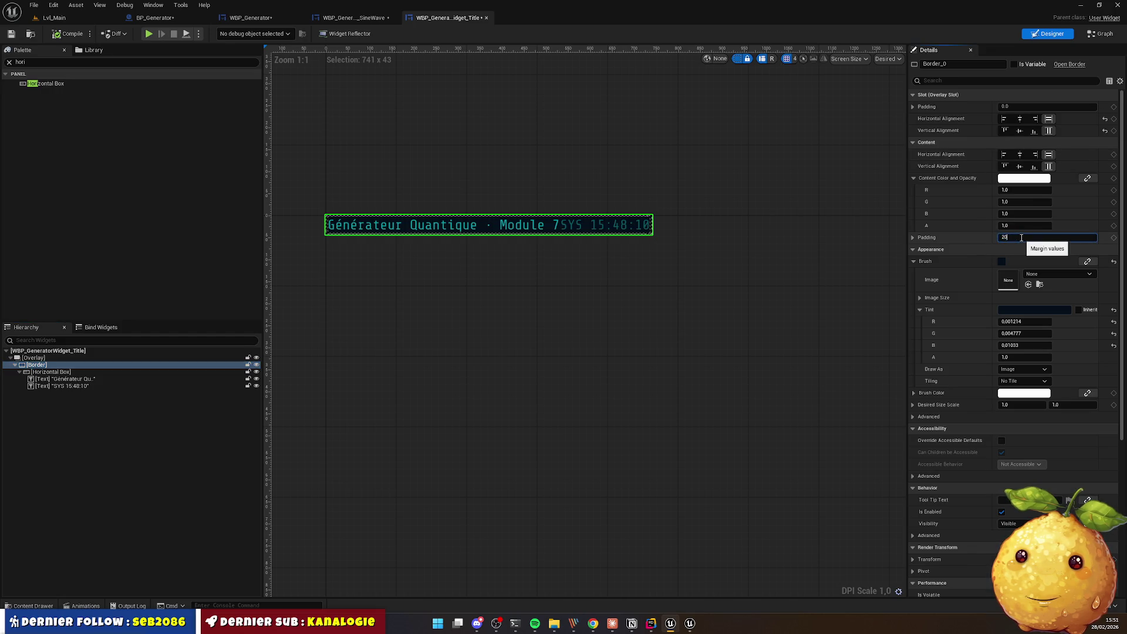
key(Return)
click(671, 269)
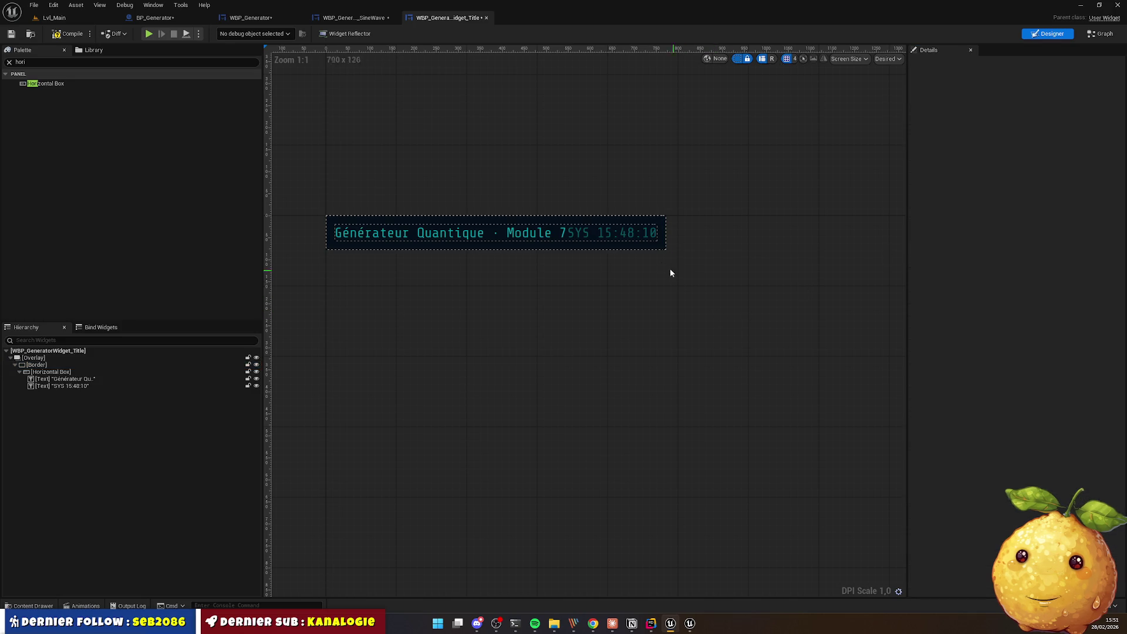
Step: Make the border draw as a Rounded Box and bring up the Chrome mockup
click(65, 365)
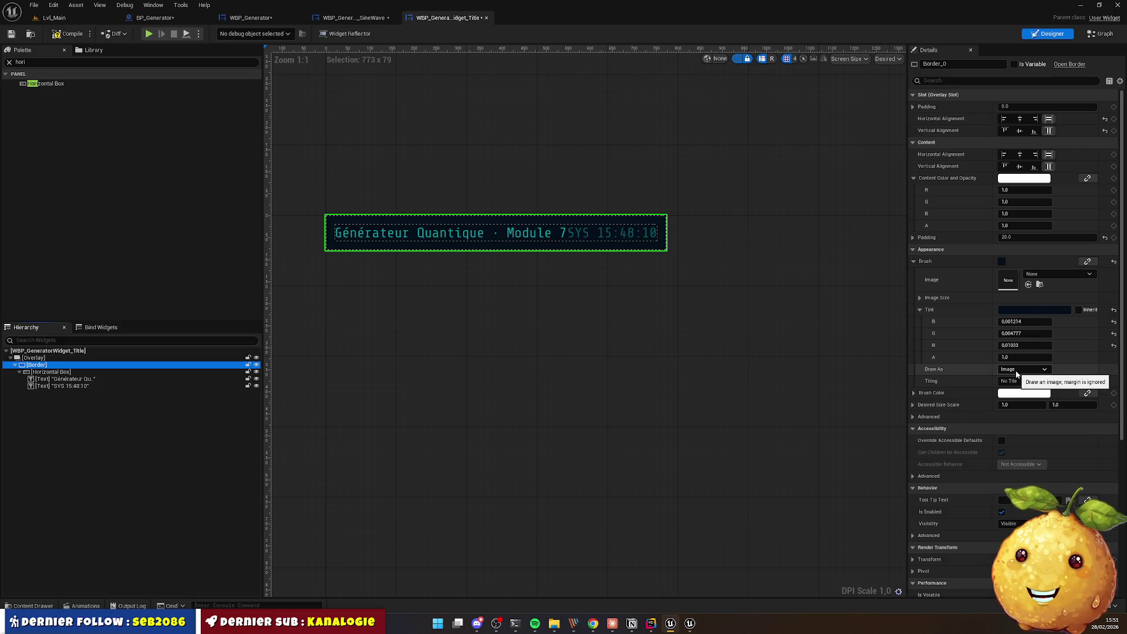
click(1016, 373)
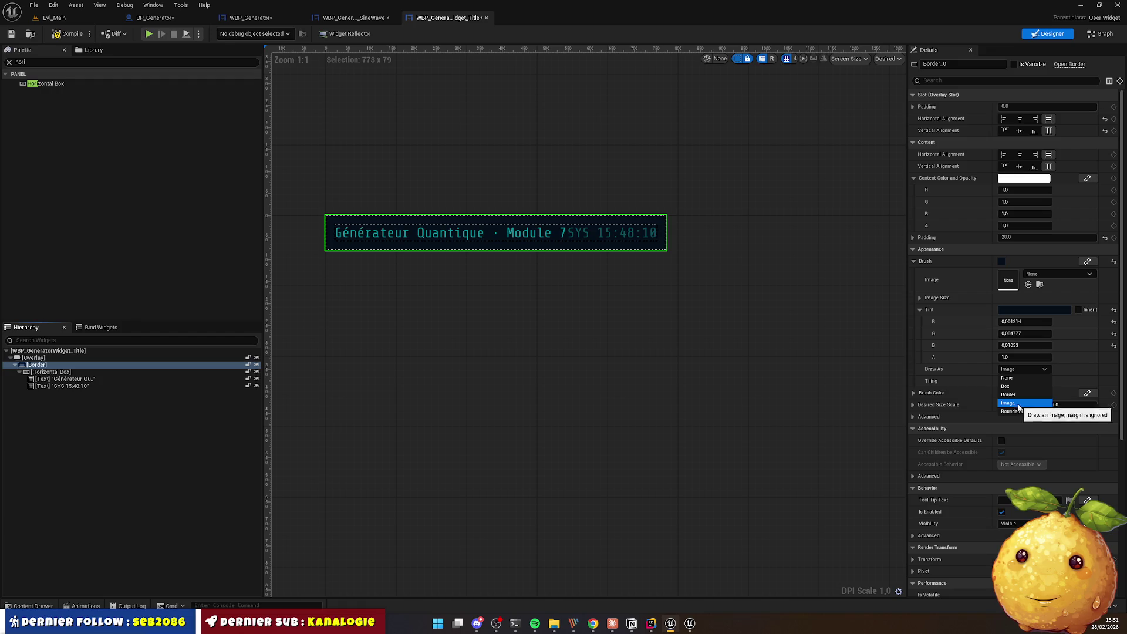
click(1020, 411)
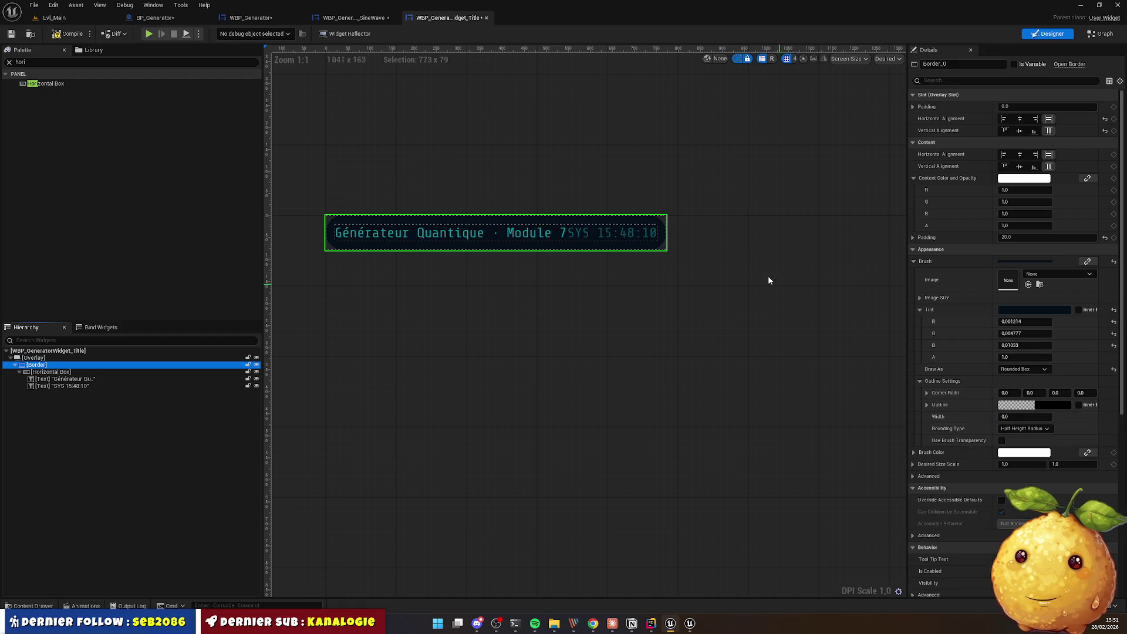
key(alt+Tab)
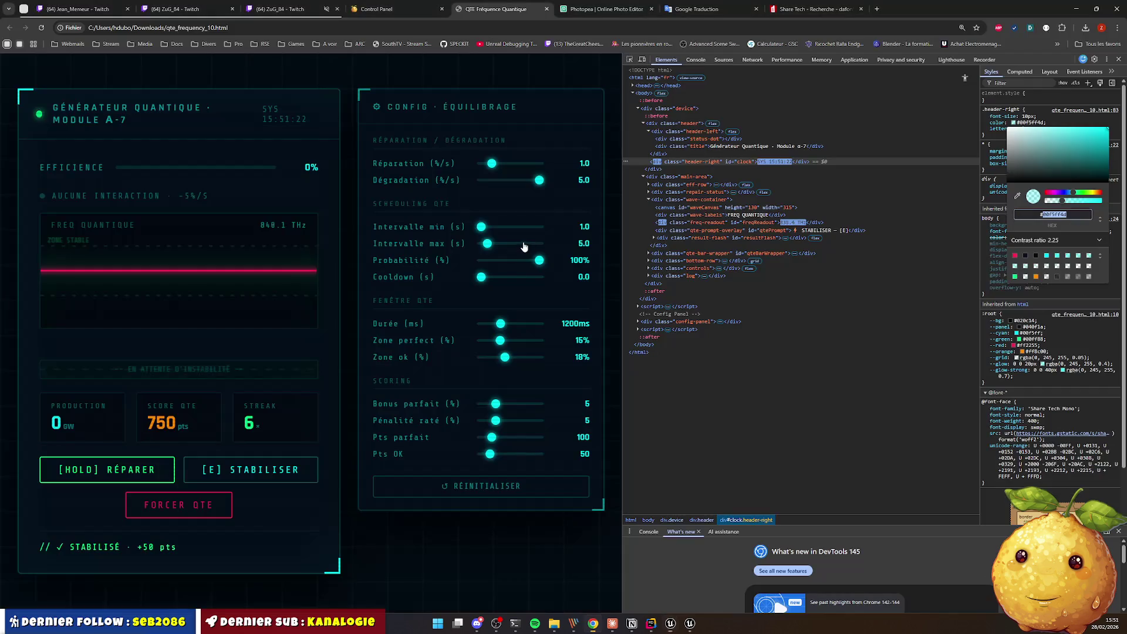
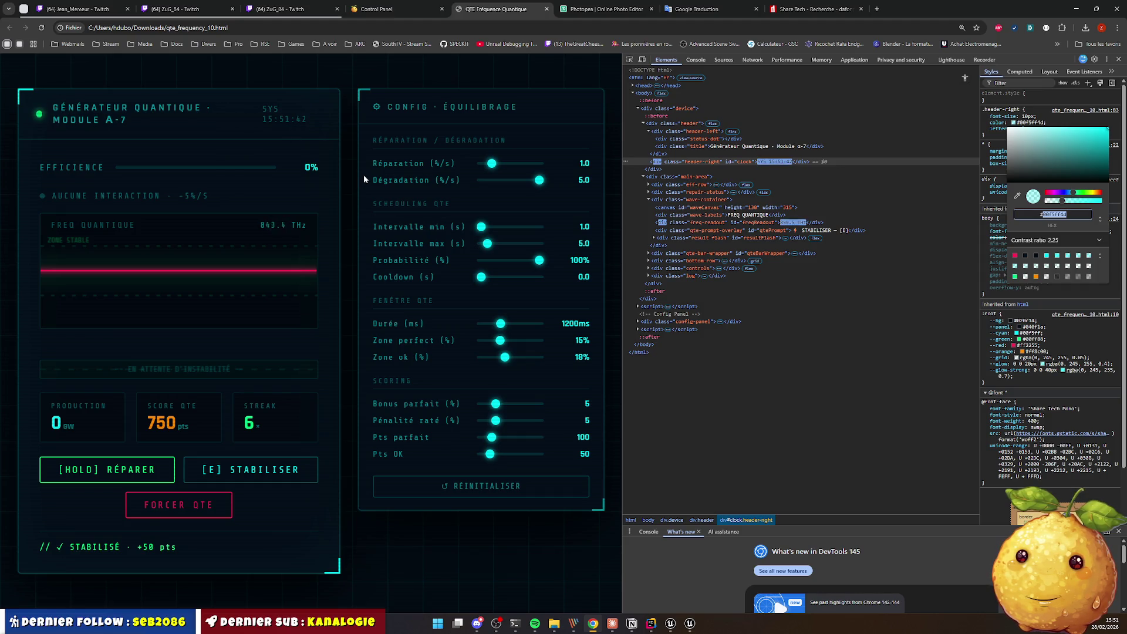
Step: Inspect the reference page header in Chrome DevTools and filter its styles by 'border'
key(alt+Tab)
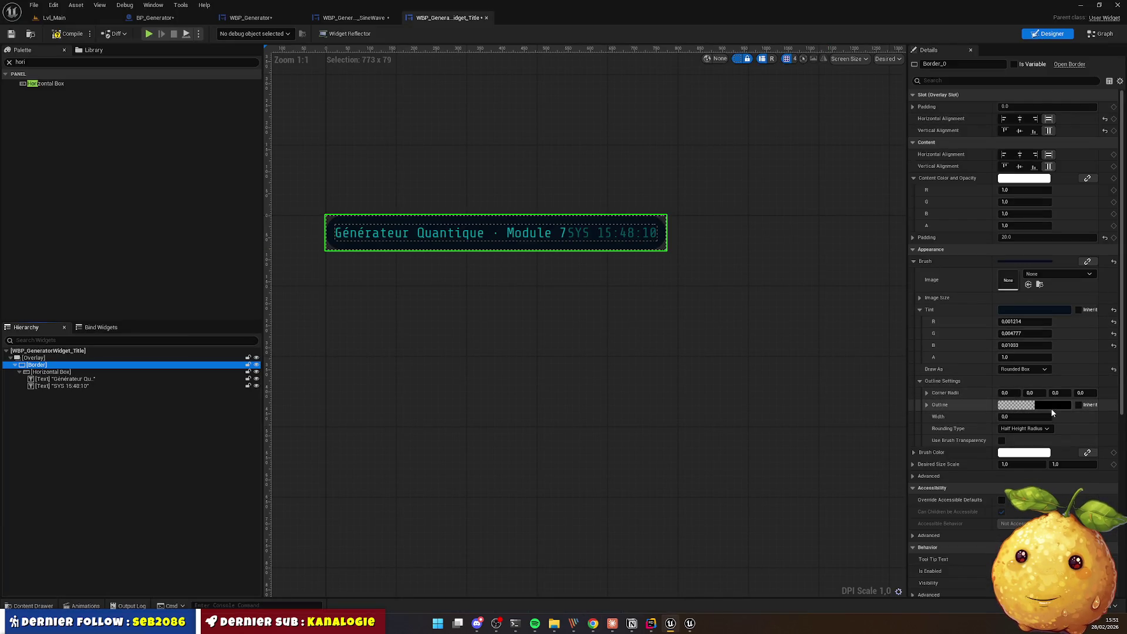
key(alt+Tab)
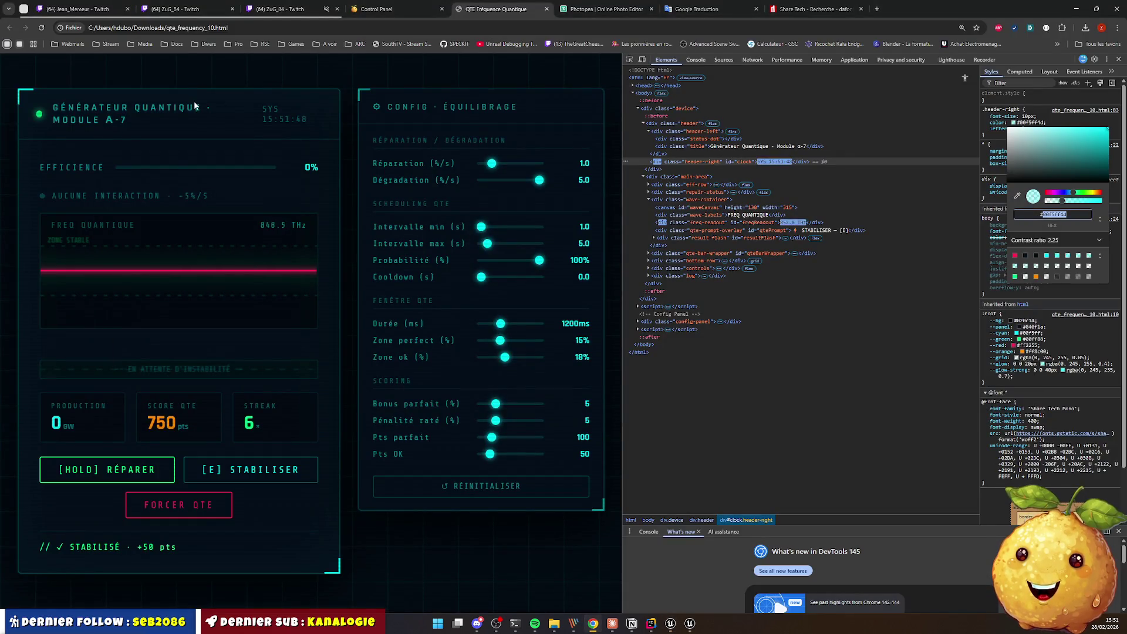
click(629, 59)
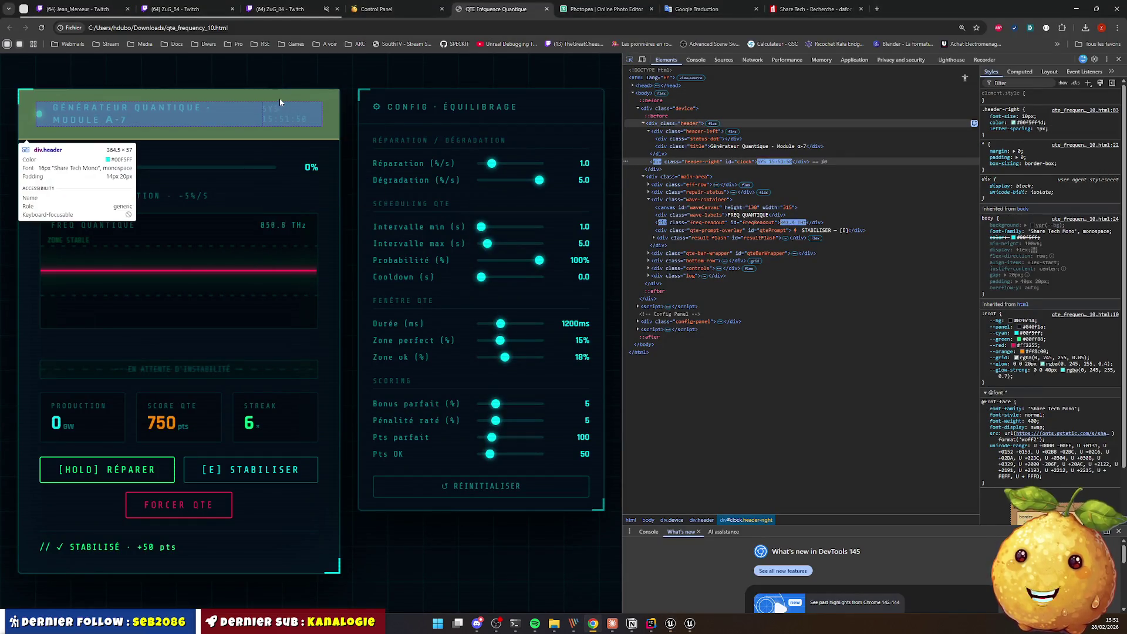
click(280, 98)
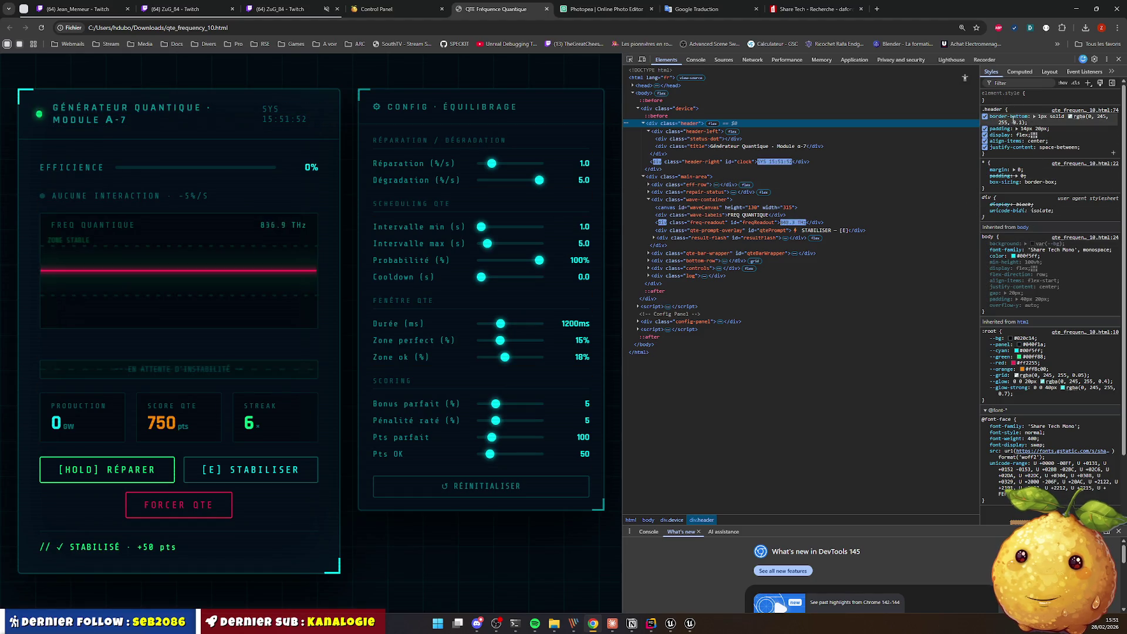
click(998, 84)
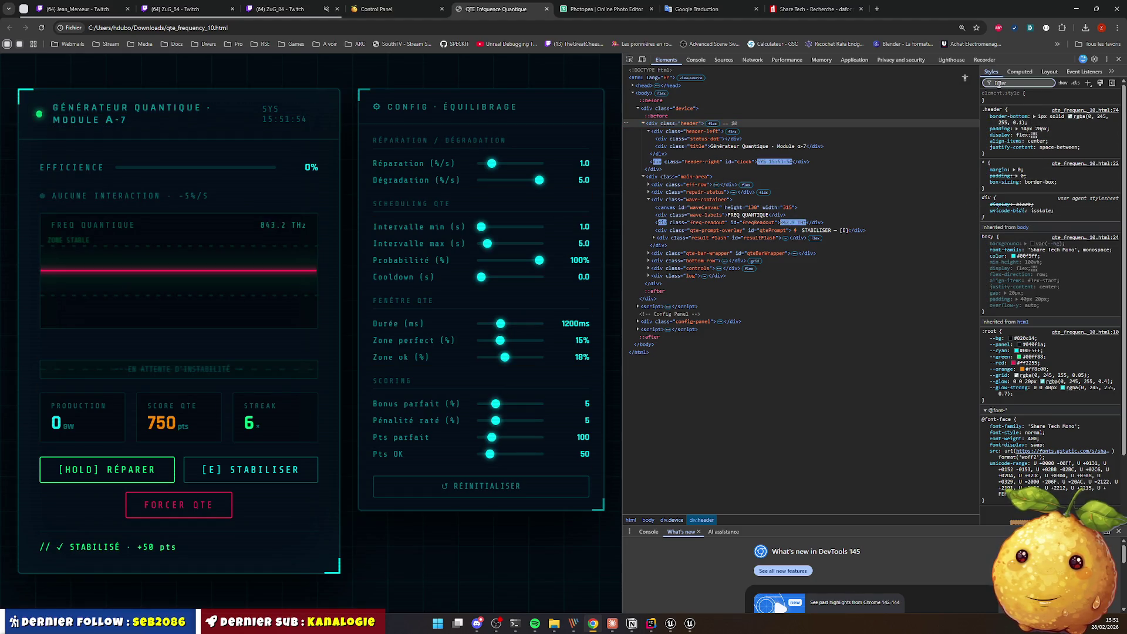
text(border)
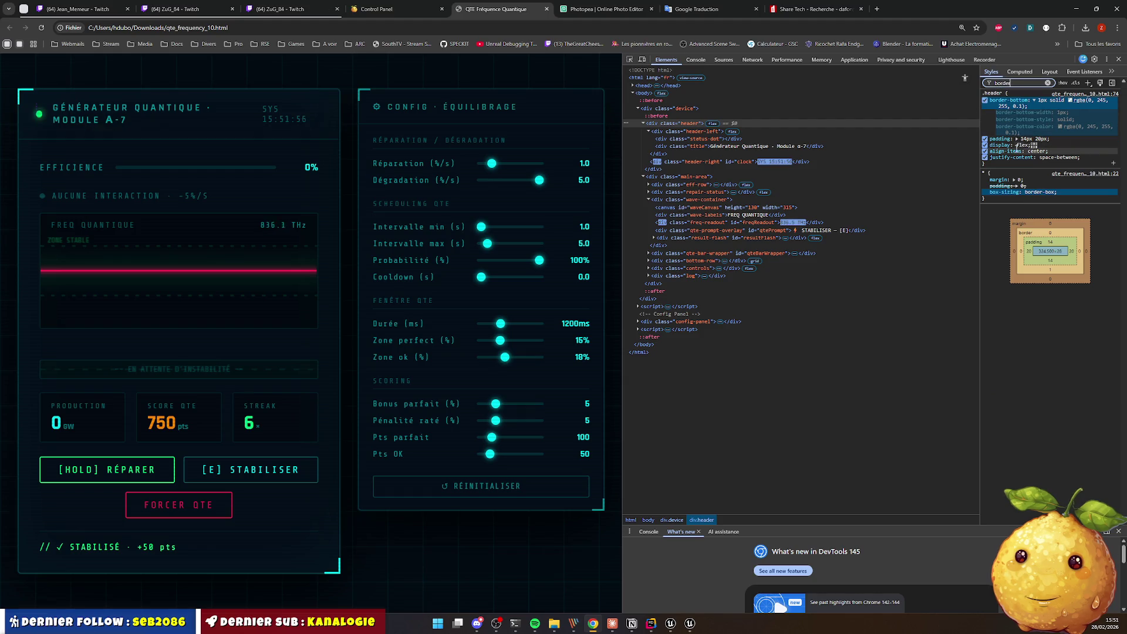
Step: Read the div.device border colour as hex #00f5ff33 and copy it
click(656, 108)
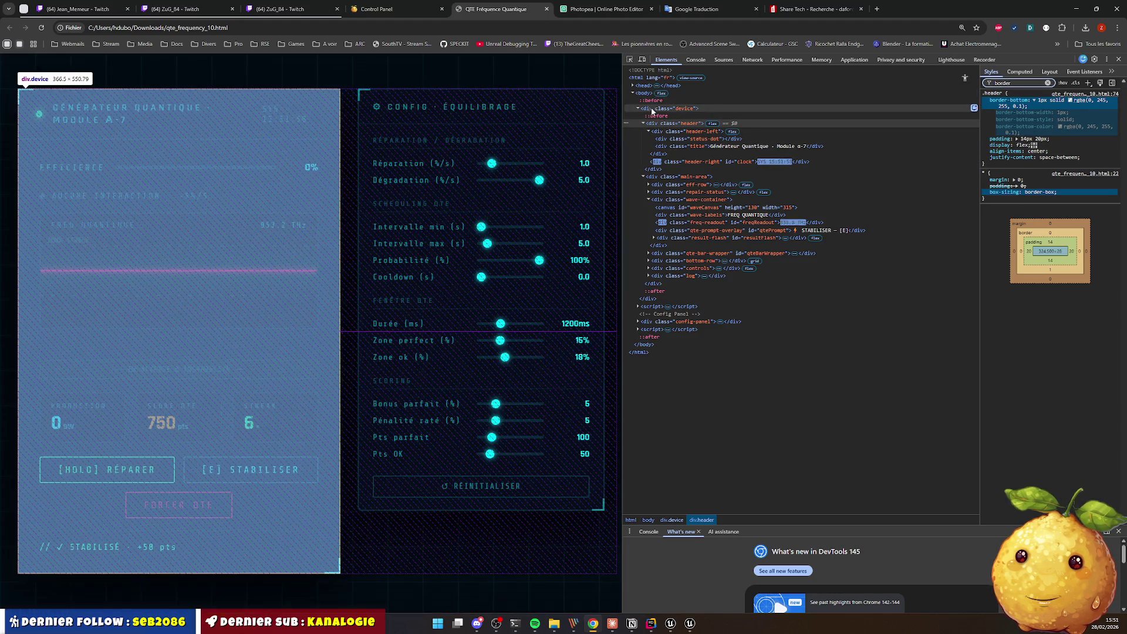
click(1066, 119)
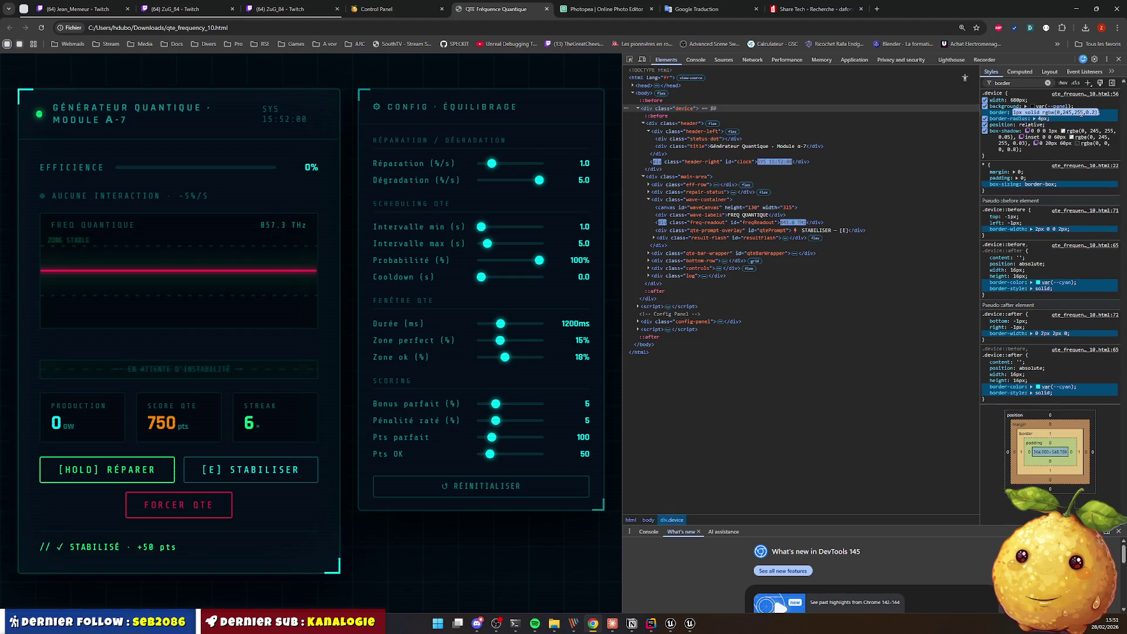
click(1009, 122)
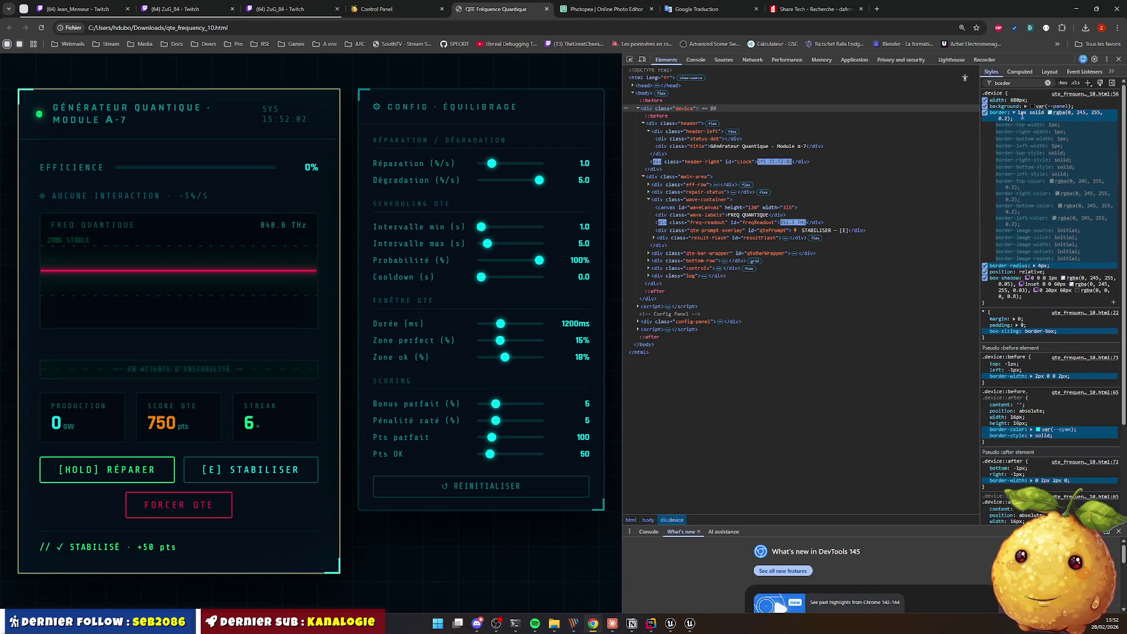
click(1049, 112)
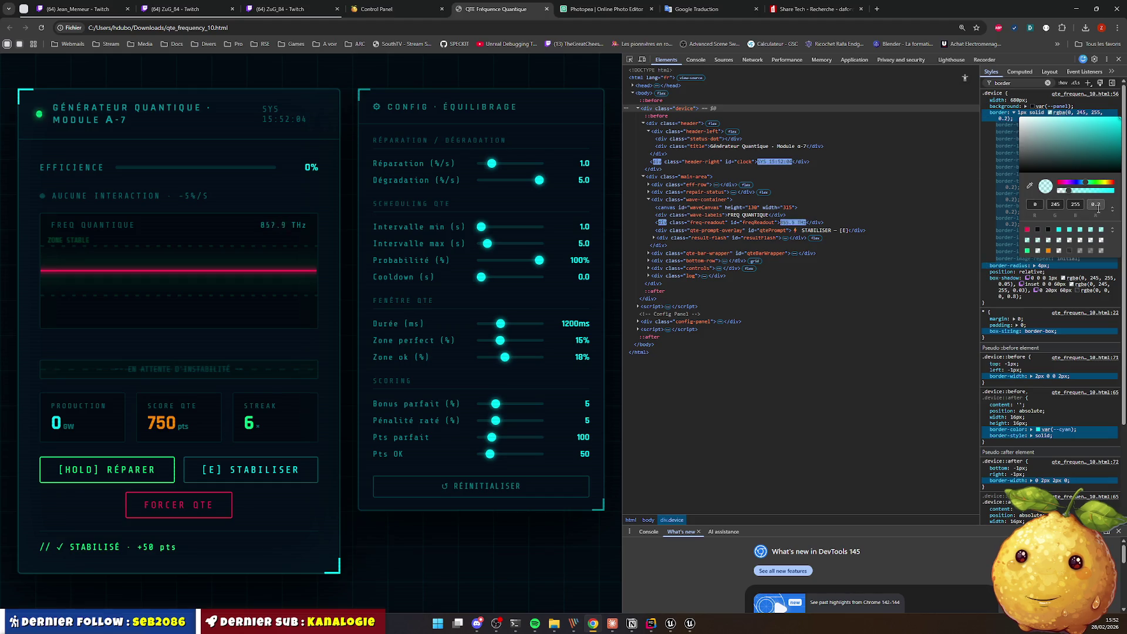
click(1111, 208)
click(1064, 228)
click(1073, 205)
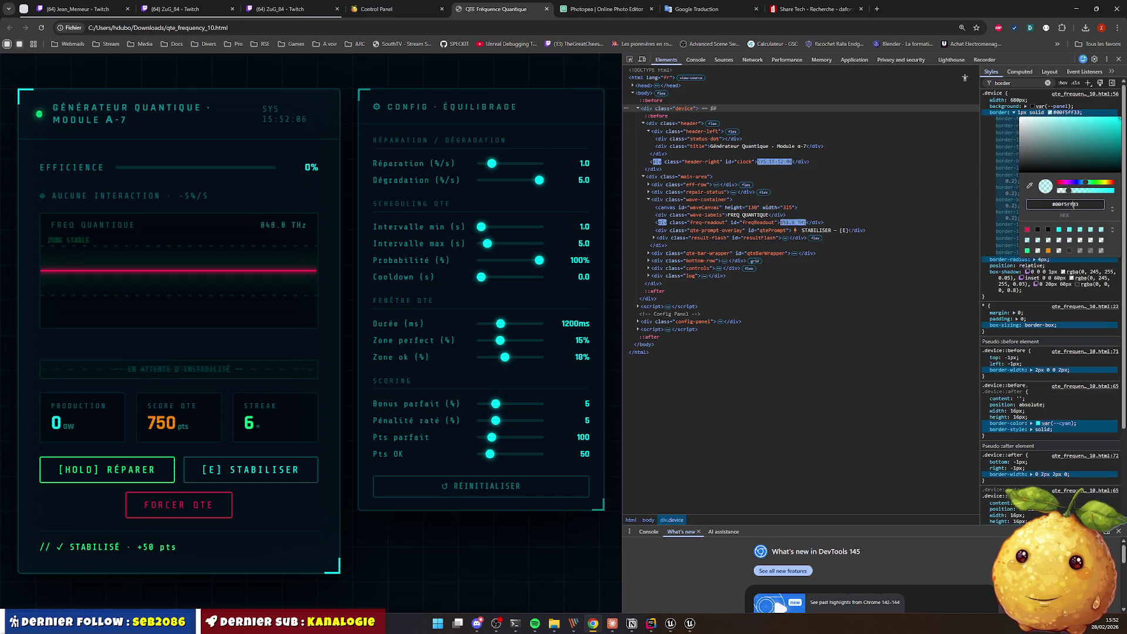
click(1076, 9)
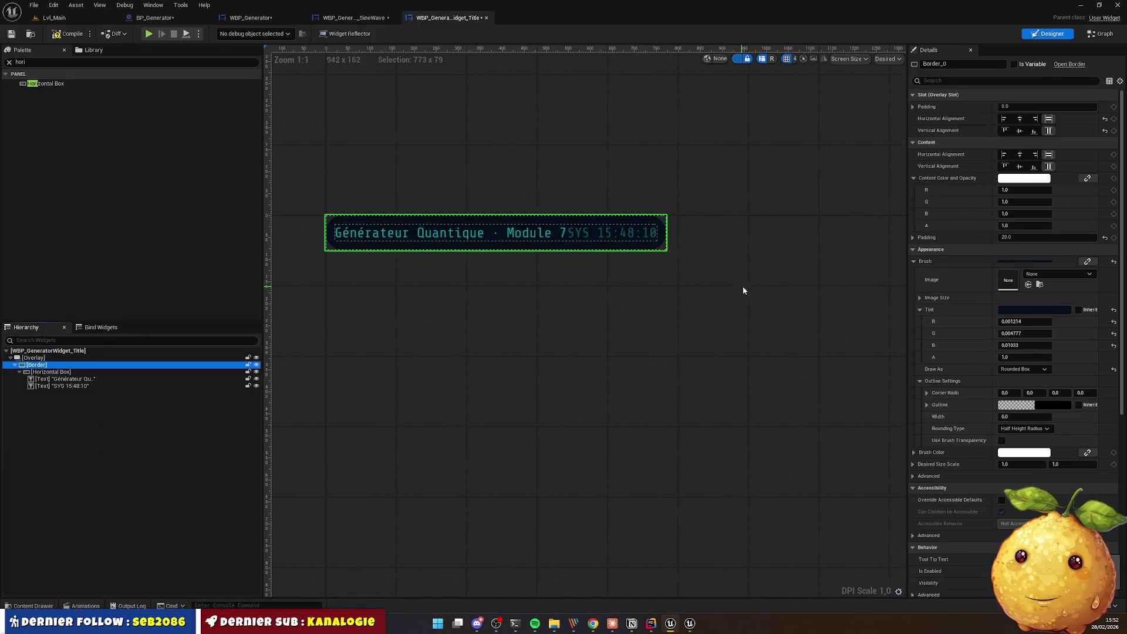
Step: Set the title border's outline colour to hex 00F5FF33
click(1031, 405)
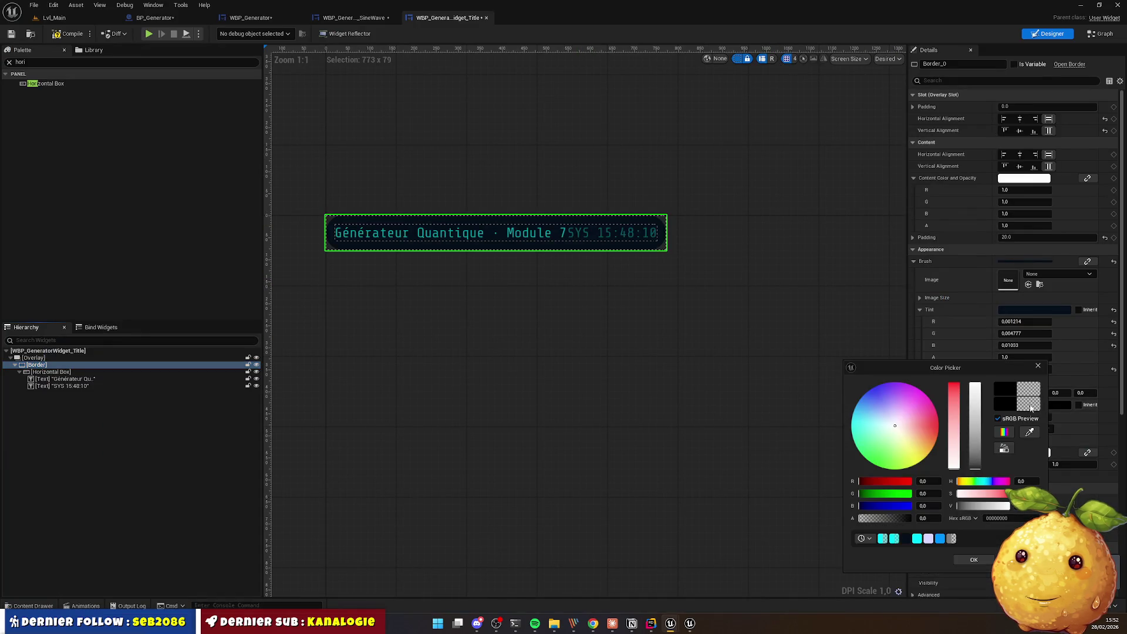
double_click(1007, 518)
text(00F5FF33)
key(Return)
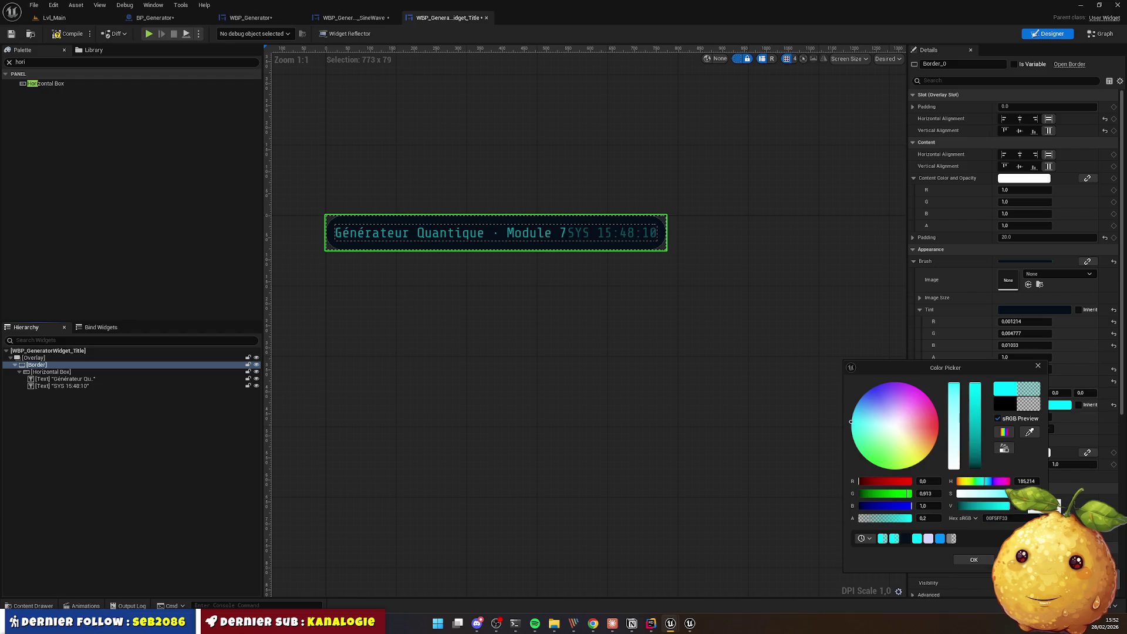
click(1038, 366)
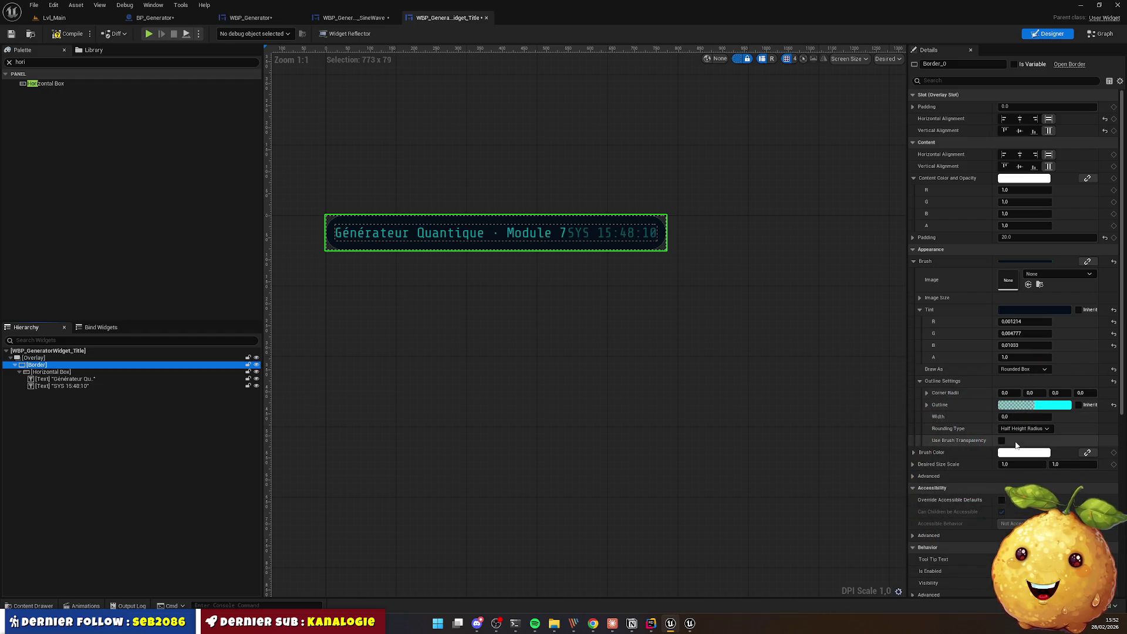
Step: Give the outline corner radii of 1, width 2 and Fixed Radius rounding
click(1015, 391)
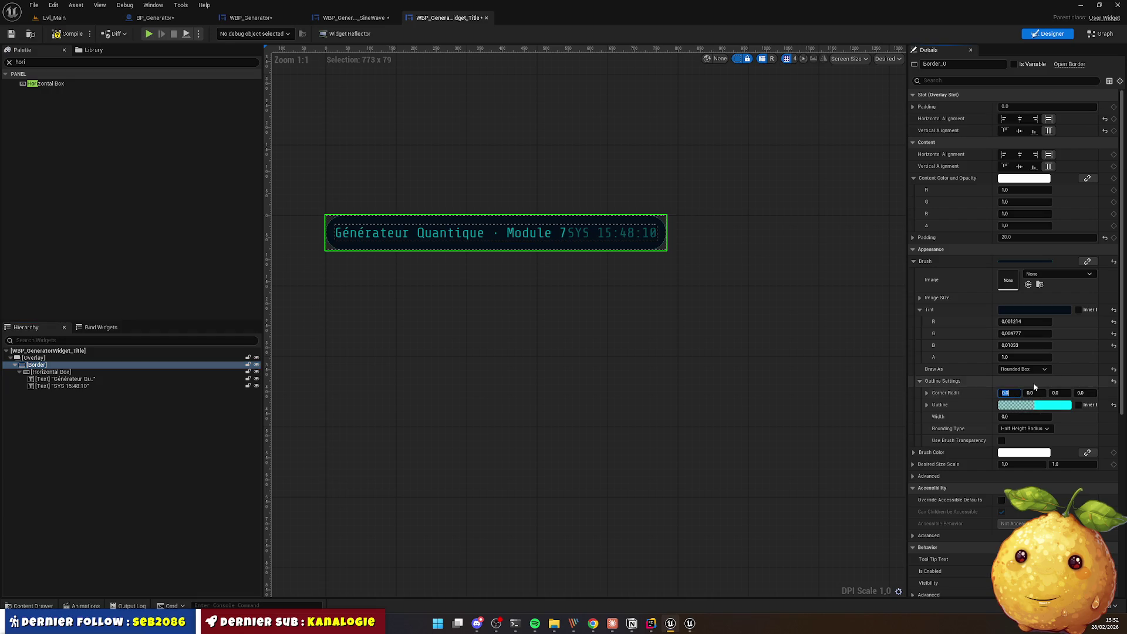
text(1)
key(Tab)
text(1)
key(Tab)
text(1)
key(Tab)
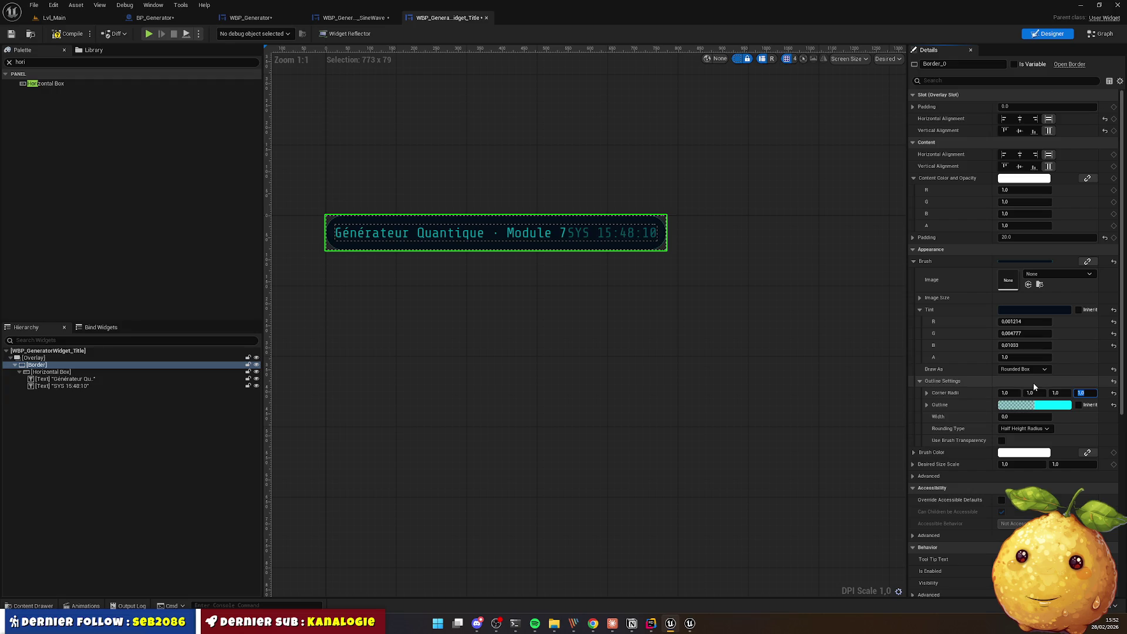
click(1023, 416)
text(2)
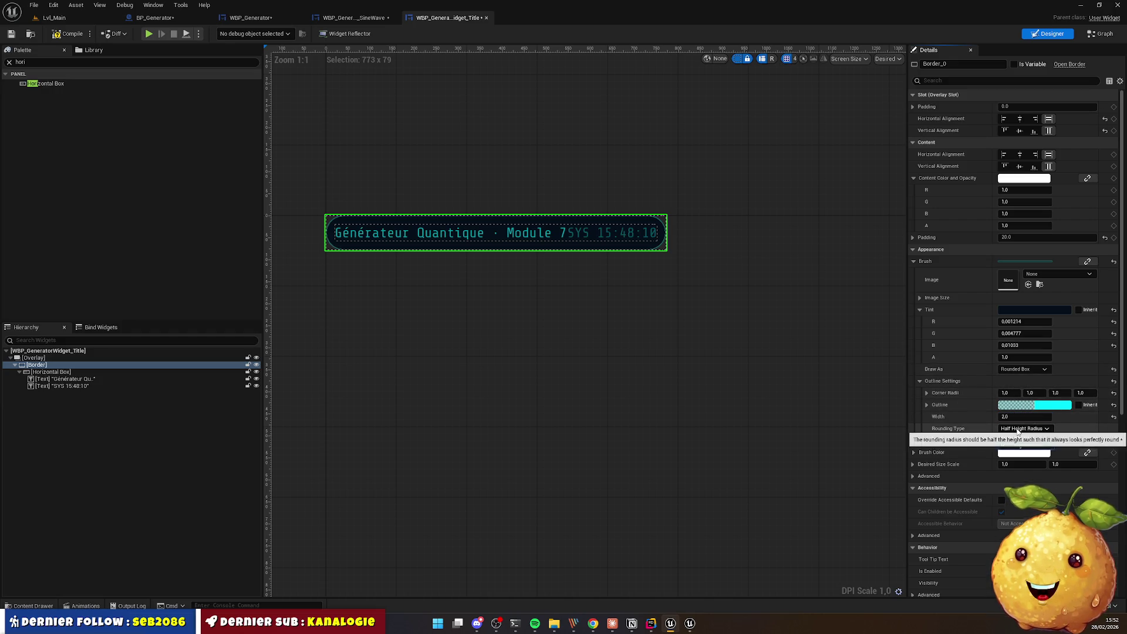
click(1024, 428)
click(1021, 439)
Step: Set the title border's first two corner radii to 5.0, leaving the others at 0.0
scroll(670, 244, up, 9)
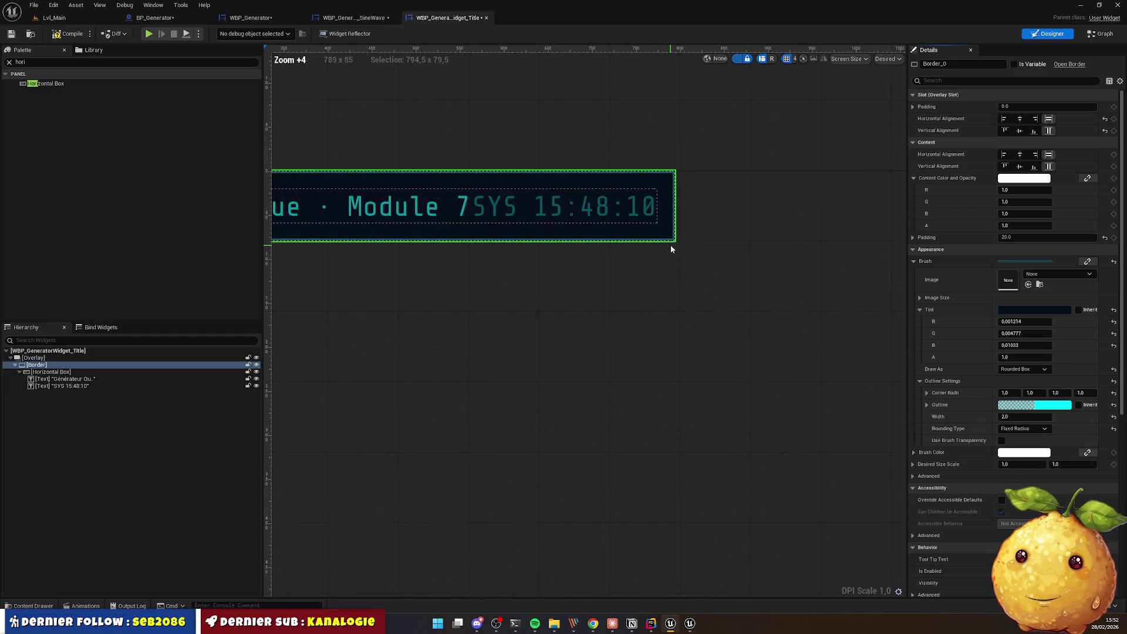
scroll(660, 250, up, 10)
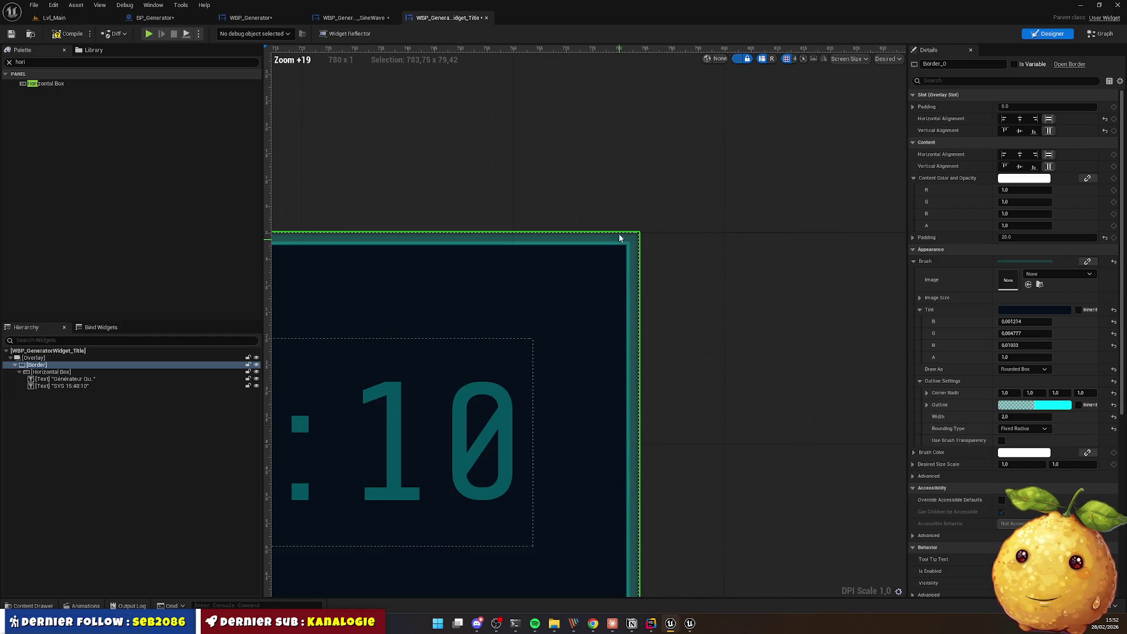
click(1012, 395)
text(5)
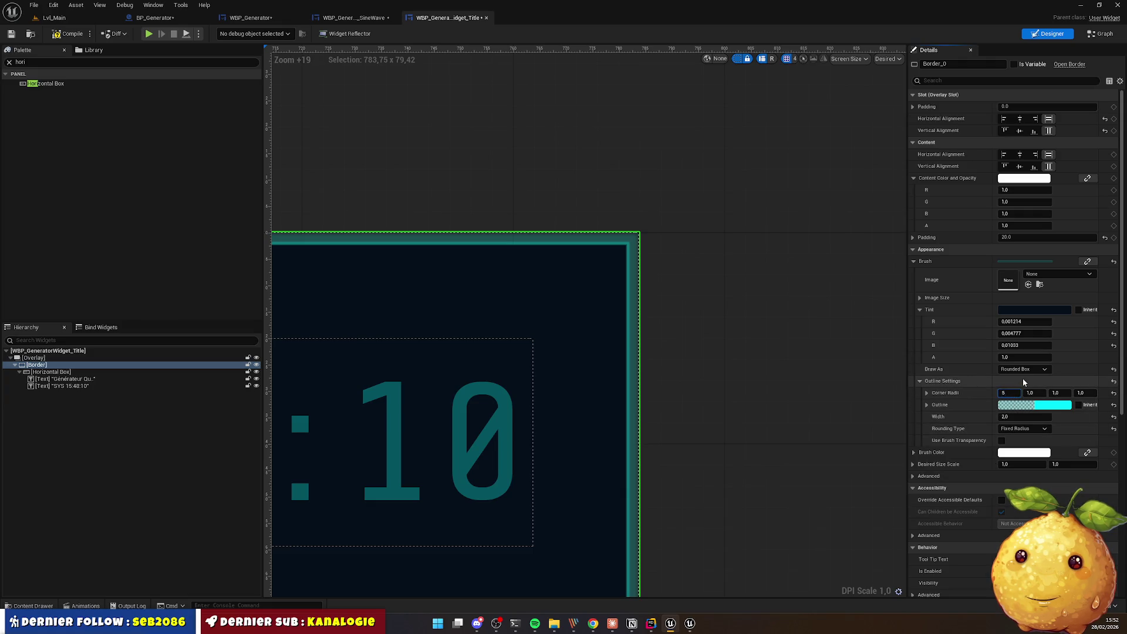
key(Tab)
key(Tab)
key(Tab)
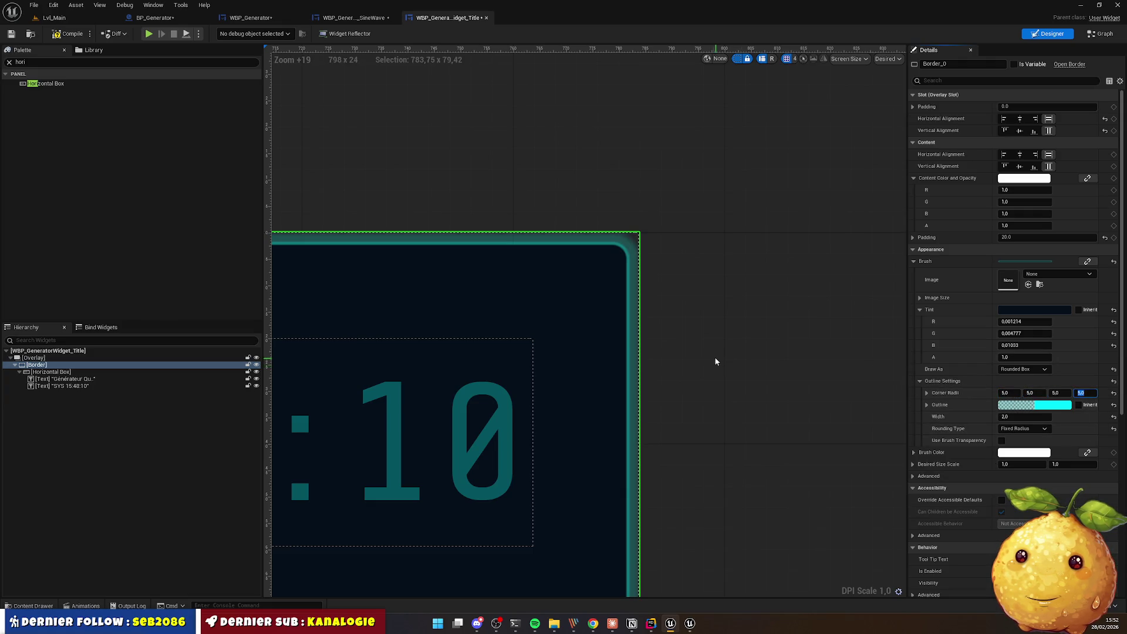
scroll(715, 361, down, 12)
scroll(875, 384, up, 3)
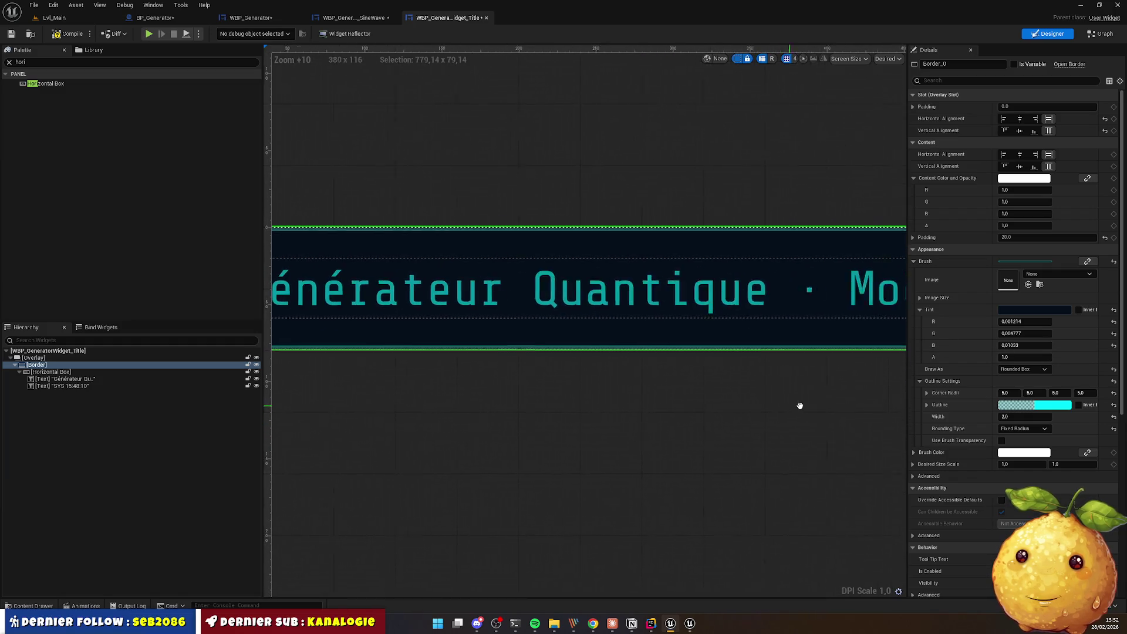
scroll(506, 359, up, 5)
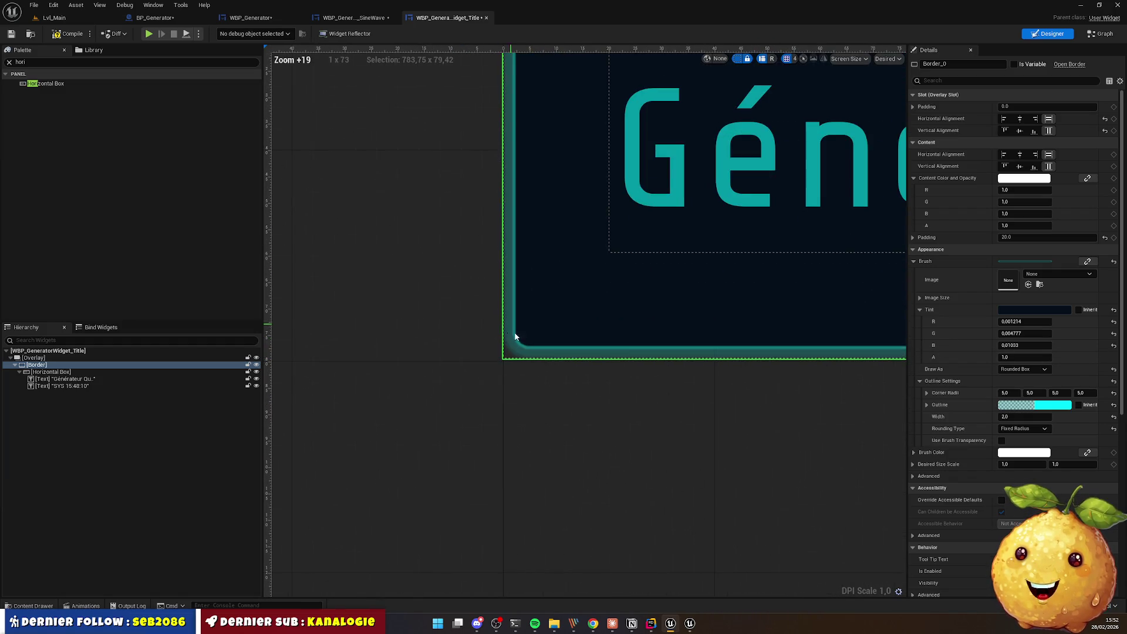
drag(1057, 392, 1069, 392)
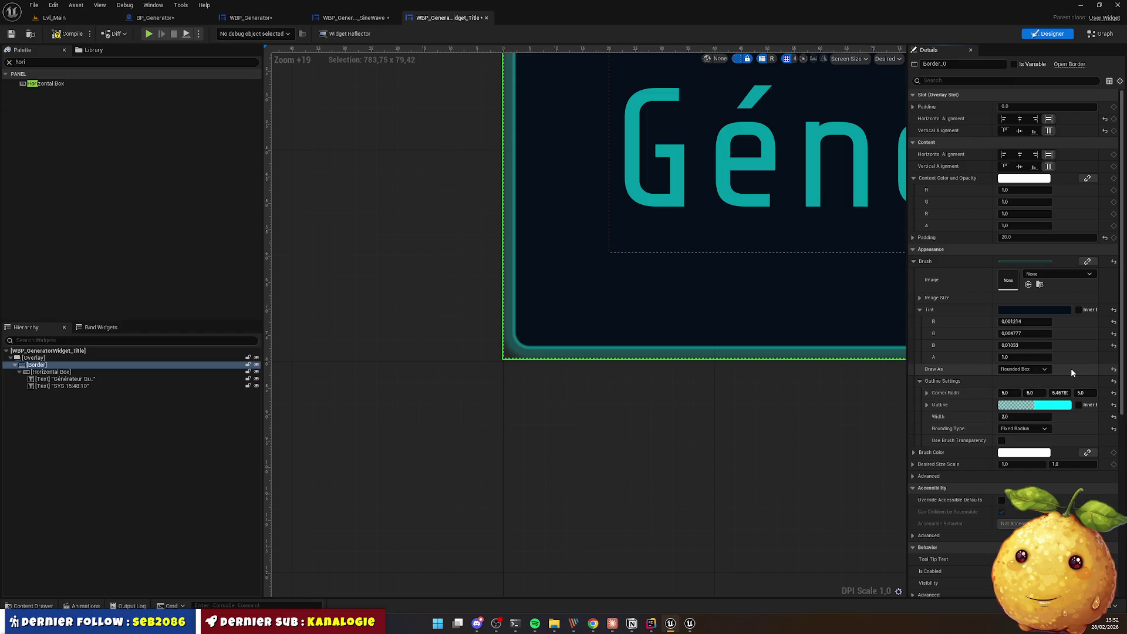
click(1033, 392)
key(Tab)
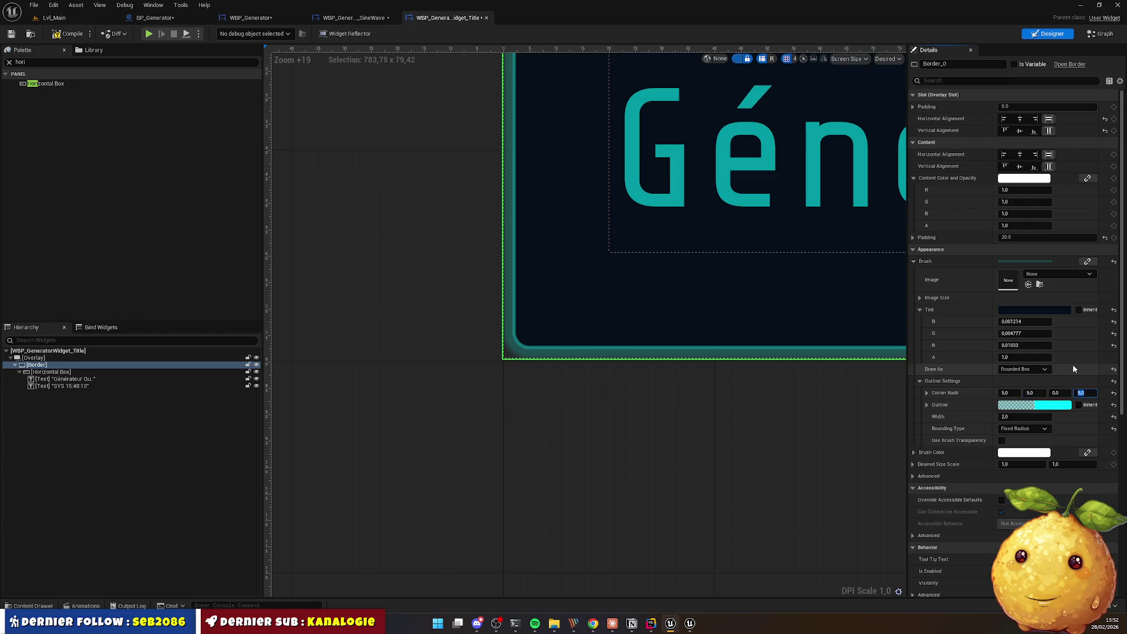
Step: Pan along the title border and deselect it to preview the rounded cyan outline
scroll(797, 435, down, 7)
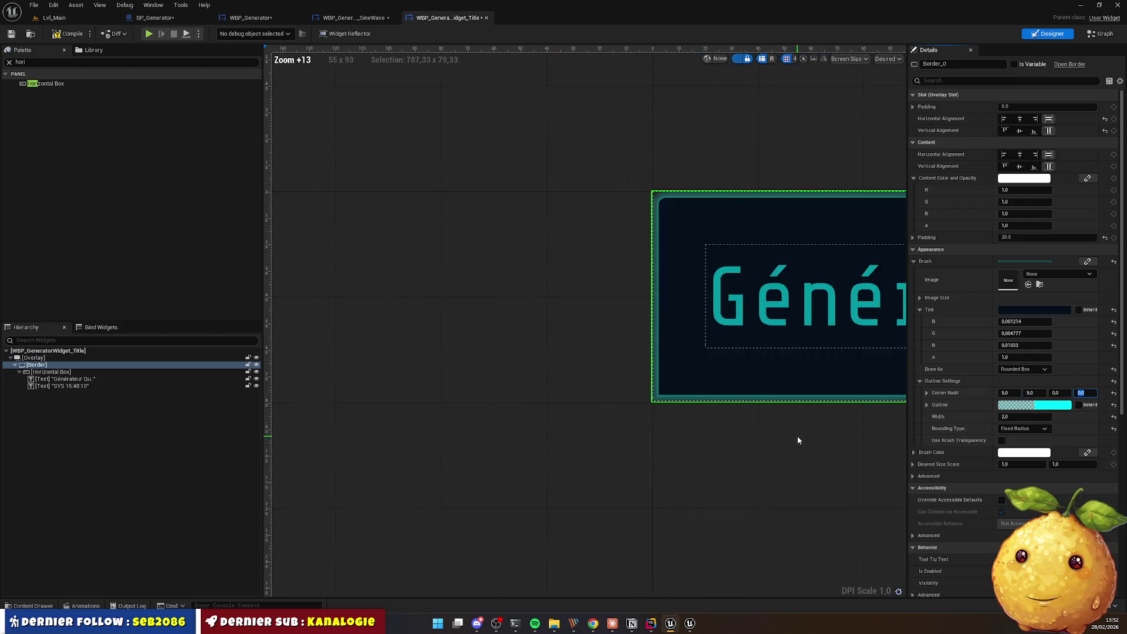
mouse_move(806, 435)
mouse_down()
mouse_move(382, 384)
mouse_move(191, 383)
mouse_up()
drag(556, 385, 486, 385)
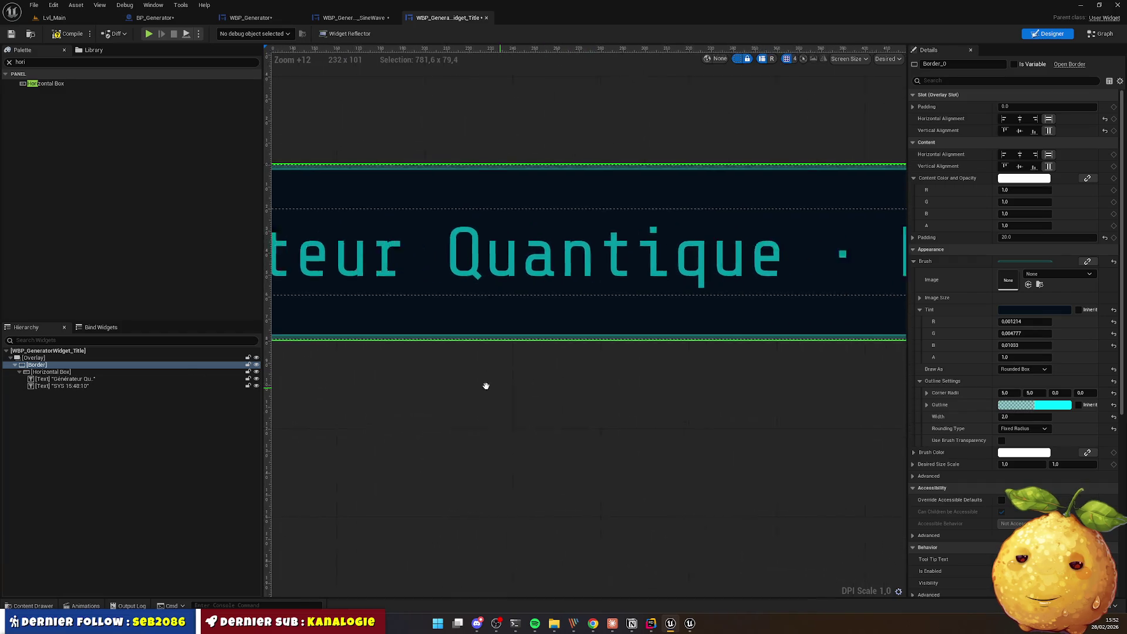
drag(763, 387, 501, 378)
mouse_move(767, 413)
mouse_down()
mouse_move(695, 403)
mouse_move(644, 372)
mouse_move(318, 366)
mouse_up()
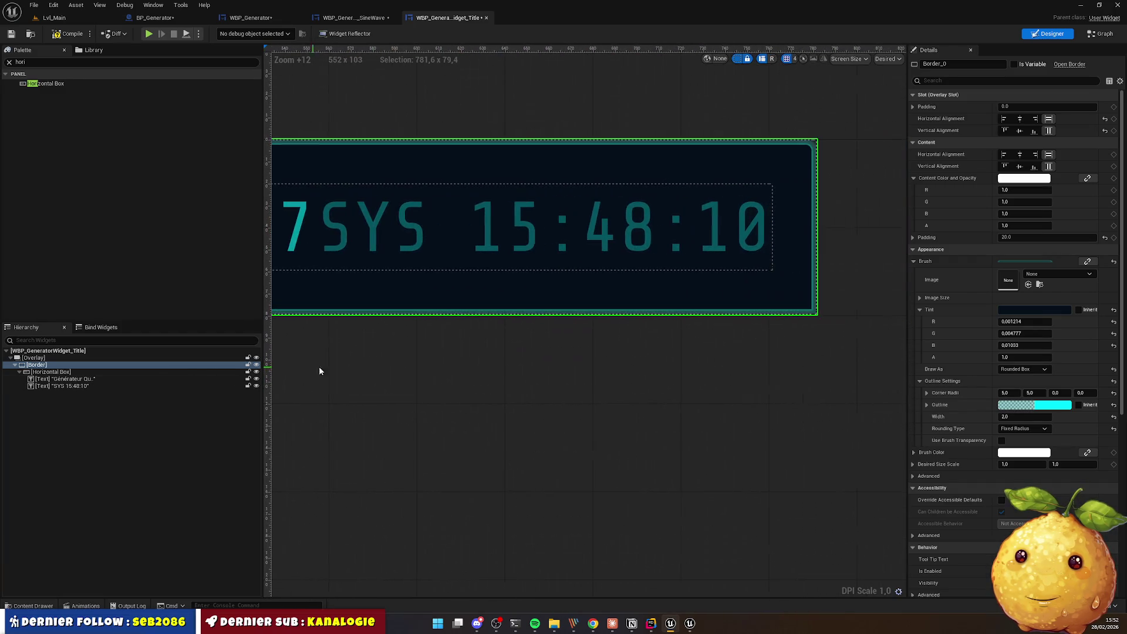
drag(542, 376, 780, 378)
scroll(599, 390, down, 4)
drag(599, 390, 767, 372)
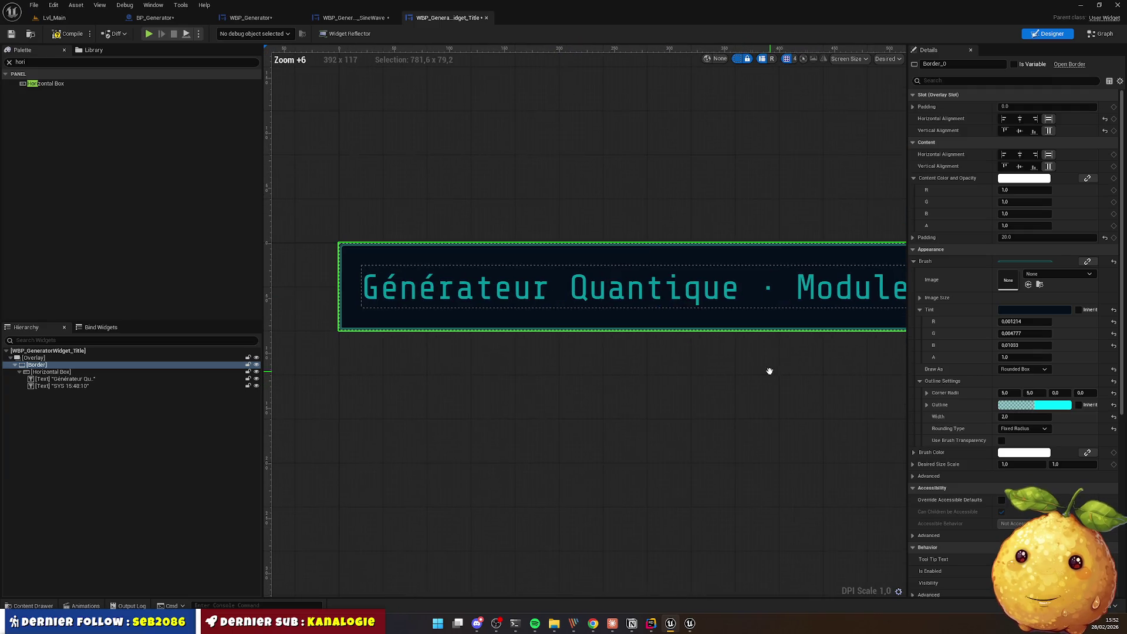
click(405, 173)
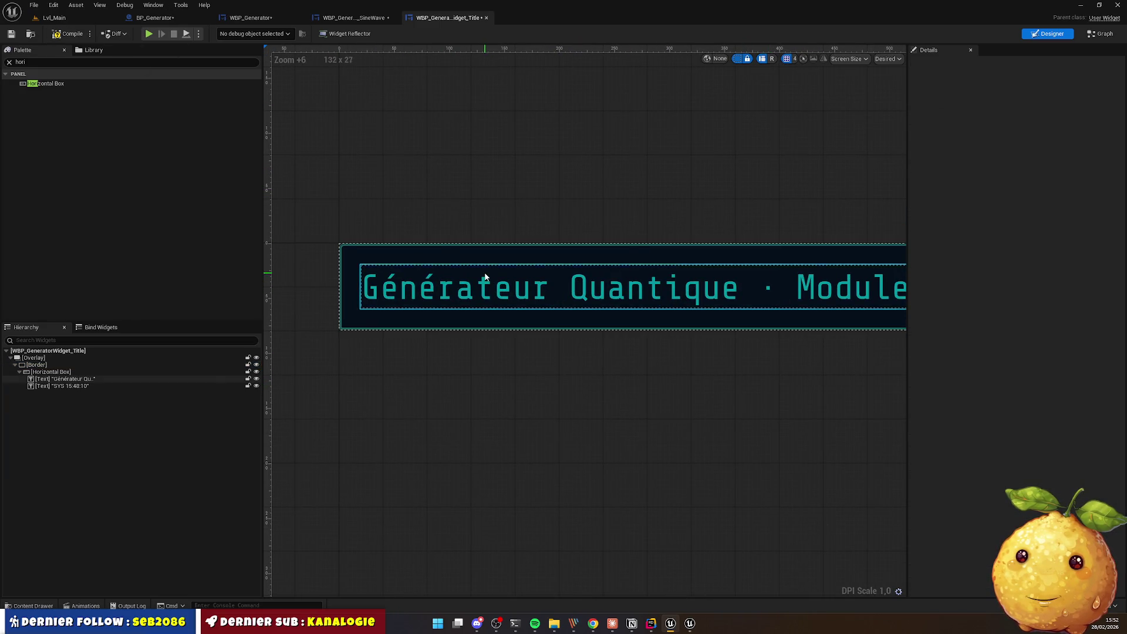
Step: Reduce the title border's padding to 10 and compile the title widget
click(432, 251)
click(1029, 237)
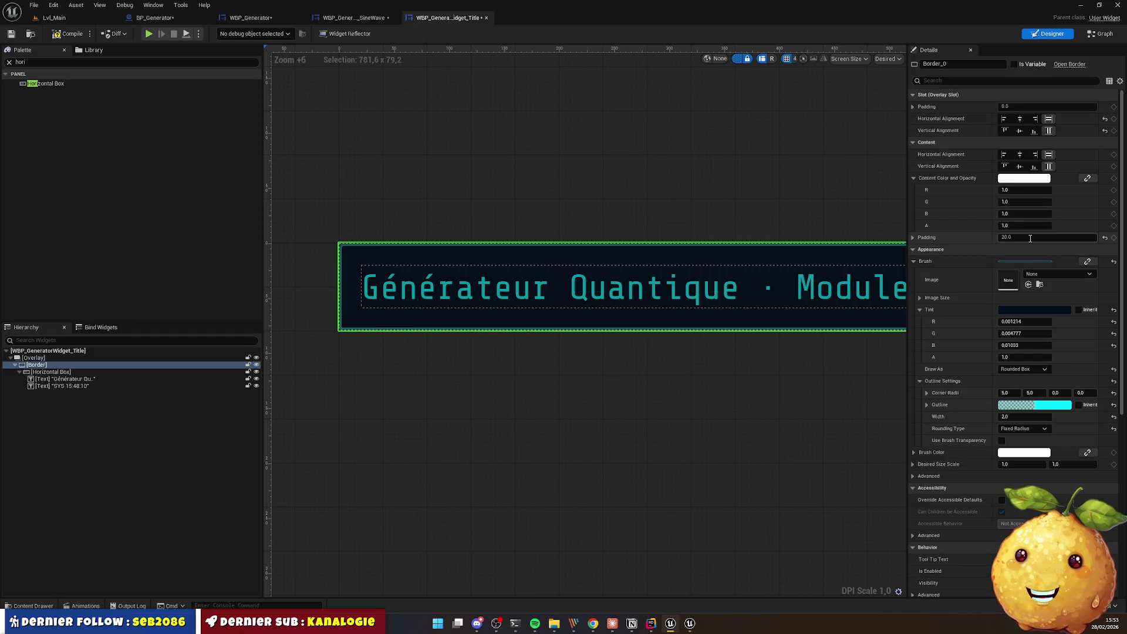
text(10)
key(Return)
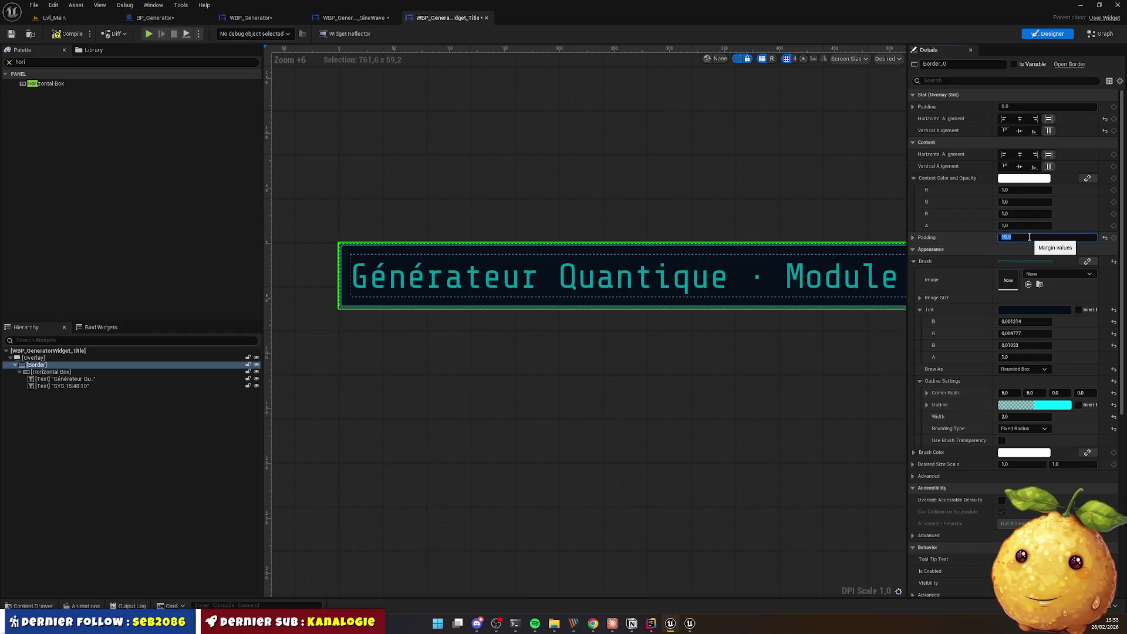
click(703, 351)
scroll(704, 351, down, 3)
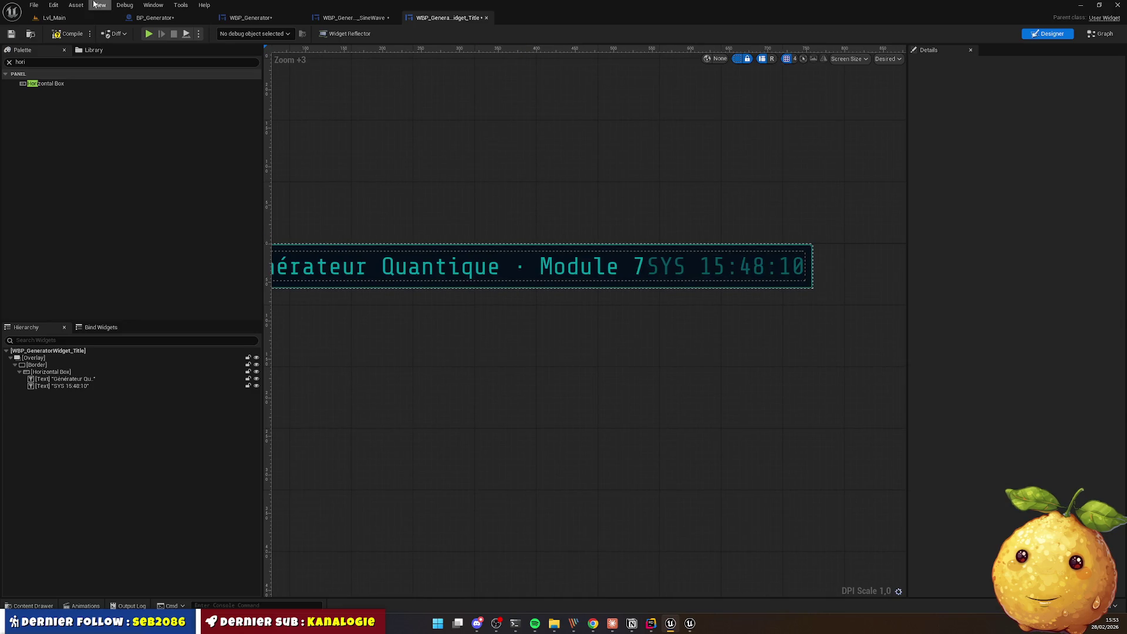
click(58, 35)
Step: Compare the embedded title in WBP_Generator with the HTML reference, then reopen the title widget
click(337, 19)
click(246, 17)
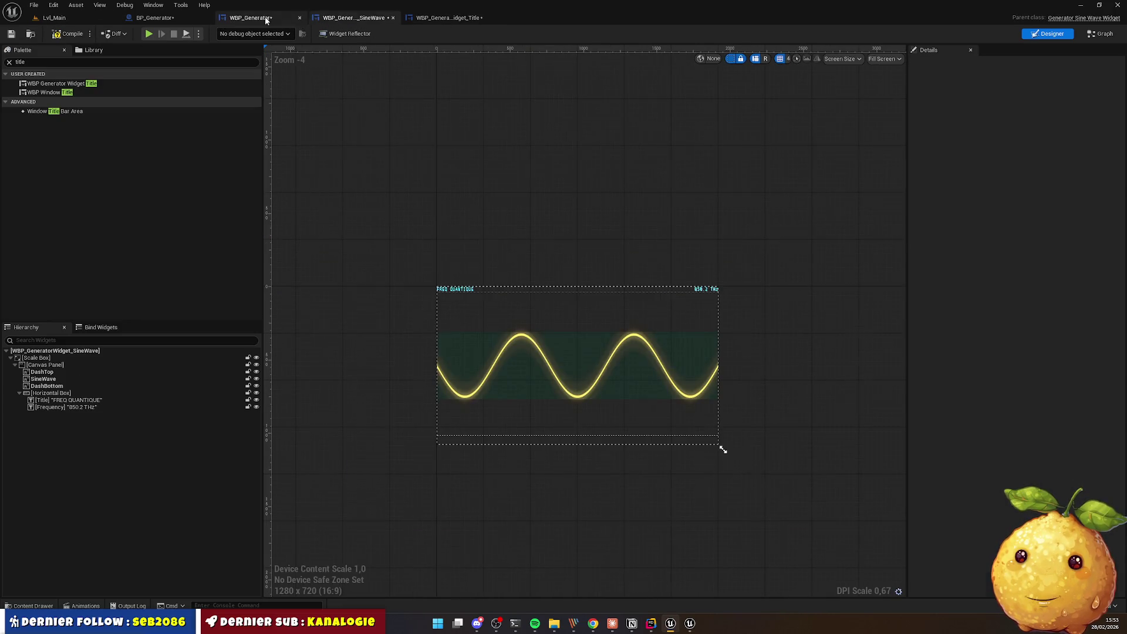
key(Escape)
scroll(849, 209, up, 5)
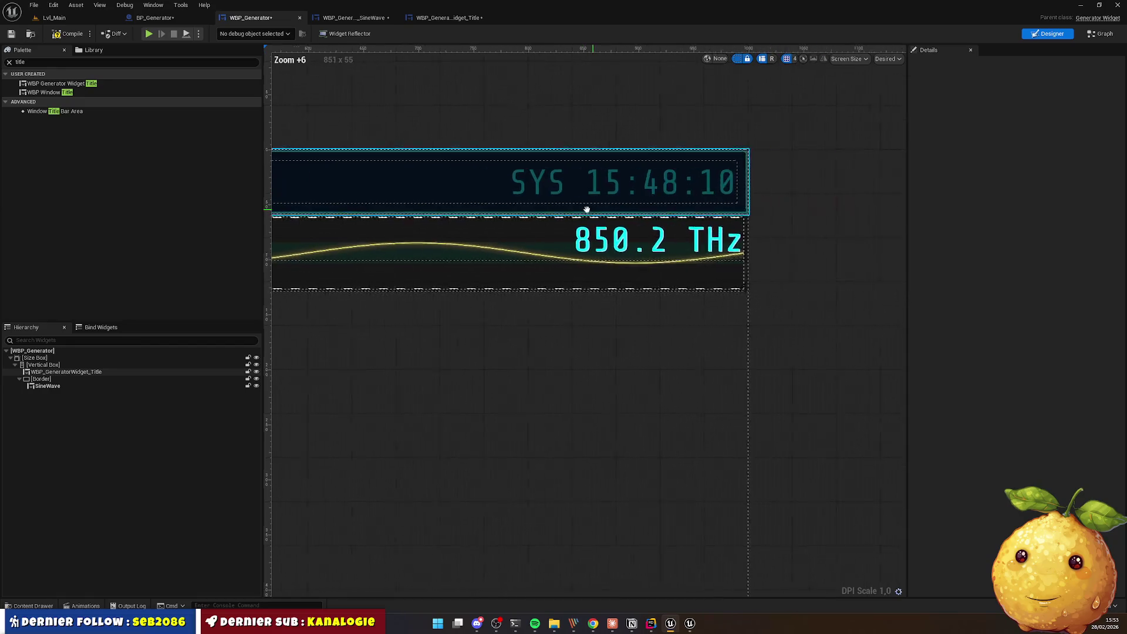
click(509, 214)
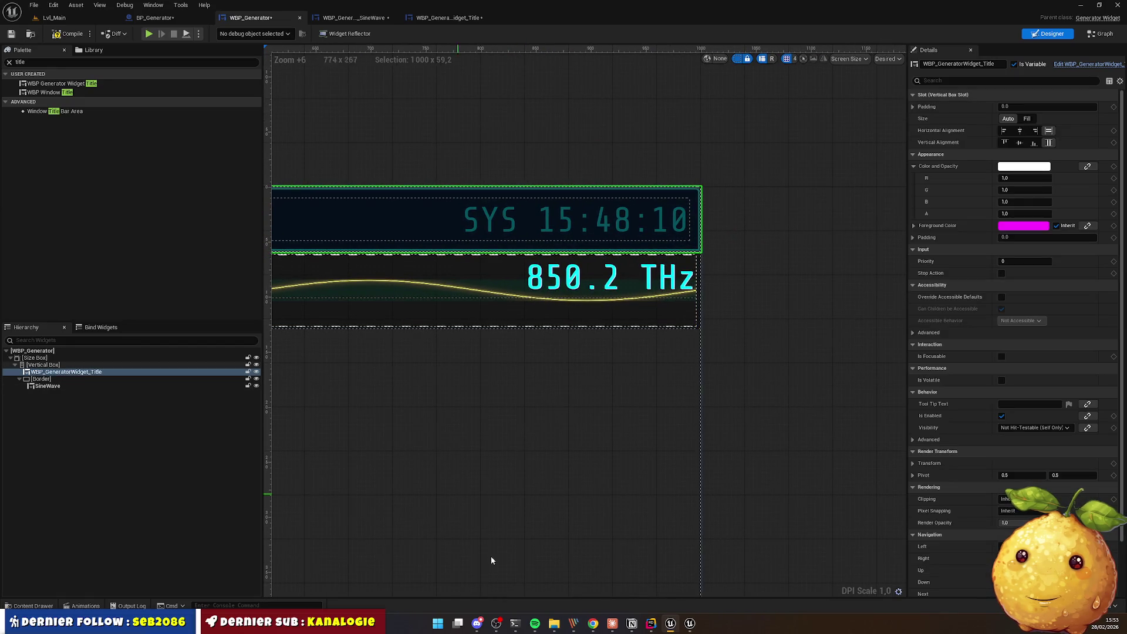
click(591, 629)
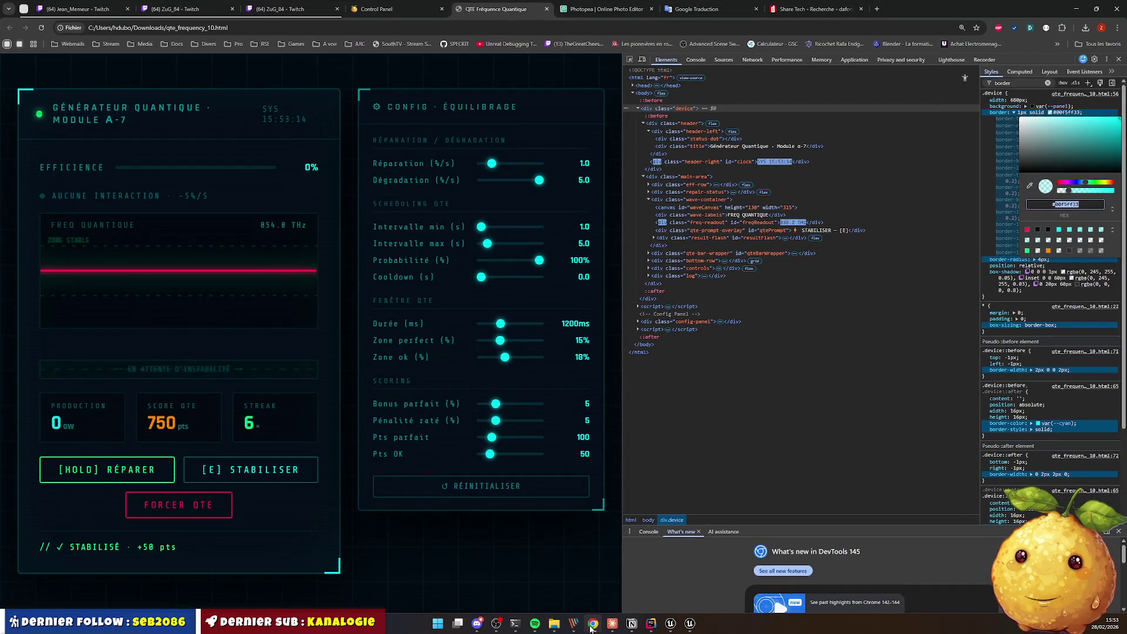
click(592, 629)
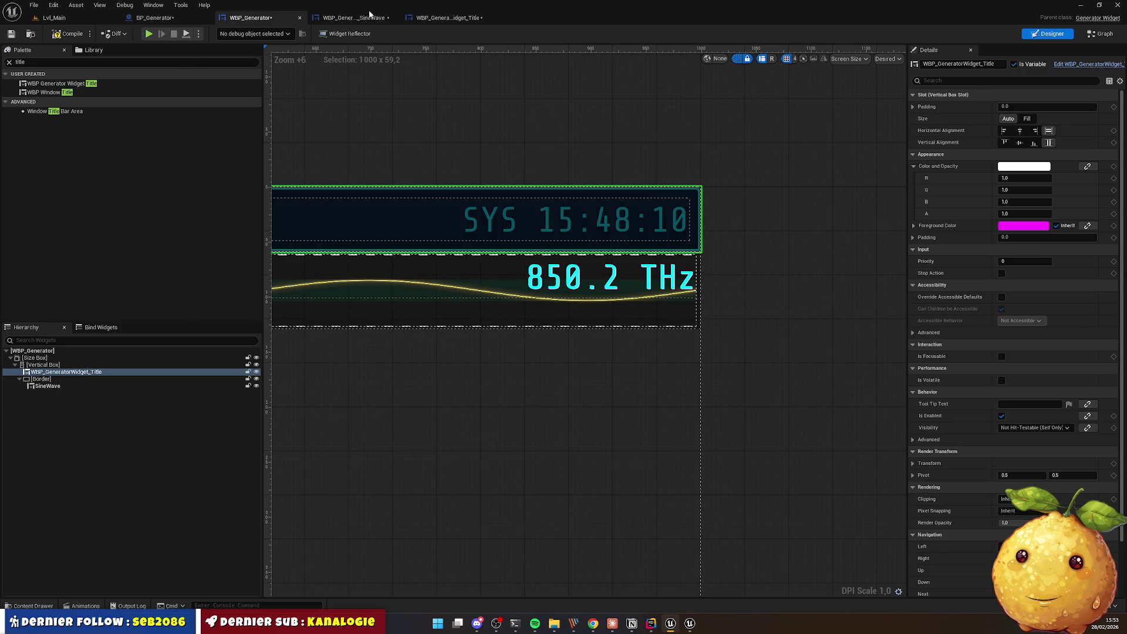
click(432, 18)
click(687, 278)
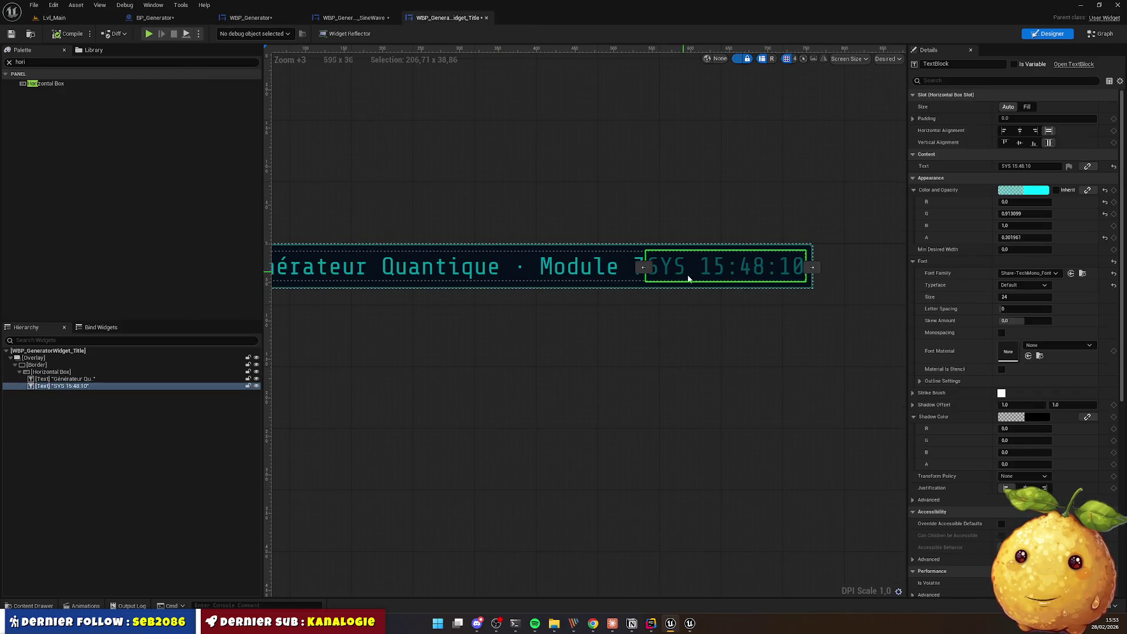
Step: Set the SYS clock font size to 18, centre the title text vertically, and compile
click(1016, 297)
text(18)
key(Return)
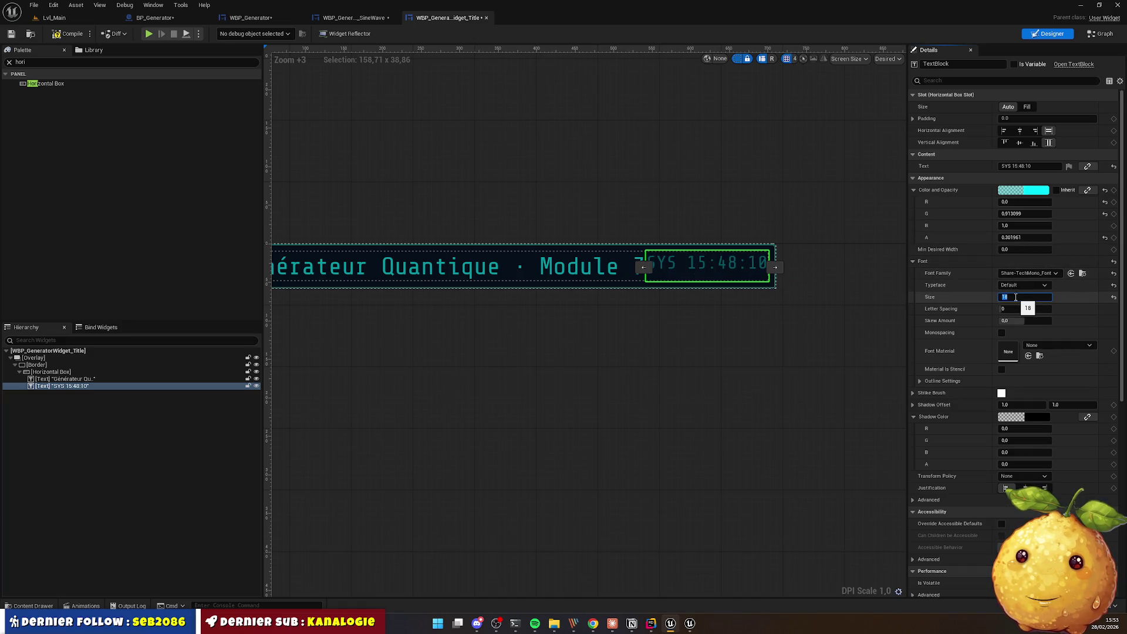
click(594, 336)
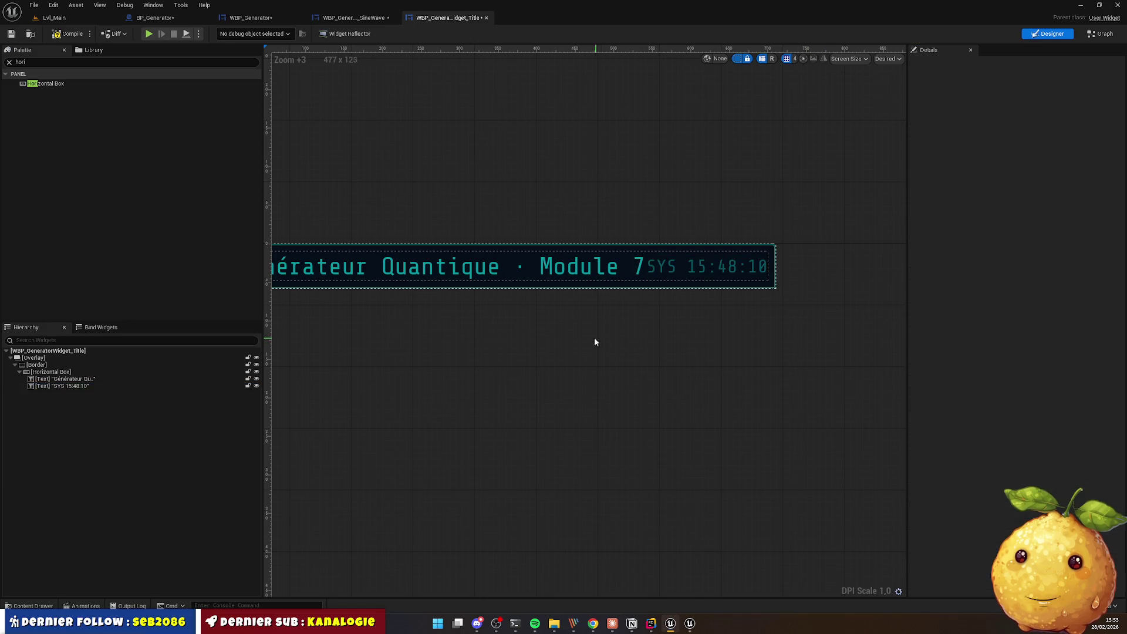
drag(528, 302, 710, 252)
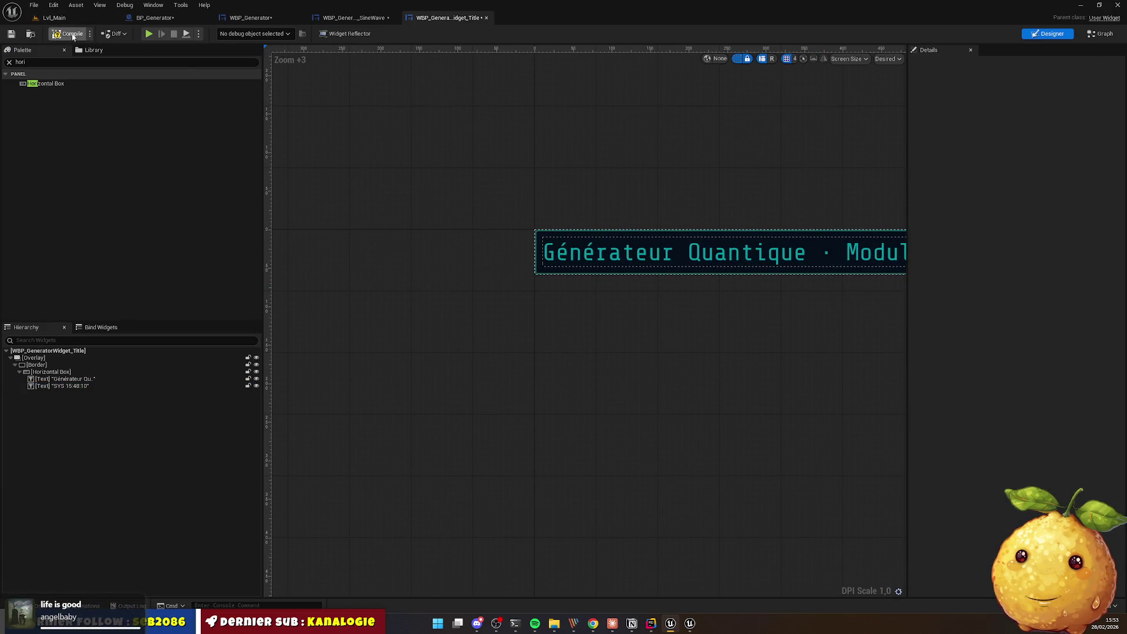
click(566, 247)
click(1020, 144)
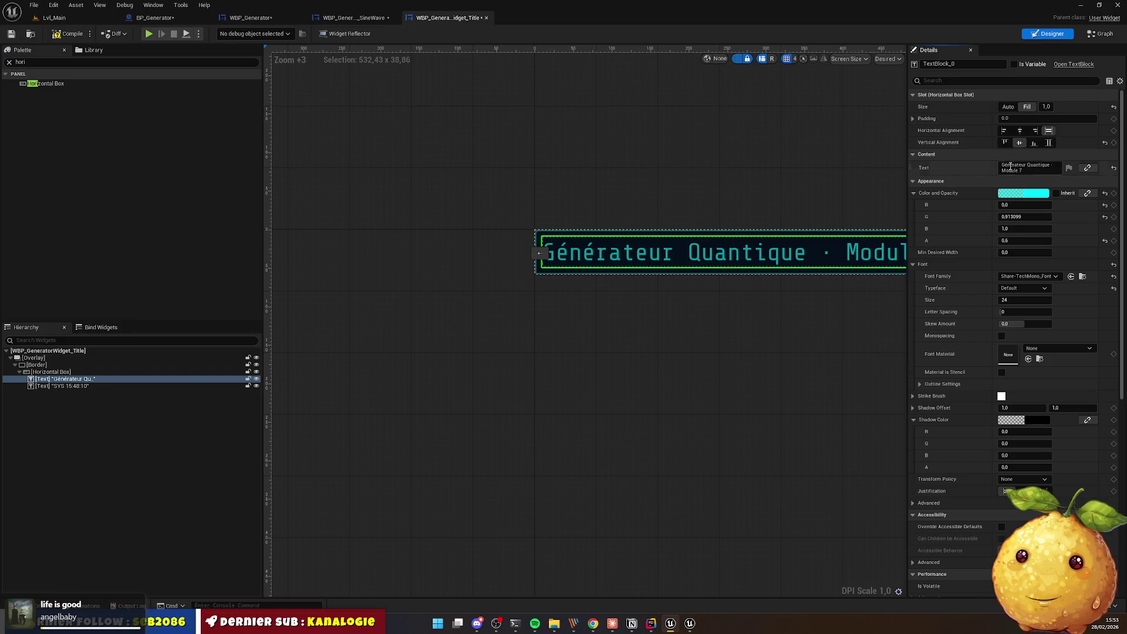
click(85, 36)
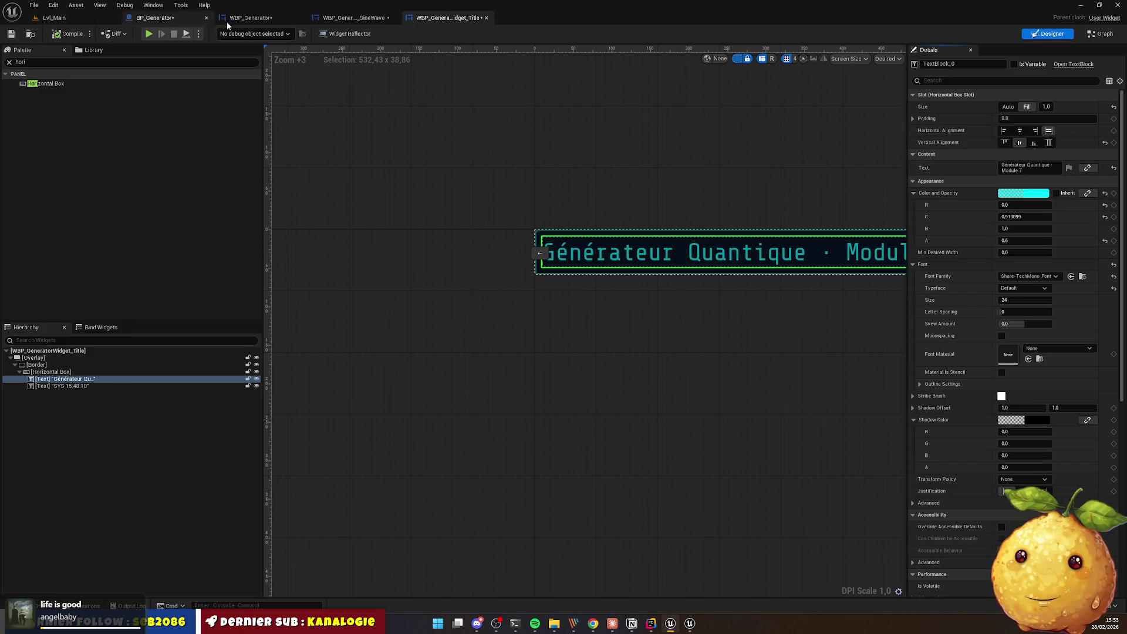
Step: Compare the combined WBP_Generator header and sine-wave panel against the HTML reference
click(349, 17)
click(268, 20)
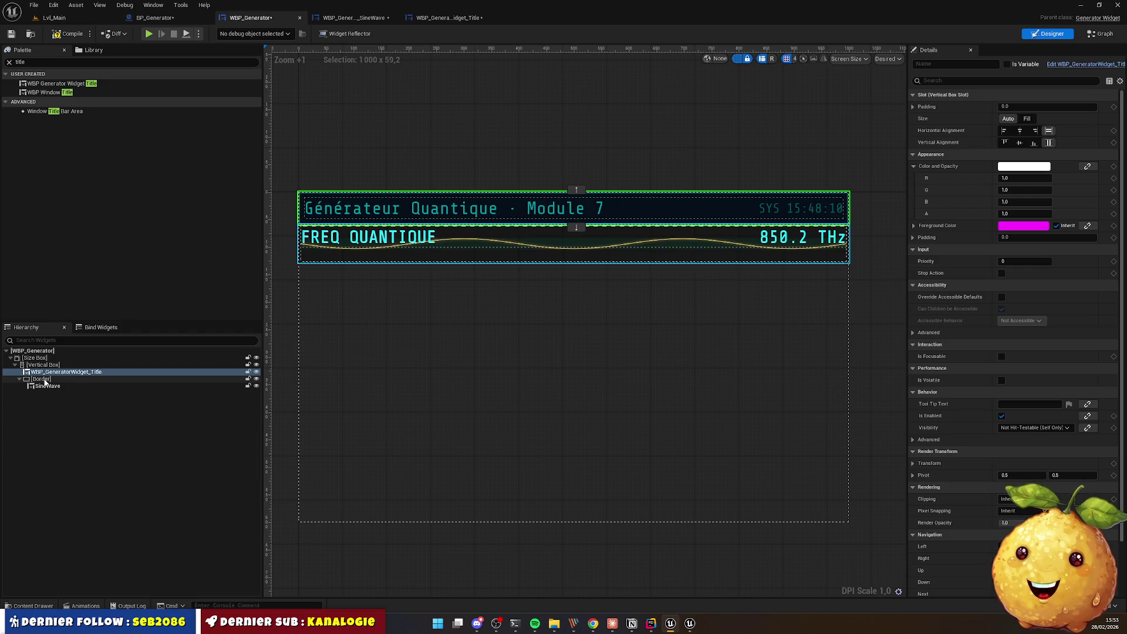
click(590, 626)
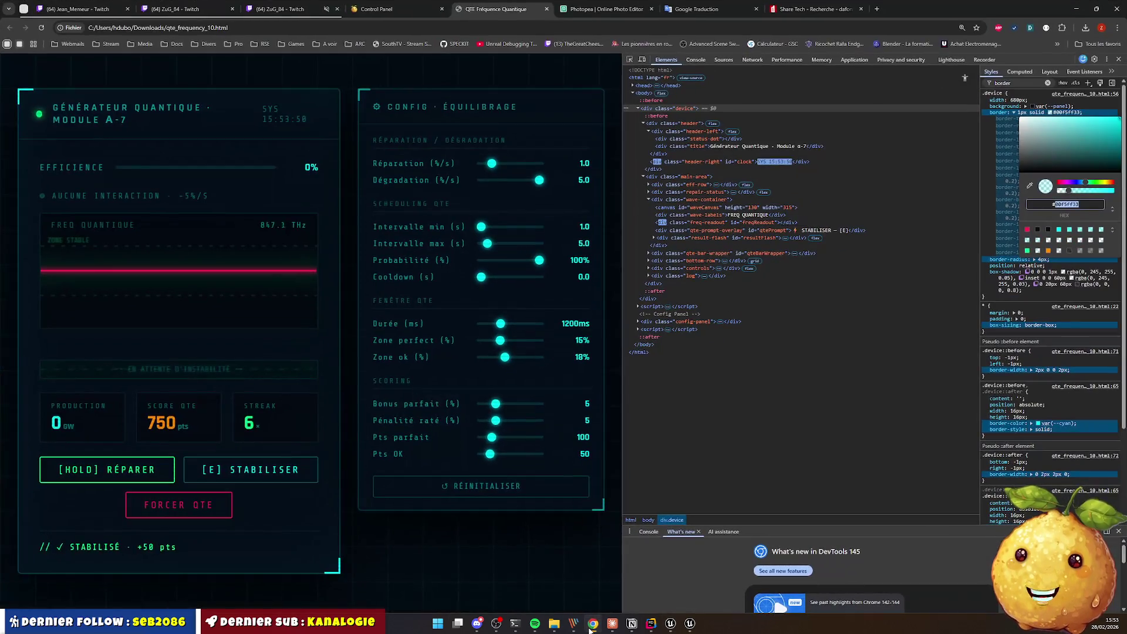
click(590, 627)
right_click(41, 373)
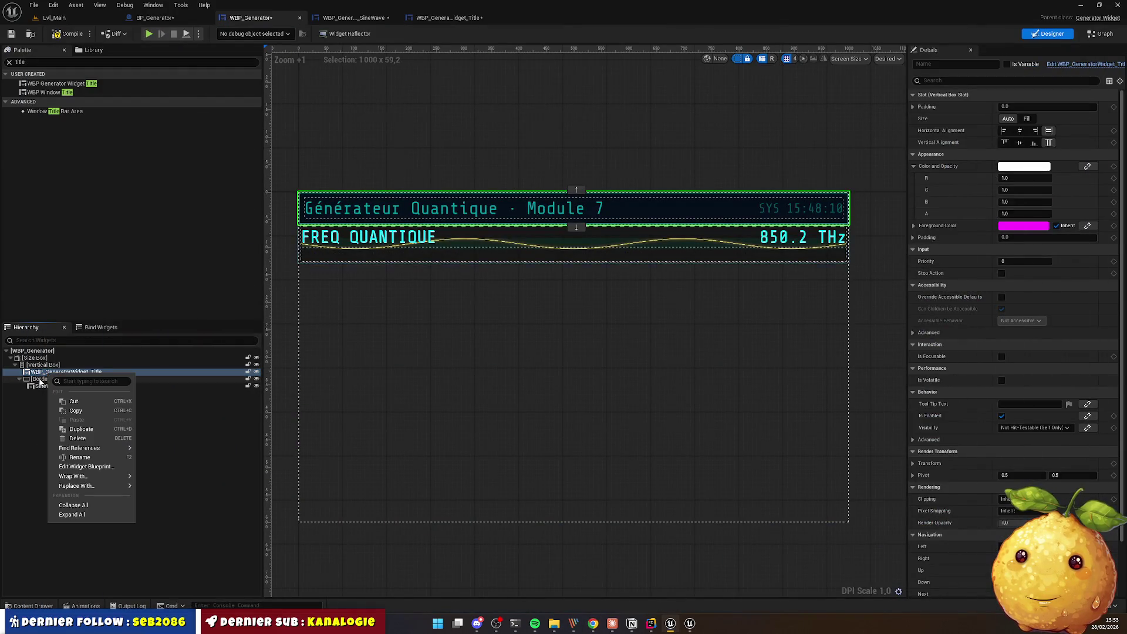
Step: Wrap the sine-wave border in a Size Box with a 300 height override
click(40, 379)
right_click(40, 380)
mouse_move(70, 472)
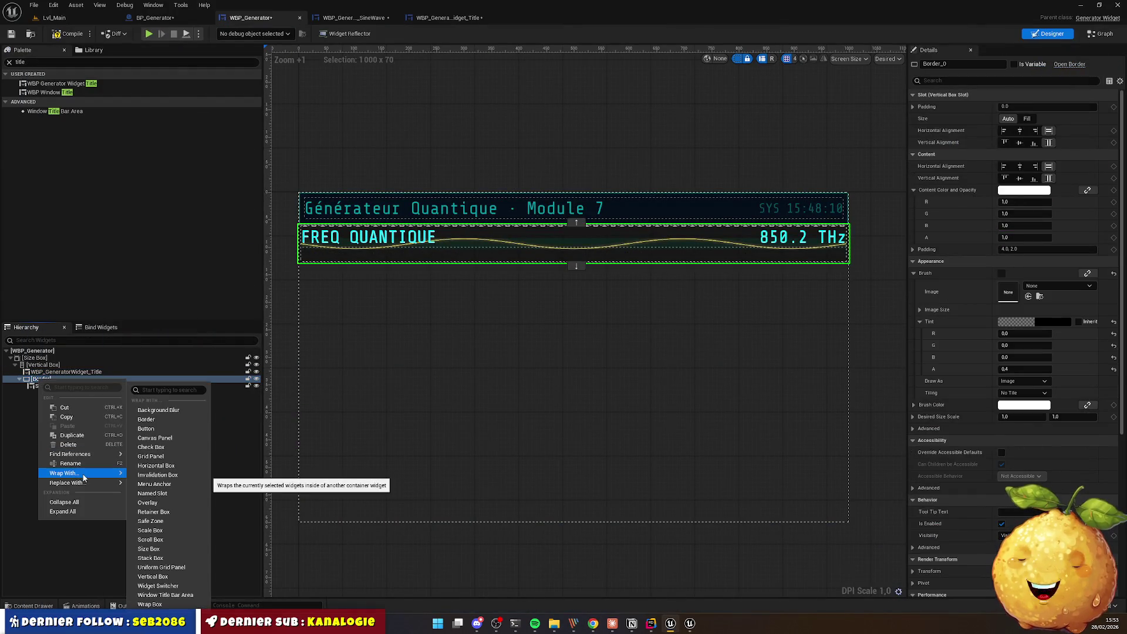
click(173, 550)
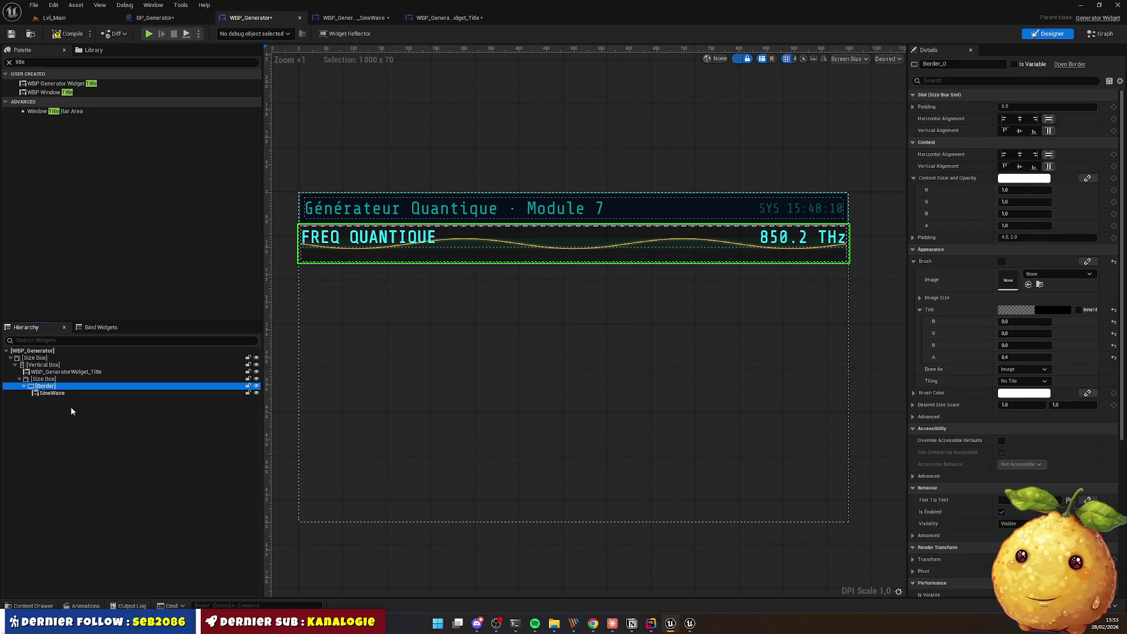
click(43, 378)
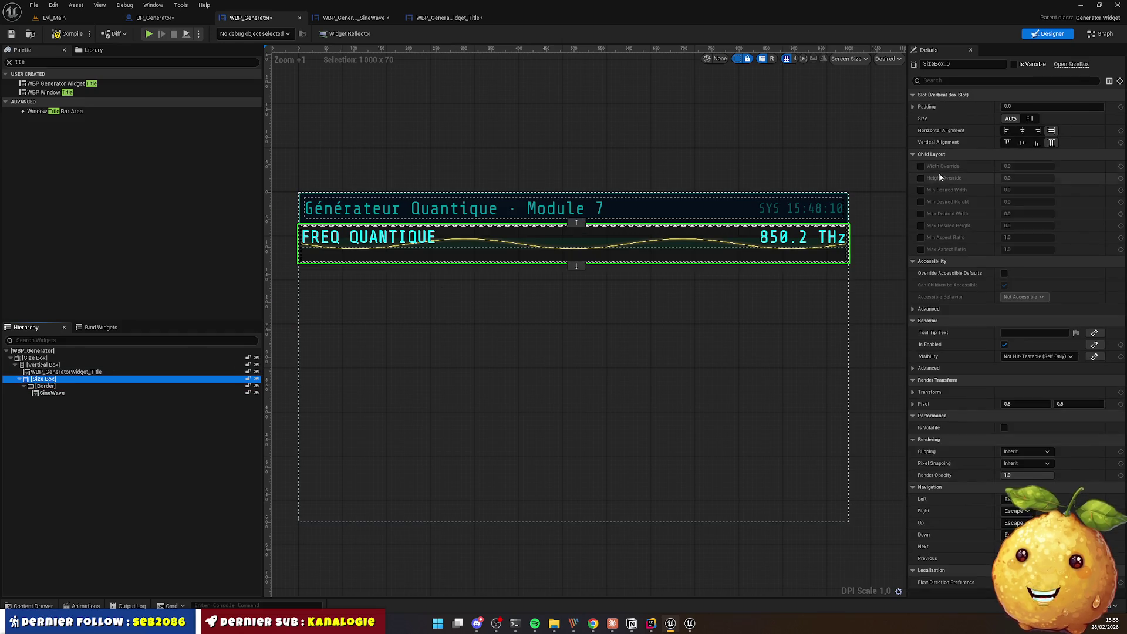
click(920, 177)
click(1026, 176)
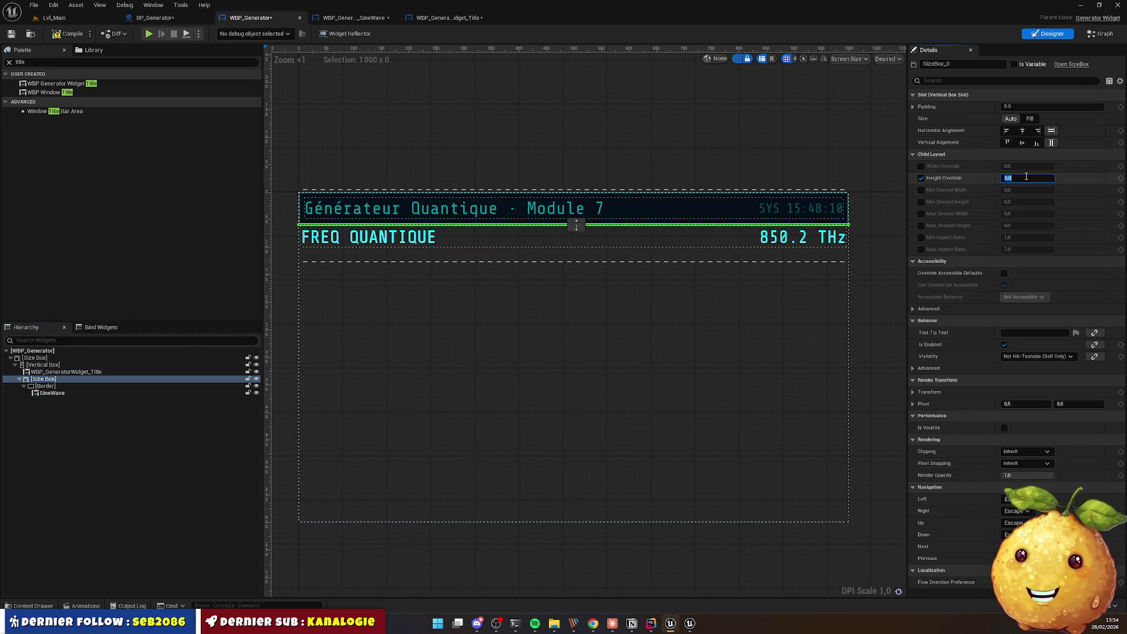
text(300)
key(Return)
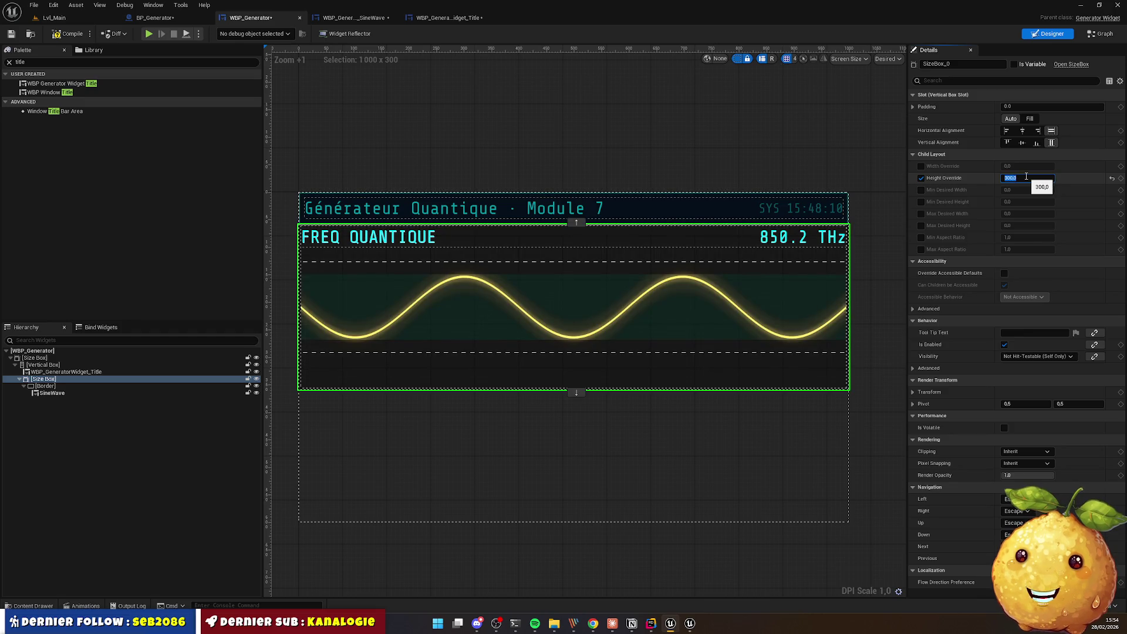
Step: Check the taller wave layout against the HTML reference page
click(348, 235)
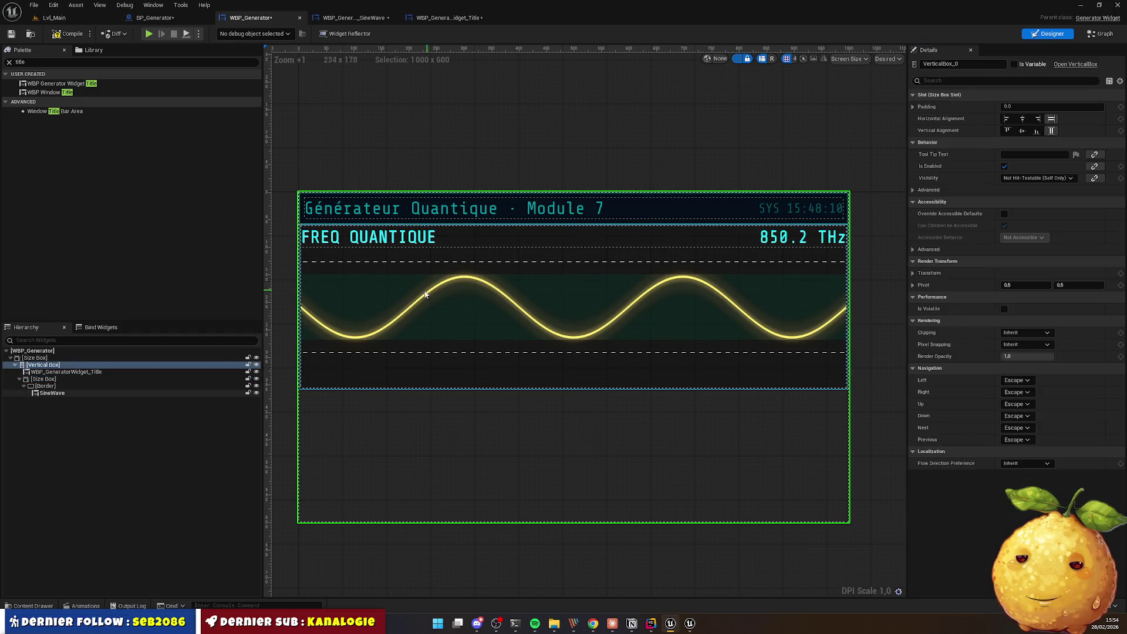
key(alt+Tab)
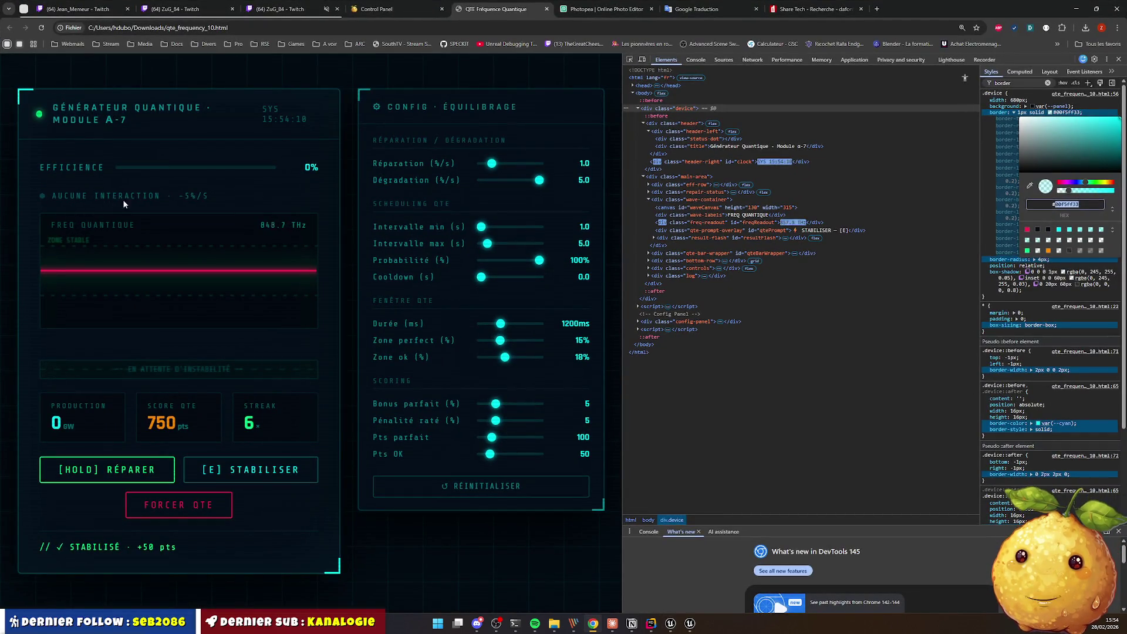
key(alt+Tab)
key(ctrl+space)
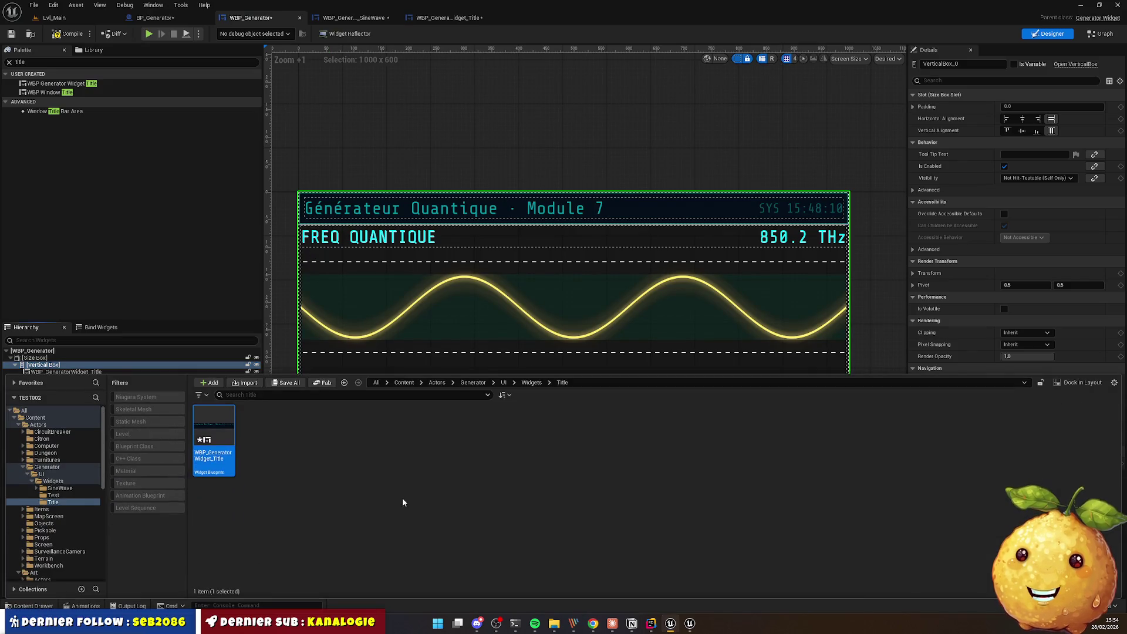
Step: Create the Efficiency and Interaction folders inside Widgets
click(530, 382)
right_click(354, 517)
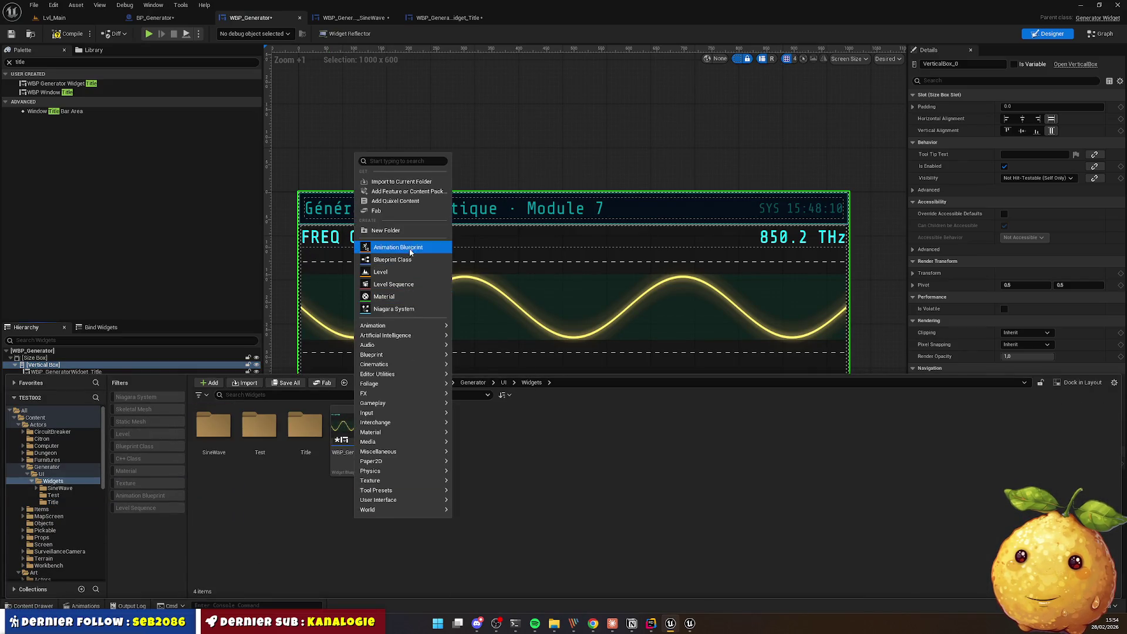
click(386, 230)
text(Efficiency)
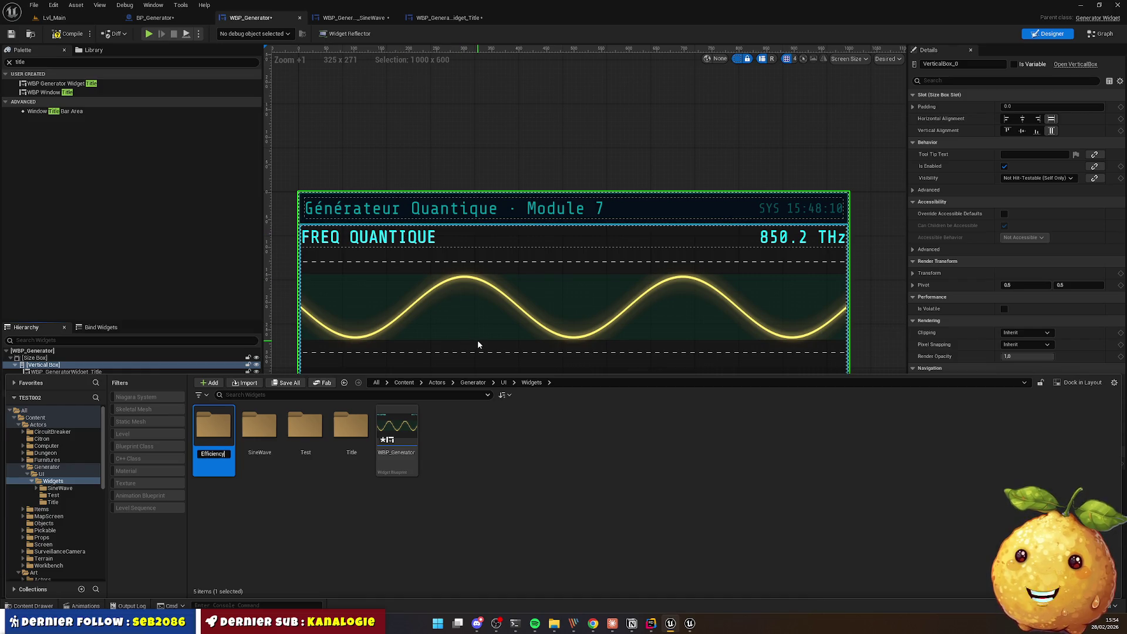
key(Return)
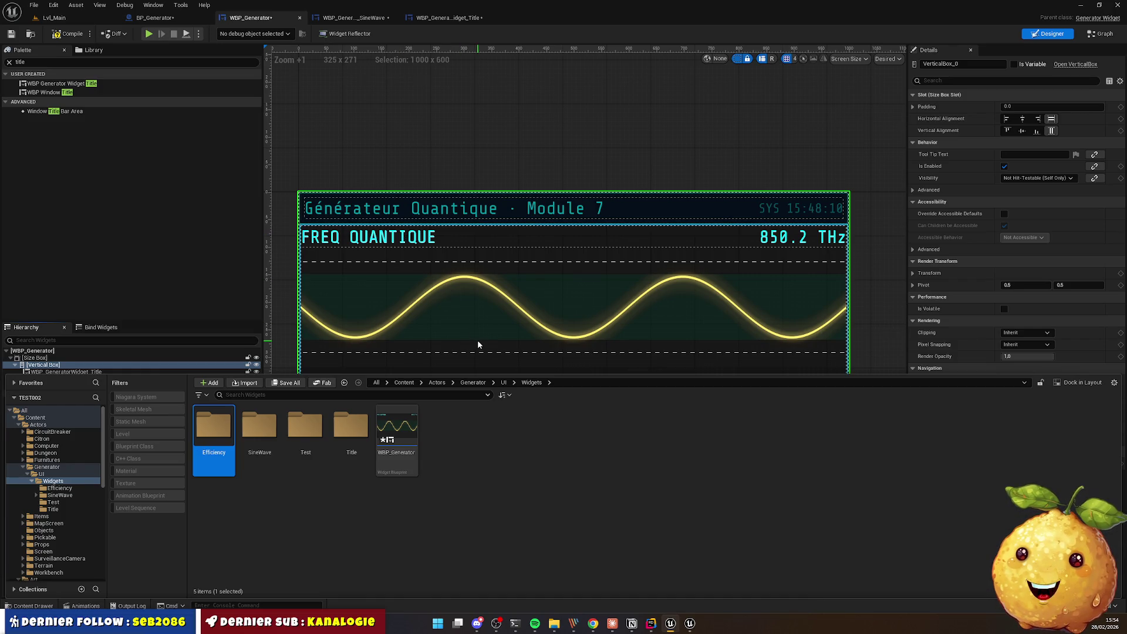
right_click(339, 513)
click(381, 233)
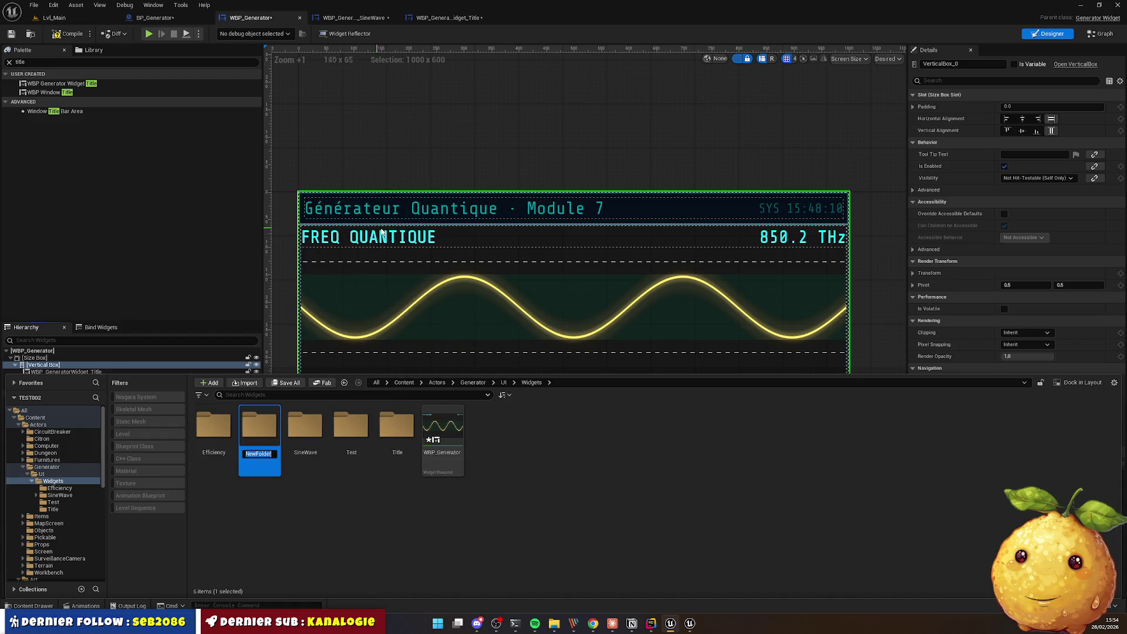
text(Intera)
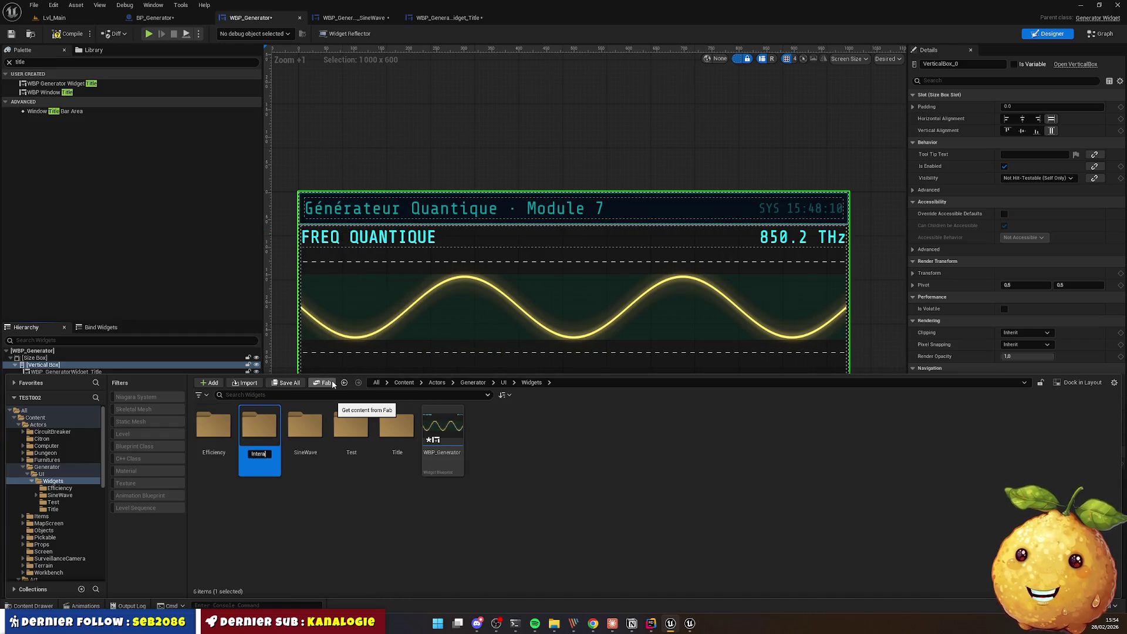
text(ction)
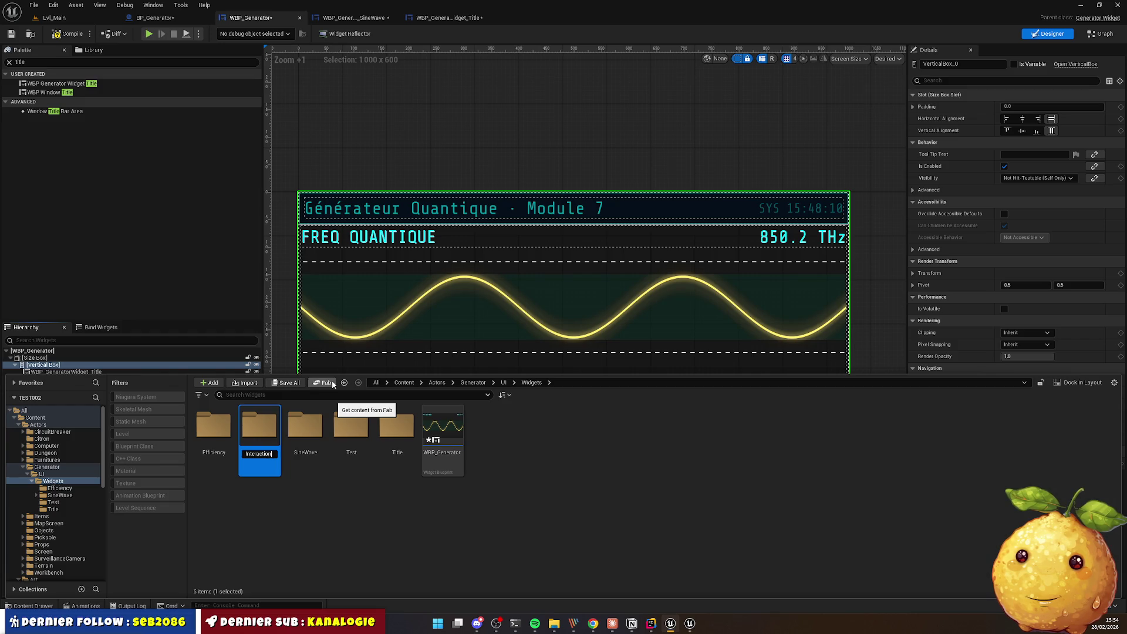
key(Return)
Step: Create a new UserWidget-based widget blueprint in the Efficiency folder
double_click(220, 437)
right_click(266, 449)
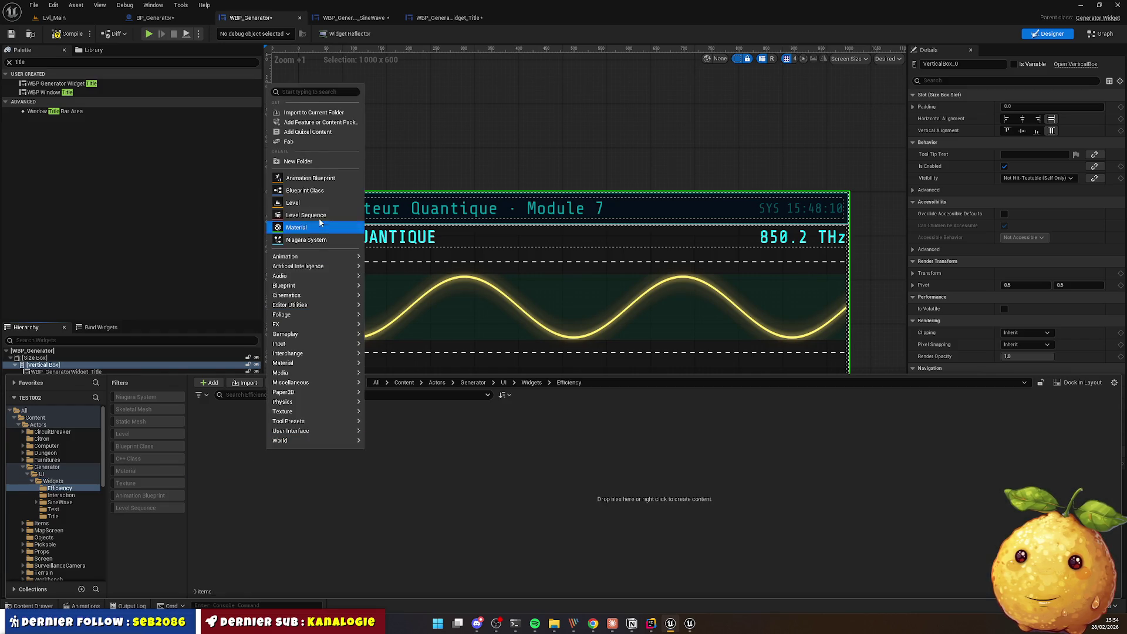
mouse_move(326, 431)
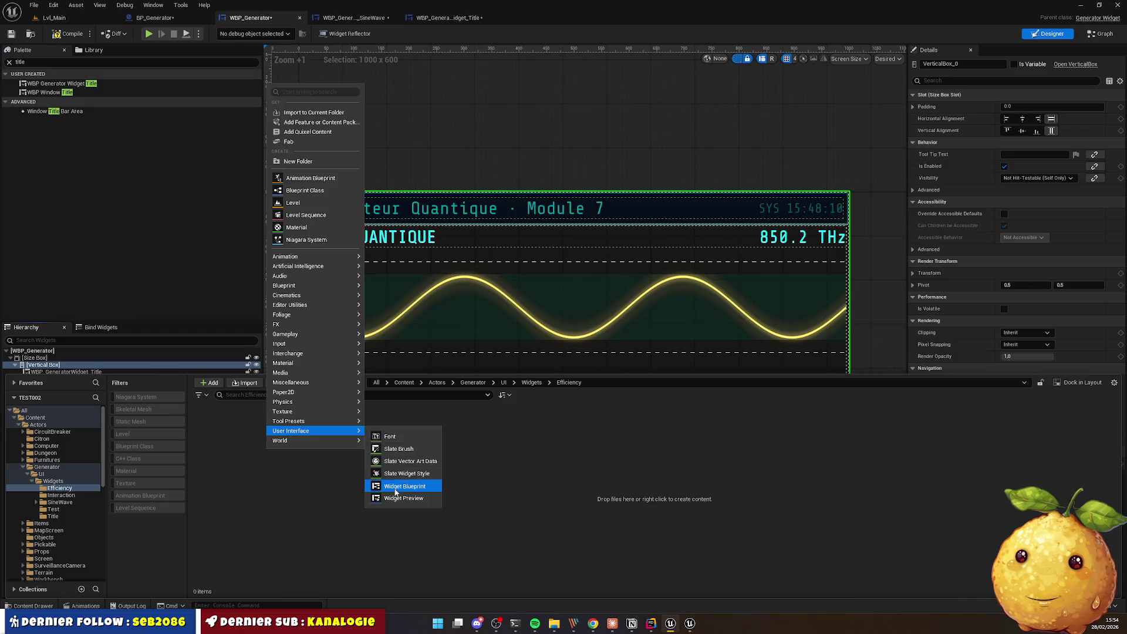
click(395, 487)
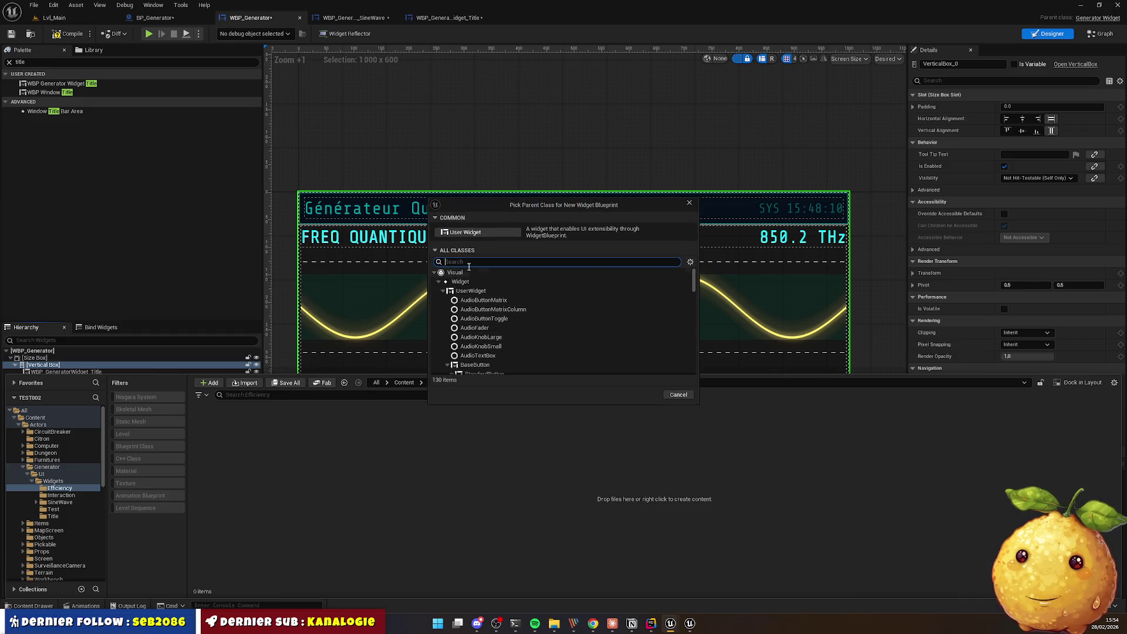
click(471, 290)
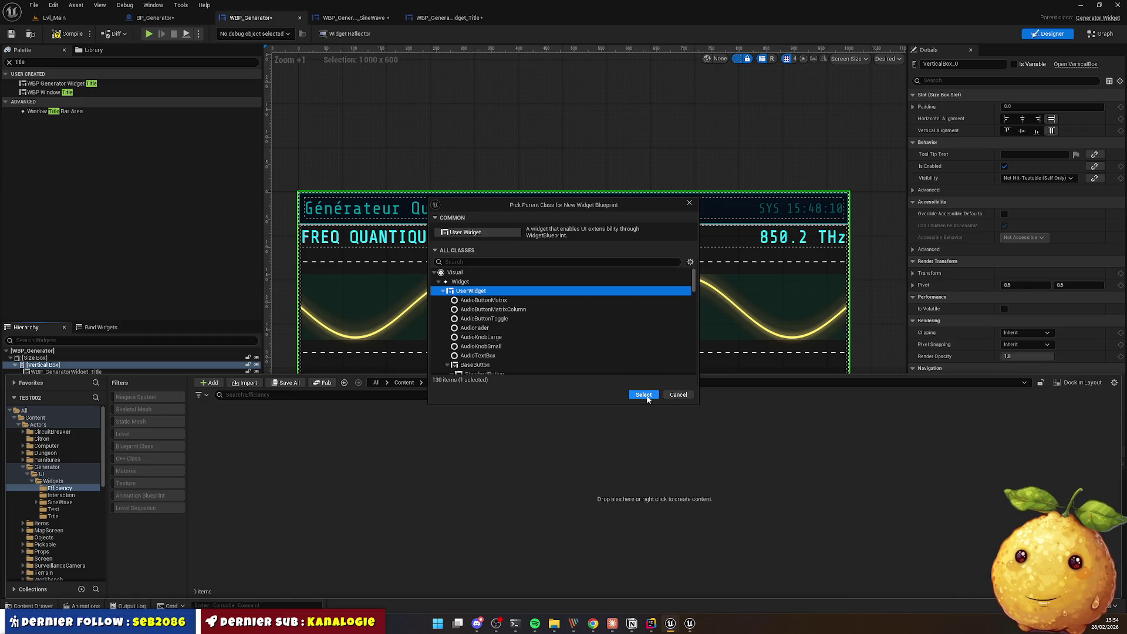
click(643, 394)
text(WBP_)
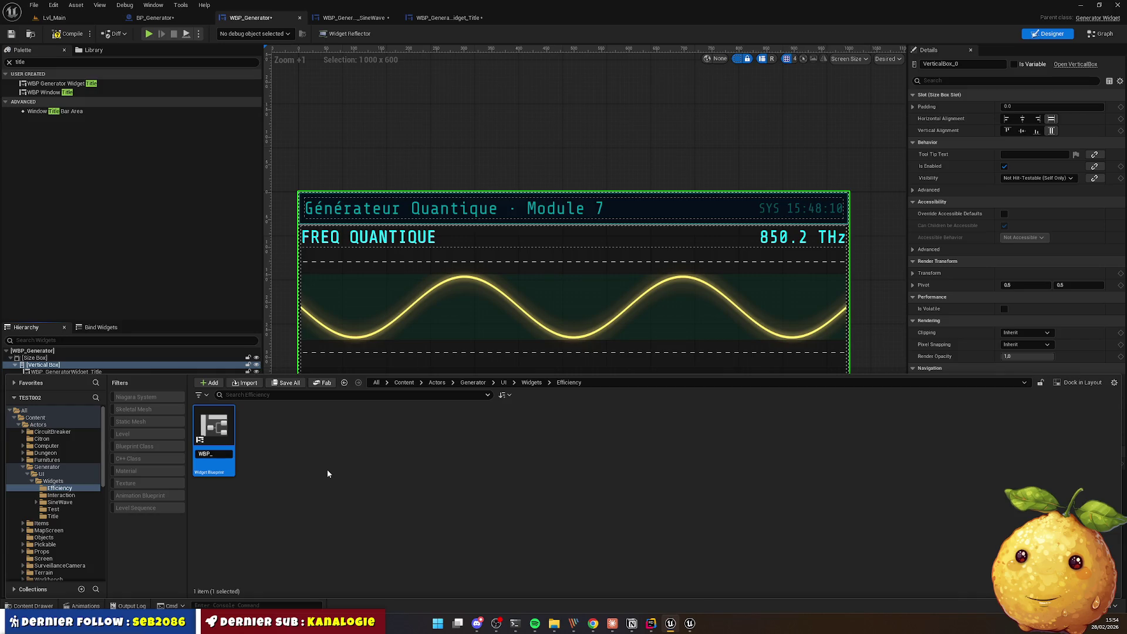
text(Genera)
key(Return)
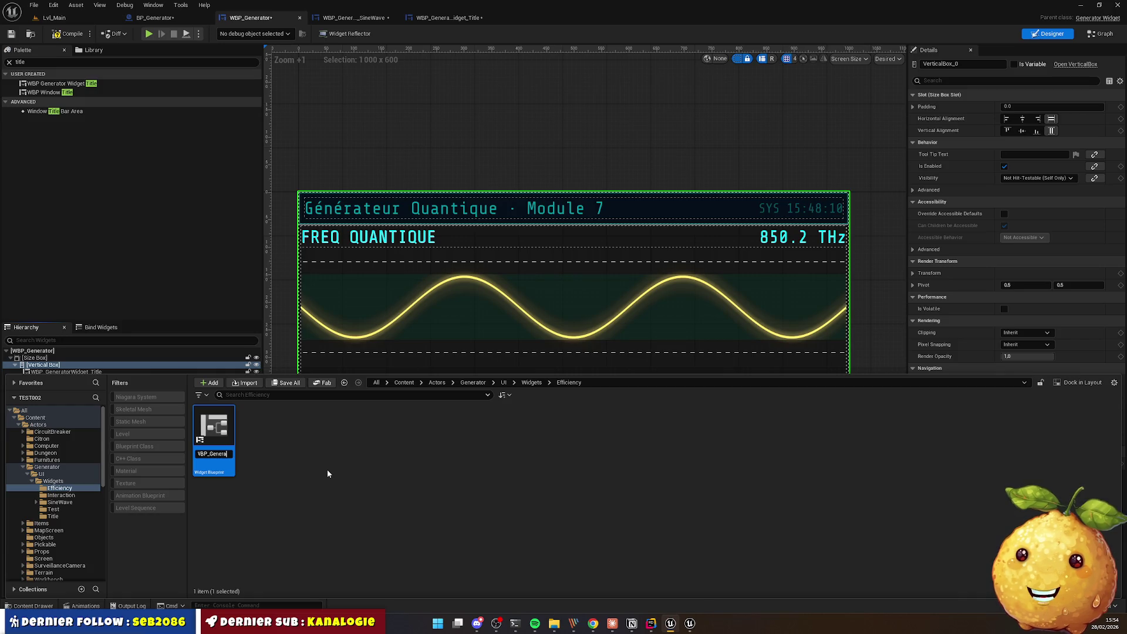
Step: Rename the new asset to WBP_GeneratorWidget_Efficiency and open it
click(532, 382)
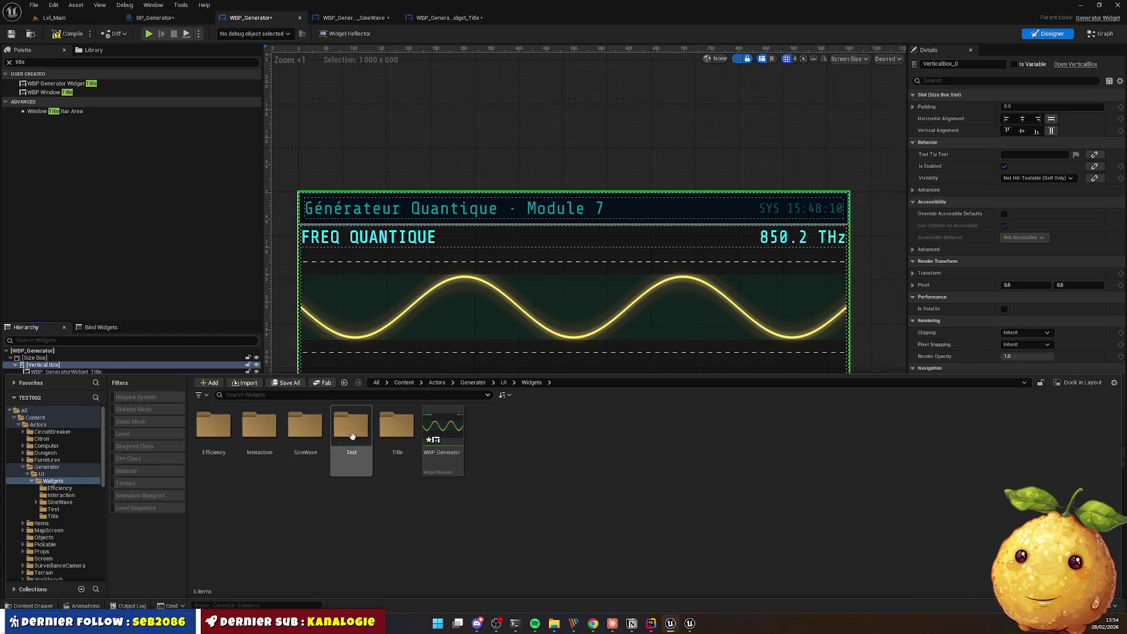
double_click(305, 437)
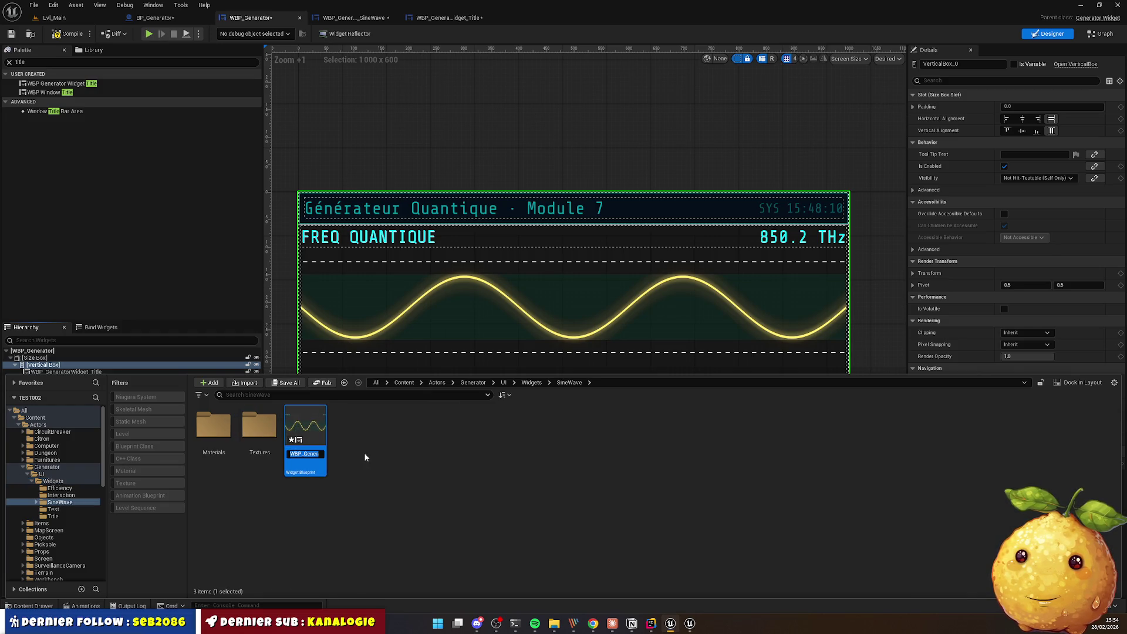
key(alt+Left)
double_click(214, 427)
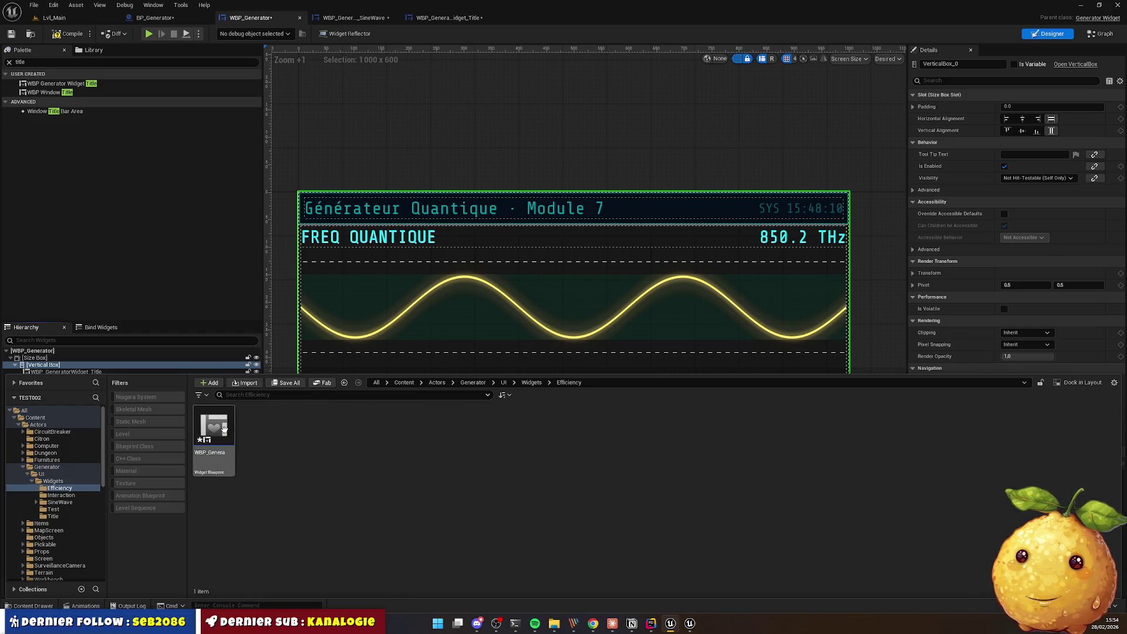
click(228, 426)
key(F2)
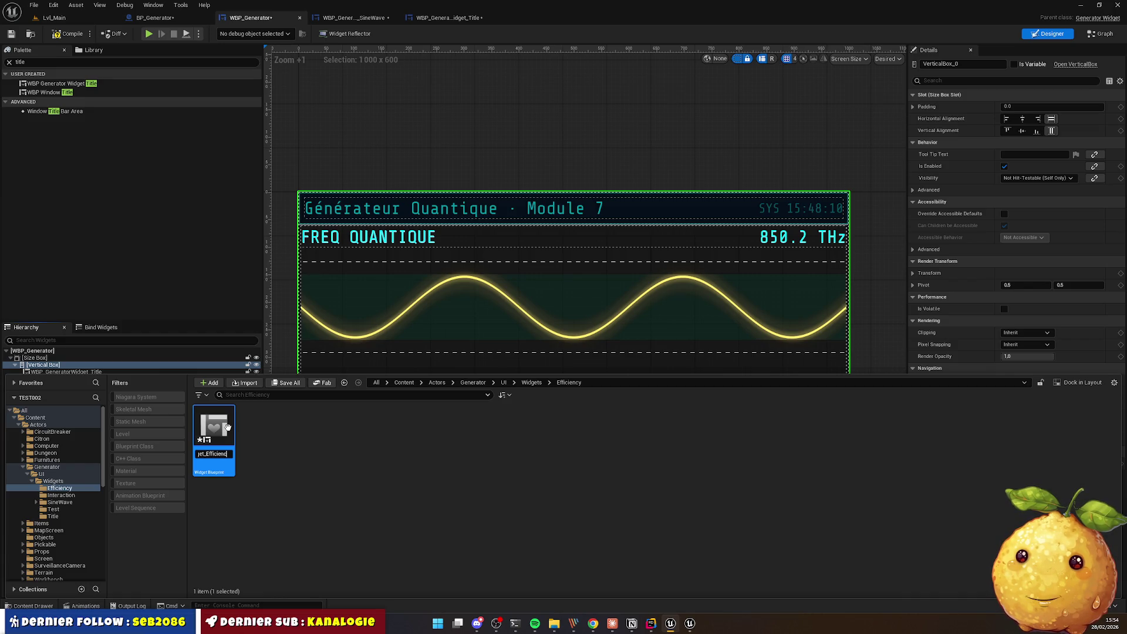
text(y)
key(Return)
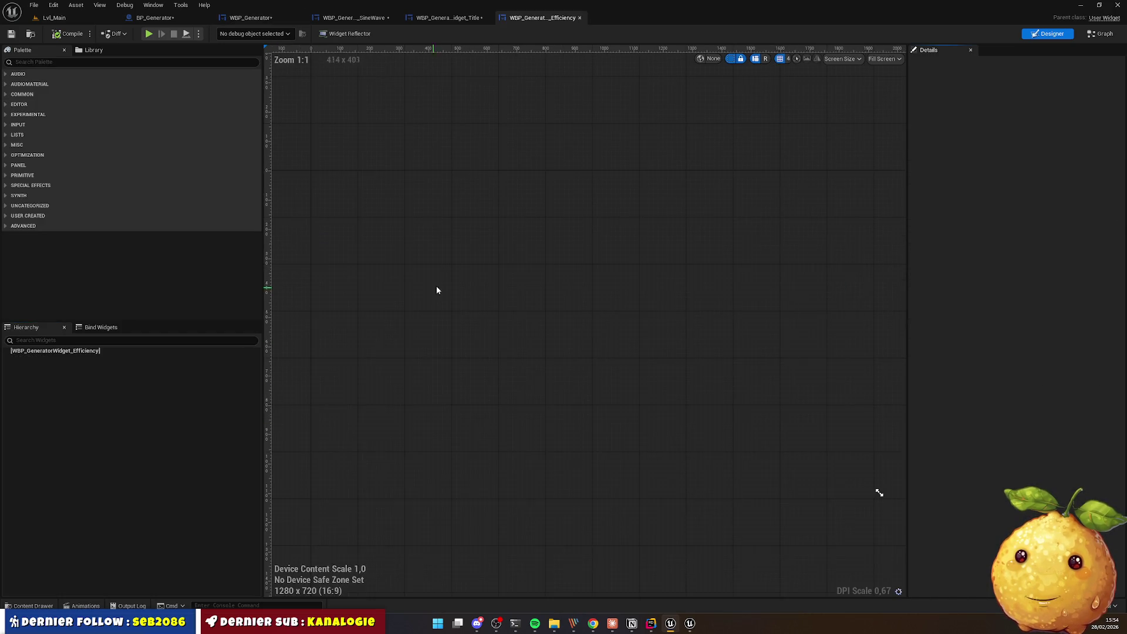
key(alt+Tab)
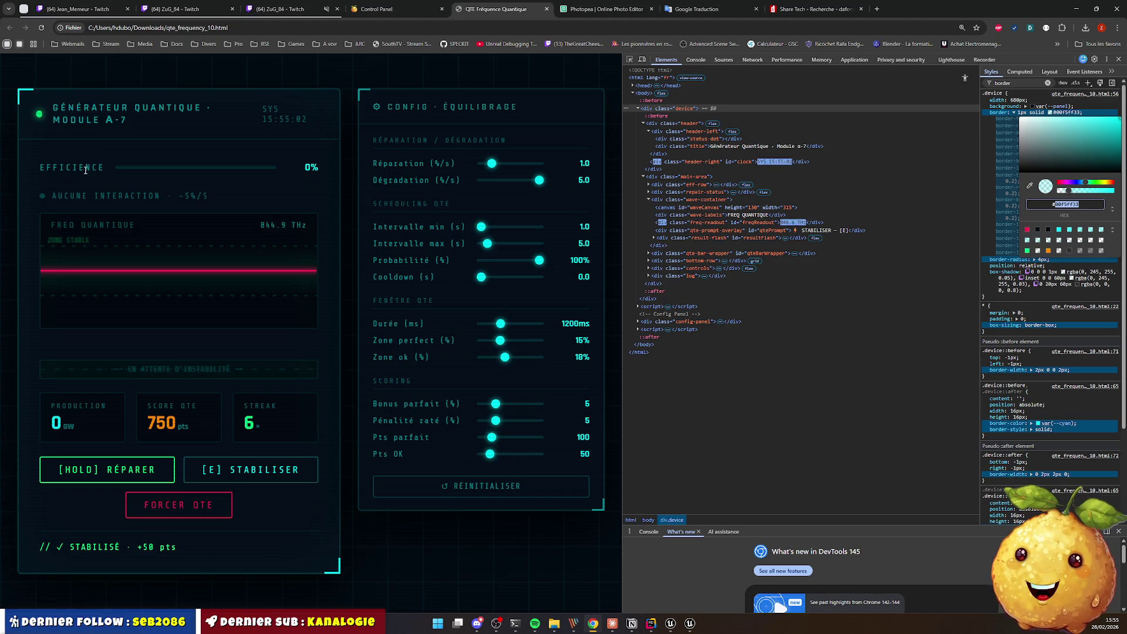
Step: Inspect the EFFICIENCE label in DevTools and filter its styles by 'color'
right_click(79, 168)
click(111, 310)
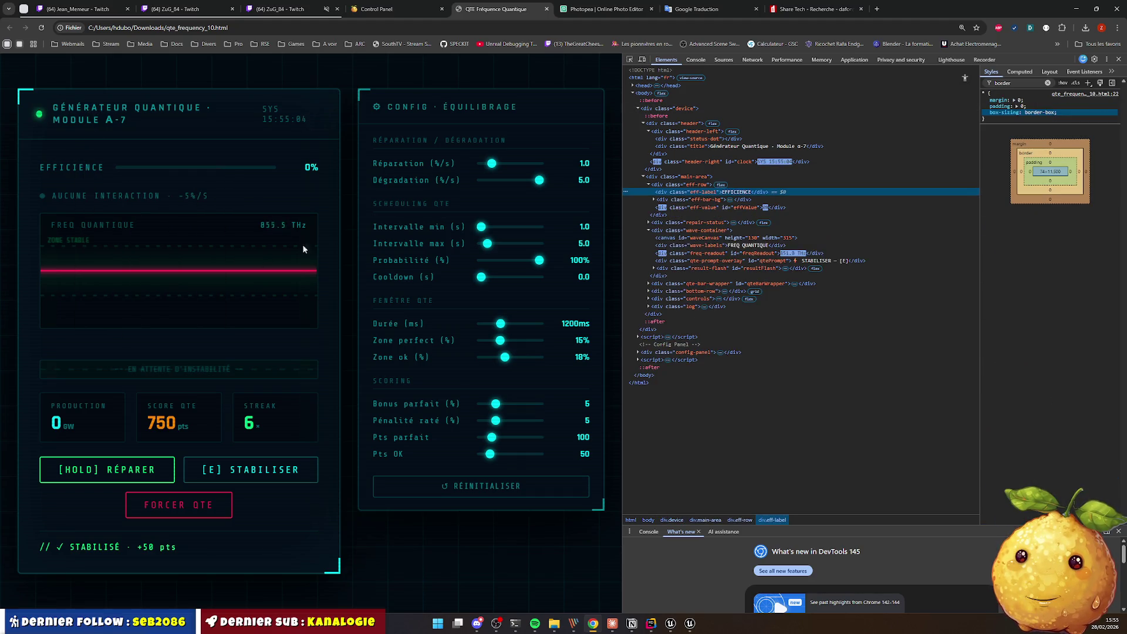
click(629, 59)
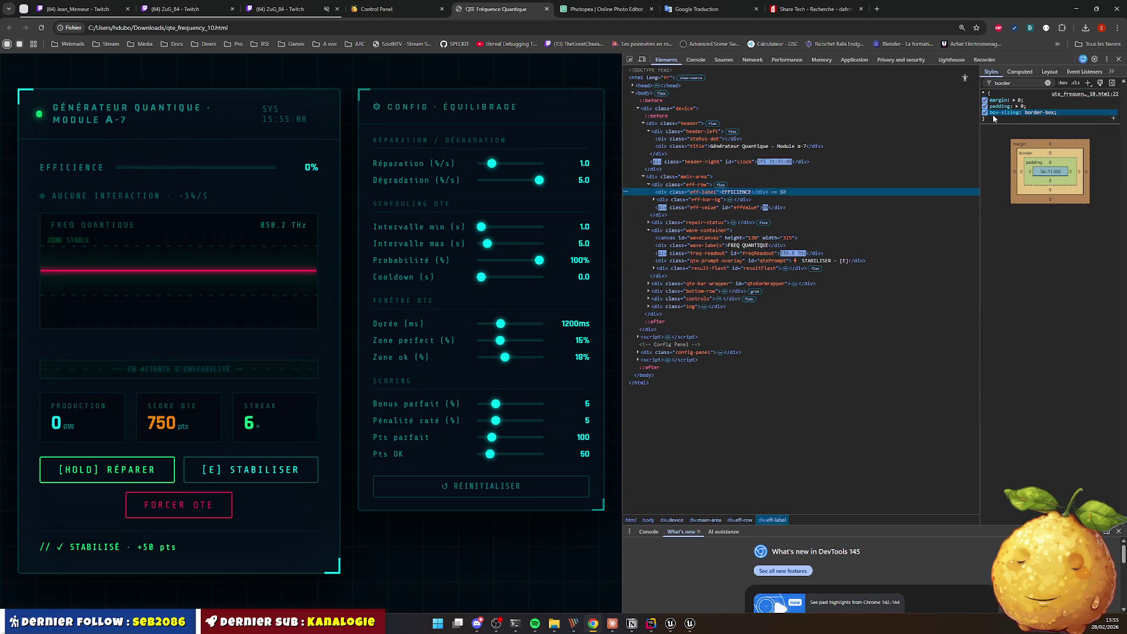
click(1016, 84)
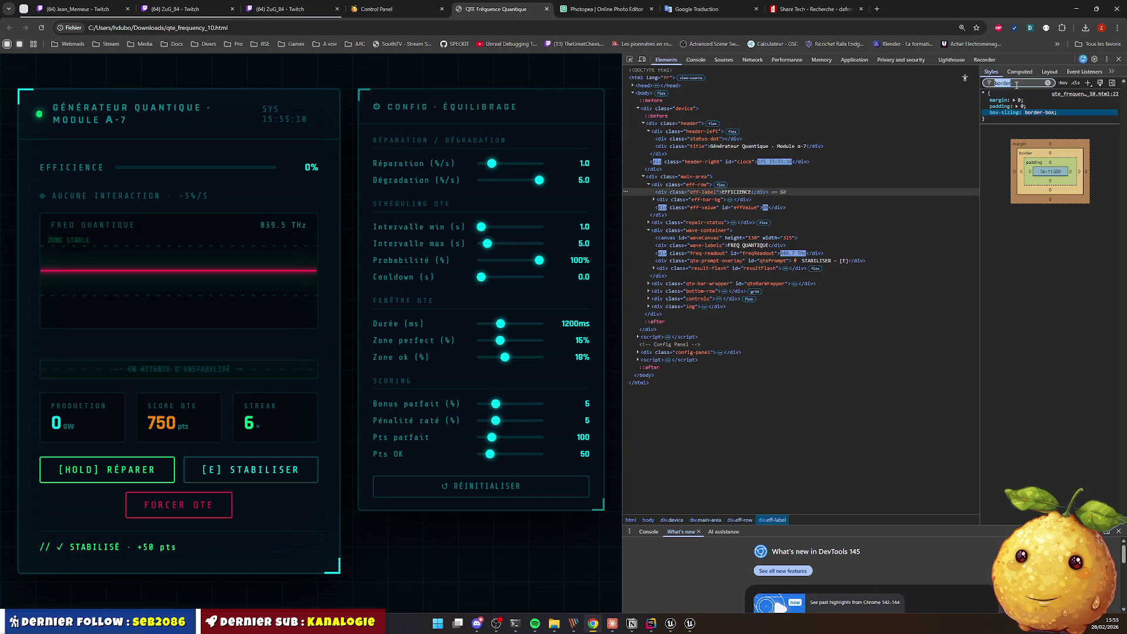
text(color)
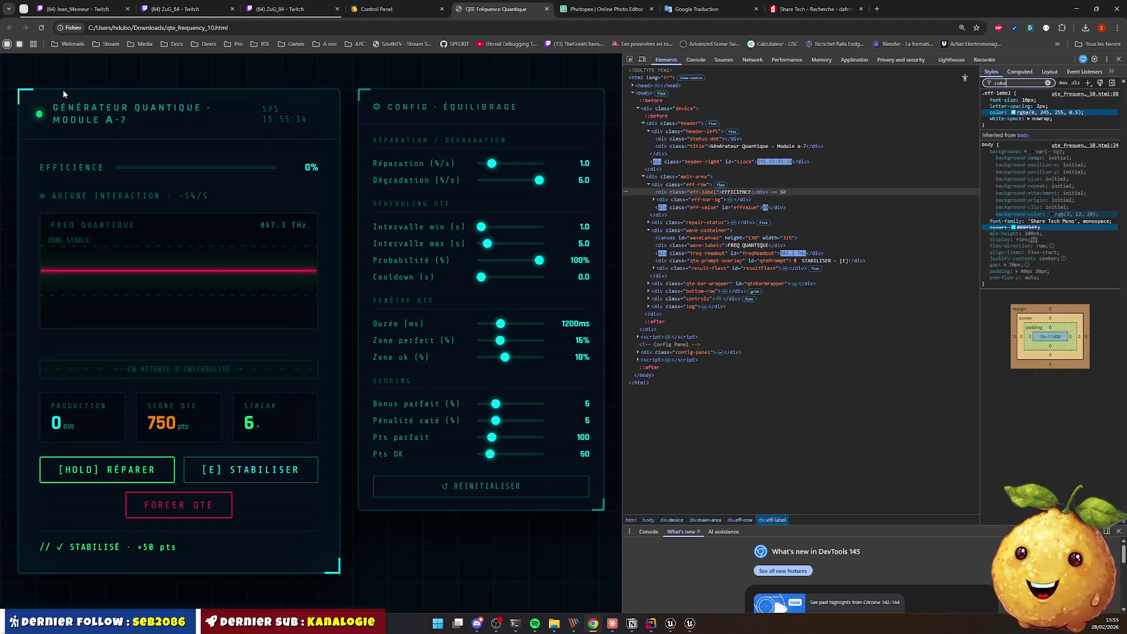
Step: Inspect the page title and view its text colour as #00f5ff99
key(ctrl+shift+c)
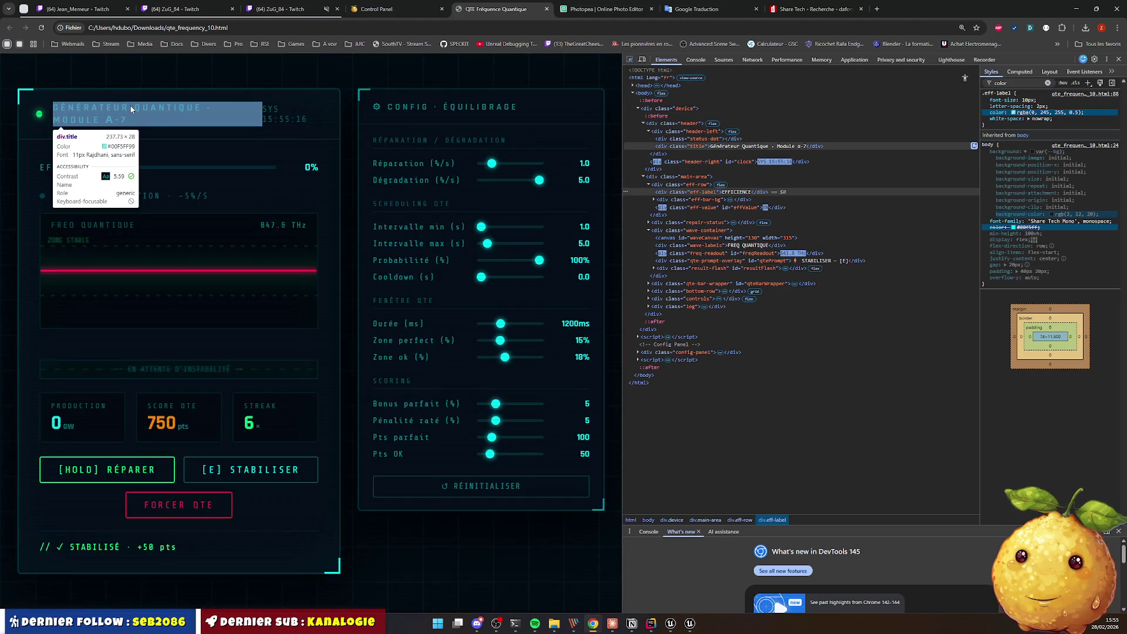
click(132, 110)
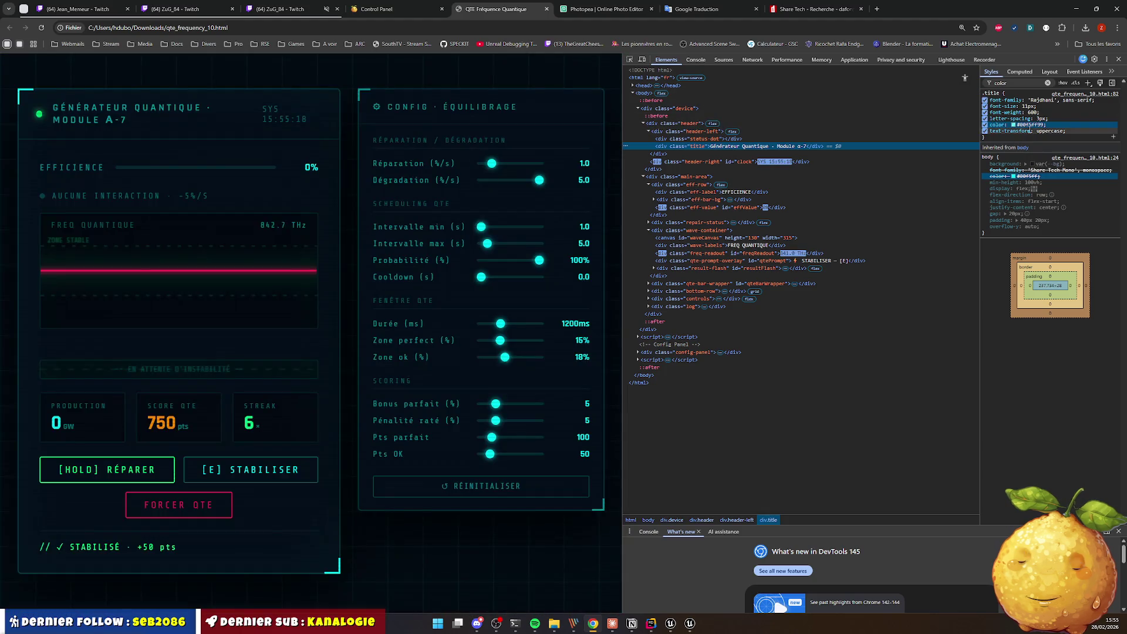
click(1013, 125)
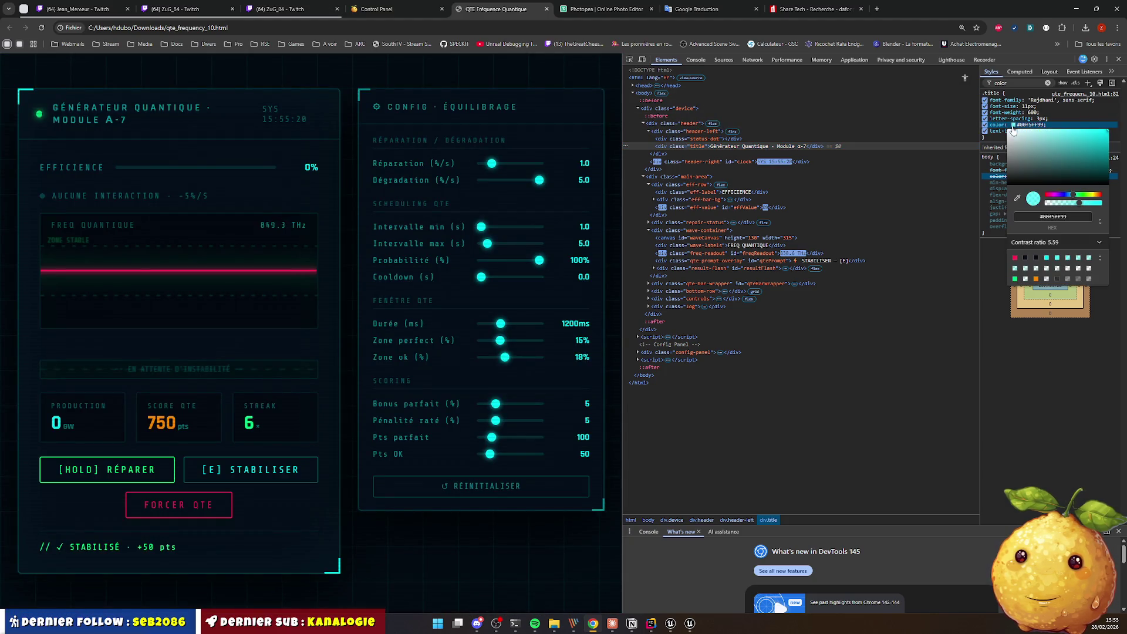
click(1100, 223)
key(alt+Tab)
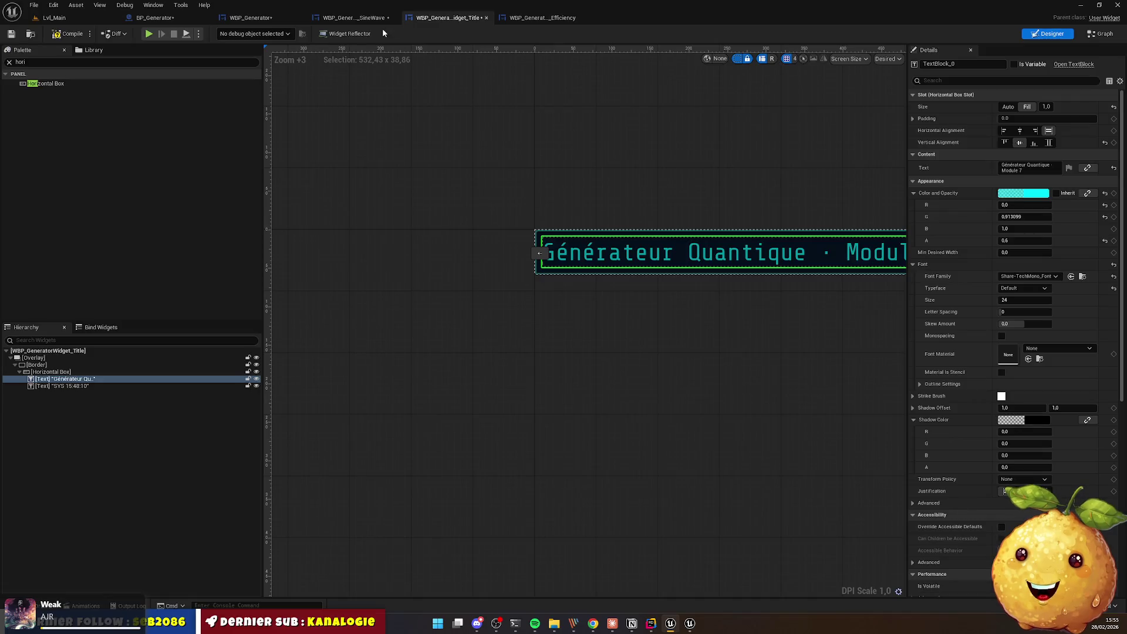
Step: Reopen the empty WBP_GeneratorWidget_Efficiency designer and search the Palette for a Horizontal Box
click(348, 20)
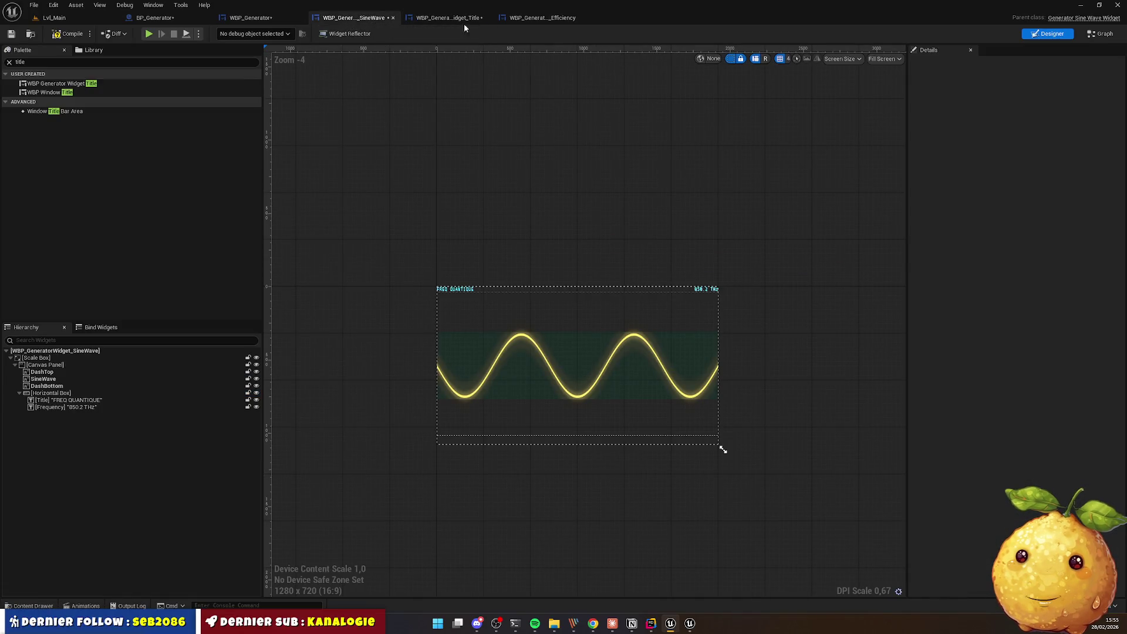
click(523, 22)
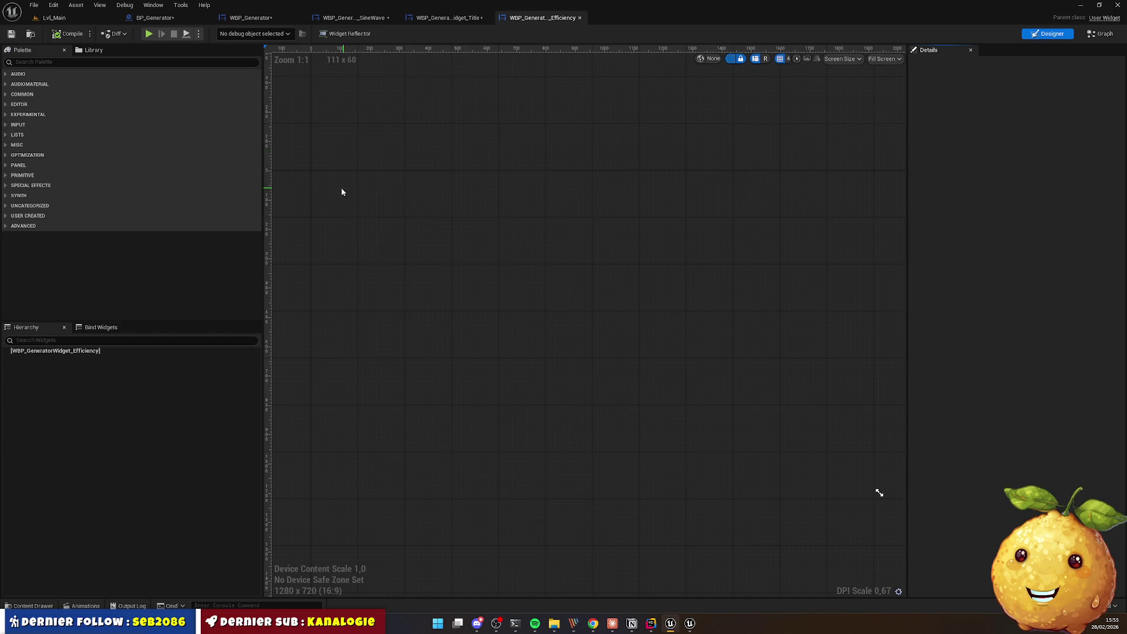
click(590, 624)
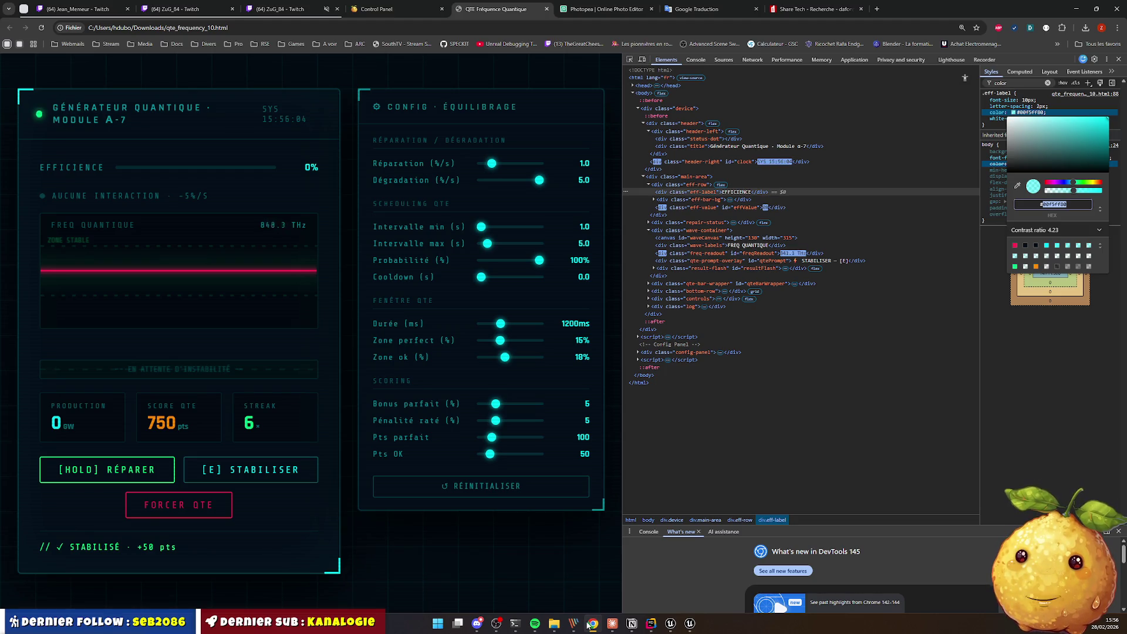
click(670, 623)
click(70, 63)
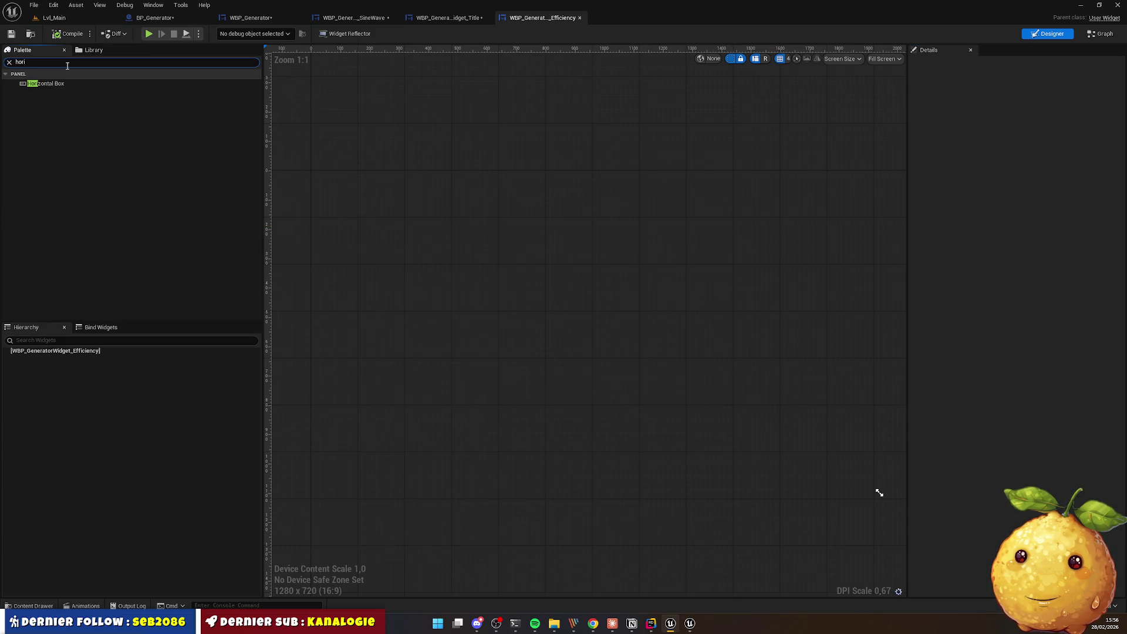
Step: Add a Horizontal Box holding two Text Blocks to the Efficiency widget, previewed at desired size
drag(46, 83, 439, 234)
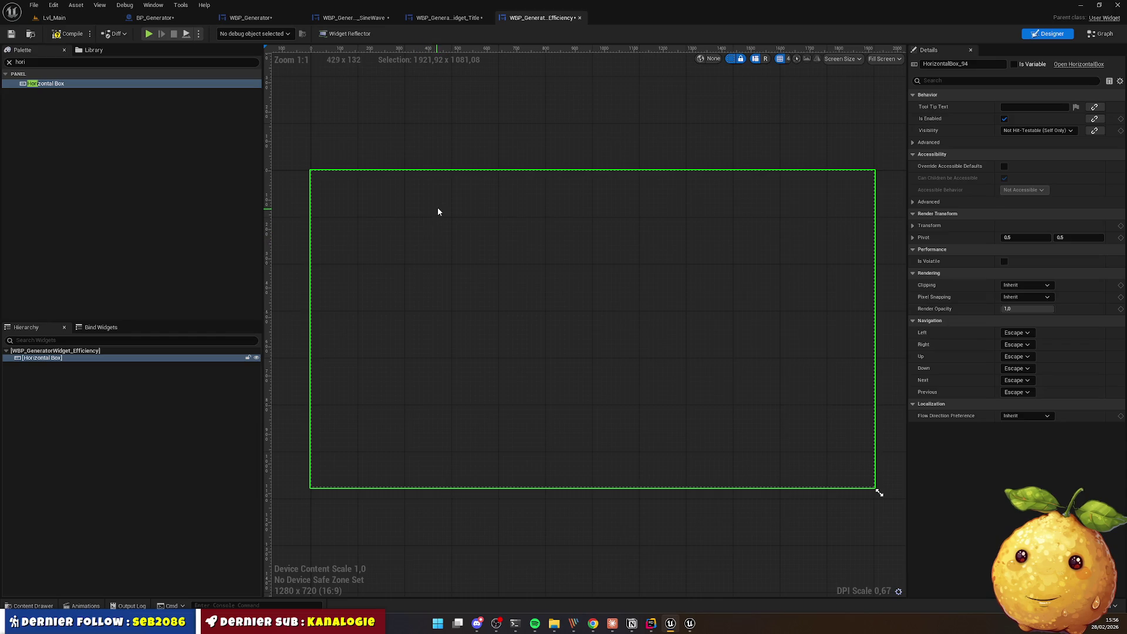
click(885, 58)
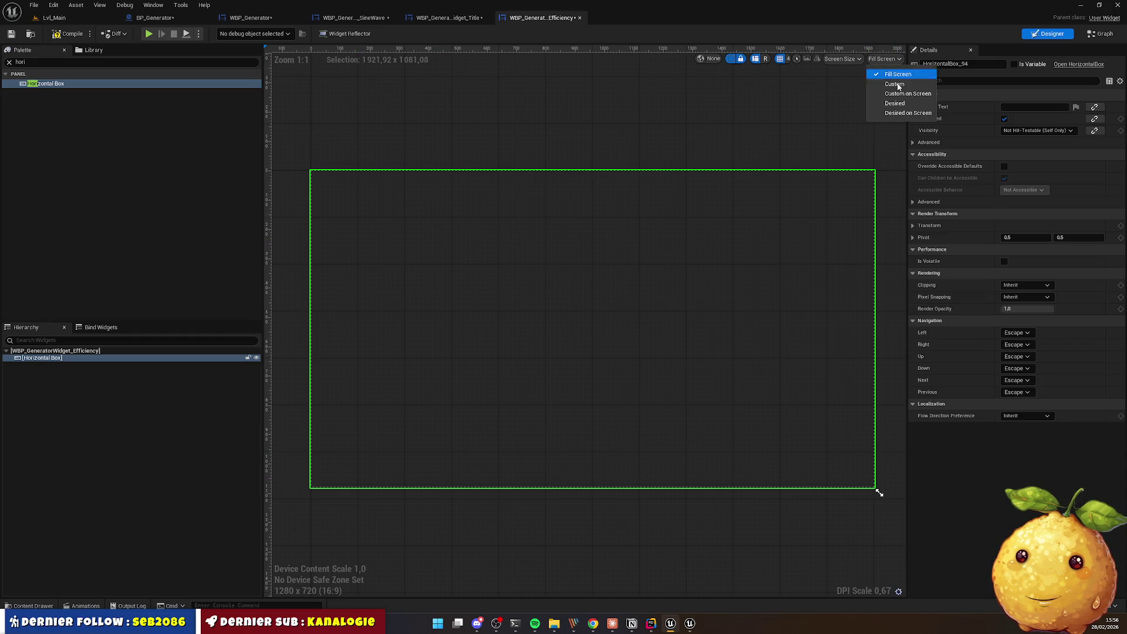
click(886, 105)
double_click(41, 61)
text(text)
mouse_move(33, 92)
mouse_down()
mouse_move(97, 358)
mouse_move(82, 363)
mouse_up()
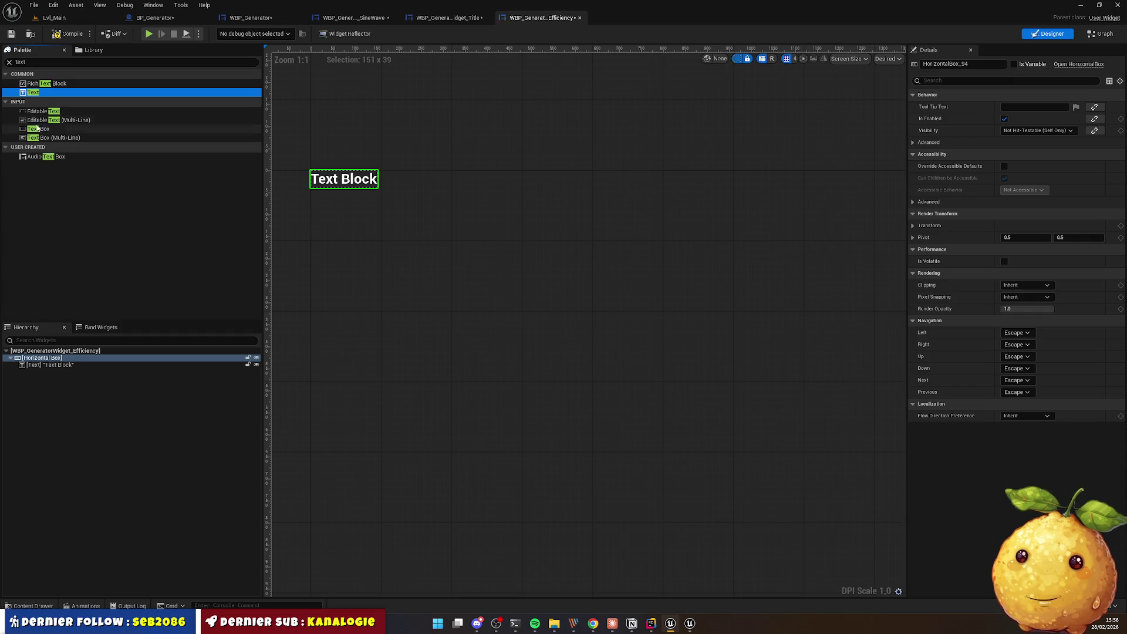
mouse_move(43, 93)
mouse_down()
mouse_move(63, 355)
mouse_move(47, 361)
mouse_up()
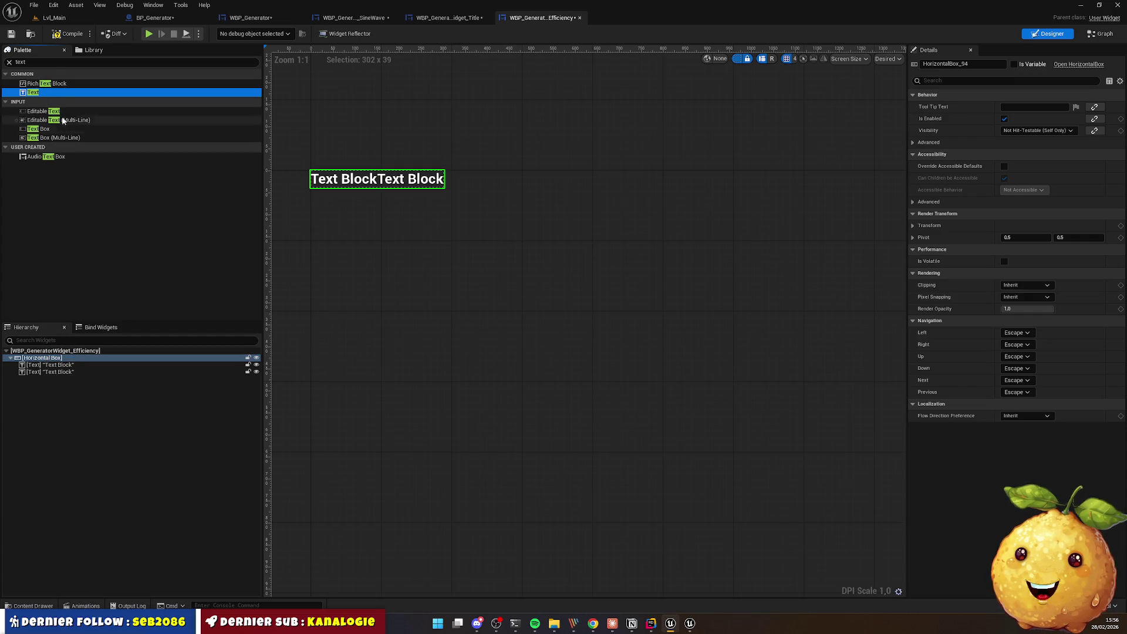
Step: Place a Progress Bar between the two text blocks and name it Progressbar
double_click(51, 61)
text(progre)
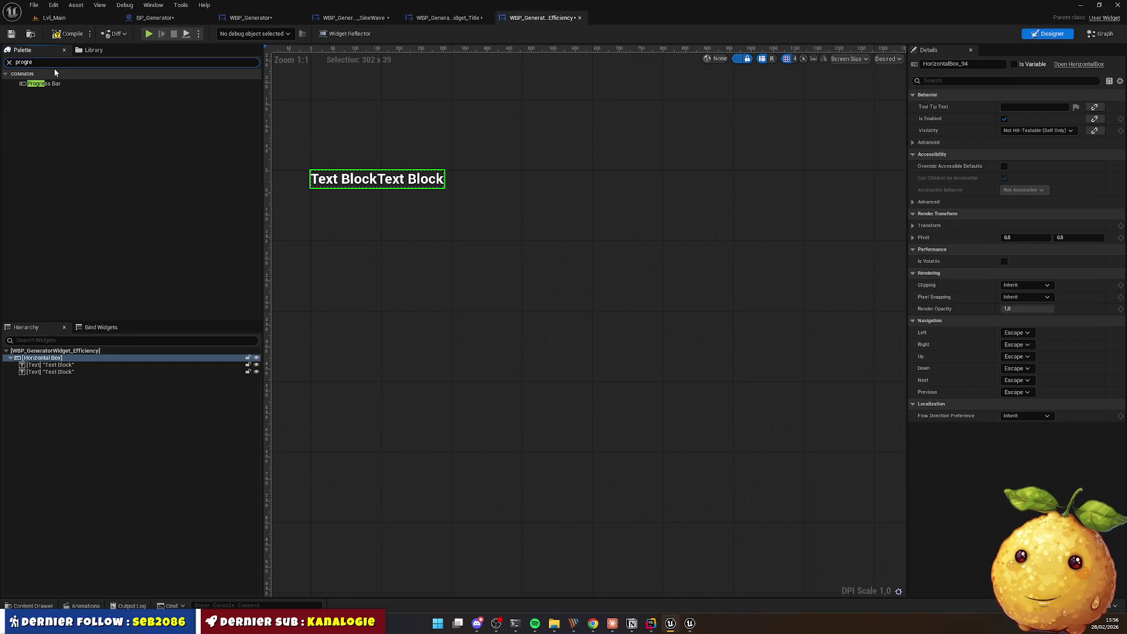
mouse_move(44, 83)
mouse_down()
mouse_move(59, 92)
mouse_move(54, 381)
mouse_move(53, 372)
mouse_up()
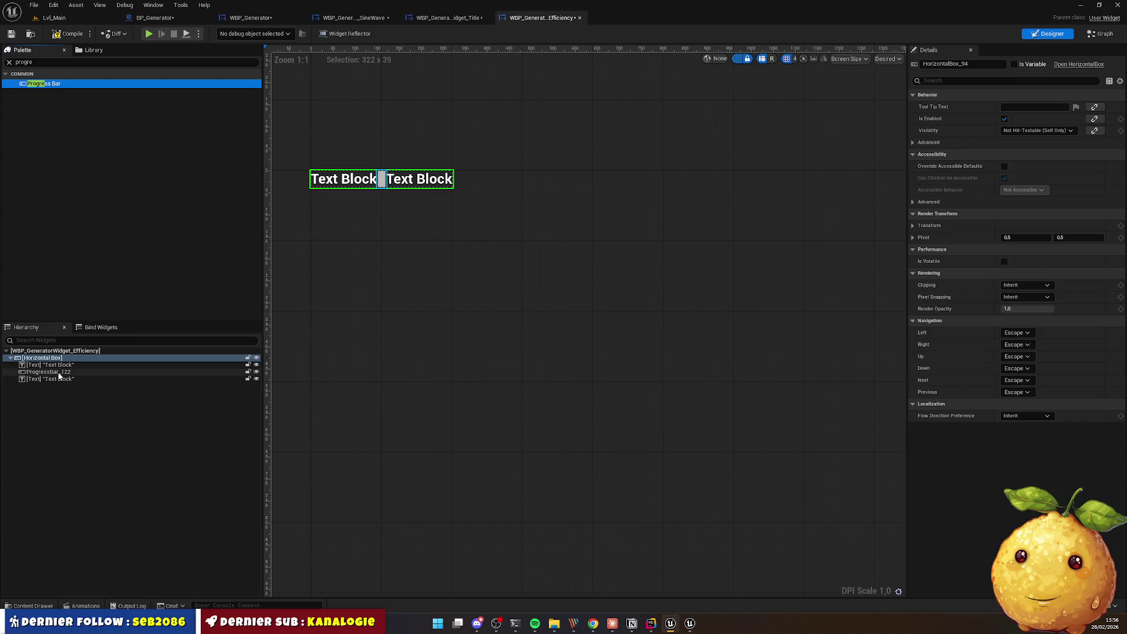
click(156, 371)
click(156, 367)
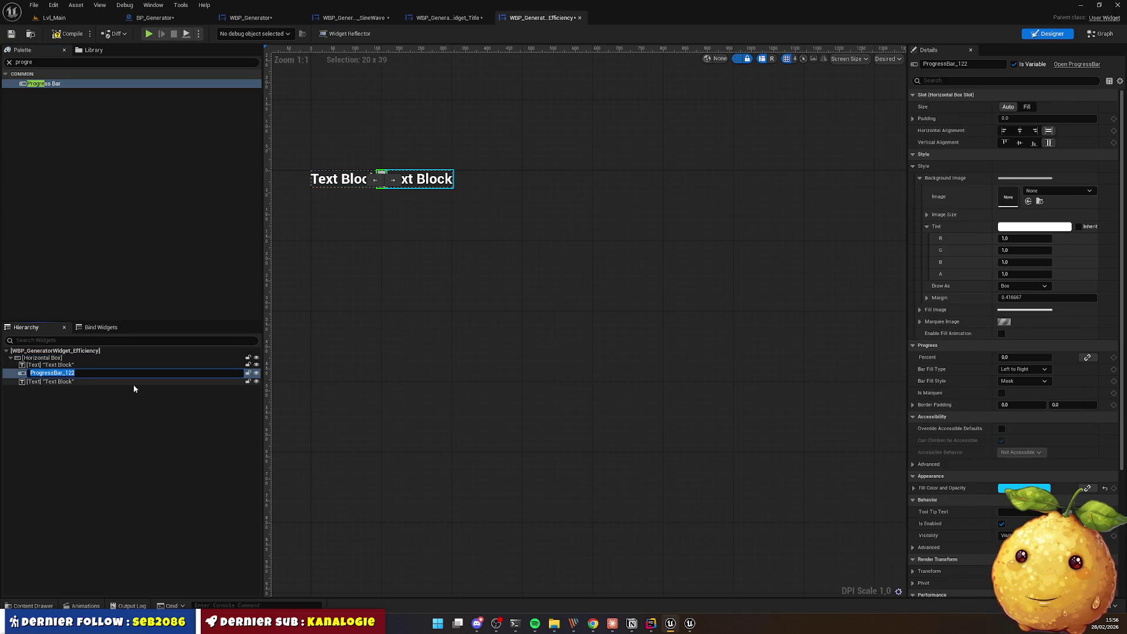
text(Progress)
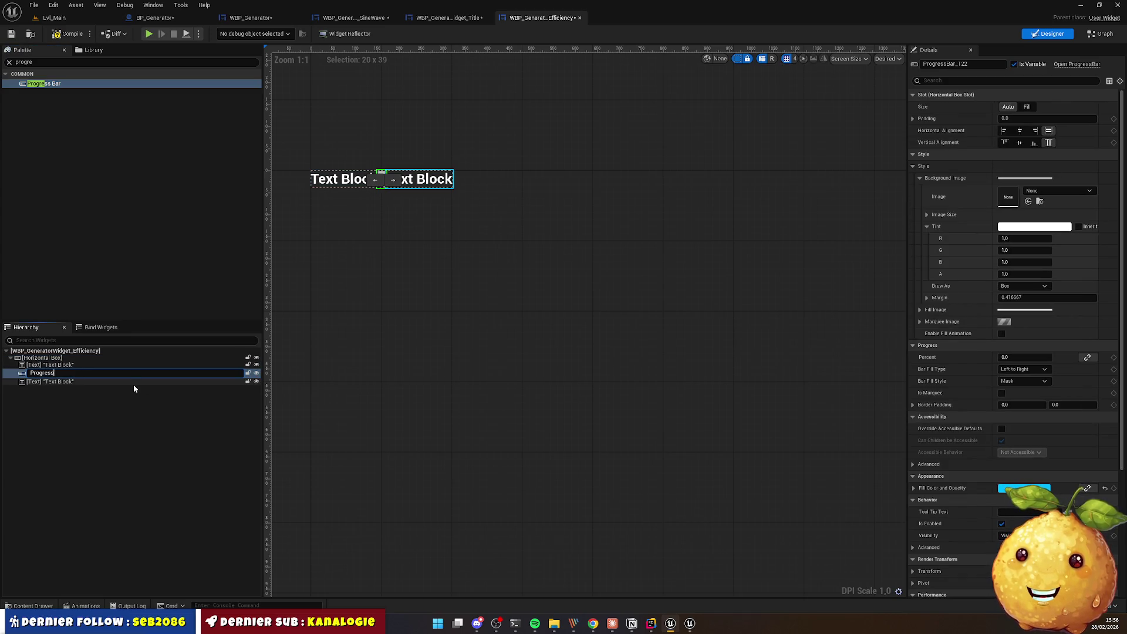
text(bar)
key(Return)
Step: Rename the first text block Title and the last one Percent
click(61, 365)
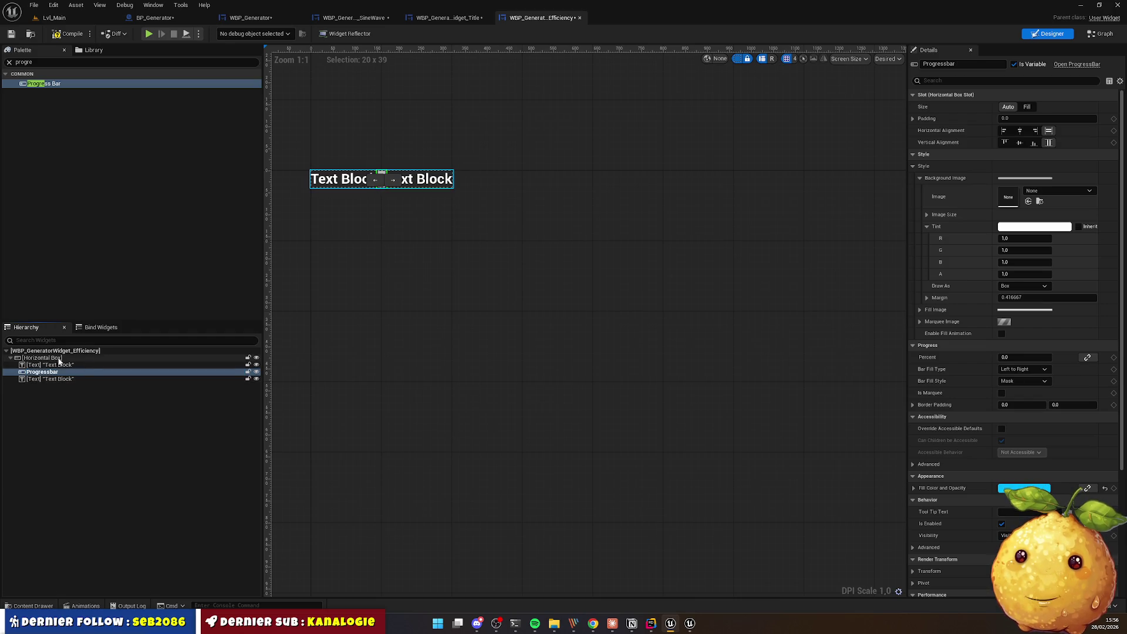
click(60, 367)
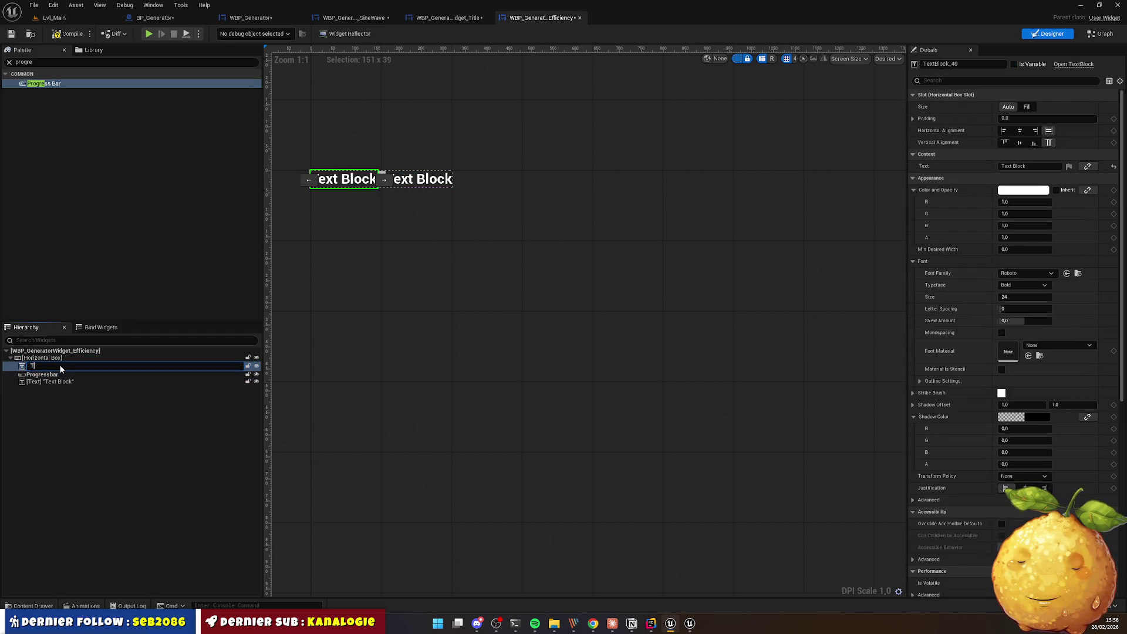
key(Return)
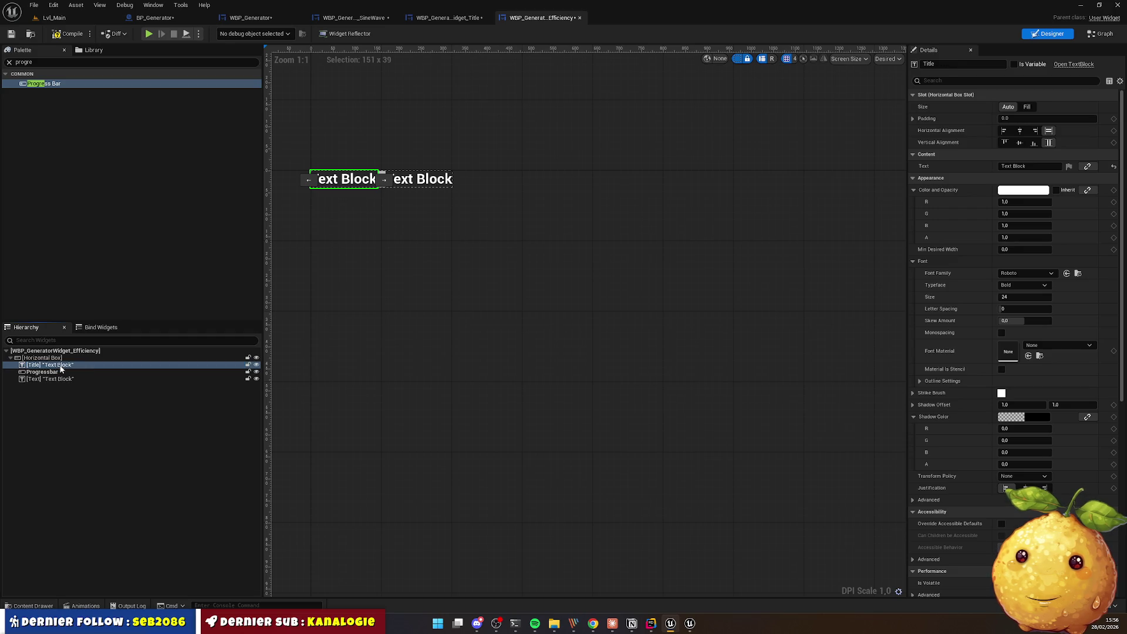
click(59, 379)
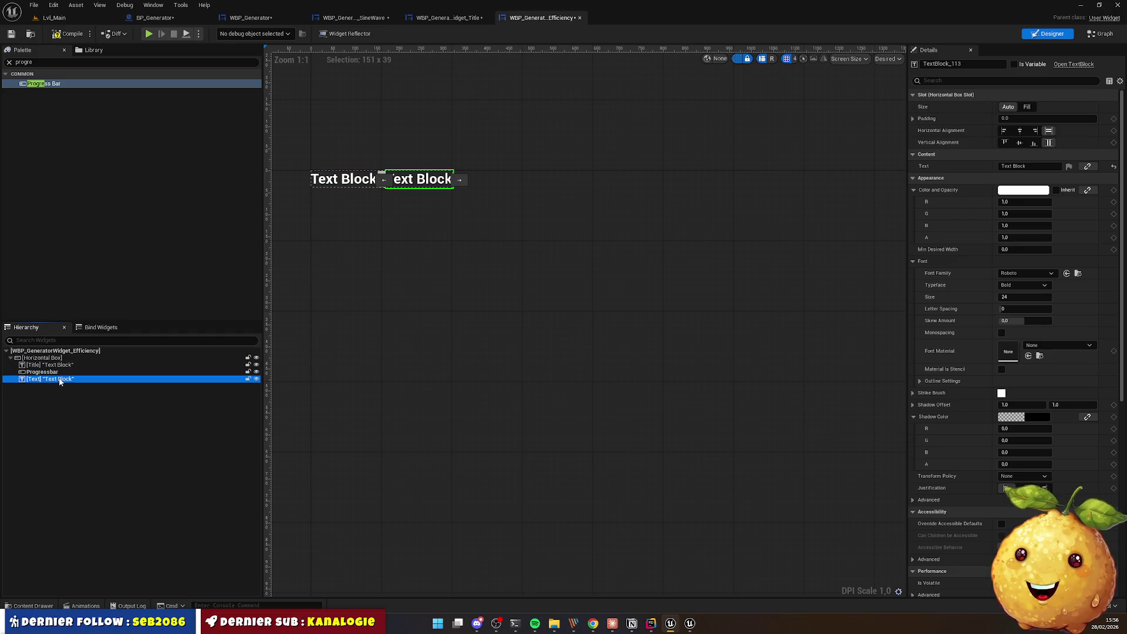
click(59, 379)
text(Percent)
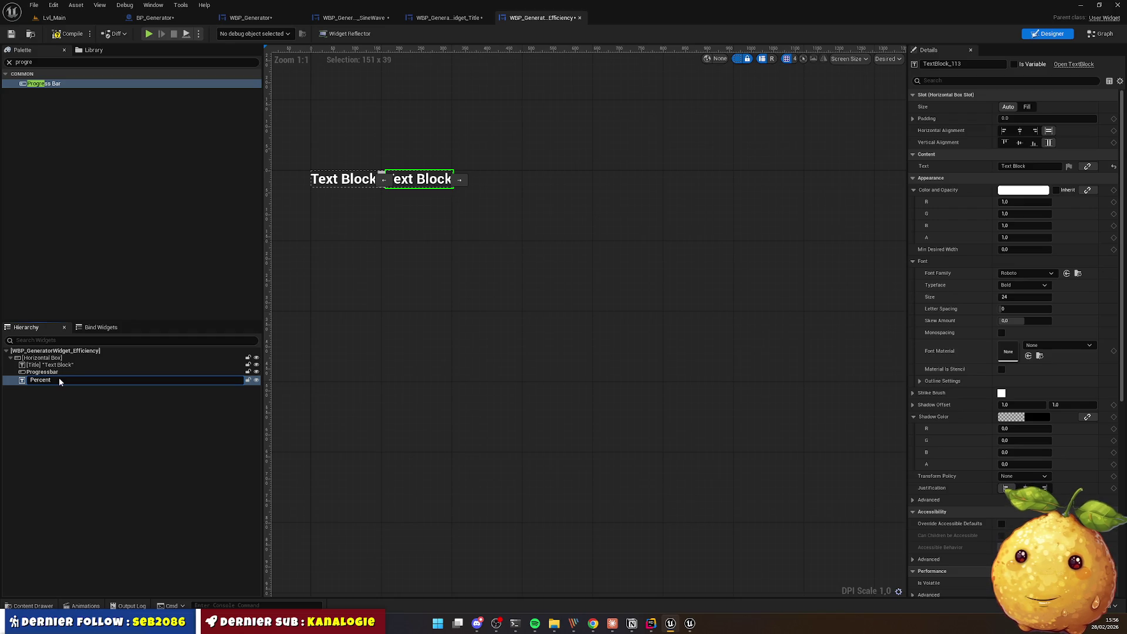
key(Return)
Step: Search the Palette for Size Box and pick it
click(392, 243)
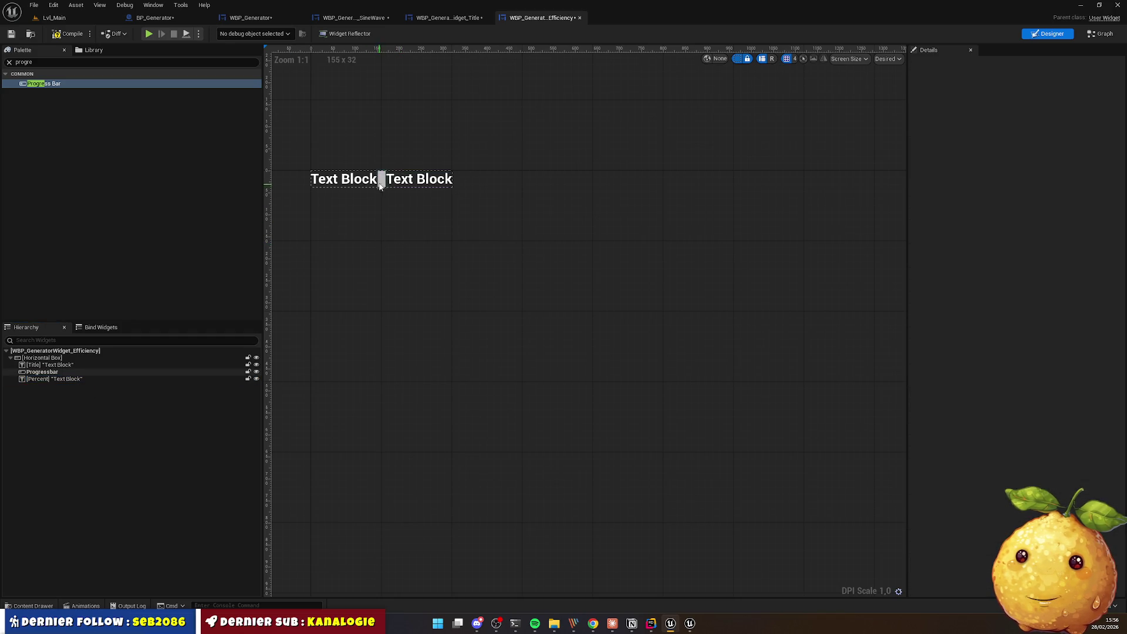
click(380, 184)
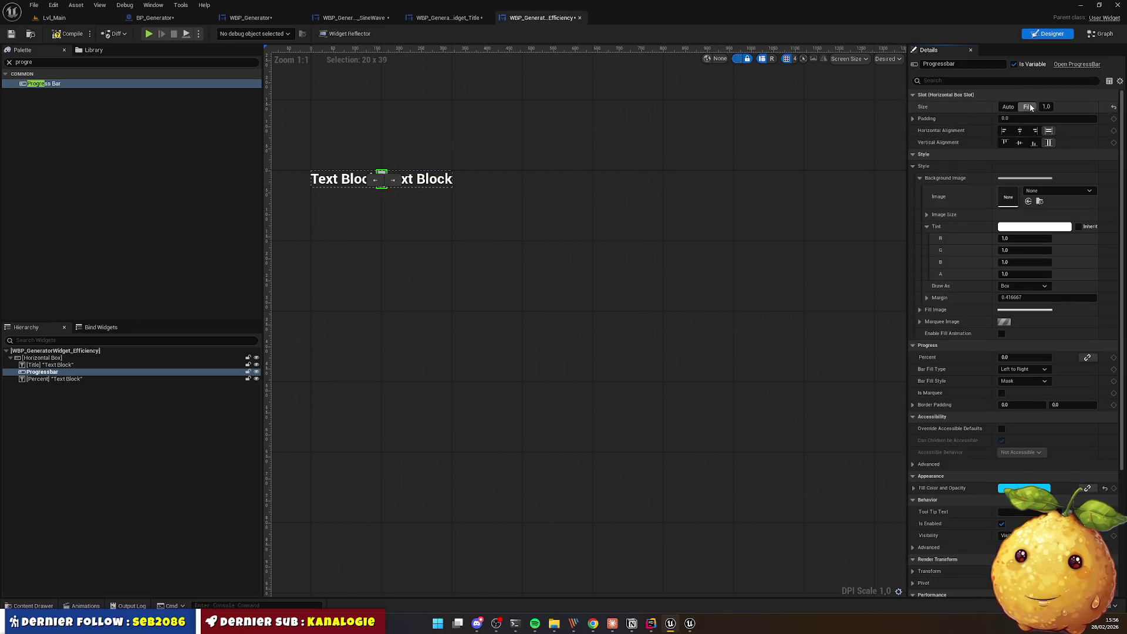
click(421, 230)
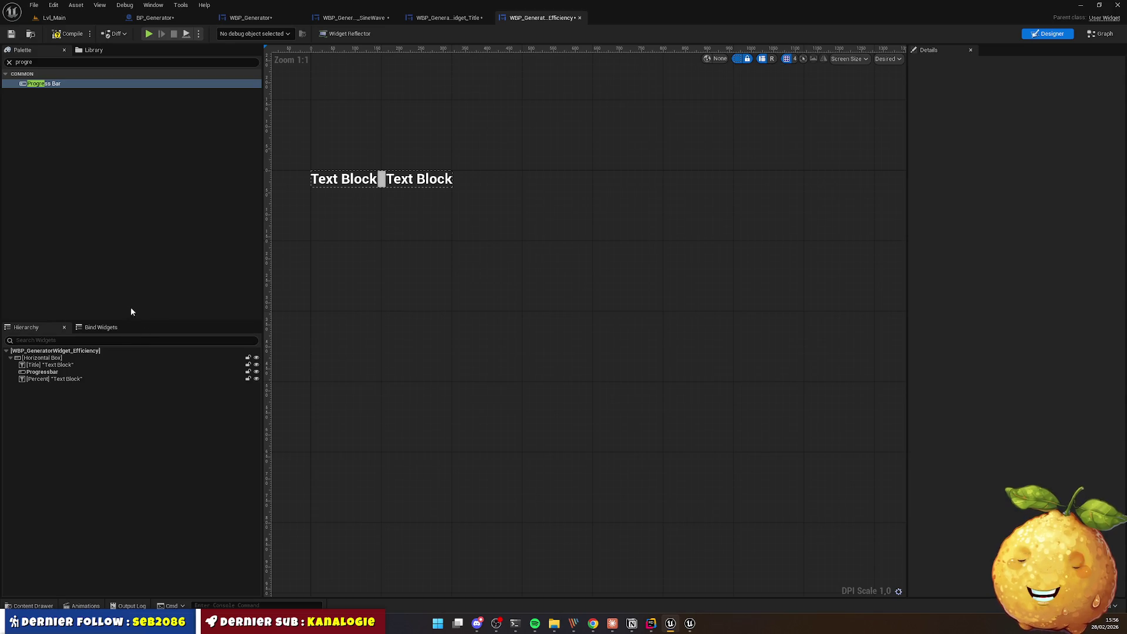
text(size)
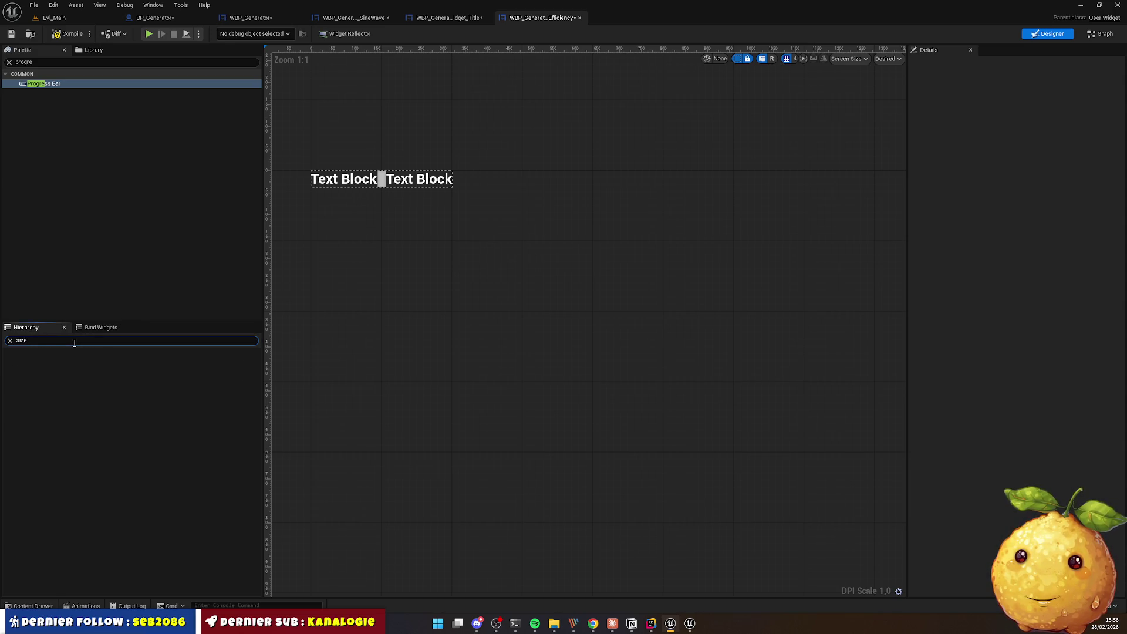
click(38, 63)
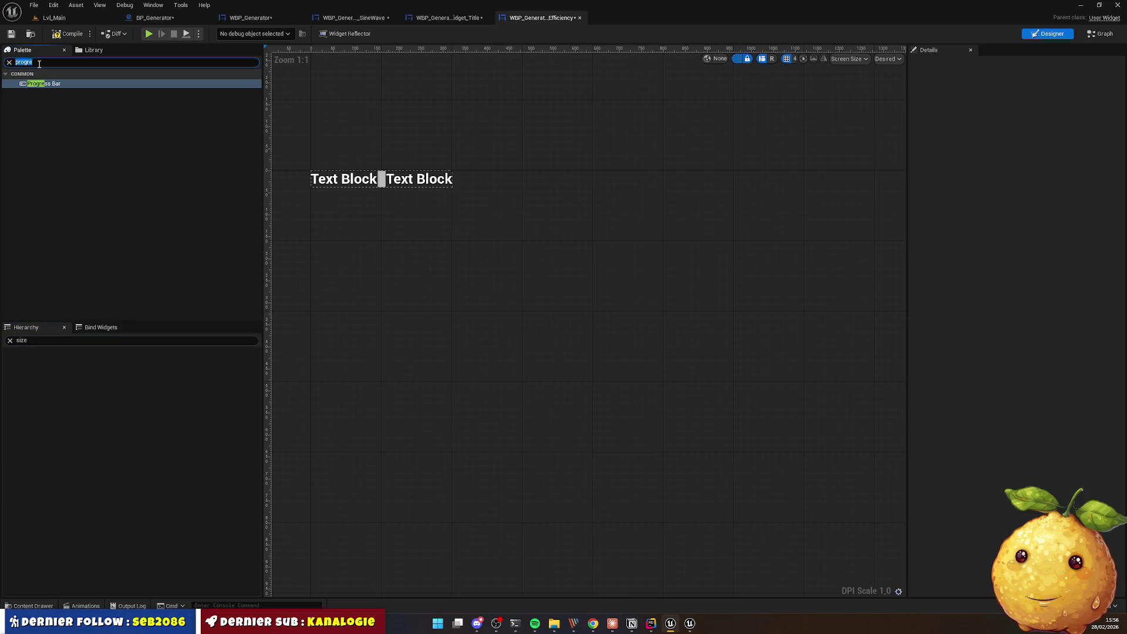
text(size)
click(11, 341)
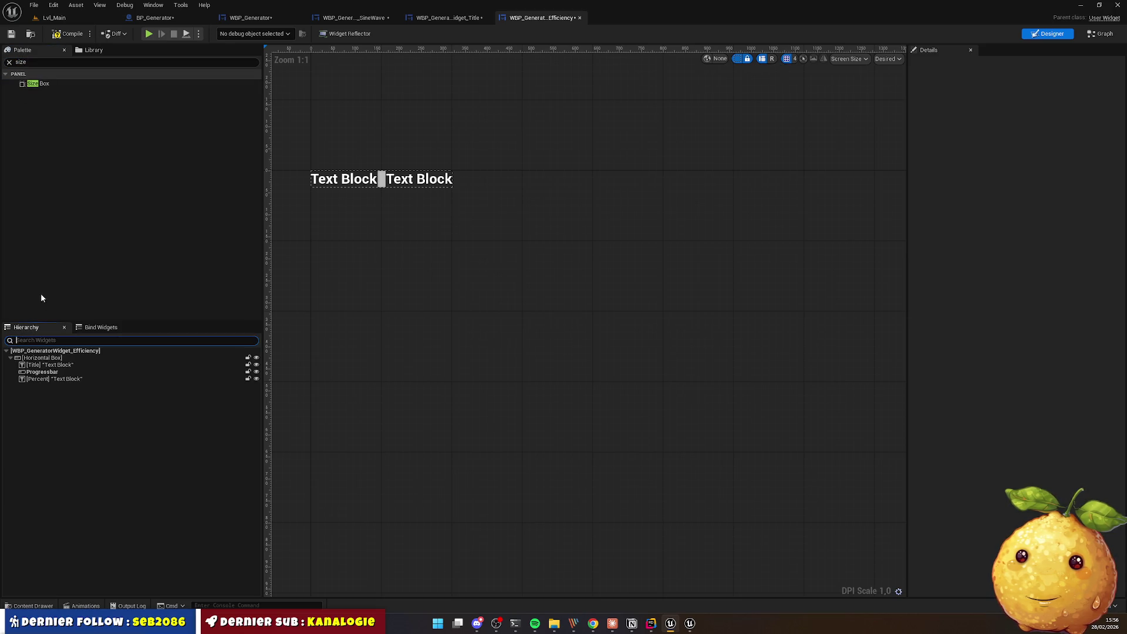
Step: Wrap the Horizontal Box in a Size Box with Min Desired Width 500
mouse_move(38, 83)
mouse_down()
mouse_move(68, 325)
mouse_move(50, 361)
mouse_up()
right_click(52, 359)
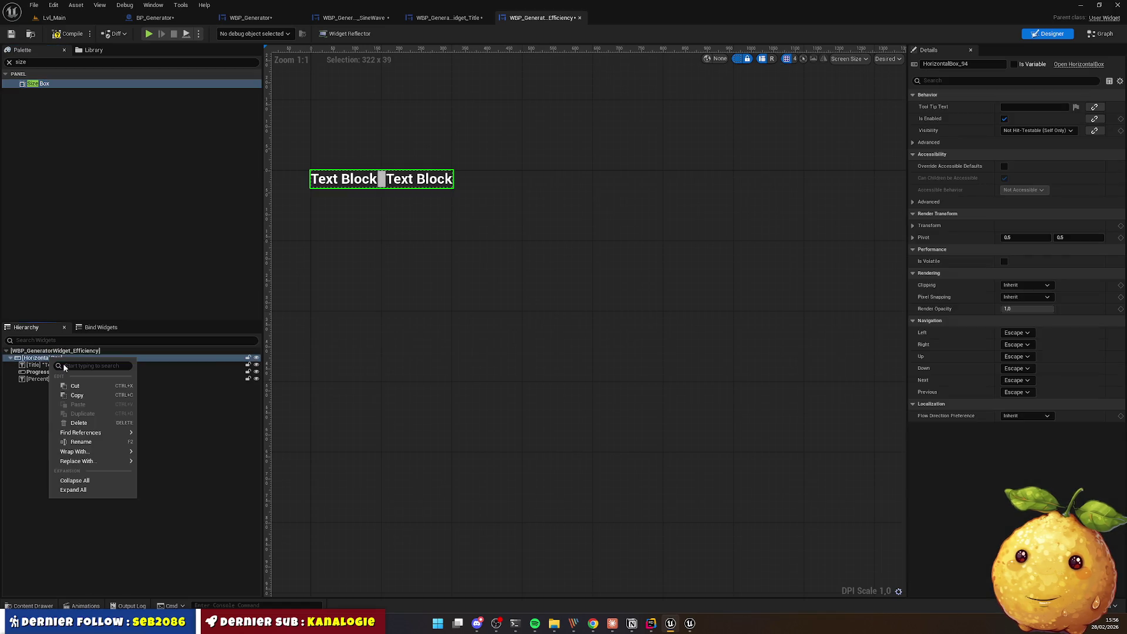
mouse_move(107, 454)
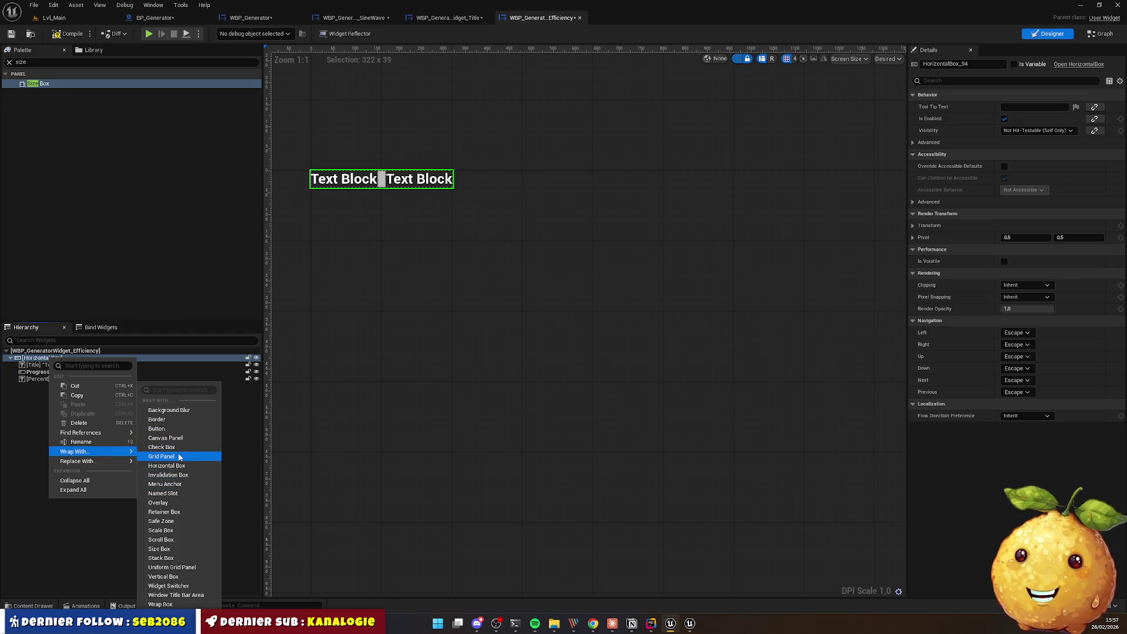
click(184, 550)
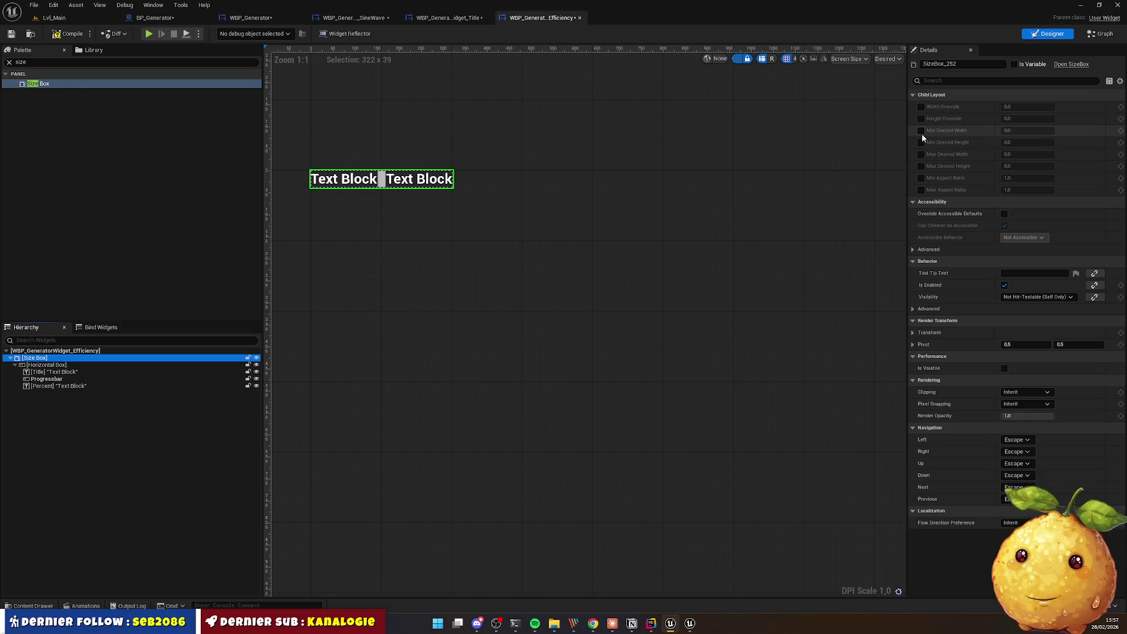
click(921, 132)
click(1039, 130)
text(0)
key(Return)
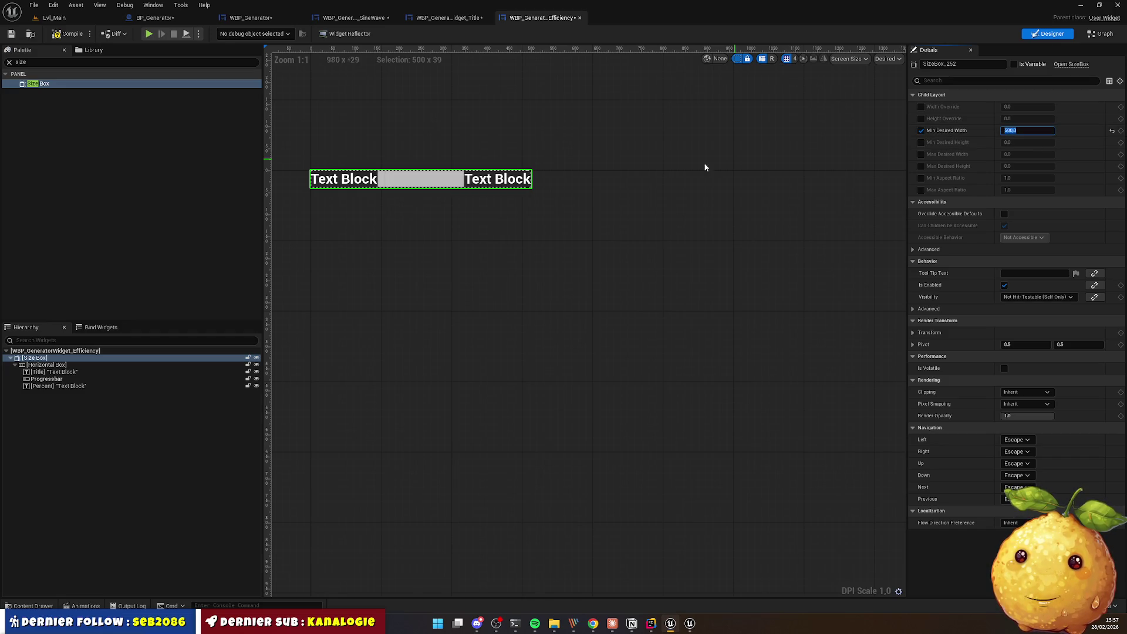
Step: Give the Title text a pasted cyan hex Color and Opacity
click(449, 209)
click(352, 184)
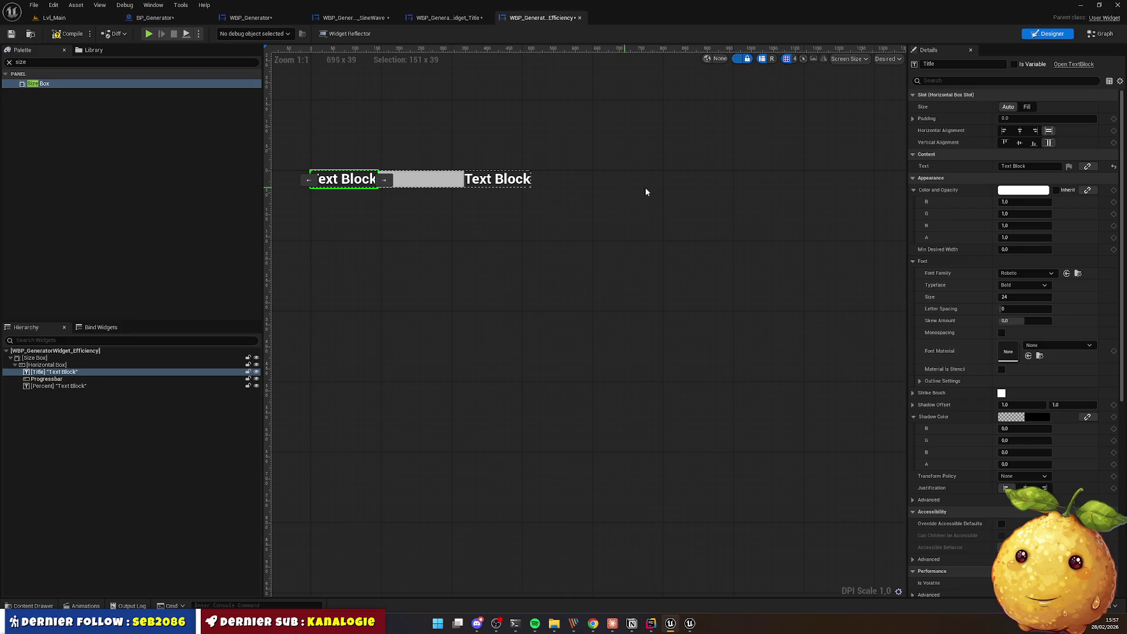
click(1016, 190)
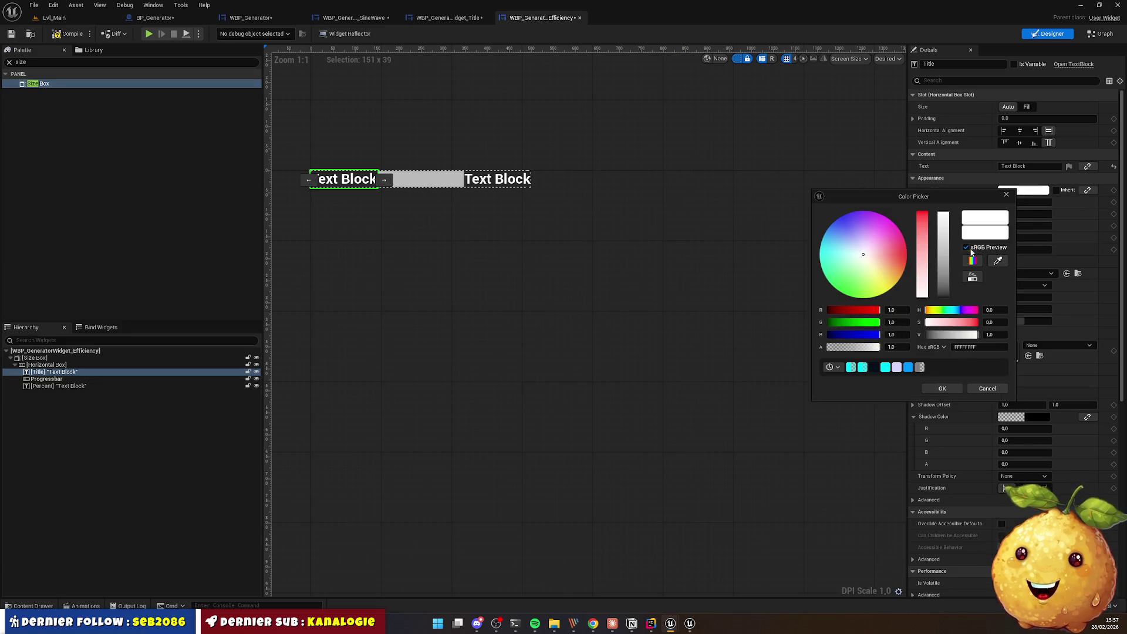
click(974, 347)
text(00F5FF80)
key(Return)
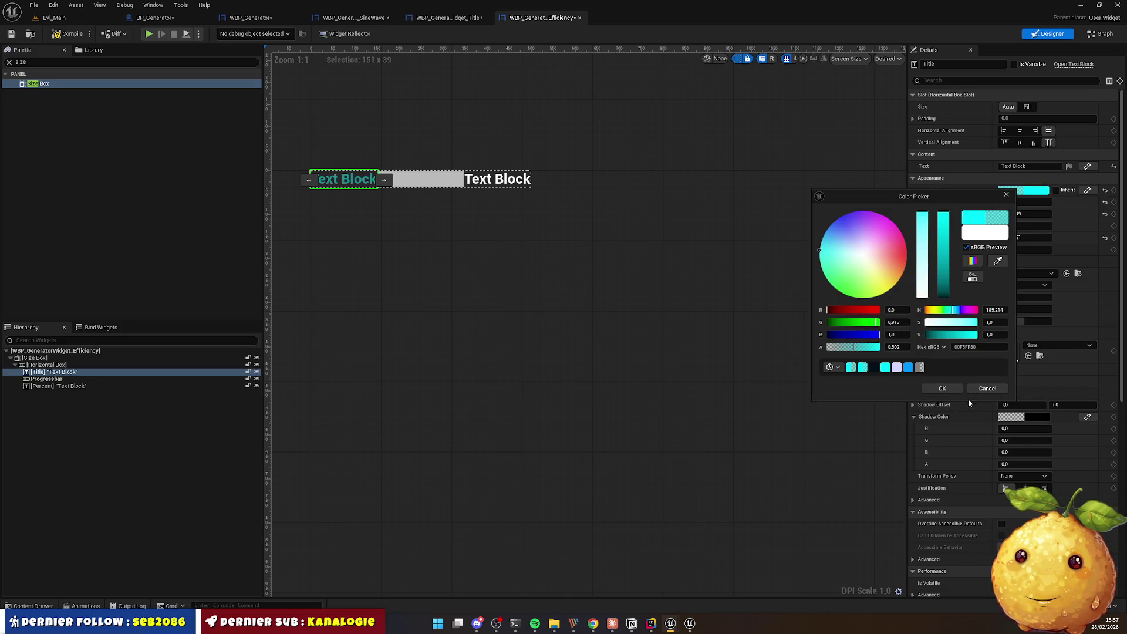
click(942, 389)
Step: Copy the #00f5ff colour from the reference page's markup in Chrome DevTools
key(alt+Tab)
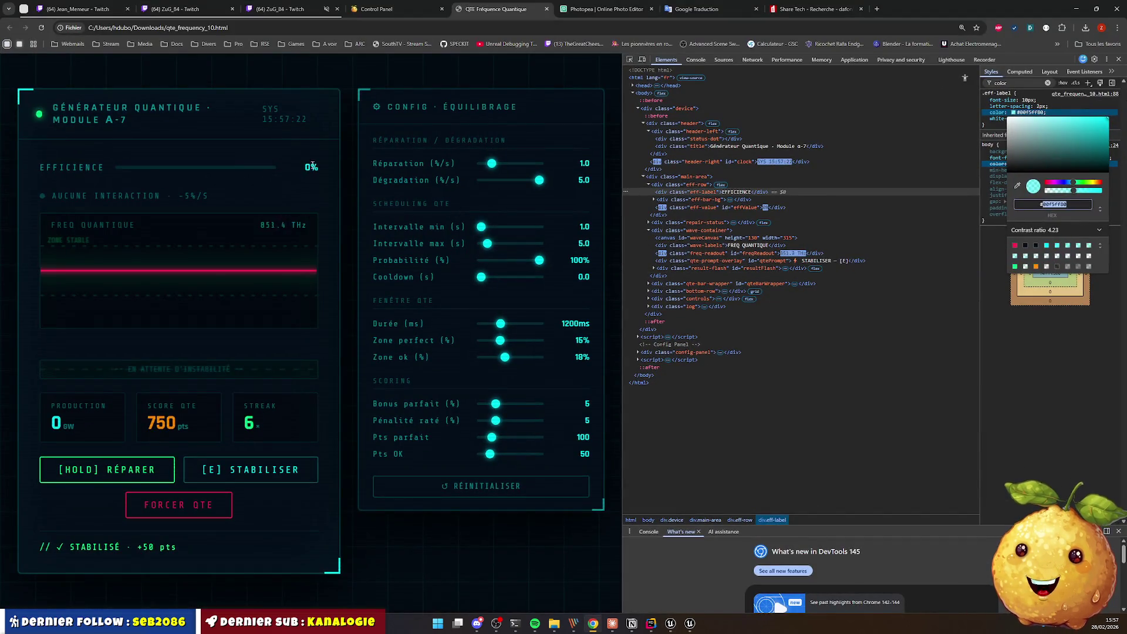
right_click(306, 168)
click(331, 323)
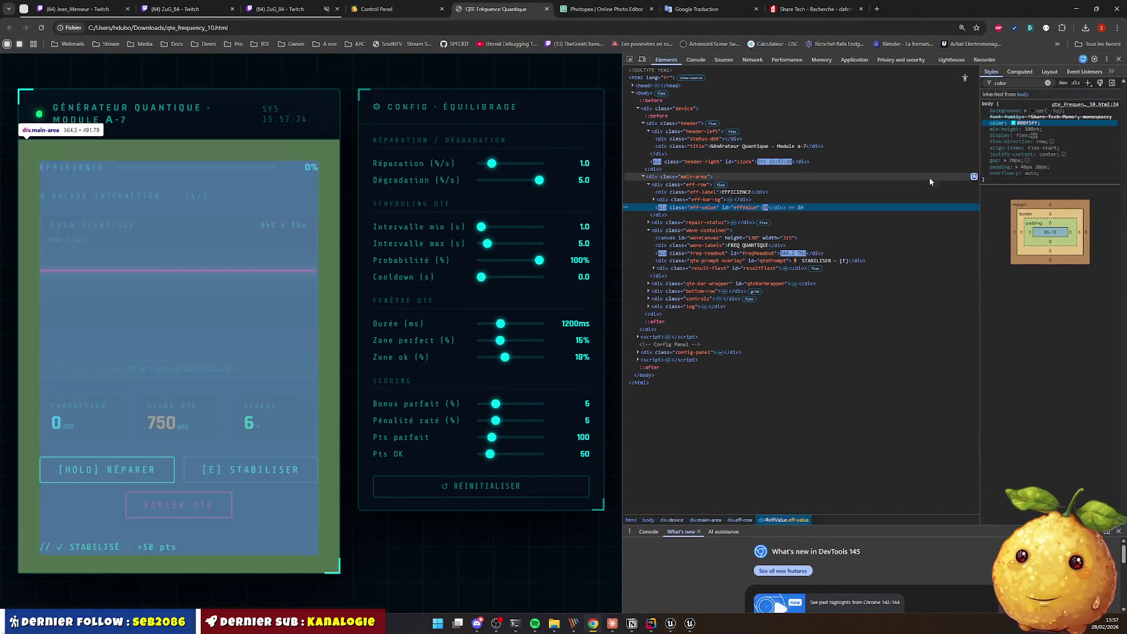
click(1027, 124)
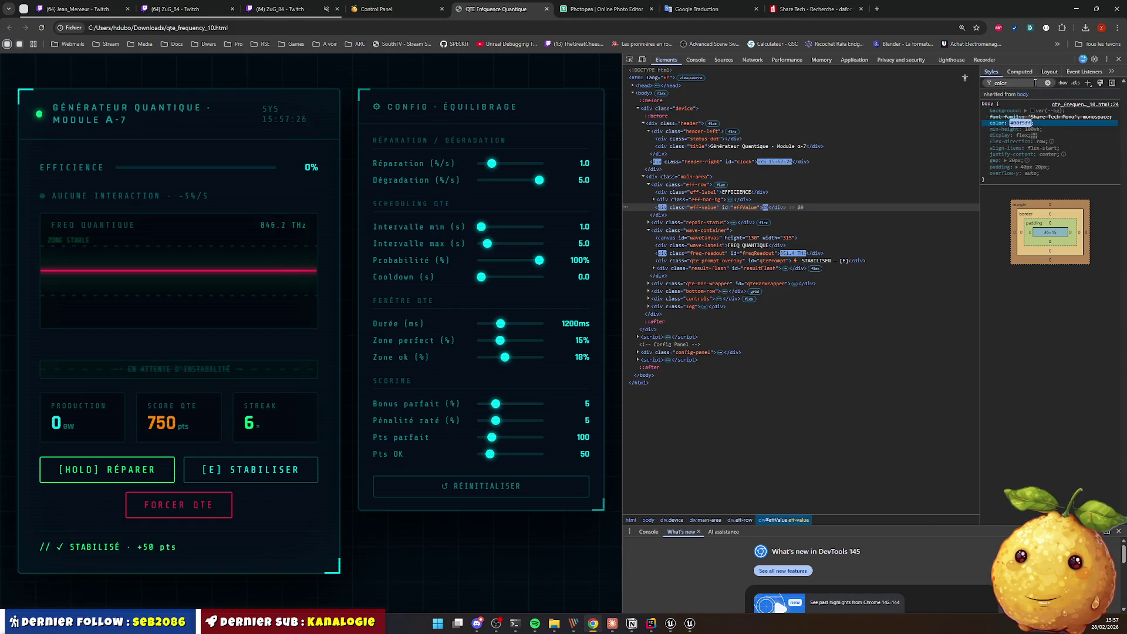
key(alt+Tab)
click(1036, 191)
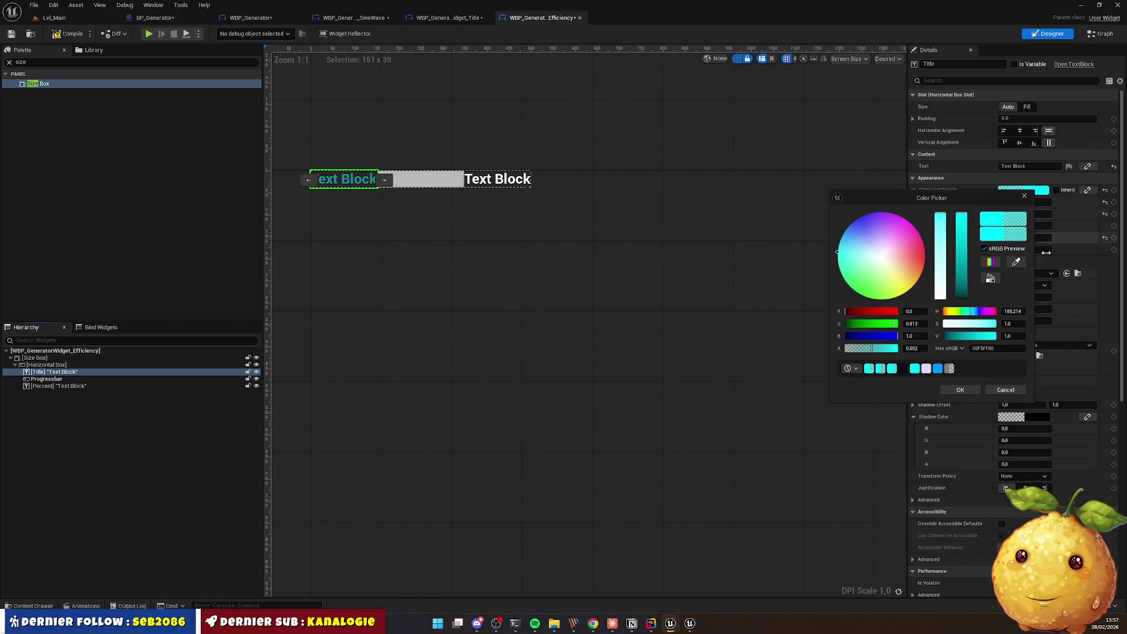
Step: Set the Title text colour to solid cyan 00F5FFFF
click(998, 348)
key(ctrl+v)
key(Return)
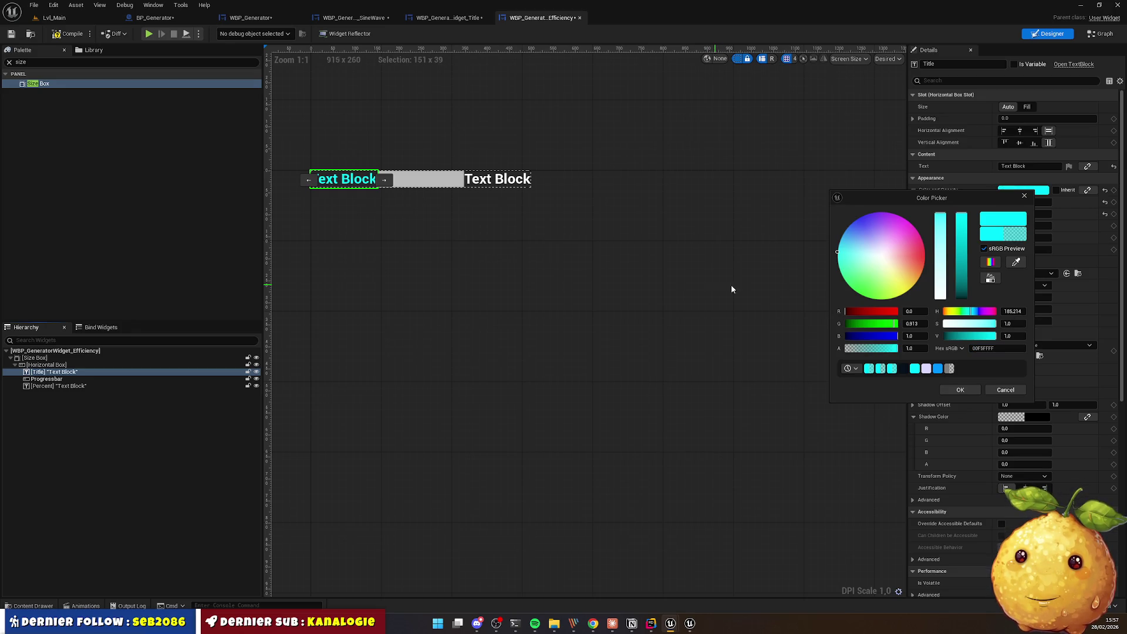
click(961, 390)
click(763, 329)
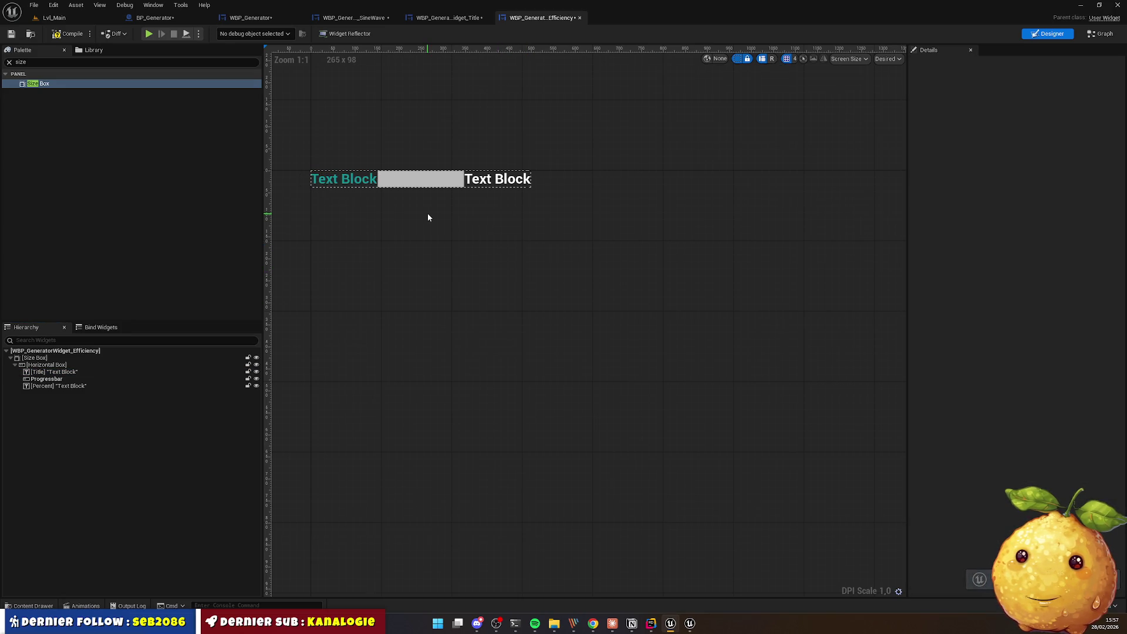
Step: Set the Percent text's Color and Opacity to 00F5FFFF
click(498, 179)
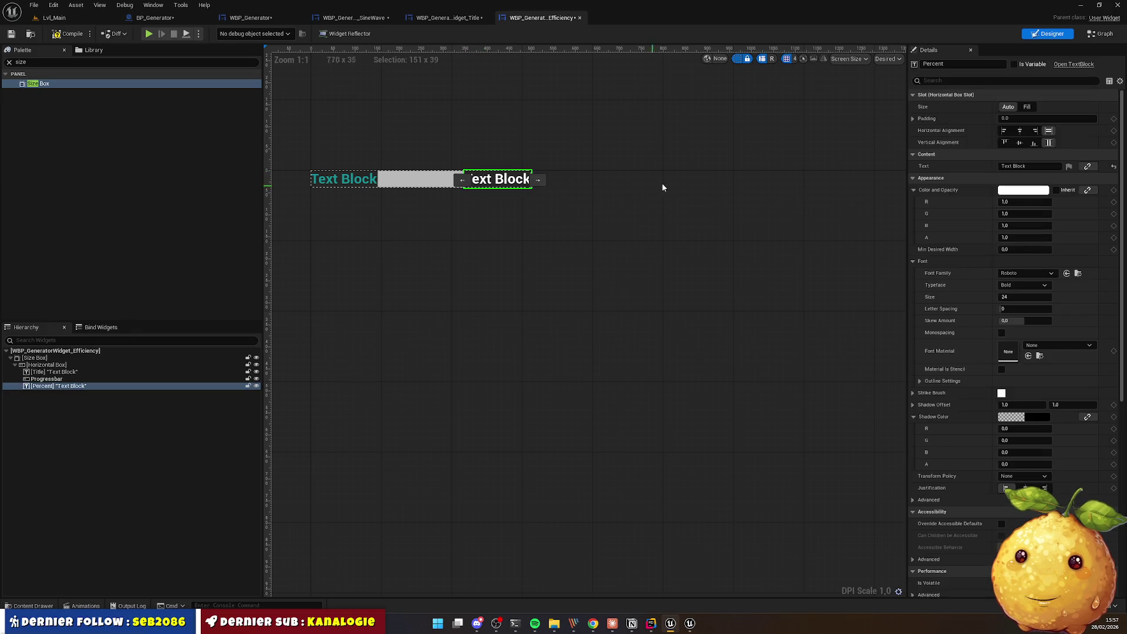
click(1023, 190)
text(00F5FFFF)
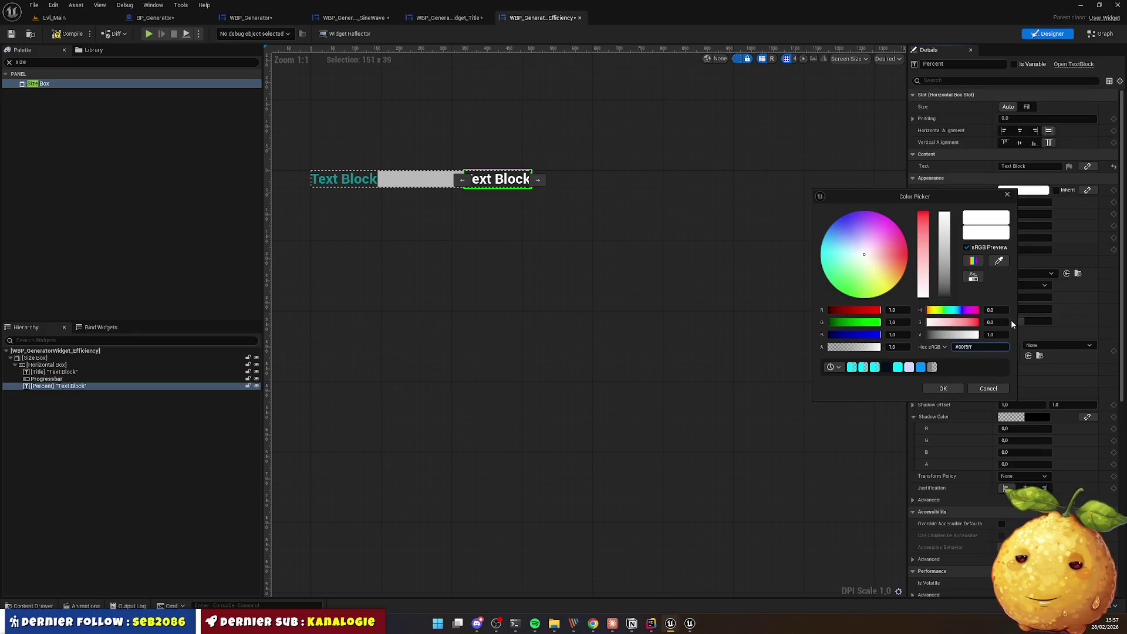
key(Return)
key(alt+Tab)
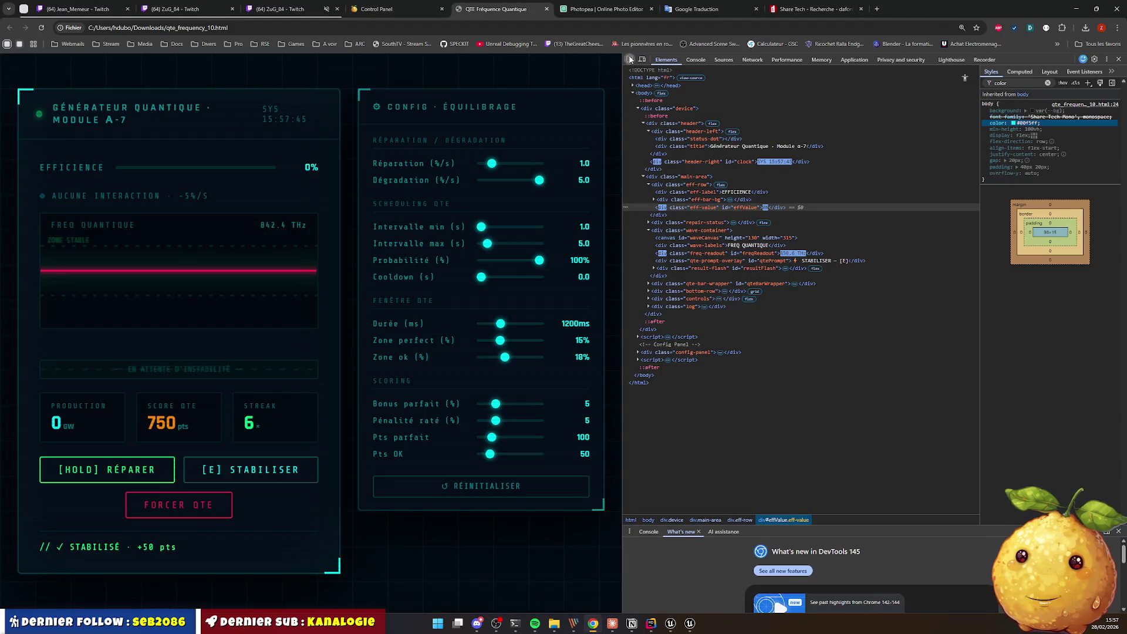
Step: Inspect the efficiency bar in DevTools and expand it to its fill element
click(630, 59)
click(194, 167)
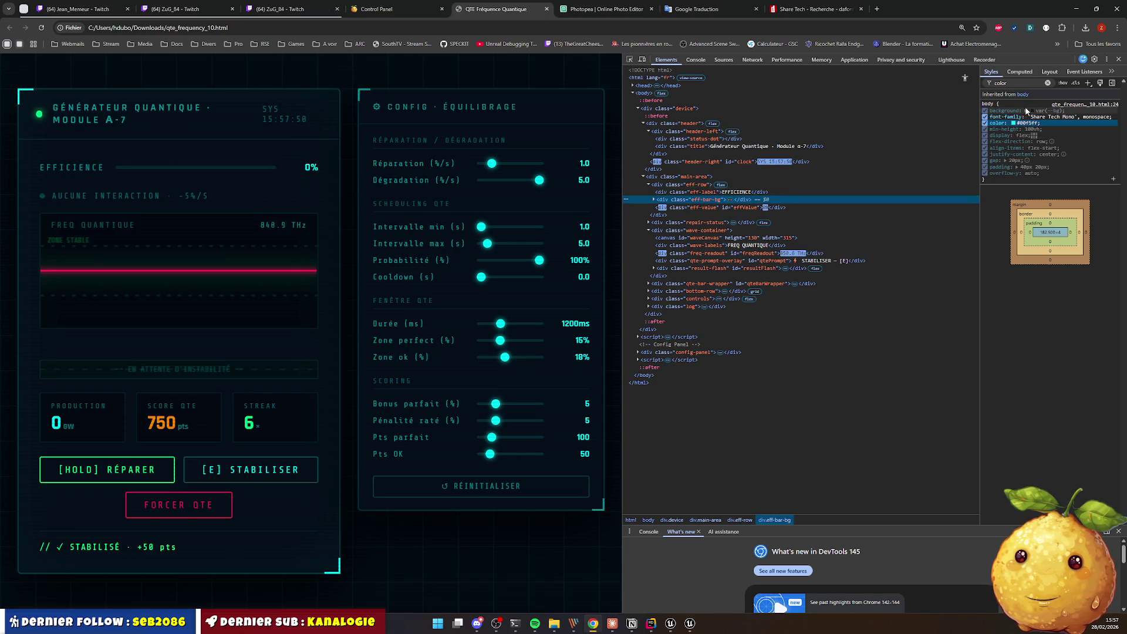
click(1056, 110)
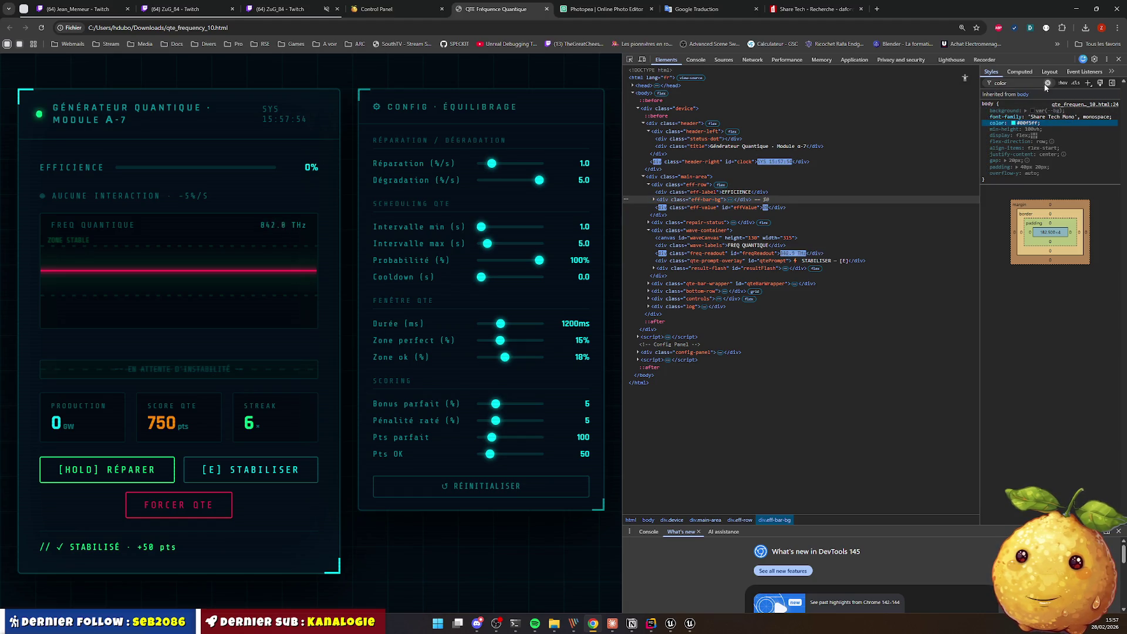
click(1048, 83)
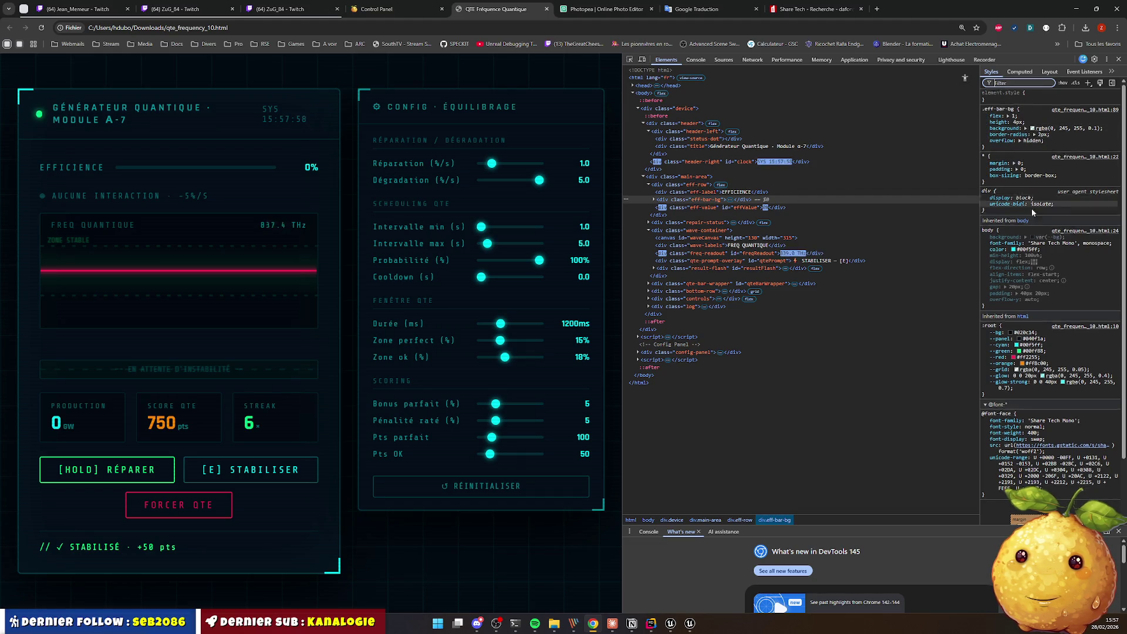
scroll(1044, 268, down, 2)
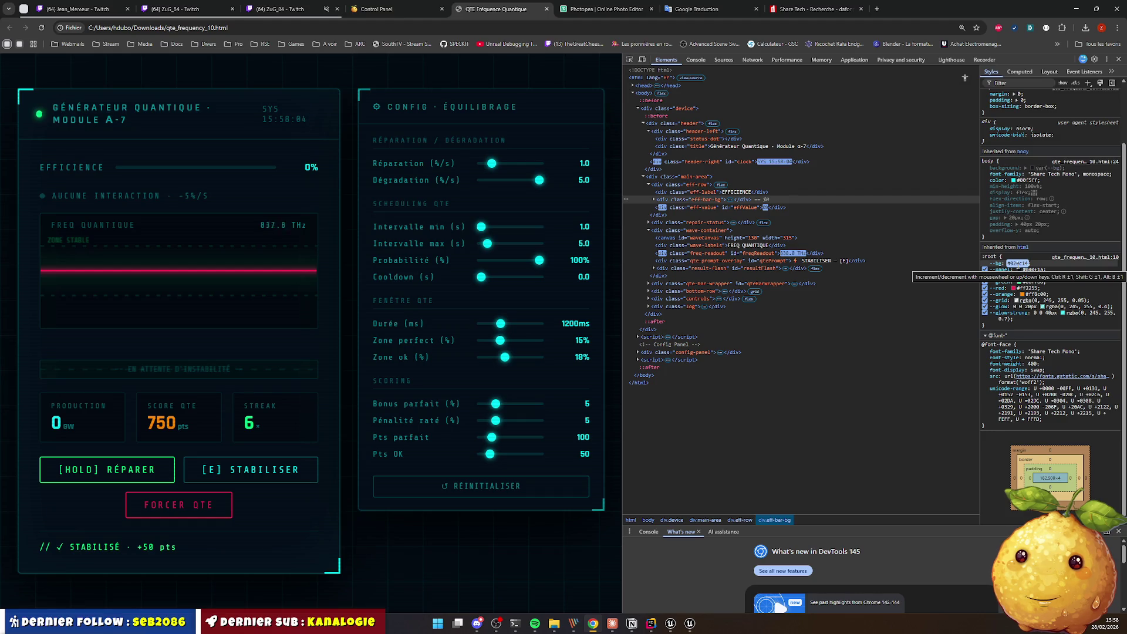
click(629, 61)
click(211, 167)
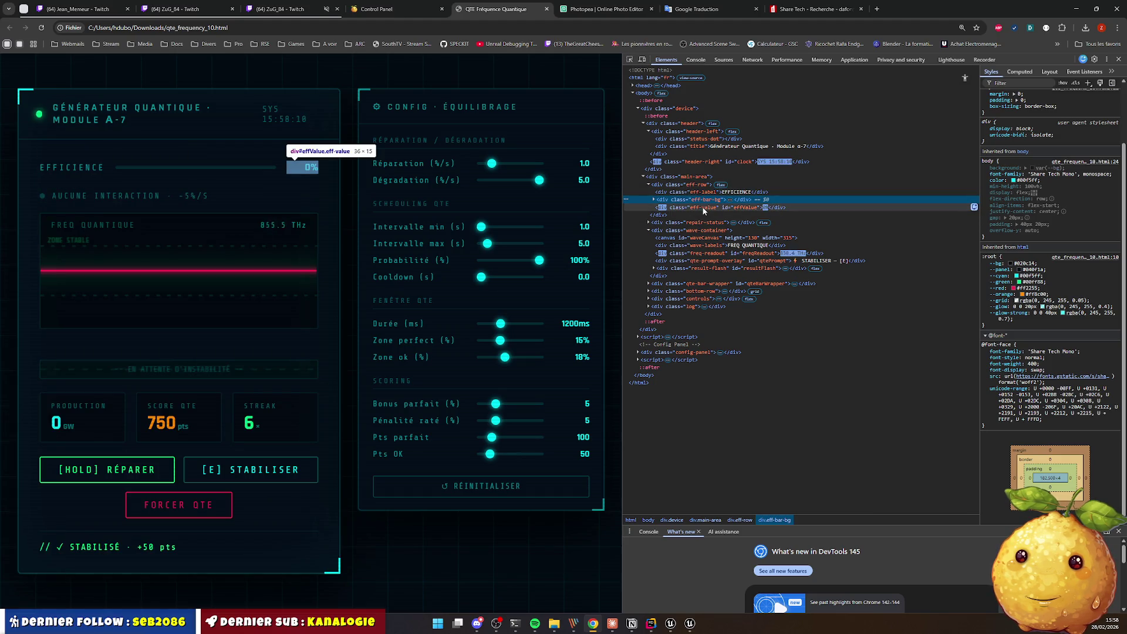
key(Right)
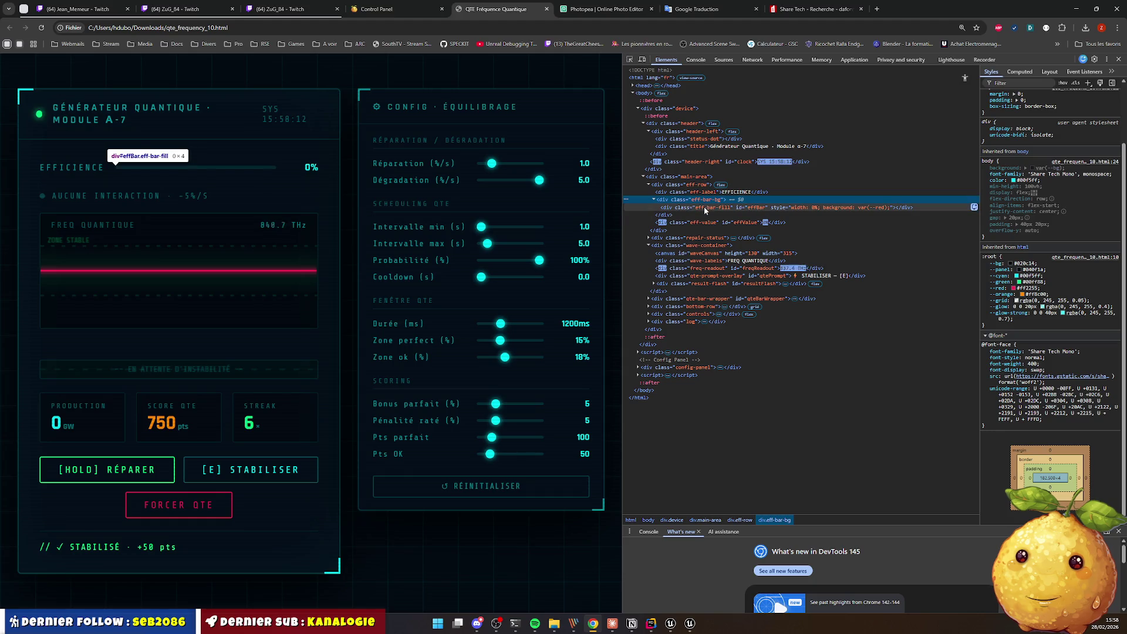
key(Right)
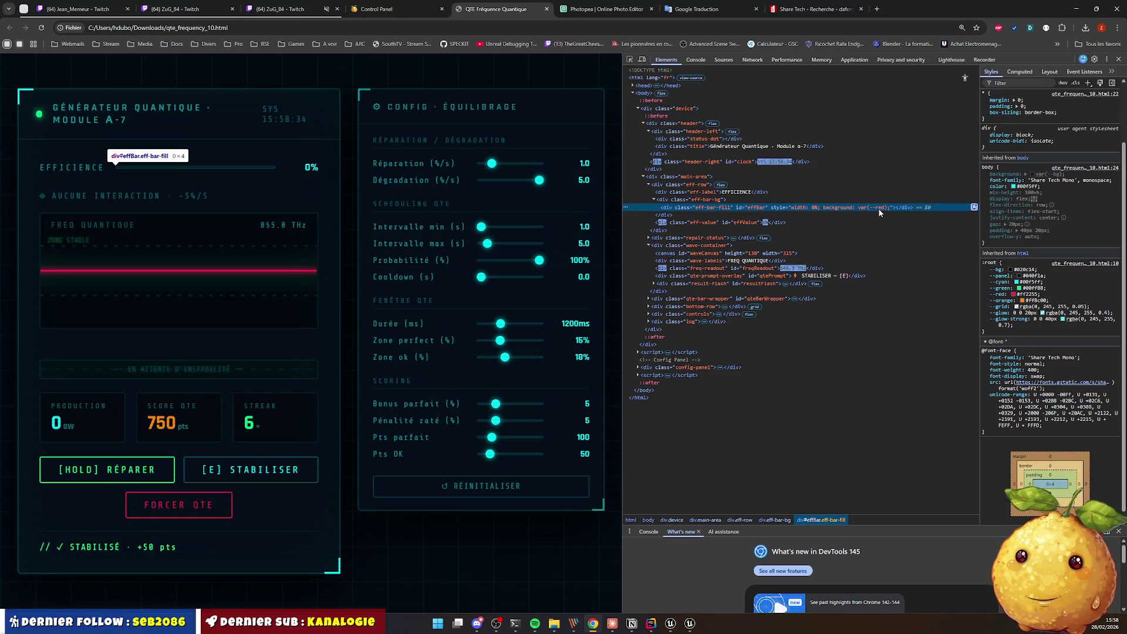
Step: Select div.eff-bar-bg, remove the body background declaration, and reload with F5
click(904, 200)
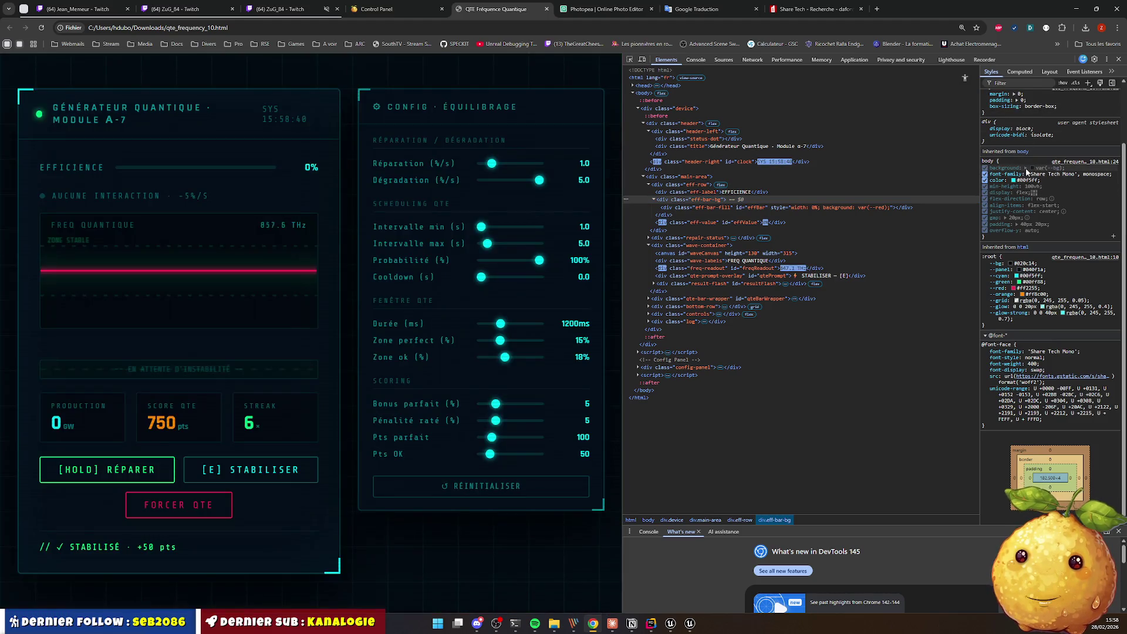
click(1033, 168)
key(BackSpace)
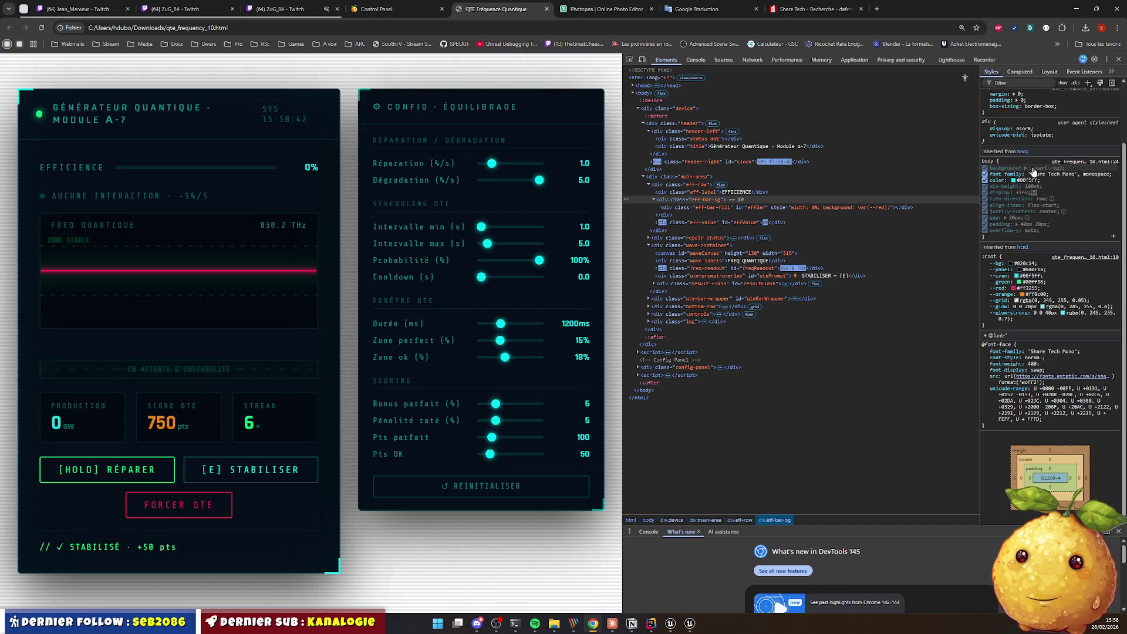
key(Return)
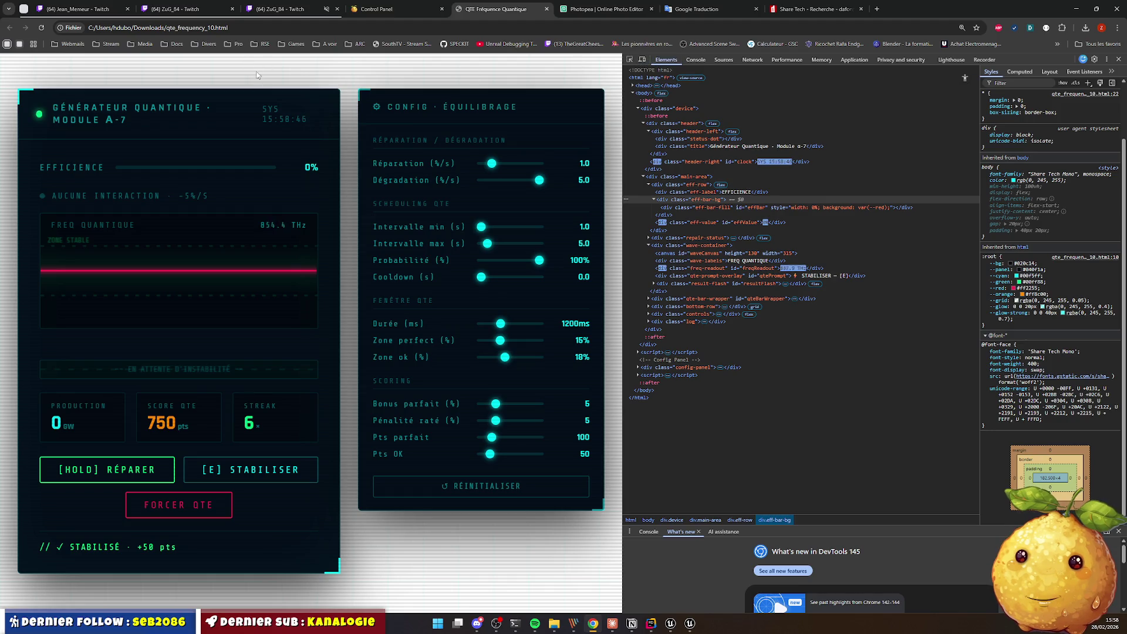
key(F5)
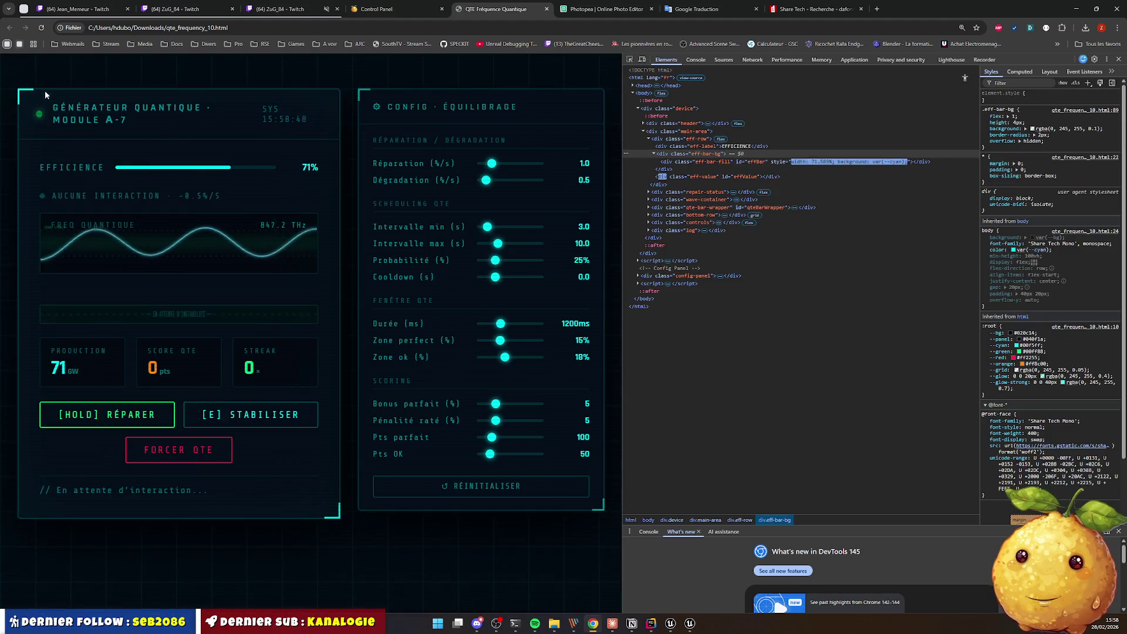
Step: Inspect the efficiency bar and select its div.eff-bar-bg track to view its background
right_click(202, 168)
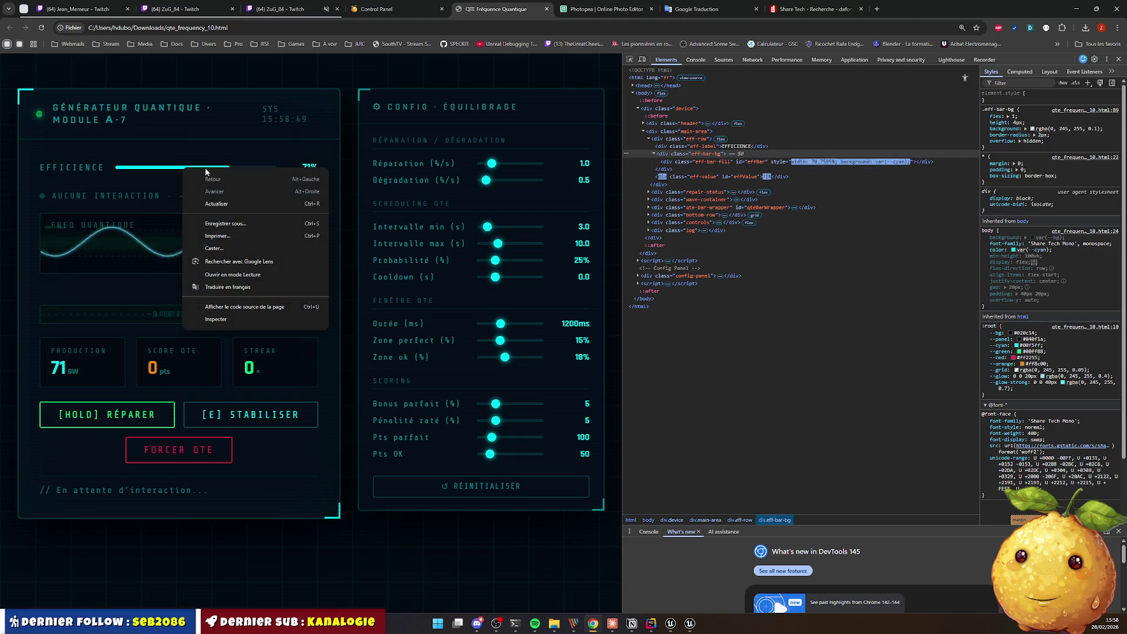
click(224, 312)
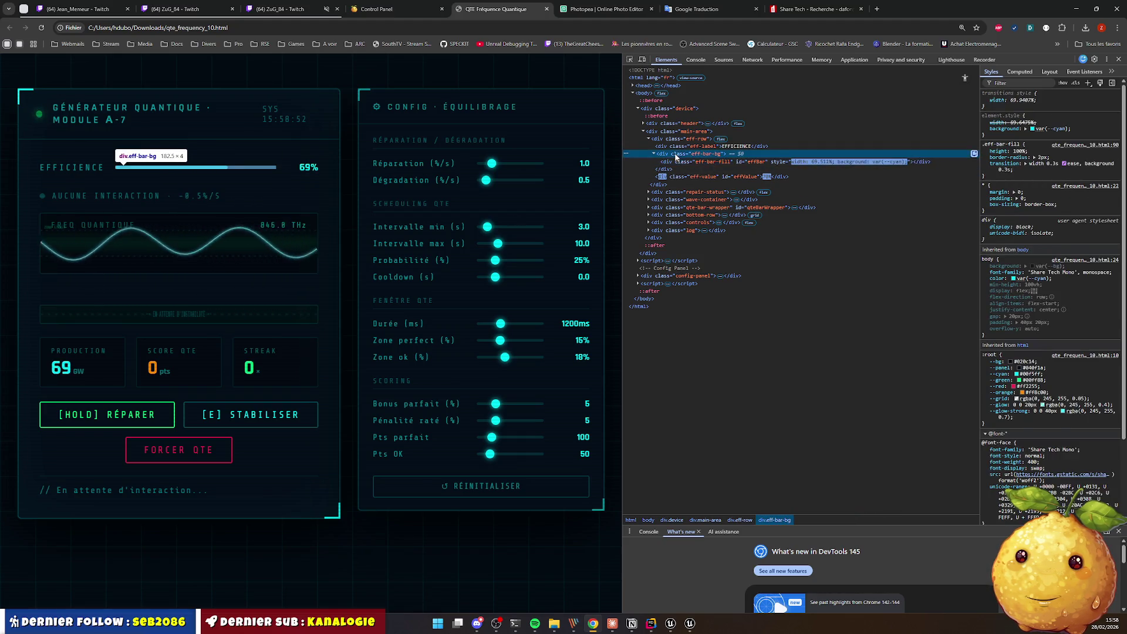
click(707, 155)
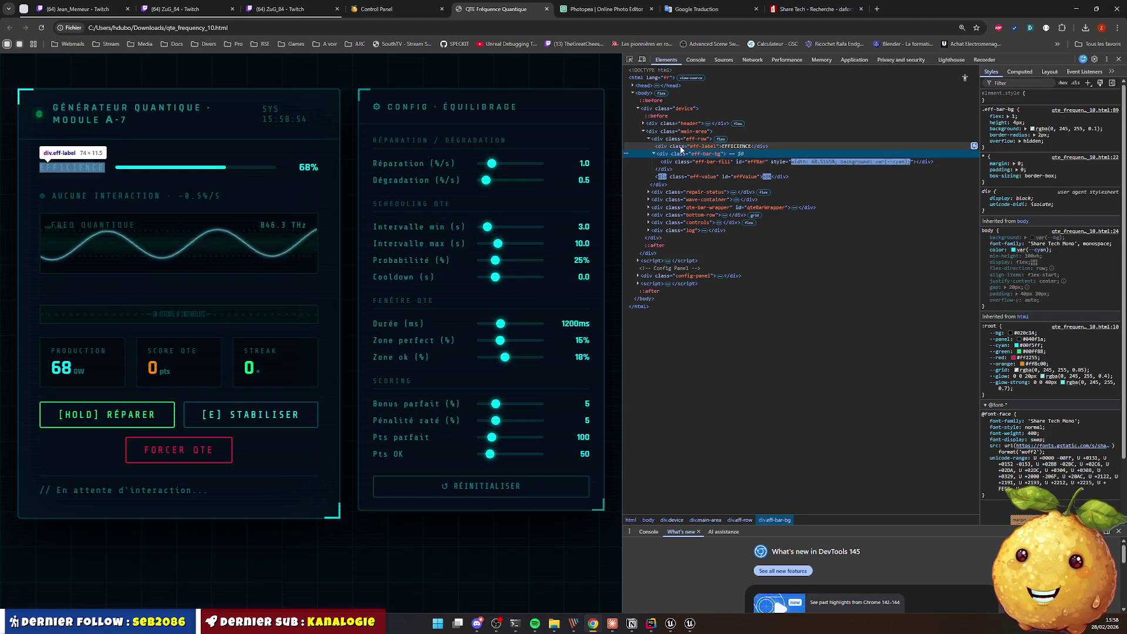
click(700, 149)
click(698, 154)
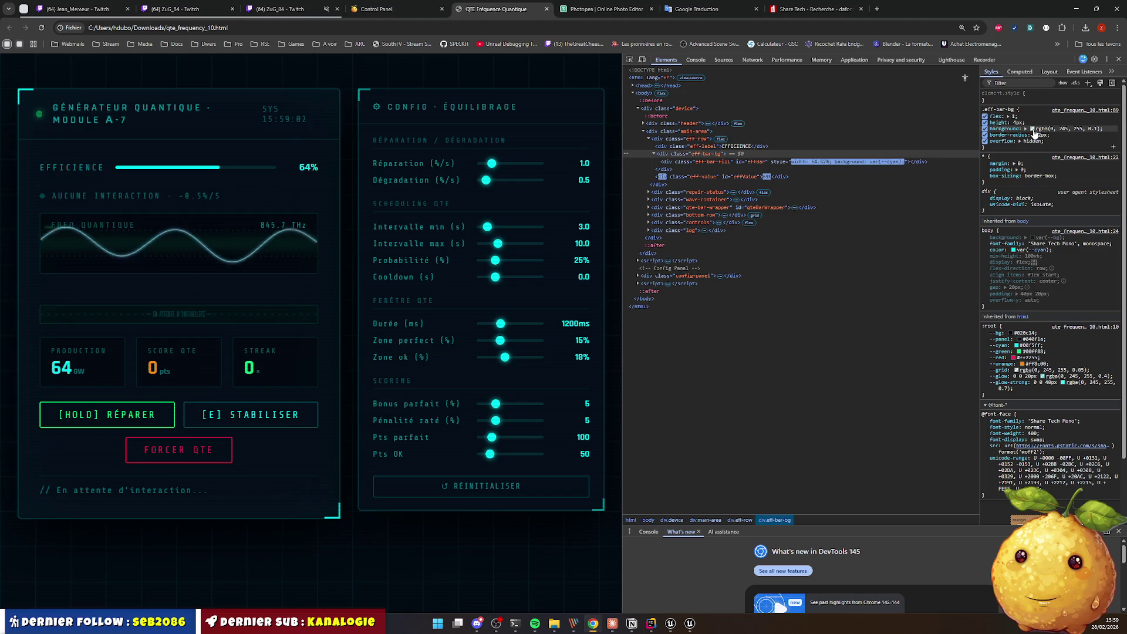
click(1042, 128)
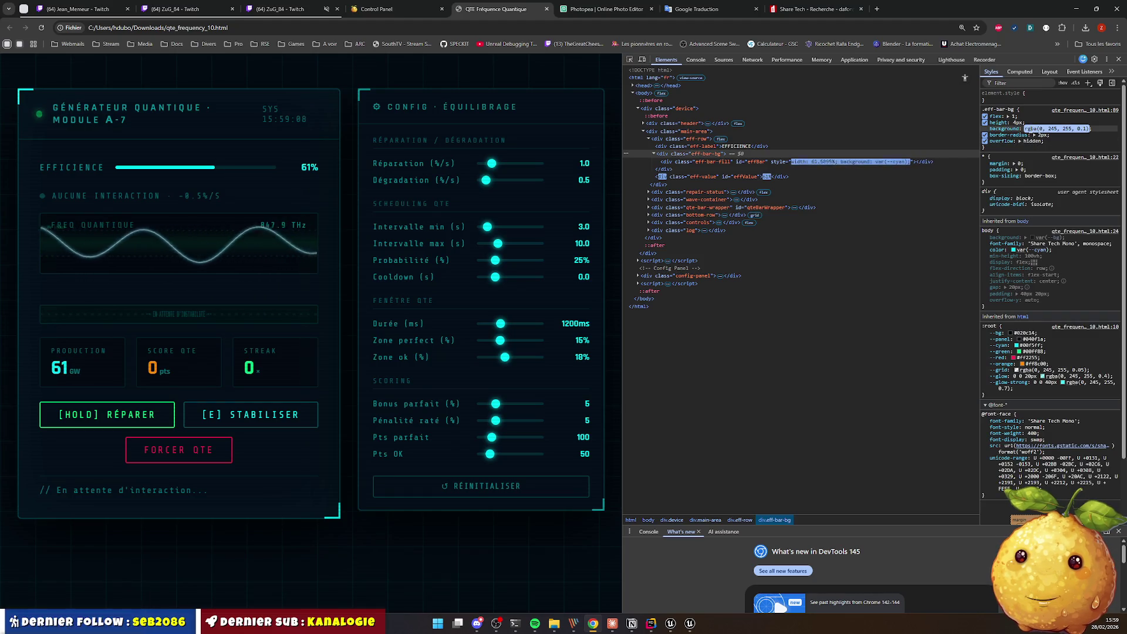
key(Escape)
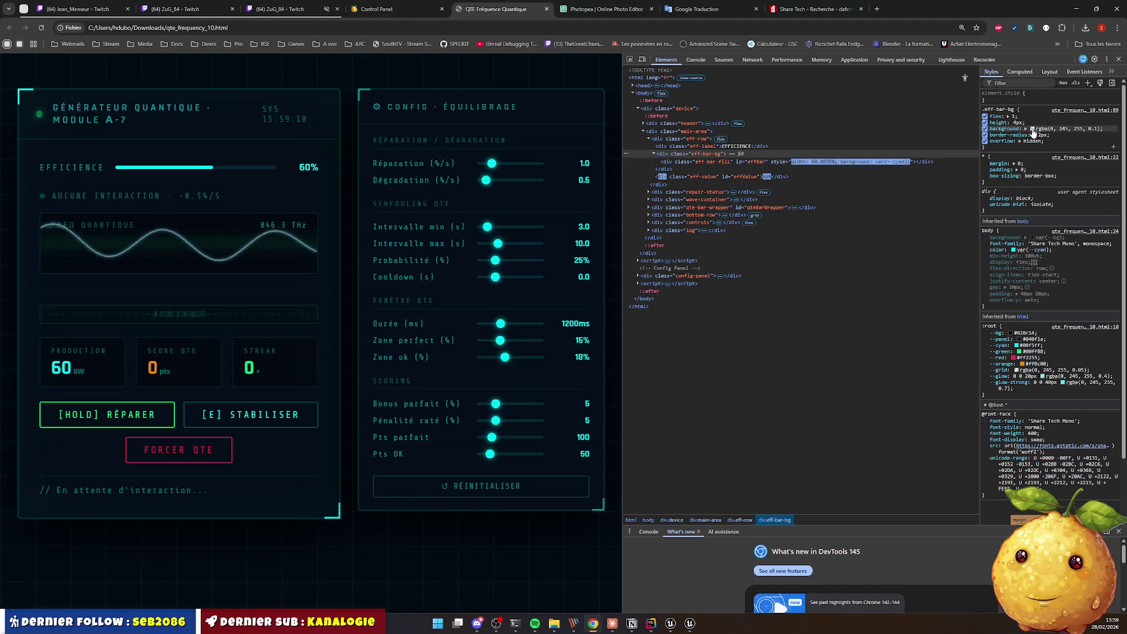
click(880, 291)
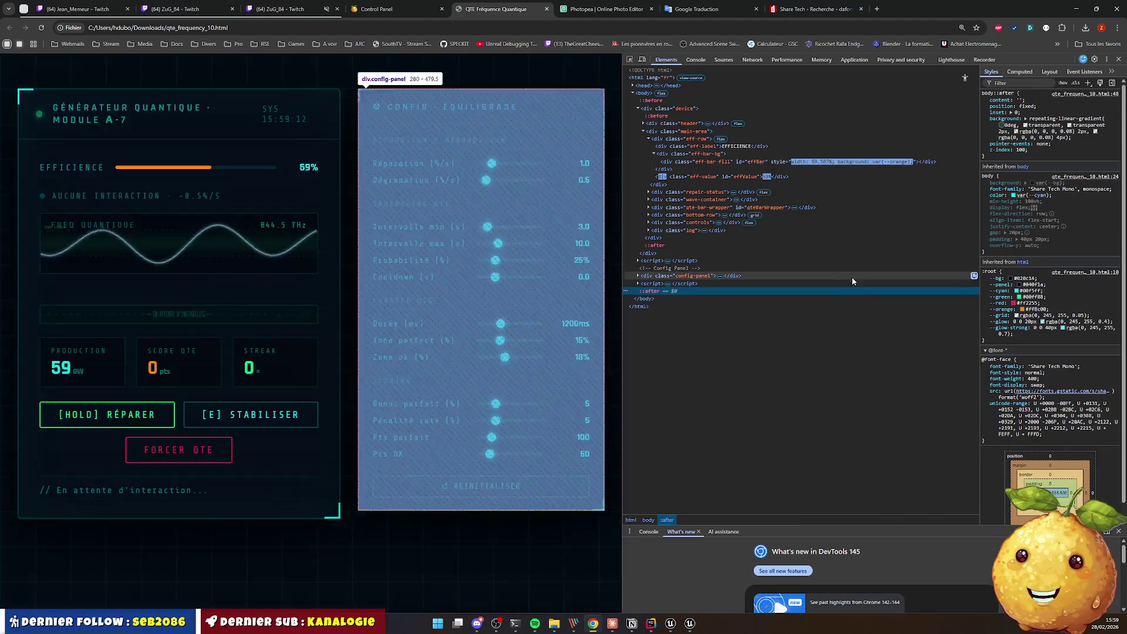
Step: Re-pick the track element and show its background colour in hex as #00f5ff1a
key(F12)
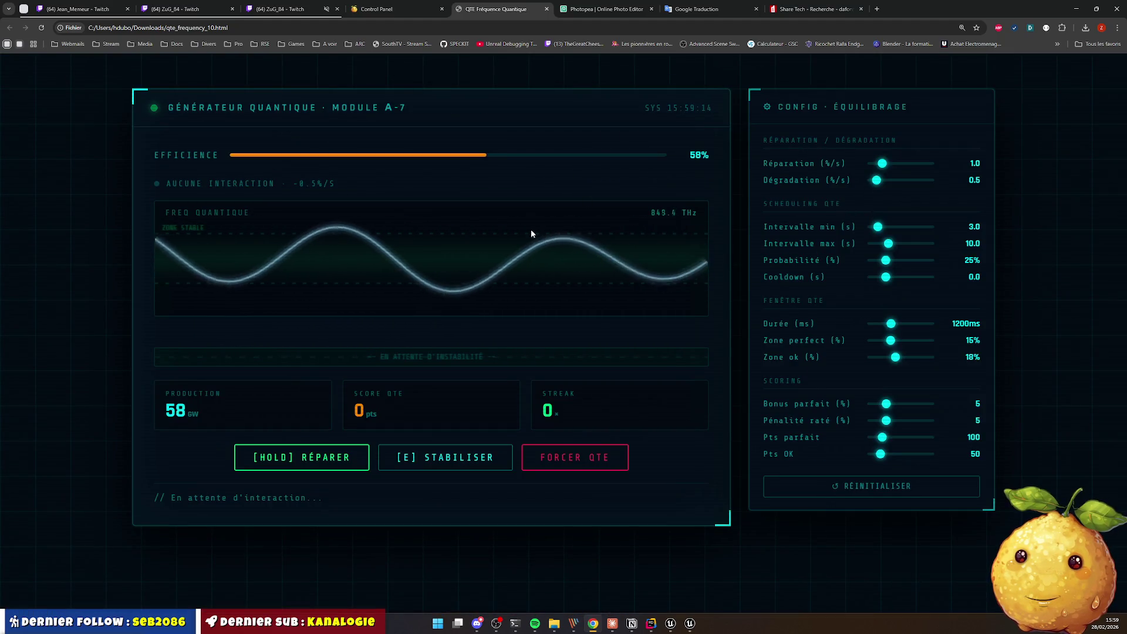
key(F12)
key(ctrl+shift+c)
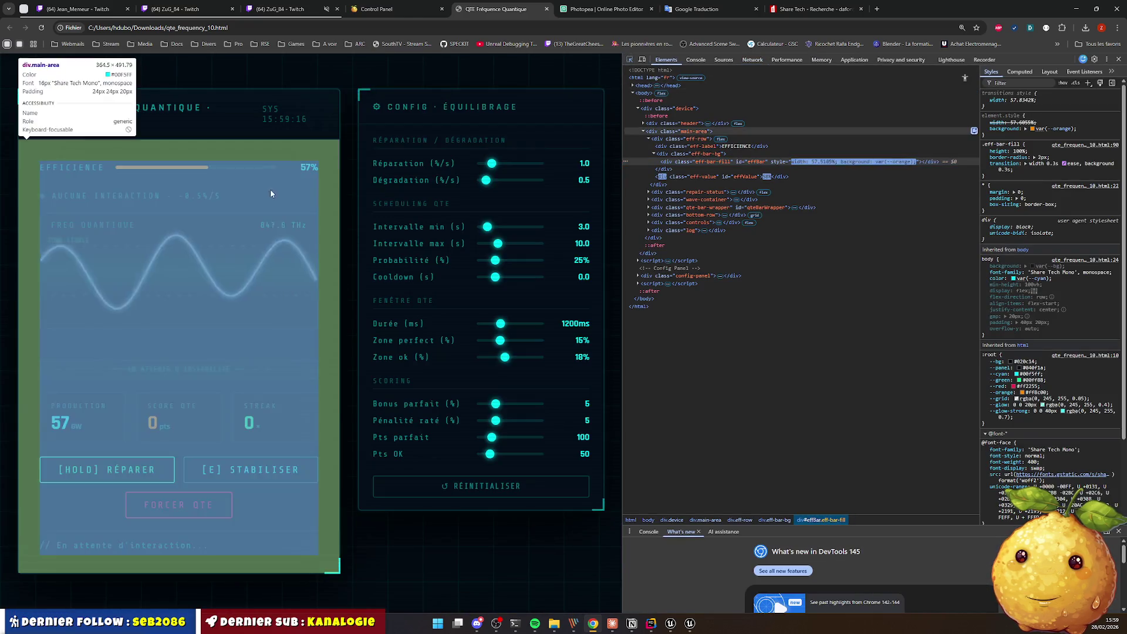
click(260, 168)
click(1032, 129)
key(Escape)
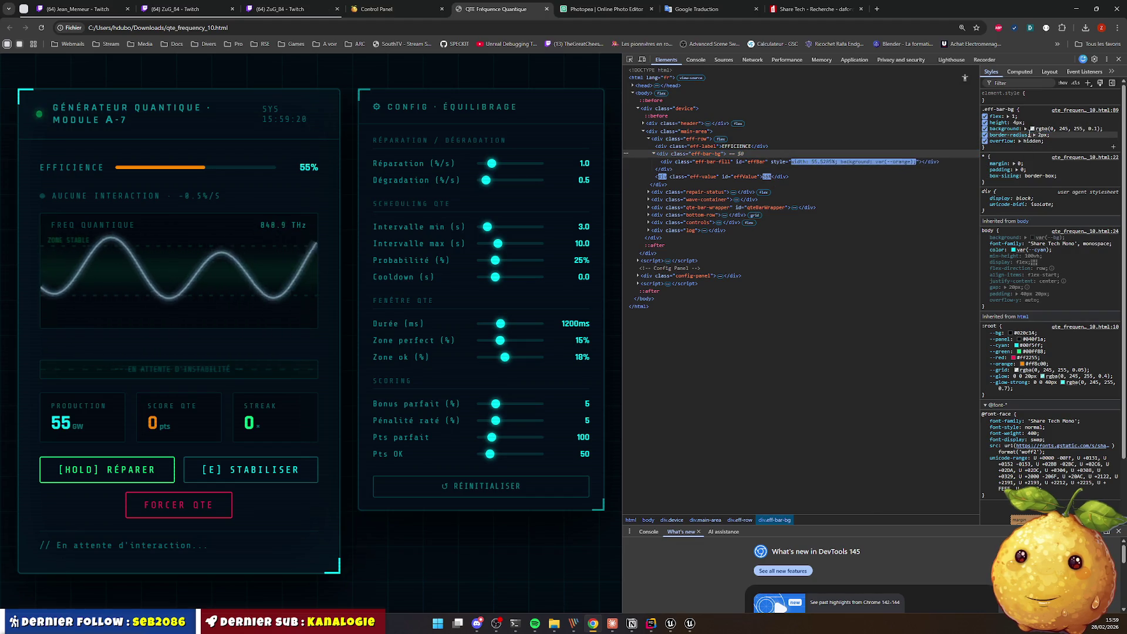
click(1031, 128)
click(1111, 225)
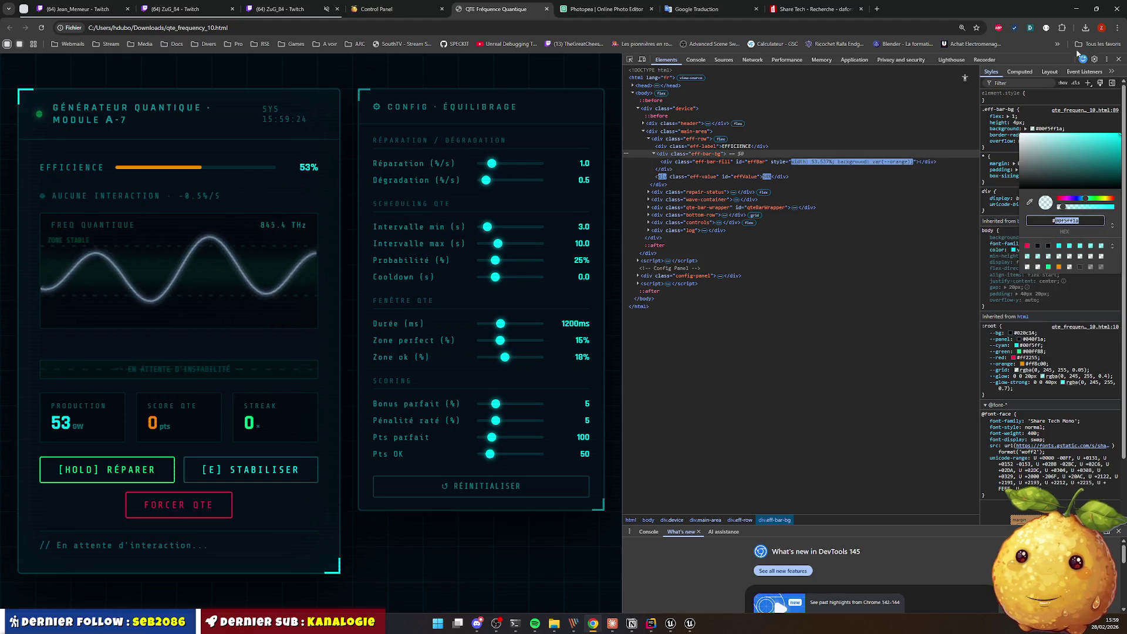
key(alt+Tab)
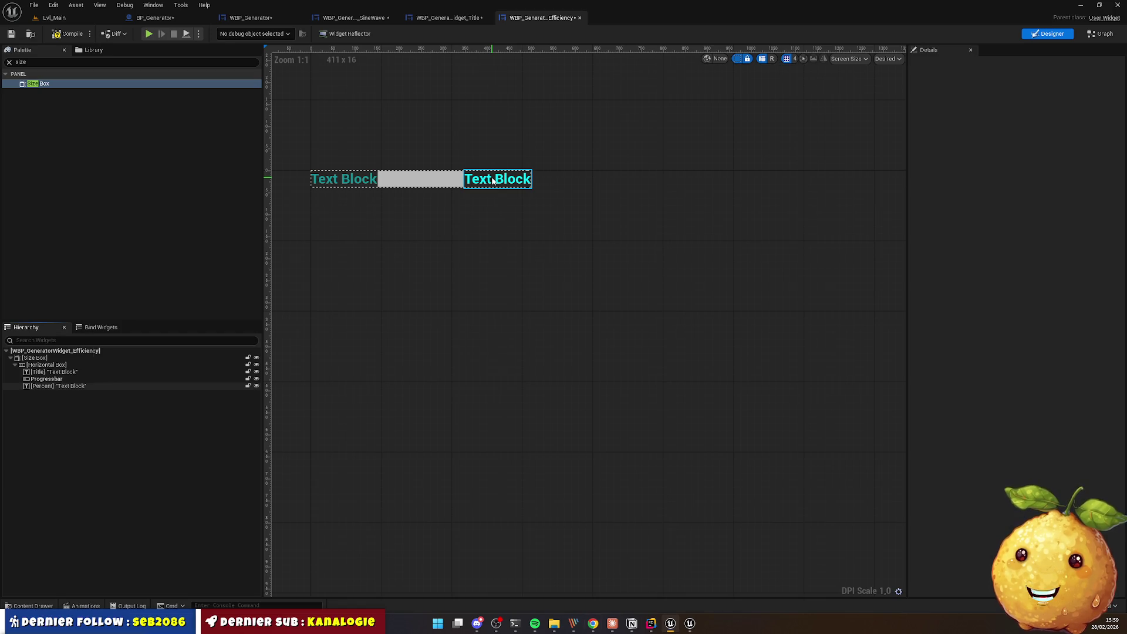
Step: Set both the Fill Image and Background Image tints of Progressbar to hex 00F5FF1A
key(alt+Tab)
key(alt+Tab)
click(414, 180)
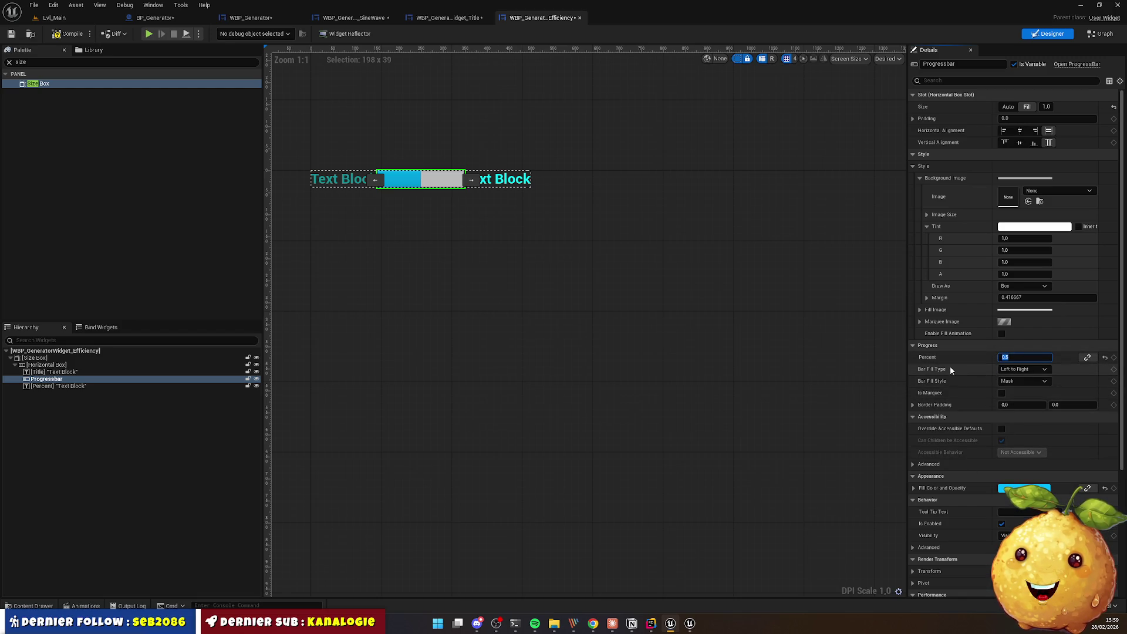
click(920, 309)
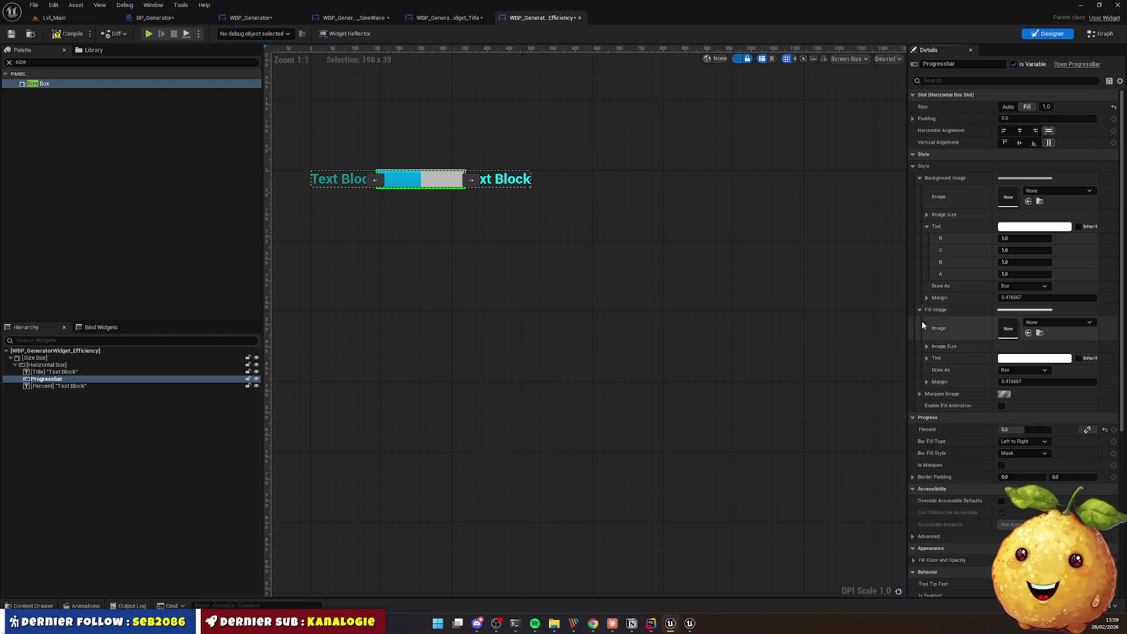
click(1039, 359)
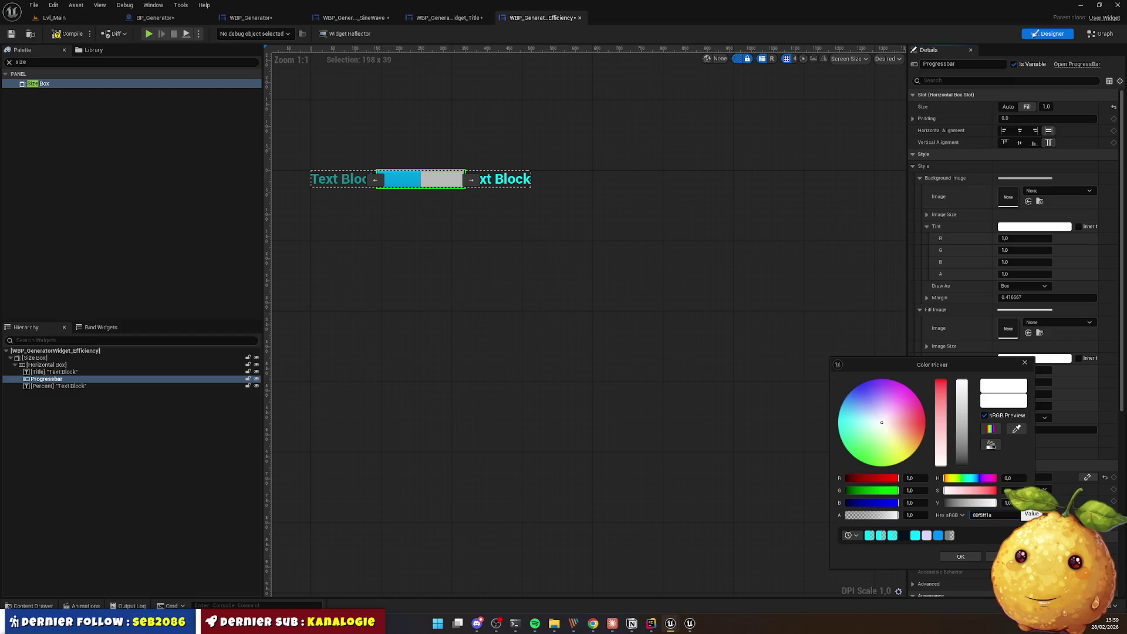
key(Return)
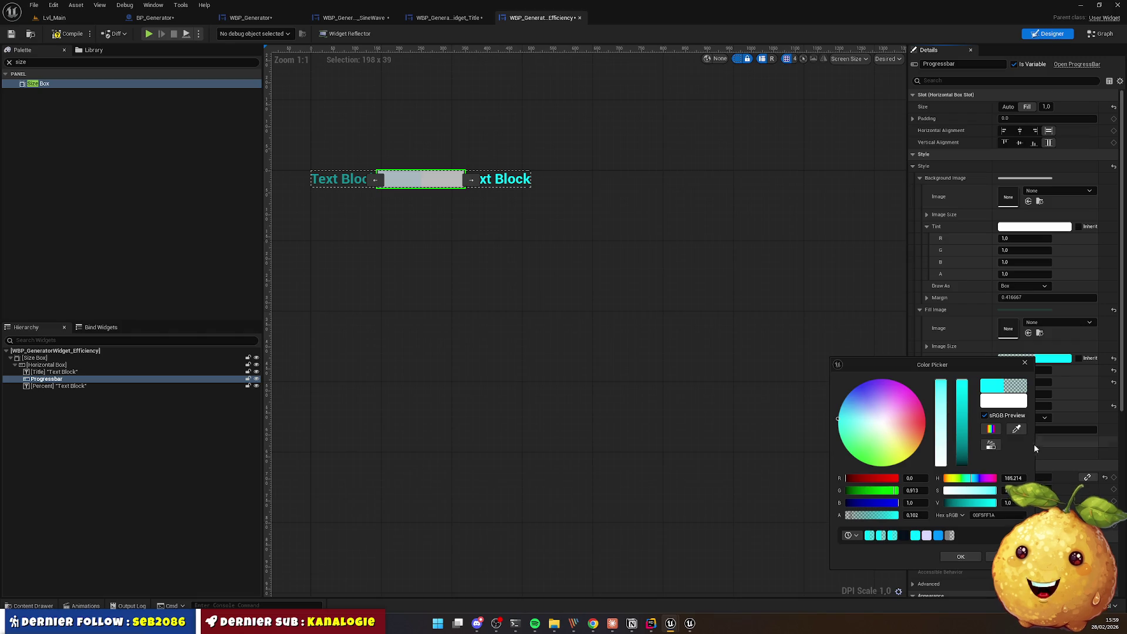
click(1024, 362)
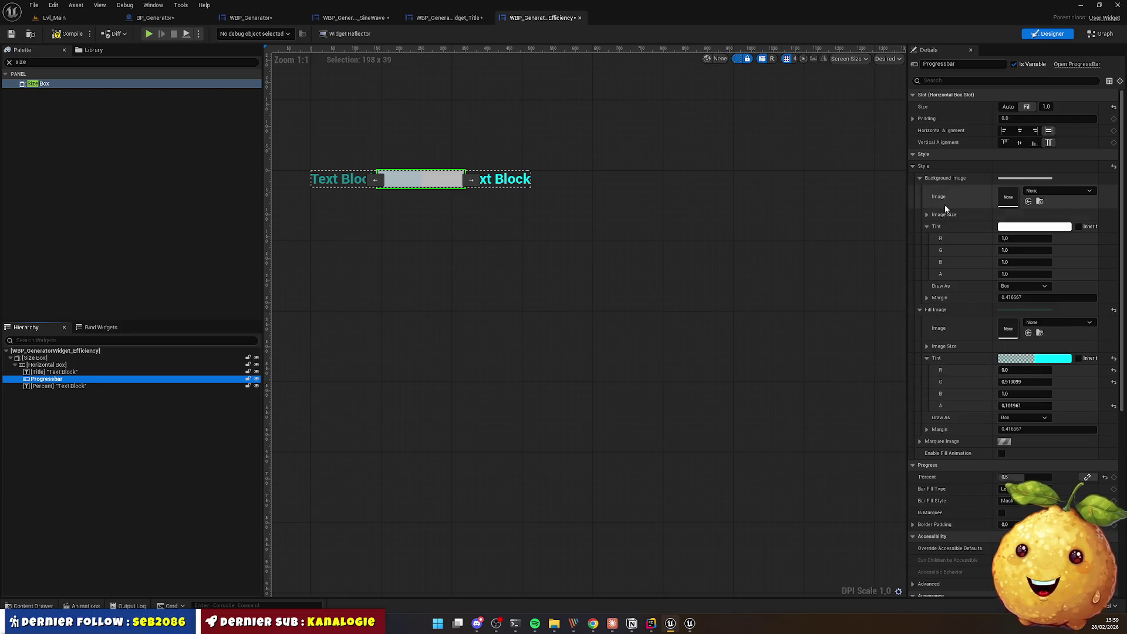
click(1005, 227)
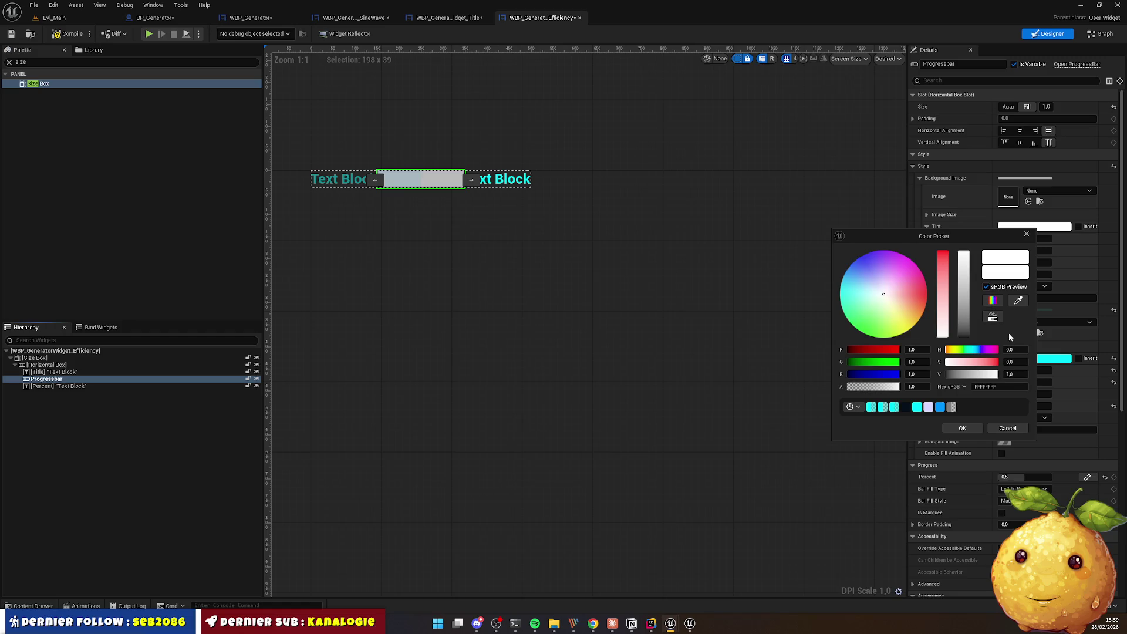
key(Return)
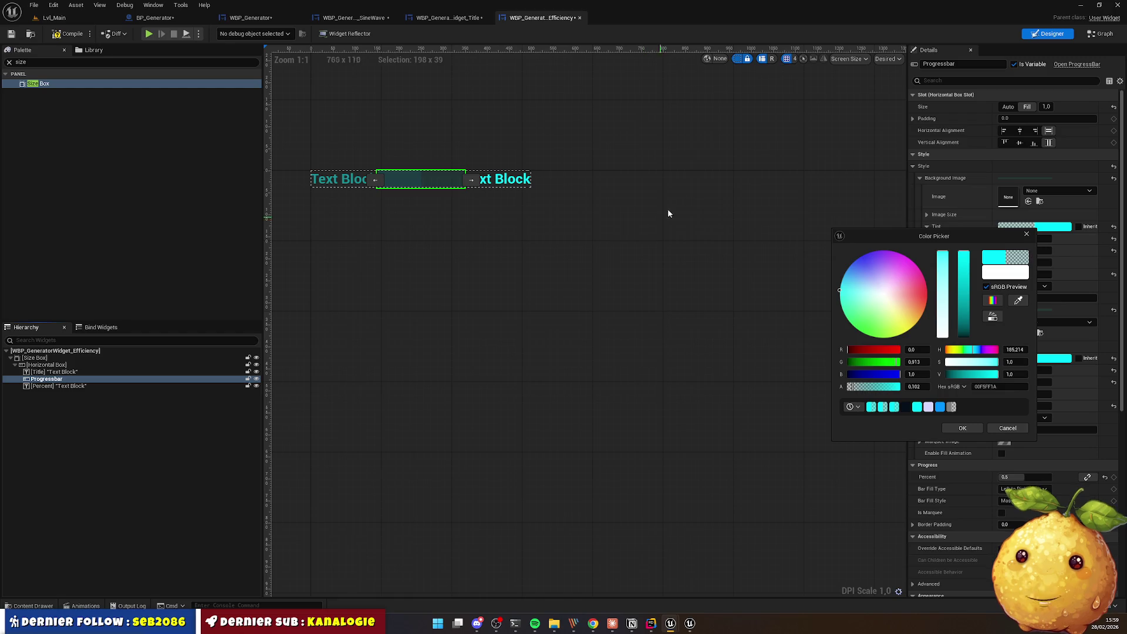
Step: Inspect the efficiency row, track and fill elements in Chrome DevTools
click(593, 623)
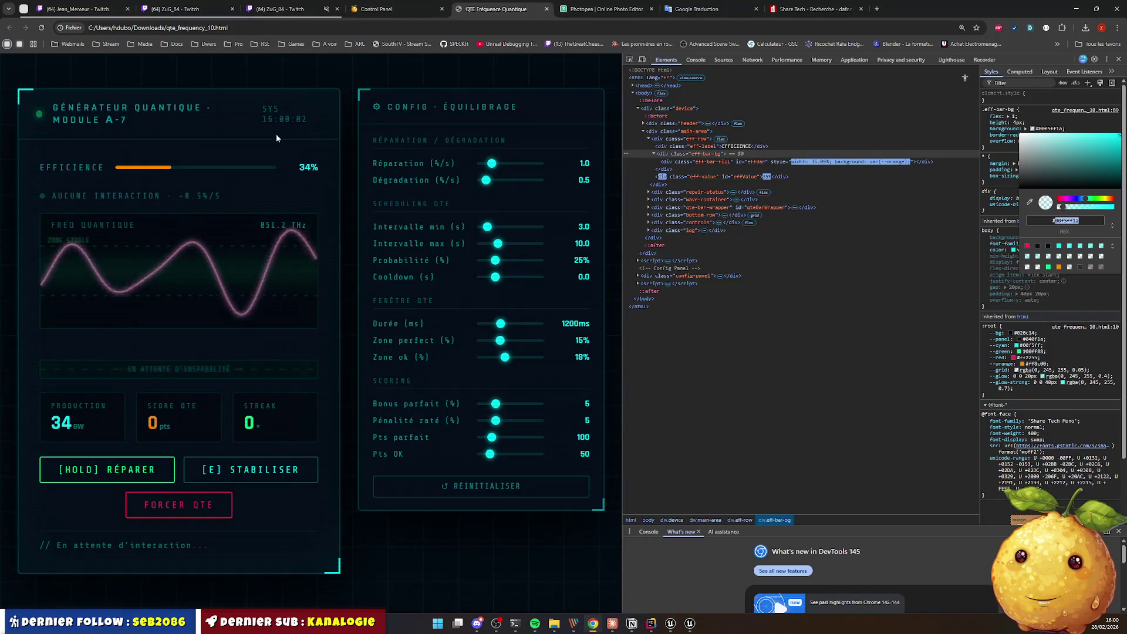
right_click(154, 173)
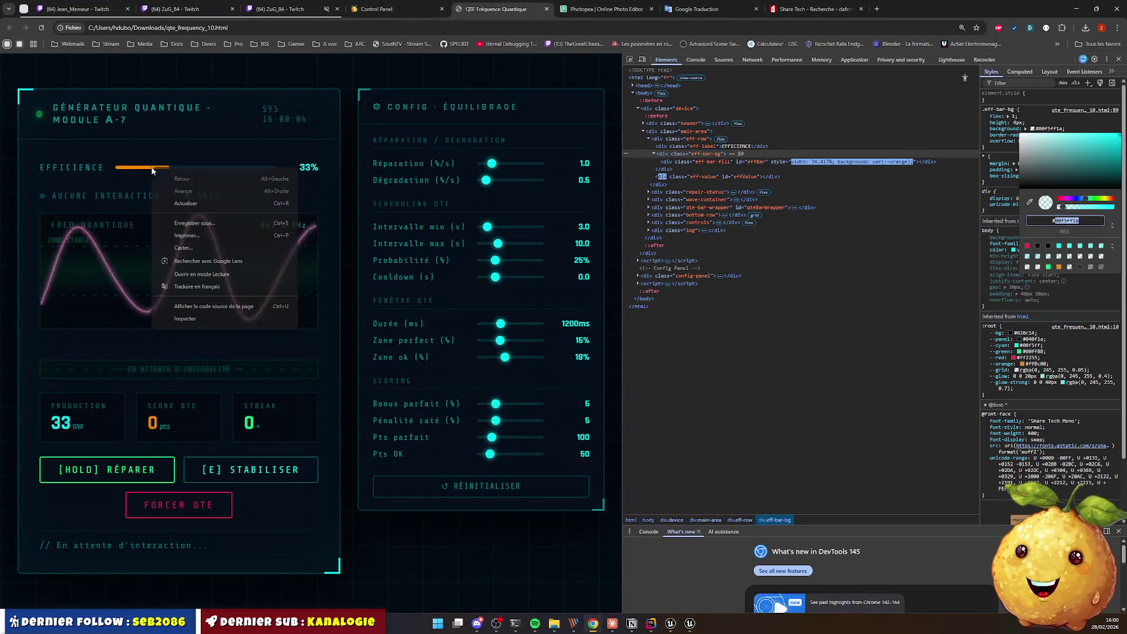
click(176, 381)
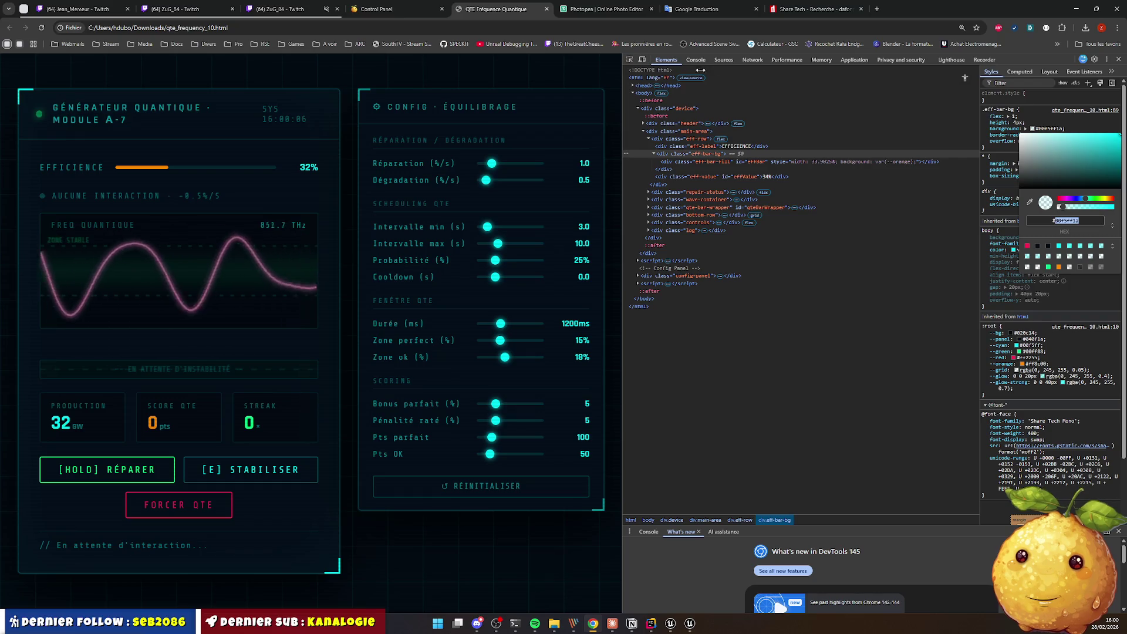
key(ctrl+shift+c)
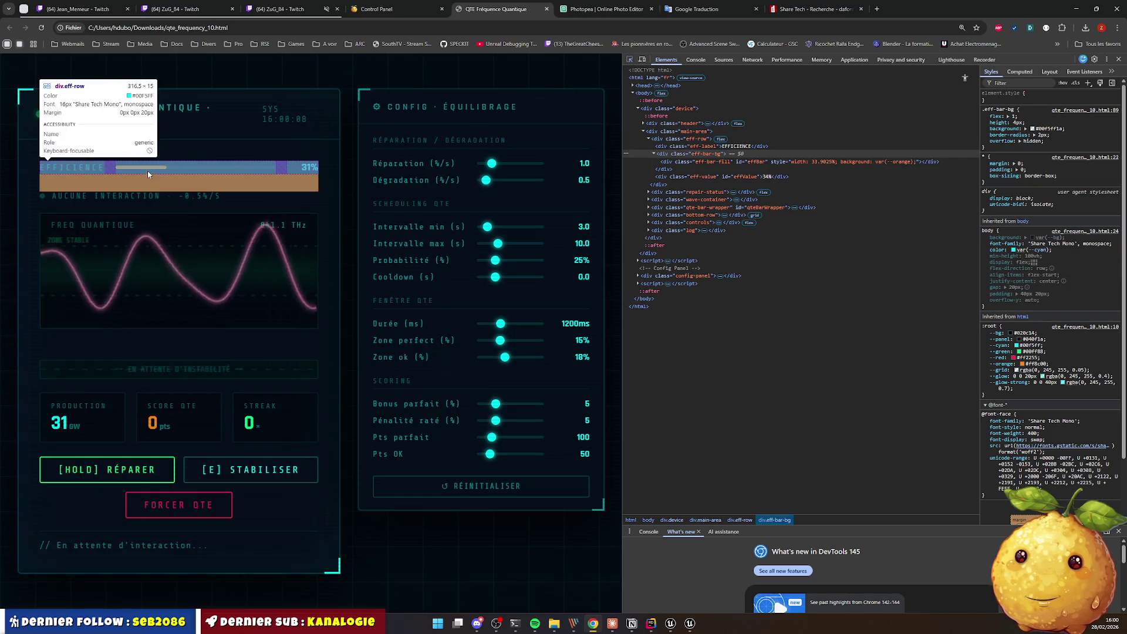
click(255, 175)
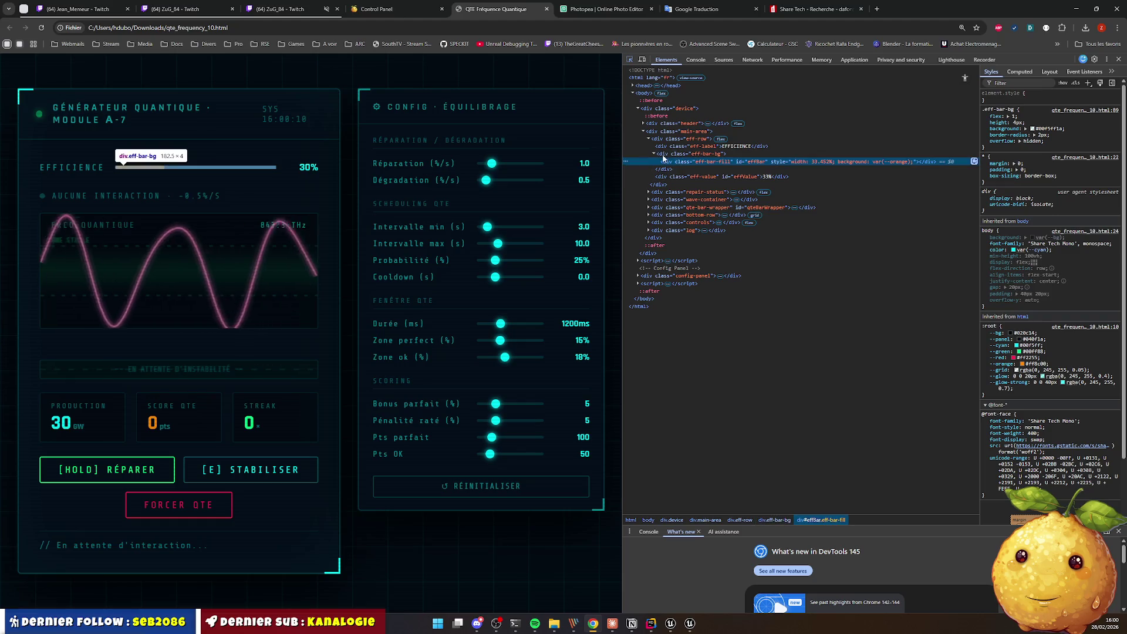
click(655, 154)
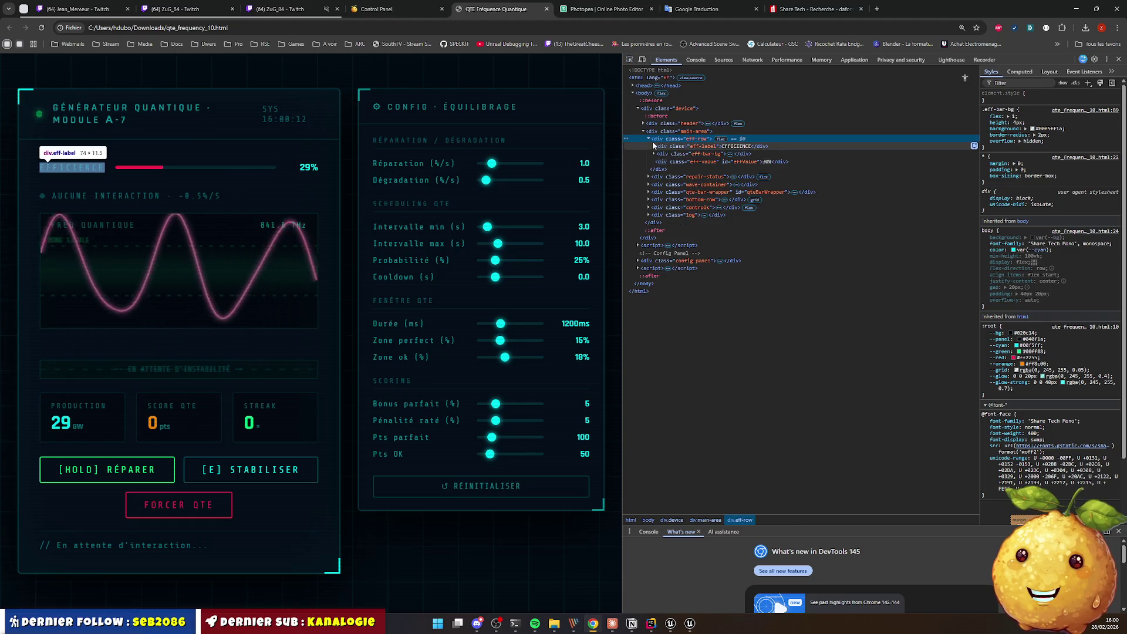
click(654, 154)
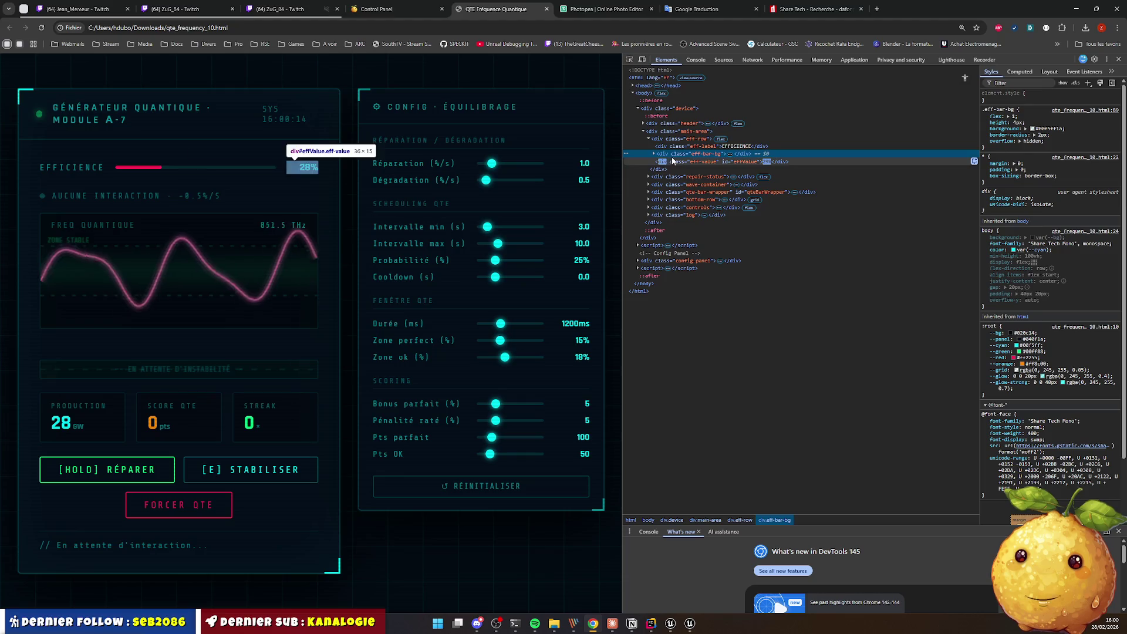
click(691, 163)
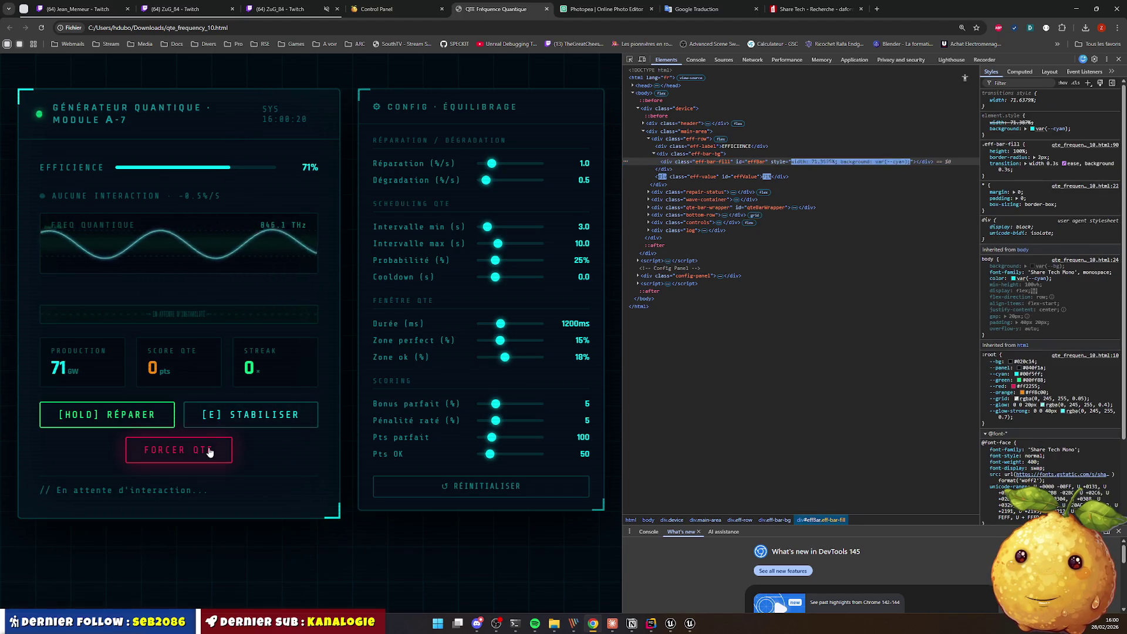
Step: Force two stabilisation QTEs, then copy the :root --orange value #ff8c00
click(202, 452)
click(202, 452)
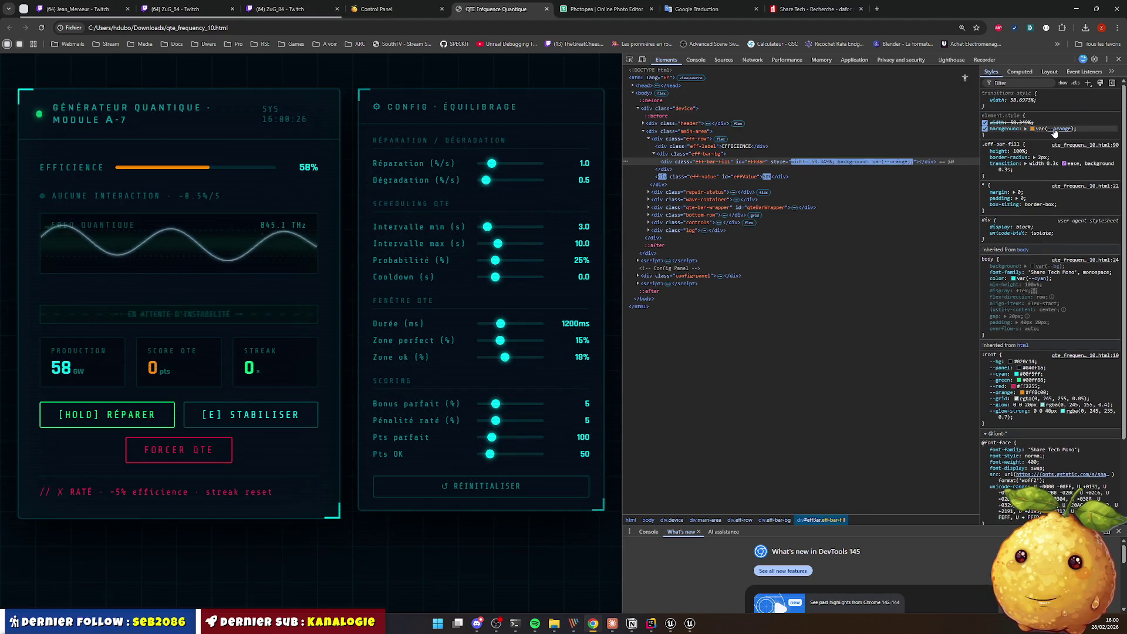
click(1029, 392)
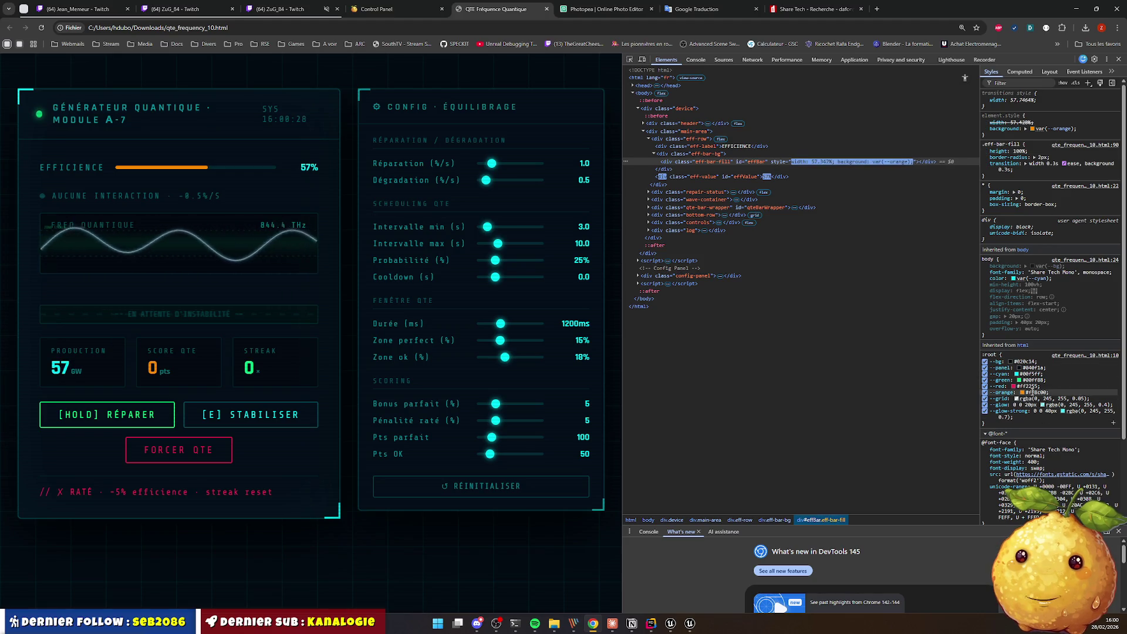
key(alt+Tab)
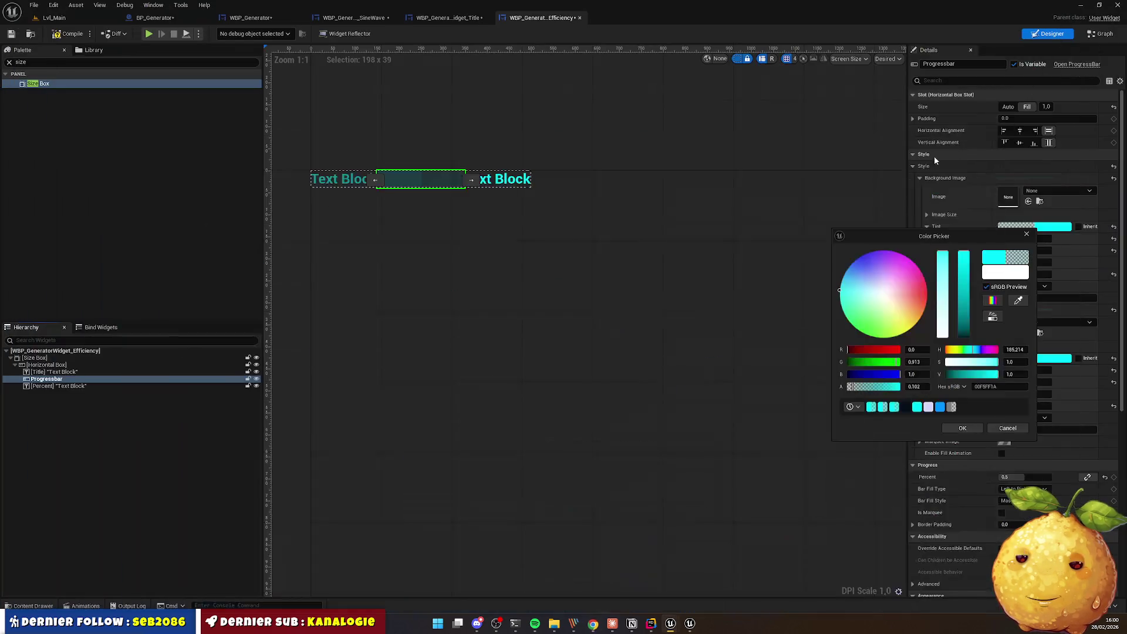
Step: Paste #ff8c00 into the open tint picker, then undo the tint changes
key(ctrl+a)
key(ctrl+v)
key(Return)
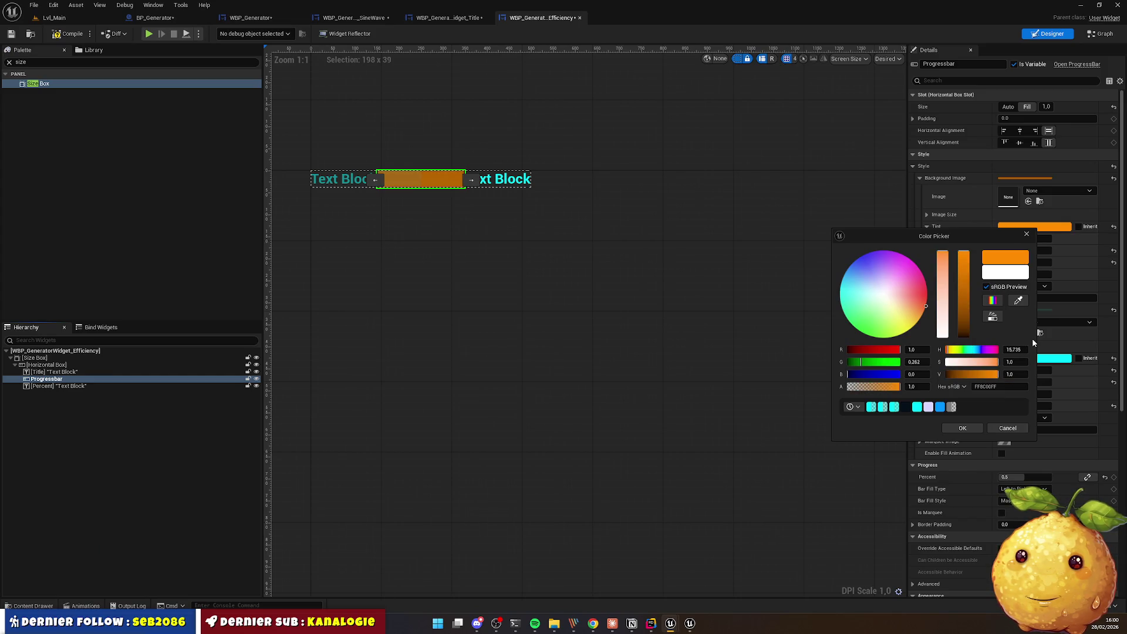
click(963, 428)
click(648, 295)
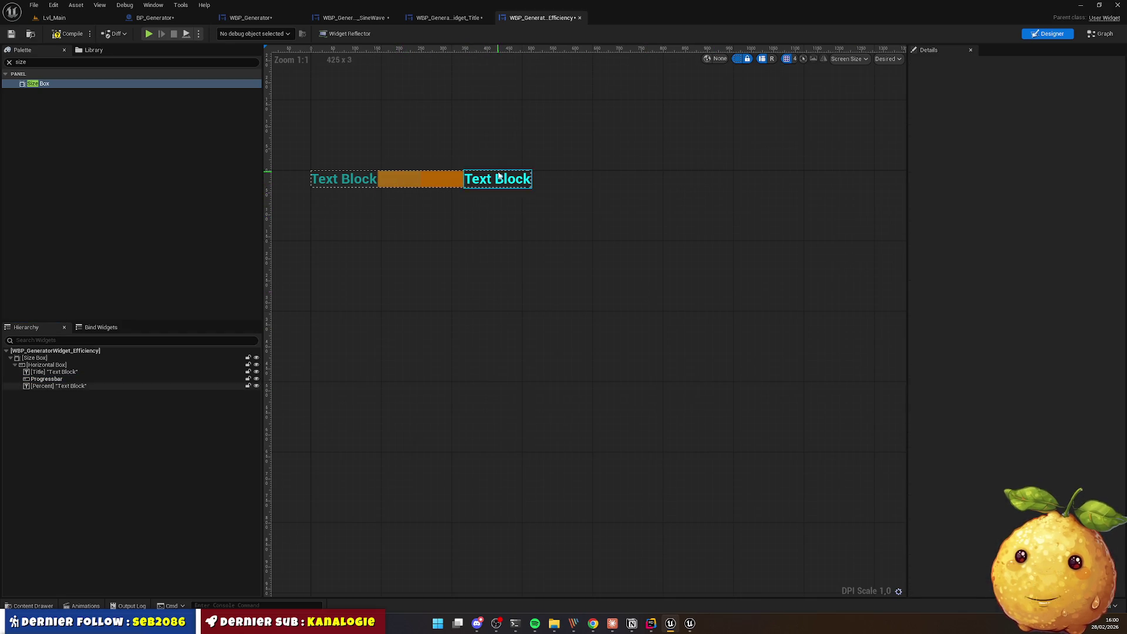
click(409, 187)
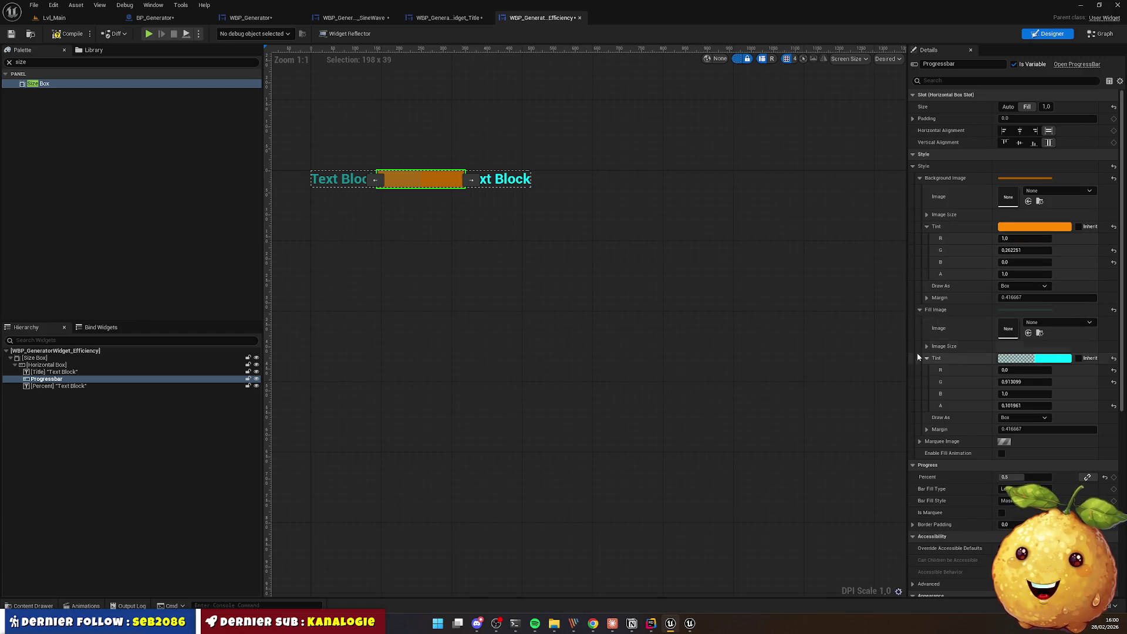
click(843, 329)
key(ctrl+z)
key(ctrl+z)
key(ctrl+z)
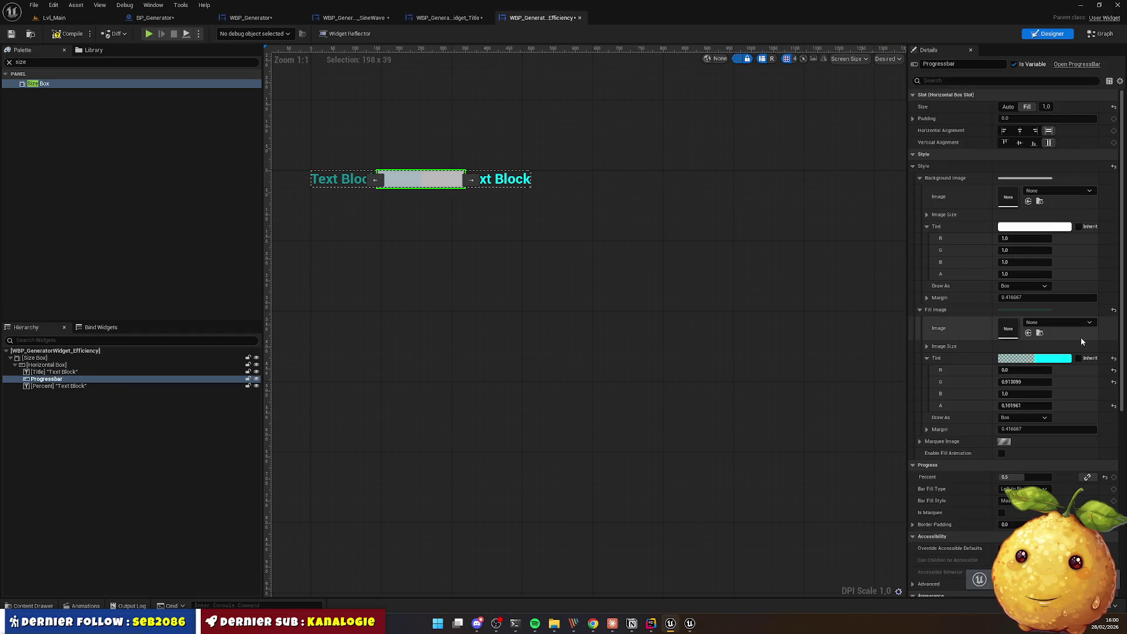
Step: Set the Progressbar Fill Image tint to orange #ff8c00
click(1020, 363)
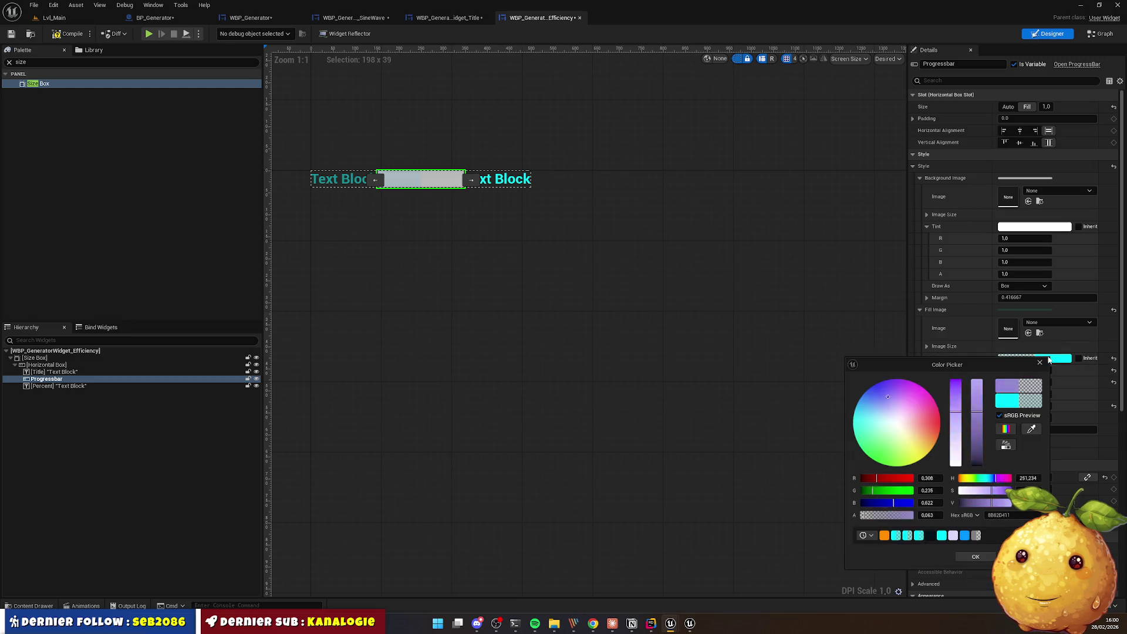
key(ctrl+v)
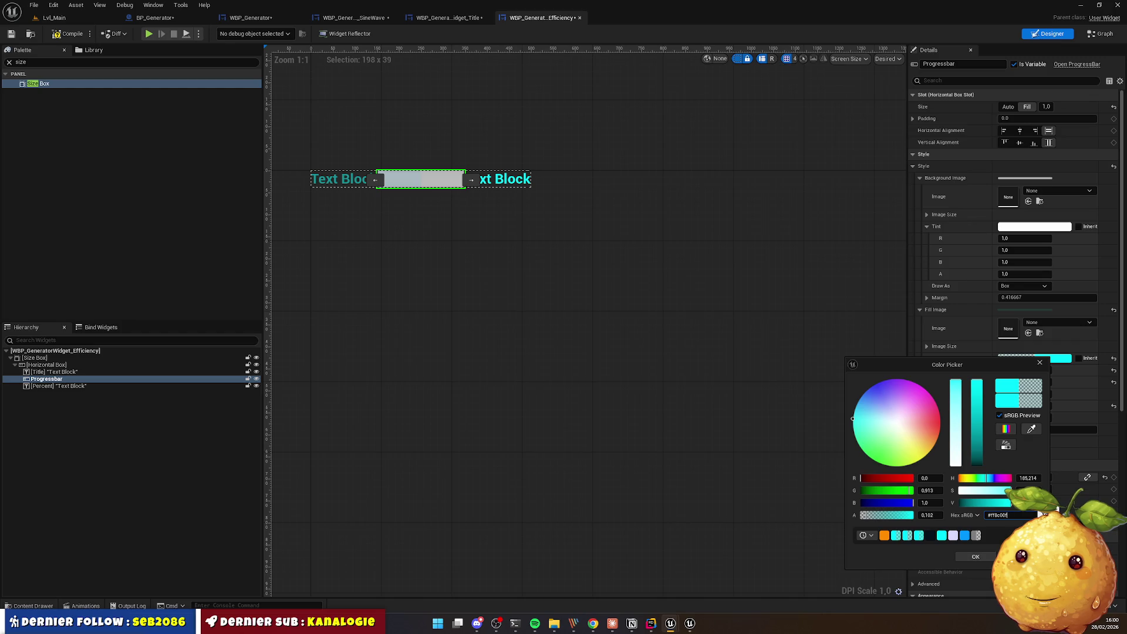
key(Return)
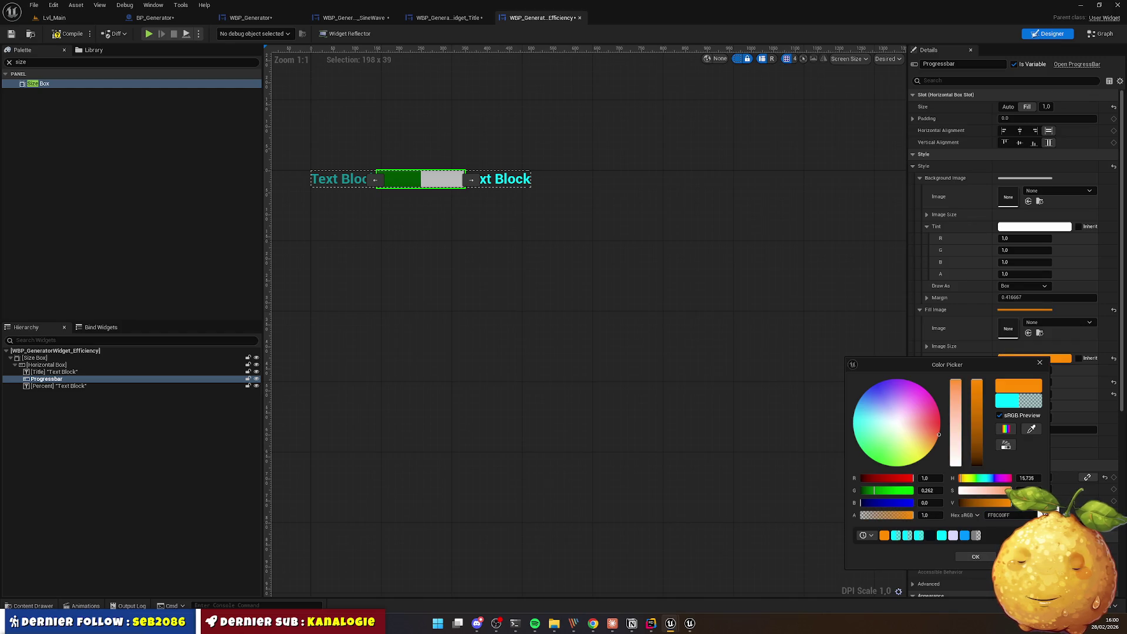
click(976, 556)
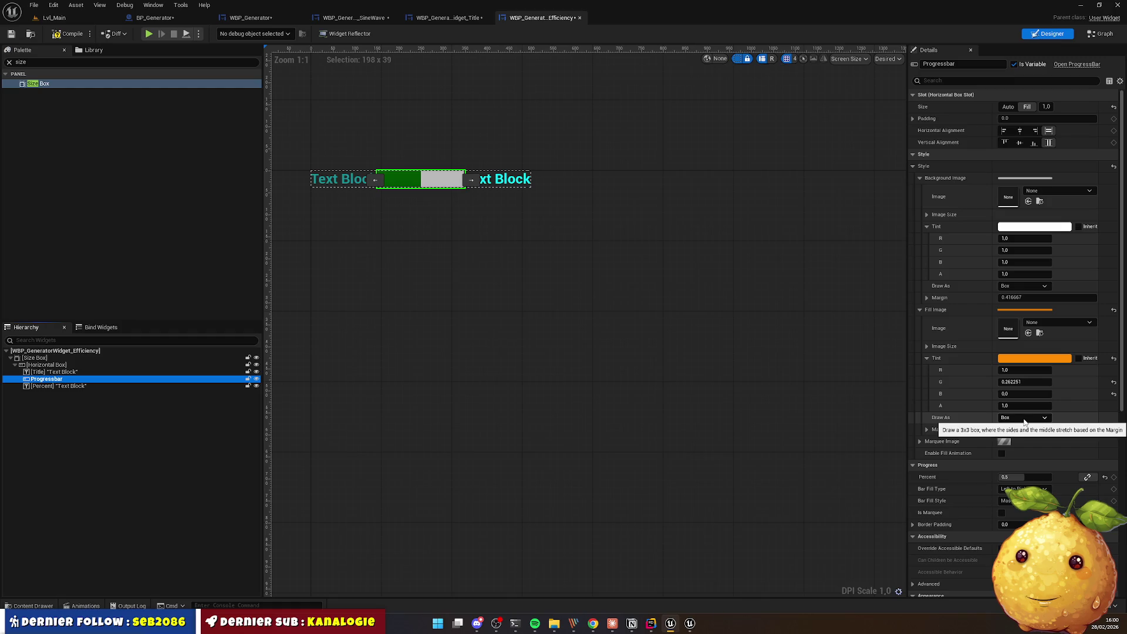
Step: Try Draw As Image for fill and background, then revert both to Box
click(1025, 419)
click(1019, 452)
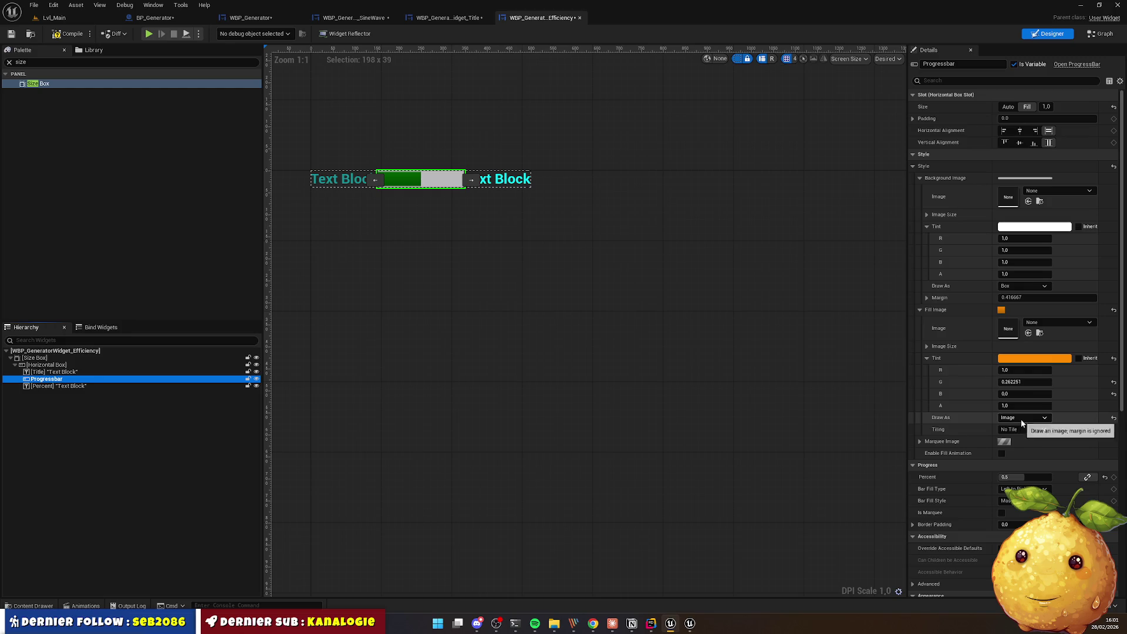
click(1022, 284)
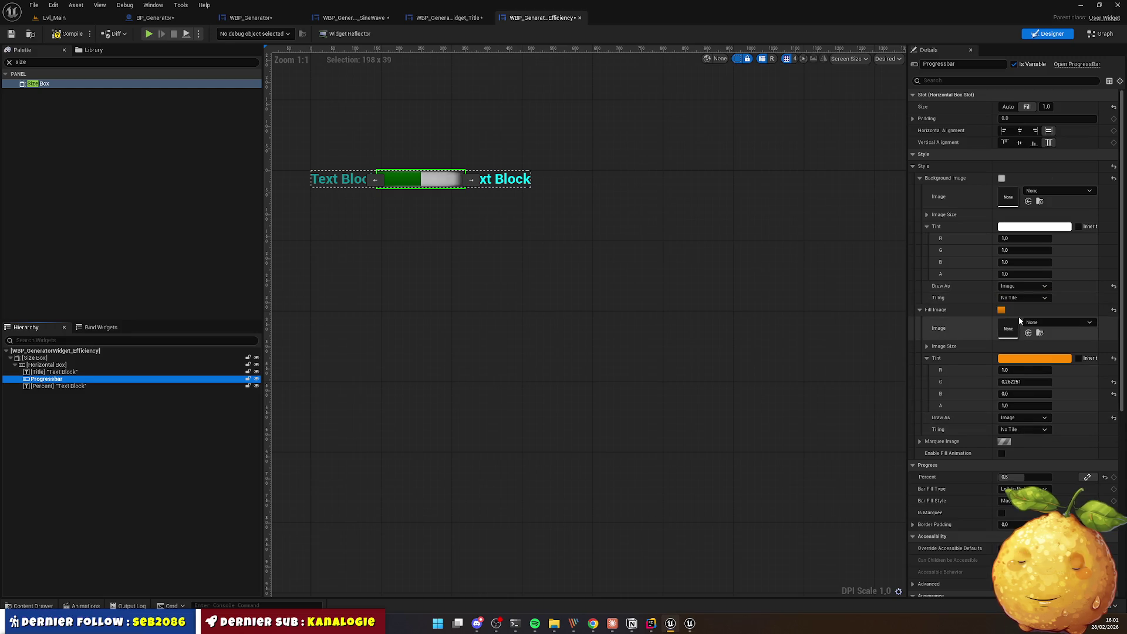
click(1019, 320)
click(1022, 286)
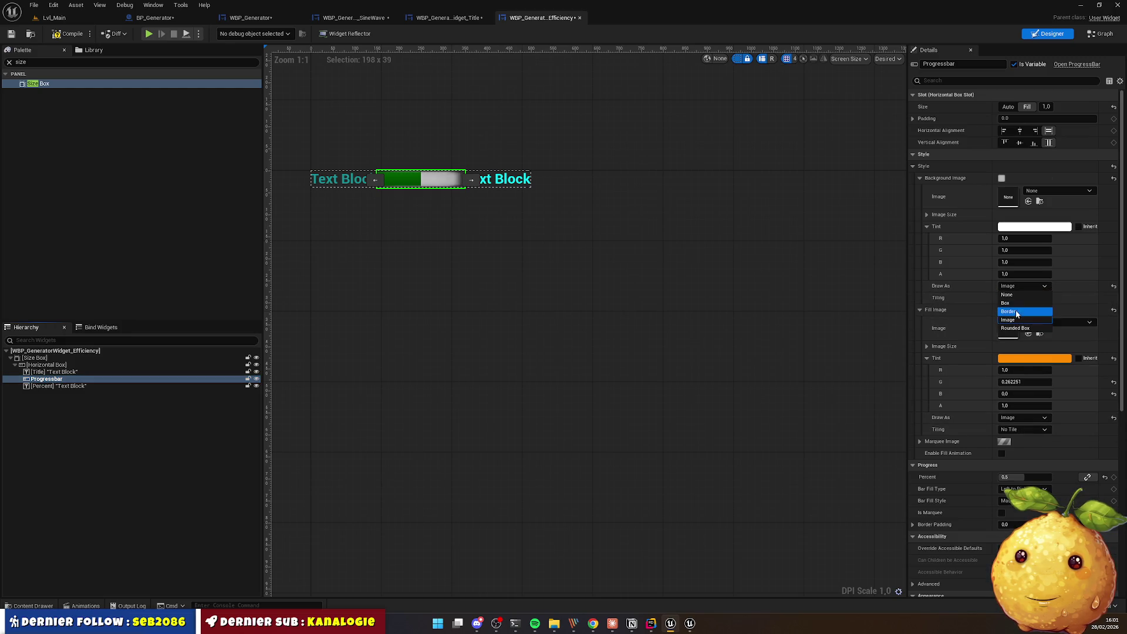
click(1014, 303)
click(1024, 417)
click(1014, 434)
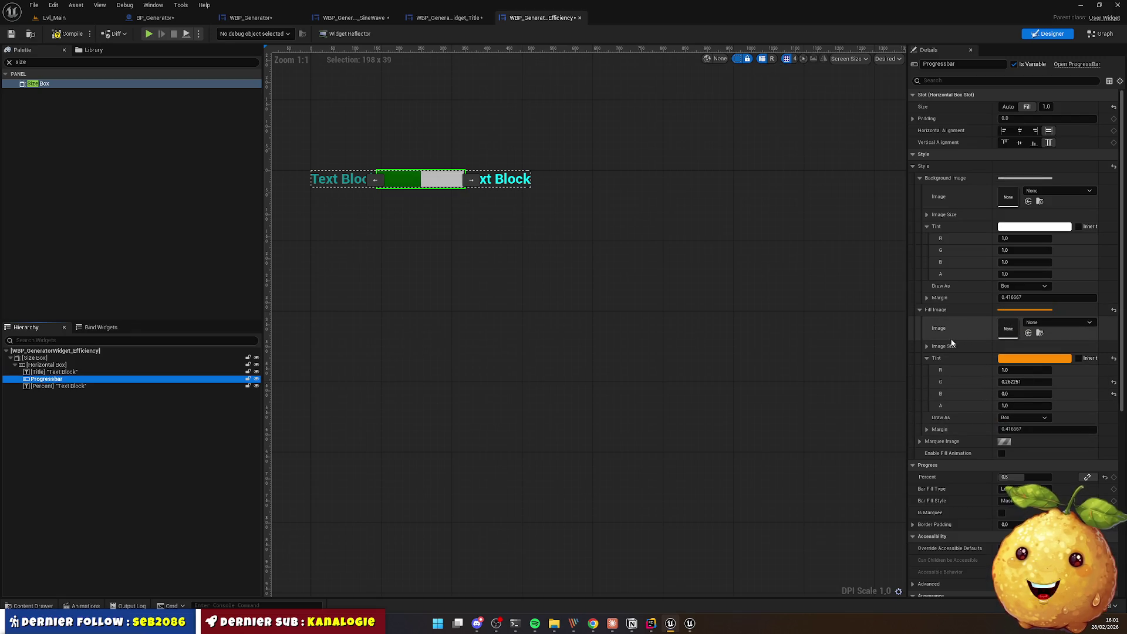
click(629, 299)
click(433, 180)
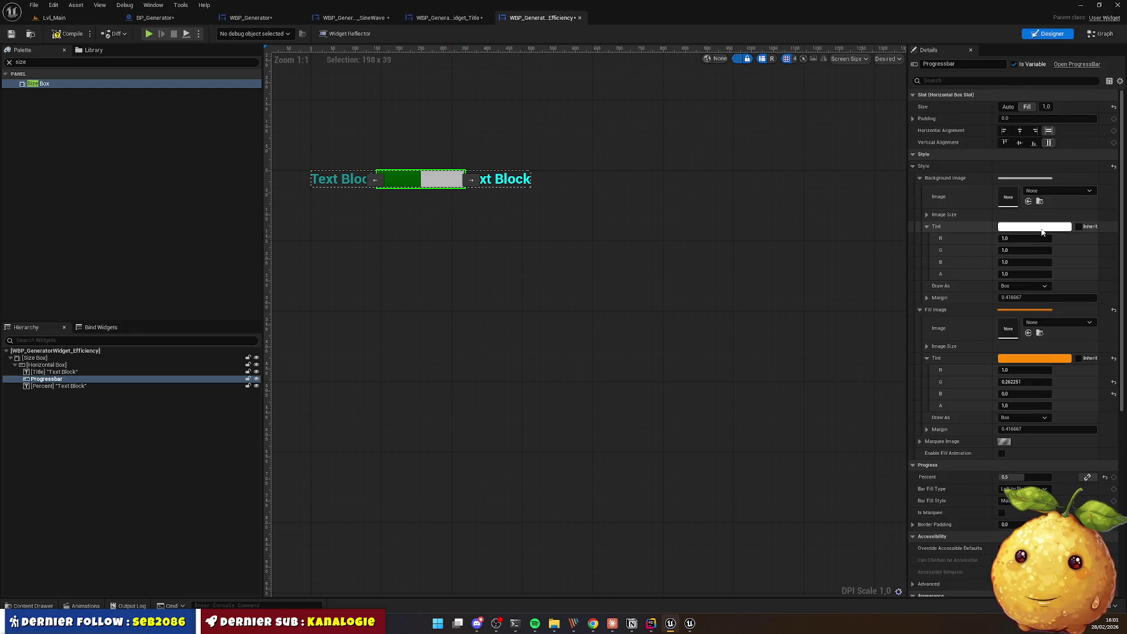
click(593, 623)
Step: Pick div.eff-bar-bg and switch its background swatch format to hex, reading #00f5ff1a
click(629, 60)
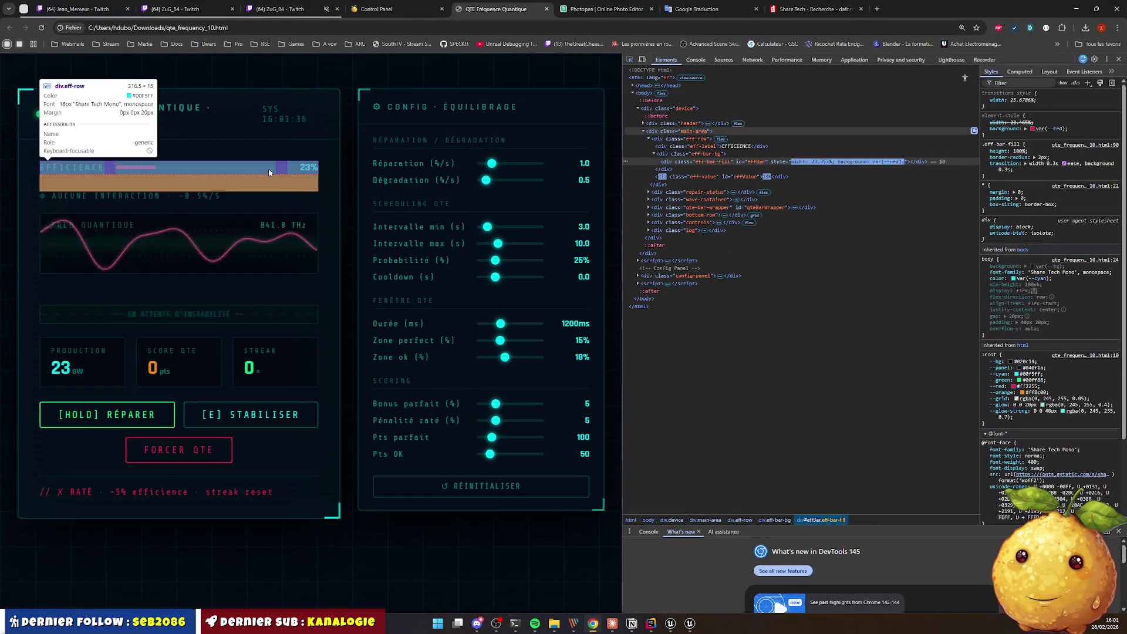
click(267, 169)
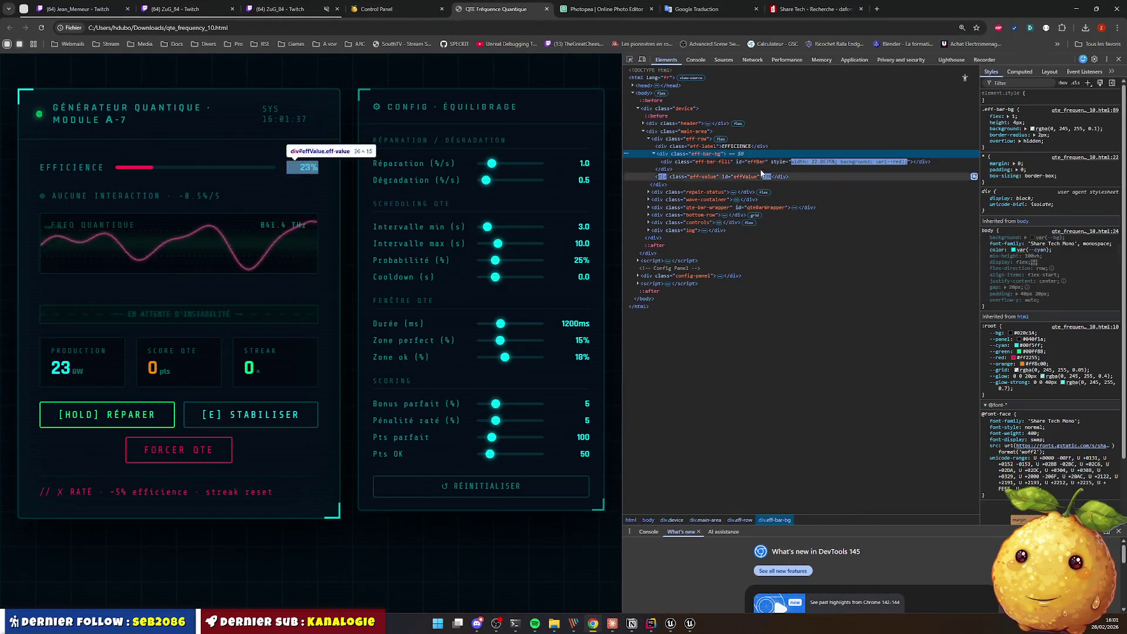
click(1033, 129)
key(Escape)
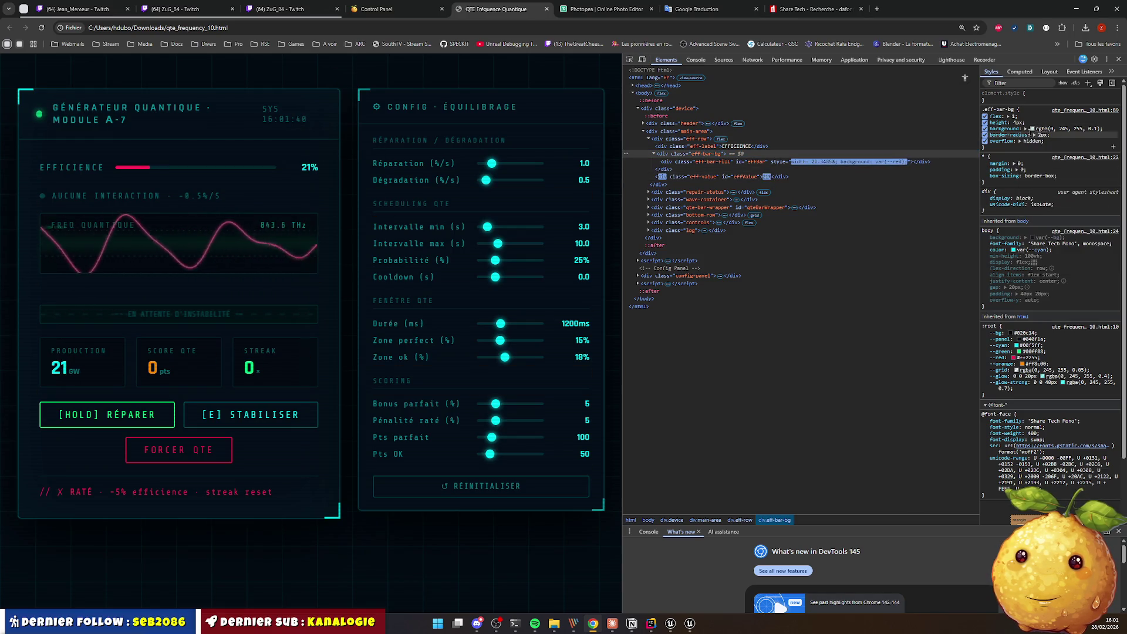
click(1032, 128)
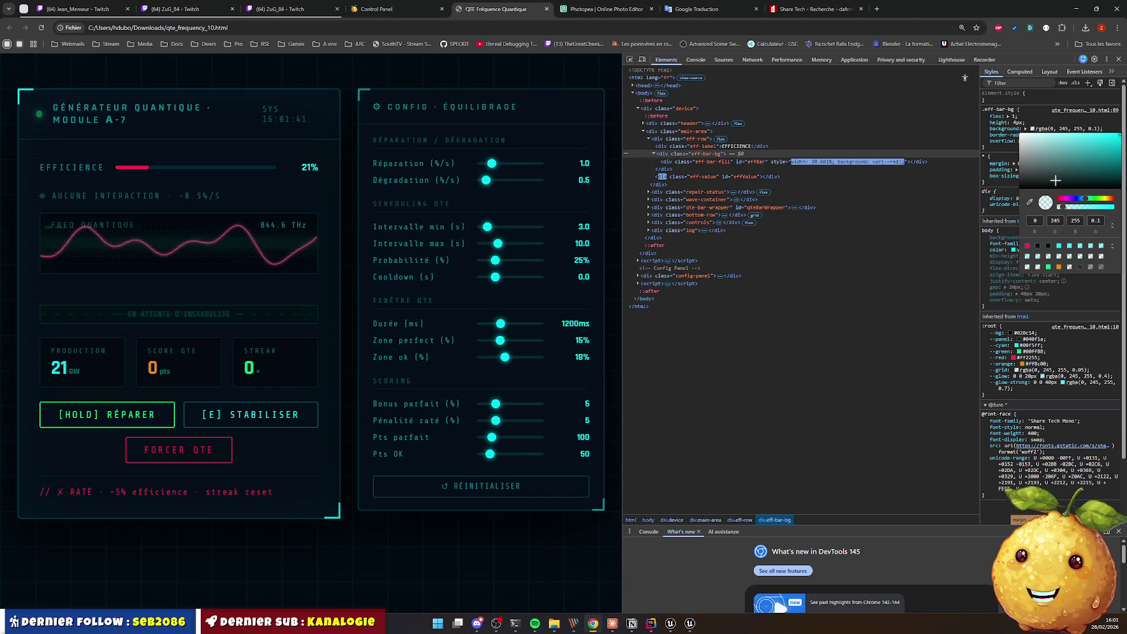
click(1110, 226)
click(1033, 240)
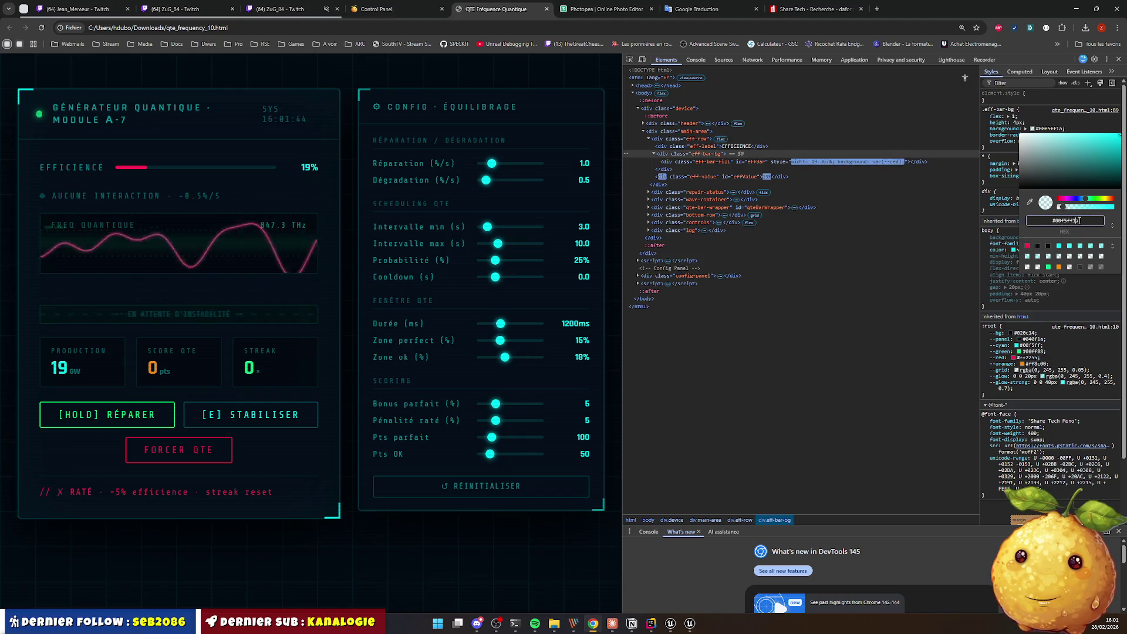
key(alt+Tab)
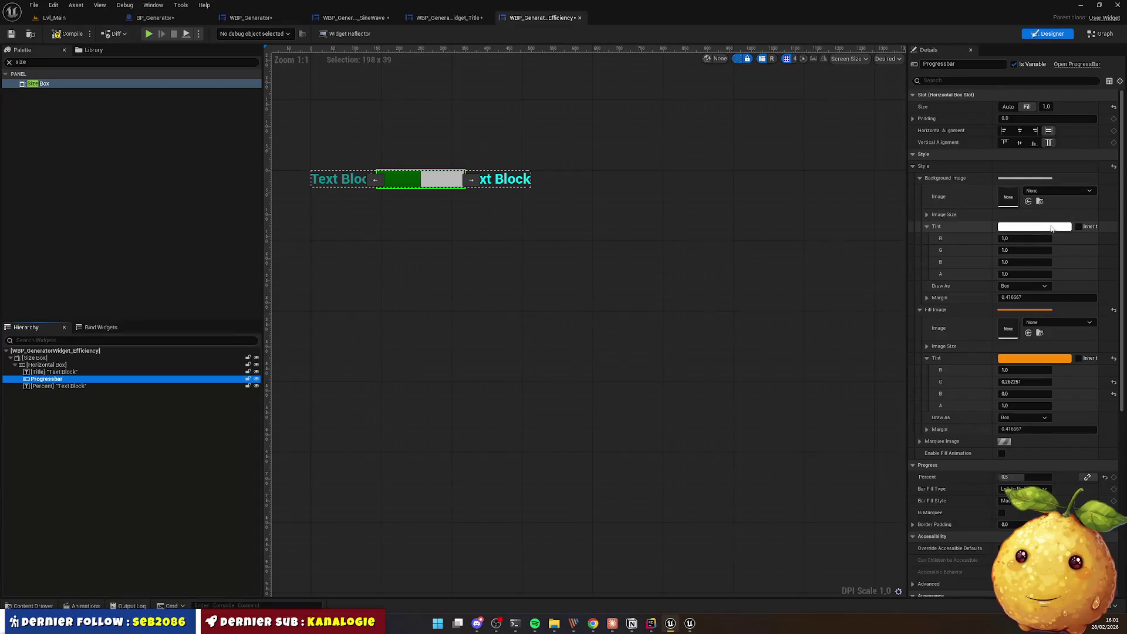
Step: Tint the progress bar background translucent cyan 00F5FF1A, then switch to the SineWave widget
click(1034, 227)
key(Return)
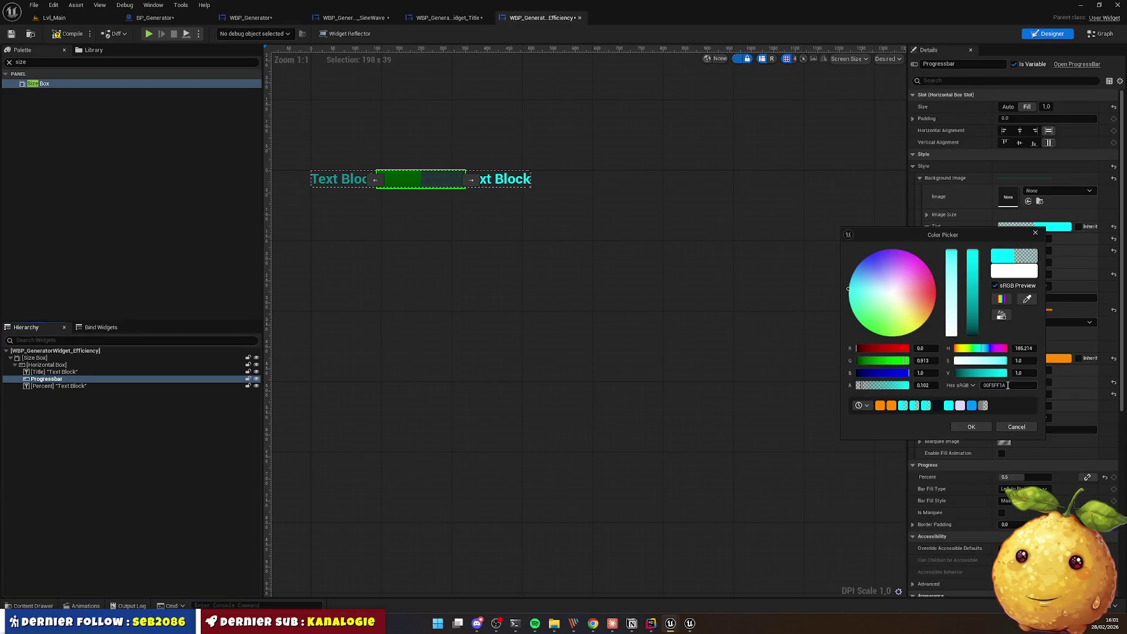
click(971, 427)
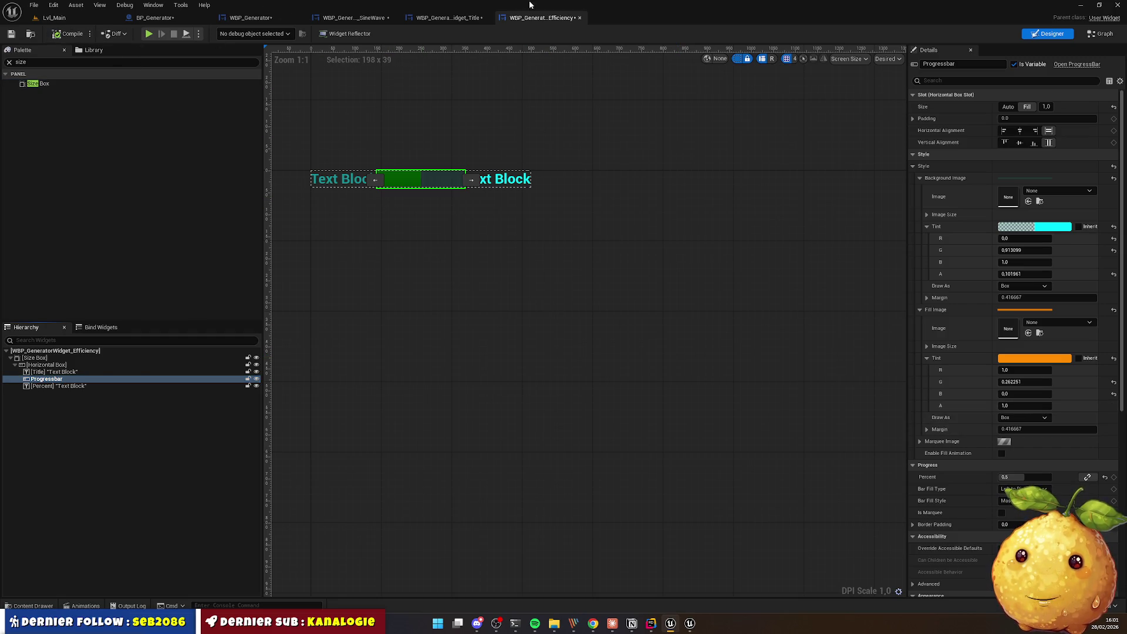
click(443, 18)
click(358, 18)
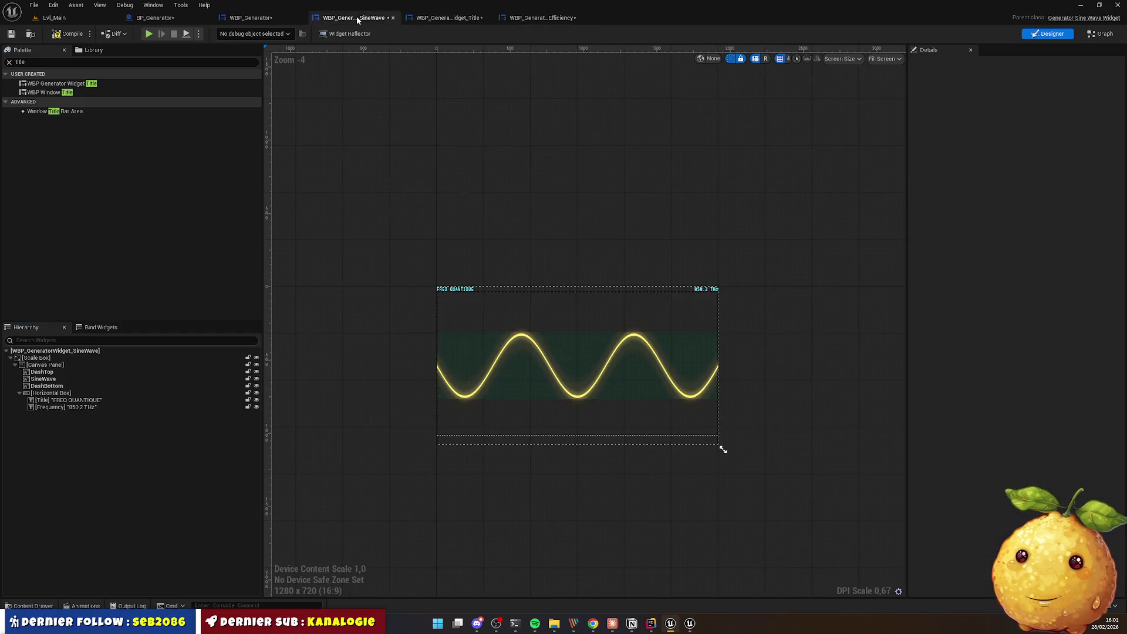
Step: Place the efficiency widget in the generator's vertical box above the sine wave
click(289, 18)
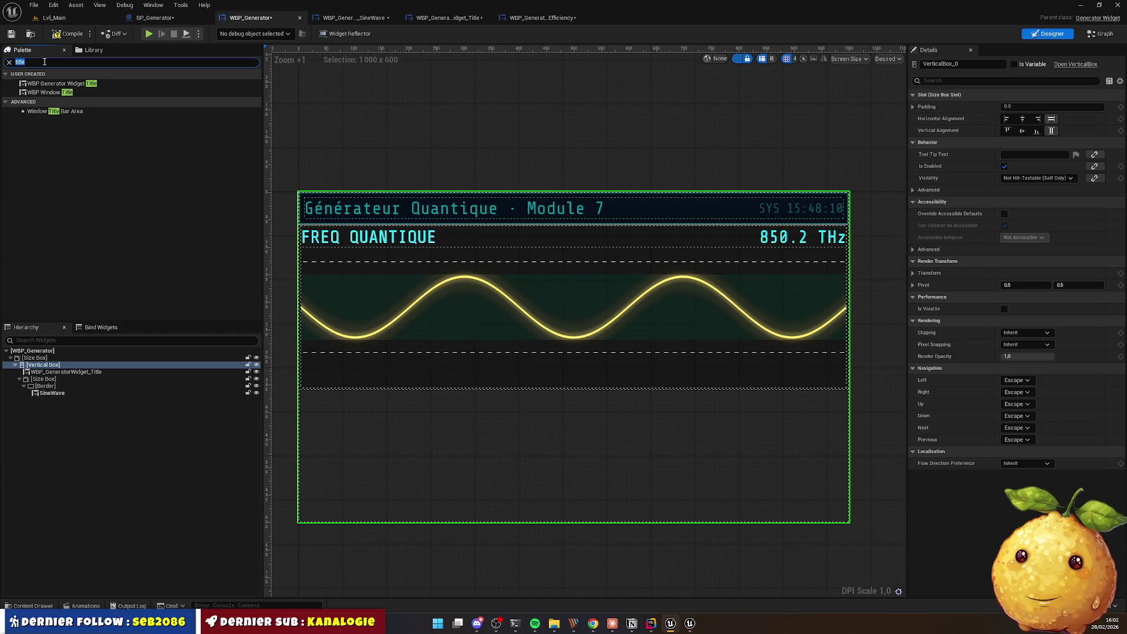
text(effi)
mouse_move(75, 91)
mouse_down()
mouse_move(189, 150)
mouse_move(367, 216)
mouse_move(372, 250)
mouse_move(371, 225)
mouse_move(375, 235)
mouse_up()
click(577, 386)
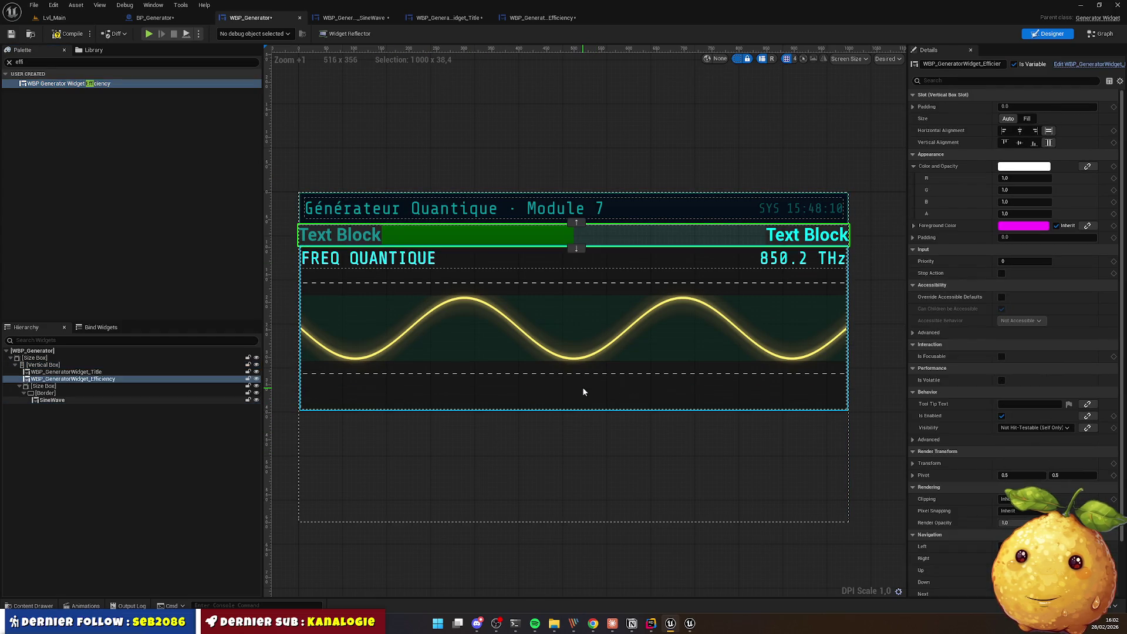
click(477, 132)
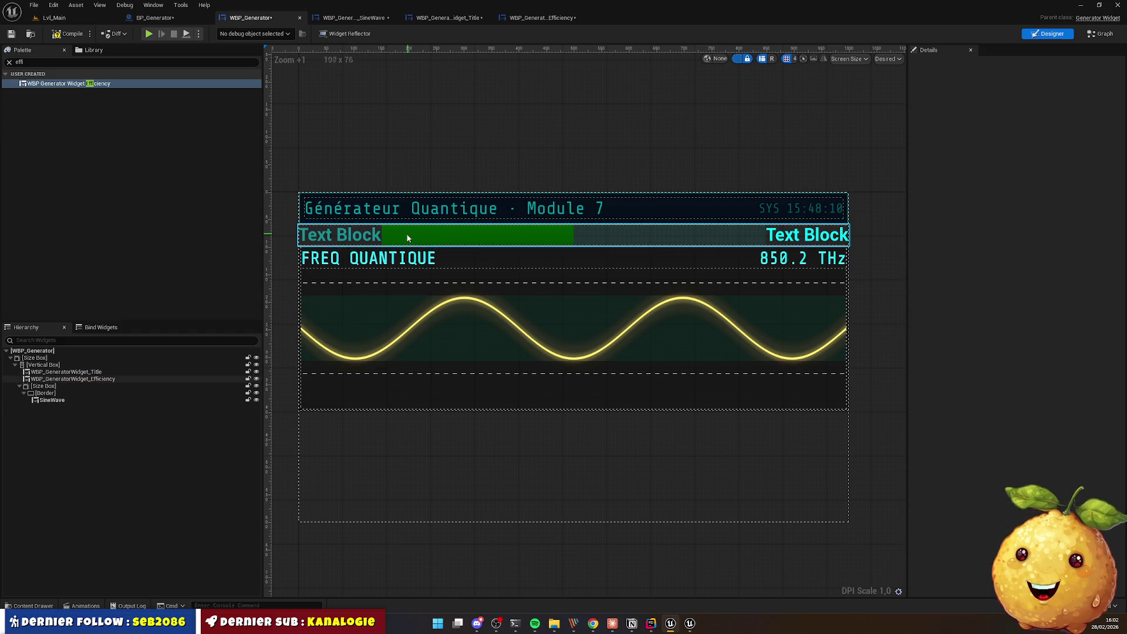
key(alt+Tab)
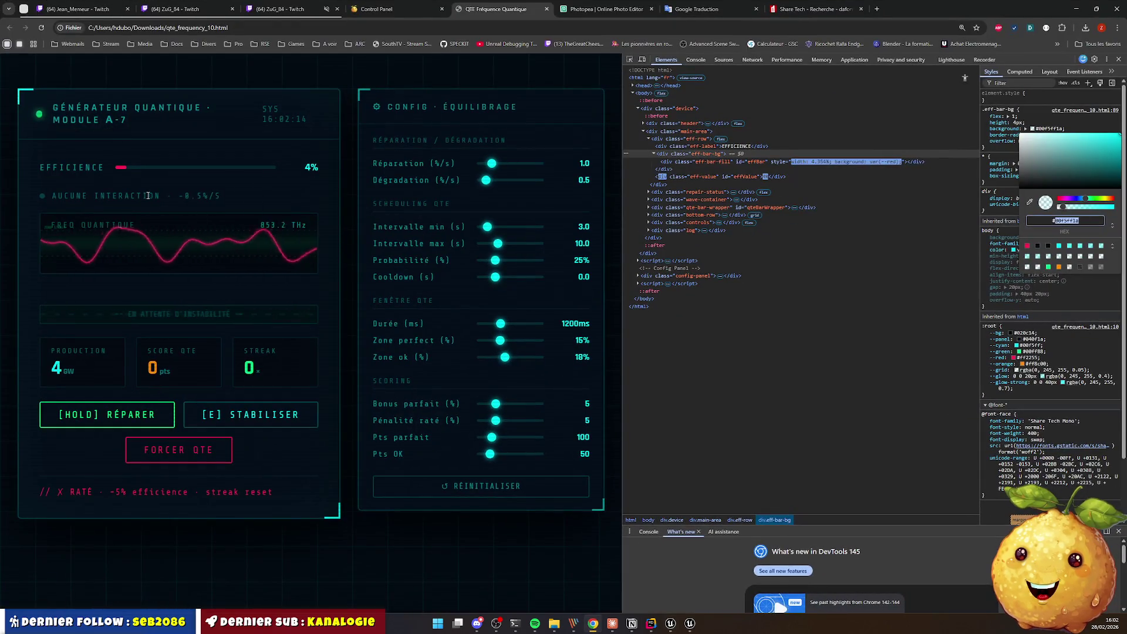
key(alt+Tab)
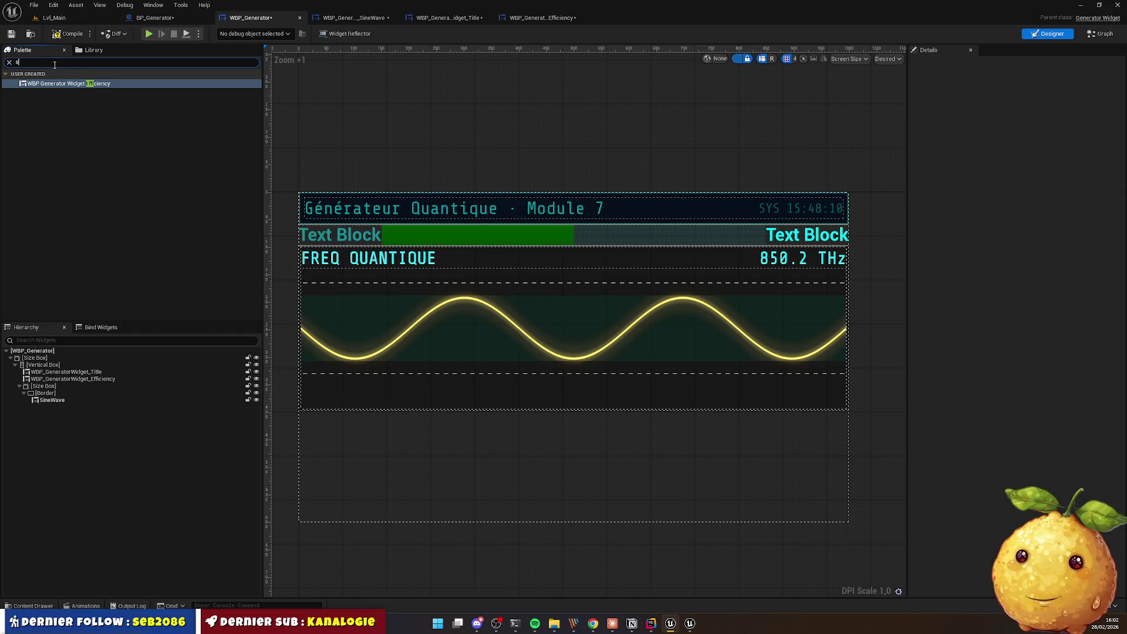
Step: Add two spacers, moving one between the title and the efficiency bar
text(pacer)
mouse_move(39, 83)
mouse_down()
mouse_move(432, 379)
mouse_move(456, 420)
mouse_up()
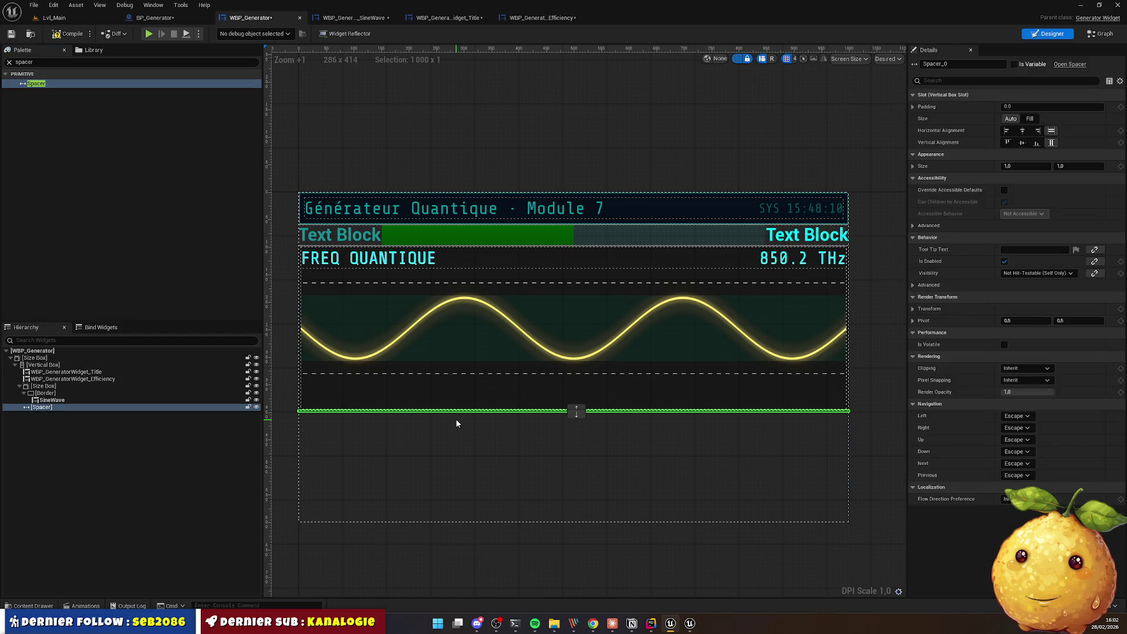
key(ctrl+d)
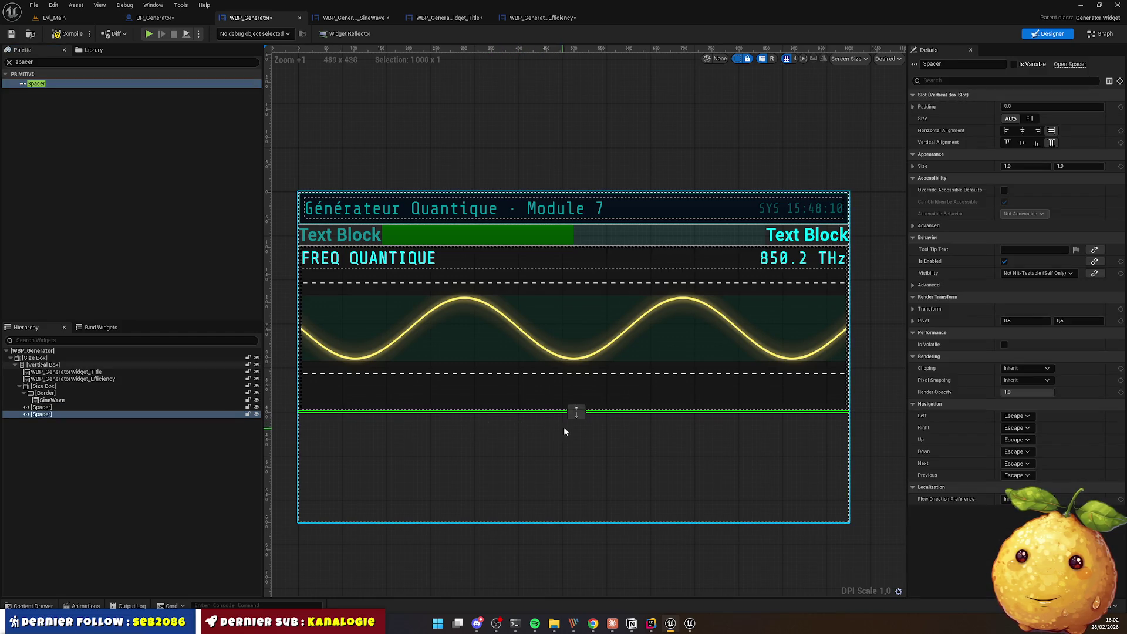
click(575, 412)
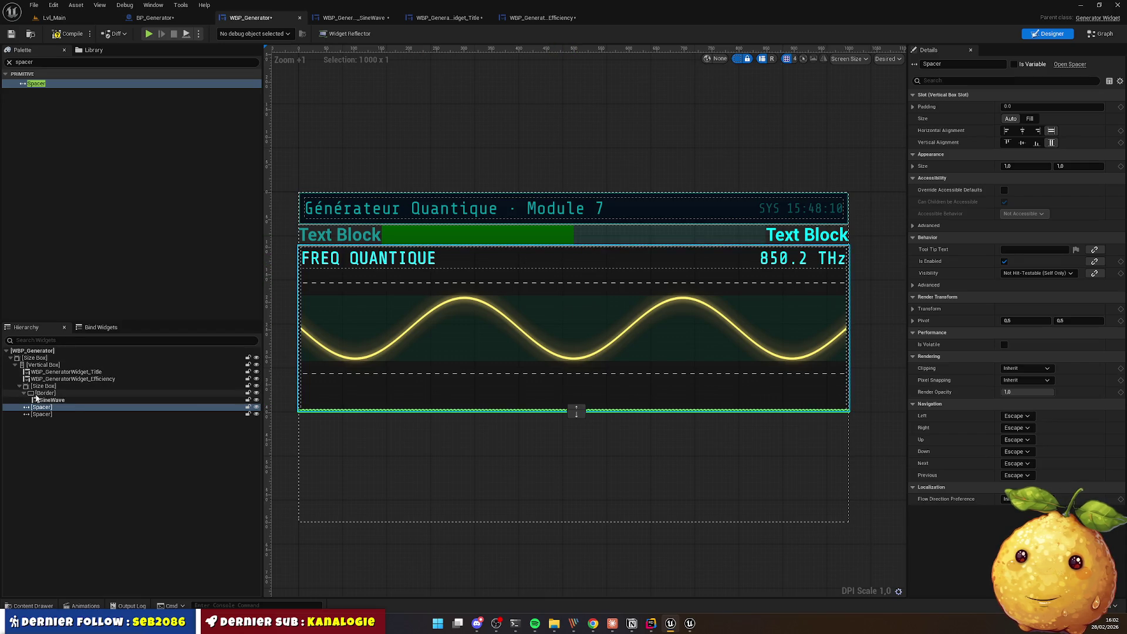
click(20, 386)
mouse_move(46, 396)
mouse_down()
mouse_move(46, 379)
mouse_move(44, 393)
mouse_up()
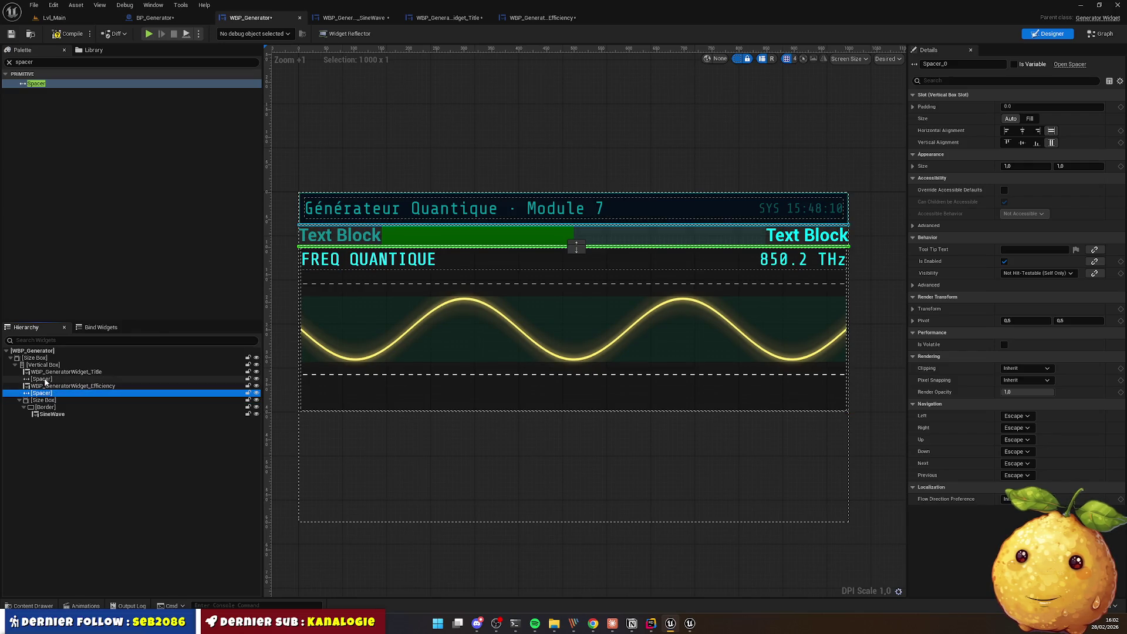
Step: Set both spacers' Size Y to 20
click(41, 379)
click(1071, 166)
text(20)
key(Return)
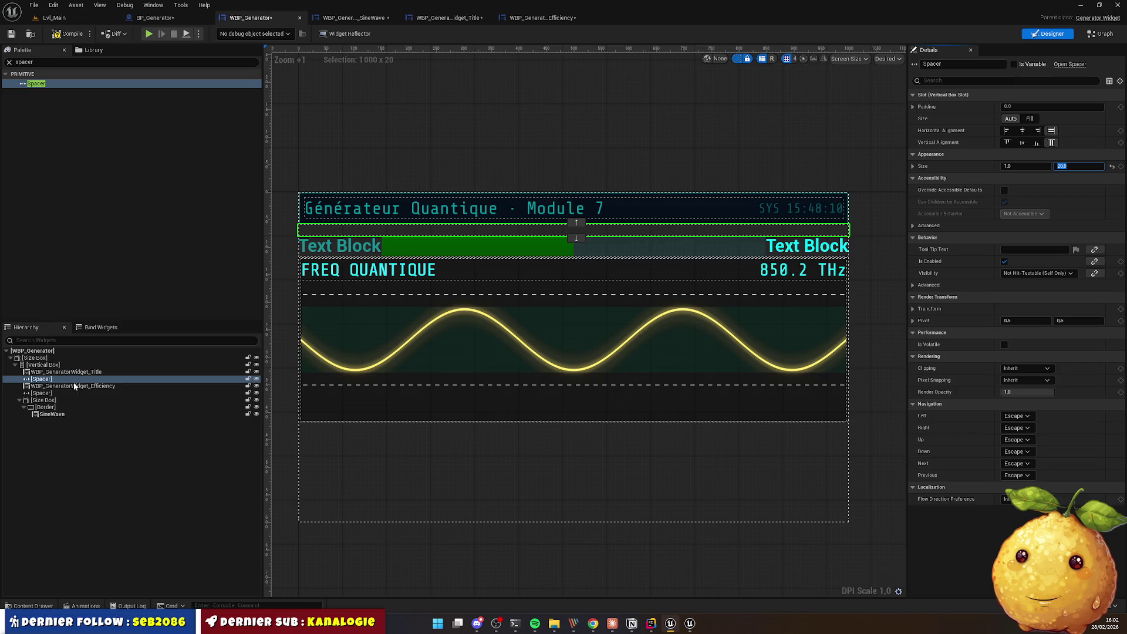
click(41, 393)
click(1072, 166)
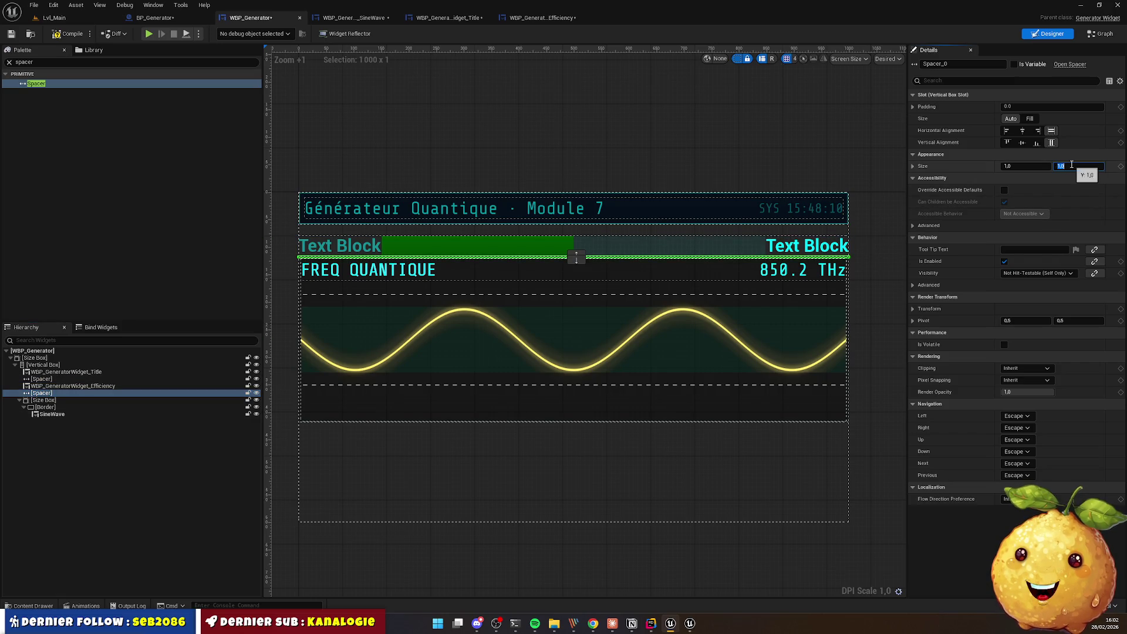
text(0)
key(Return)
click(592, 134)
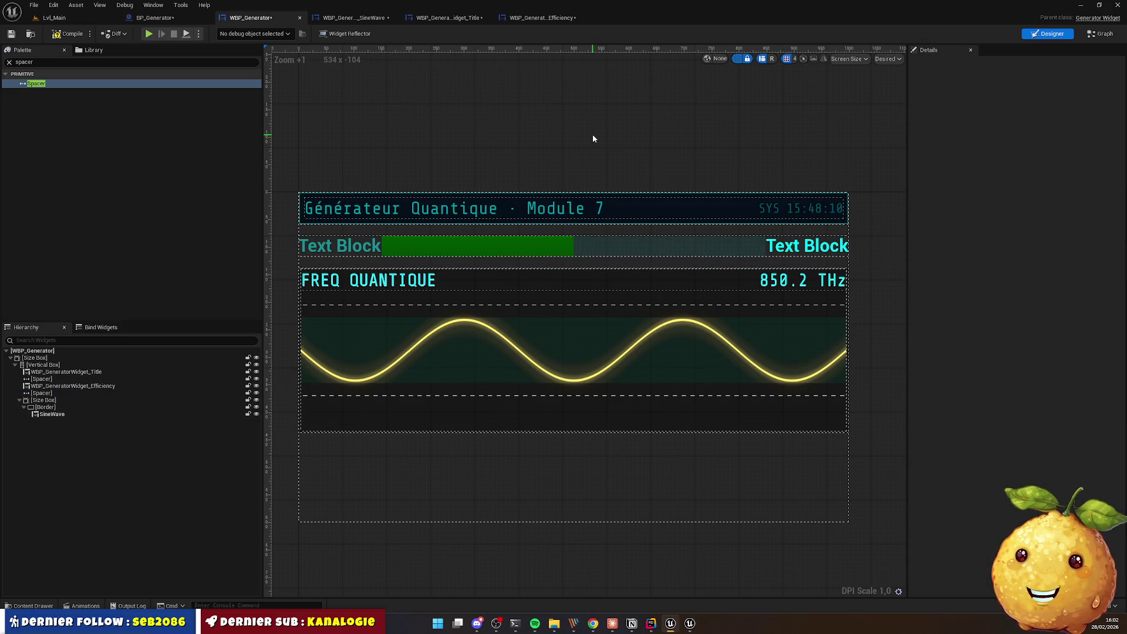
Step: Save all assets and compare the layout with the HTML reference page
key(ctrl+shift+s)
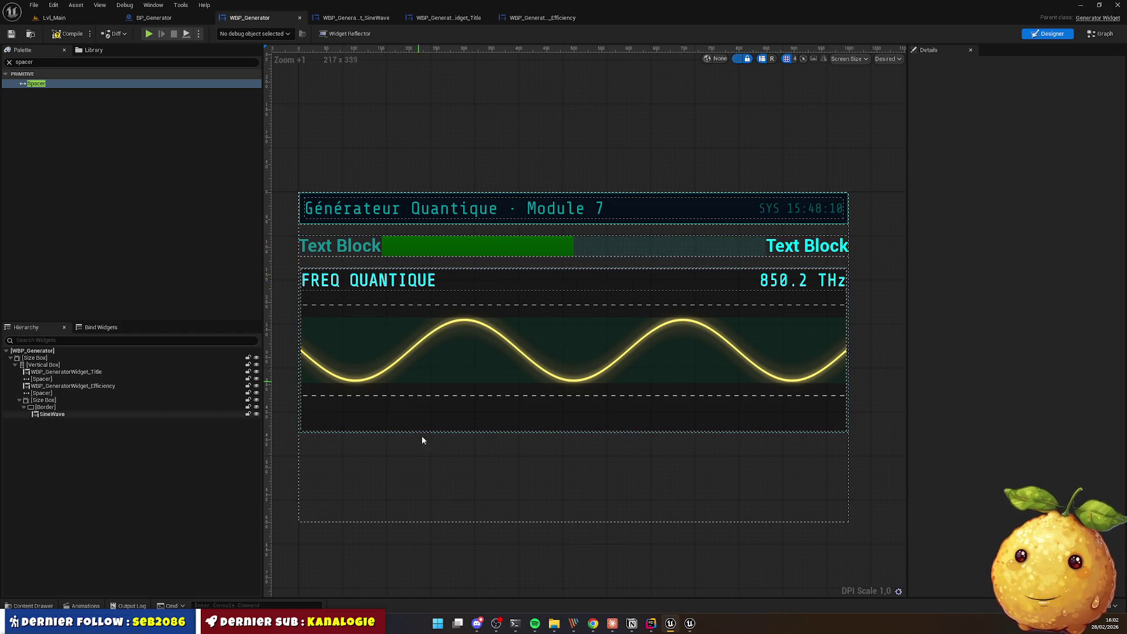
mouse_move(621, 628)
mouse_move(673, 630)
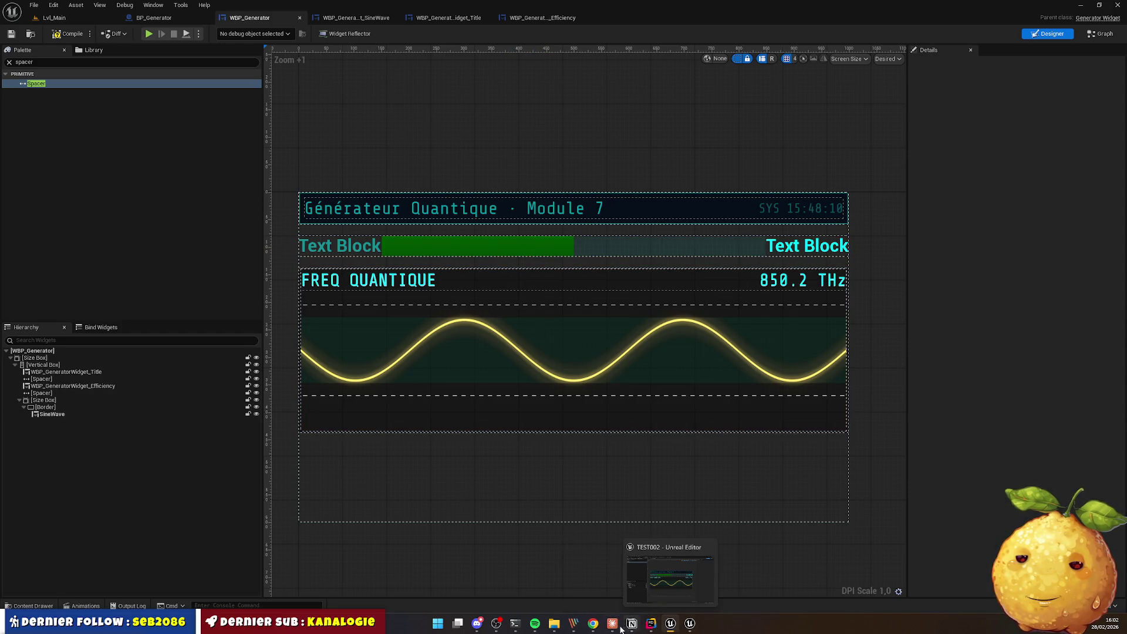
click(593, 626)
click(593, 625)
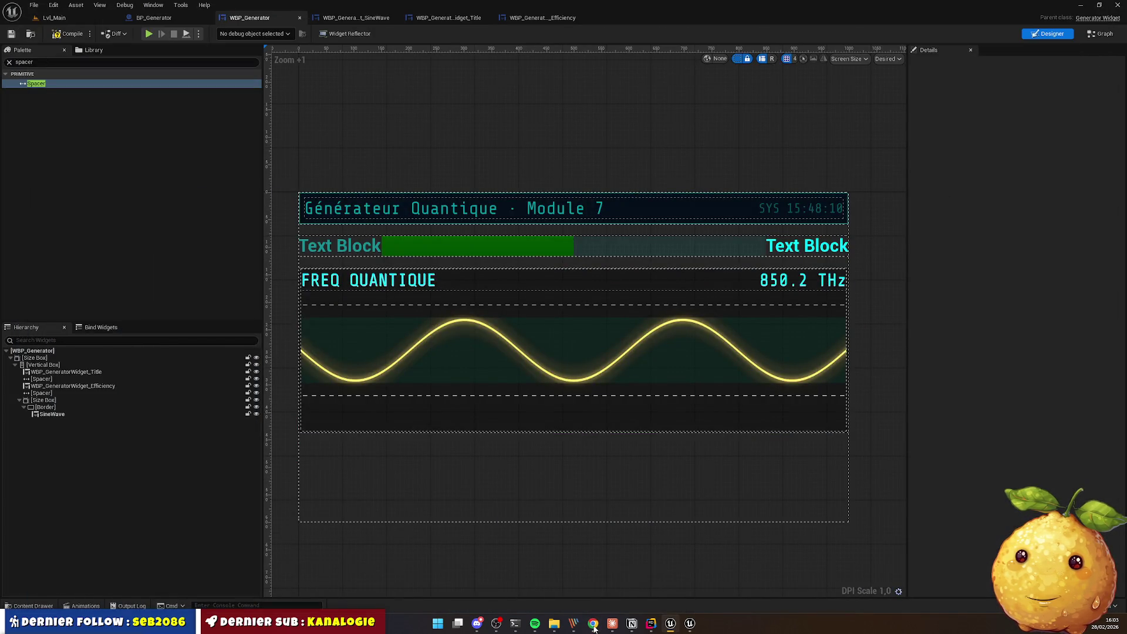
click(44, 365)
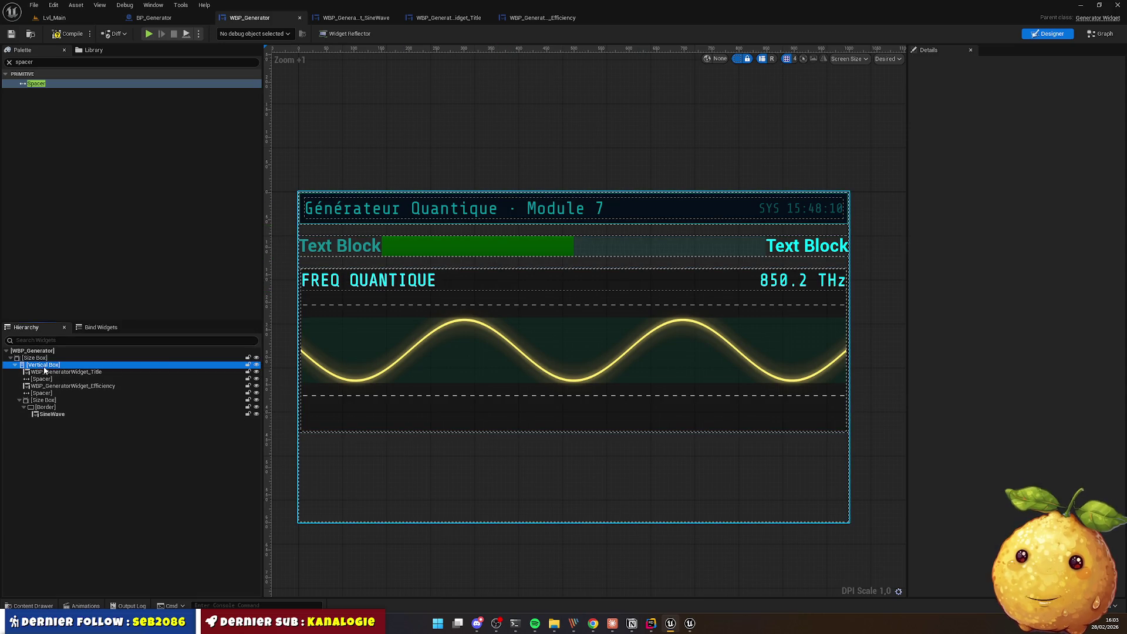
key(alt+Tab)
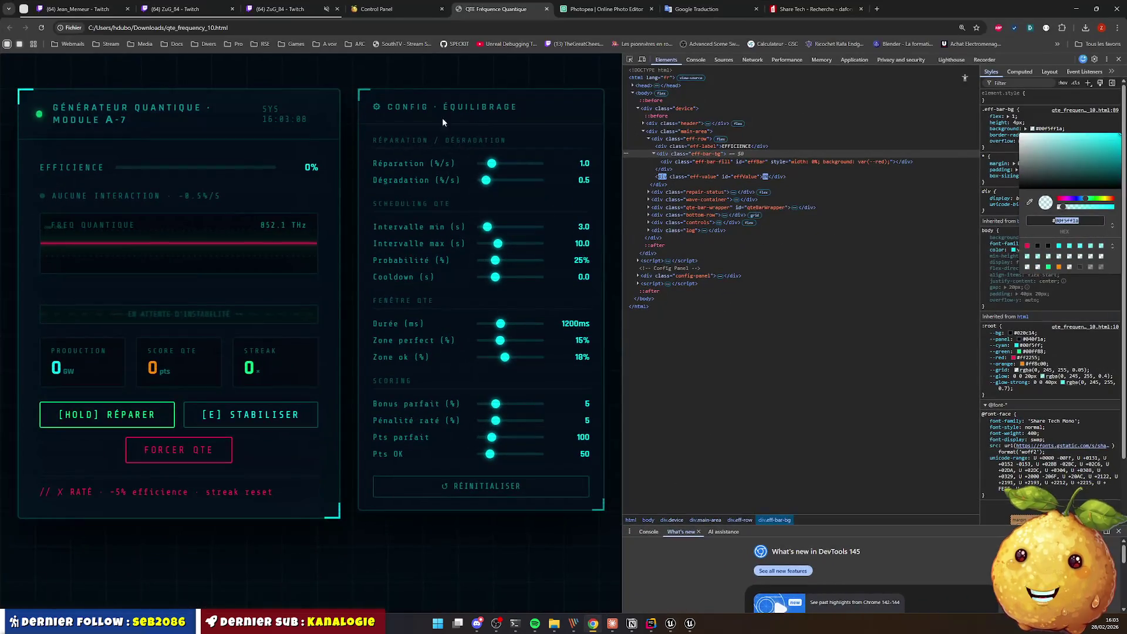
key(alt+Tab)
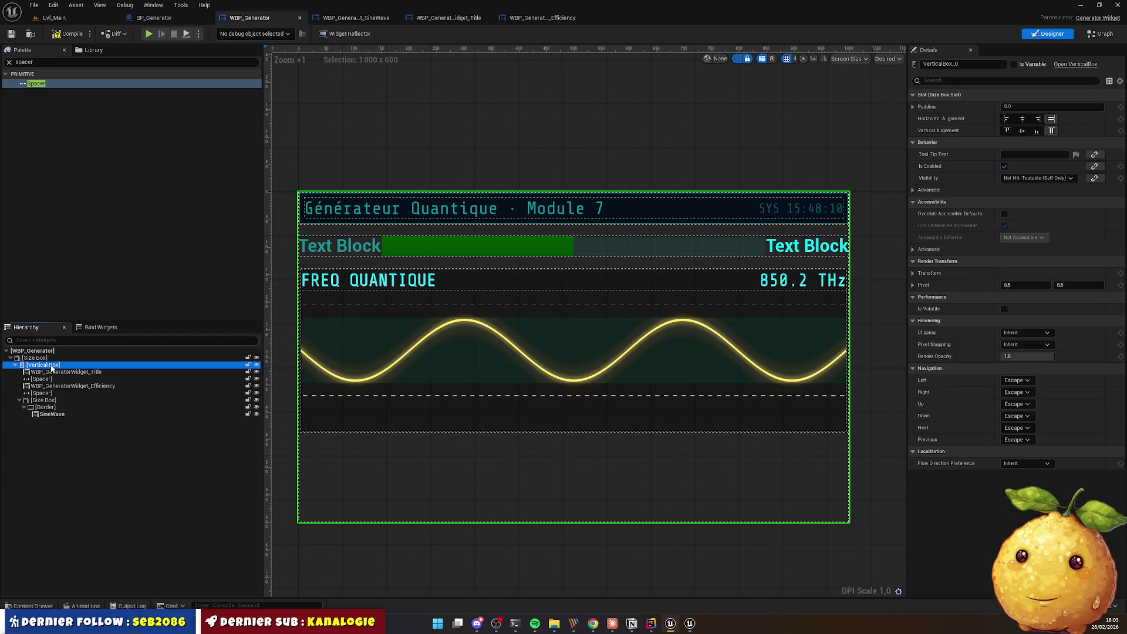
Step: Wrap the generator's vertical box in a new Border
right_click(51, 366)
mouse_move(88, 456)
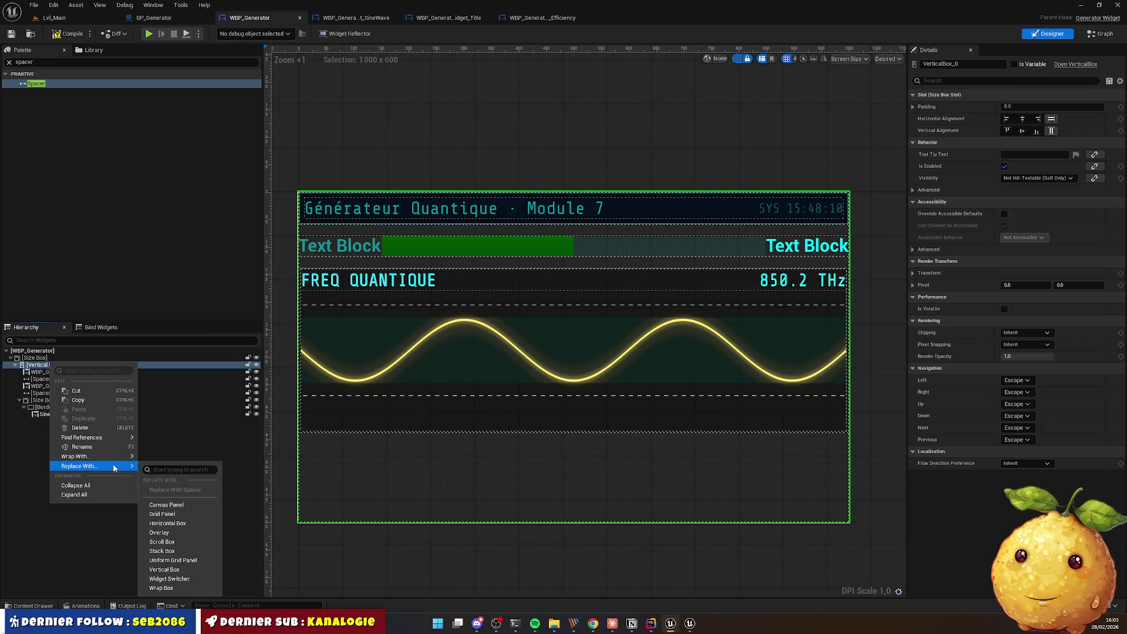
click(182, 417)
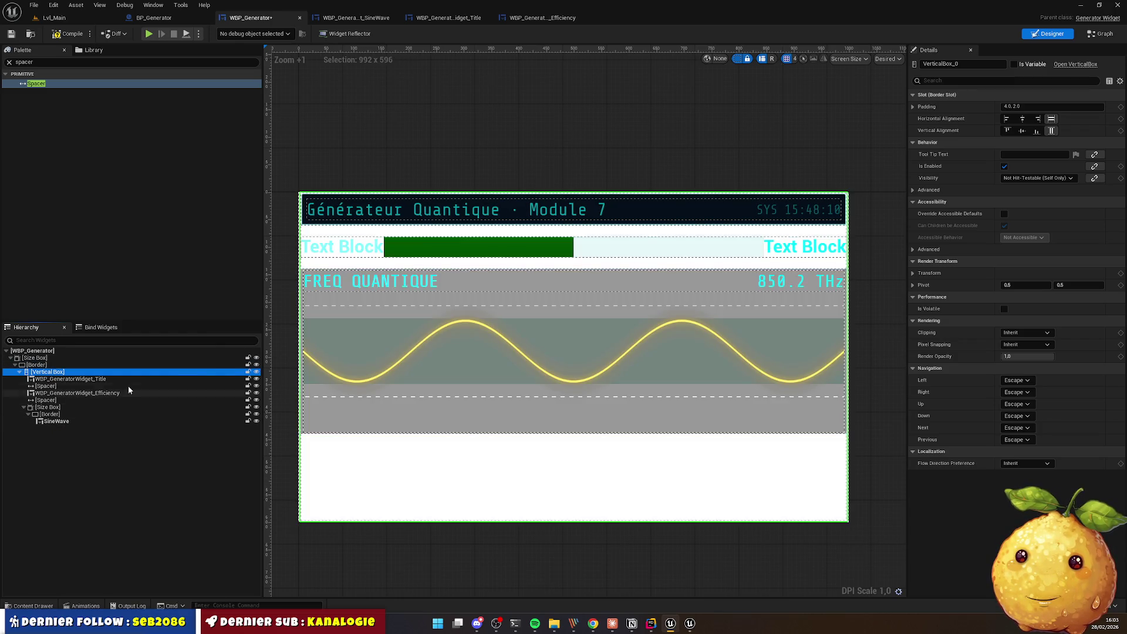
click(37, 365)
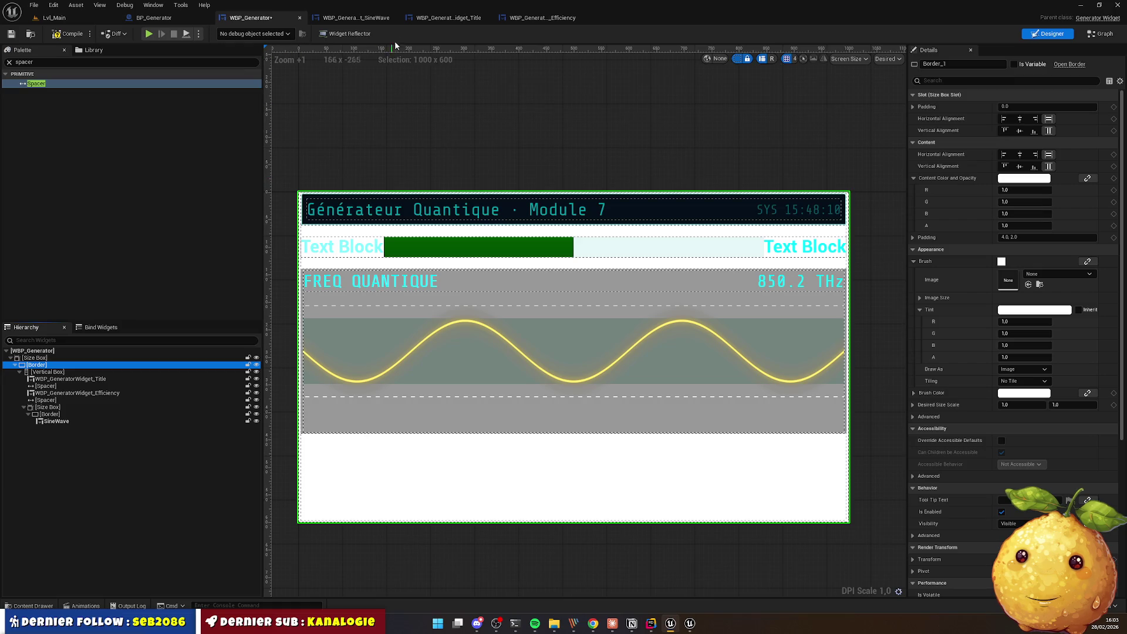
Step: Copy the Brush settings from the Title widget's border
click(442, 17)
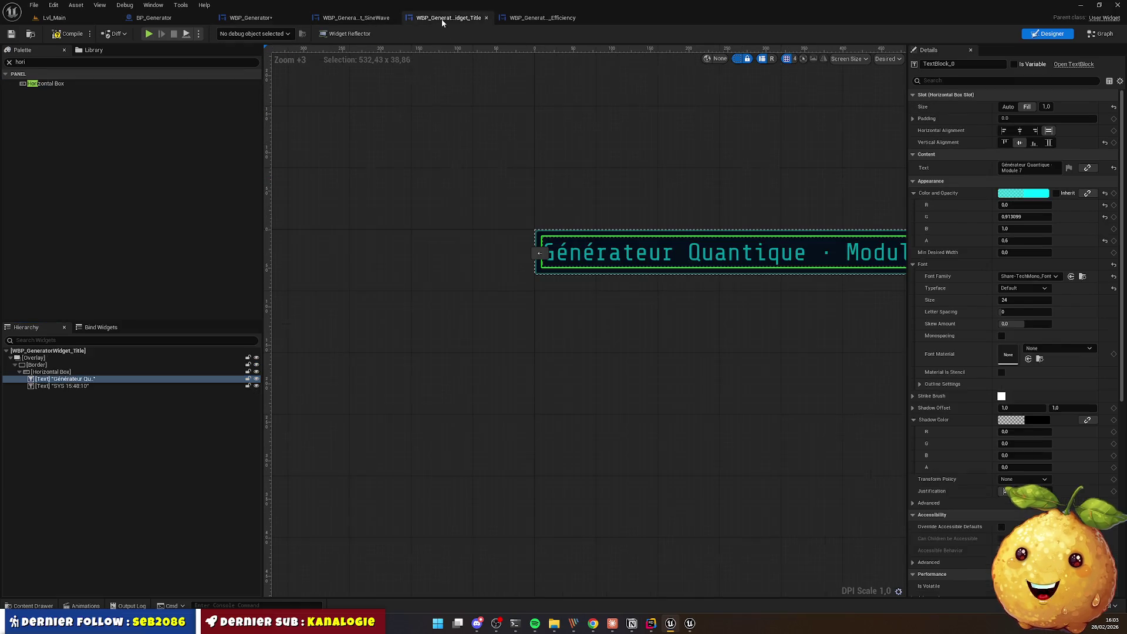
click(38, 364)
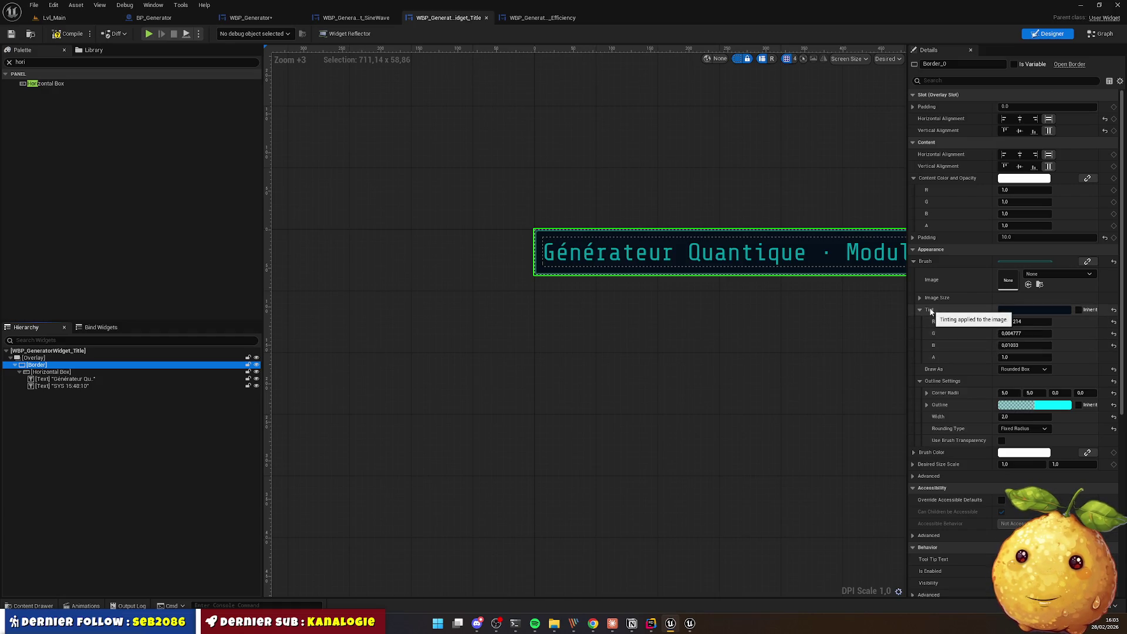
right_click(930, 260)
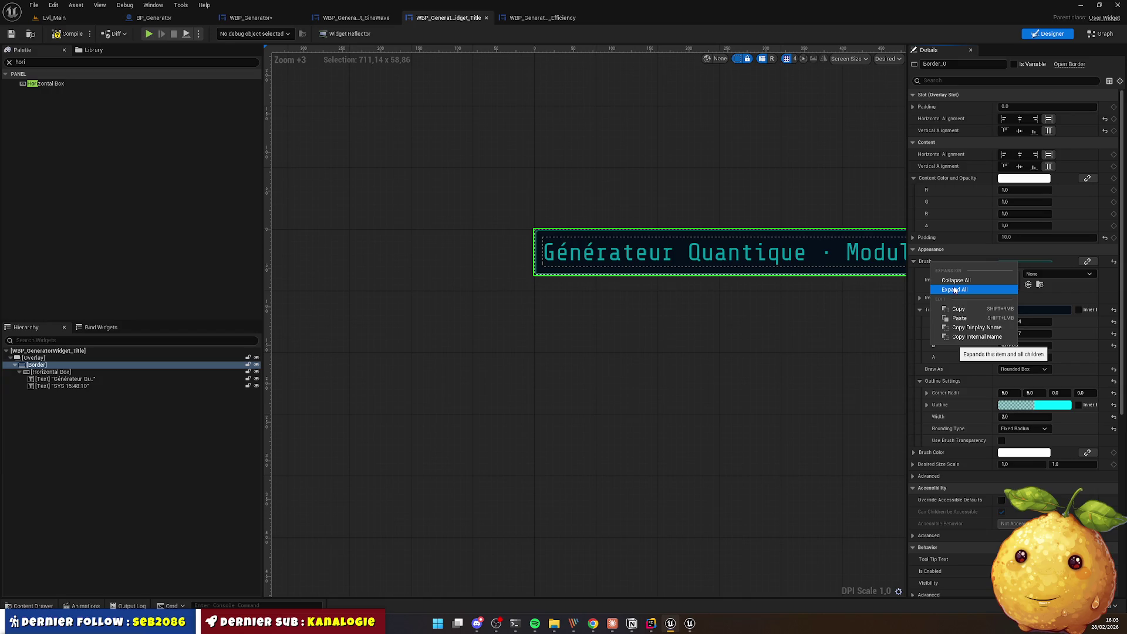
click(967, 309)
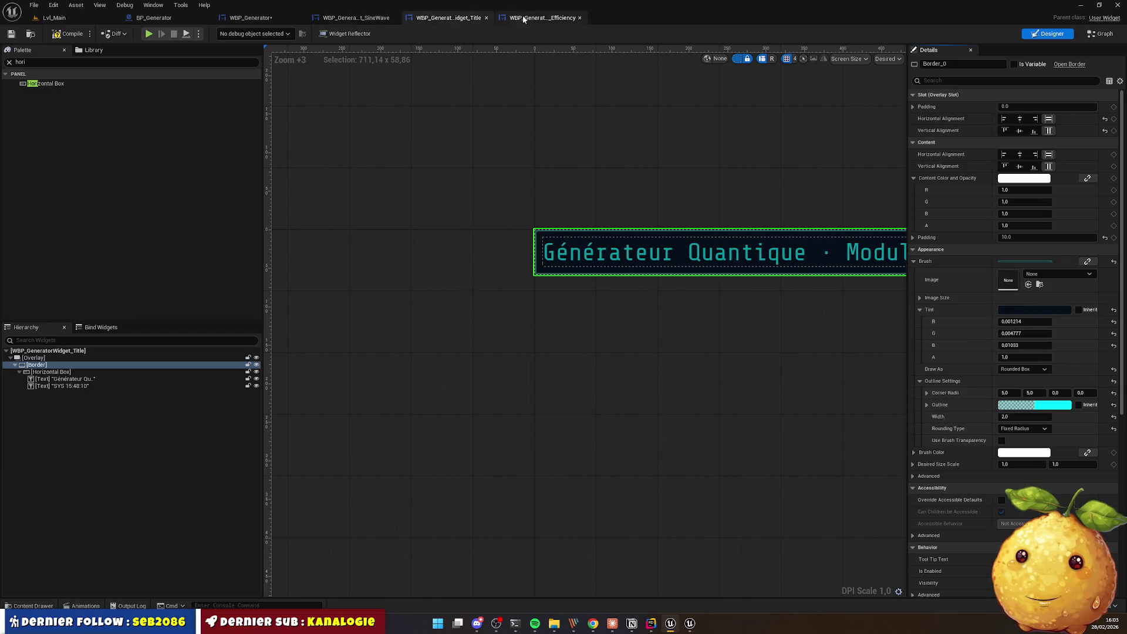
Step: Paste the title's rounded, outlined brush onto the new outer border
click(251, 18)
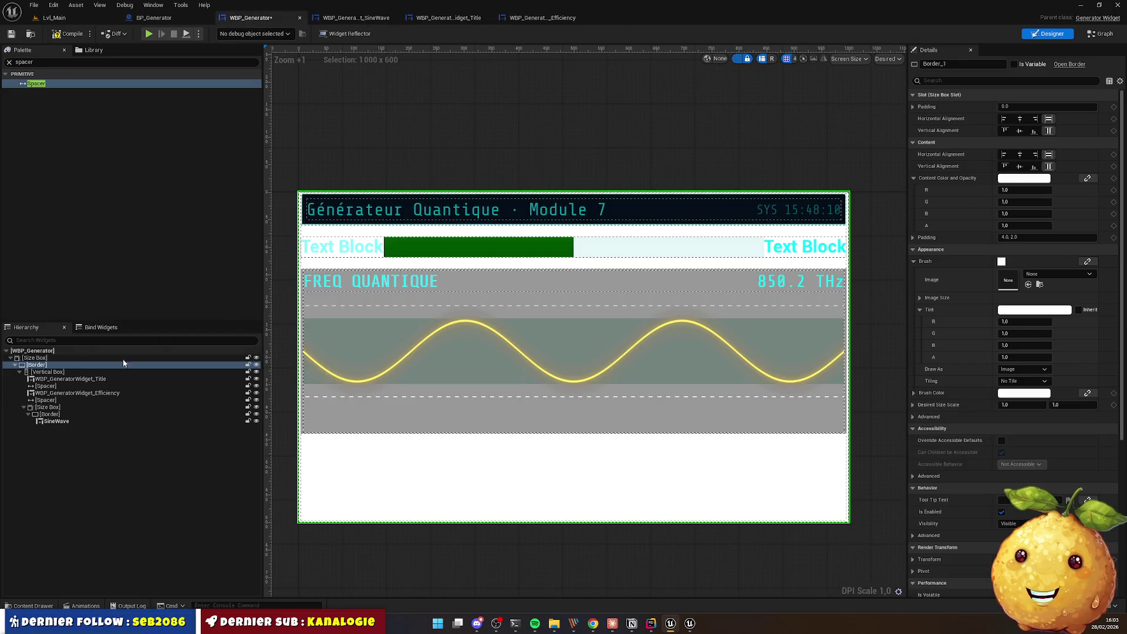
click(36, 364)
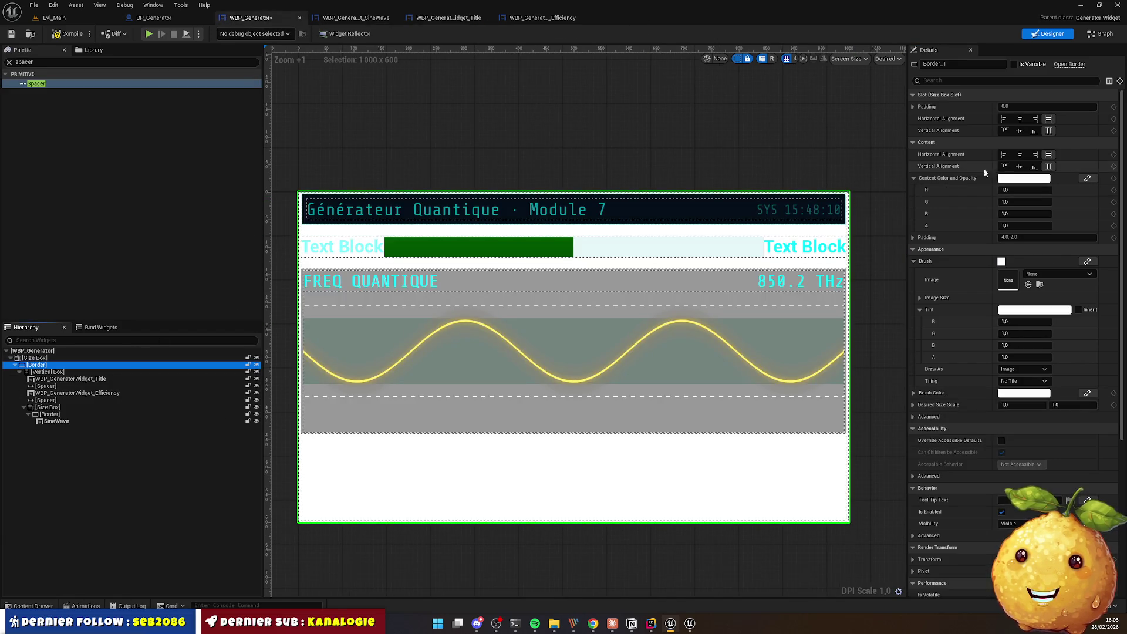
right_click(928, 261)
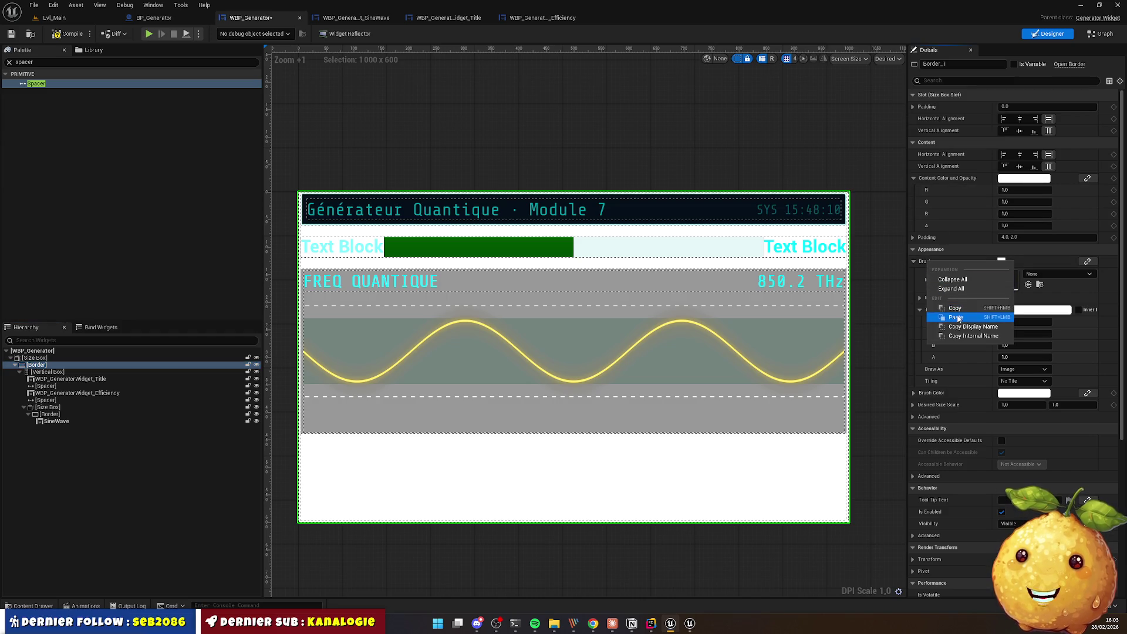
click(953, 319)
click(573, 125)
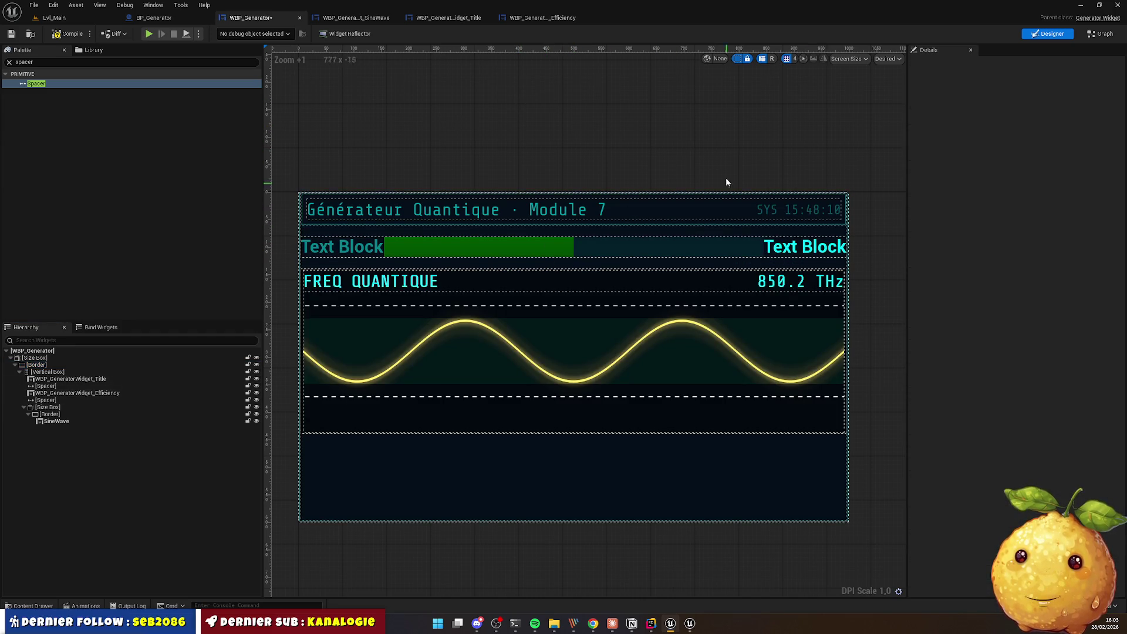
click(446, 19)
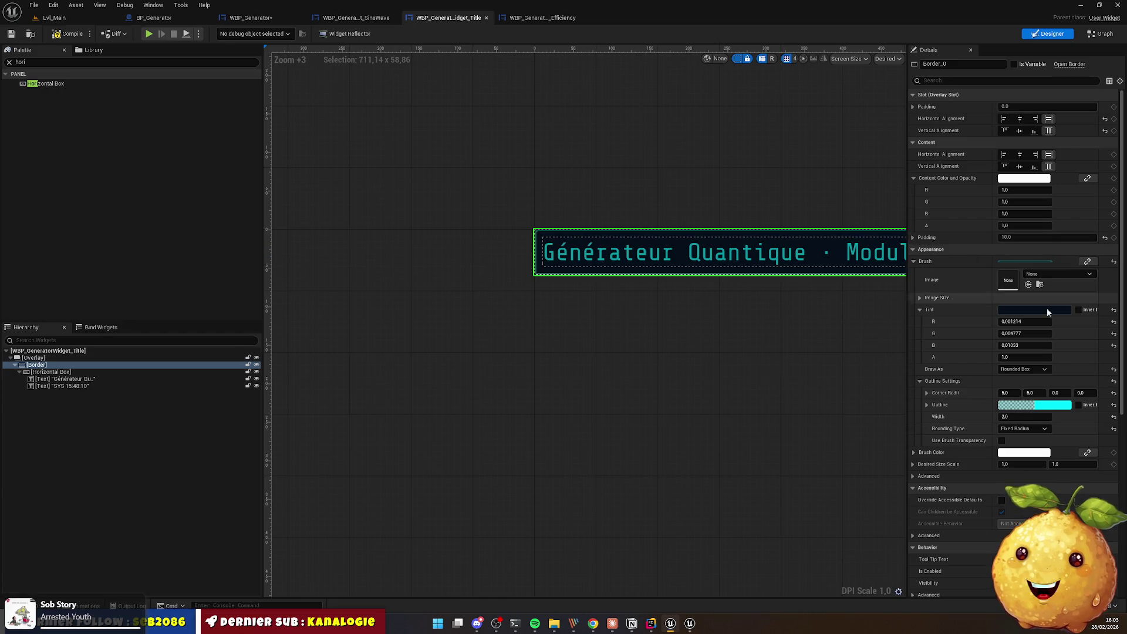
Step: Set the title border's Brush Tint to white with alpha 0, then open the Efficiency widget
click(1031, 321)
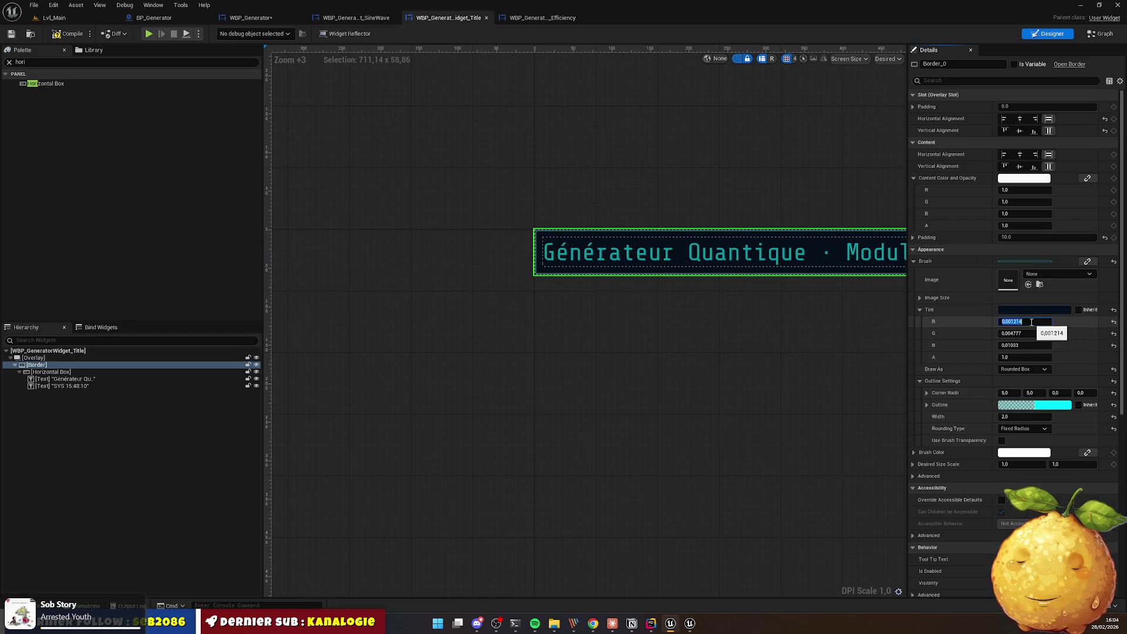
text(1)
key(Tab)
text(1)
key(Tab)
text(1)
key(Tab)
text(0)
key(Return)
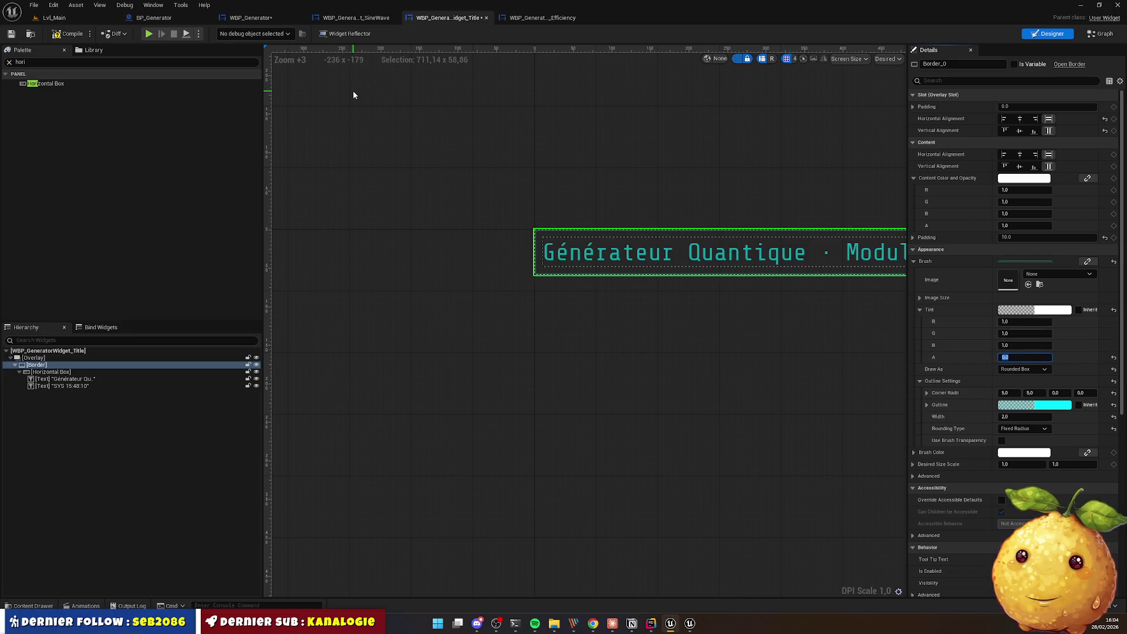
click(67, 33)
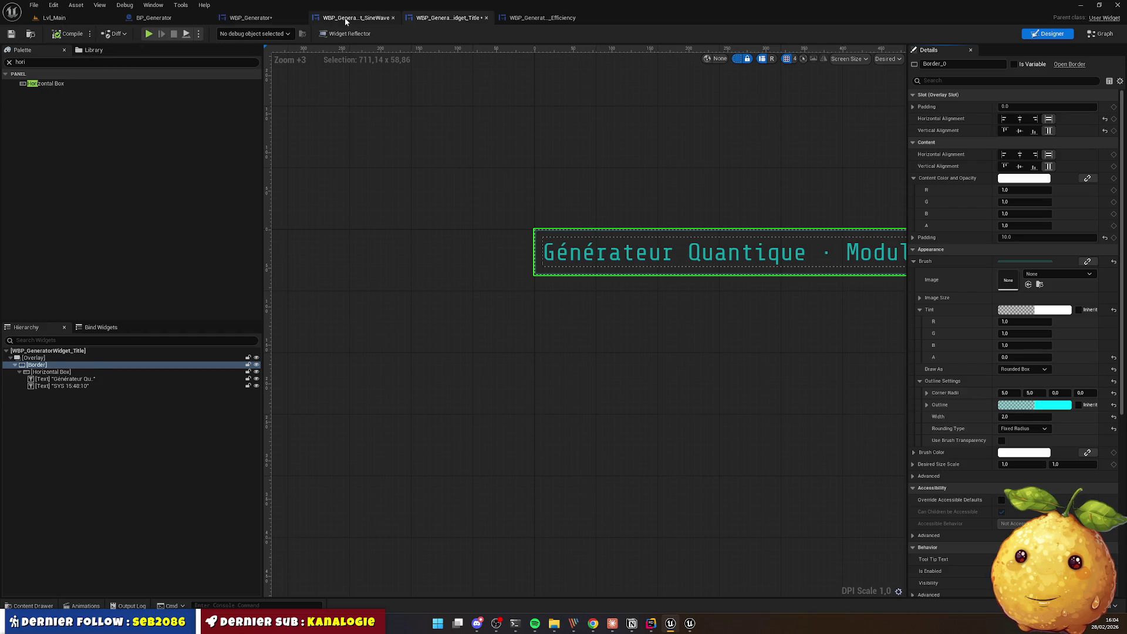
click(255, 19)
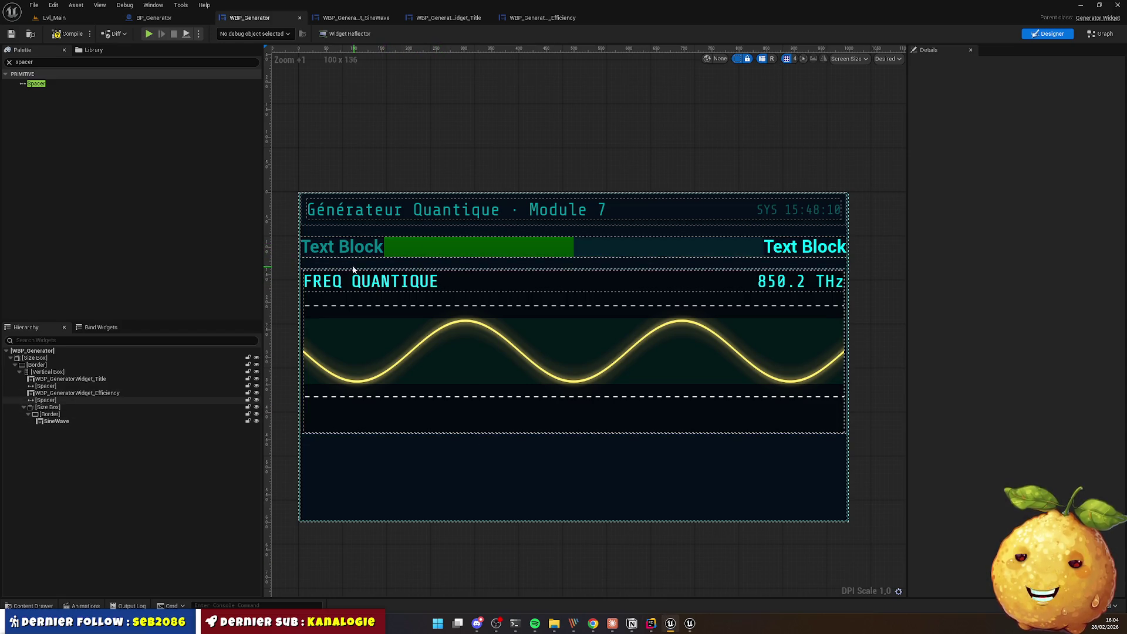
click(529, 18)
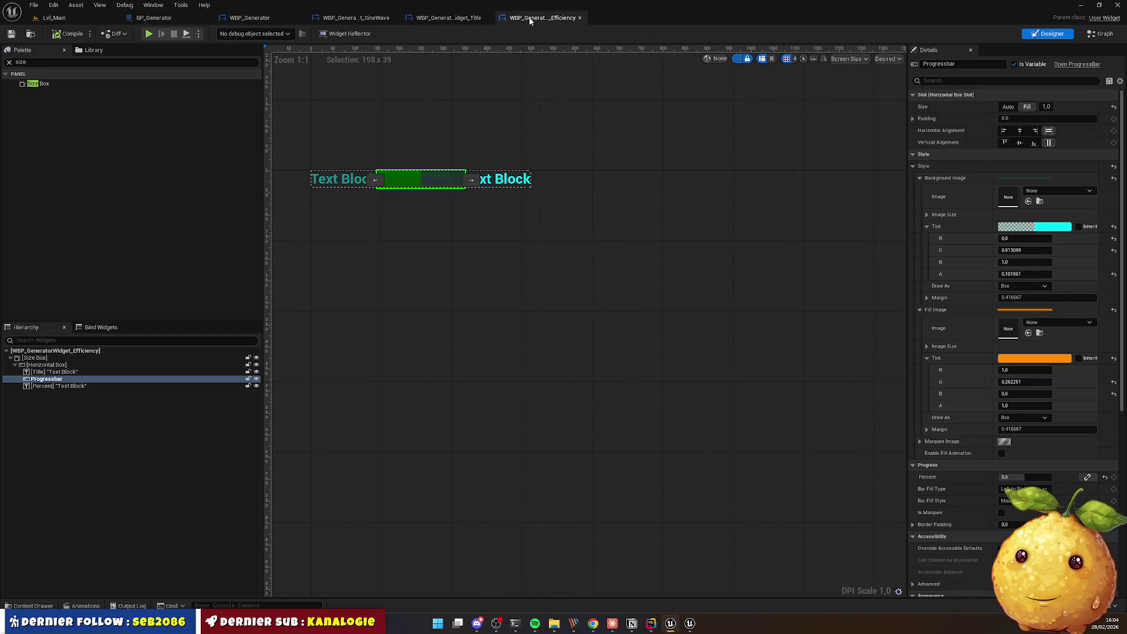
Step: Change the Percent text block's text to 50%
click(339, 181)
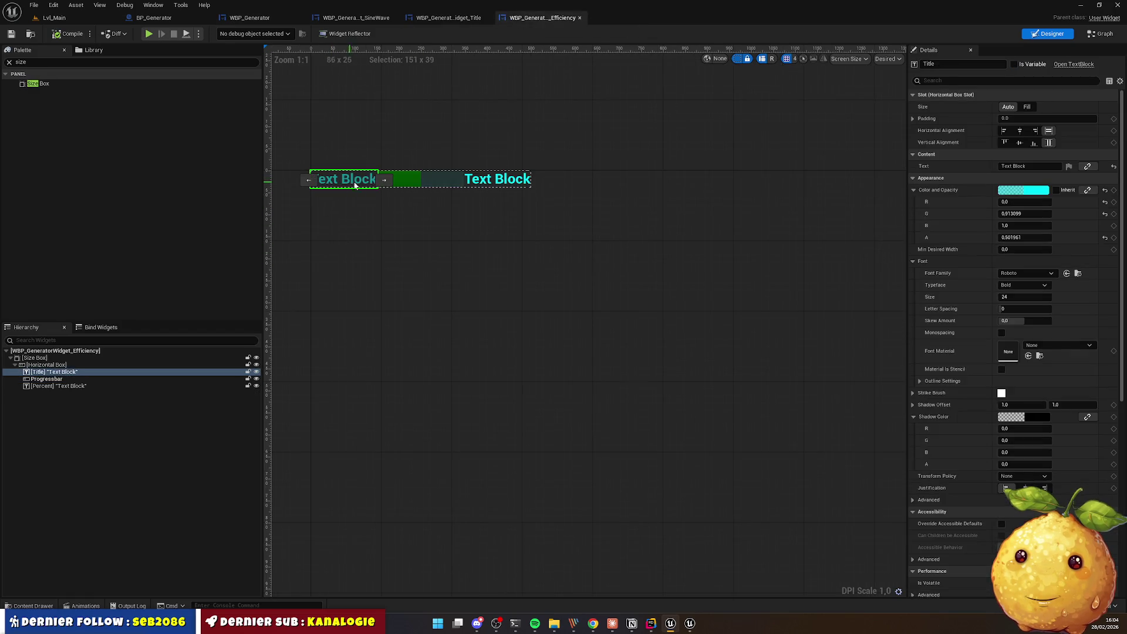
ctrl+click(490, 182)
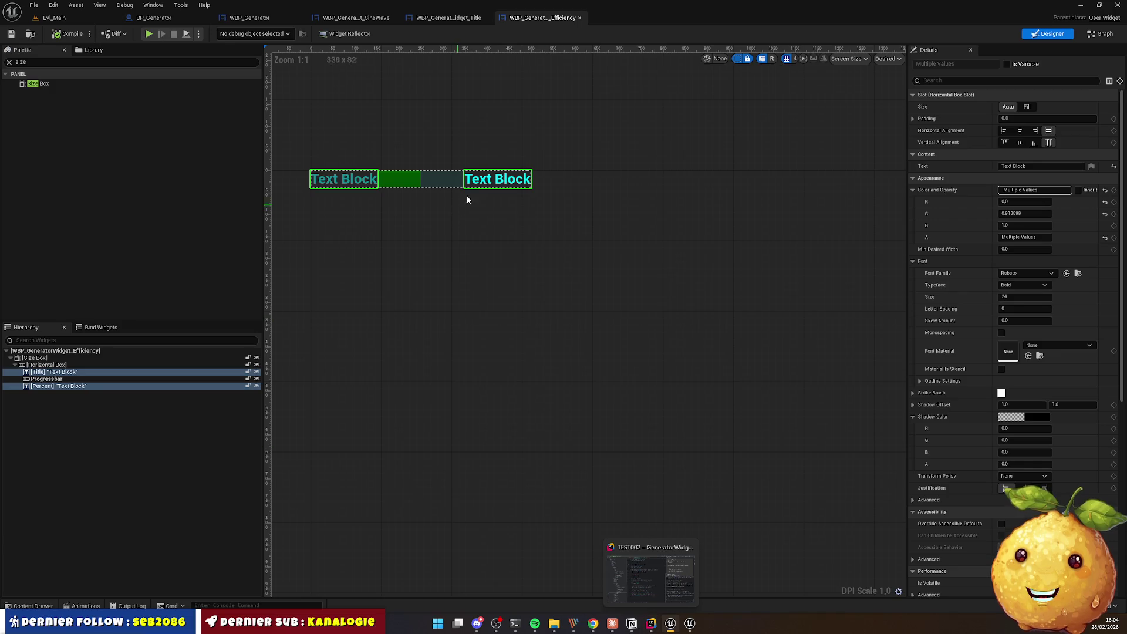
click(499, 189)
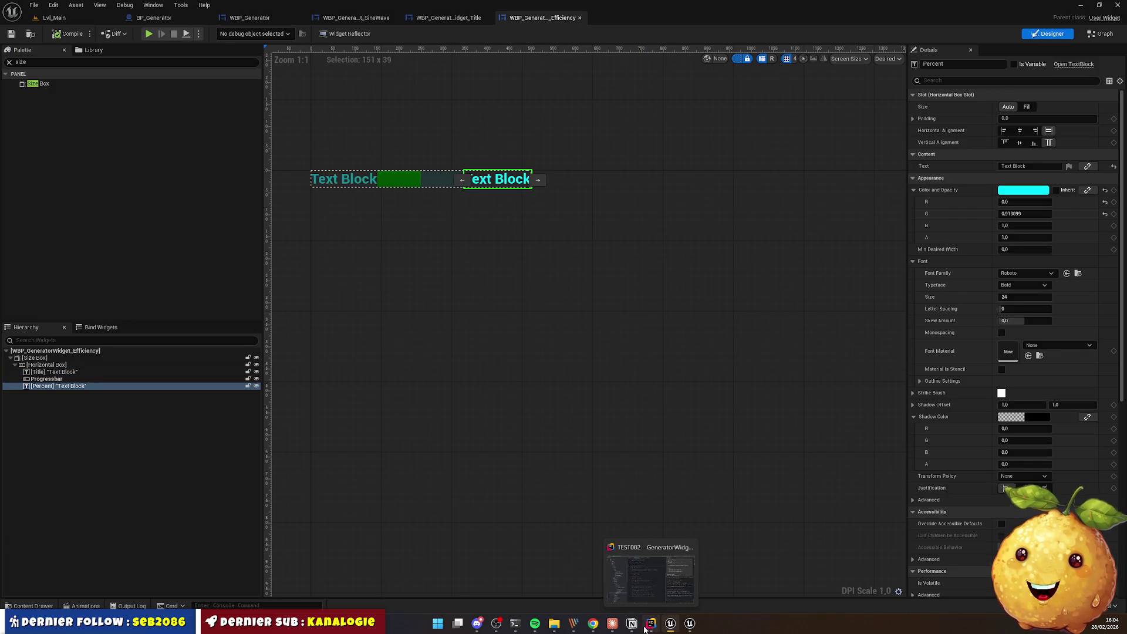
click(593, 624)
click(593, 624)
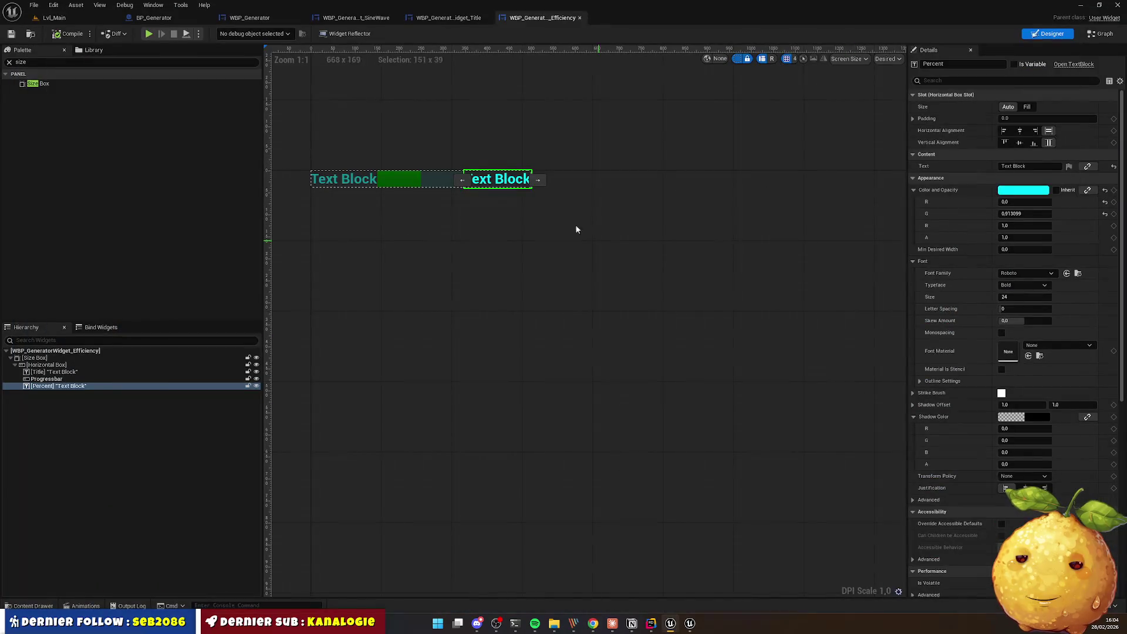
click(1041, 166)
right_click(1040, 165)
click(1056, 221)
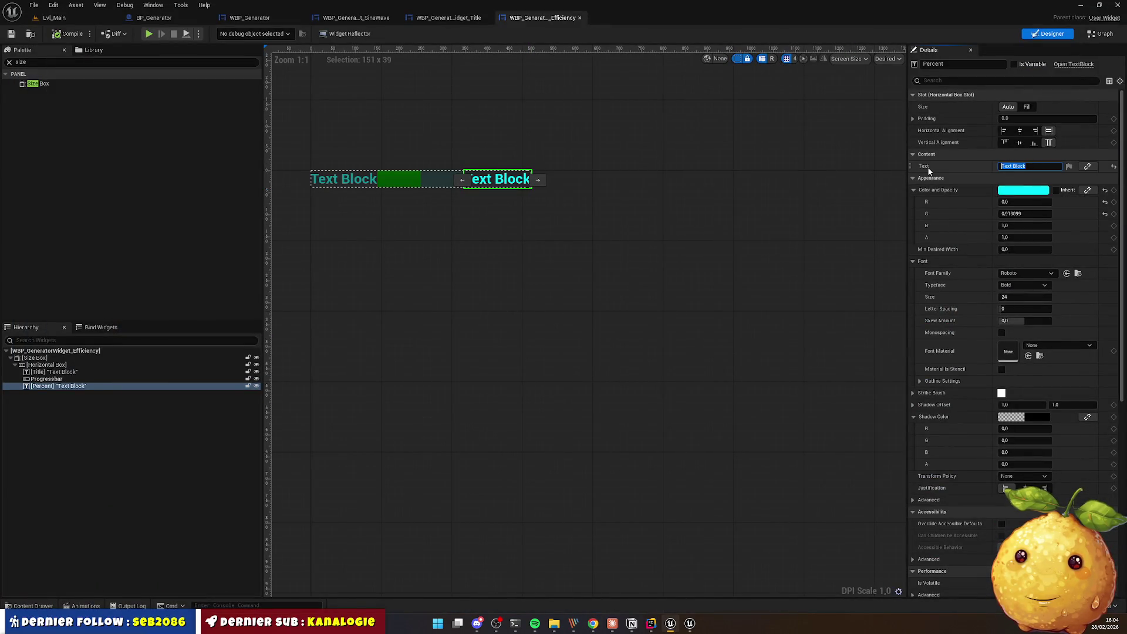
text(0)
key(BackSpace)
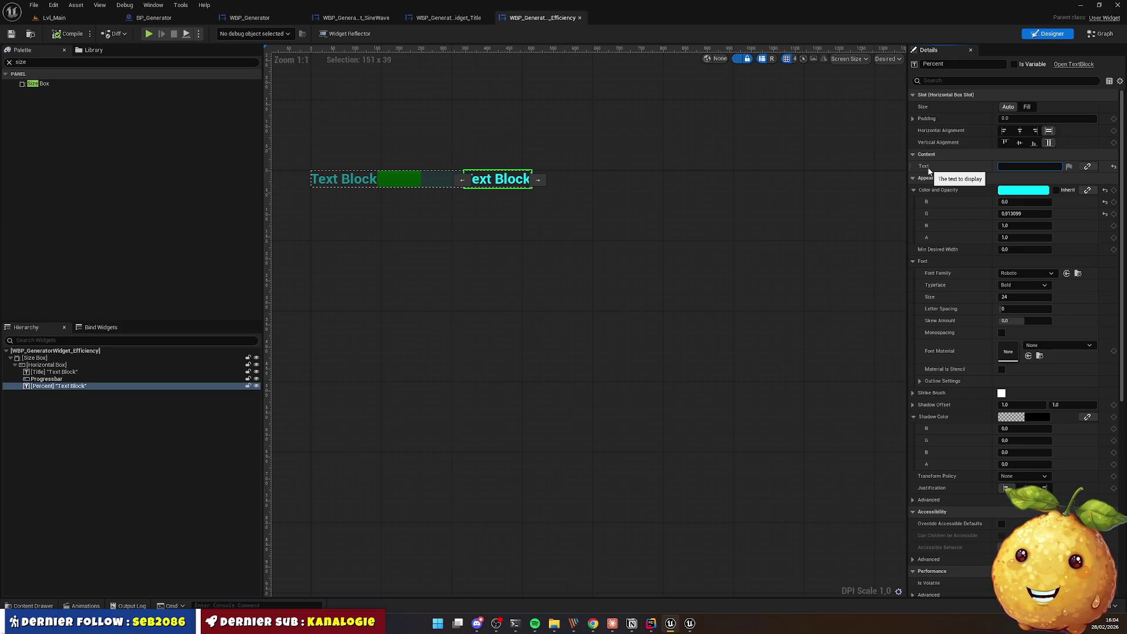
text(50%)
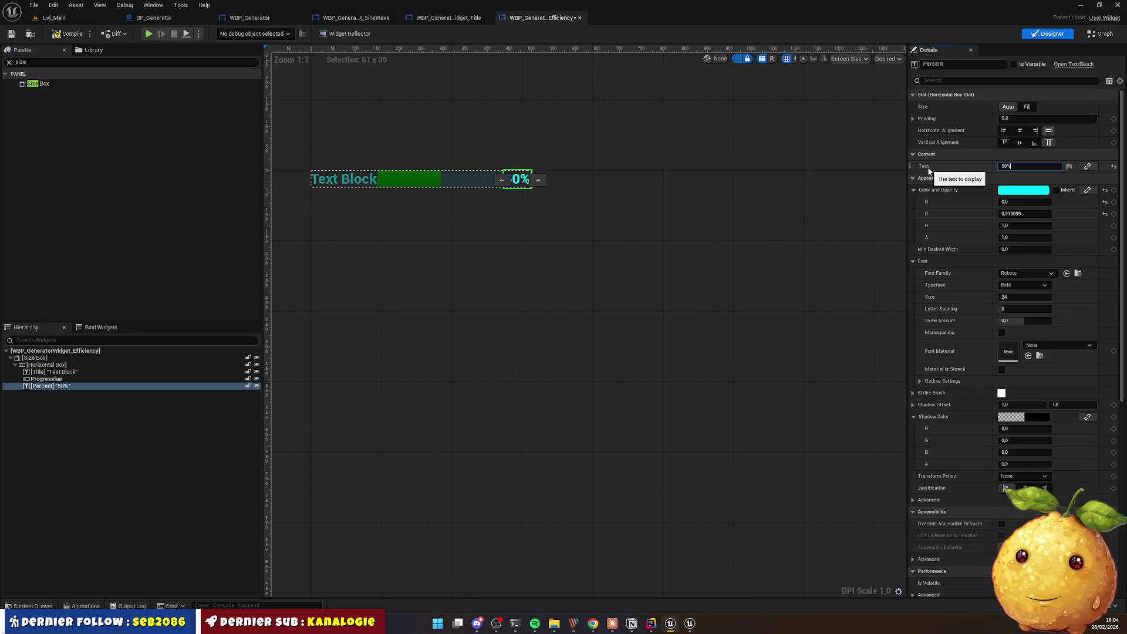
click(423, 189)
Step: Set the Title text block to read EFFICIENCE
click(344, 177)
key(alt+Tab)
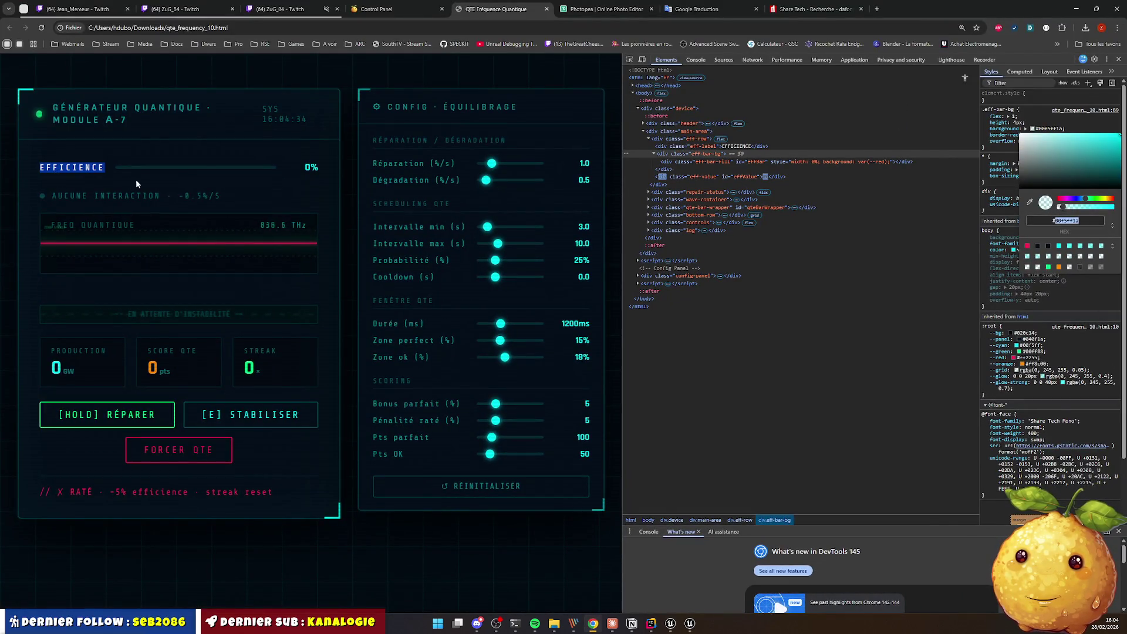
key(alt+Tab)
right_click(1031, 166)
click(1036, 204)
Step: Set the font family of both texts to Share-TechMono_Font
ctrl+click(518, 179)
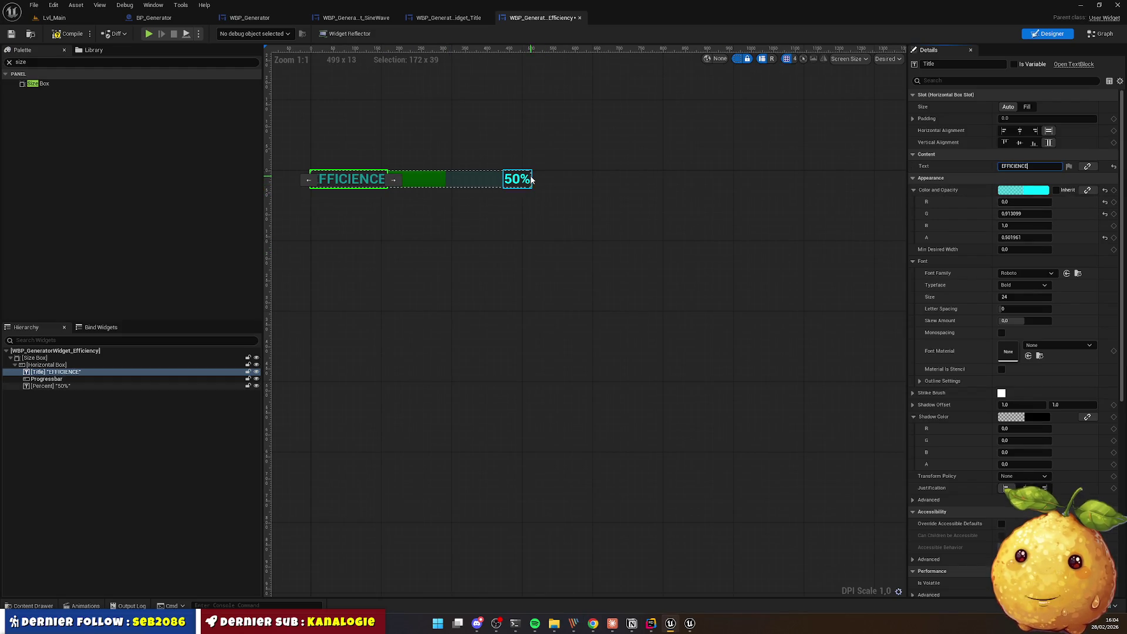
click(1019, 272)
scroll(1033, 382, down, 3)
click(1057, 463)
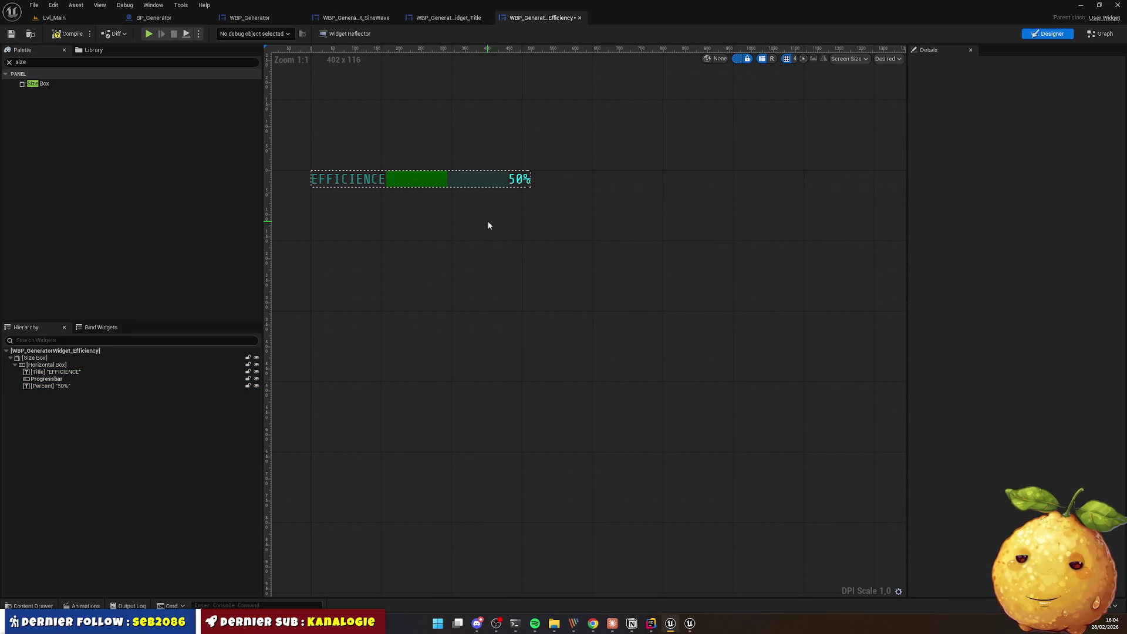
key(alt+Tab)
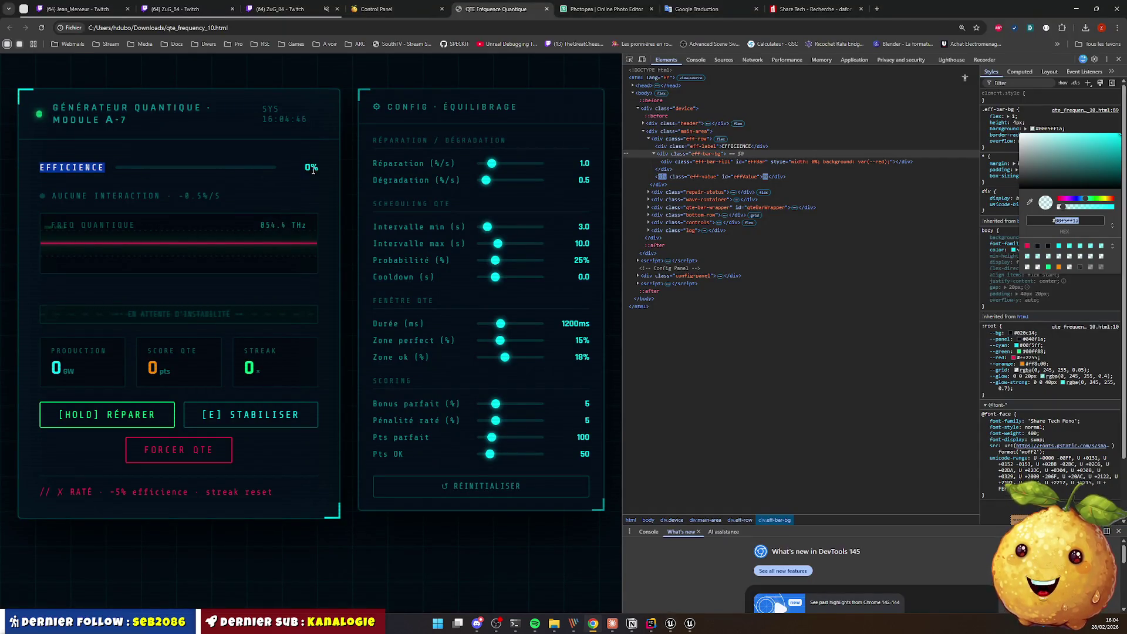
key(alt+Tab)
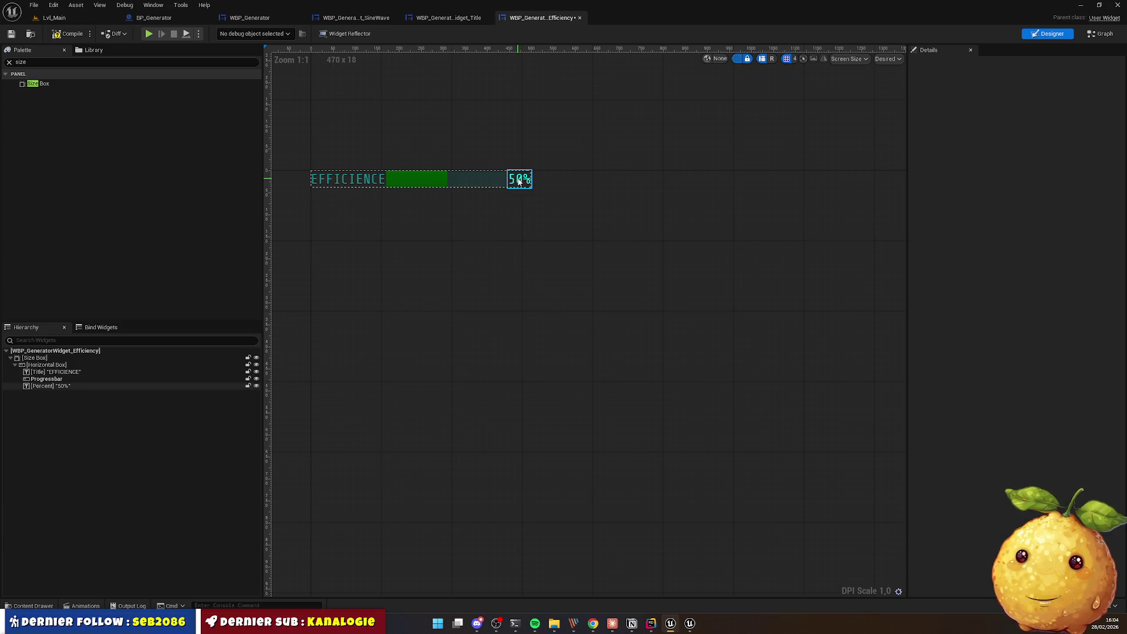
Step: Add two spacers to the efficiency row, one on each side of the progress bar
double_click(37, 63)
text(spac)
drag(36, 84, 385, 182)
click(44, 379)
key(ctrl+d)
drag(45, 387, 50, 401)
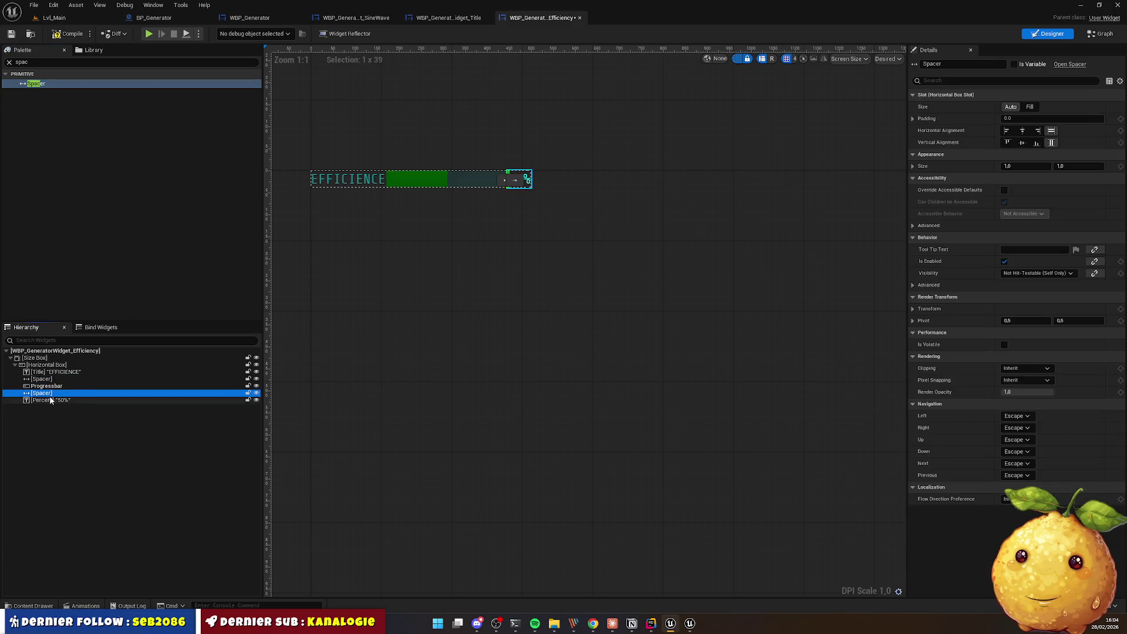
Step: Set the first spacer's size to 20 and the second spacer's to 4
click(44, 378)
click(1081, 167)
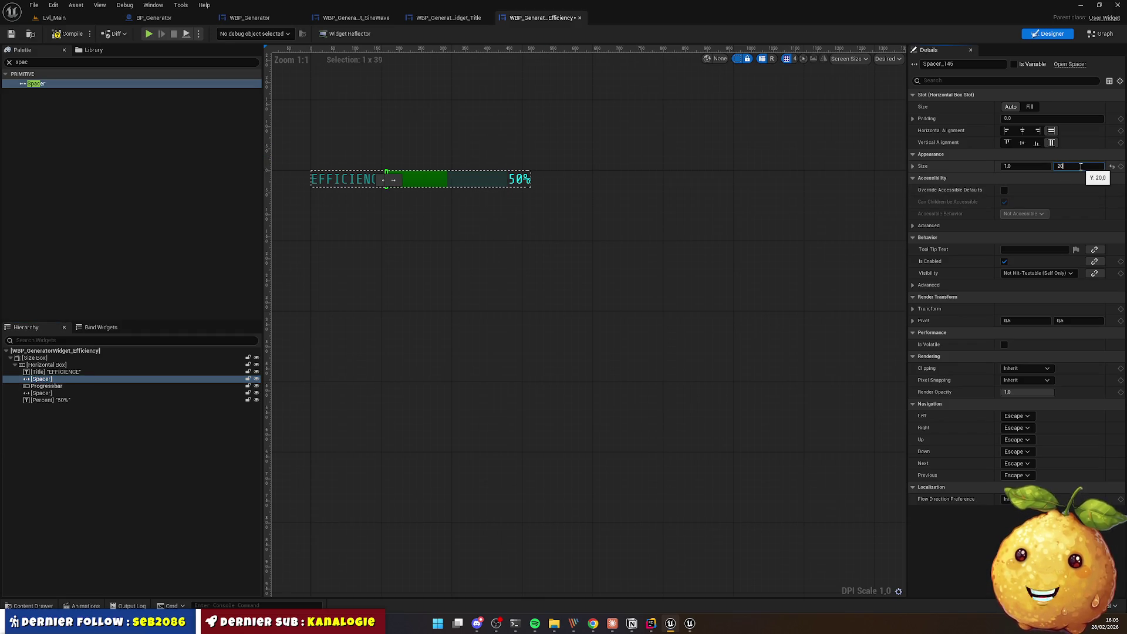
key(Return)
click(1074, 167)
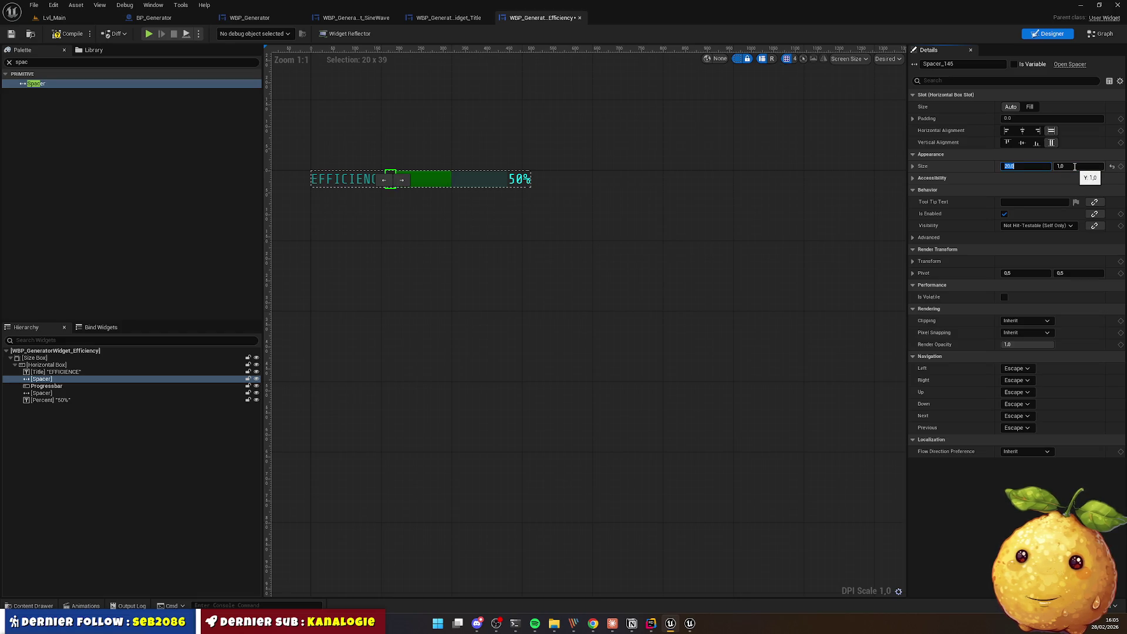
click(529, 286)
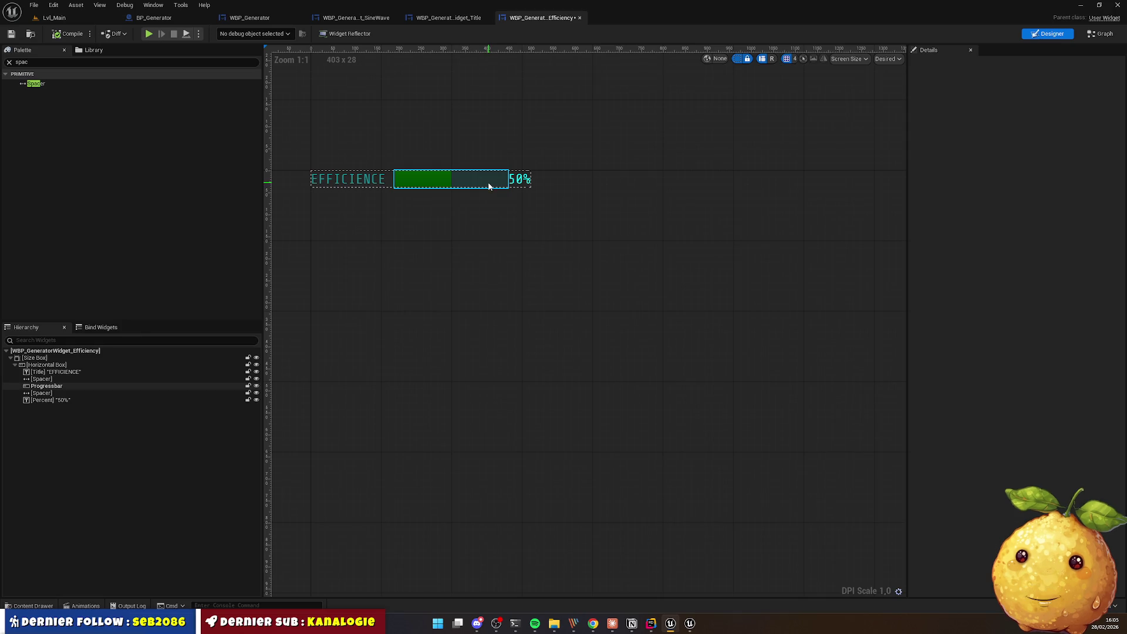
key(alt+Tab)
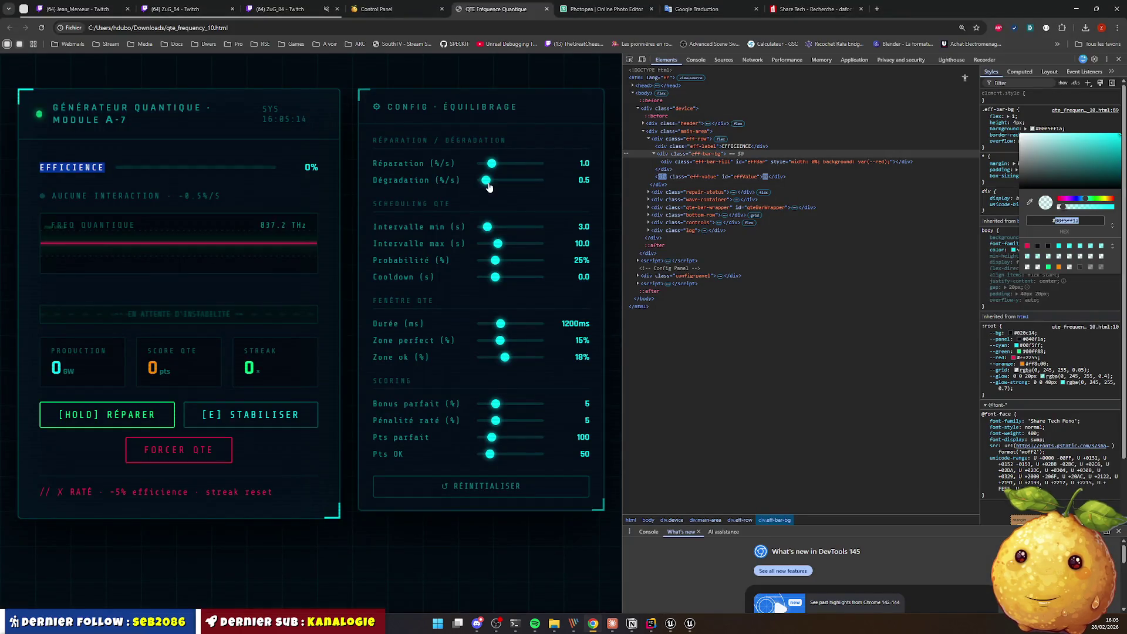
key(alt+Tab)
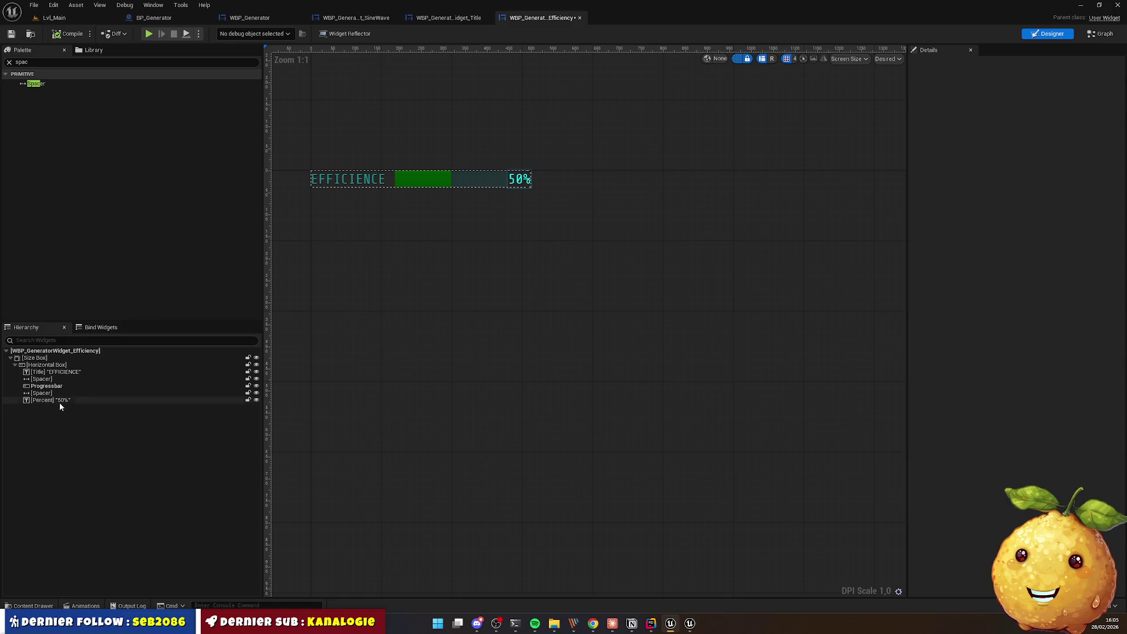
click(44, 394)
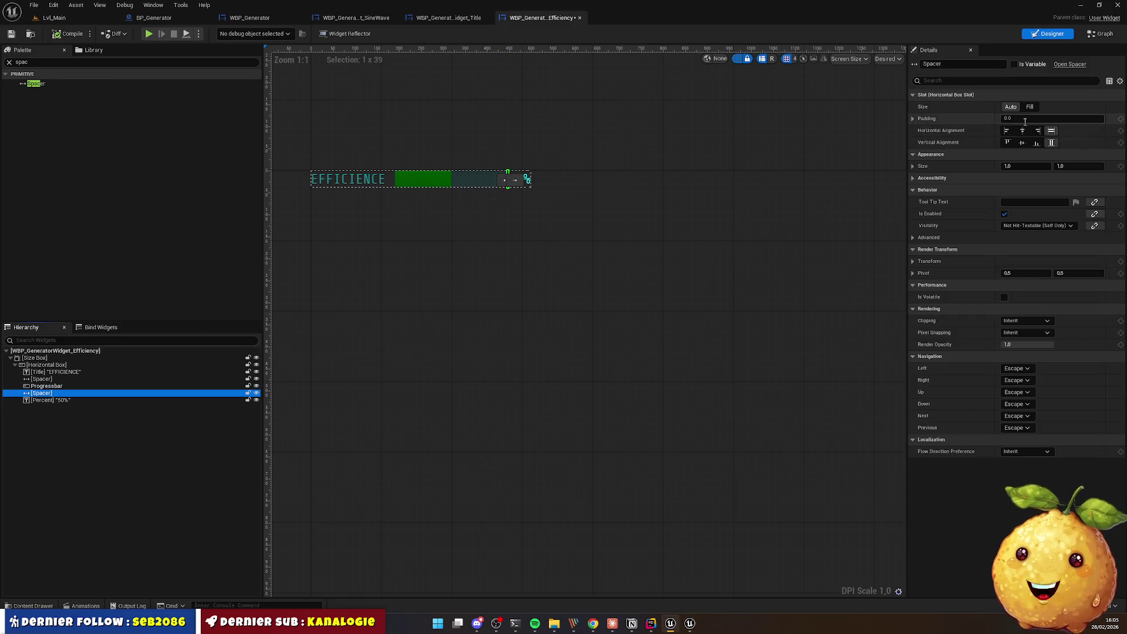
click(1082, 165)
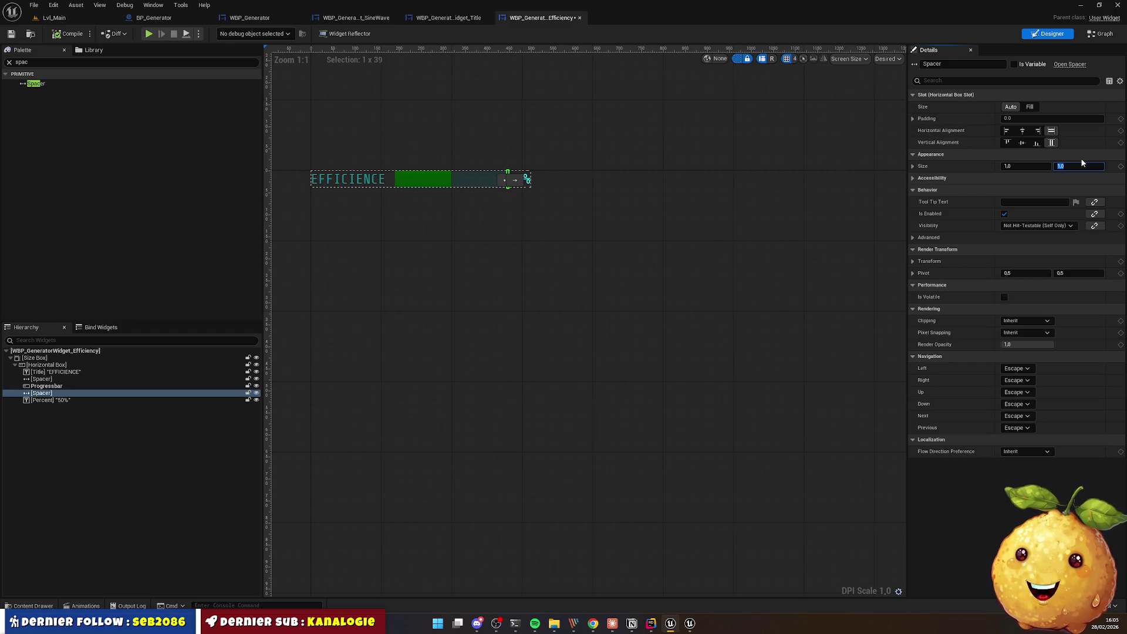
click(1027, 166)
text(4)
key(Return)
click(819, 245)
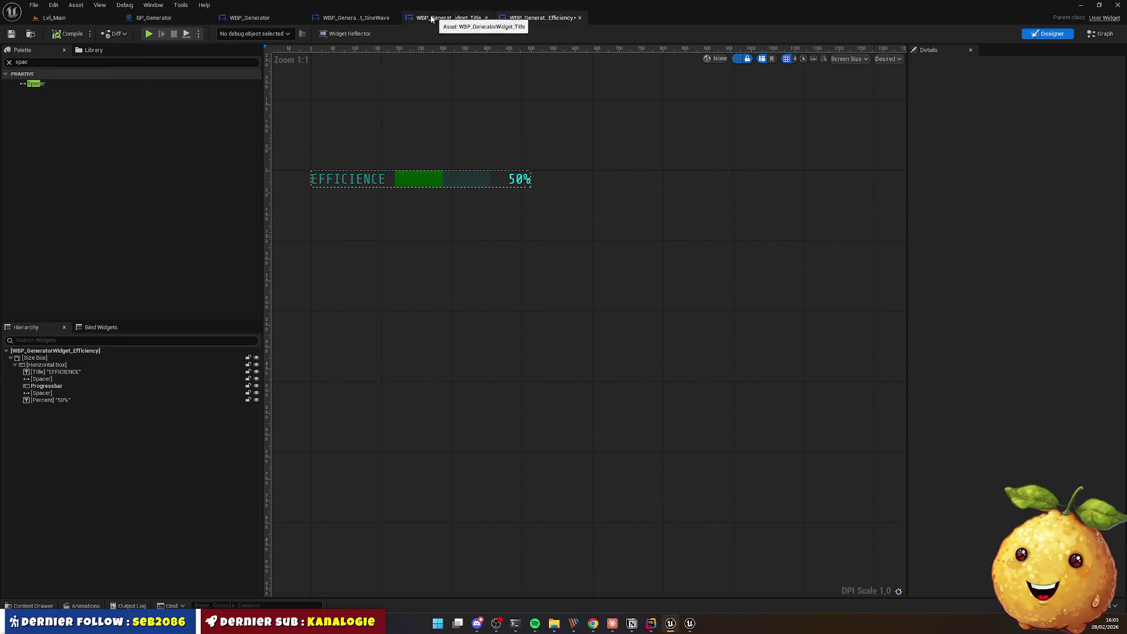
Step: Check the efficiency row in the full generator widget against the reference page
click(356, 18)
click(265, 18)
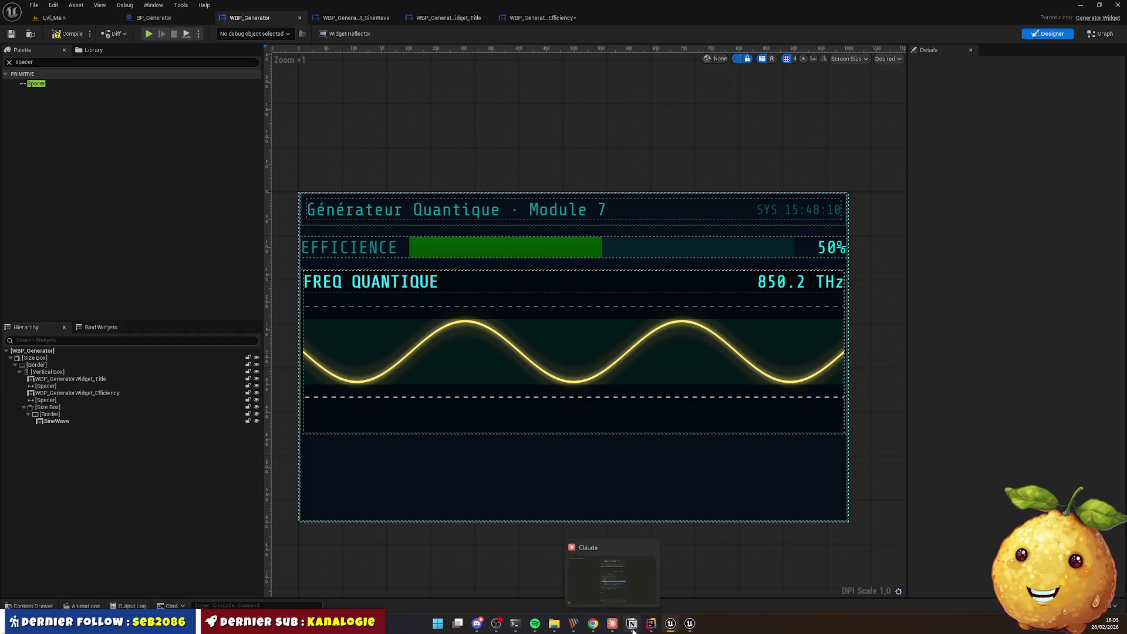
mouse_move(593, 628)
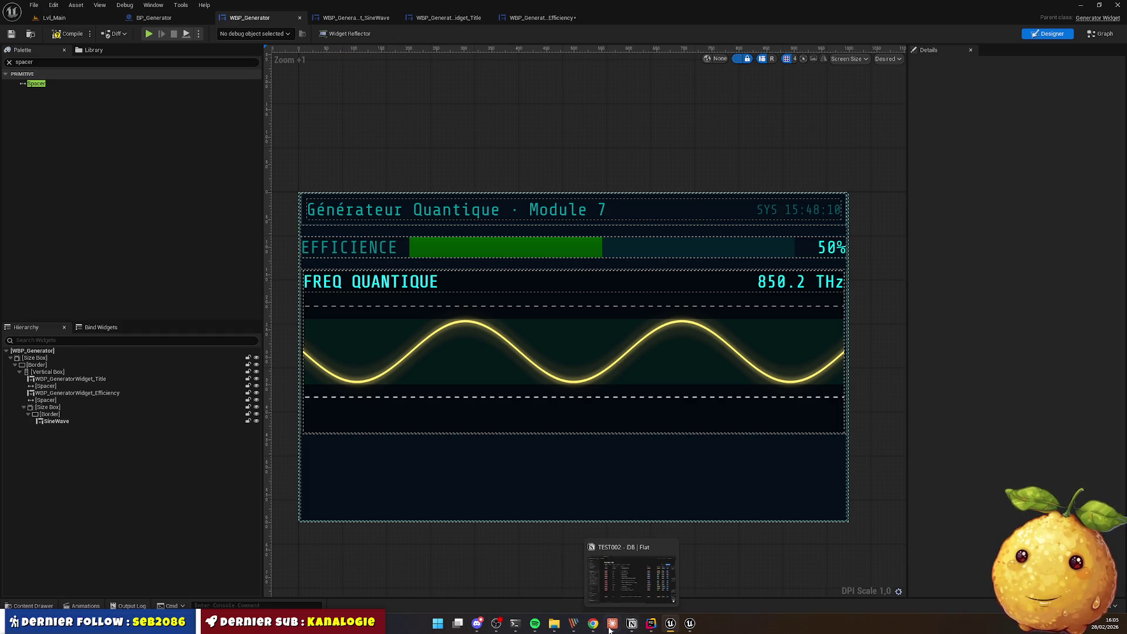
click(594, 627)
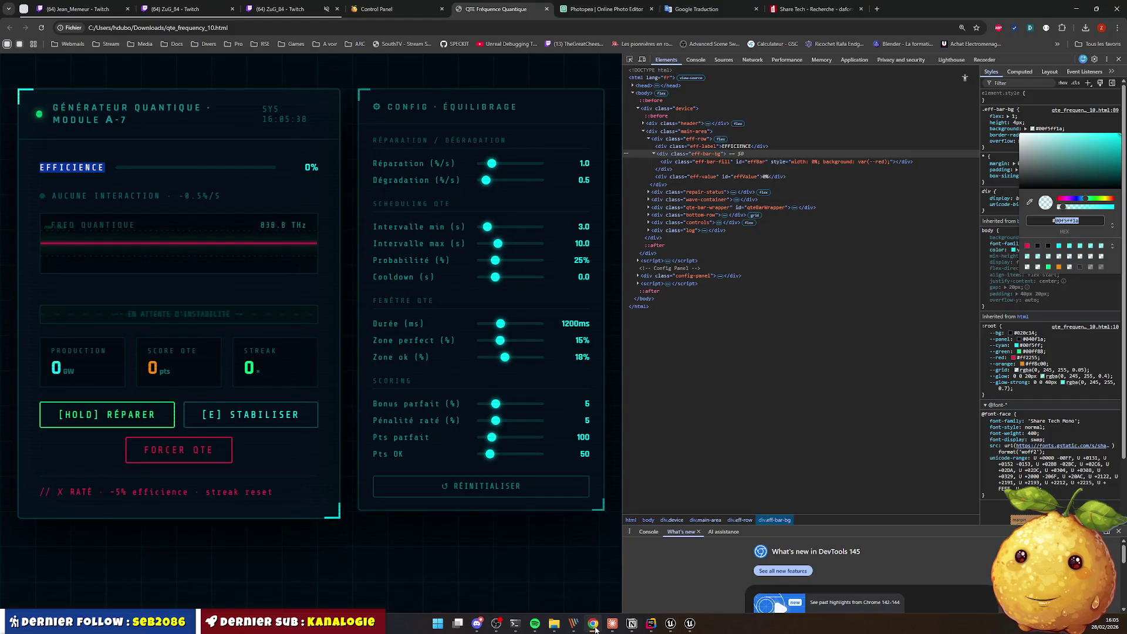
click(594, 627)
click(366, 243)
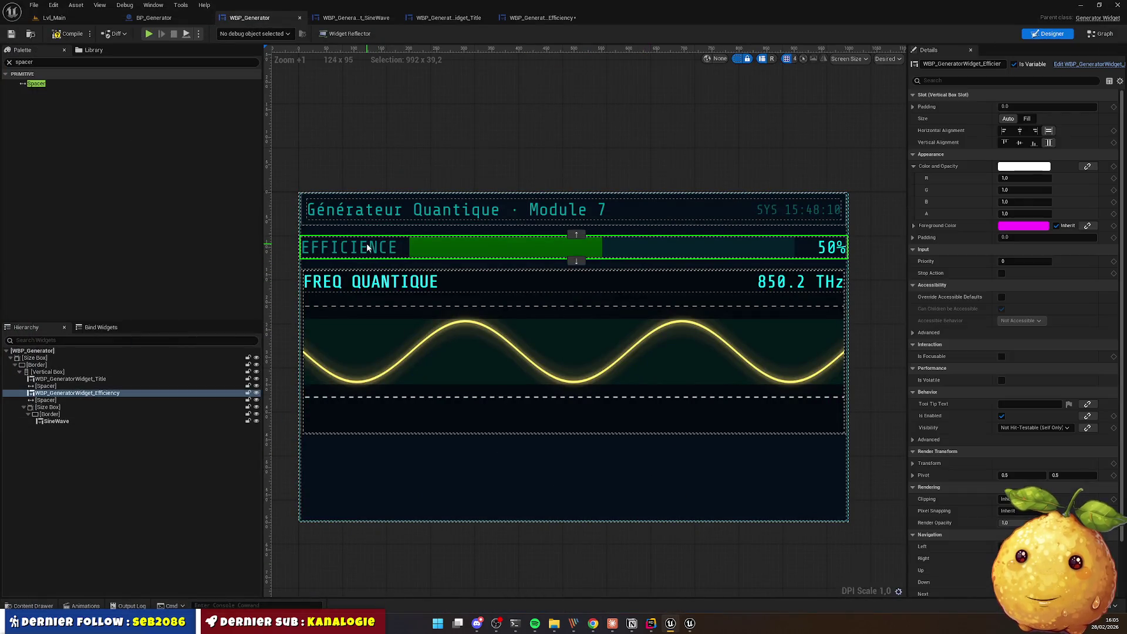
click(539, 18)
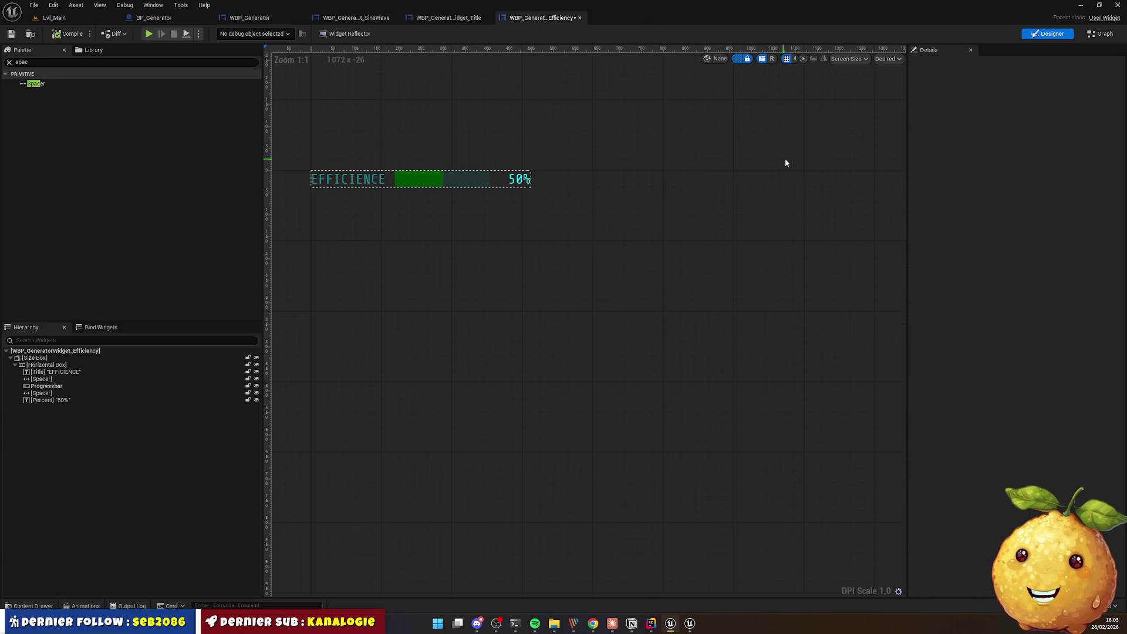
click(43, 366)
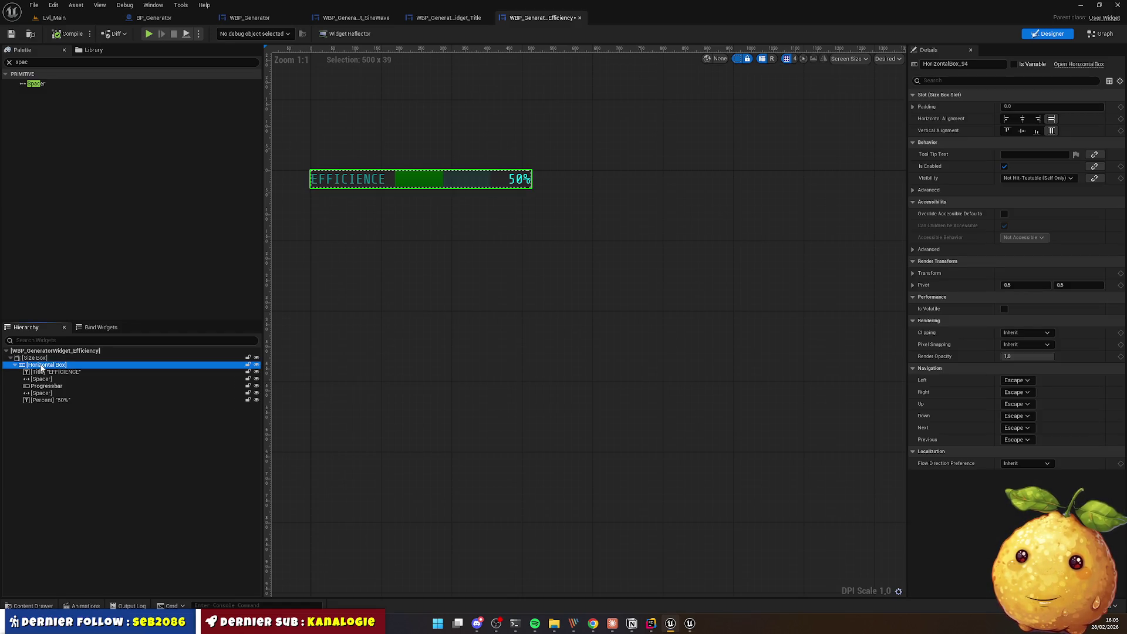
Step: Wrap the efficiency row's horizontal box in a transparent Border with padding 10
right_click(42, 368)
mouse_move(82, 459)
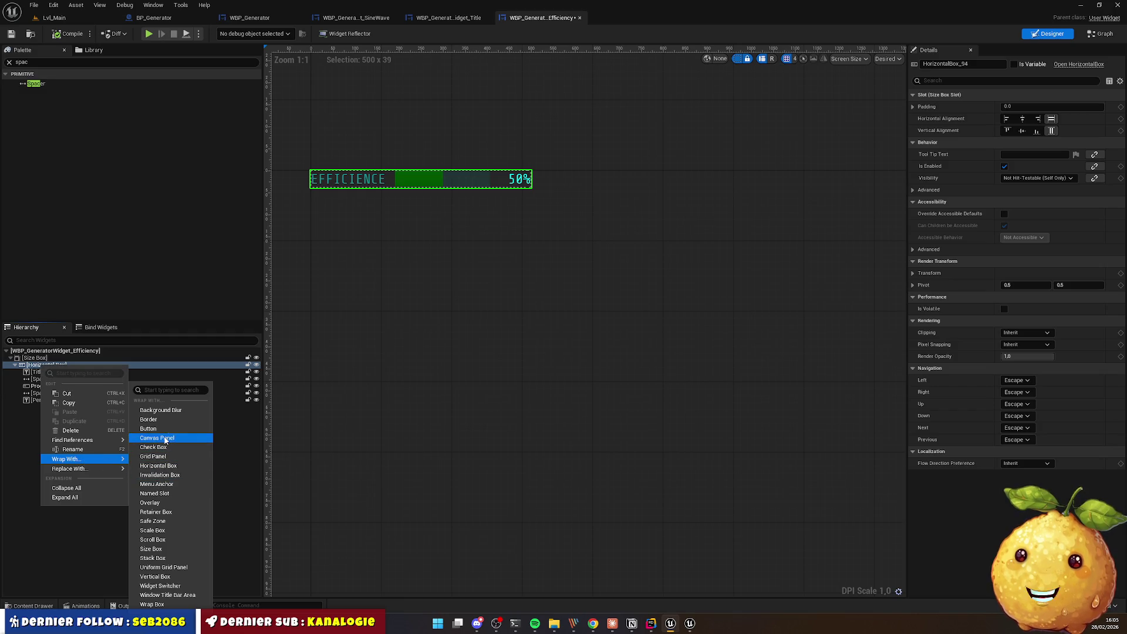
click(149, 419)
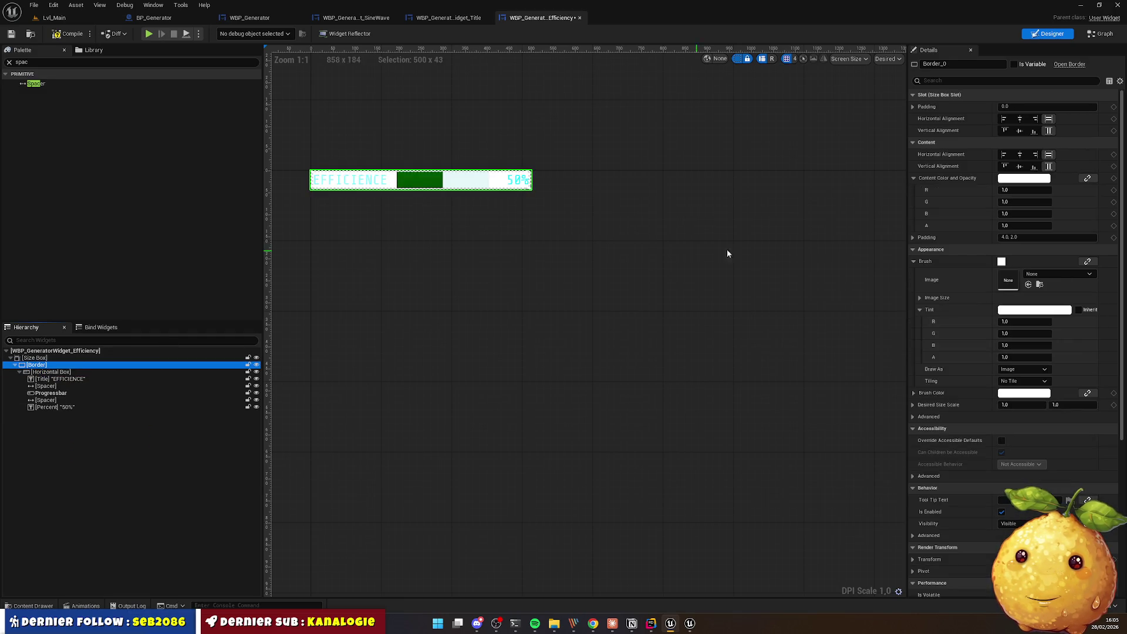
click(1025, 356)
text(0)
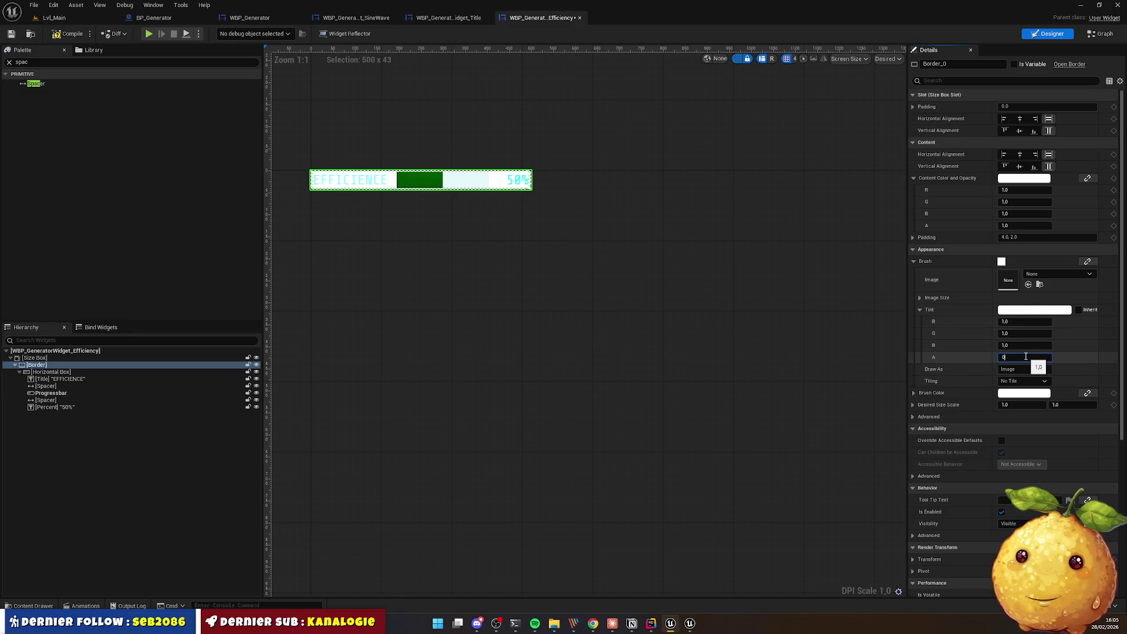
key(Return)
click(958, 239)
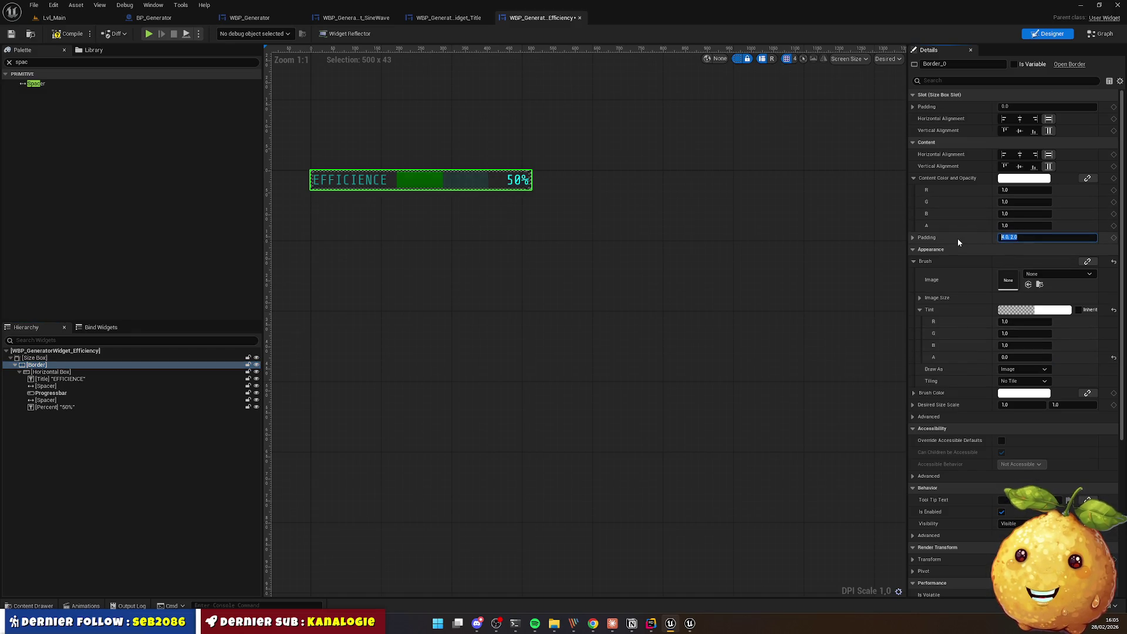
text(10)
key(Return)
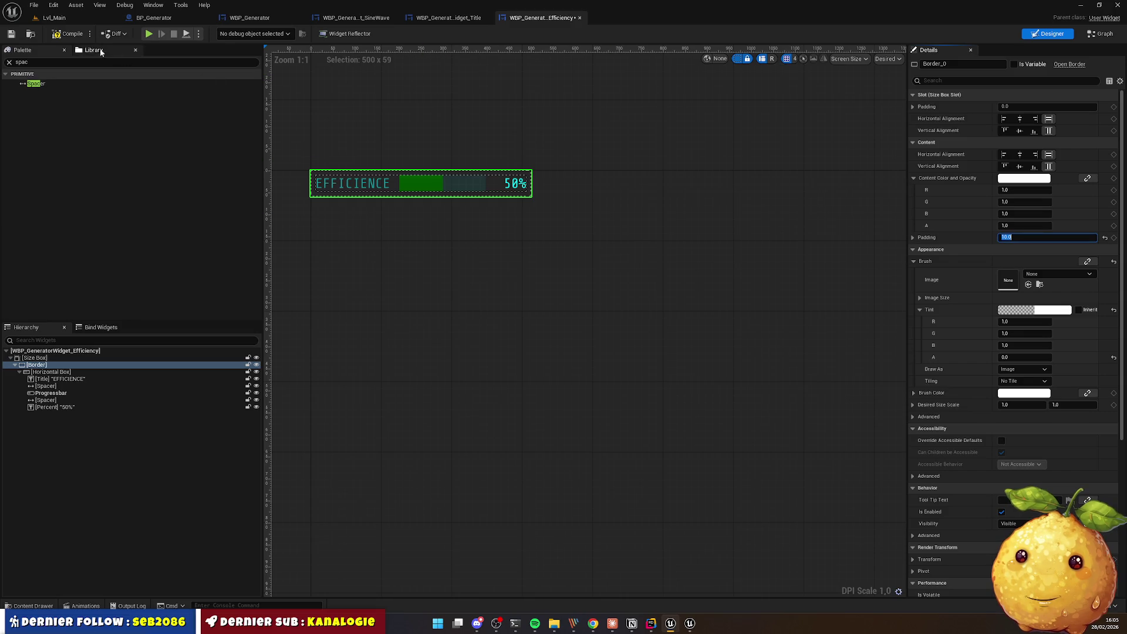
Step: Preview the padded efficiency bar in the generator widget and compare with the reference
click(331, 19)
click(267, 20)
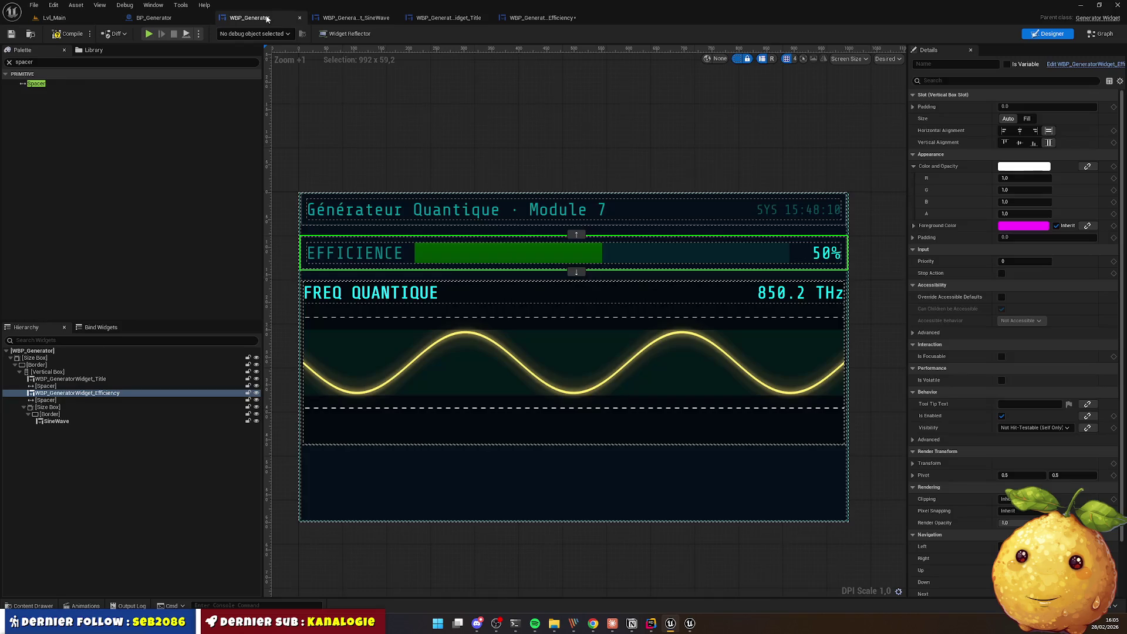
click(438, 138)
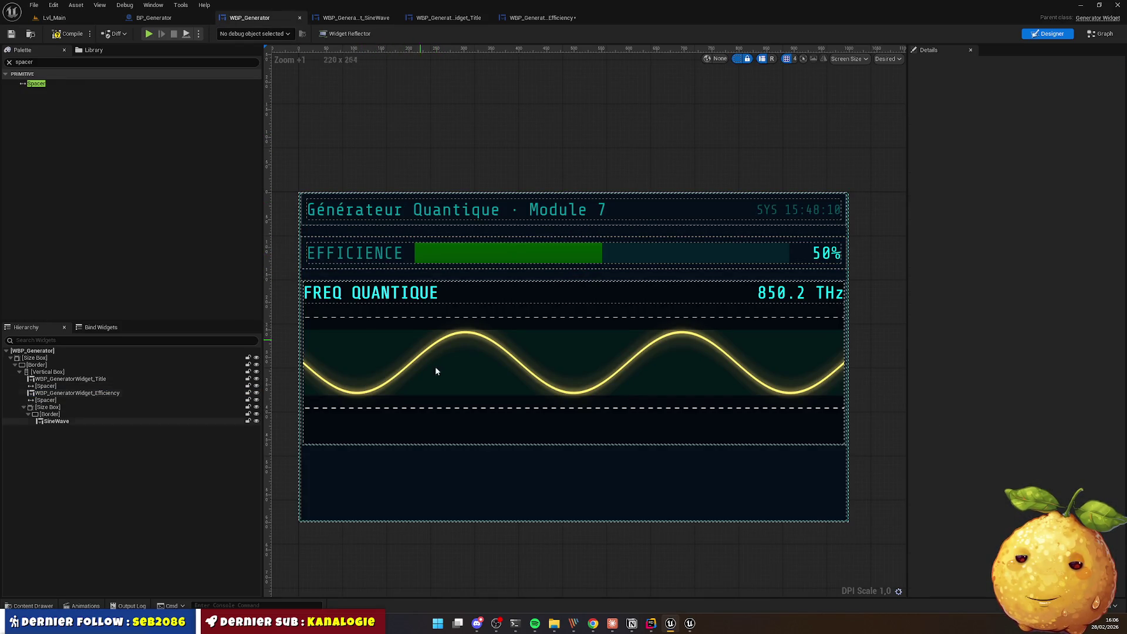
click(575, 626)
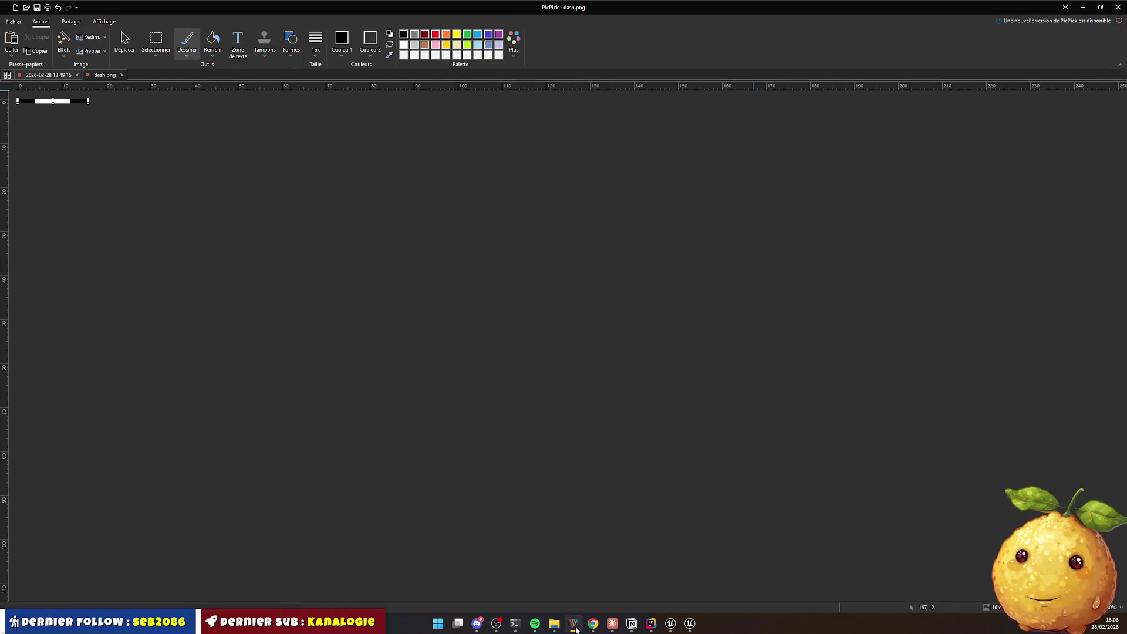
click(575, 625)
click(592, 624)
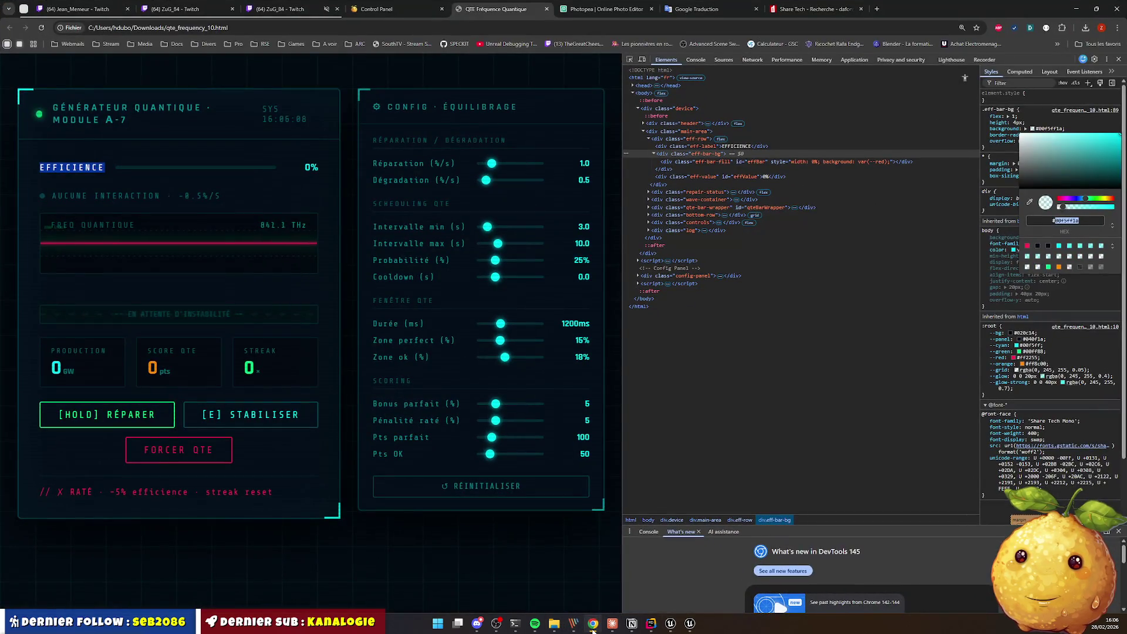
click(593, 624)
click(452, 252)
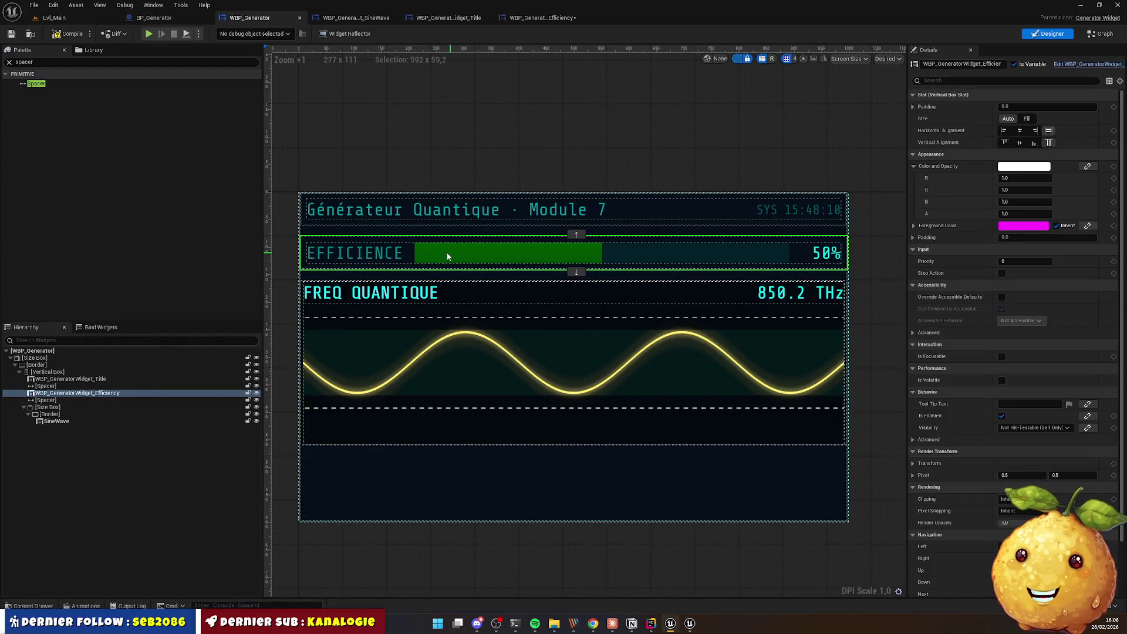
click(537, 19)
Step: Set the font size of the EFFICIENCE label and 50% readout to 18
click(385, 188)
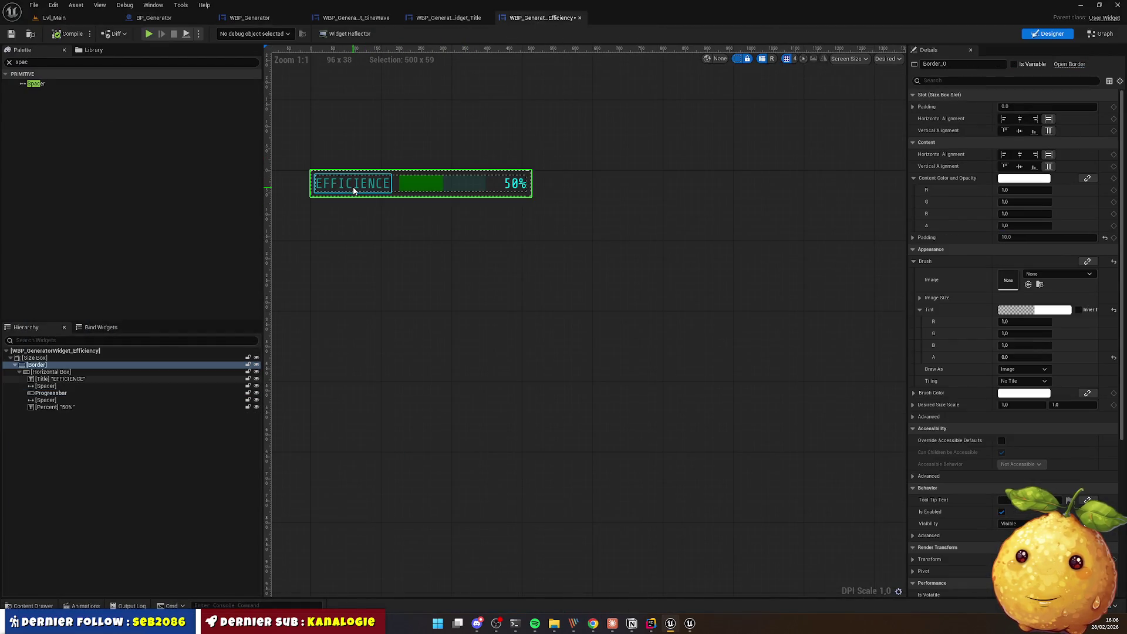
ctrl+click(55, 407)
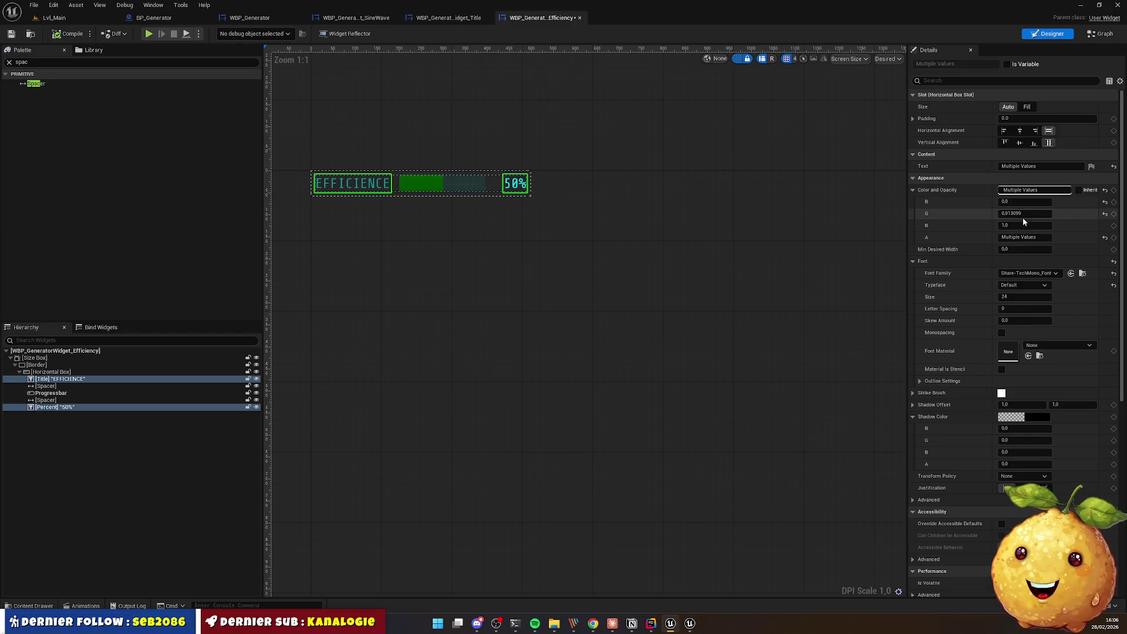
click(1016, 298)
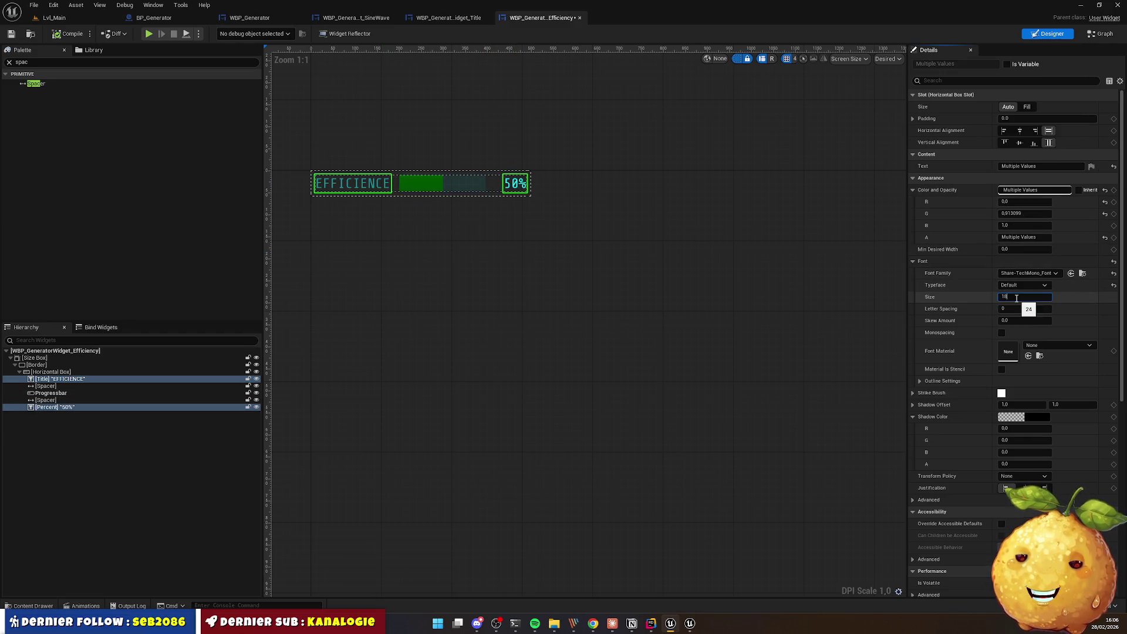
key(Return)
click(561, 270)
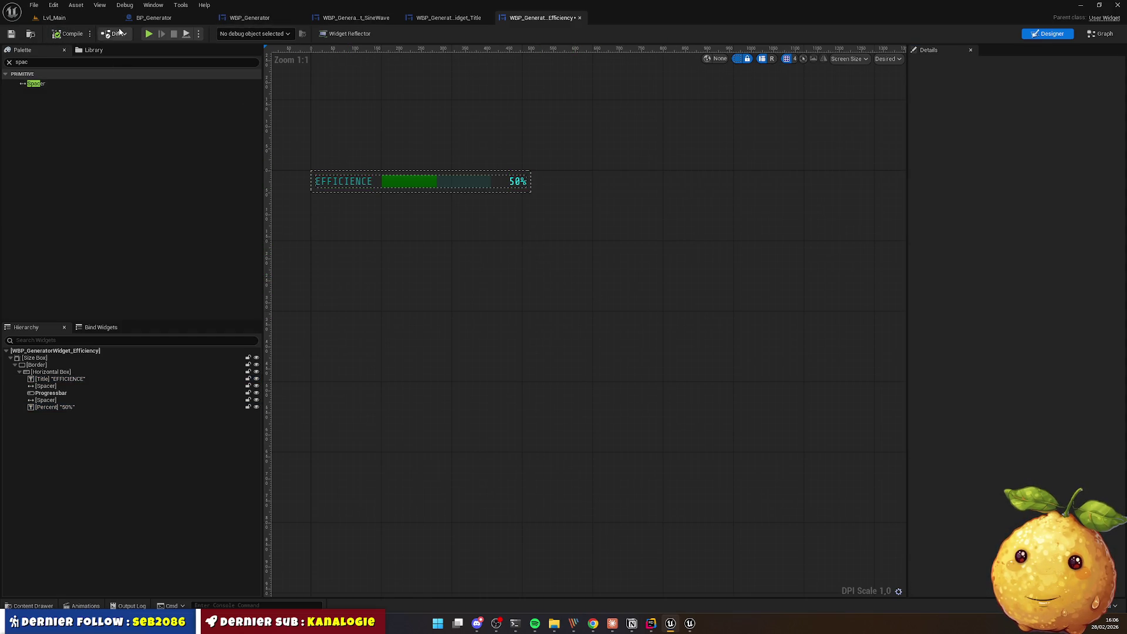
click(247, 17)
click(550, 190)
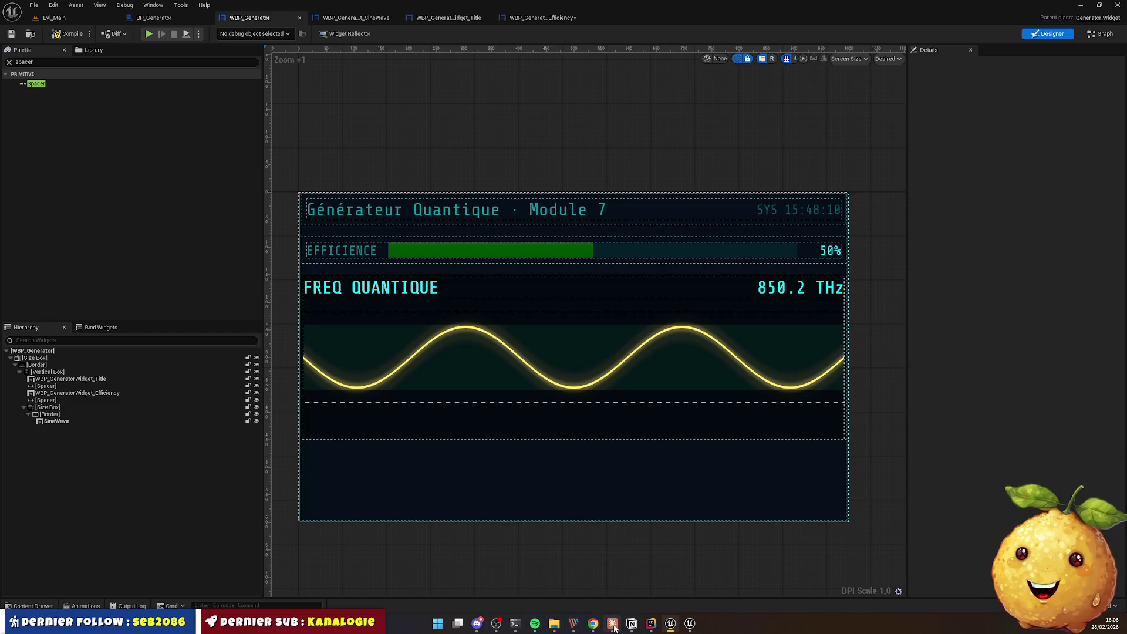
click(593, 624)
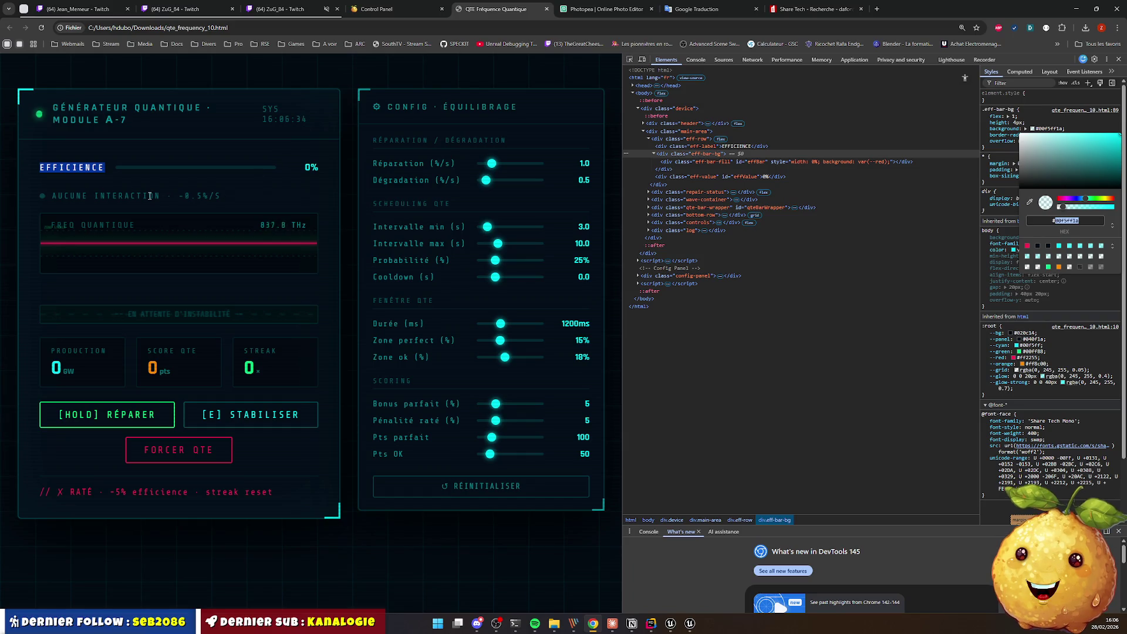
click(50, 199)
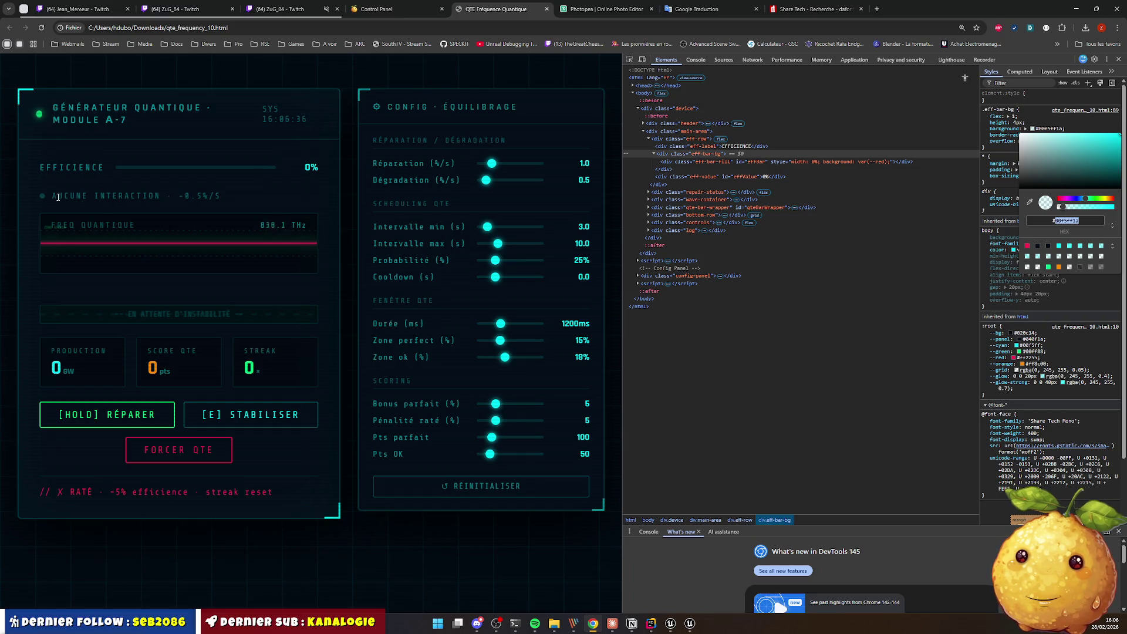
key(alt+Tab)
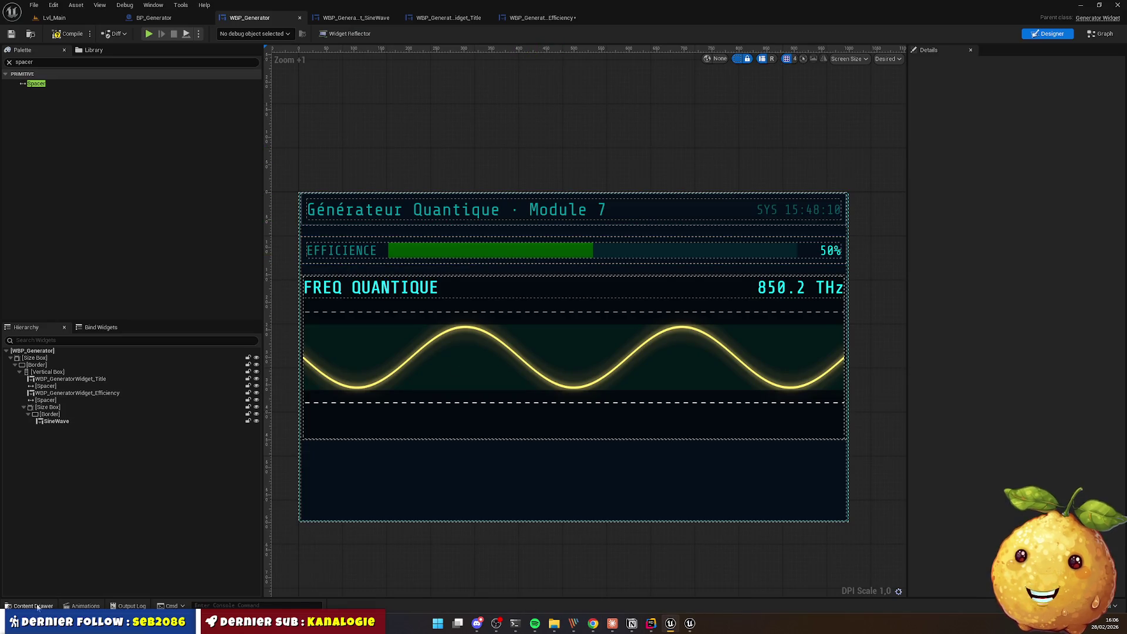
click(36, 607)
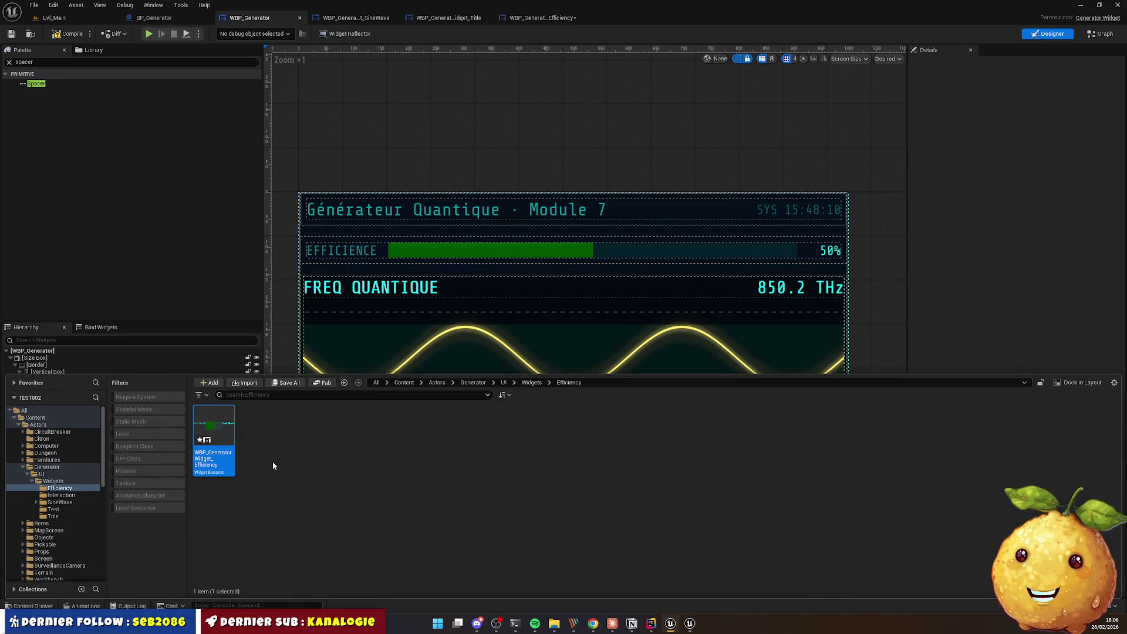
Step: Duplicate WBP_GeneratorWidget_Efficiency and move the copy into the Interaction folder
key(ctrl+d)
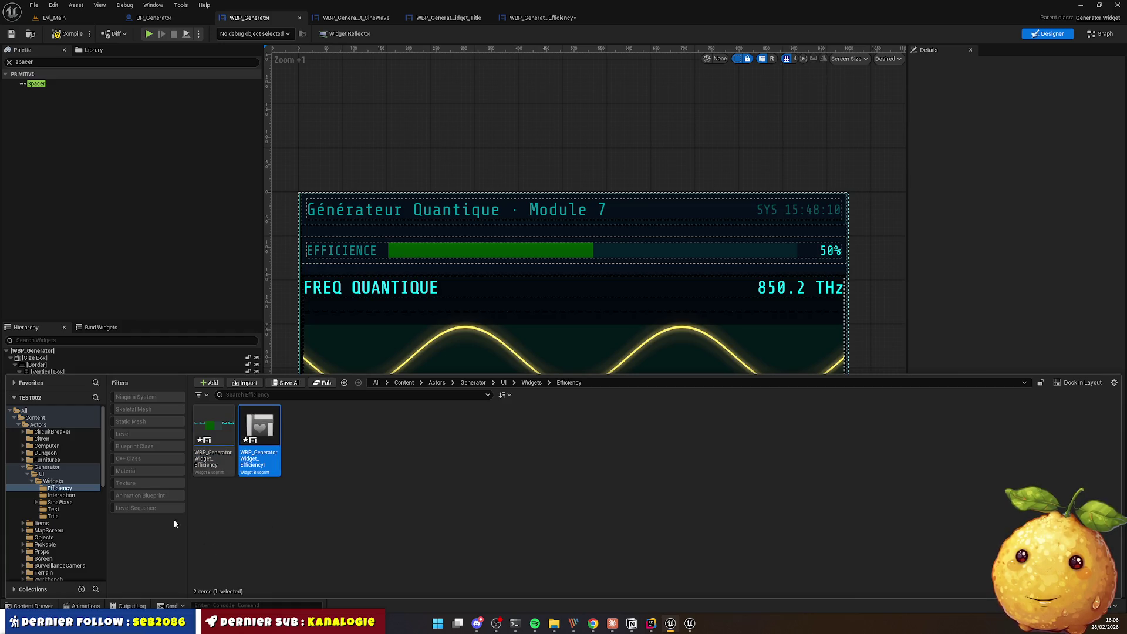
right_click(67, 481)
mouse_move(139, 304)
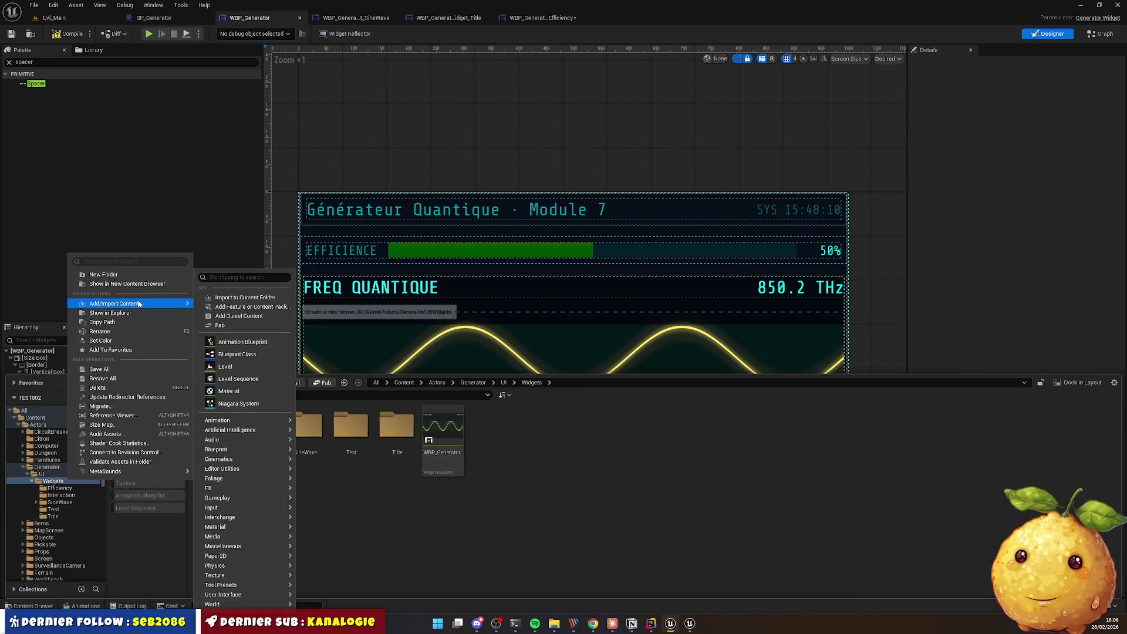
click(397, 531)
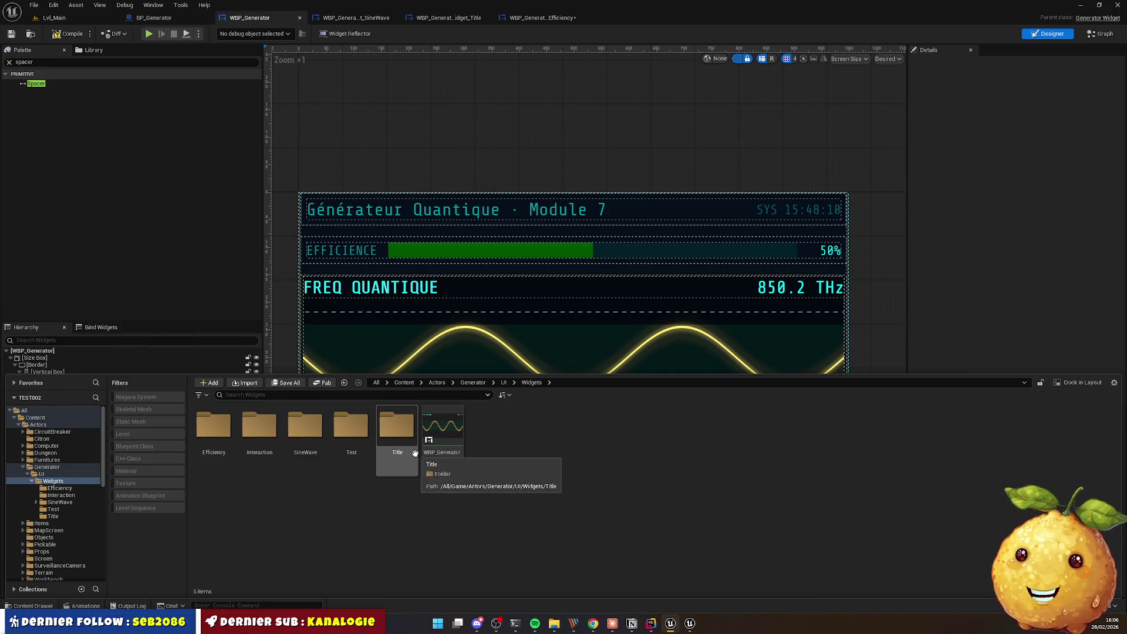
click(59, 487)
mouse_move(259, 438)
mouse_down()
mouse_move(120, 521)
mouse_move(61, 496)
mouse_up()
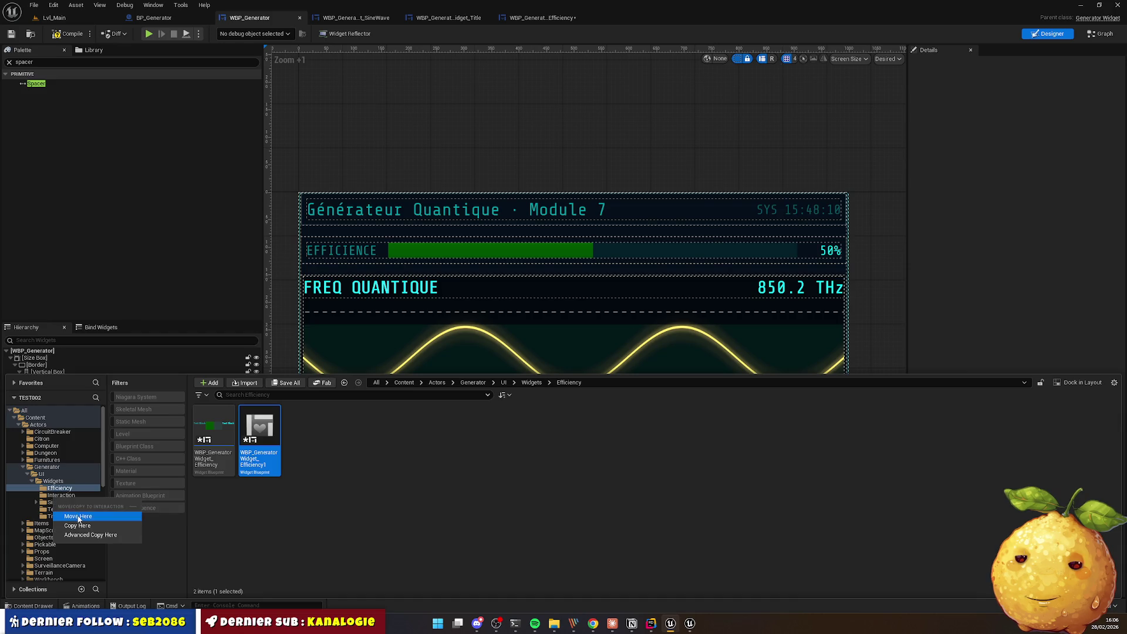
click(63, 512)
click(61, 495)
Step: Rename the moved copy to WBP_GeneratorWidget_Interaction
click(210, 441)
key(F2)
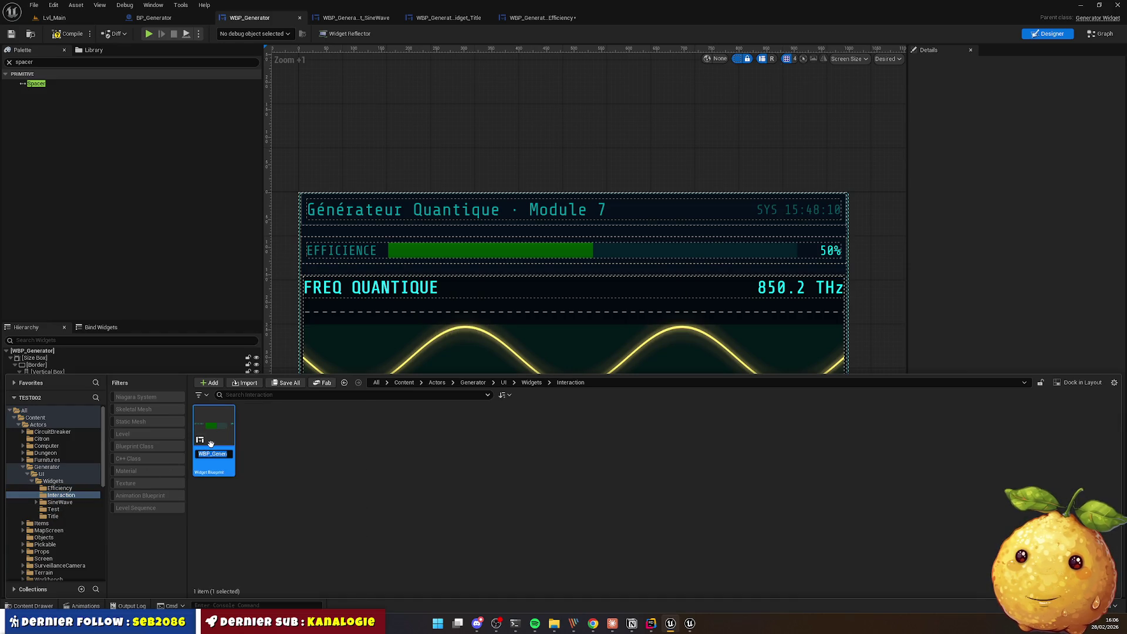
key(BackSpace)
key(BackSpace)
key(BackSpace)
text(Interact)
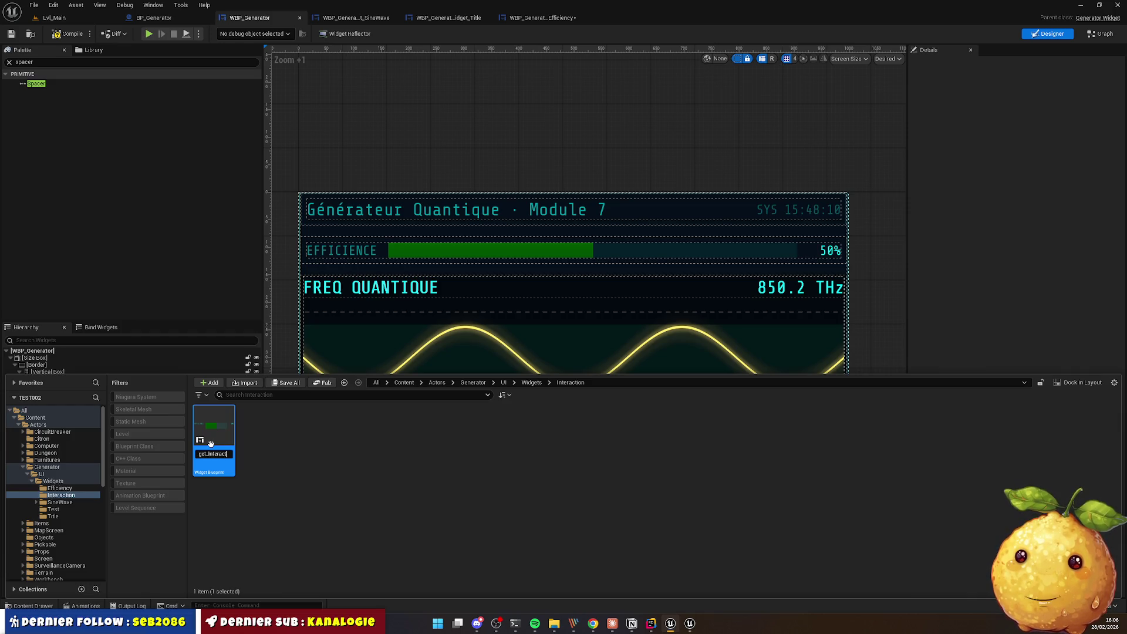
text(ion)
key(Return)
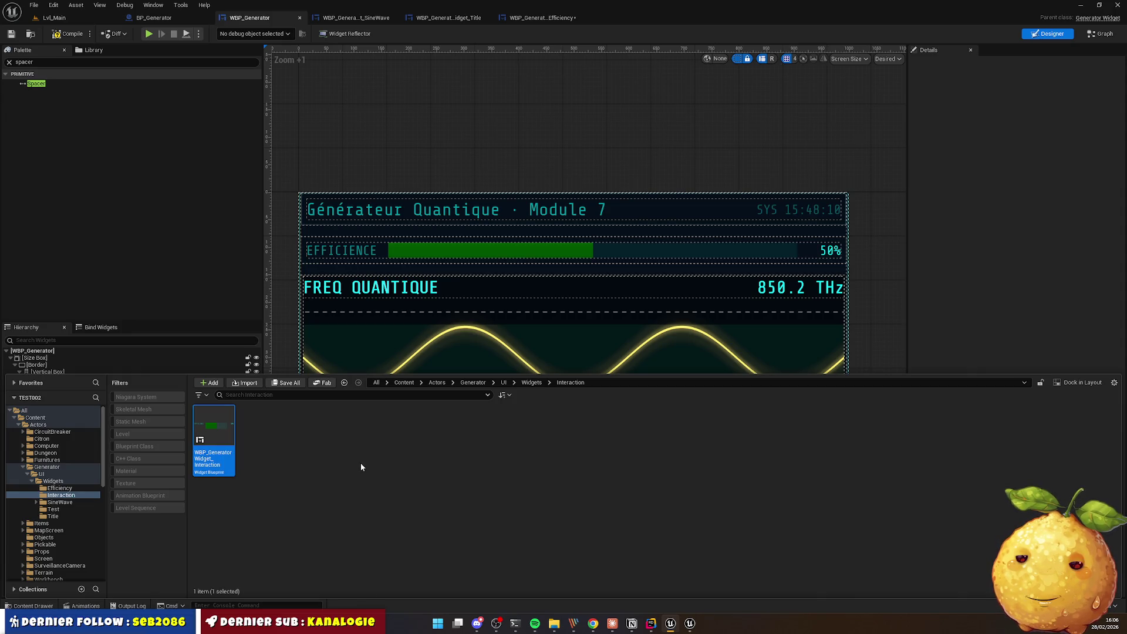
click(878, 302)
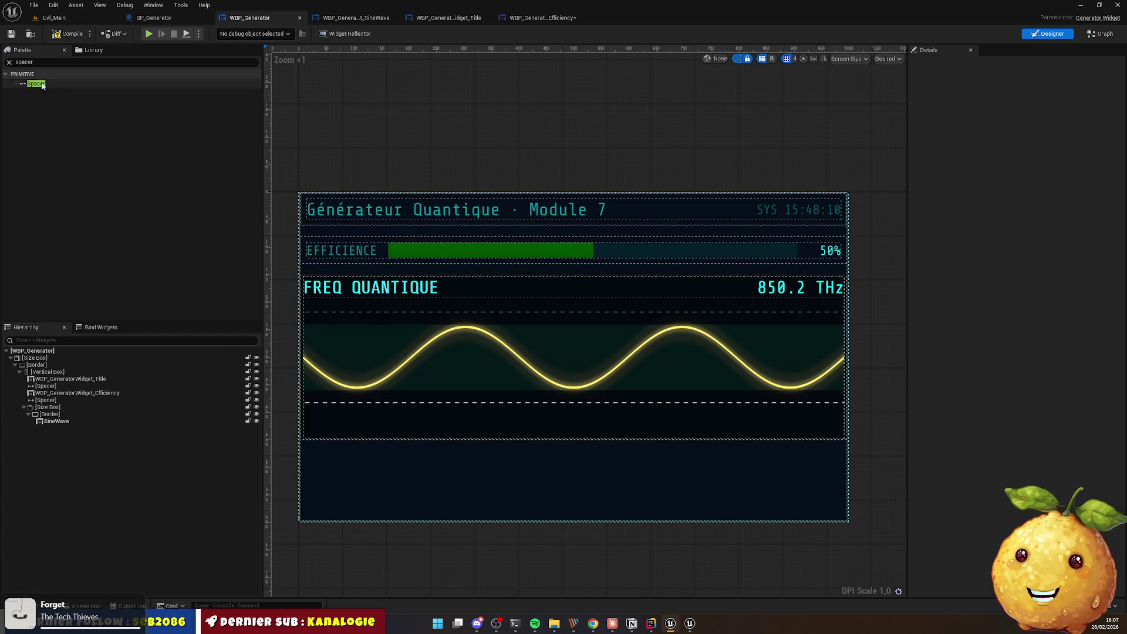
Step: Place WBP Generator Widget Interaction after the spacer in WBP_Generator and duplicate the spacer
click(42, 62)
text(inte)
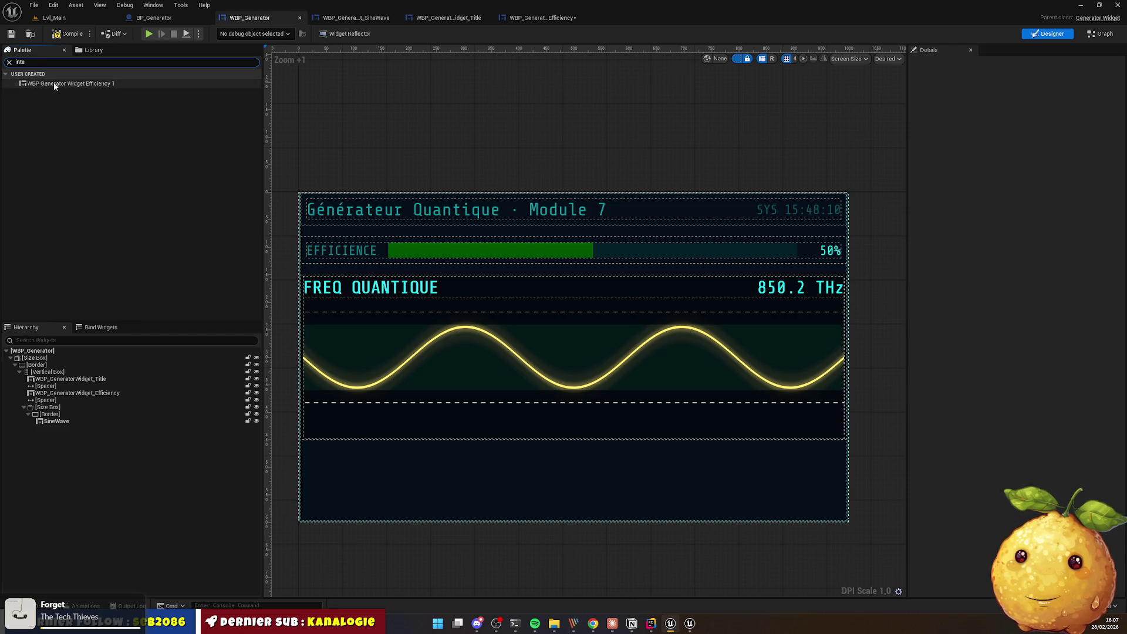
click(33, 606)
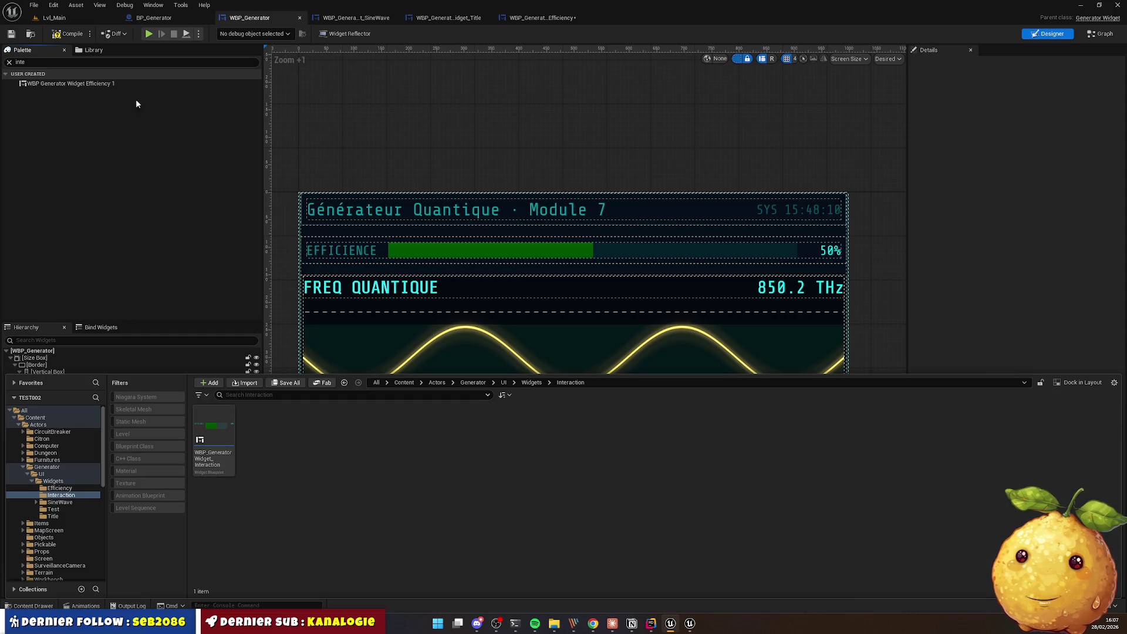
click(448, 134)
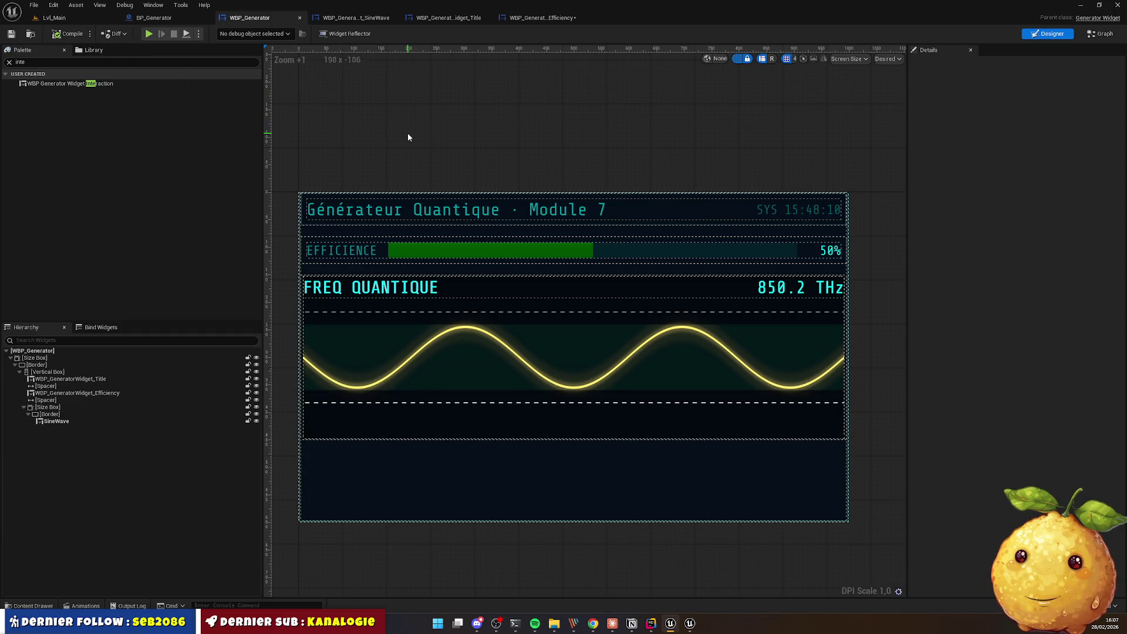
mouse_move(93, 84)
mouse_down()
mouse_move(94, 407)
mouse_move(89, 399)
mouse_move(54, 420)
mouse_up()
click(56, 401)
key(ctrl+d)
click(501, 148)
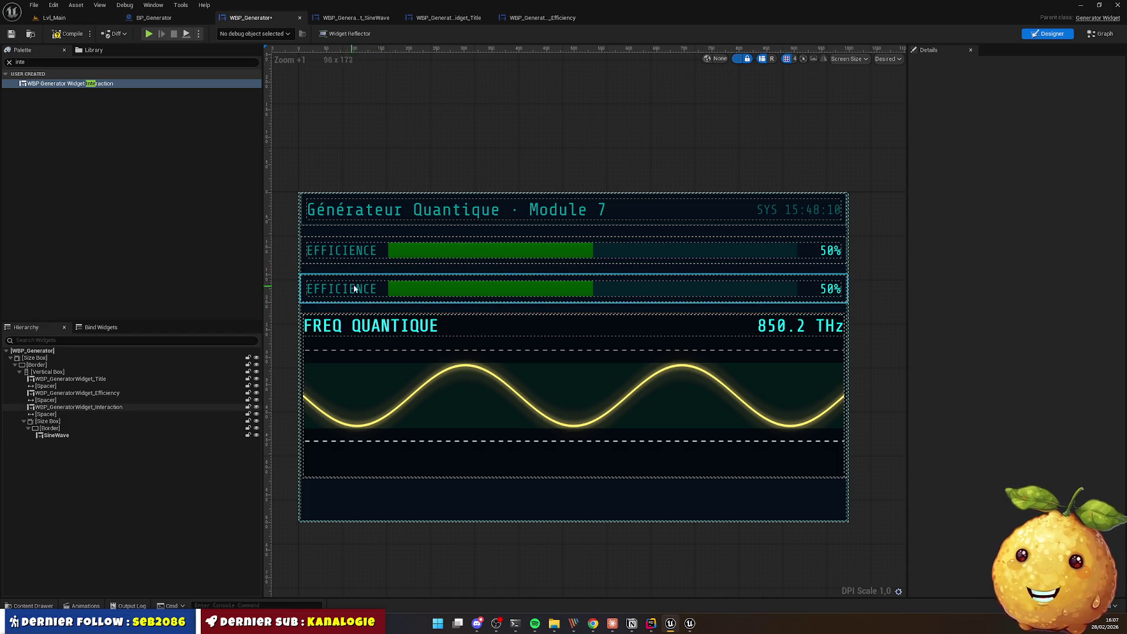
Step: Open the WBP_GeneratorWidget_Interaction asset in its own designer
click(534, 19)
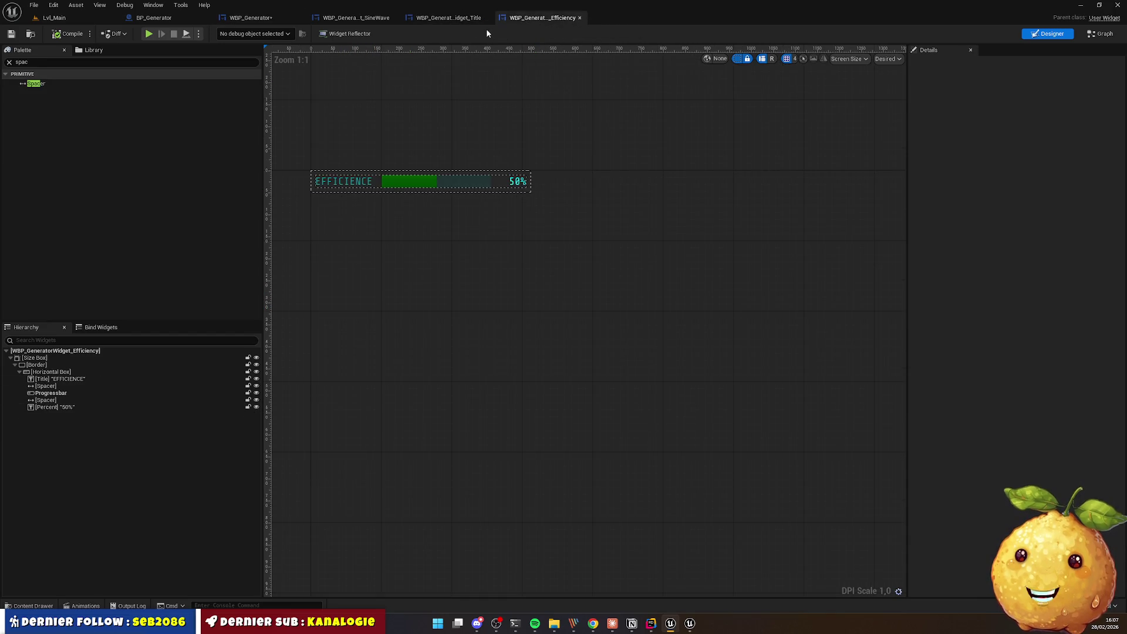
key(ctrl+space)
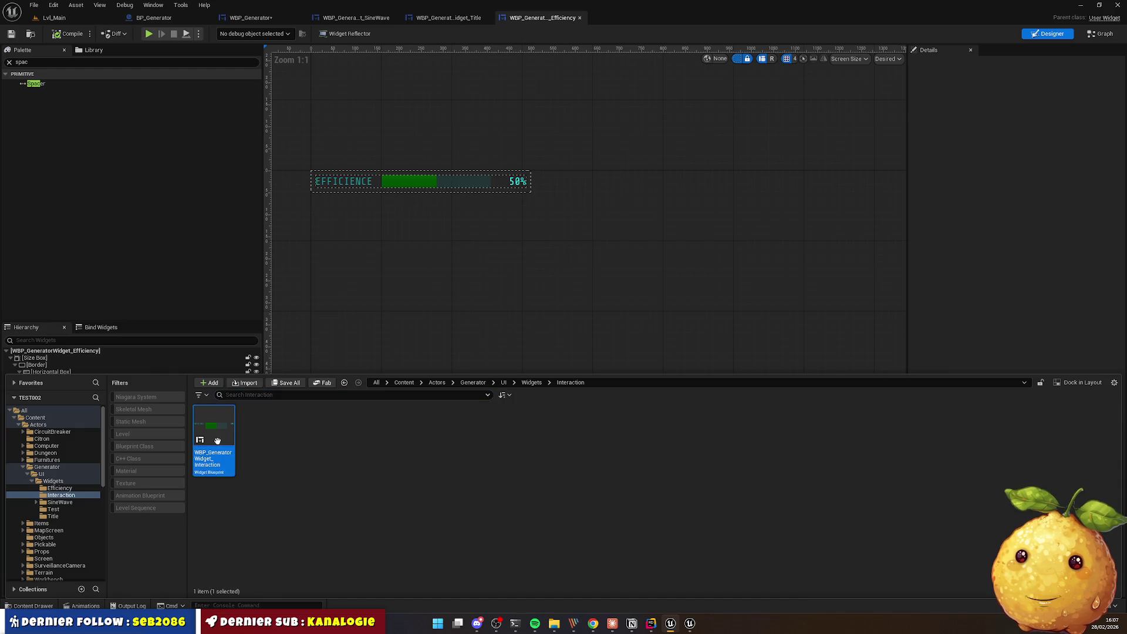
click(521, 291)
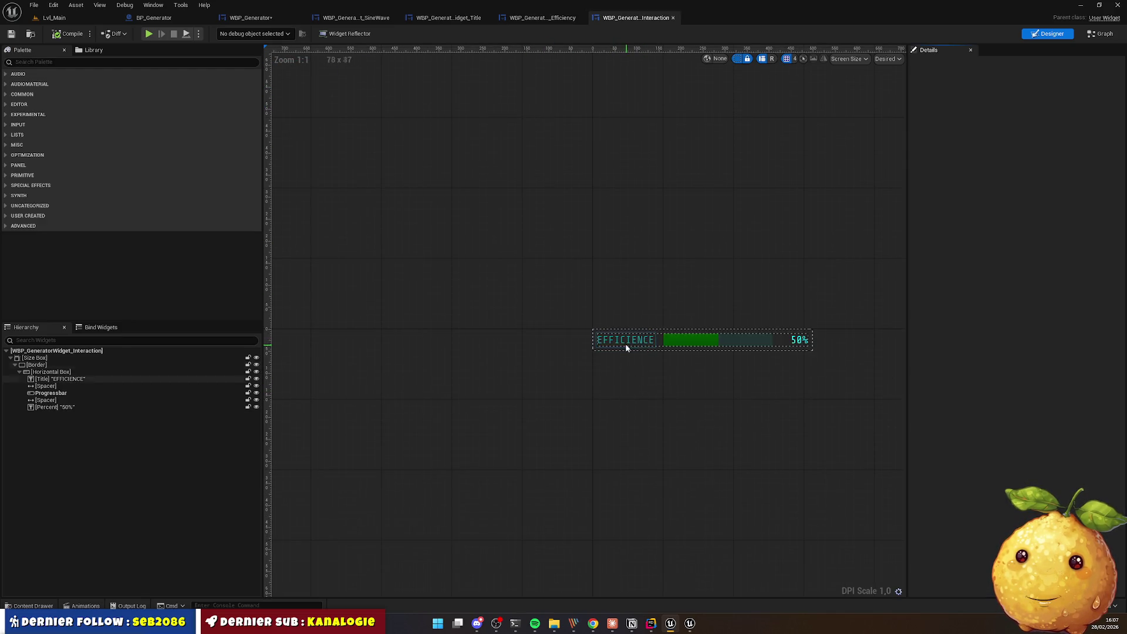
key(alt+Tab)
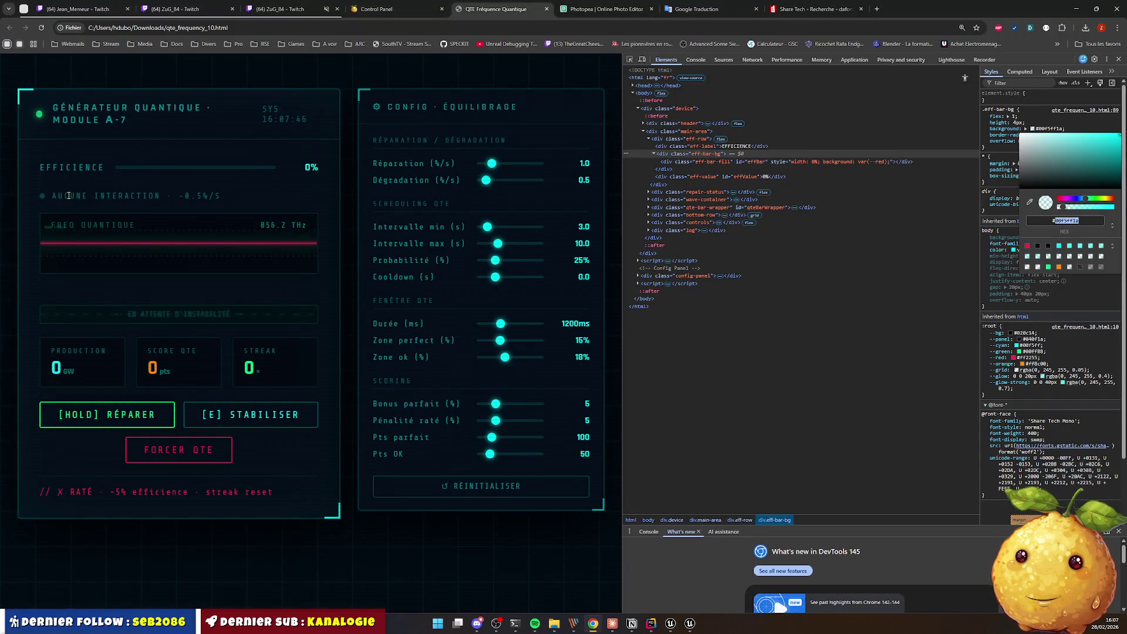
triple_click(69, 196)
key(alt)
key(Escape)
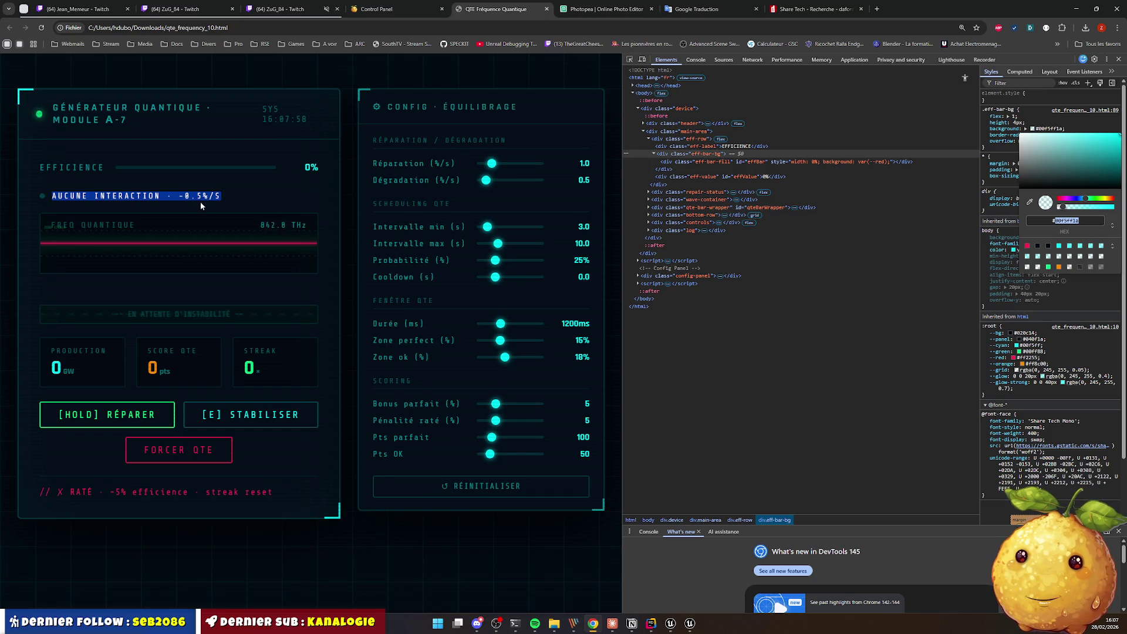
click(231, 195)
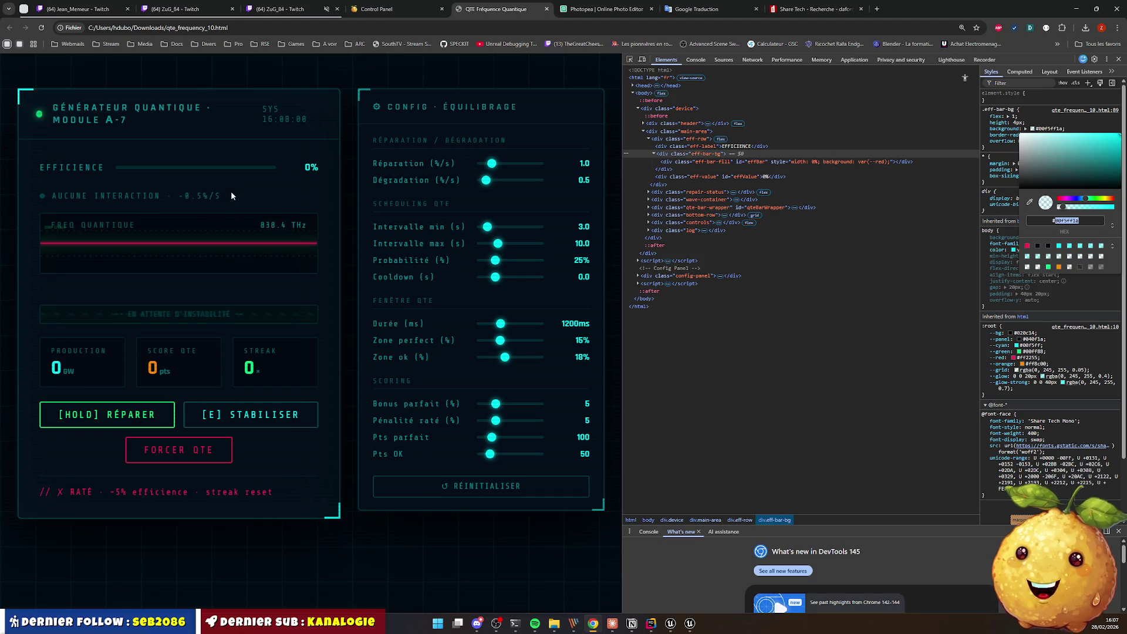
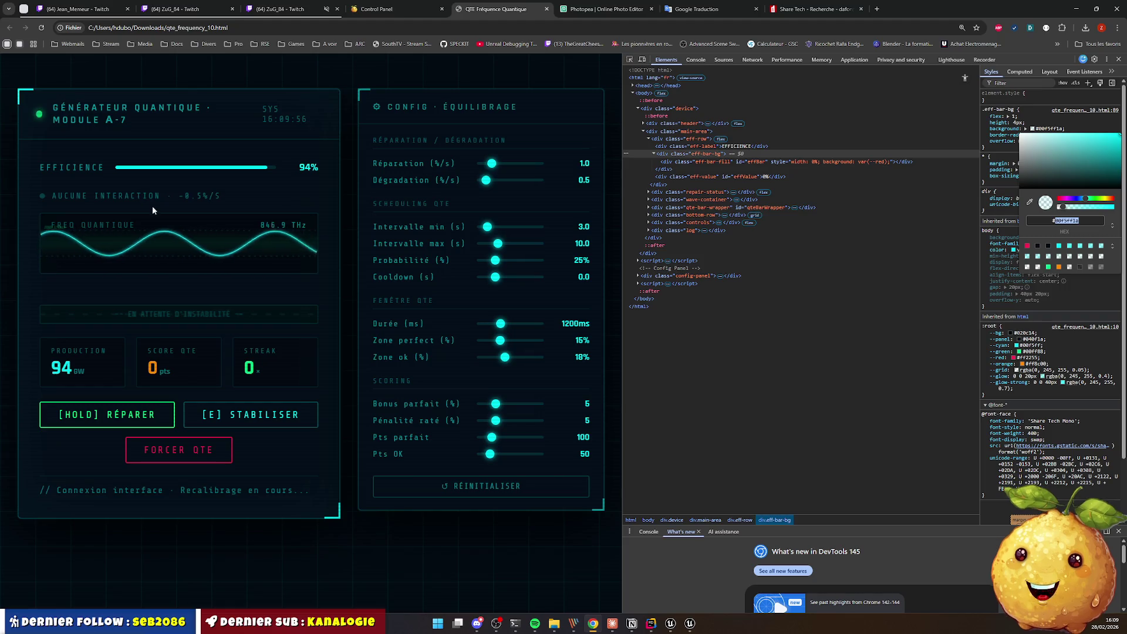
Step: Return to the Unreal widget designer and select the EFFICIENCE label
key(alt+Tab)
click(615, 339)
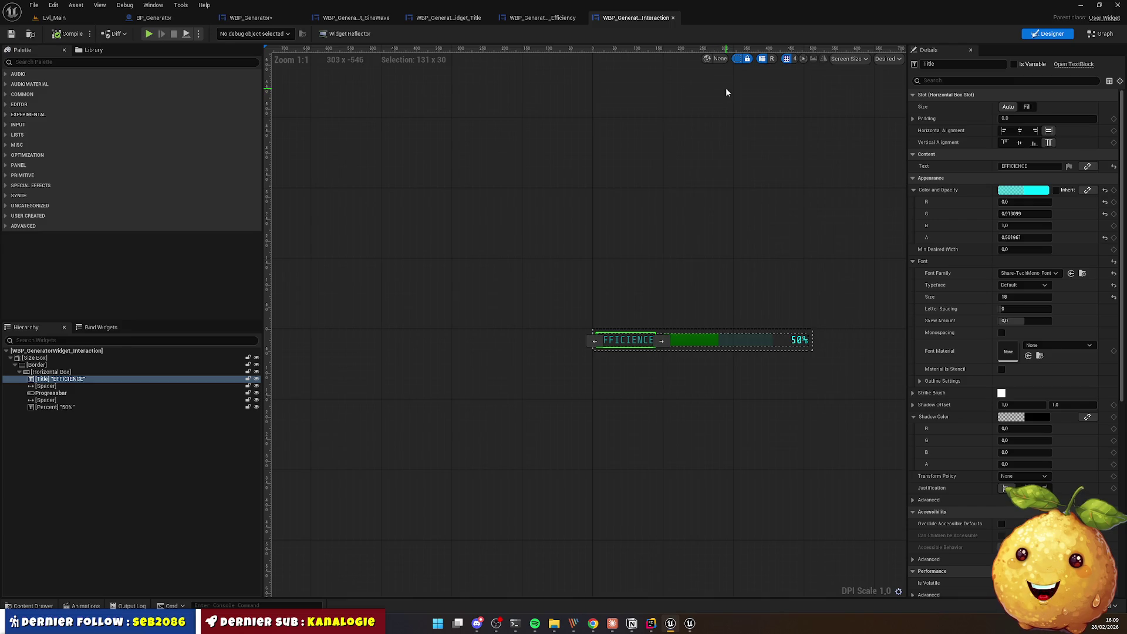
Step: Rename the label to 'AUCUNE INTERACTION' and delete the progress bar and an extra spacer
click(1016, 166)
text(AUCUNE INTERACTIO)
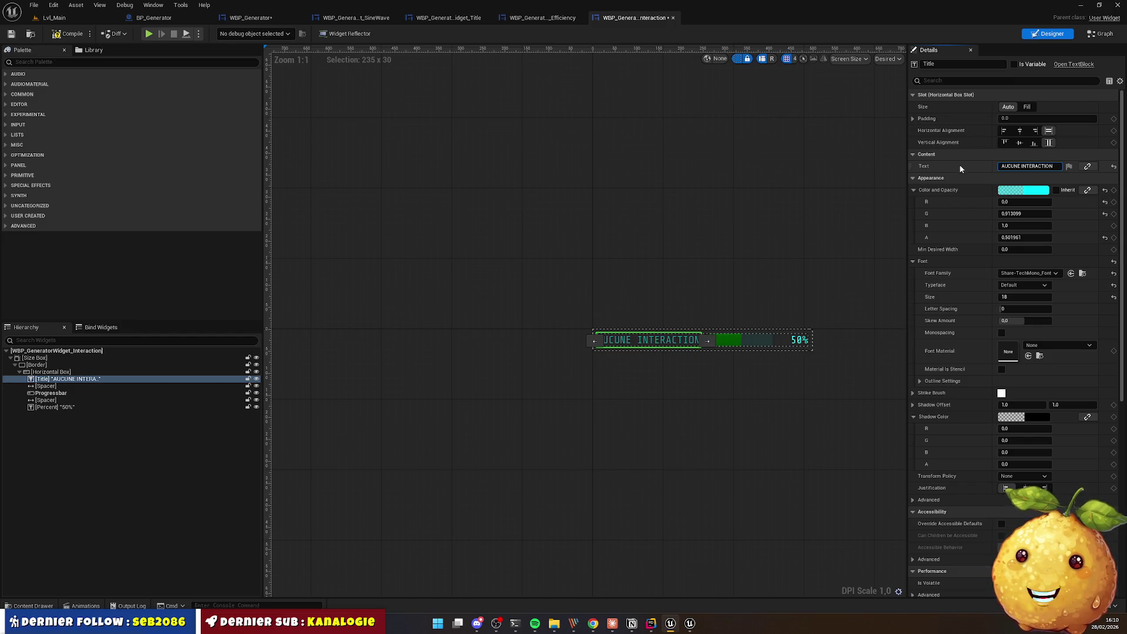
click(748, 381)
click(744, 346)
key(Delete)
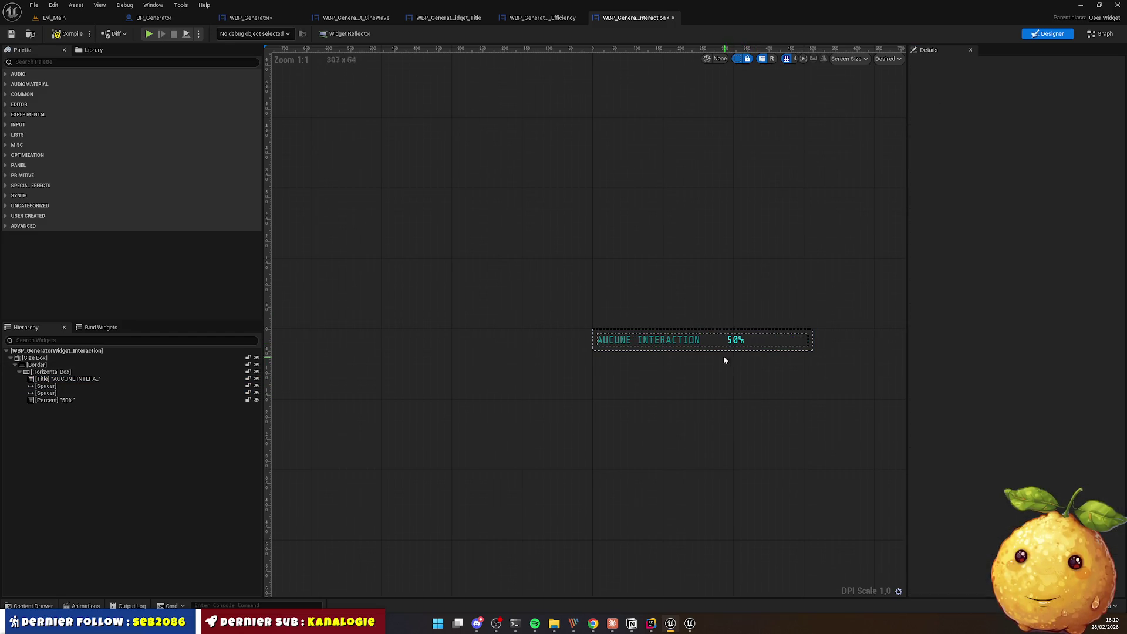
click(705, 342)
key(Delete)
Step: Change the 50% percentage label's text to '-0.5 % / sec'
click(721, 343)
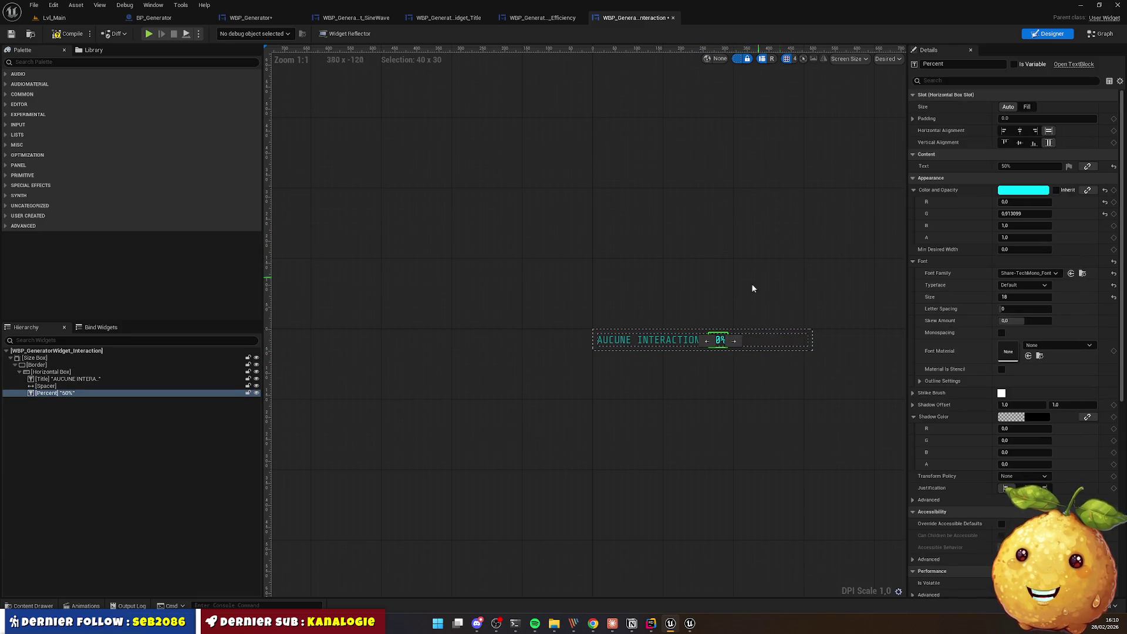
click(1013, 168)
text(-0.5)
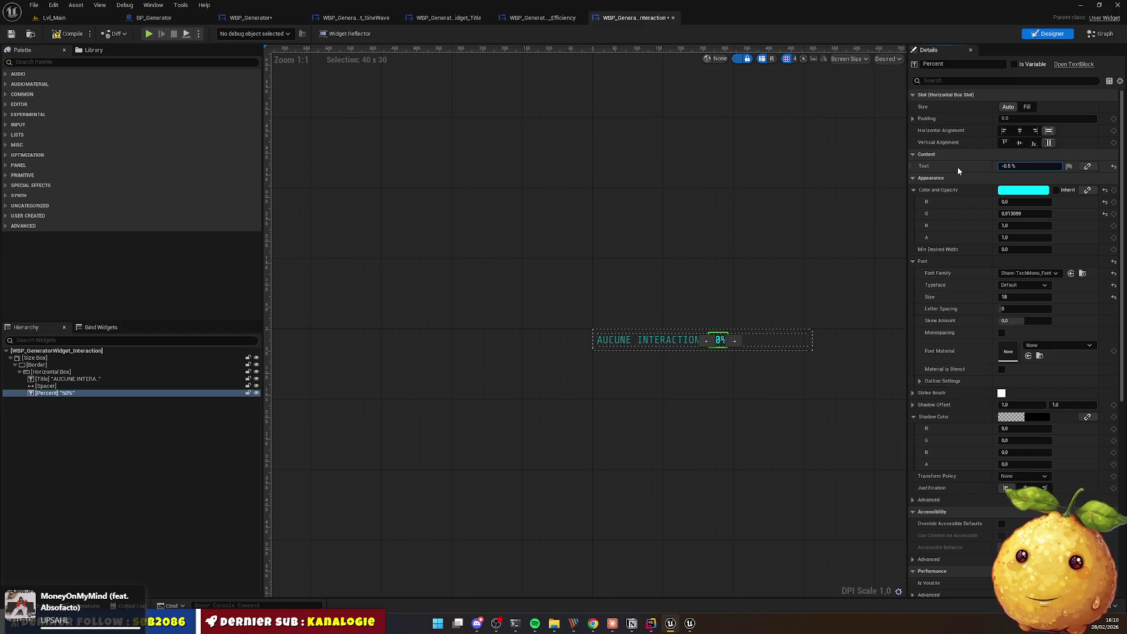
text( % / sec)
key(Return)
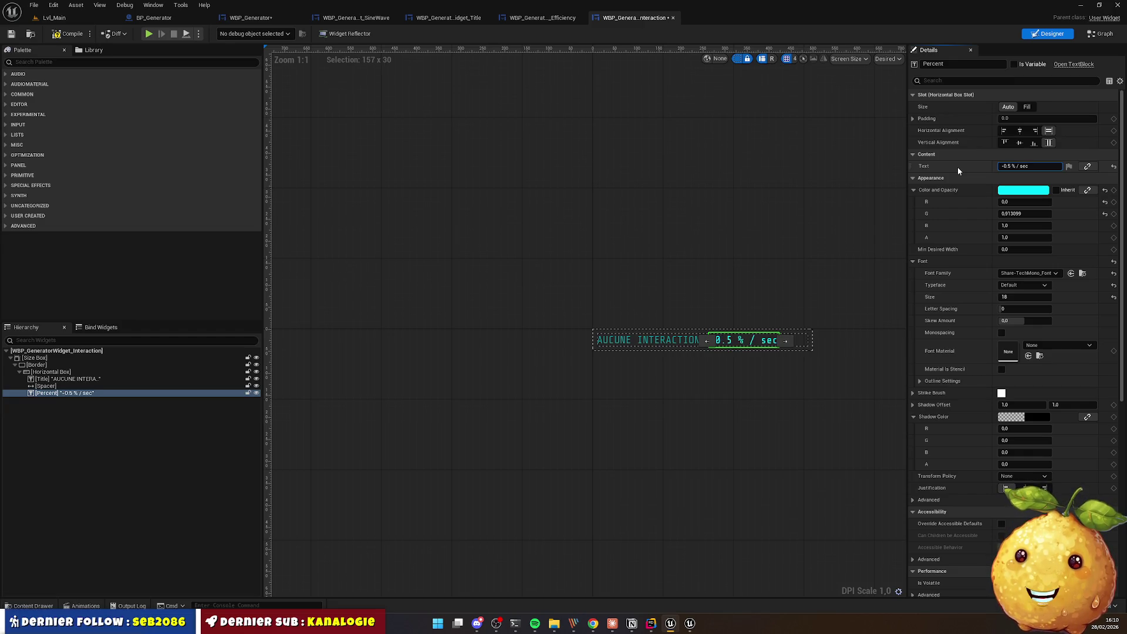
click(654, 413)
click(726, 333)
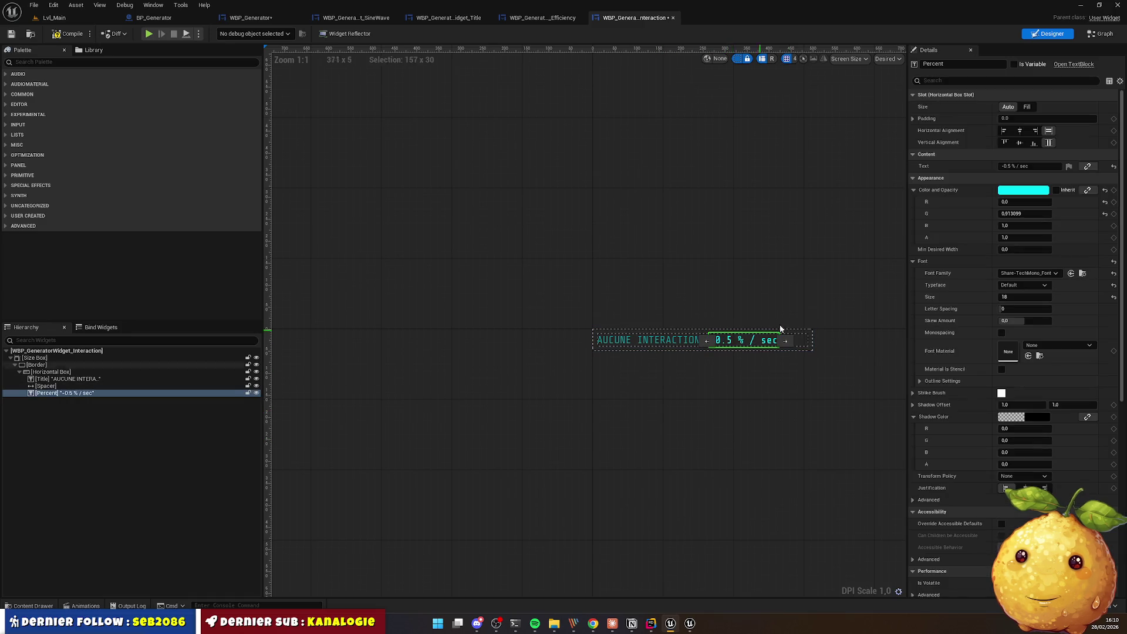
click(730, 360)
click(721, 345)
click(692, 378)
Step: Duplicate the spacer and the rate label, placing the spacer between the two rate labels
click(704, 343)
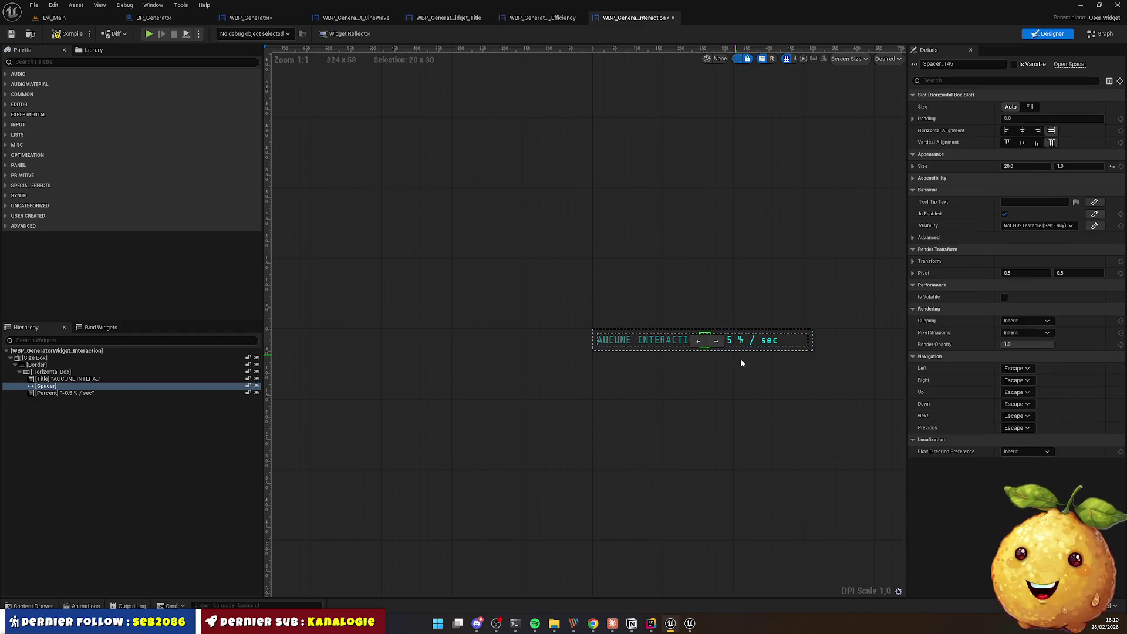
key(ctrl+d)
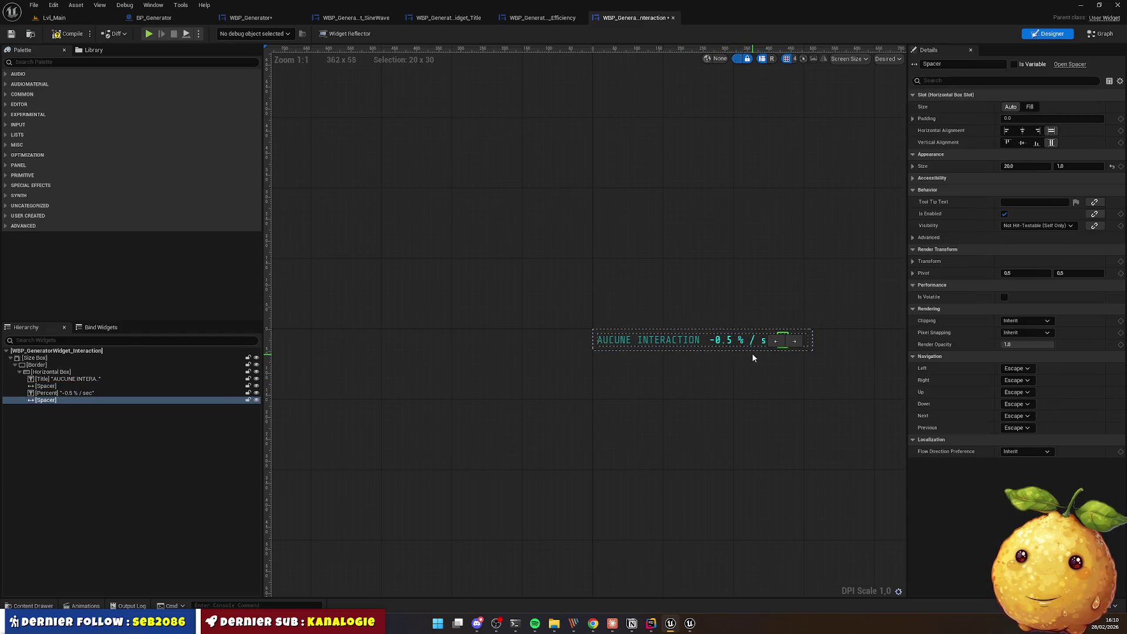
click(752, 339)
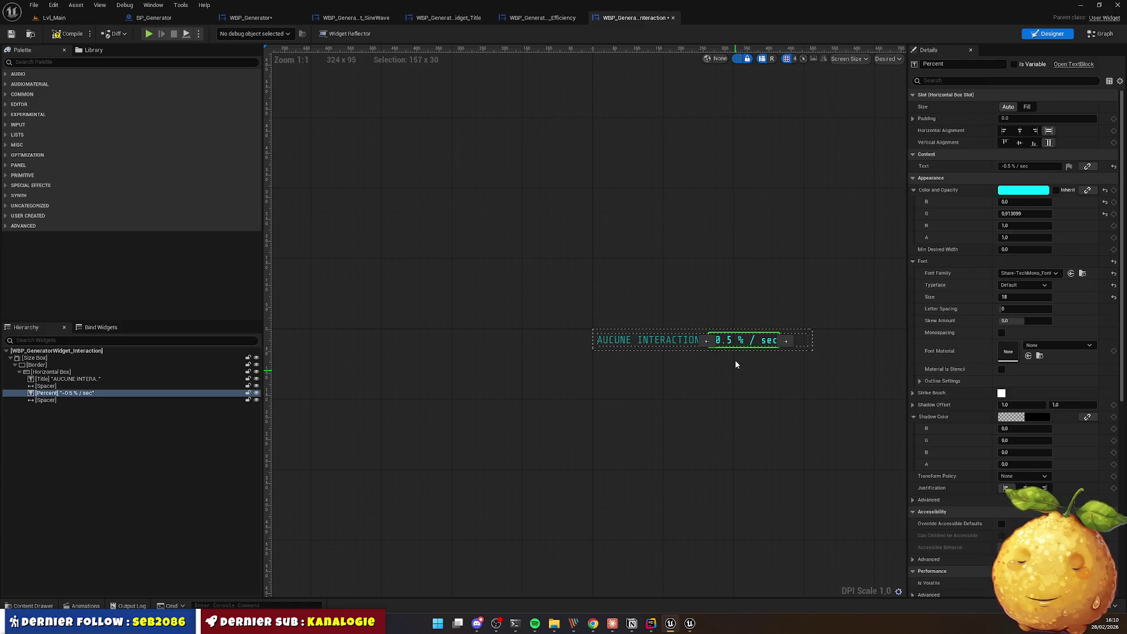
key(ctrl+d)
click(727, 345)
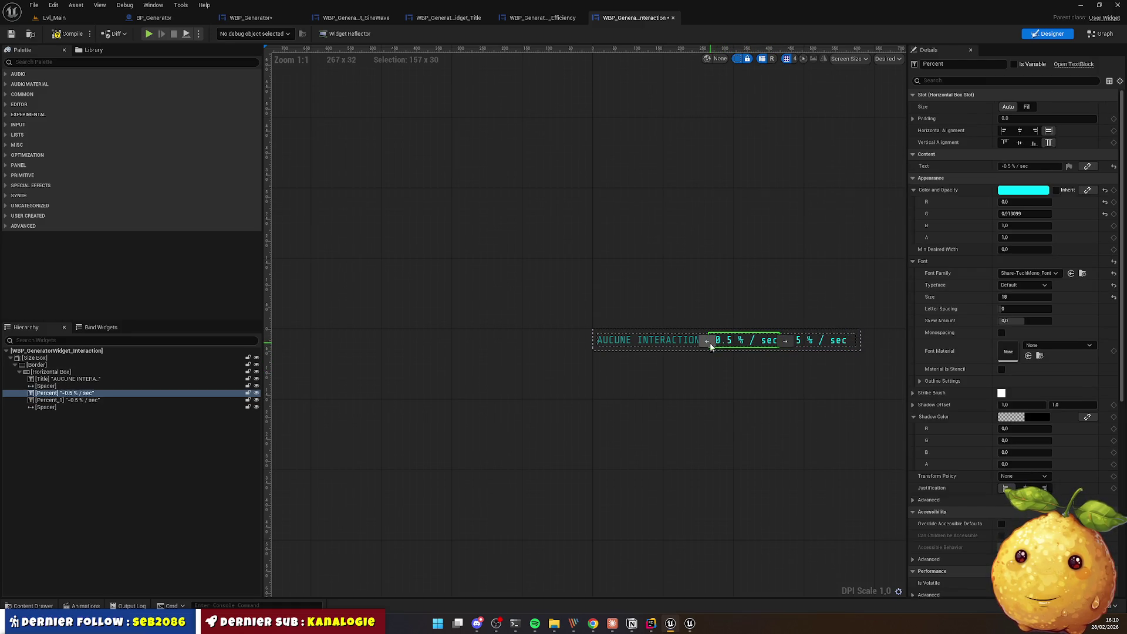
click(815, 340)
click(853, 320)
click(853, 341)
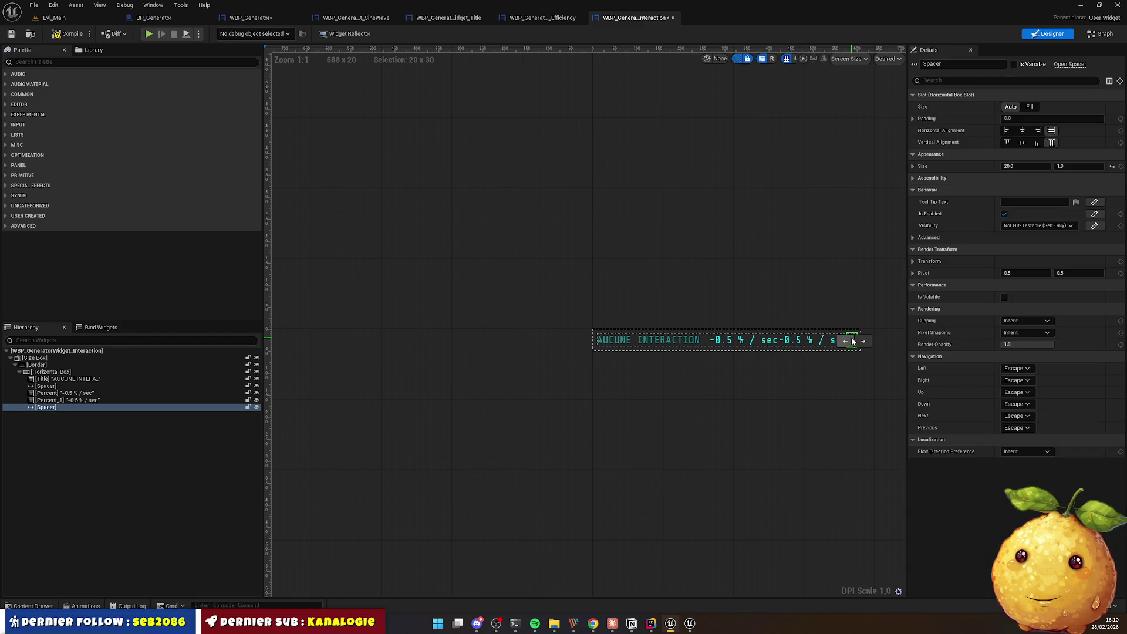
click(843, 342)
Step: Set the first rate label's text to '-' and duplicate the AUCUNE INTERACTION title label
click(745, 343)
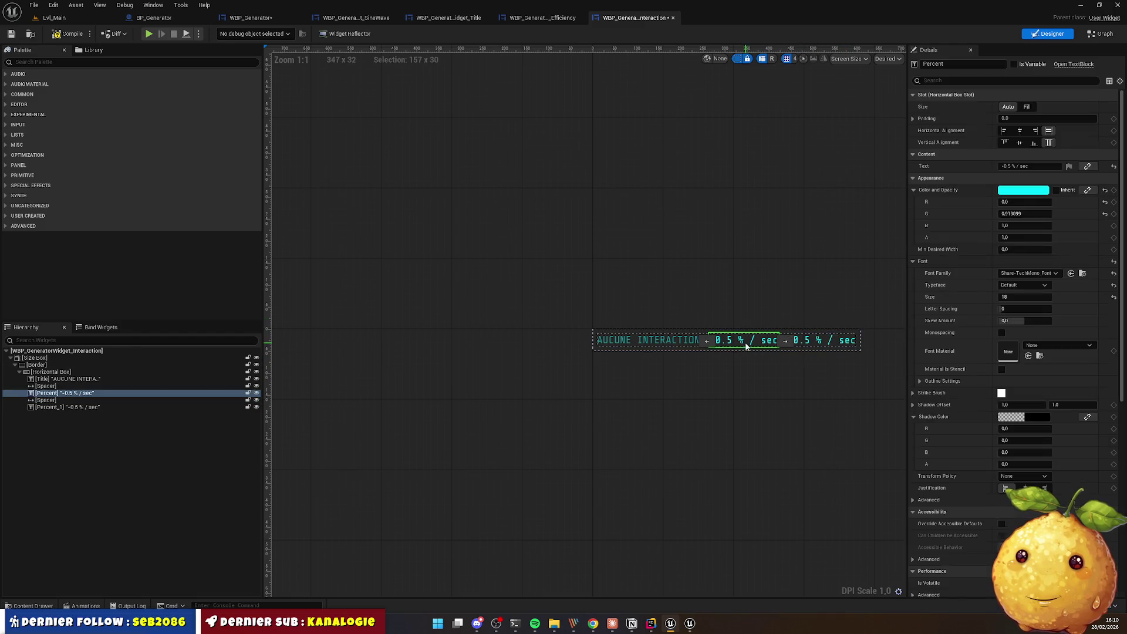
drag(1043, 167, 917, 167)
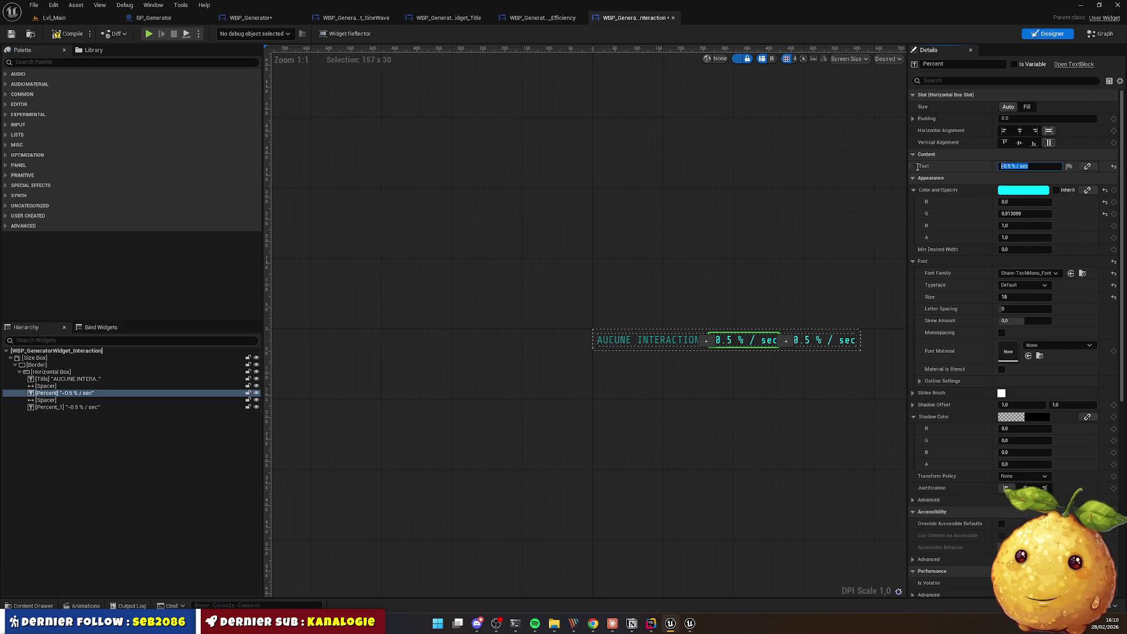
text(-)
key(Return)
click(696, 407)
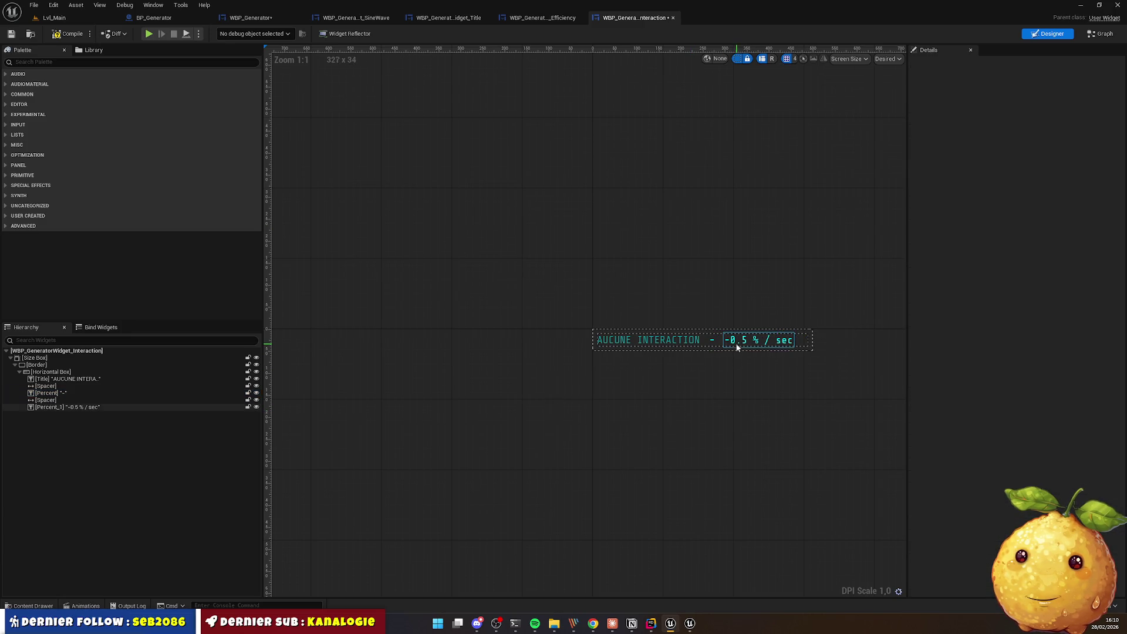
click(732, 345)
click(738, 355)
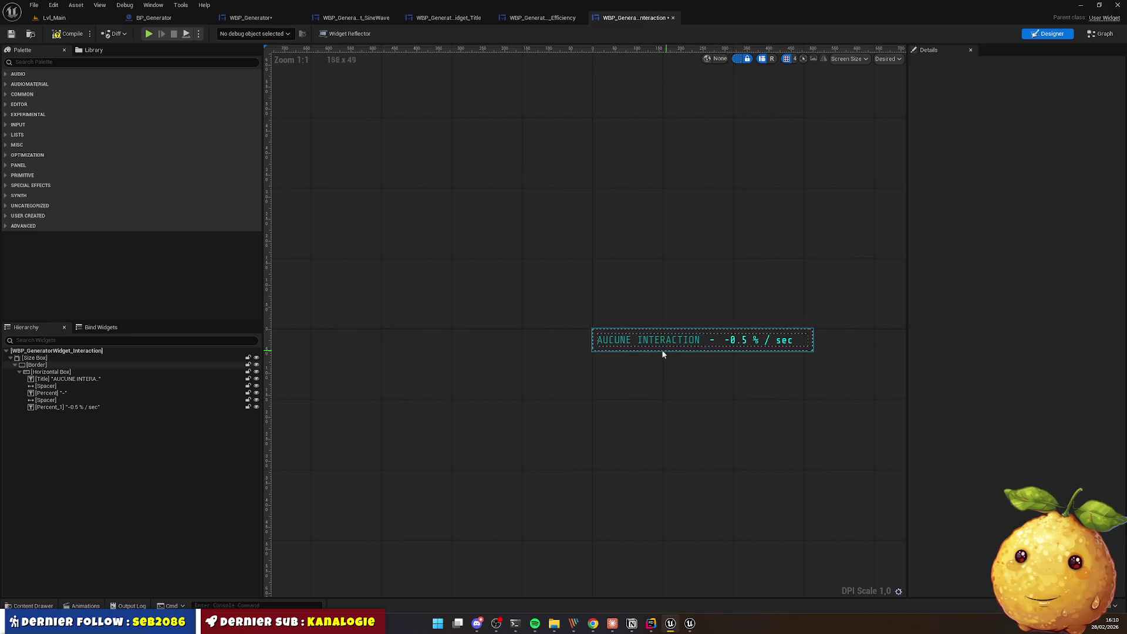
click(617, 342)
key(ctrl+d)
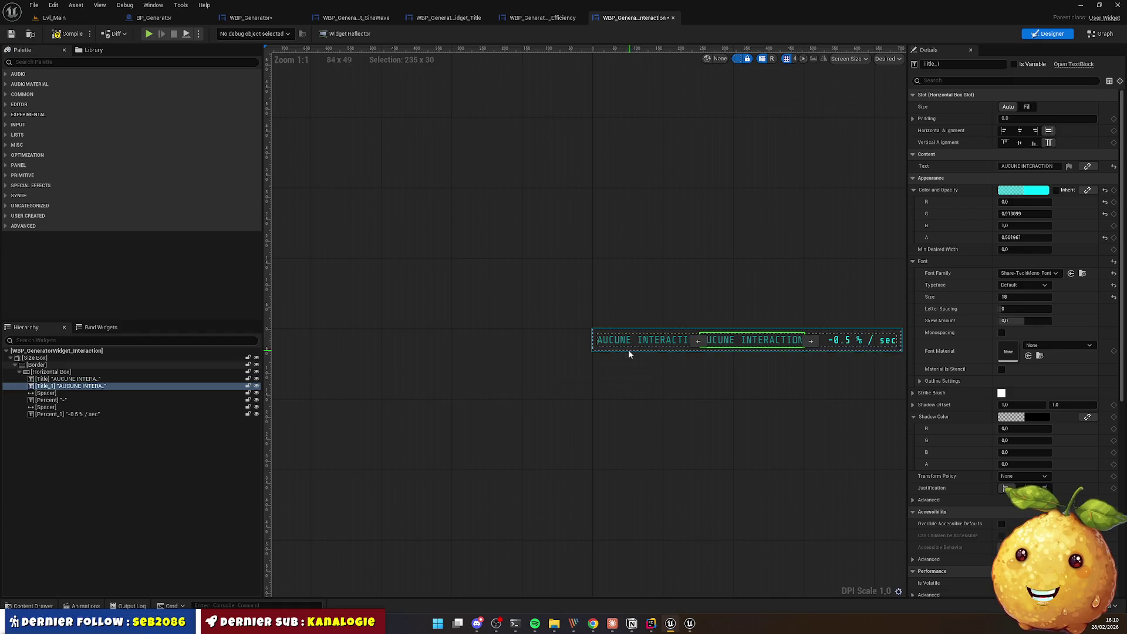
Step: Set the original title label's font family to Font_Awesome_7_Free-Solid-900
click(593, 624)
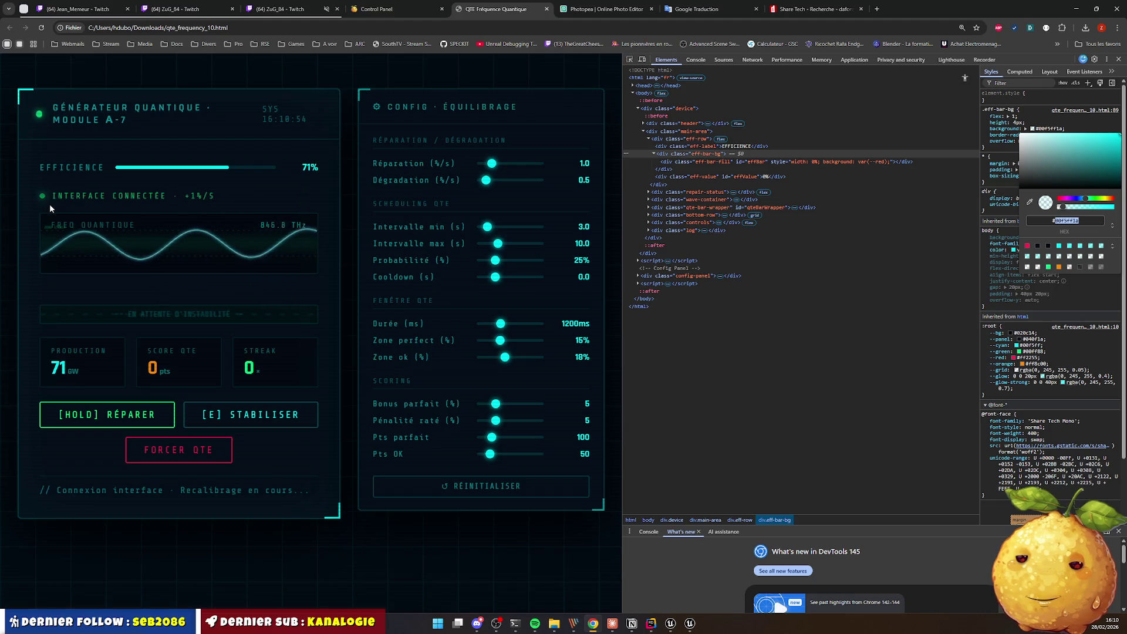
key(alt+Tab)
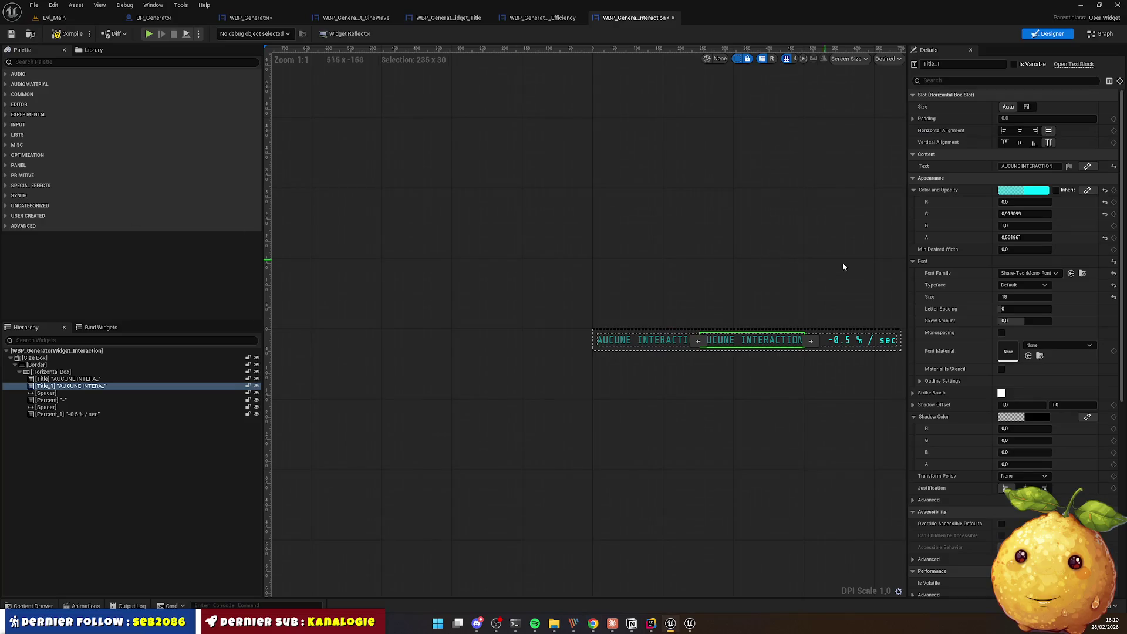
click(773, 400)
click(645, 349)
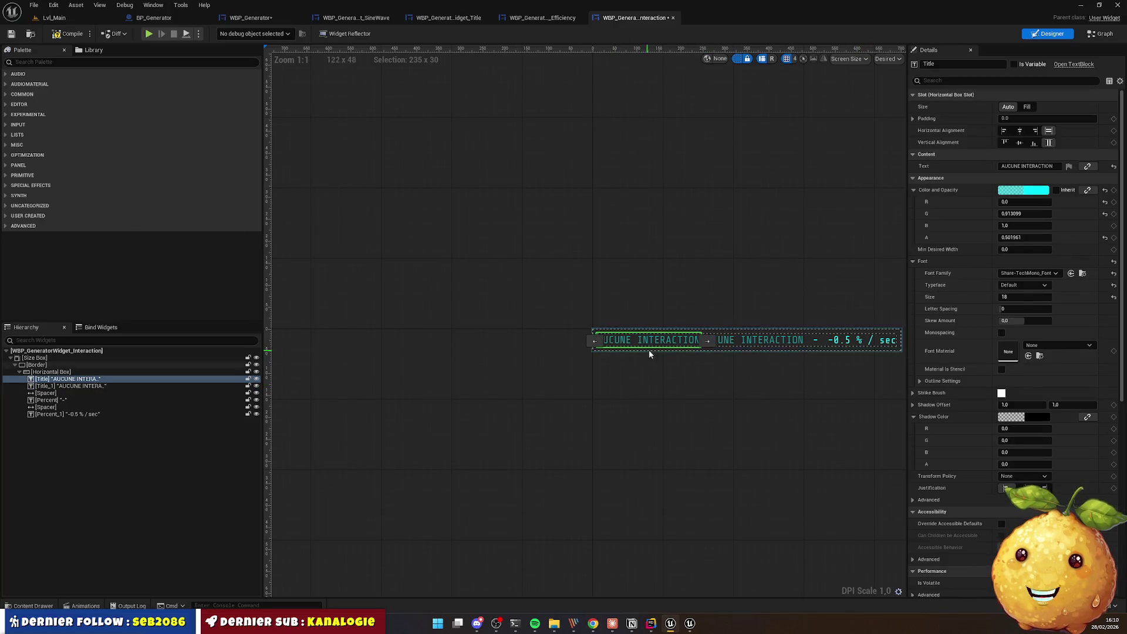
click(1025, 274)
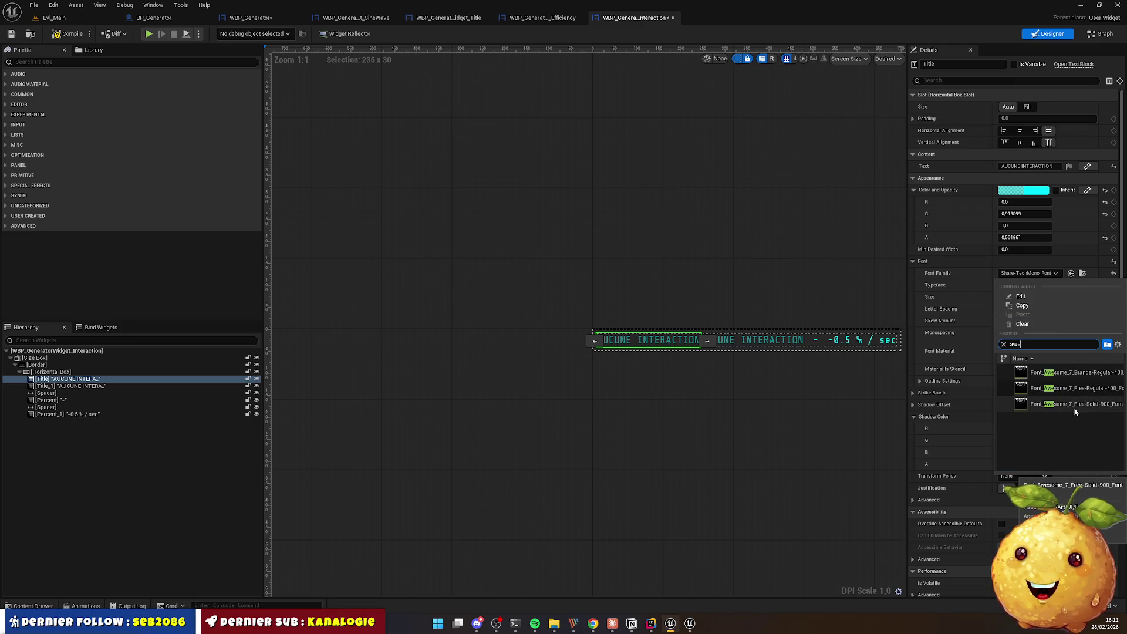
click(1079, 405)
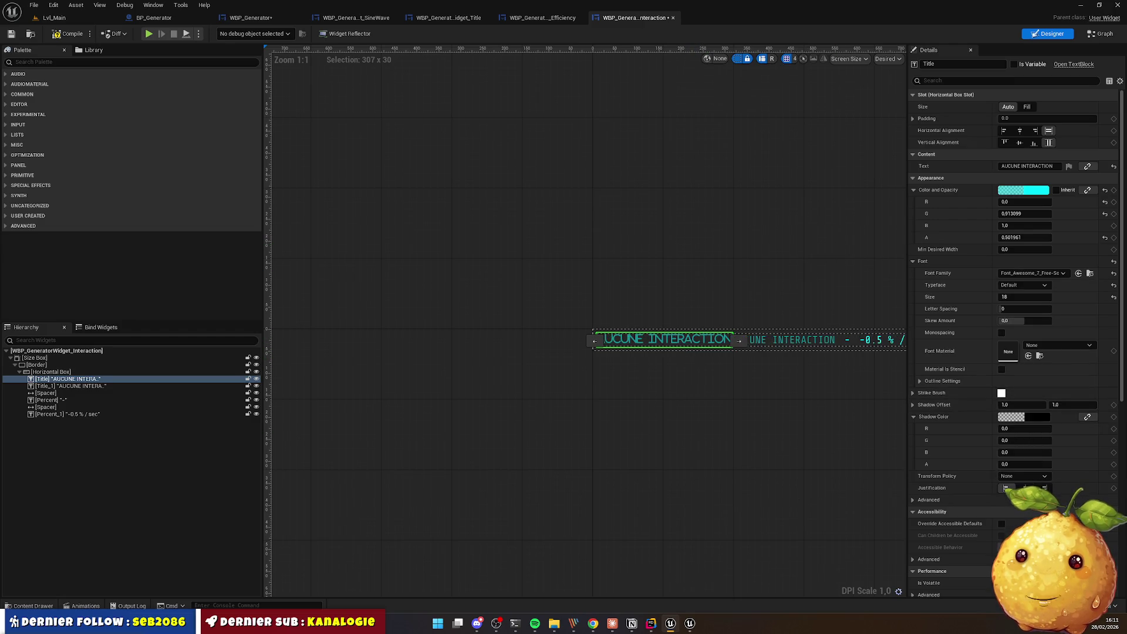
click(601, 629)
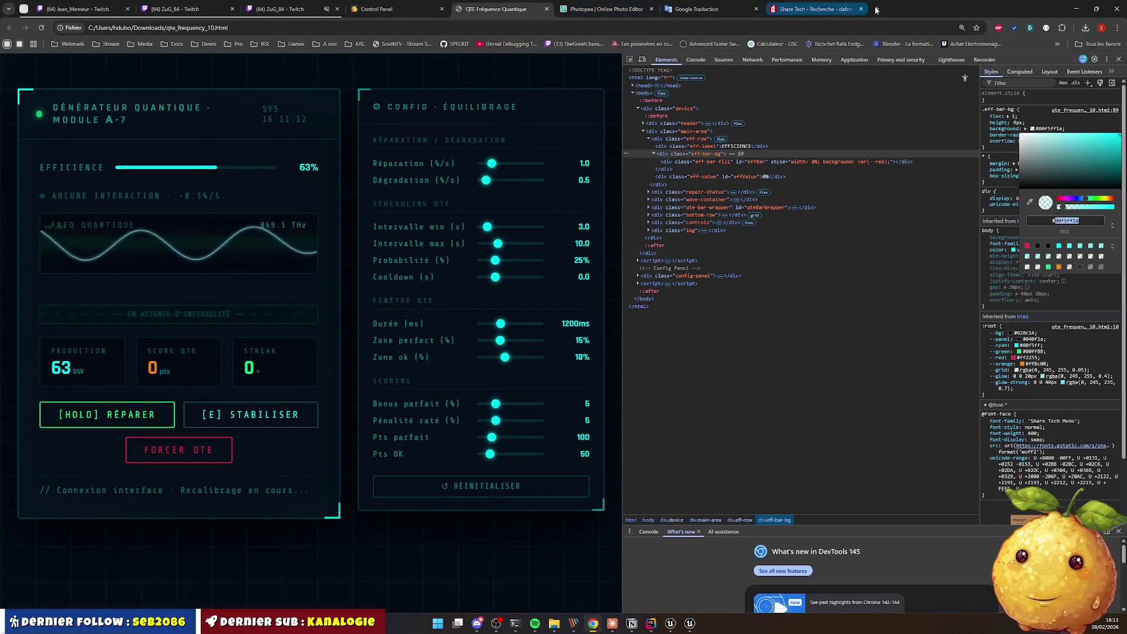
Step: Search fontawesome.com for 'circle' and open the solid circle icon (unicode f111)
key(ctrl+t)
text(fontawesome.com)
key(Return)
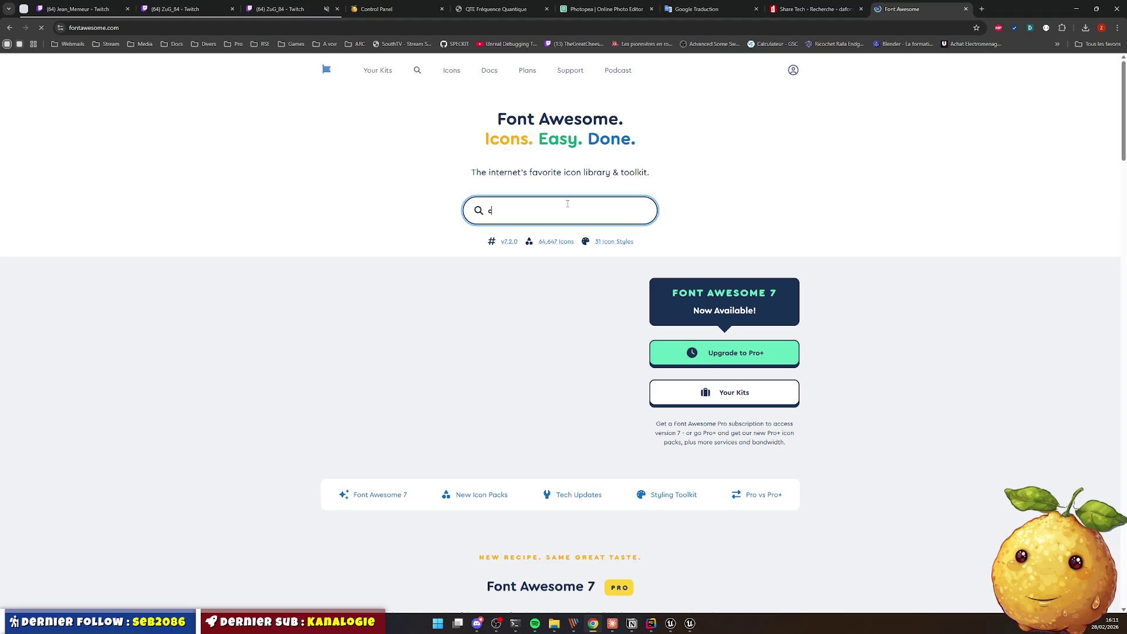
text(ircle)
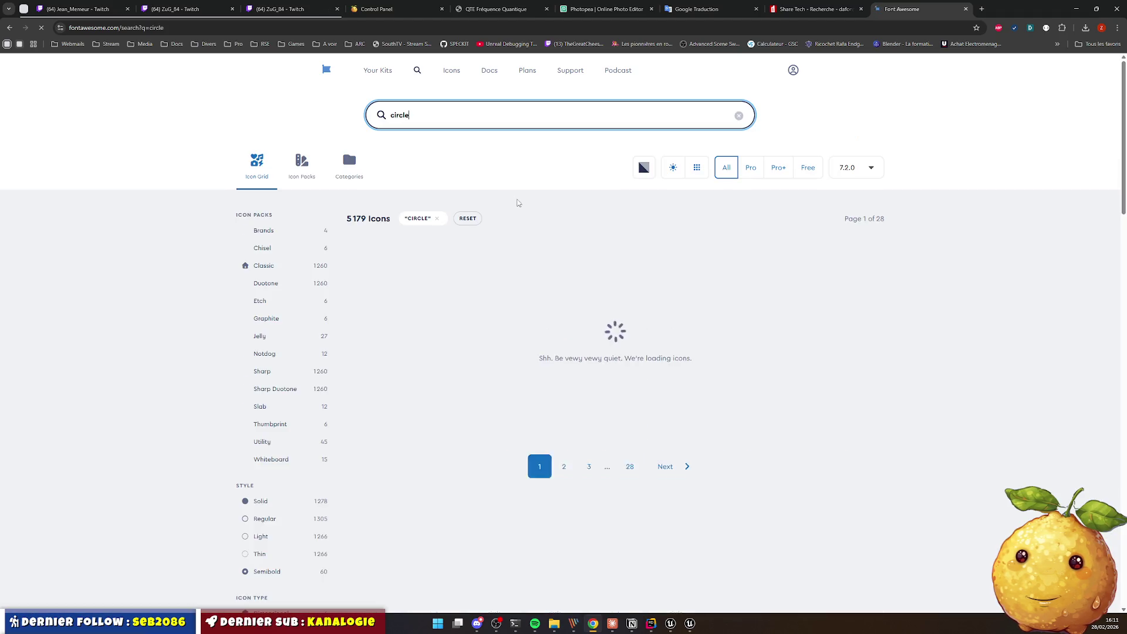
click(371, 264)
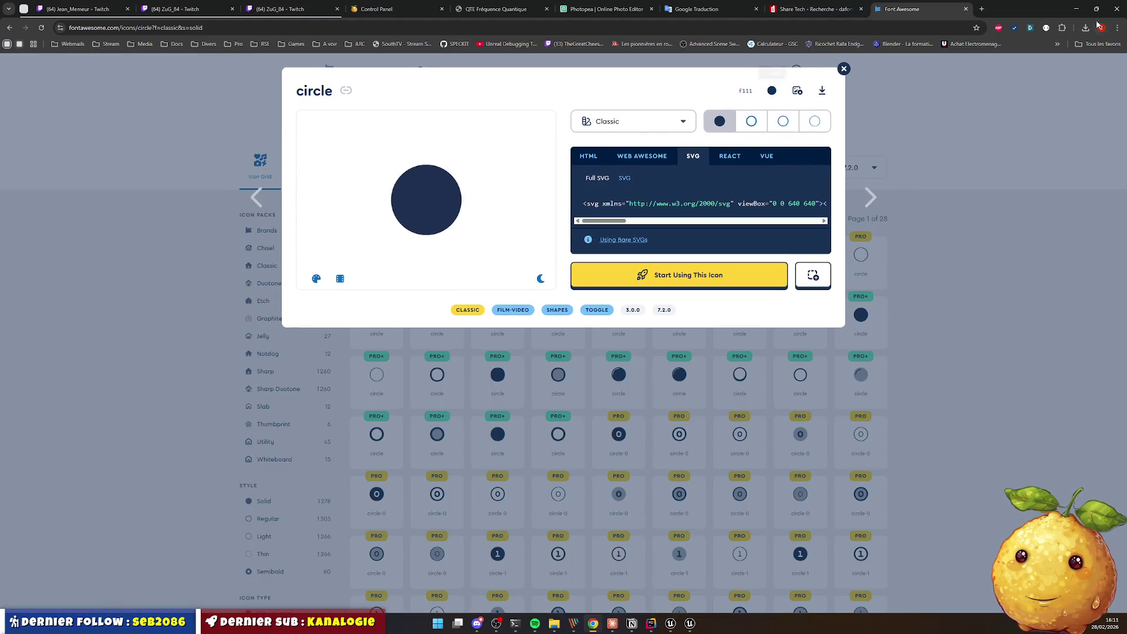
click(1076, 9)
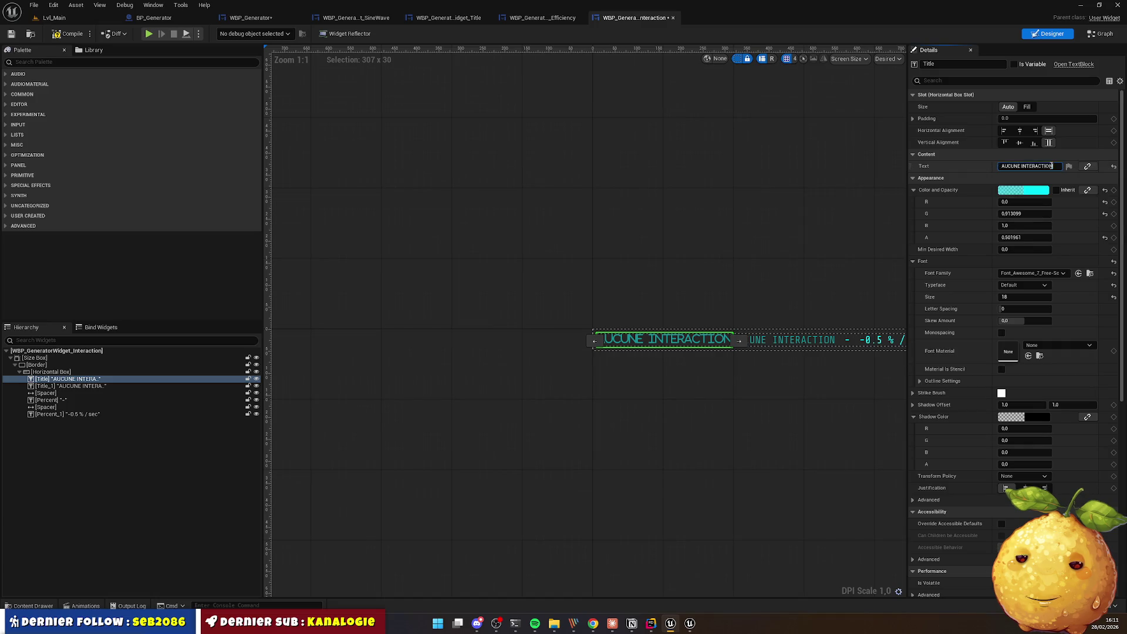
Step: Make the circle glyph the title's text and centre all four row texts vertically
key(Return)
click(635, 401)
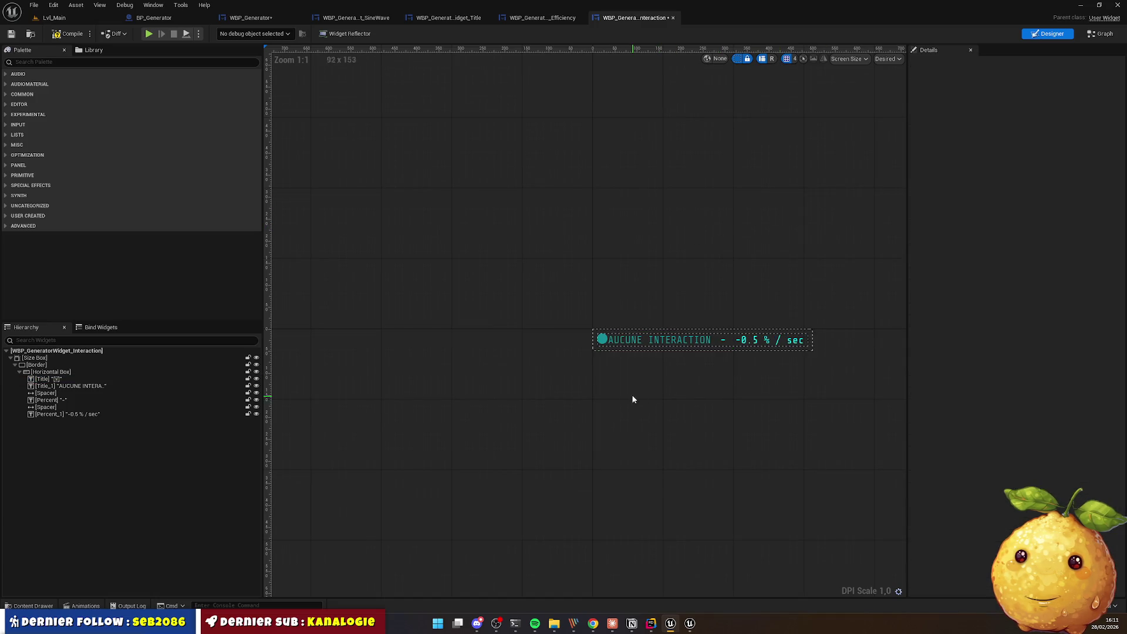
click(600, 342)
ctrl+click(670, 343)
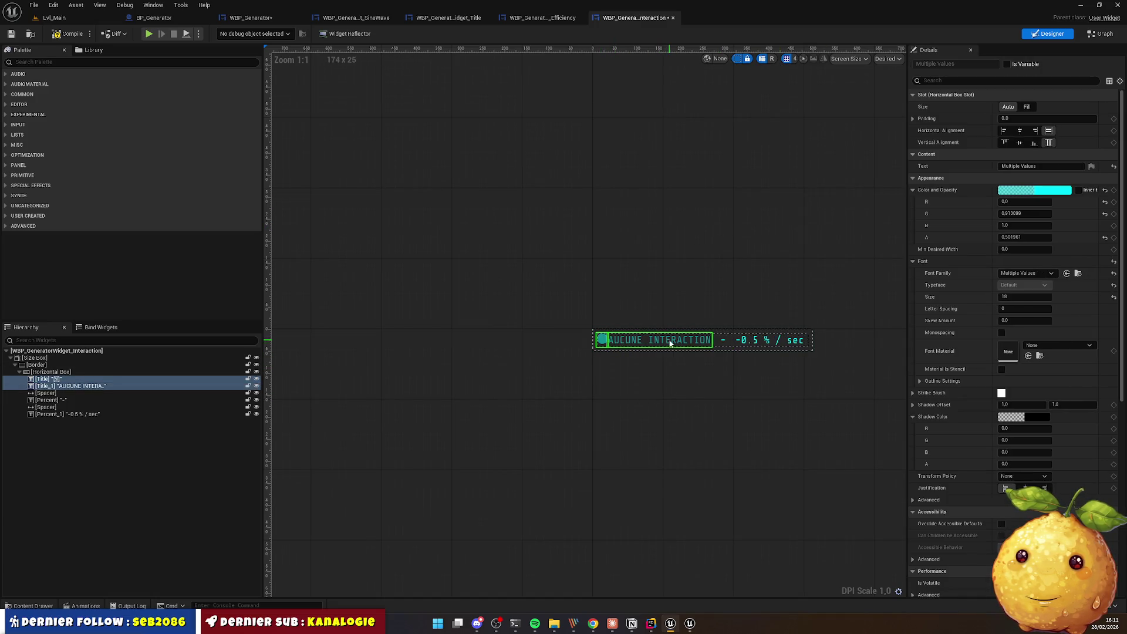
ctrl+click(754, 345)
ctrl+click(723, 341)
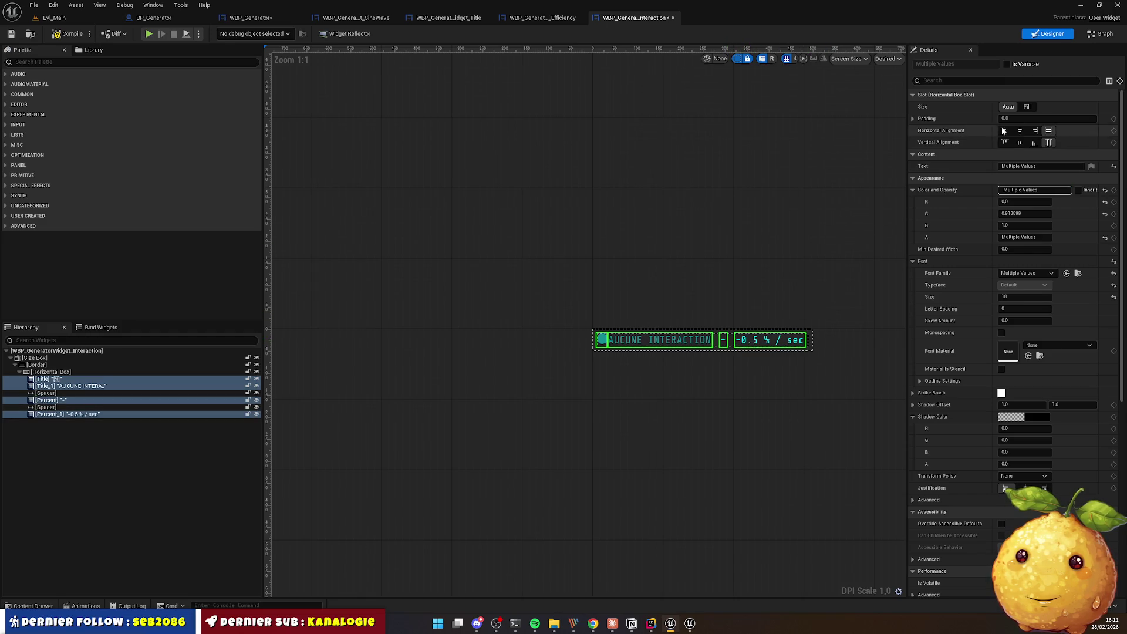
click(1020, 142)
click(613, 359)
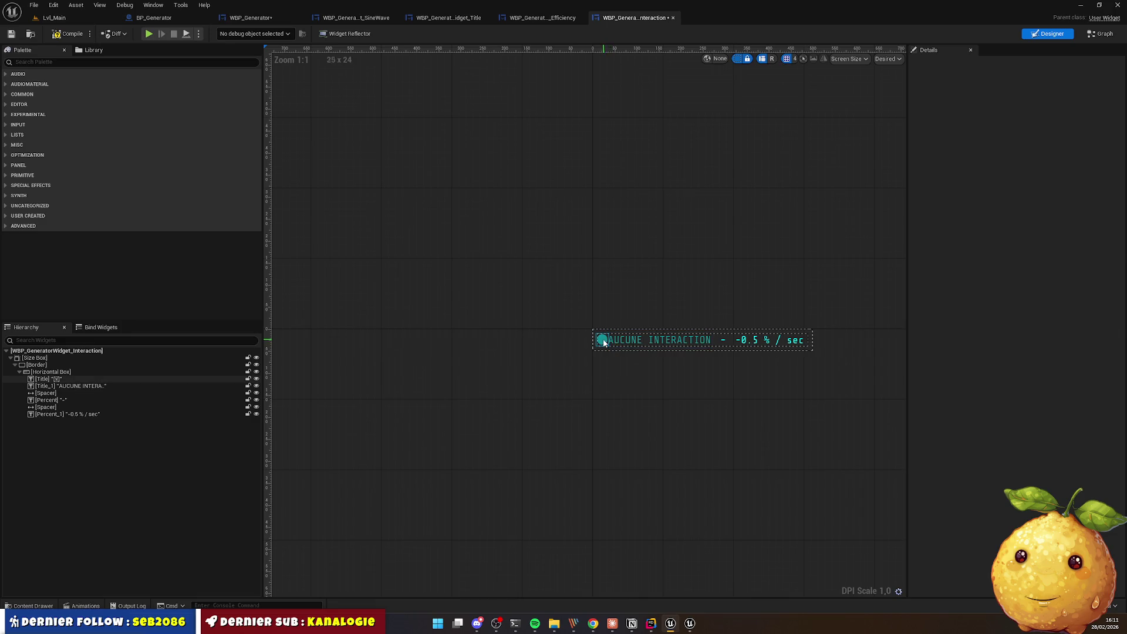
Step: Add a duplicate spacer of size 10 between the circle dot and the AUCUNE INTERACTION label
click(715, 344)
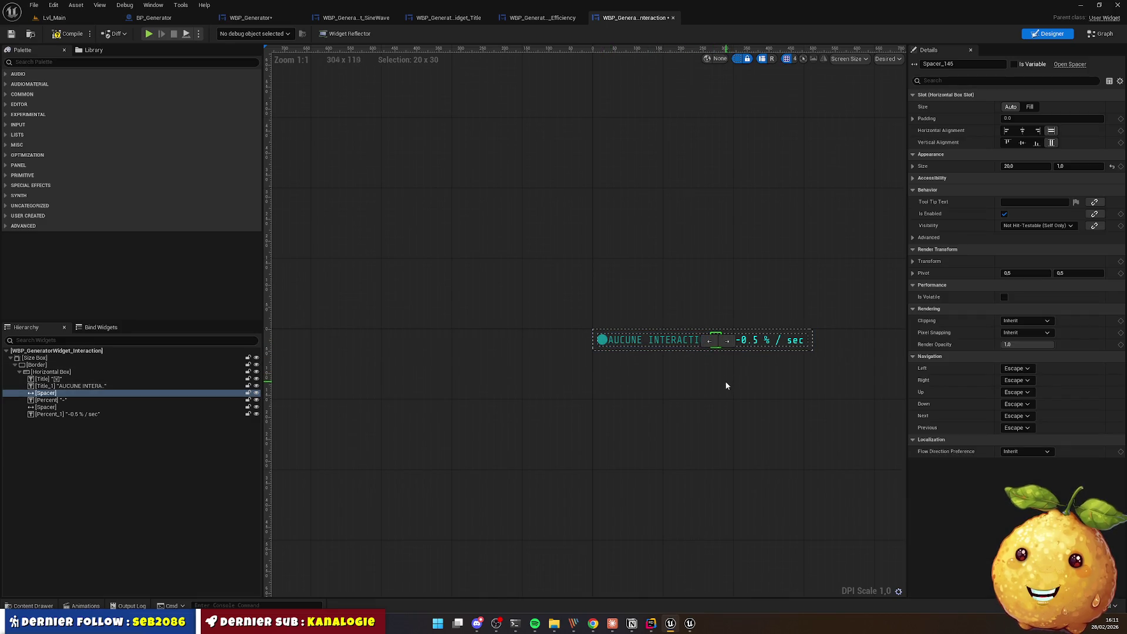
key(ctrl+d)
drag(718, 347, 610, 344)
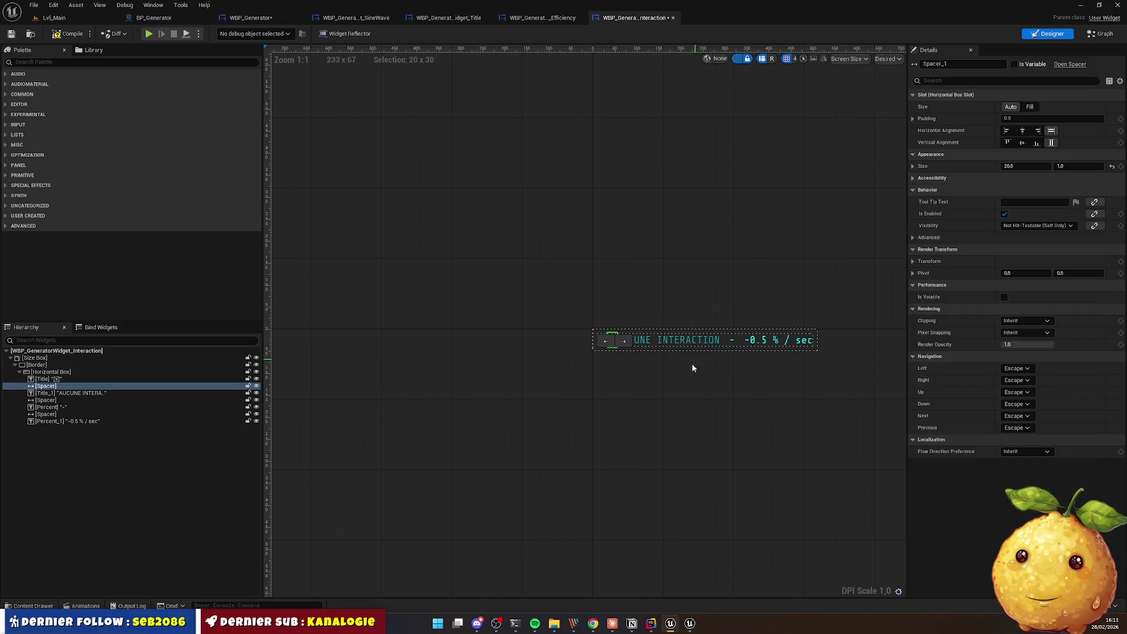
click(651, 422)
click(614, 340)
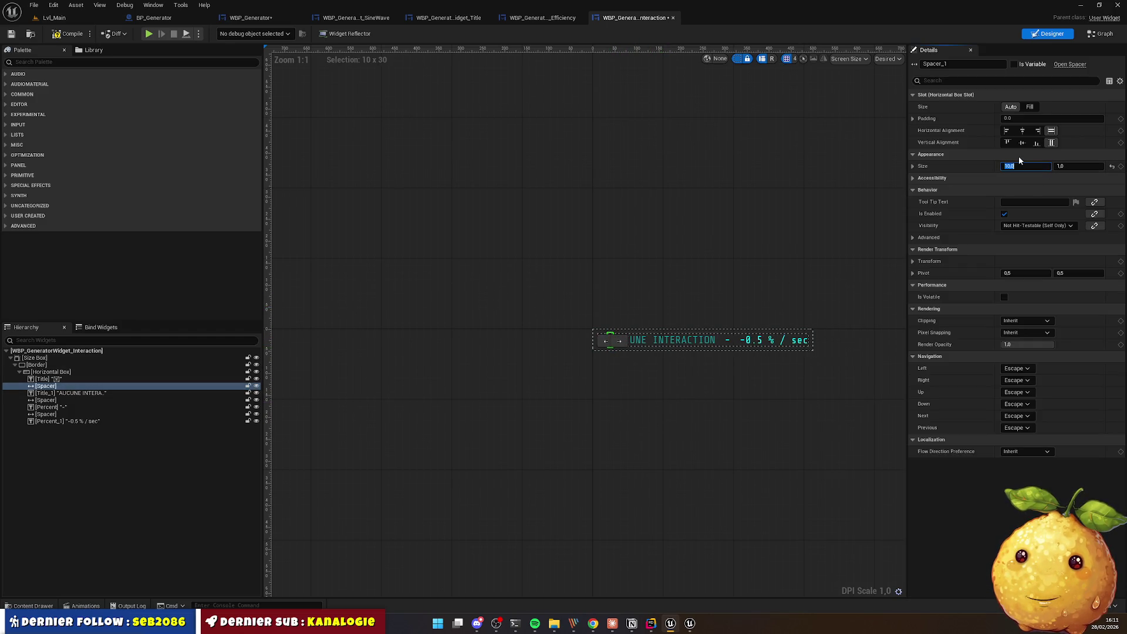
click(649, 436)
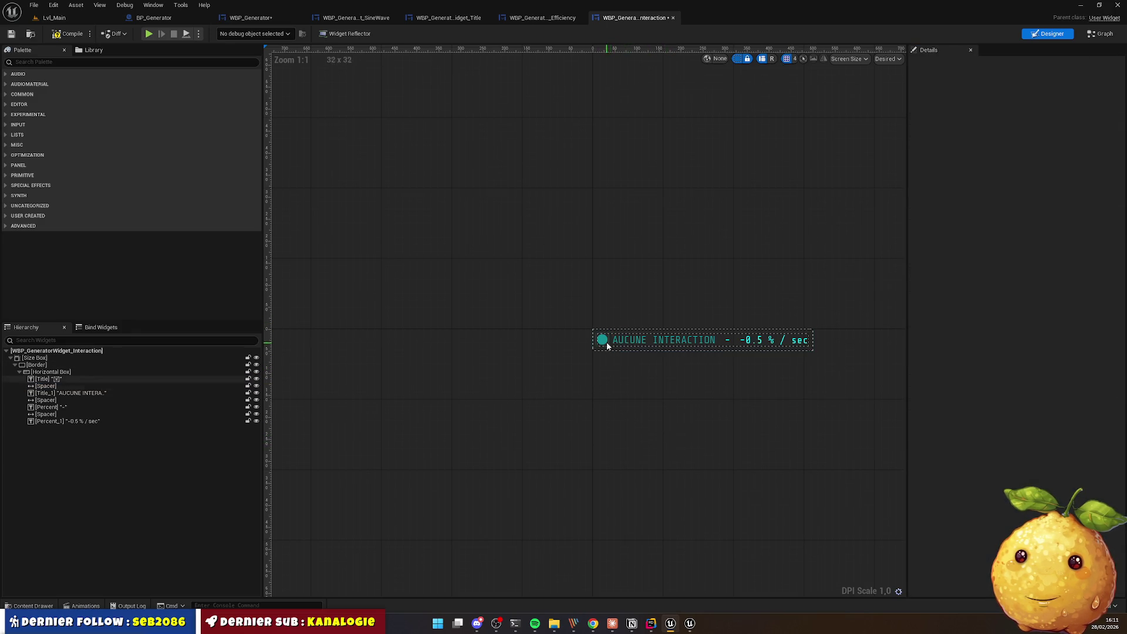
key(alt+Tab)
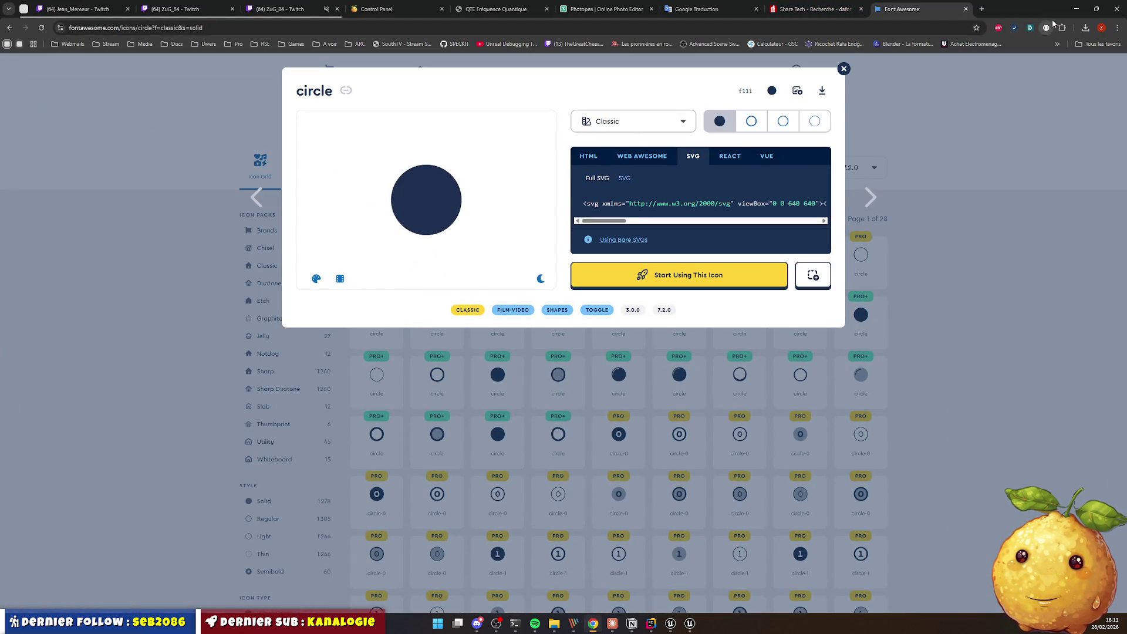
Step: Close the QTE Fréquence Quantique tab and reopen qte_frequency_10.html from Téléchargements
click(496, 9)
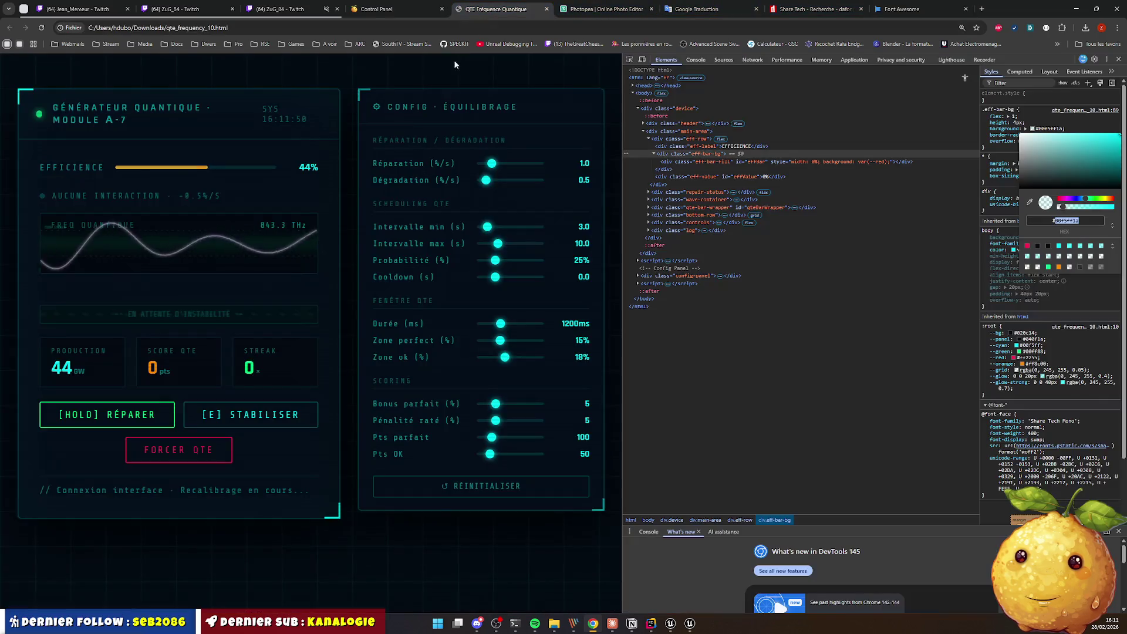
right_click(68, 200)
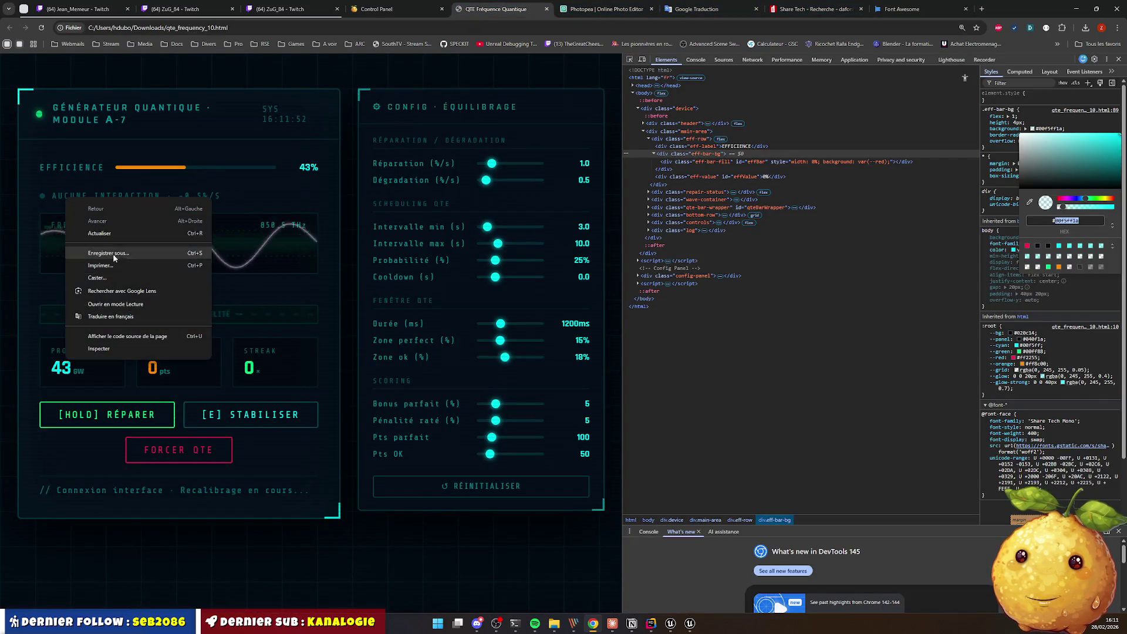
click(67, 230)
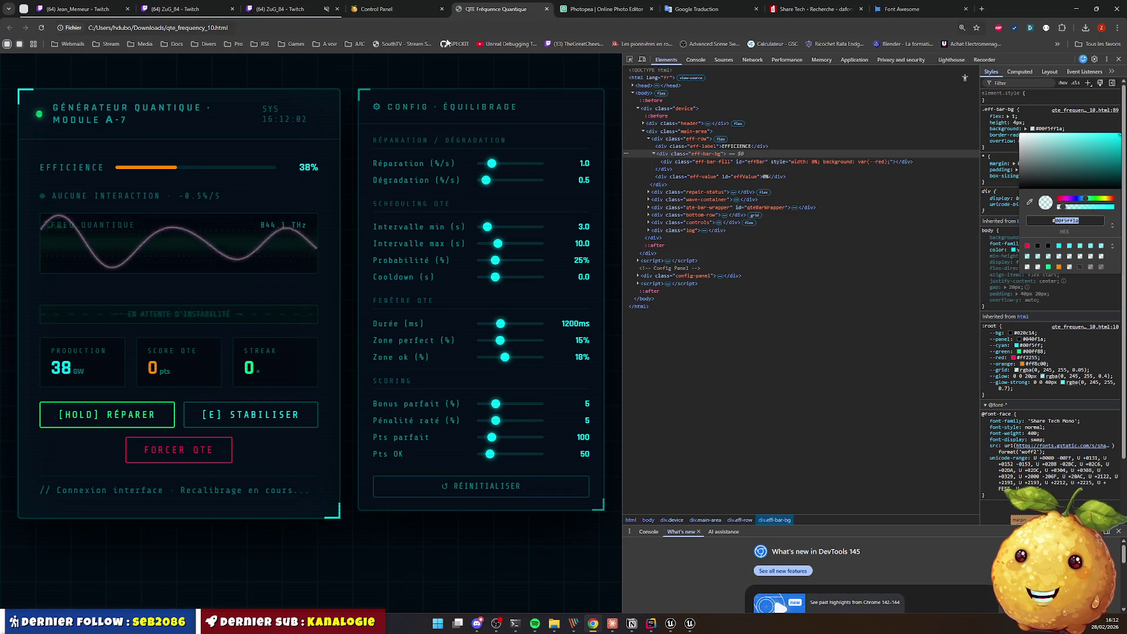
click(547, 10)
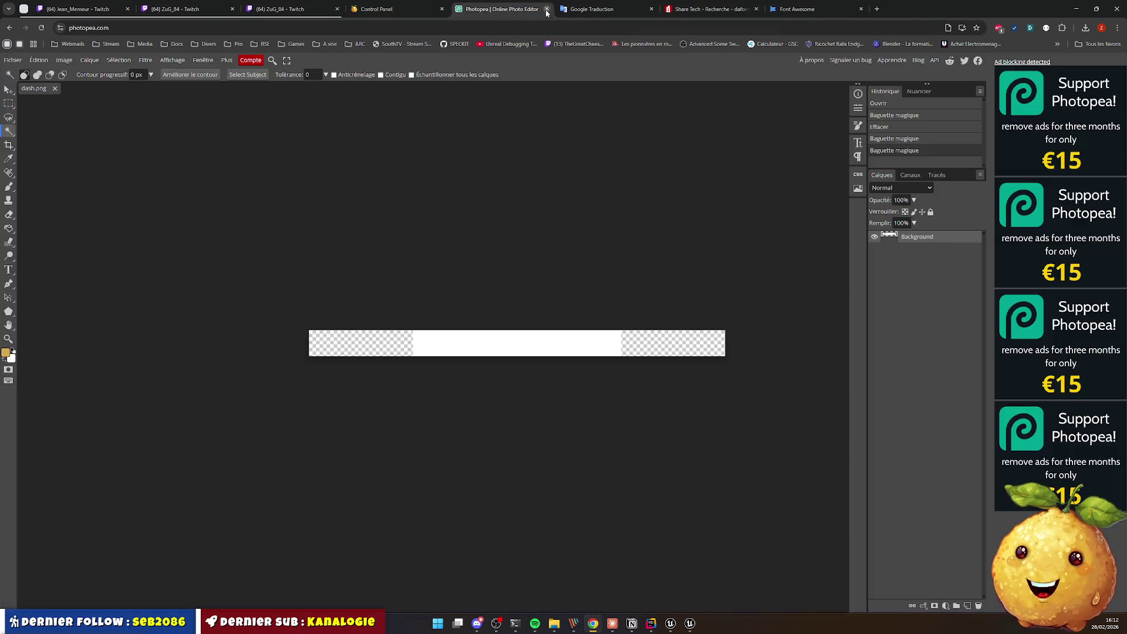
mouse_move(554, 623)
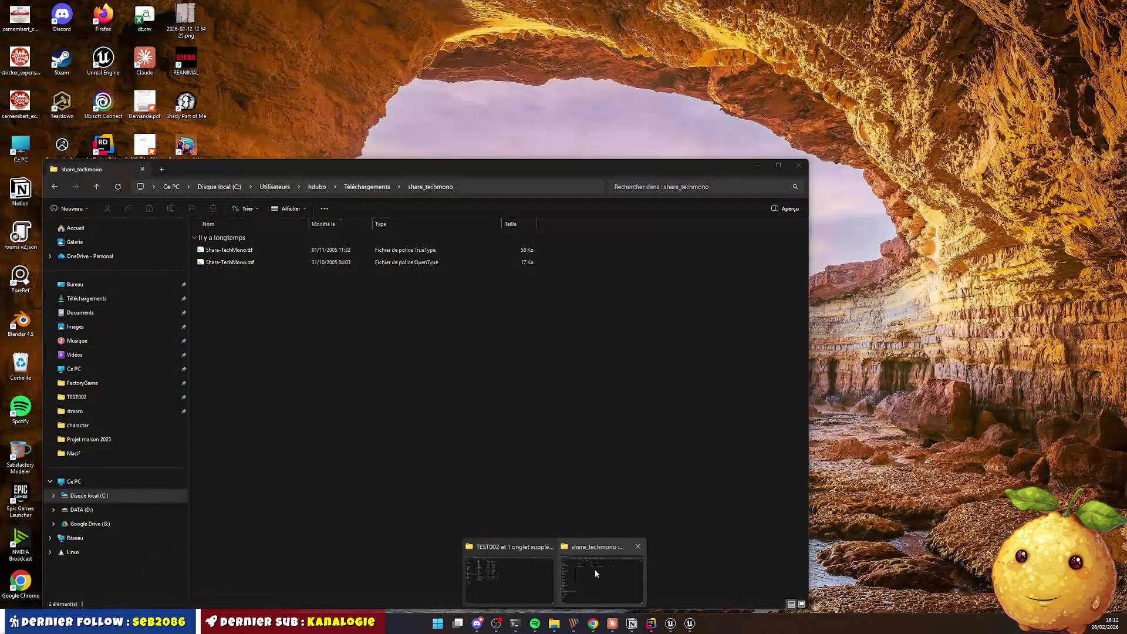
click(594, 570)
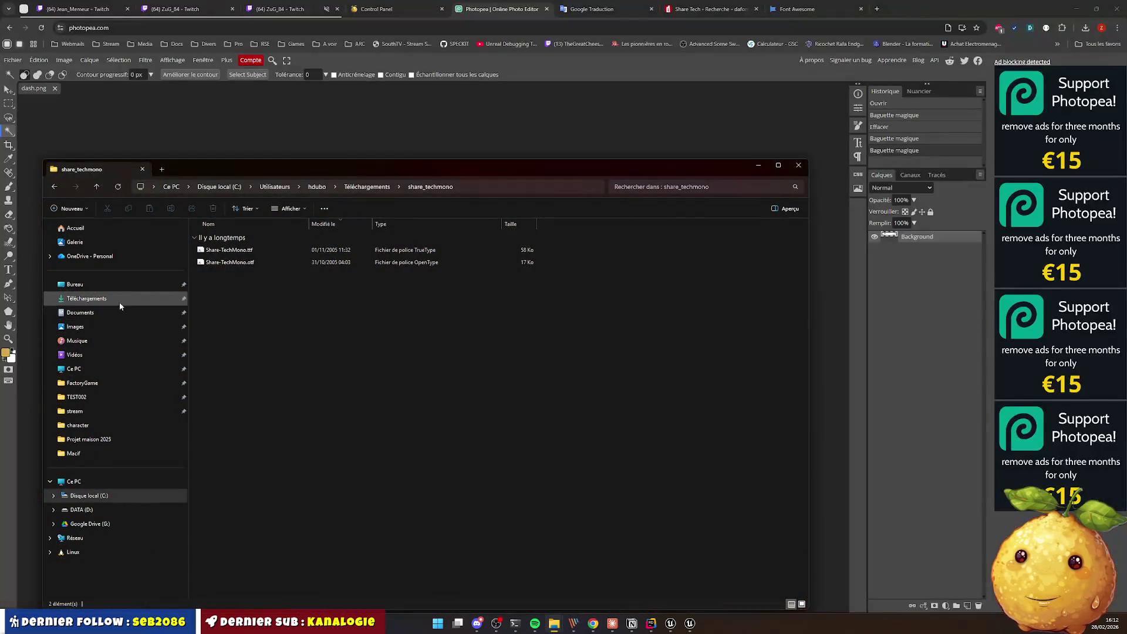
click(119, 301)
double_click(277, 287)
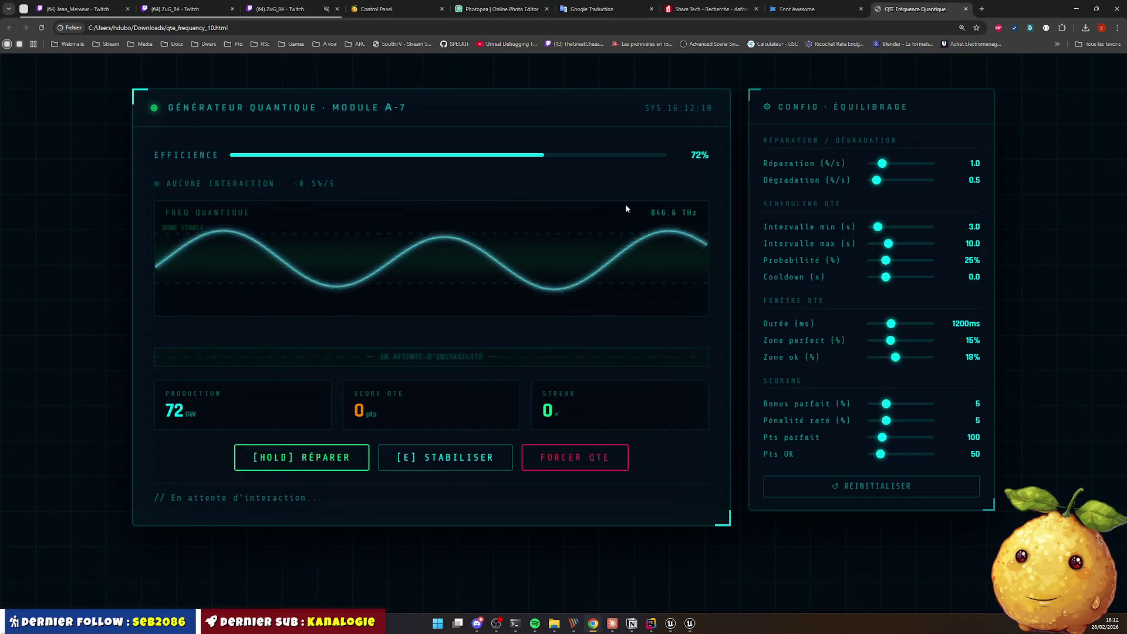
Step: Inspect the Aucune interaction label in developer tools and read its colour as hex #00f5ff59
key(F12)
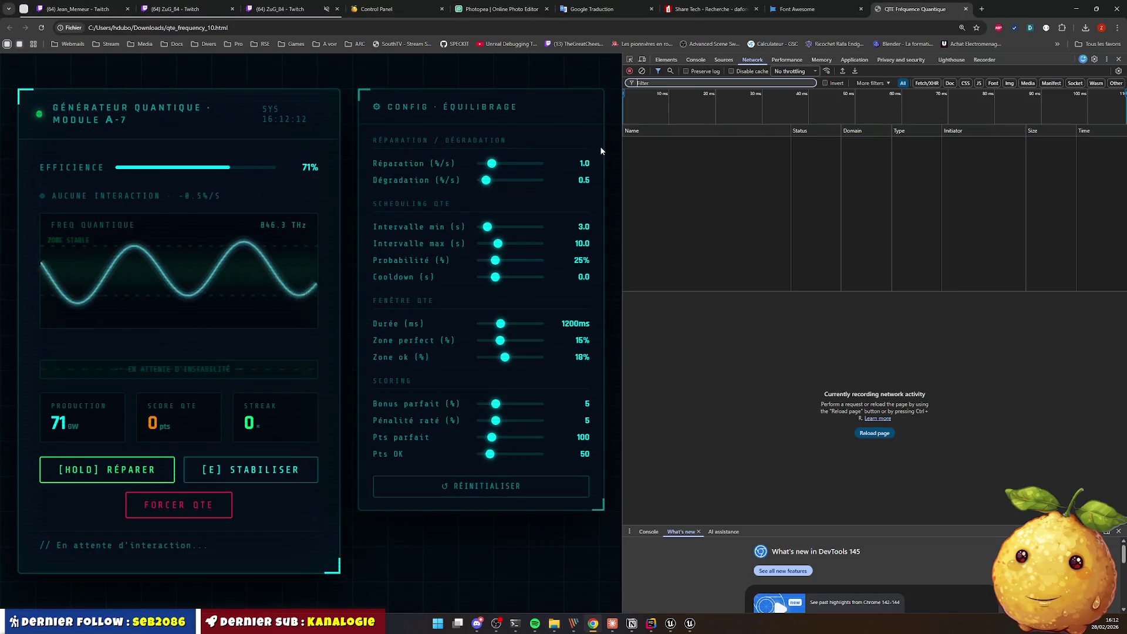
click(630, 60)
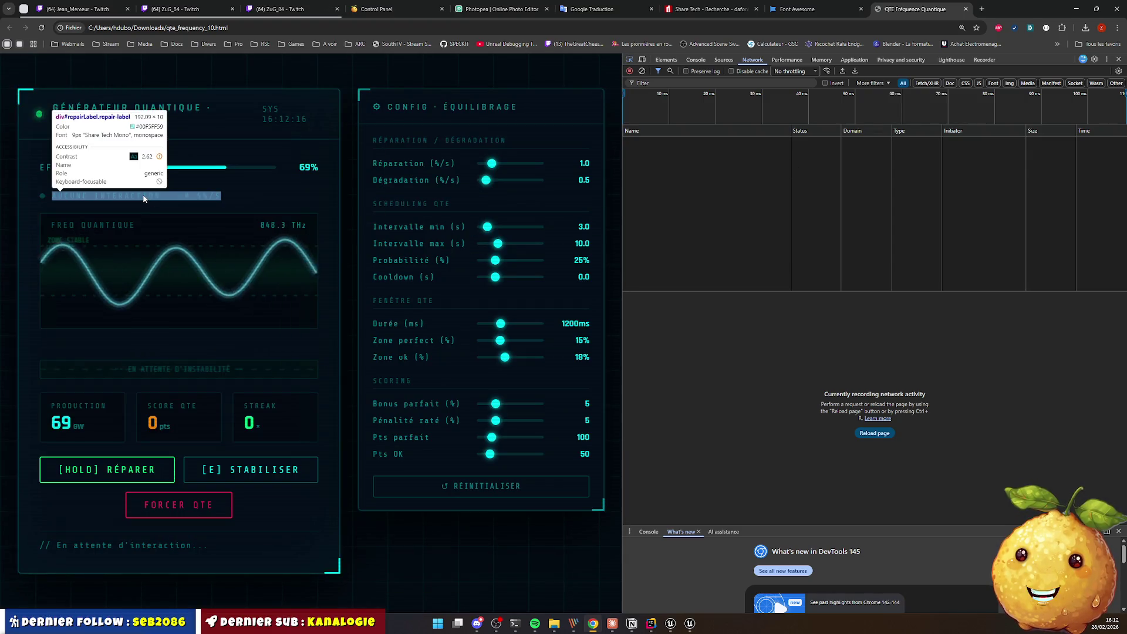
click(201, 195)
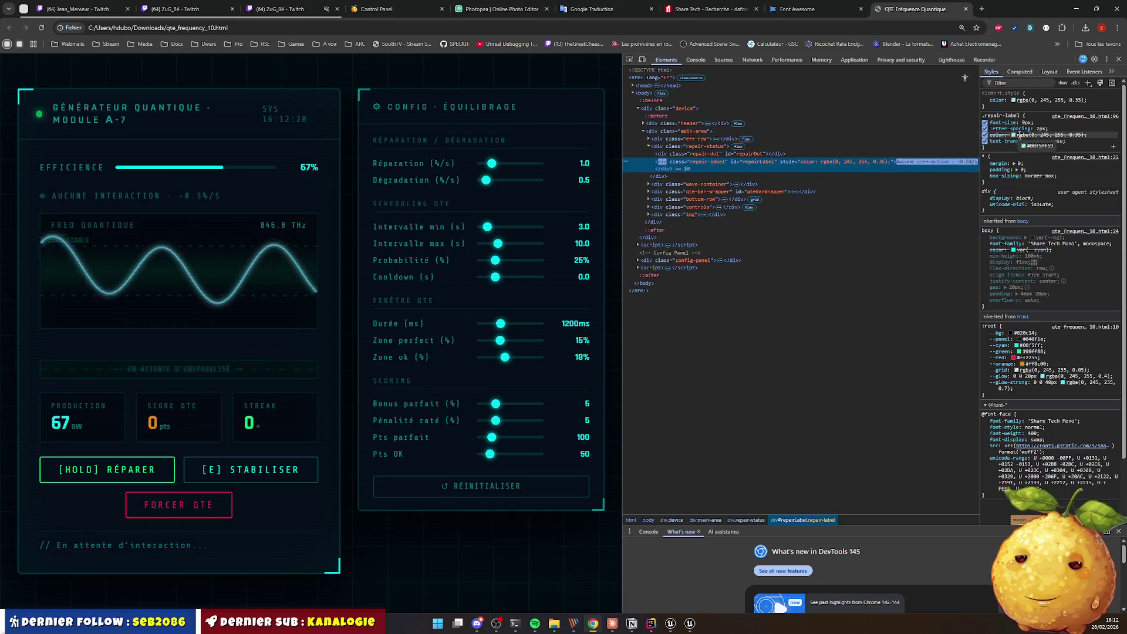
click(996, 99)
click(1100, 196)
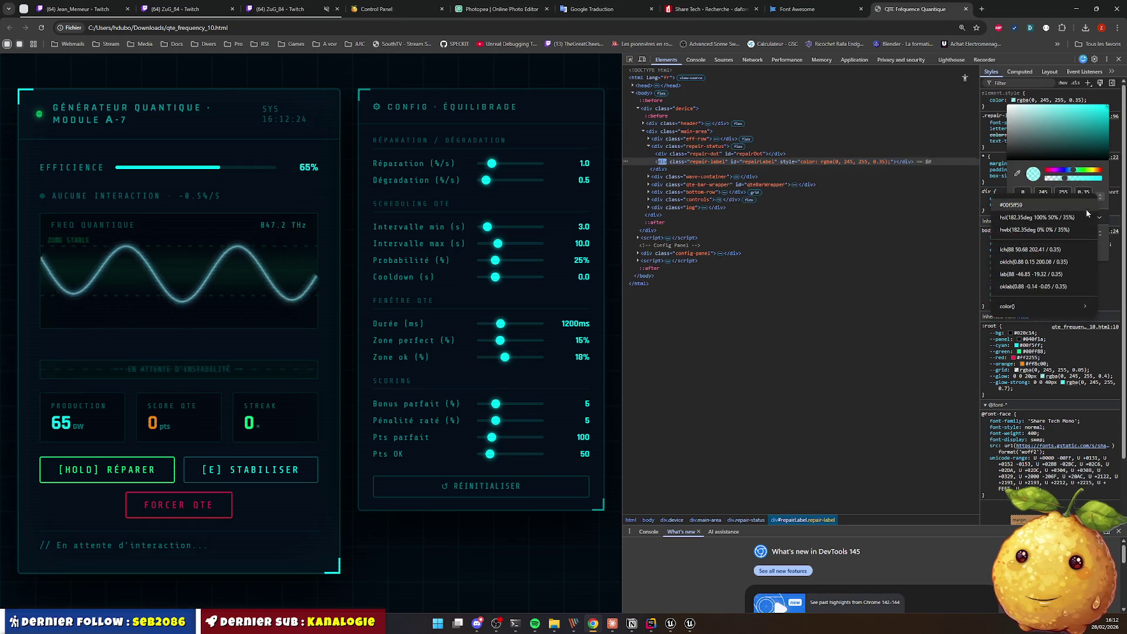
double_click(1060, 191)
click(1077, 10)
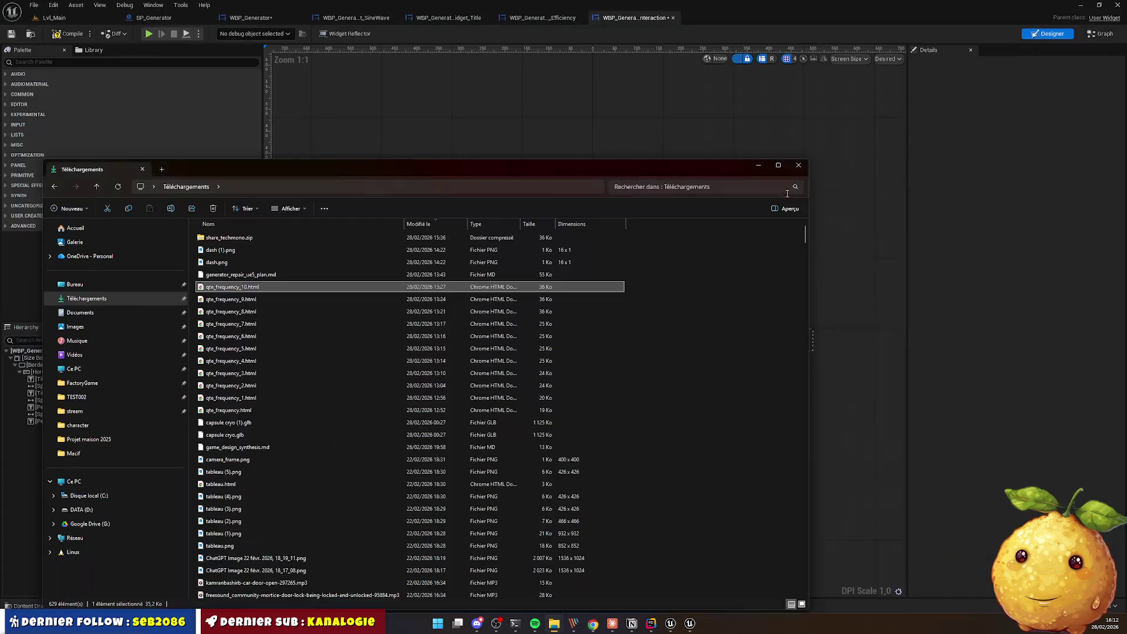
Step: Select the dot, AUCUNE INTERACTION, dash and -0.5 % / sec texts together
click(747, 87)
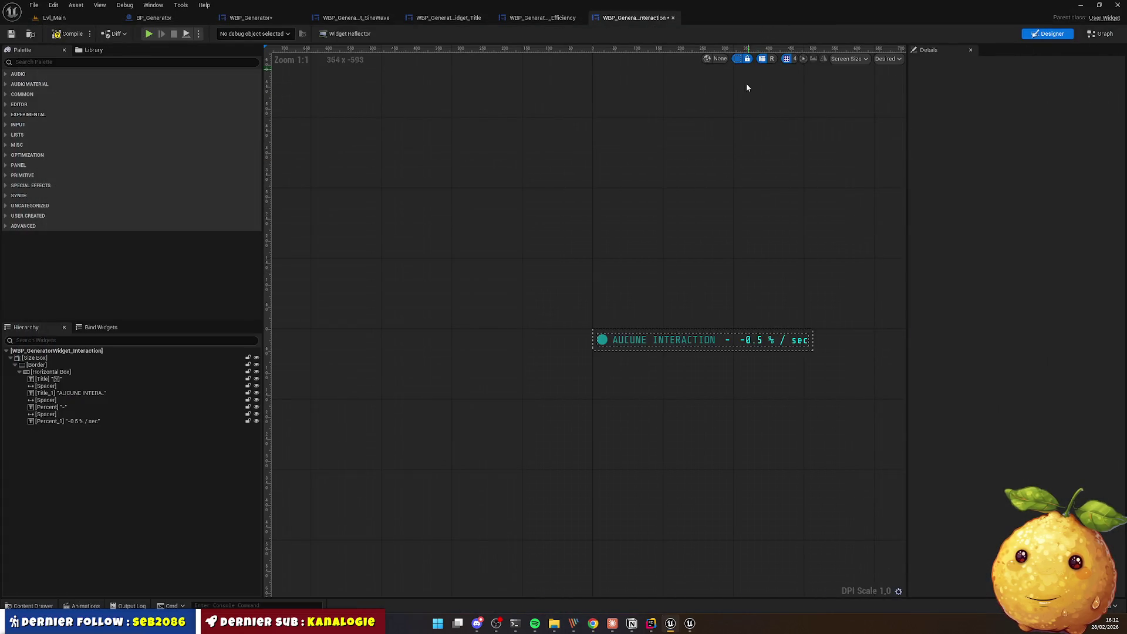
click(668, 337)
click(615, 311)
click(603, 341)
ctrl+click(665, 347)
ctrl+click(748, 348)
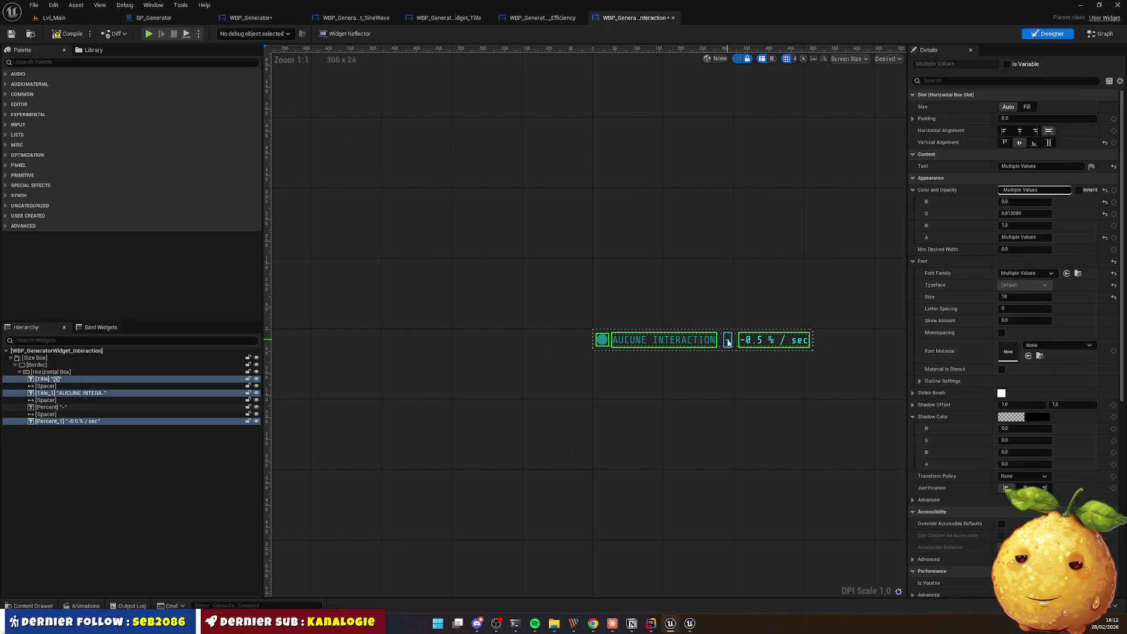
ctrl+click(728, 342)
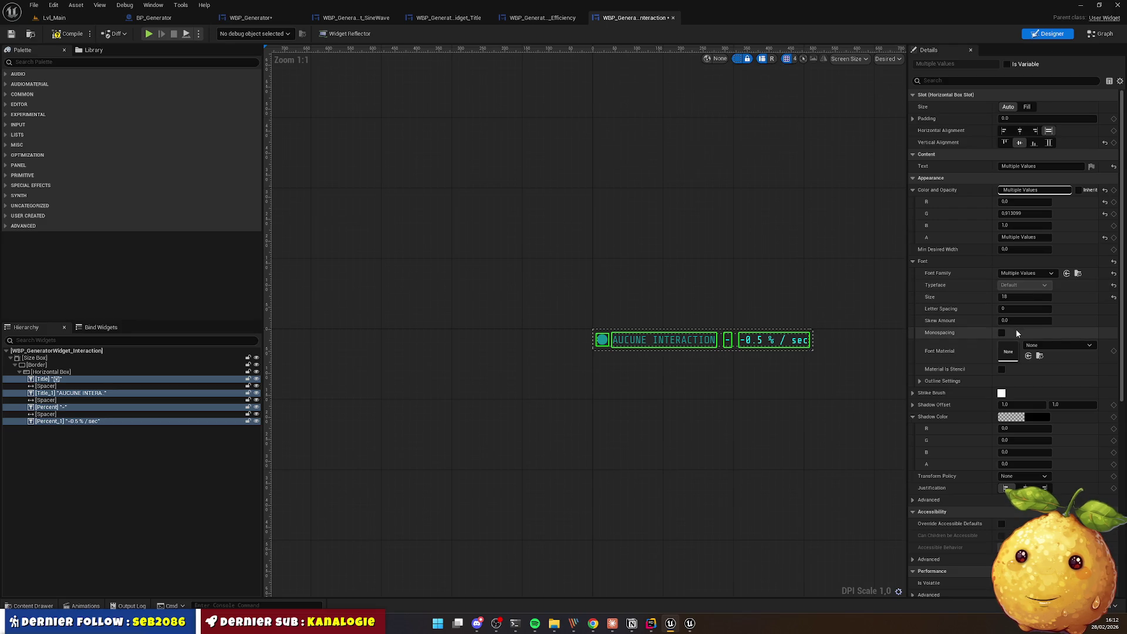
Step: Give the selected texts colour 00F5FF59, save, and open WBP_Generator
click(1032, 191)
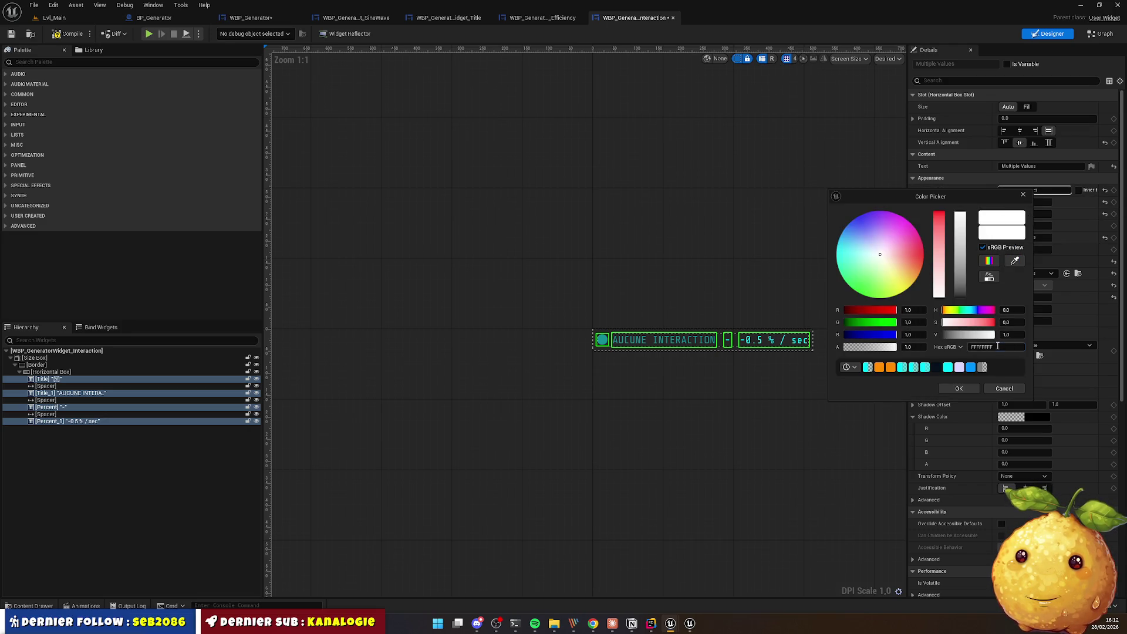
key(Return)
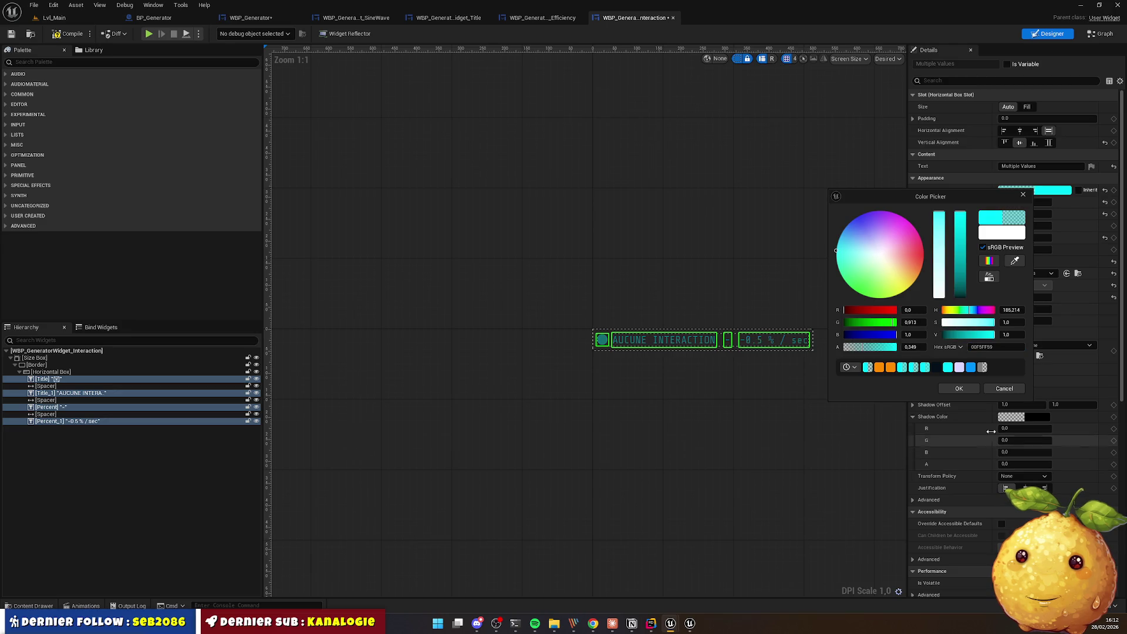
click(958, 388)
click(709, 423)
key(ctrl+shift+s)
click(278, 17)
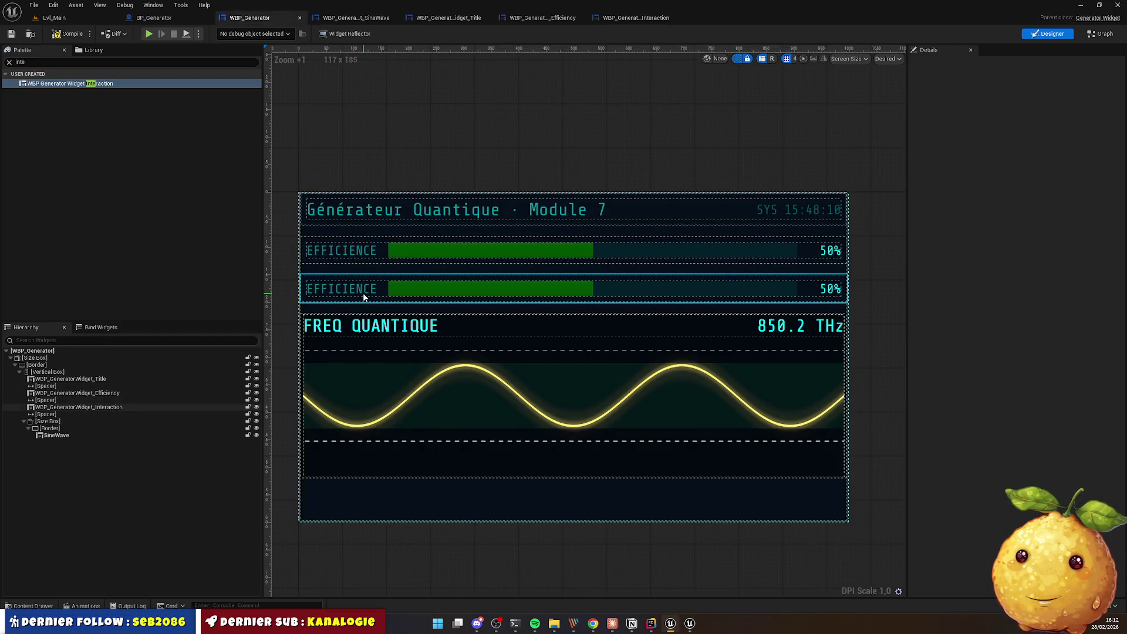
Step: Refresh WBP_Generator via the Interaction, Title and SineWave tabs and compare it with the browser mockup
click(656, 17)
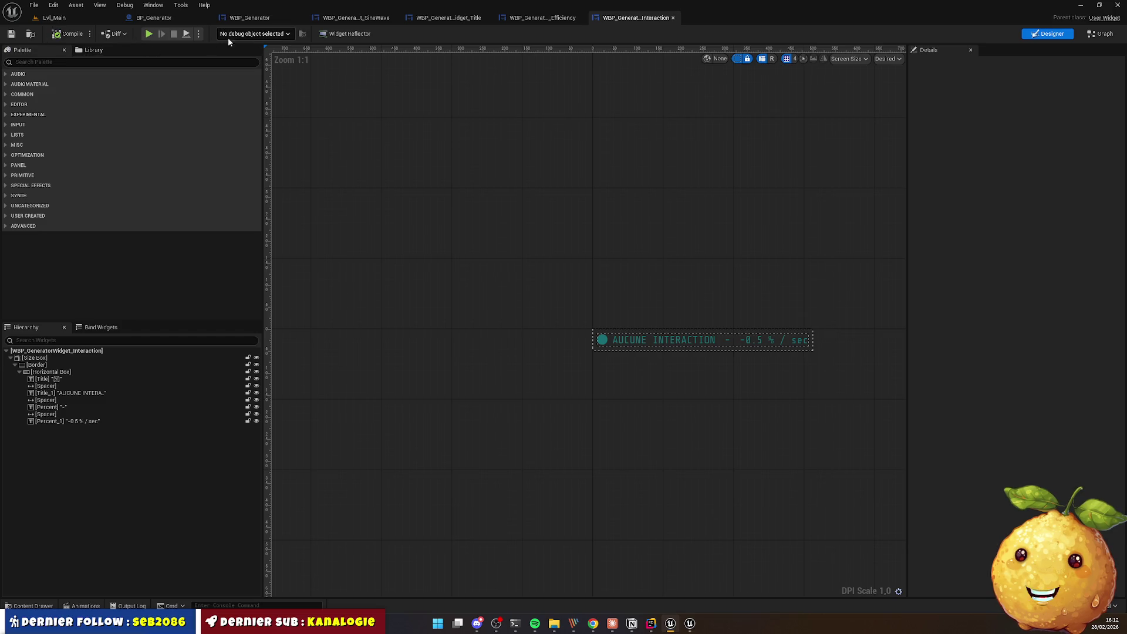
click(418, 19)
click(376, 17)
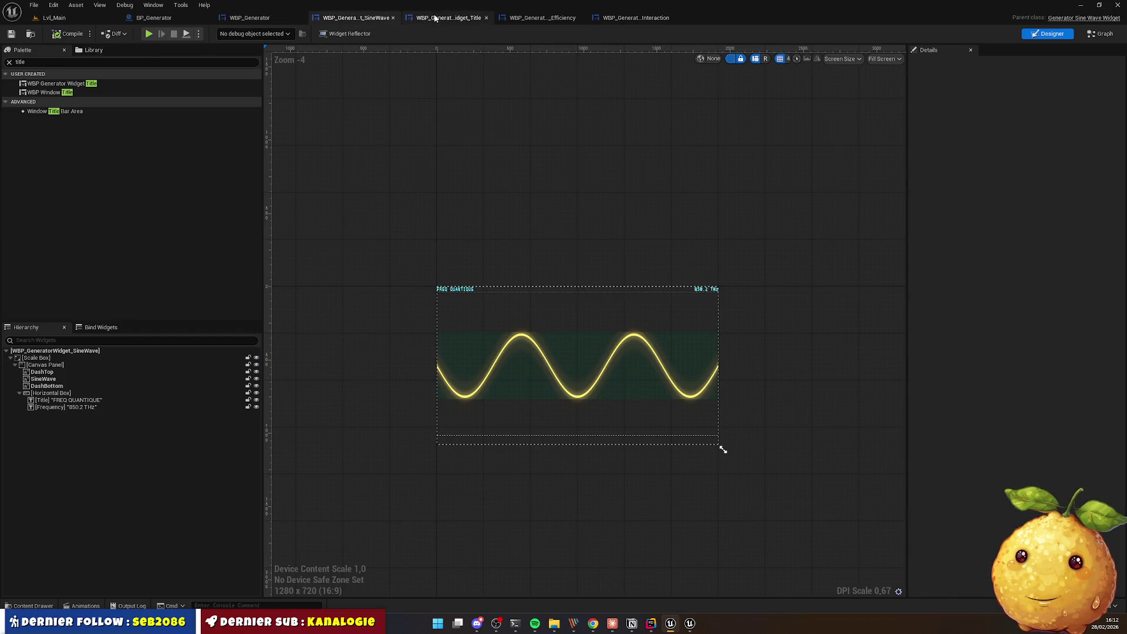
click(249, 17)
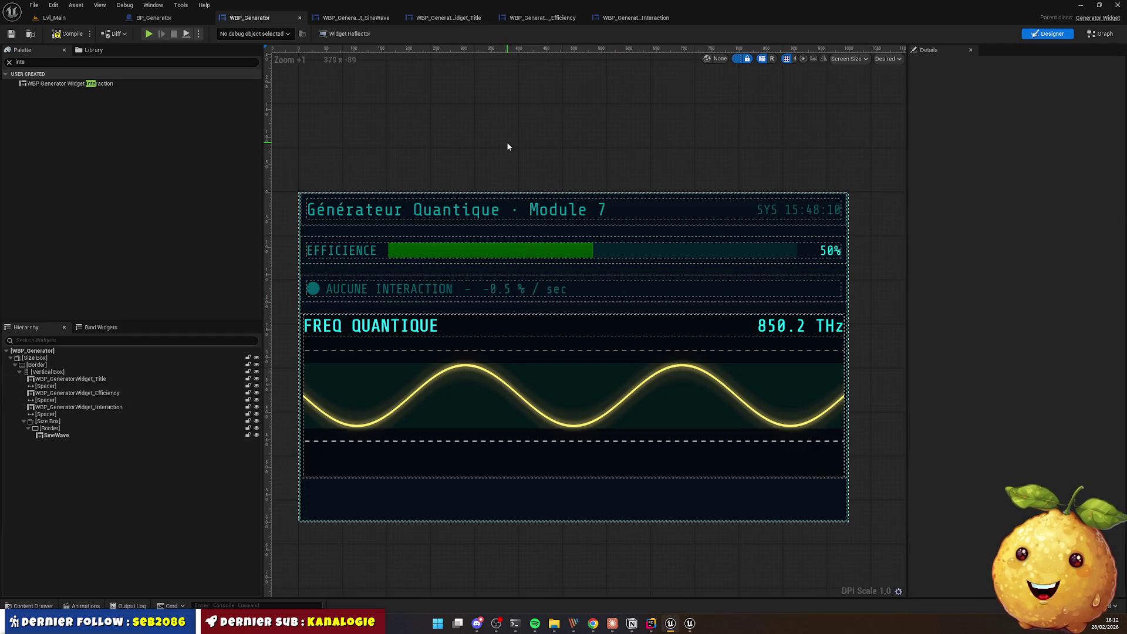
click(595, 624)
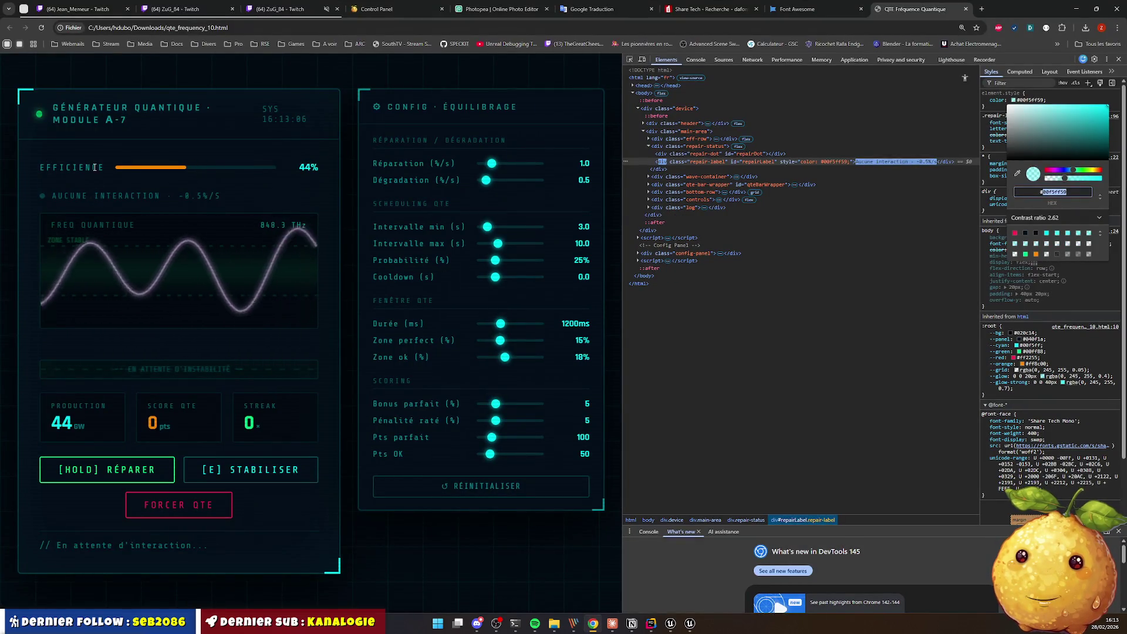
key(alt+Tab)
click(373, 290)
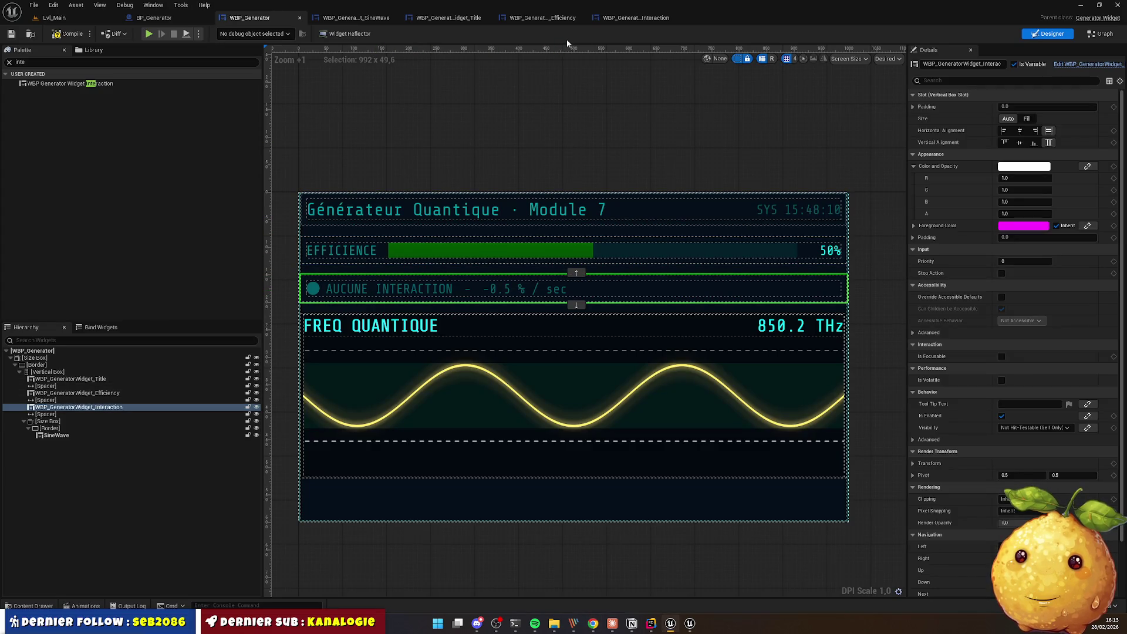
Step: Set the dot, label, dash and rate texts to font size 5, then review WBP_Generator
click(637, 18)
click(604, 343)
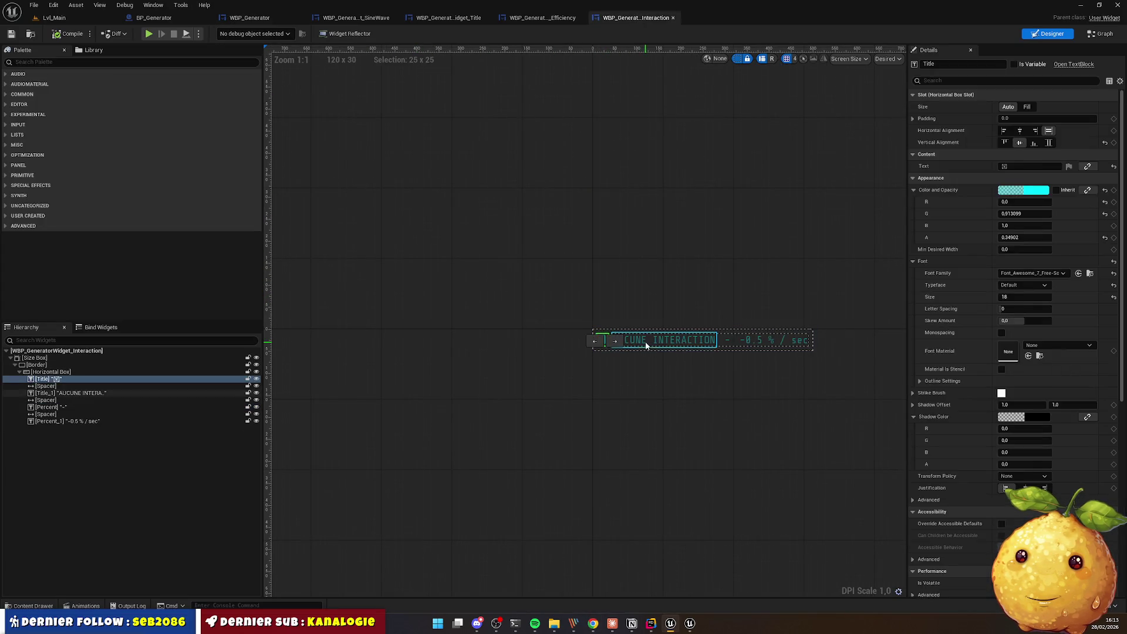
ctrl+click(664, 340)
ctrl+click(727, 342)
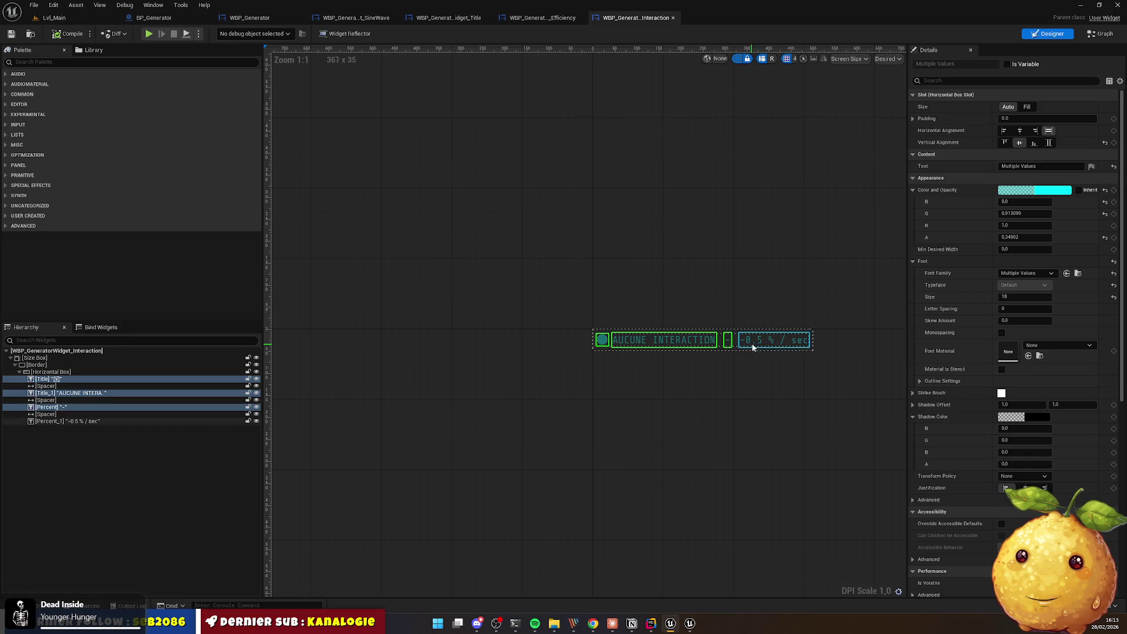
ctrl+click(757, 341)
click(1015, 297)
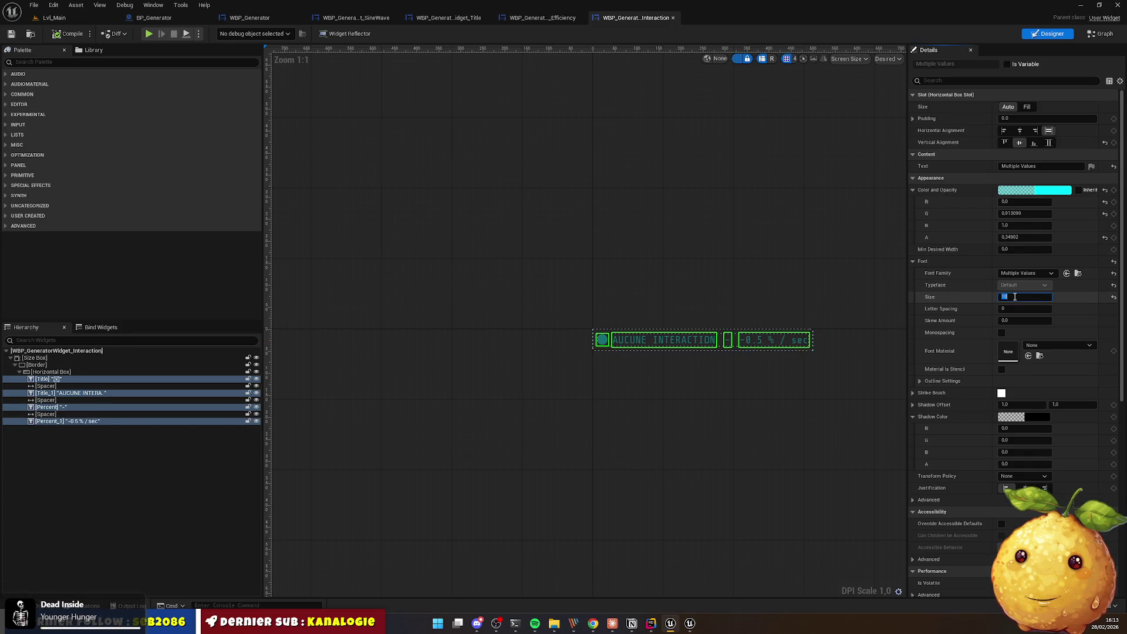
text(5)
key(Return)
click(677, 406)
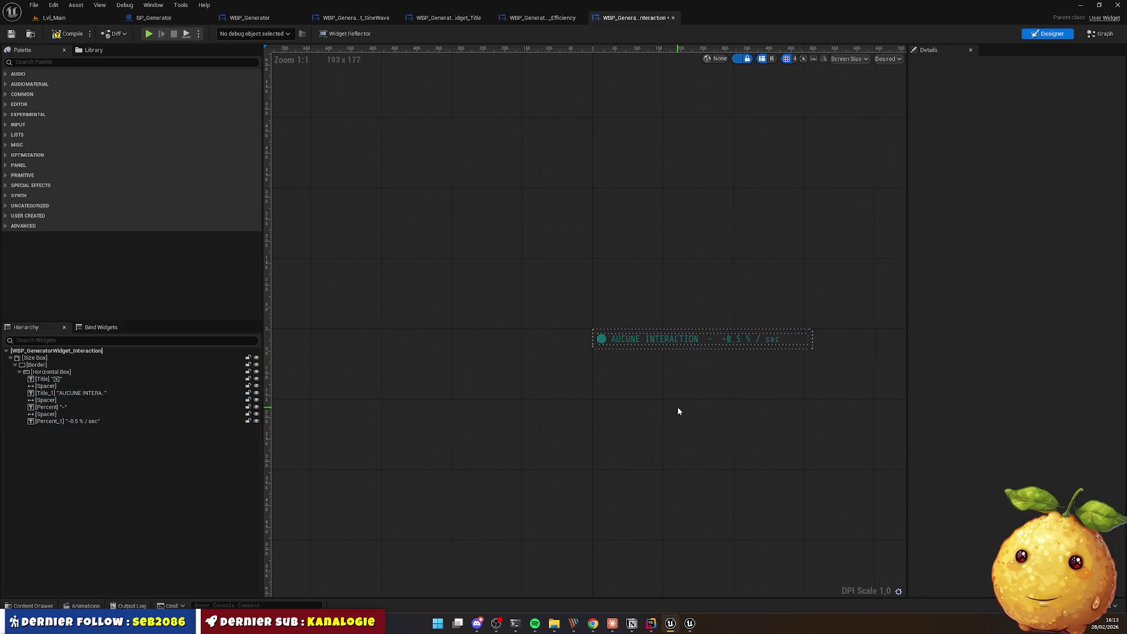
click(275, 23)
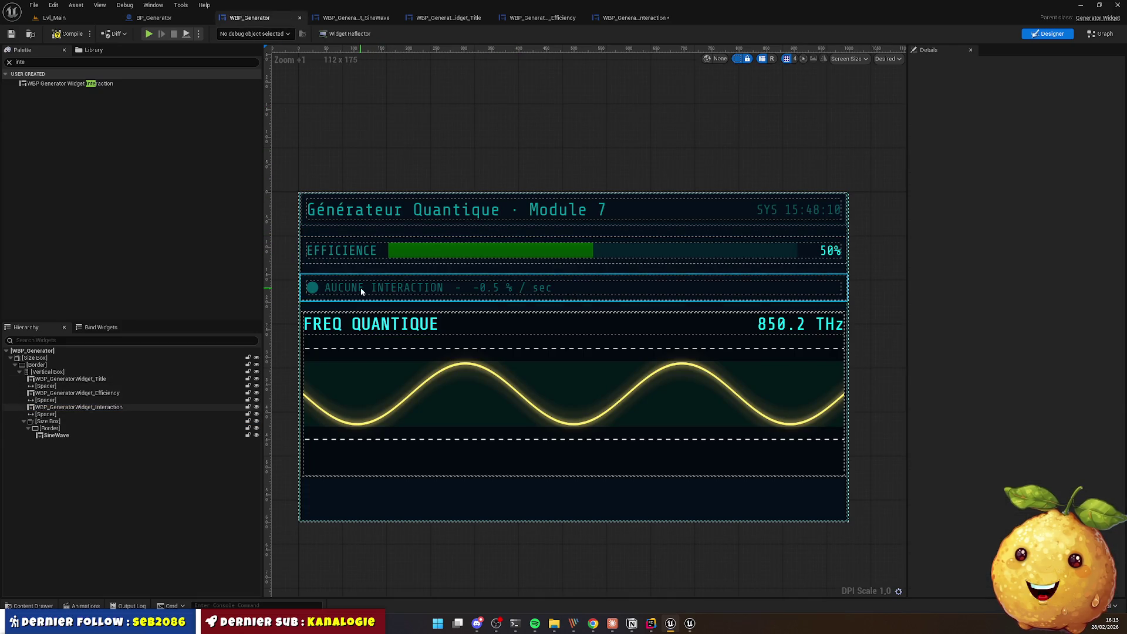
key(alt+Tab)
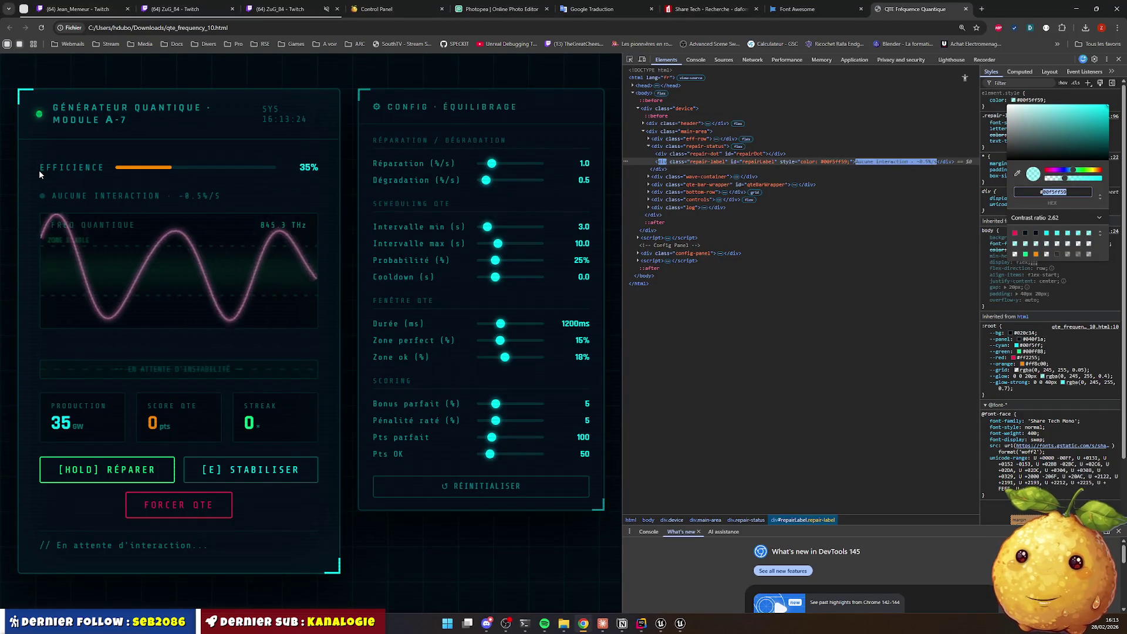
Step: Close the stray PicPick screen capture and return to the WBP_Generator panel in Unreal
key(Print)
click(40, 203)
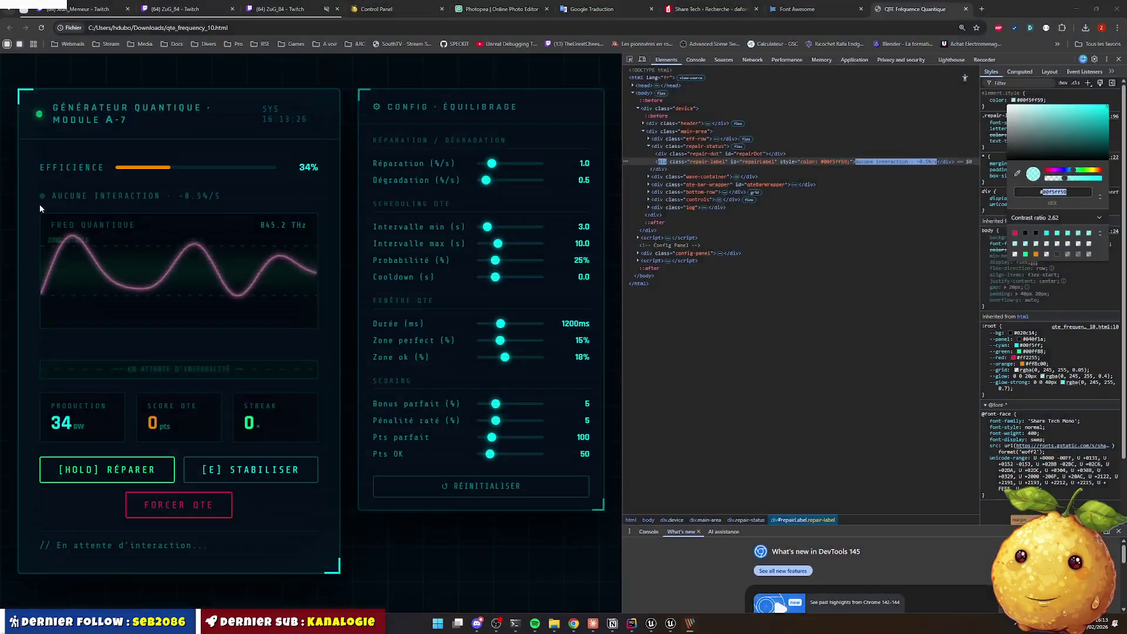
click(1083, 7)
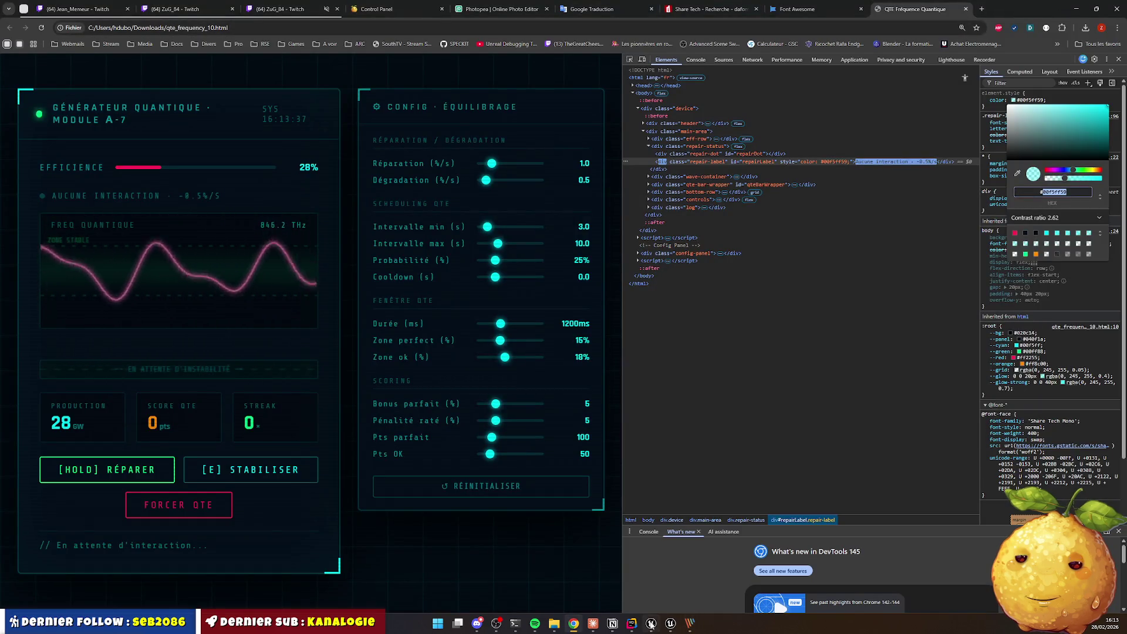
click(651, 623)
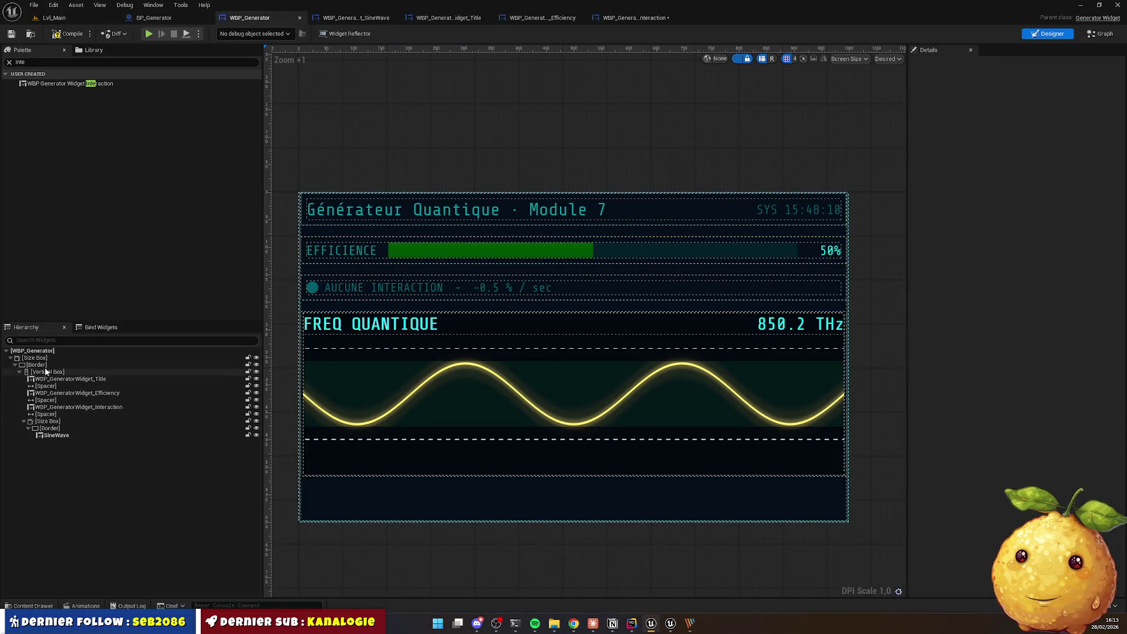
Step: Set the outer Border's padding to 10.0
click(71, 364)
click(1007, 237)
text(10)
key(Return)
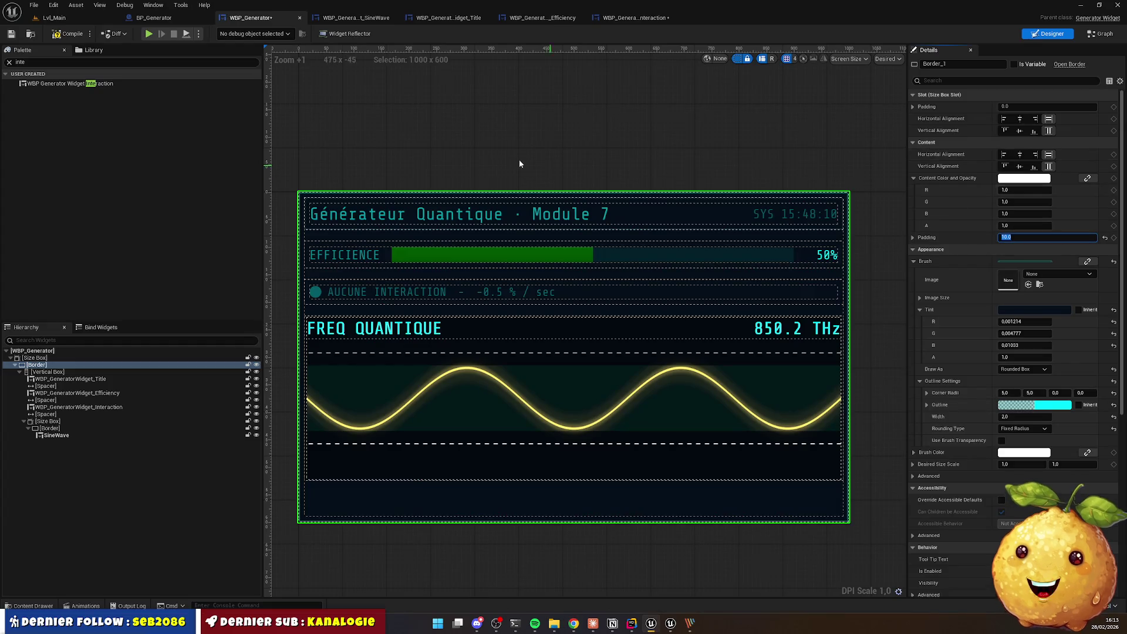
click(880, 240)
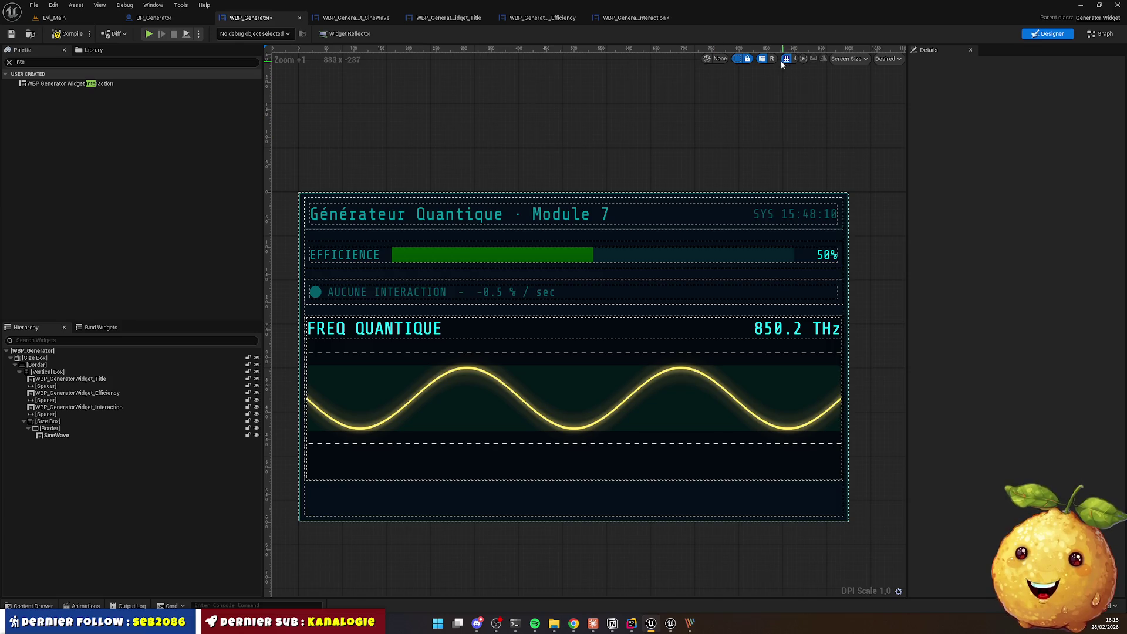
Step: Hide the dashed widget outlines and compare the panel against the Chrome reference
click(737, 59)
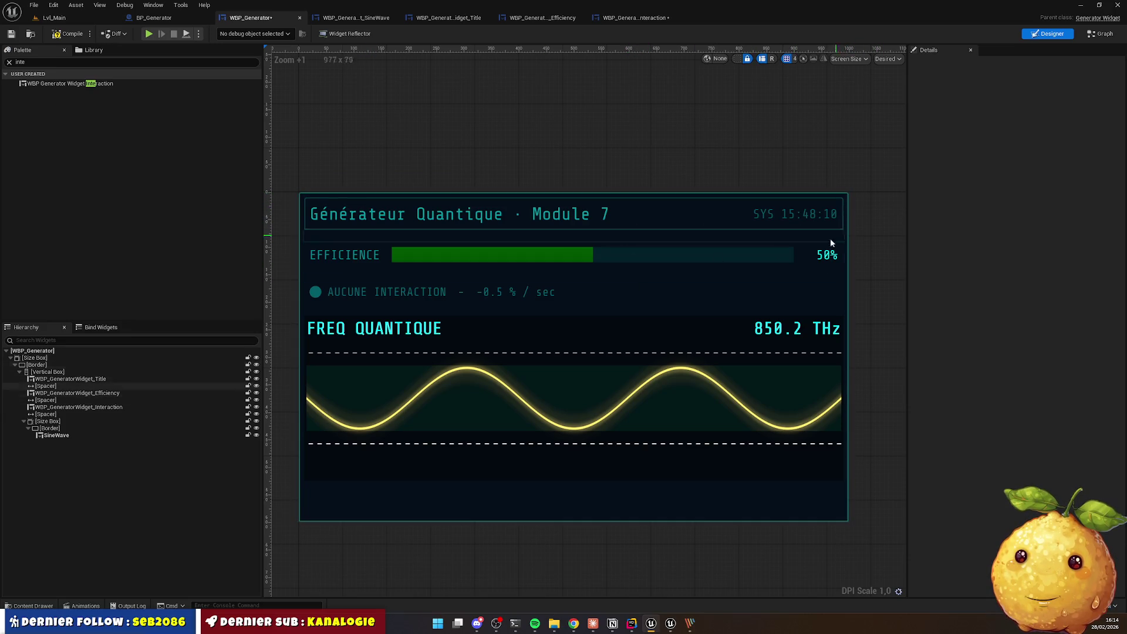
key(alt+Tab)
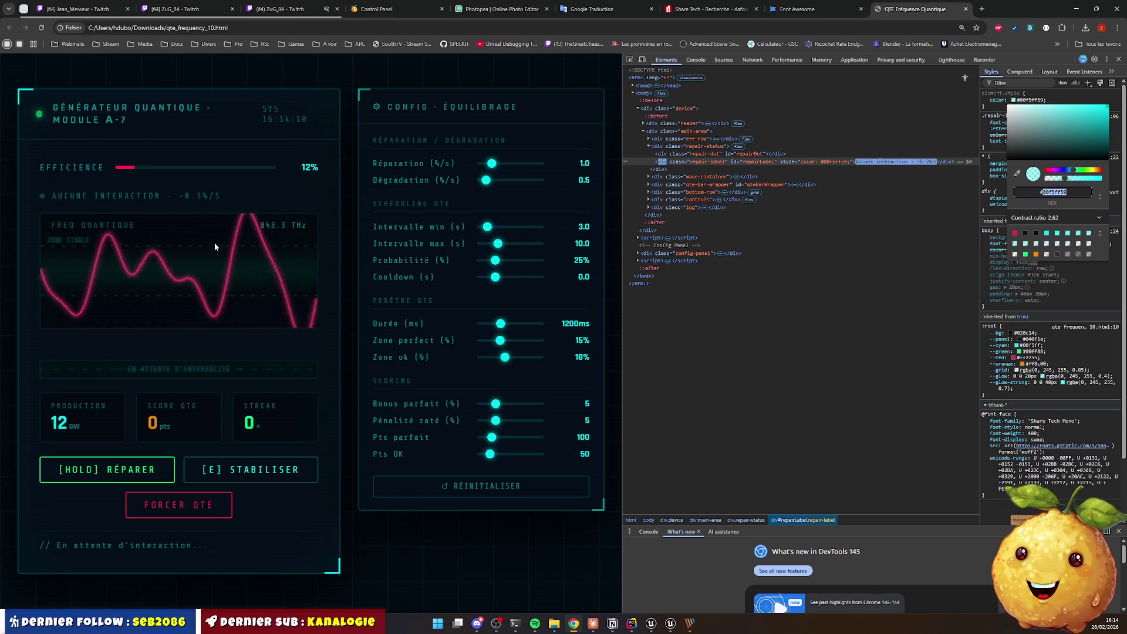
key(alt+Tab)
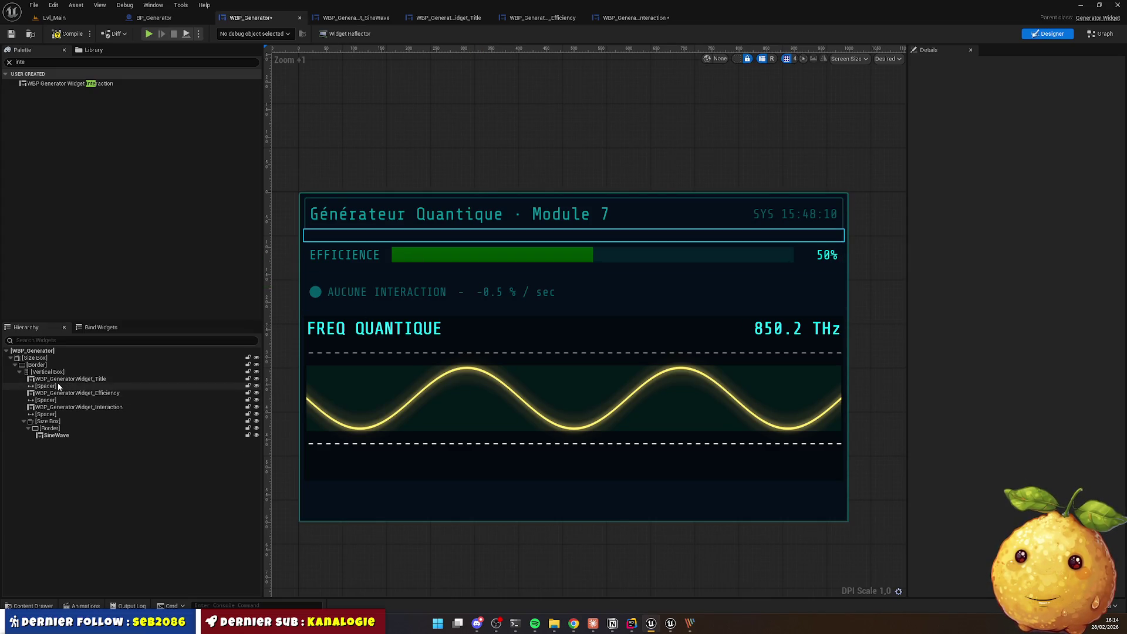
Step: Move the Efficiency through Sine Wave sections into a new bordered inner Vertical Box
click(59, 393)
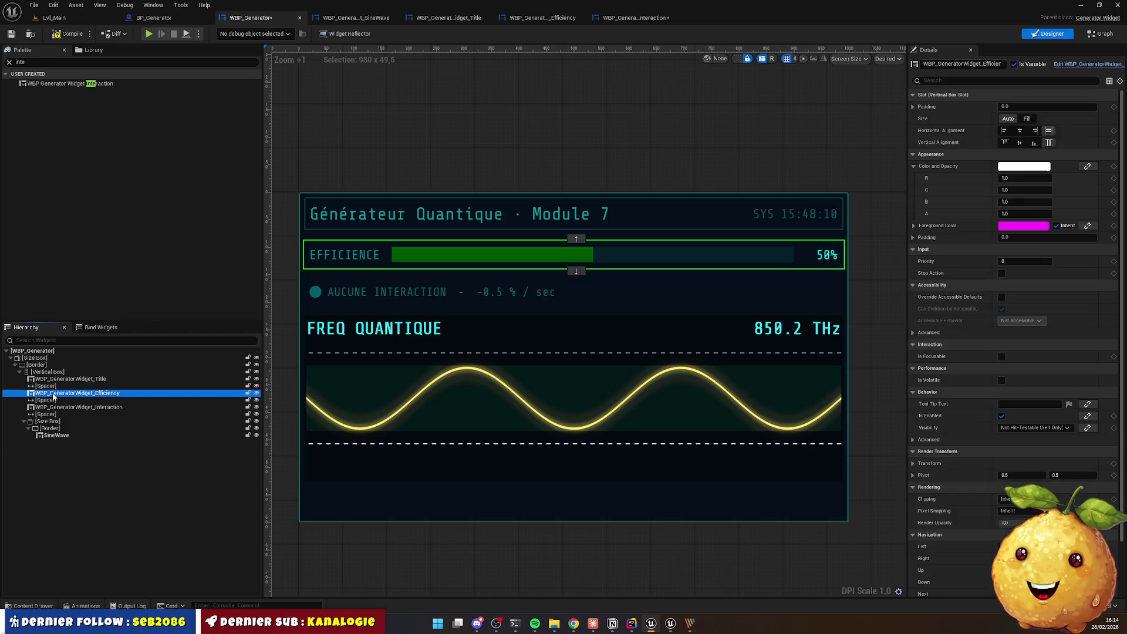
shift+click(48, 420)
right_click(48, 422)
mouse_move(92, 517)
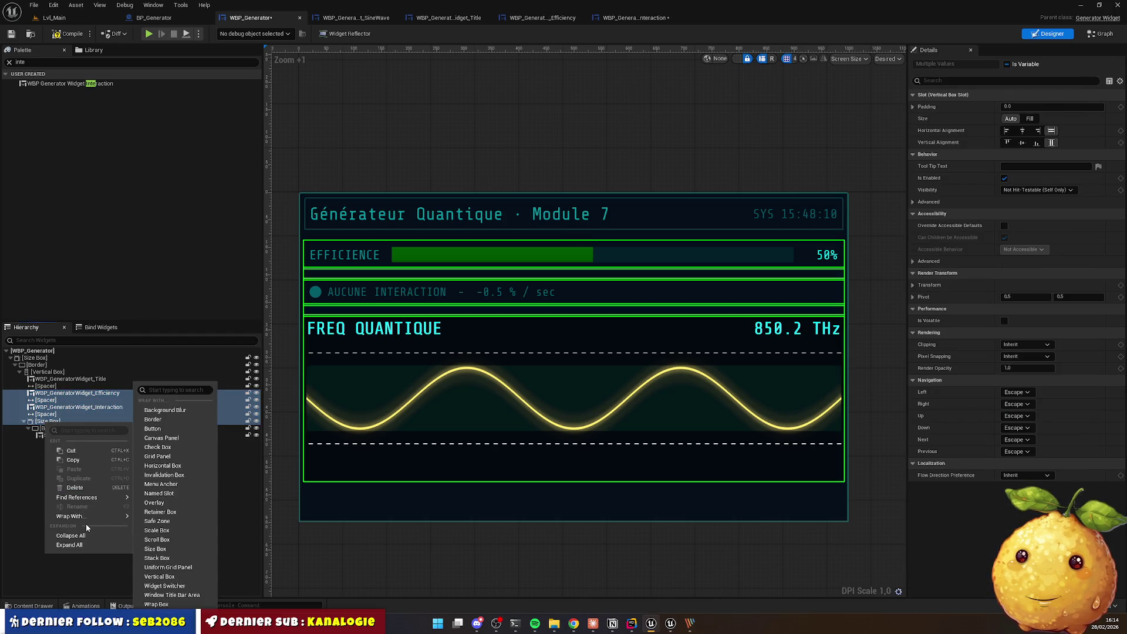
click(152, 419)
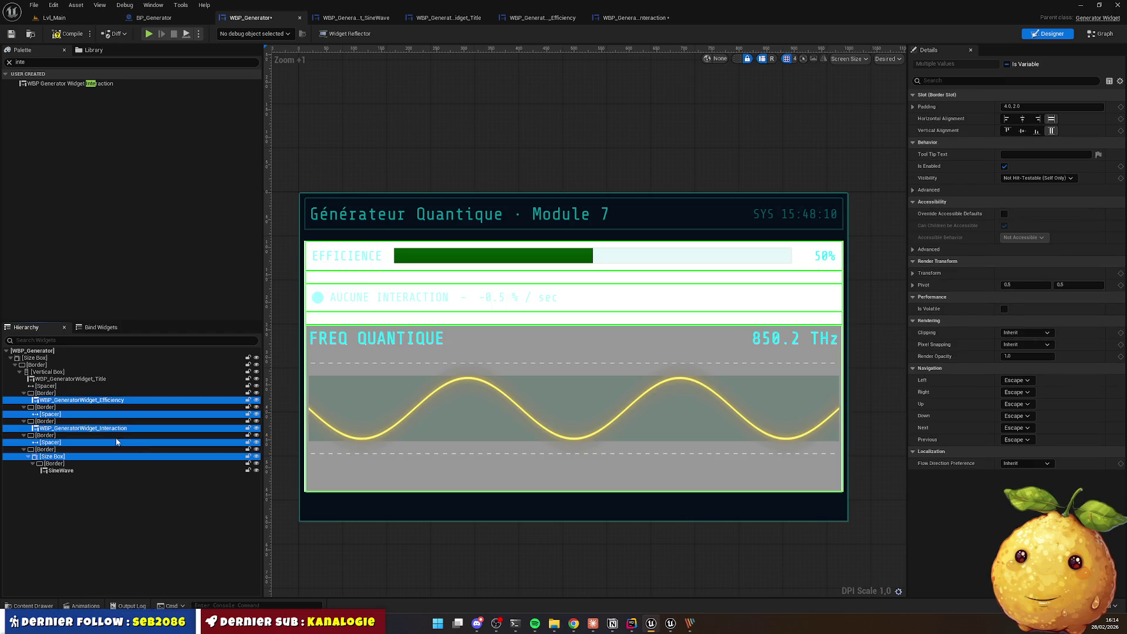
key(ctrl+z)
key(ctrl+z)
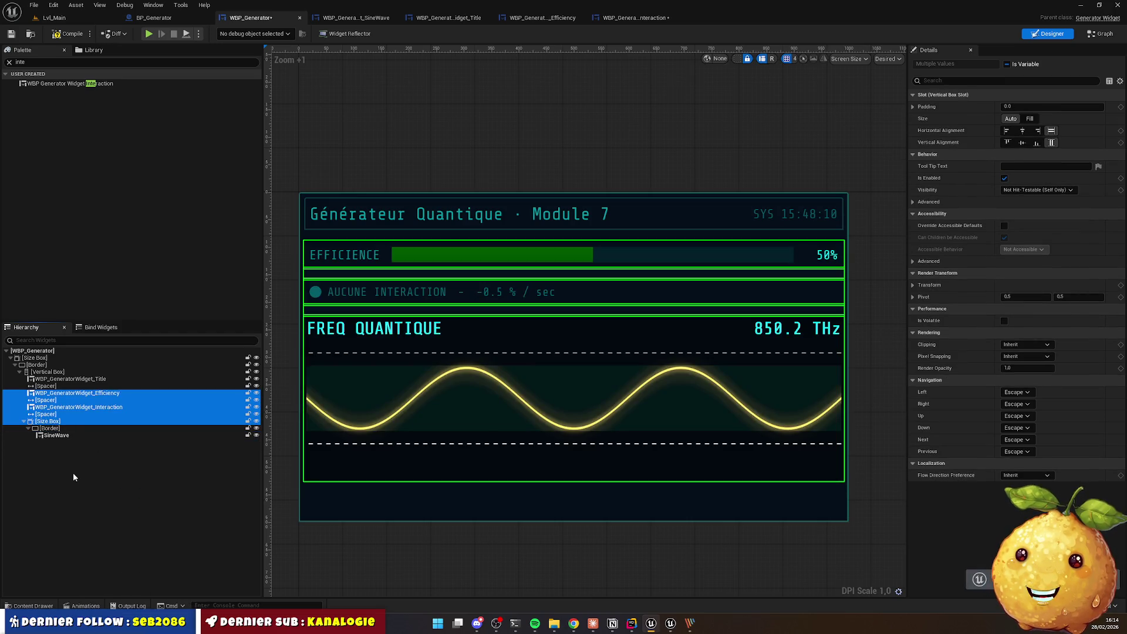
click(45, 373)
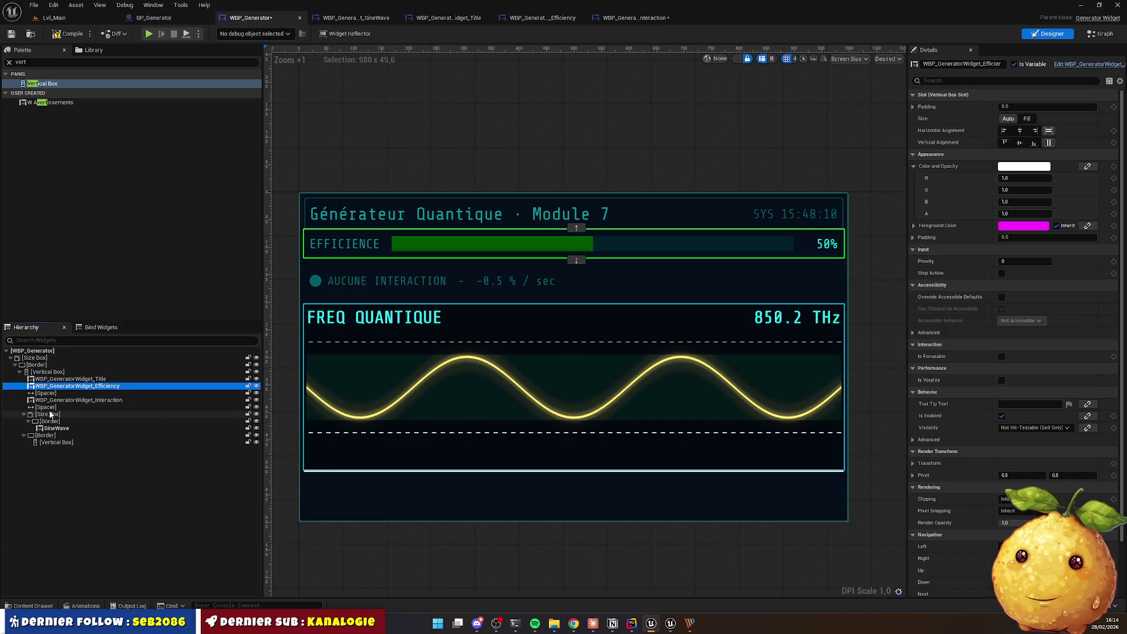
shift+click(49, 415)
drag(53, 444, 54, 444)
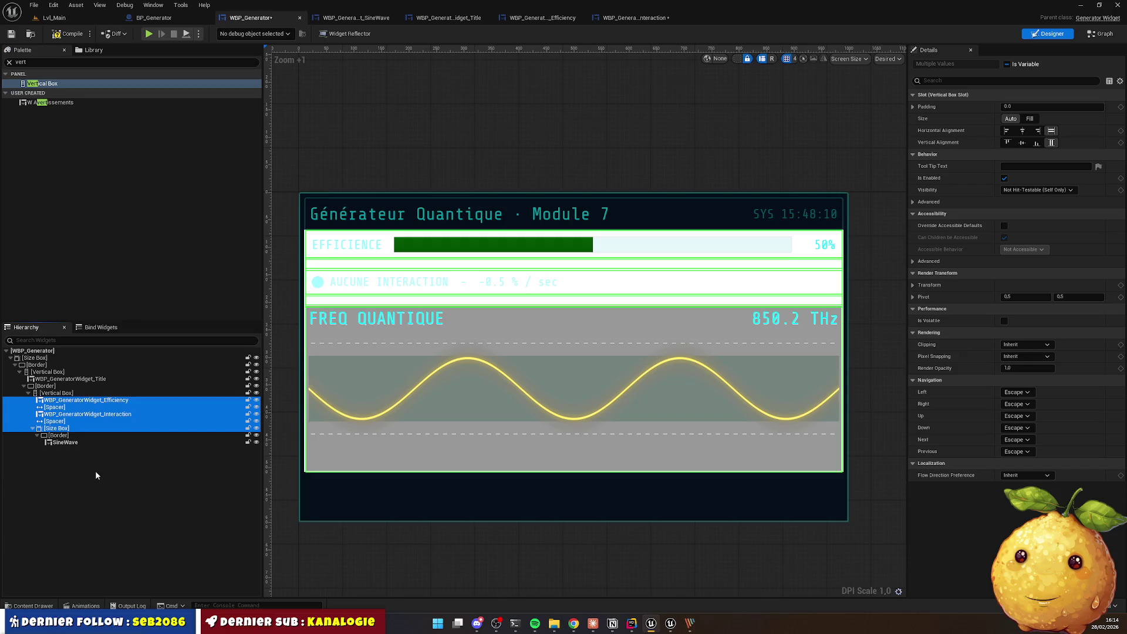
click(126, 482)
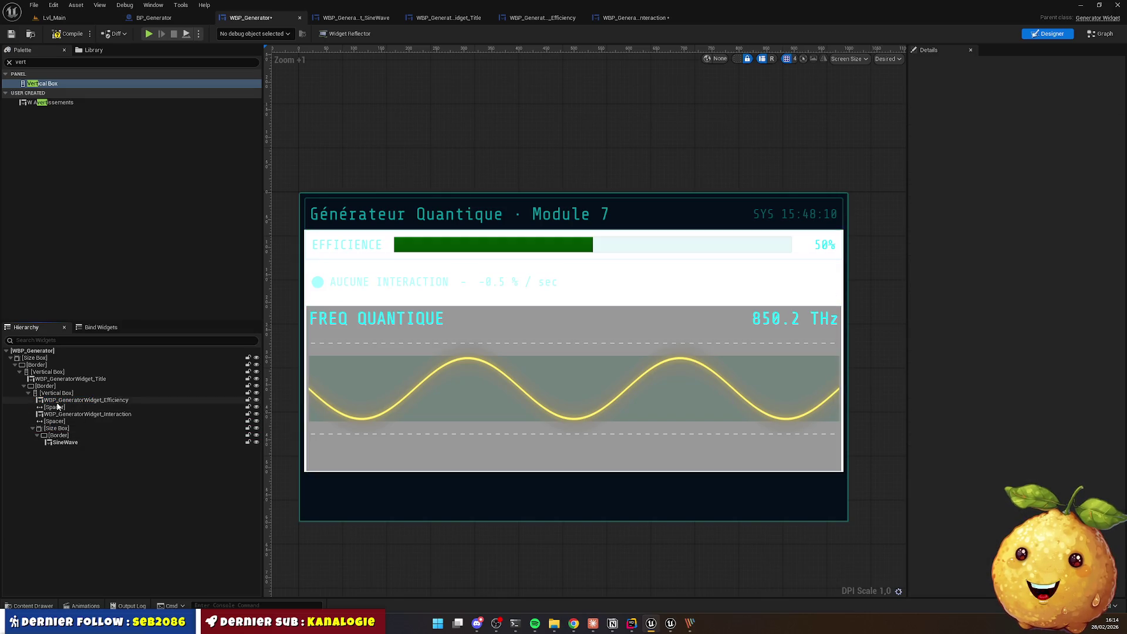
Step: Make the wrapping Border fully transparent with tint alpha 0
click(48, 386)
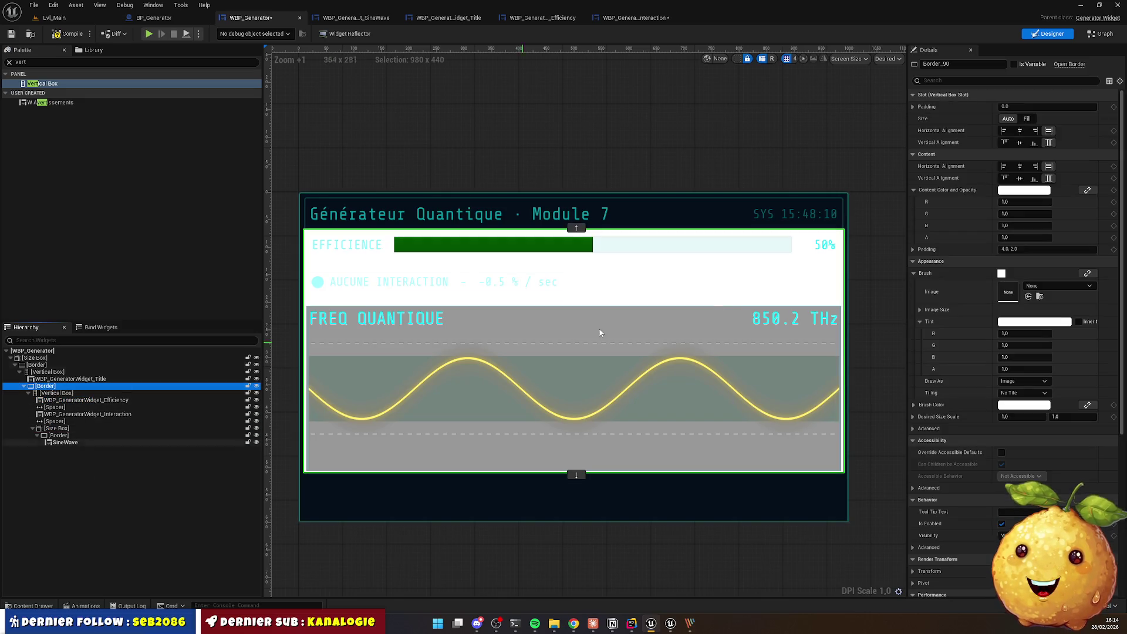
click(1021, 370)
text(0)
key(Return)
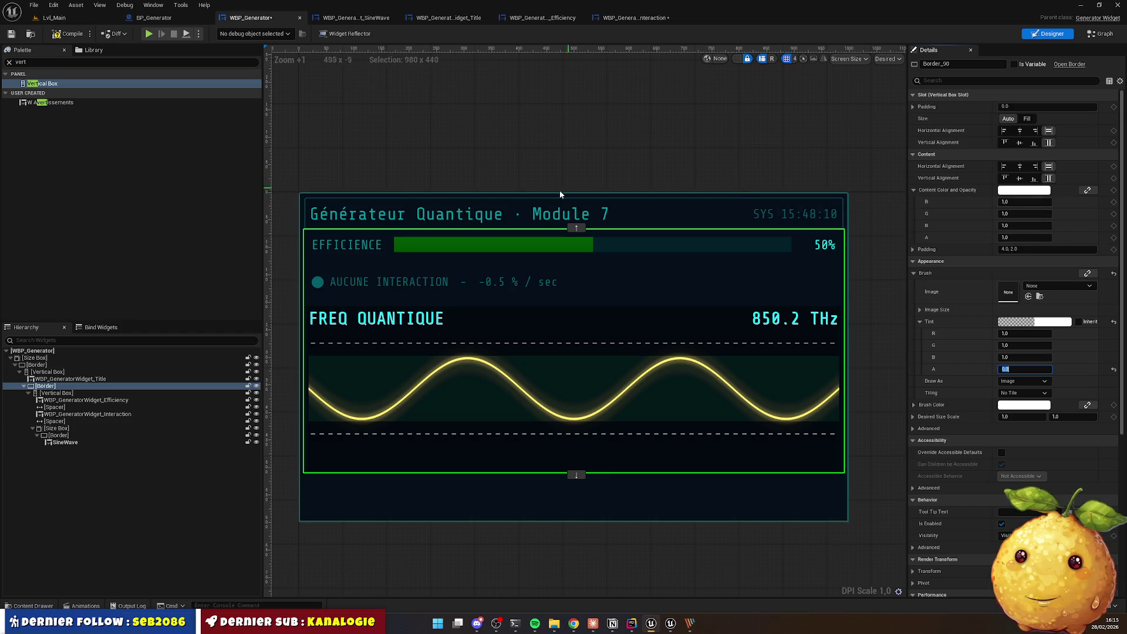
click(456, 155)
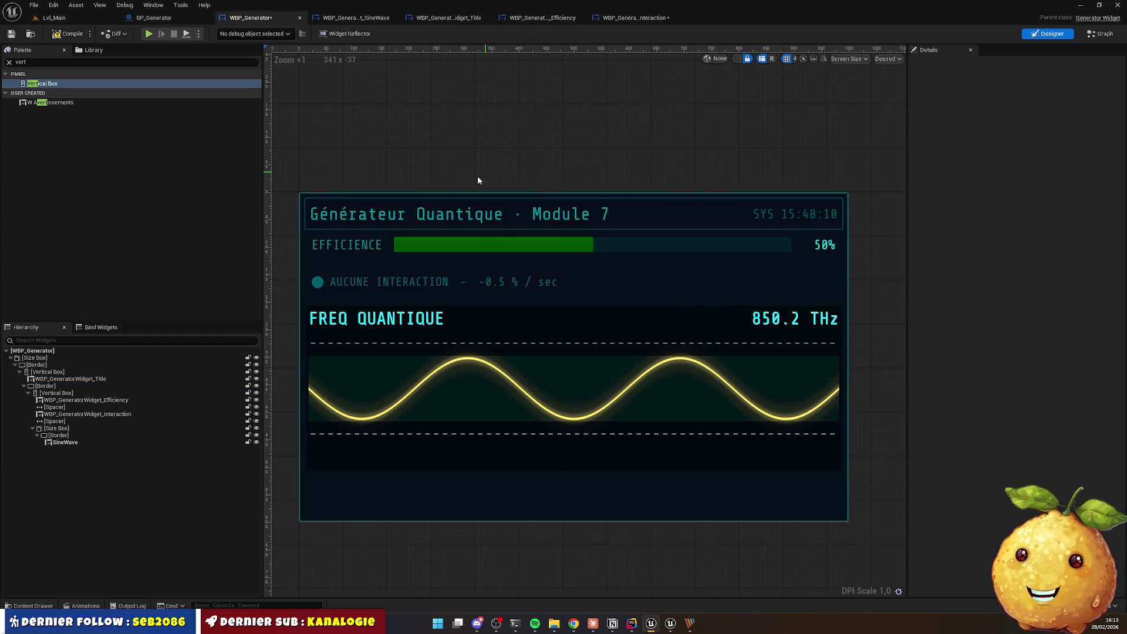
Step: Open the Title widget and move its tab to the front
click(682, 212)
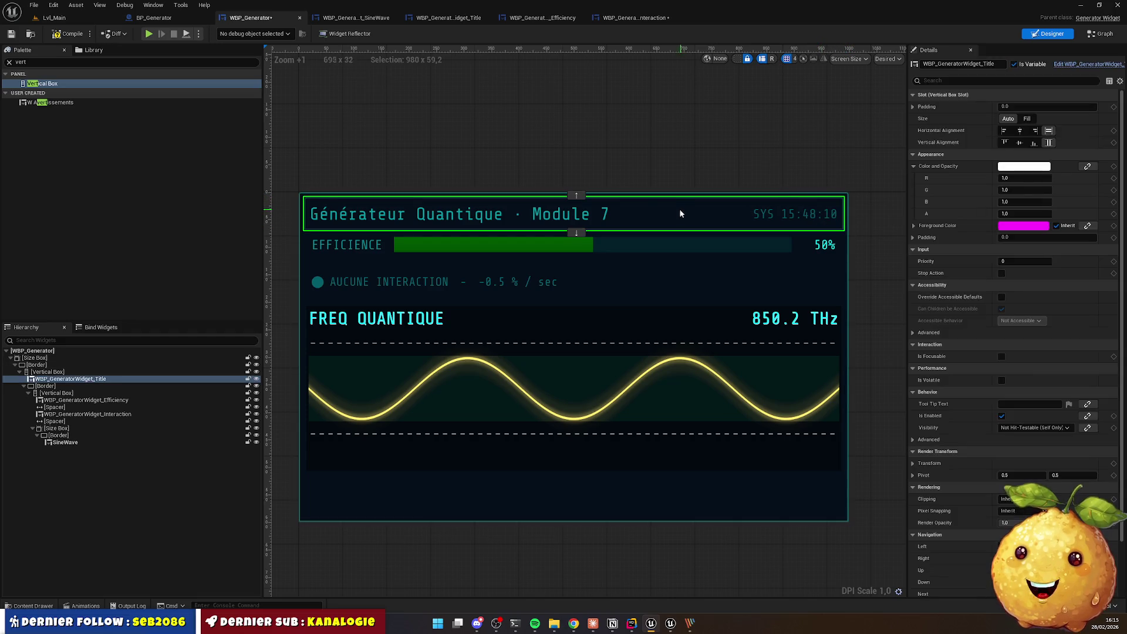
click(352, 18)
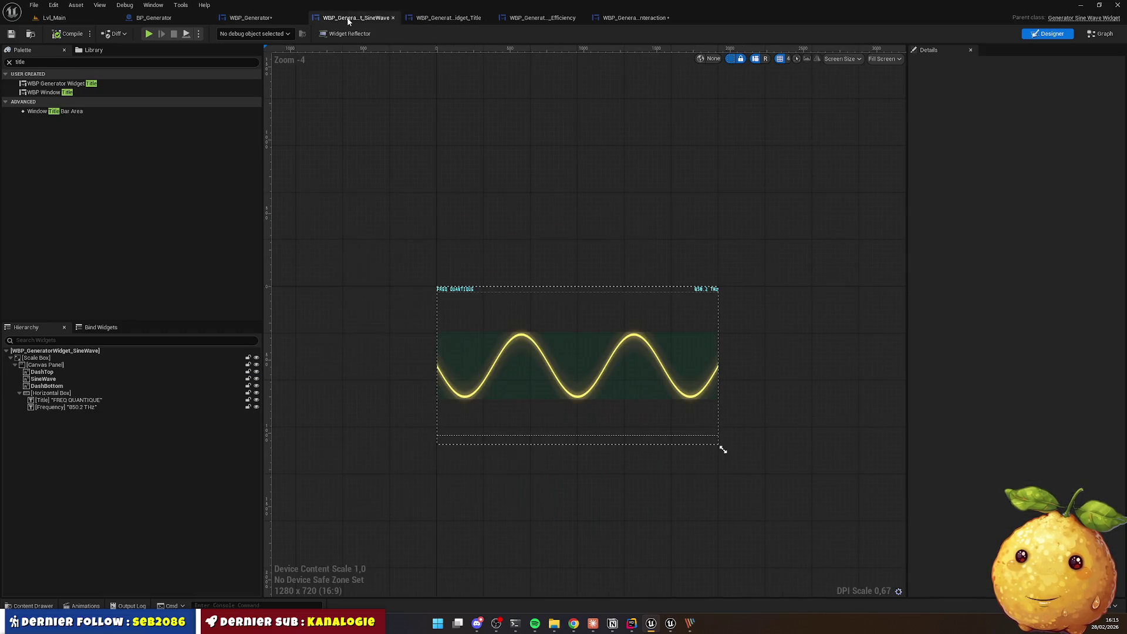
mouse_move(460, 21)
mouse_down()
mouse_move(383, 20)
mouse_move(393, 23)
mouse_up()
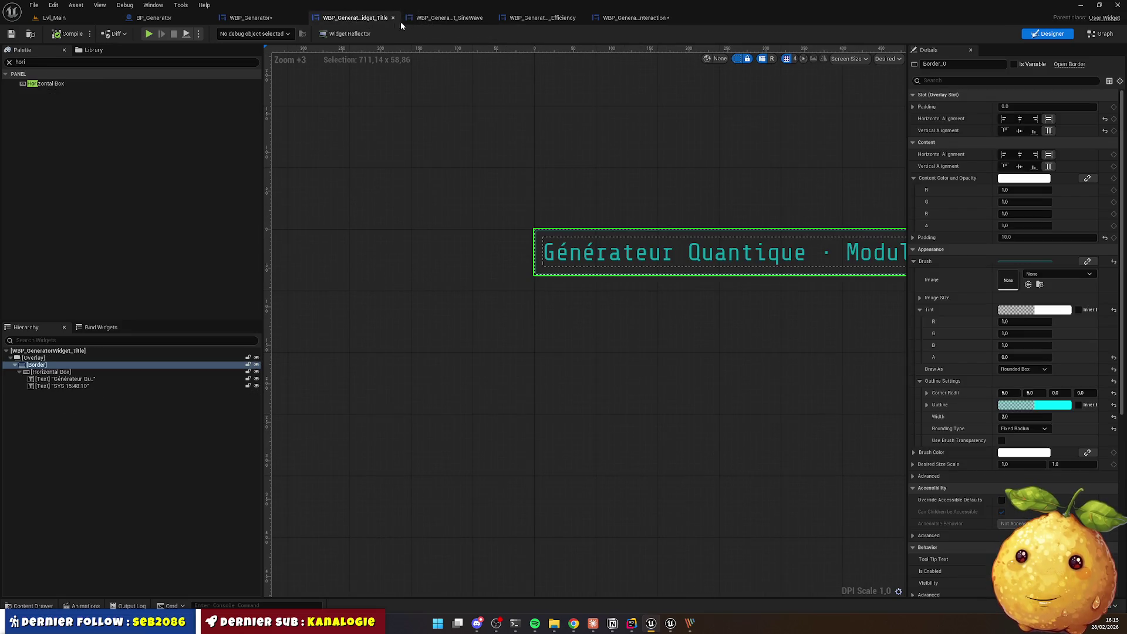
Step: Reorder the widget tabs and bring the whole Title widget into view
click(537, 19)
drag(619, 22, 550, 27)
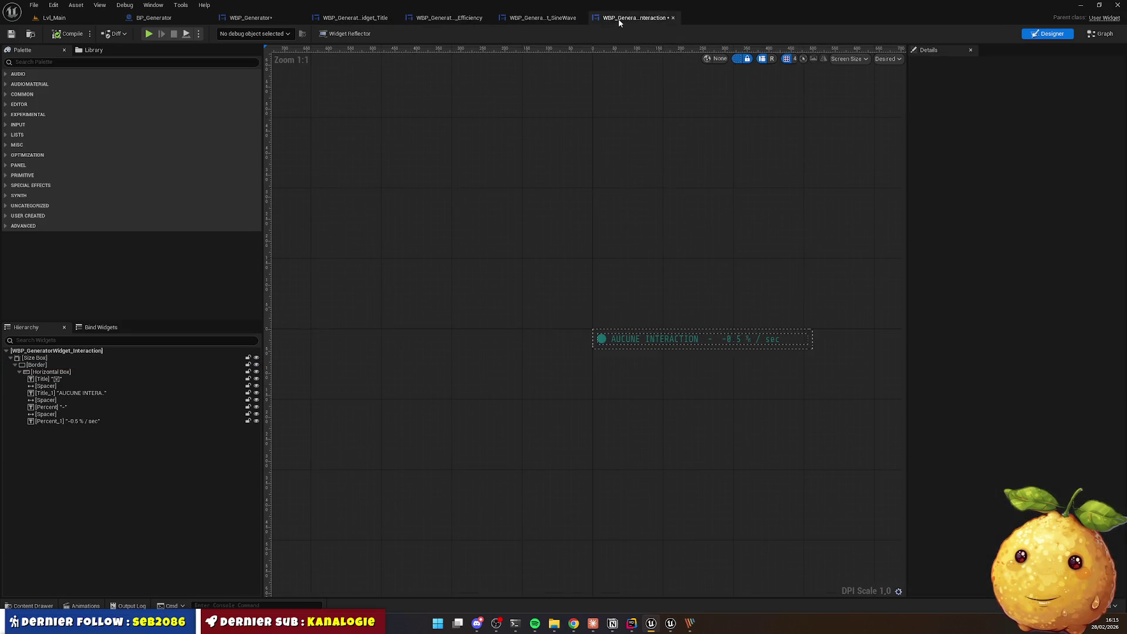
click(459, 21)
click(352, 18)
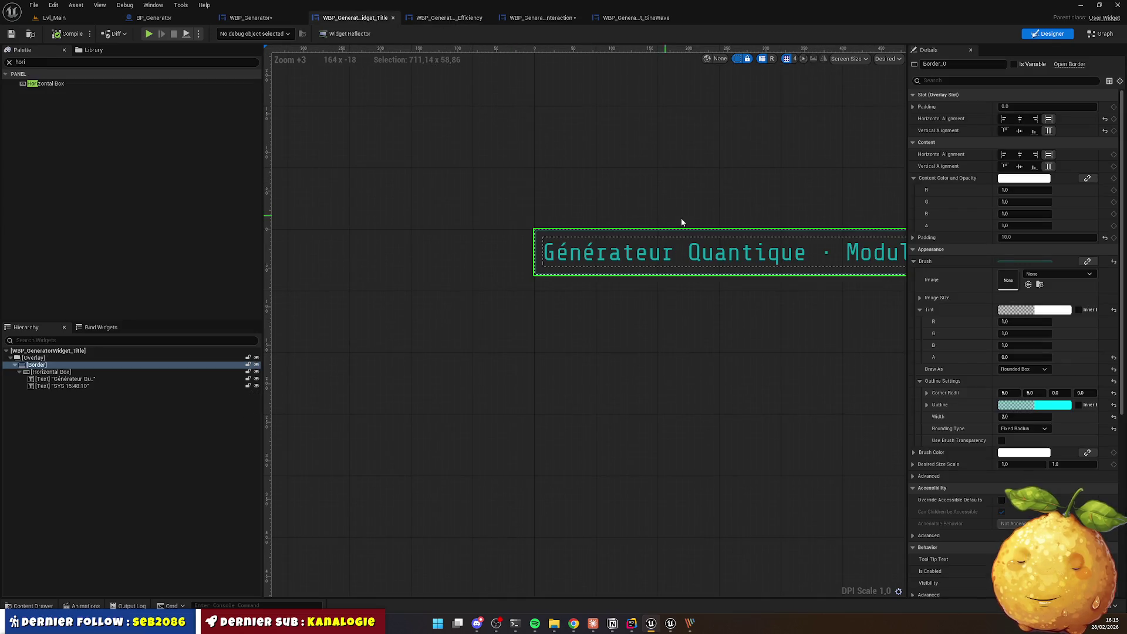
drag(732, 349, 528, 338)
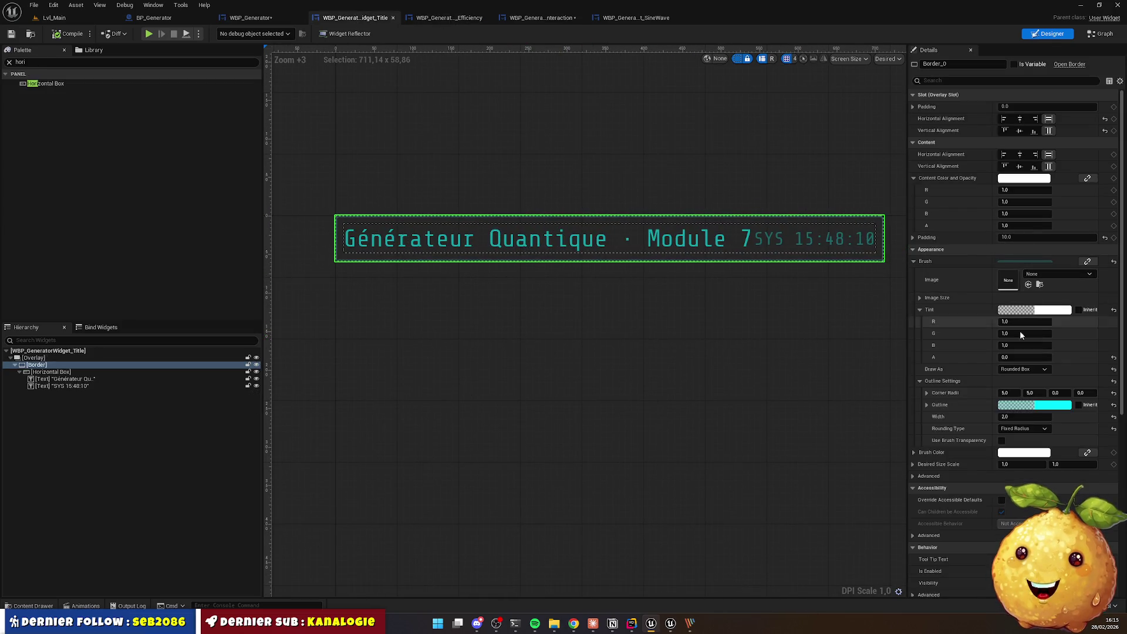
Step: Set the title Border's Draw As to Box, then return to WBP_Generator
click(1023, 368)
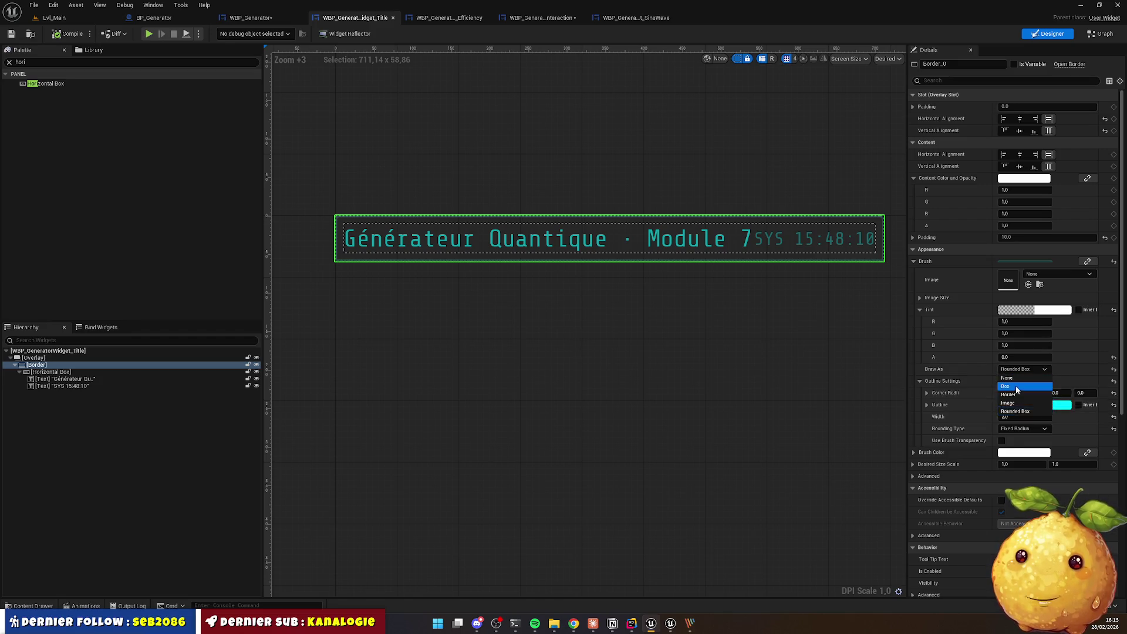
click(1018, 389)
click(772, 356)
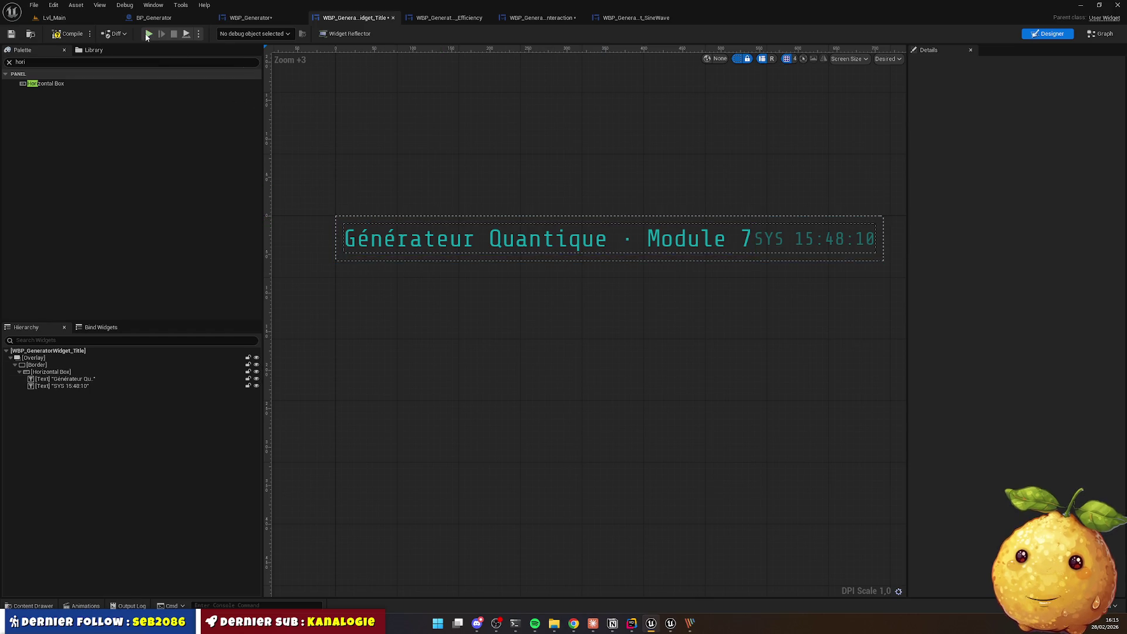
click(249, 18)
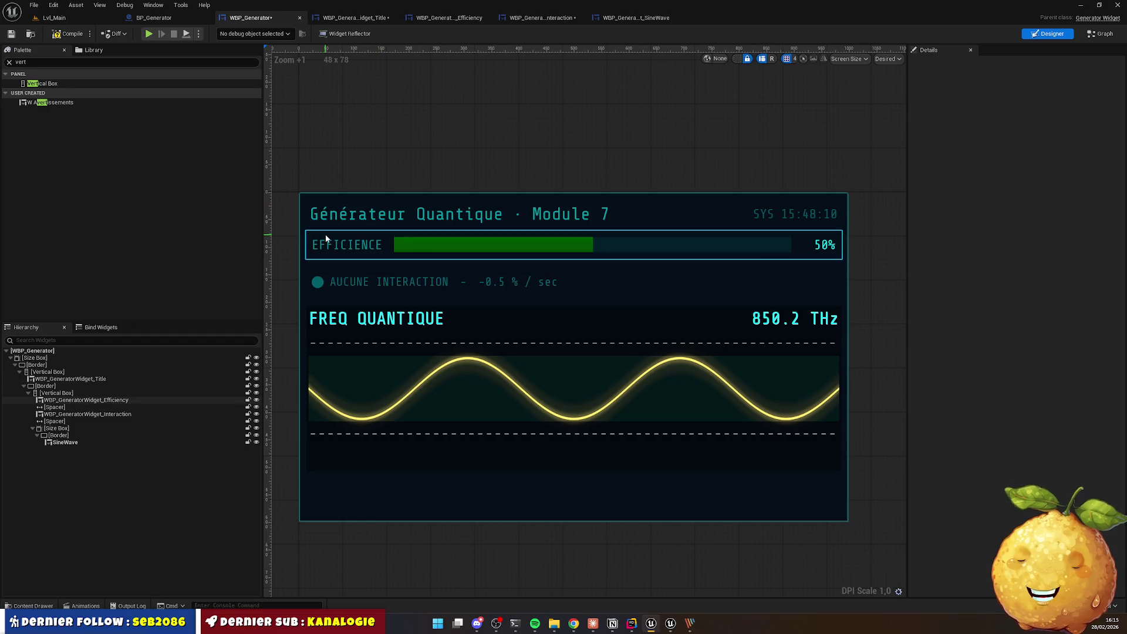
Step: Set both the inner content border and outer frame border padding to 0
click(47, 386)
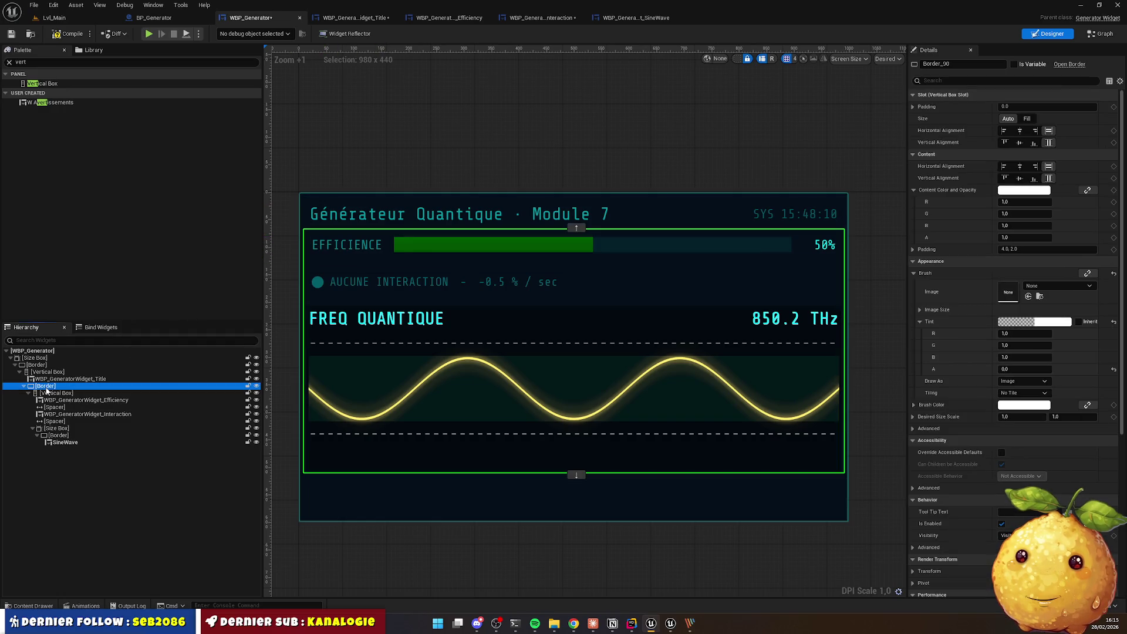
click(1027, 251)
text(0)
key(Return)
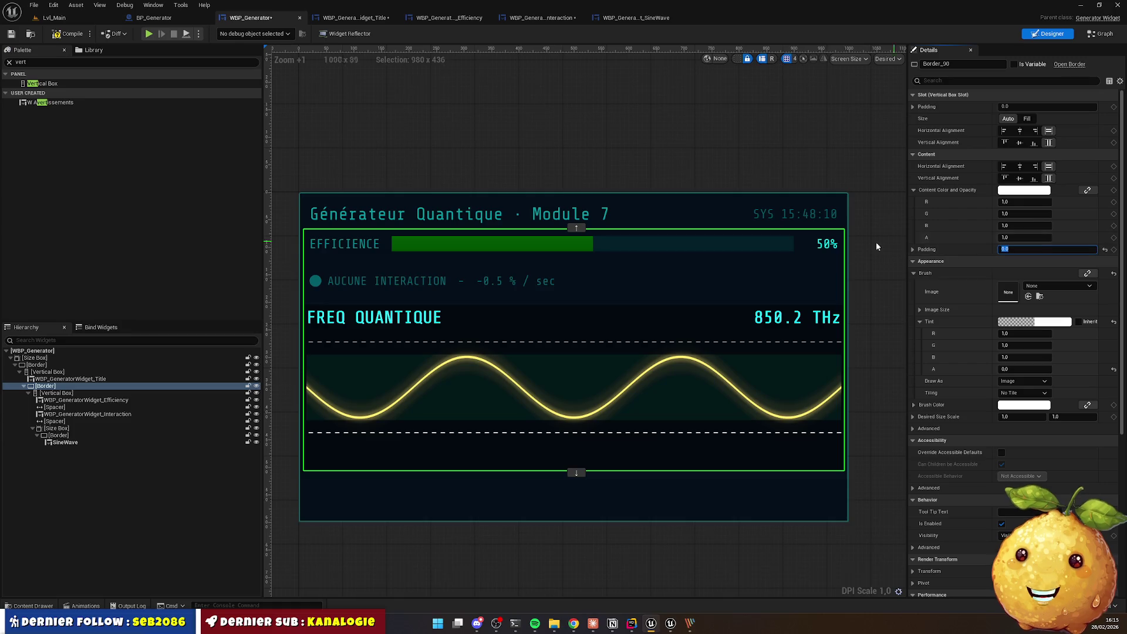
click(36, 364)
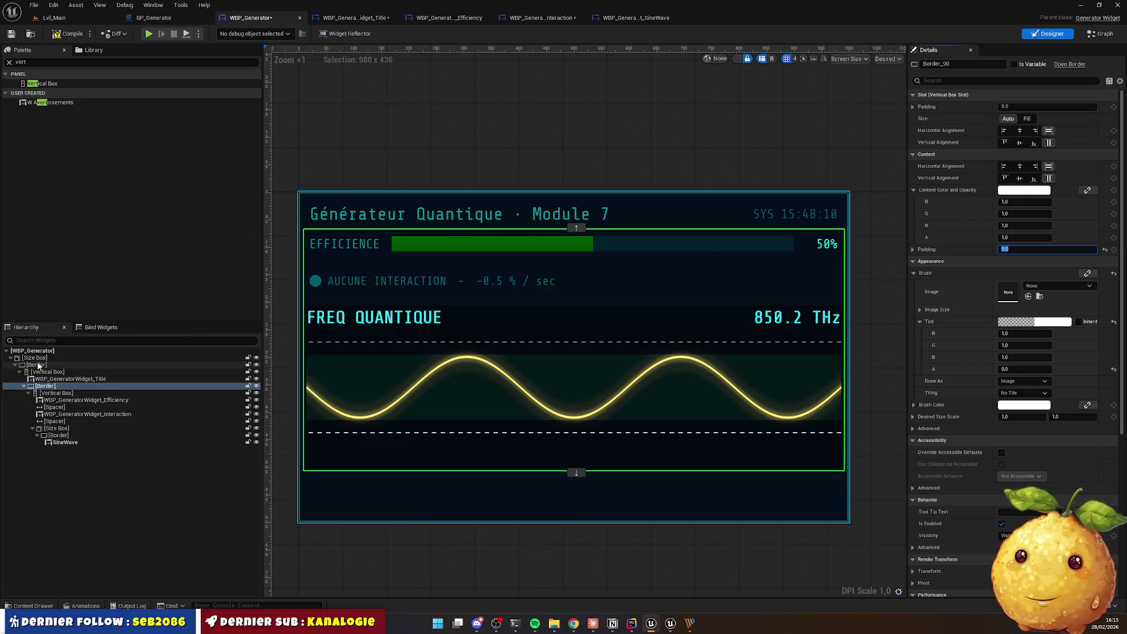
click(1011, 238)
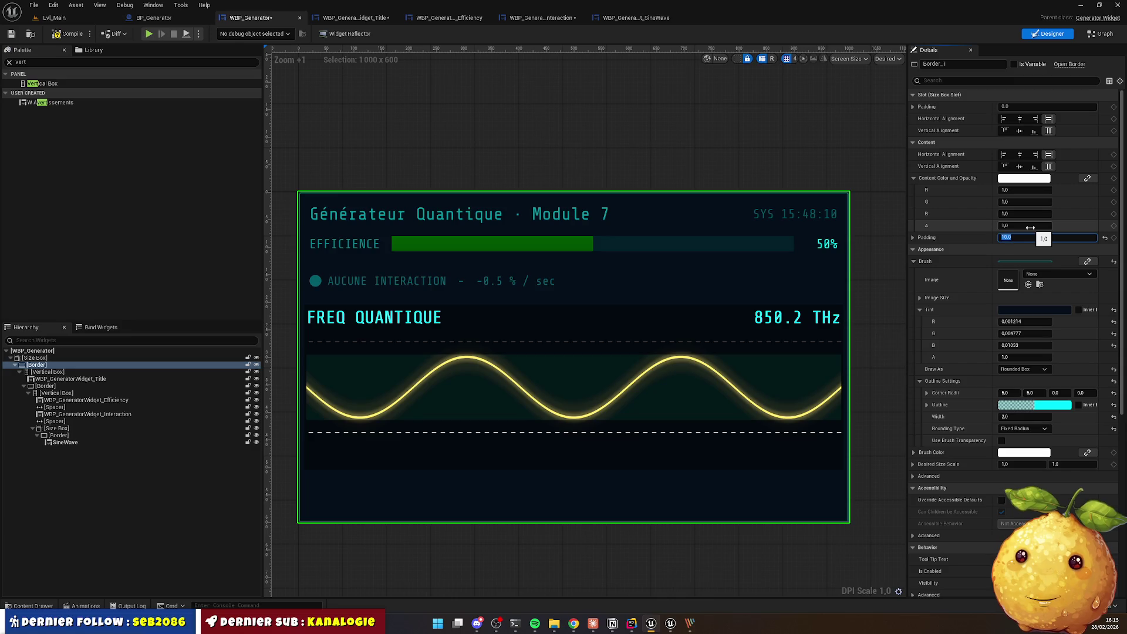
text(0)
key(Return)
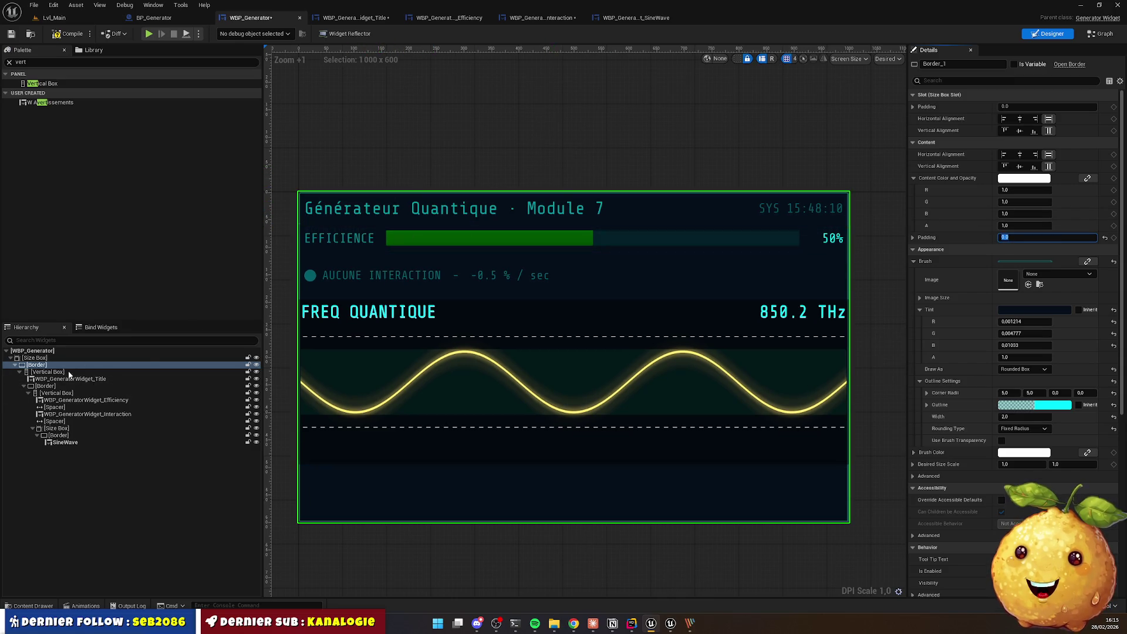
Step: Give the inner content border a padding of 20
click(47, 385)
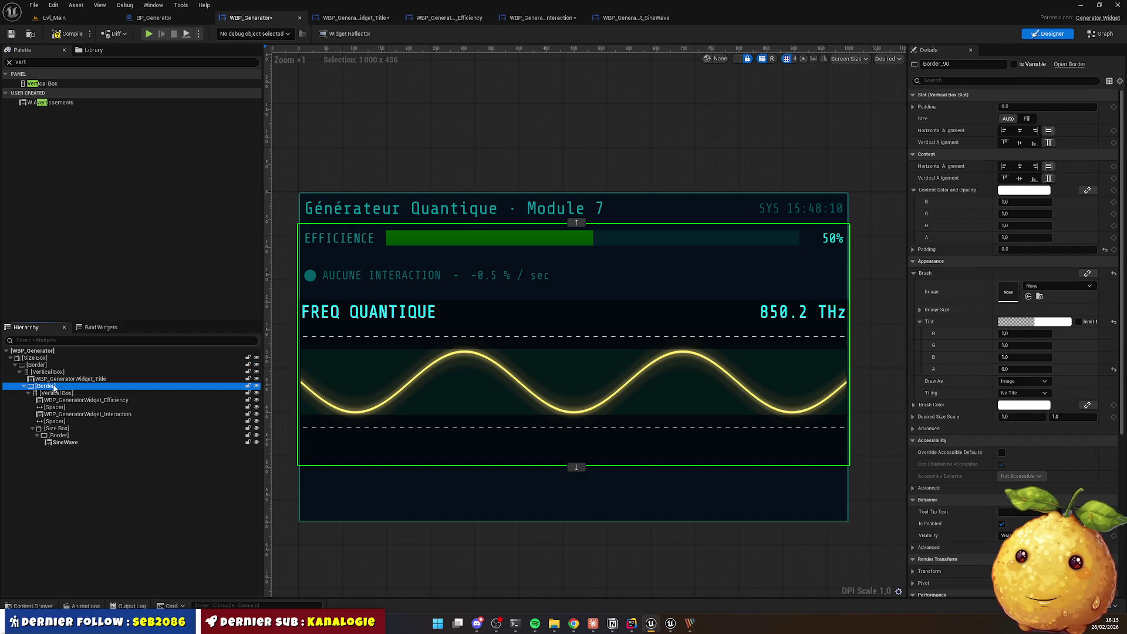
click(1039, 249)
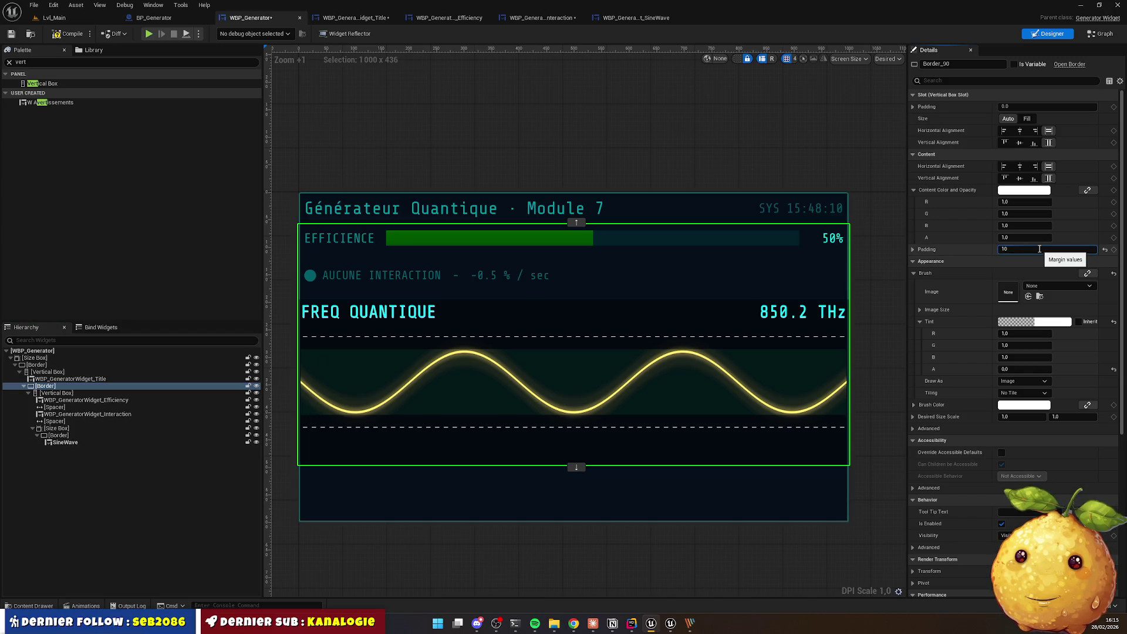
key(Return)
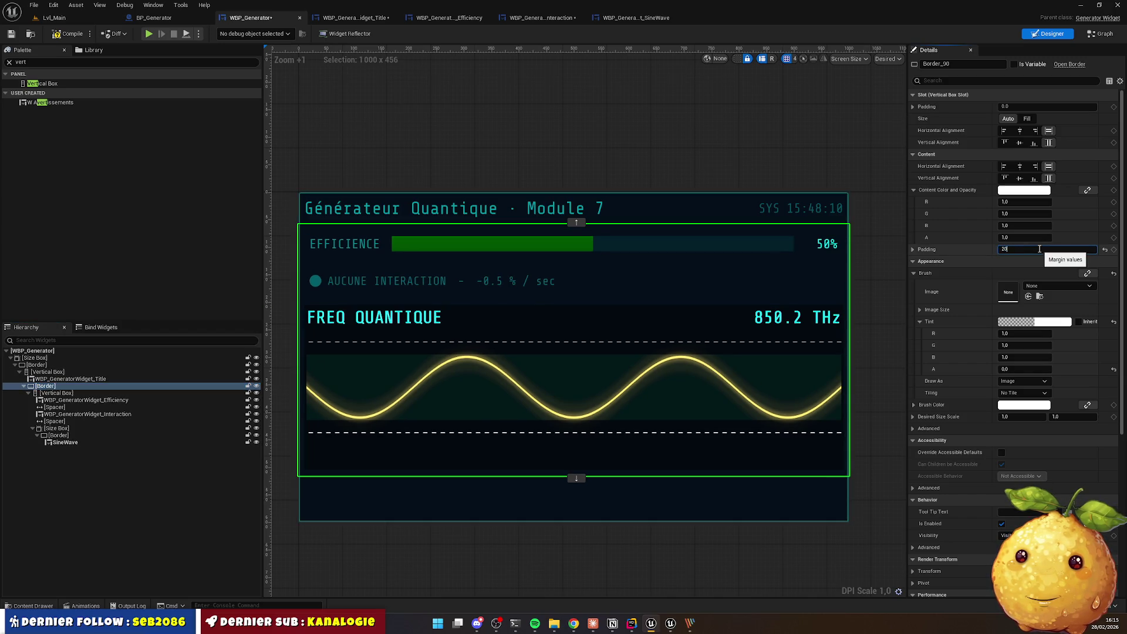
key(Return)
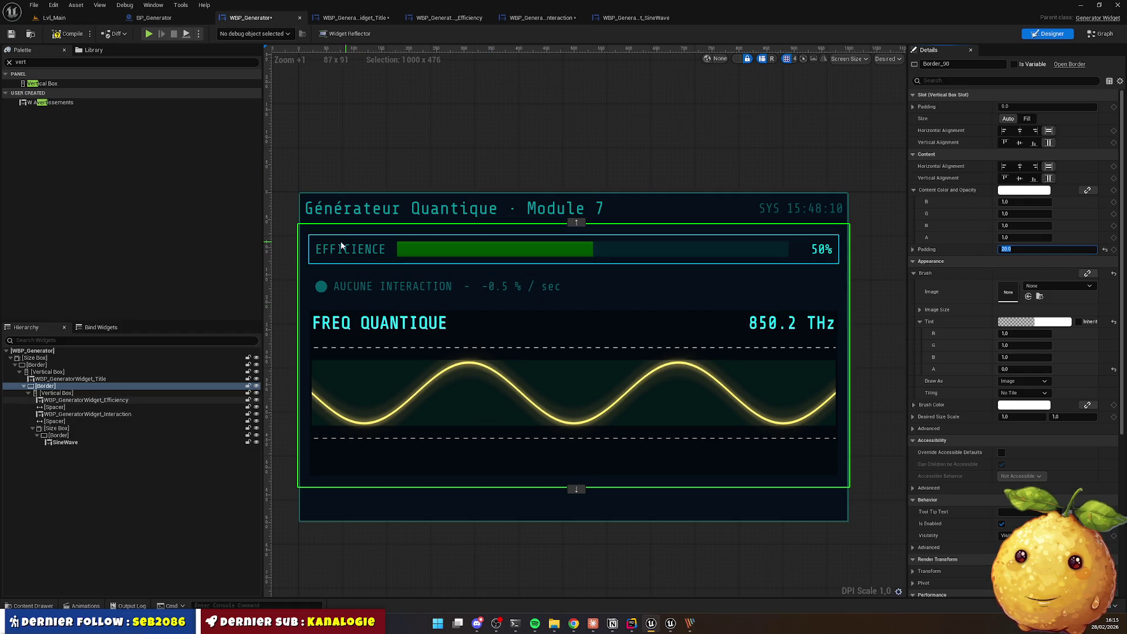
click(42, 387)
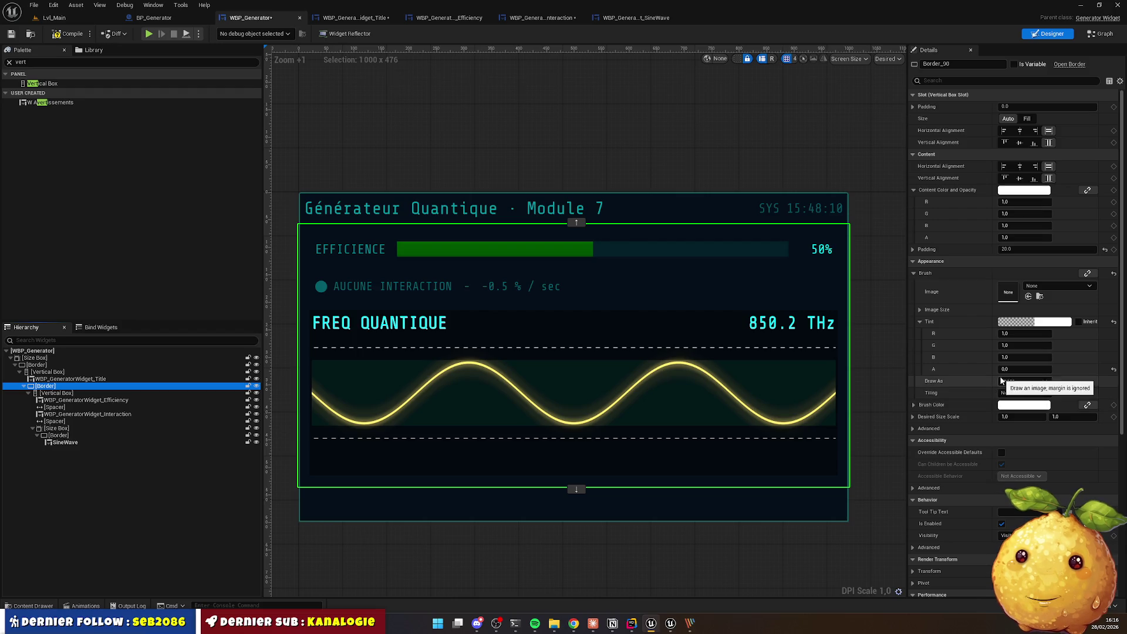
click(1023, 381)
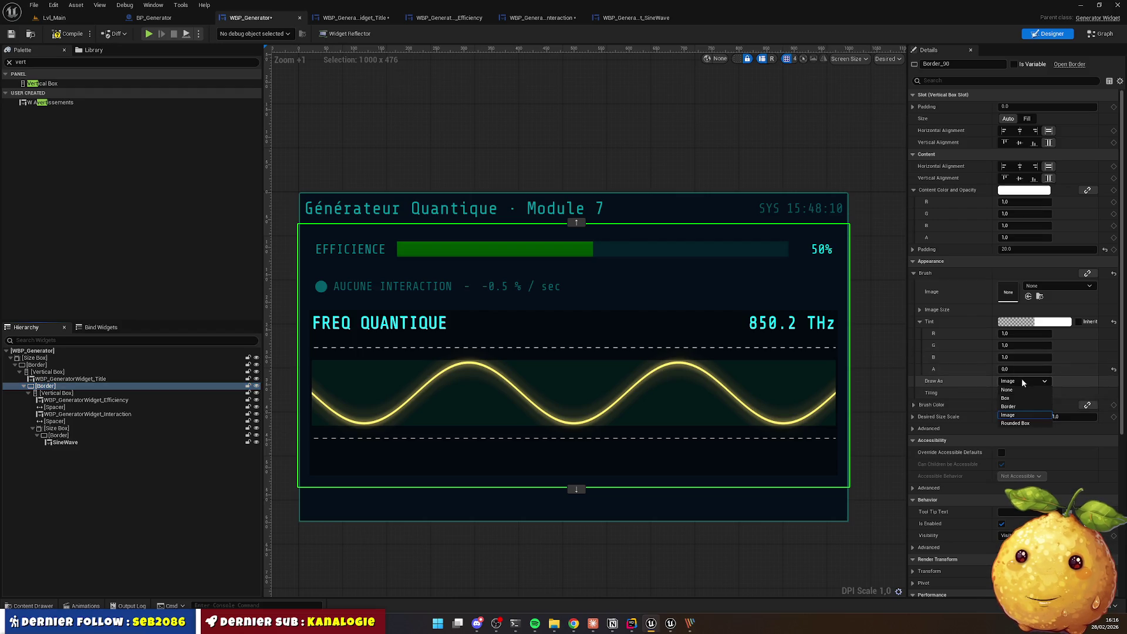
Step: Try Rounded Box on the inner border, then settle on Draw As Box
click(1030, 422)
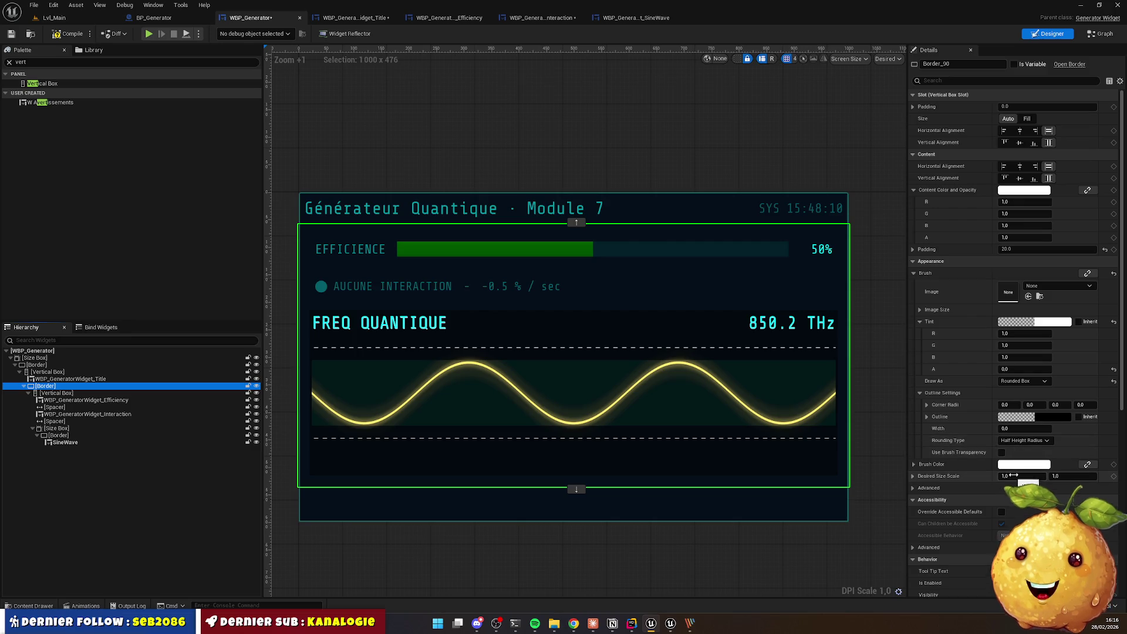
click(1011, 381)
click(1013, 398)
click(688, 193)
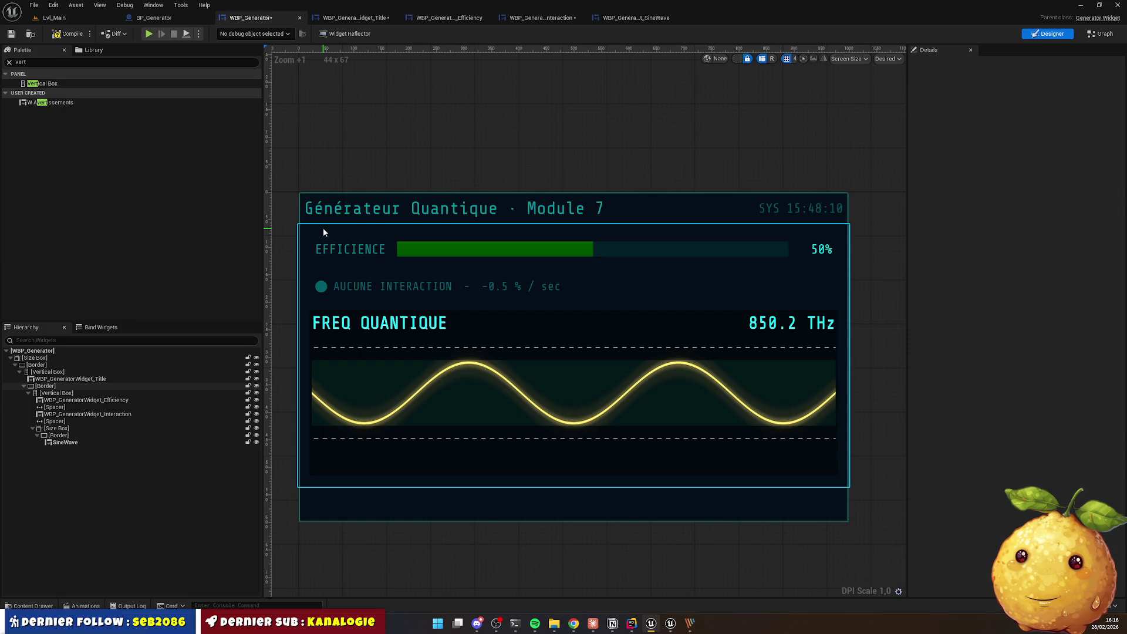
click(360, 208)
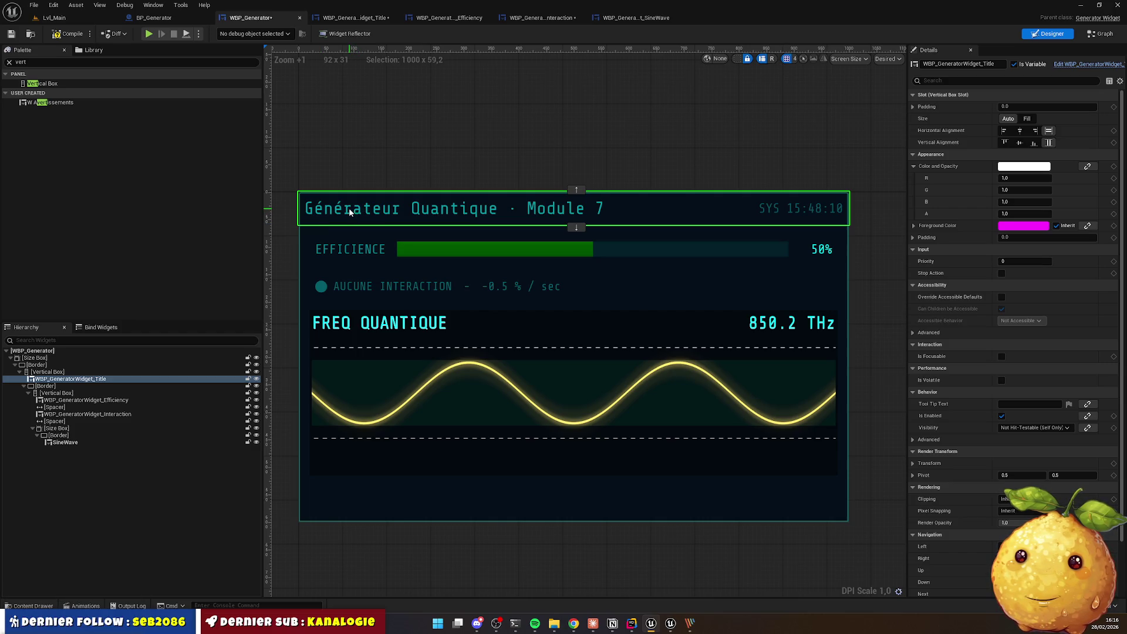
click(414, 175)
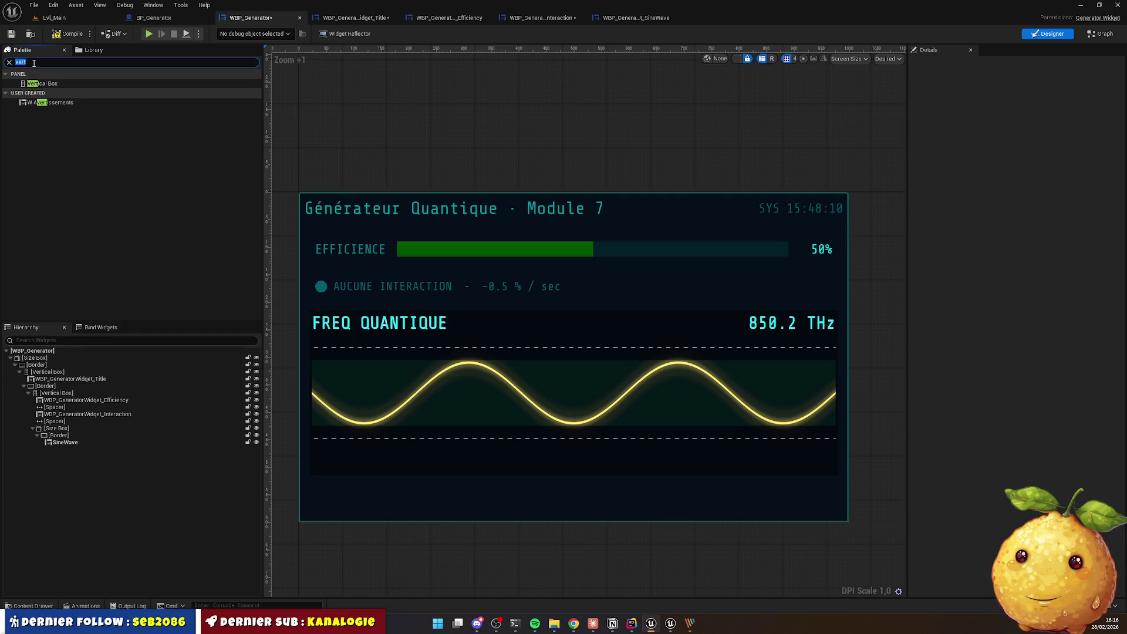
Step: Insert a new Border from the Palette directly below the Title widget
text(bor)
mouse_move(36, 89)
mouse_down()
mouse_move(27, 280)
mouse_move(53, 385)
mouse_up()
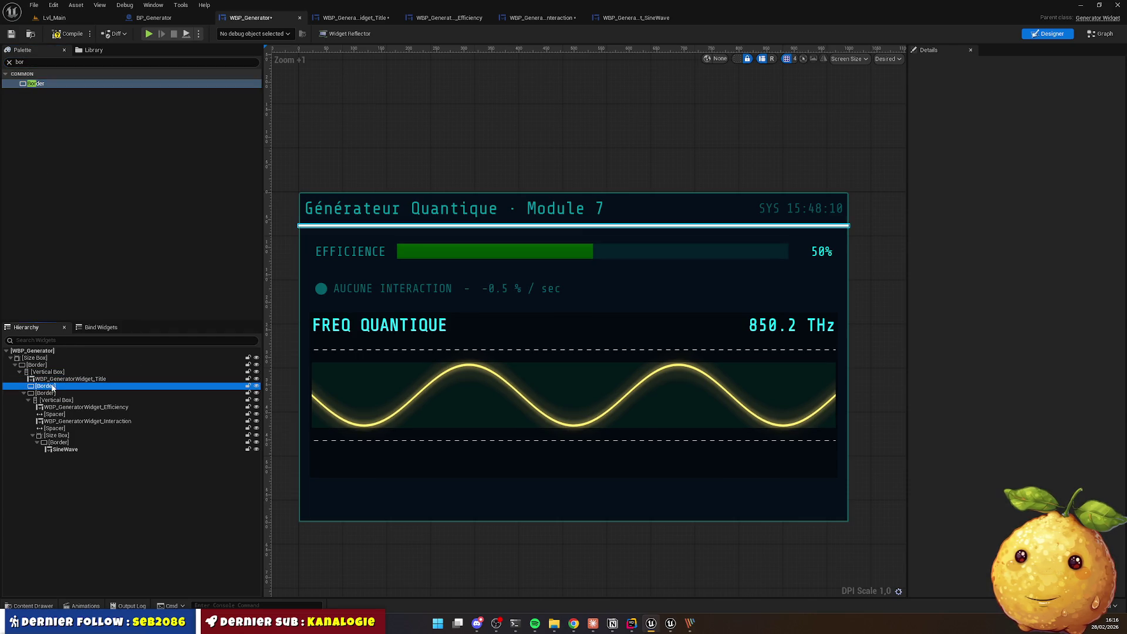
click(540, 149)
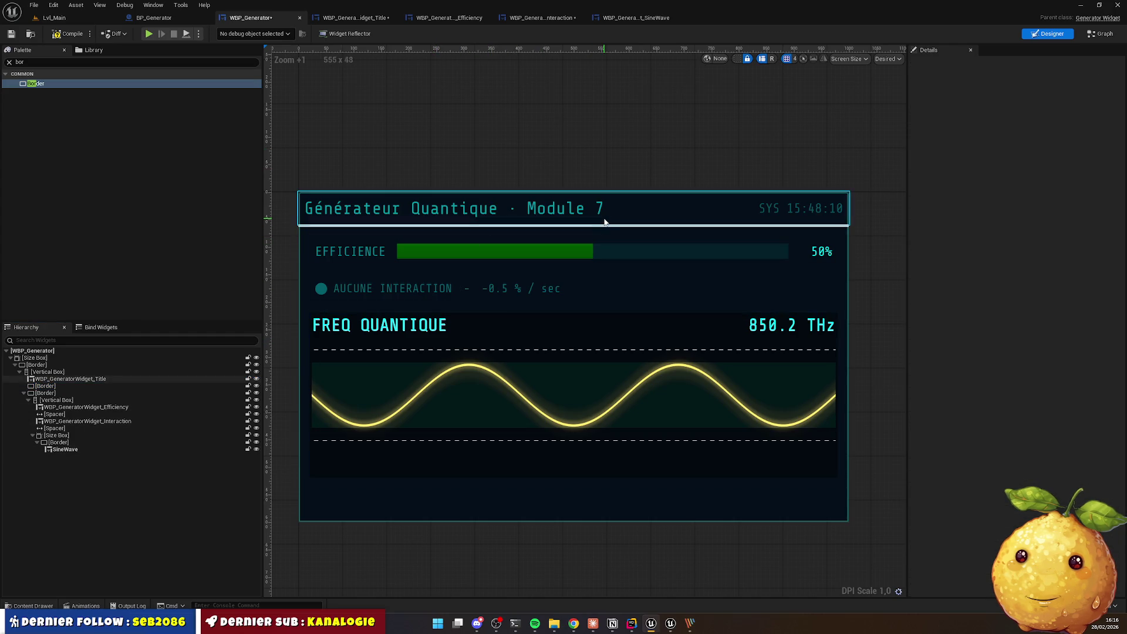
Step: Set the new divider border's content padding to 0
click(369, 227)
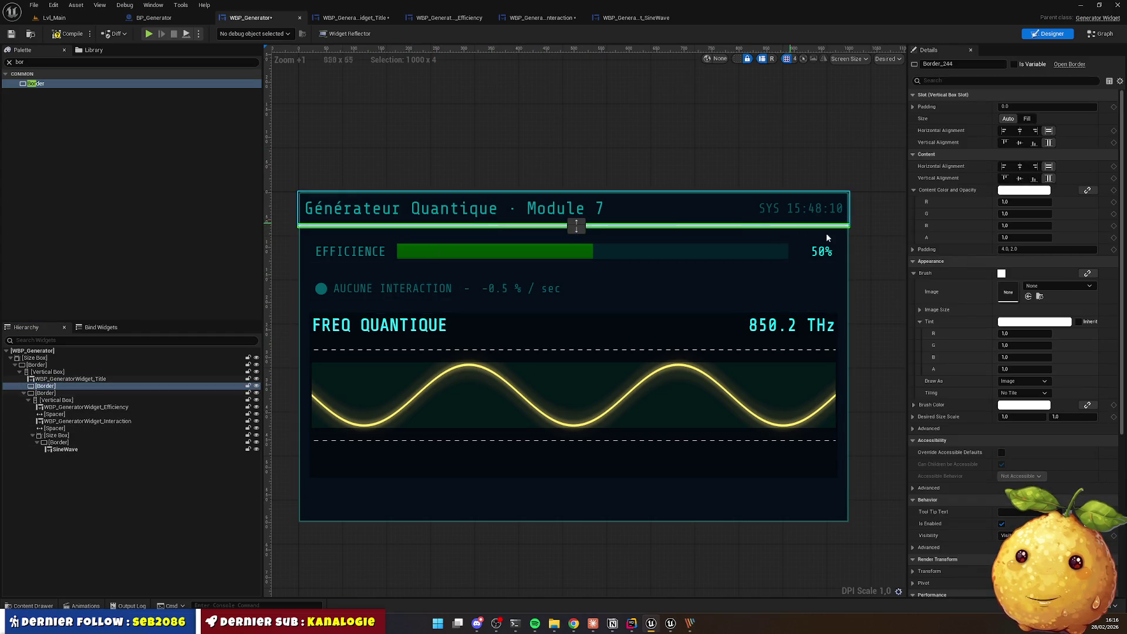
click(1037, 249)
text(0)
key(Return)
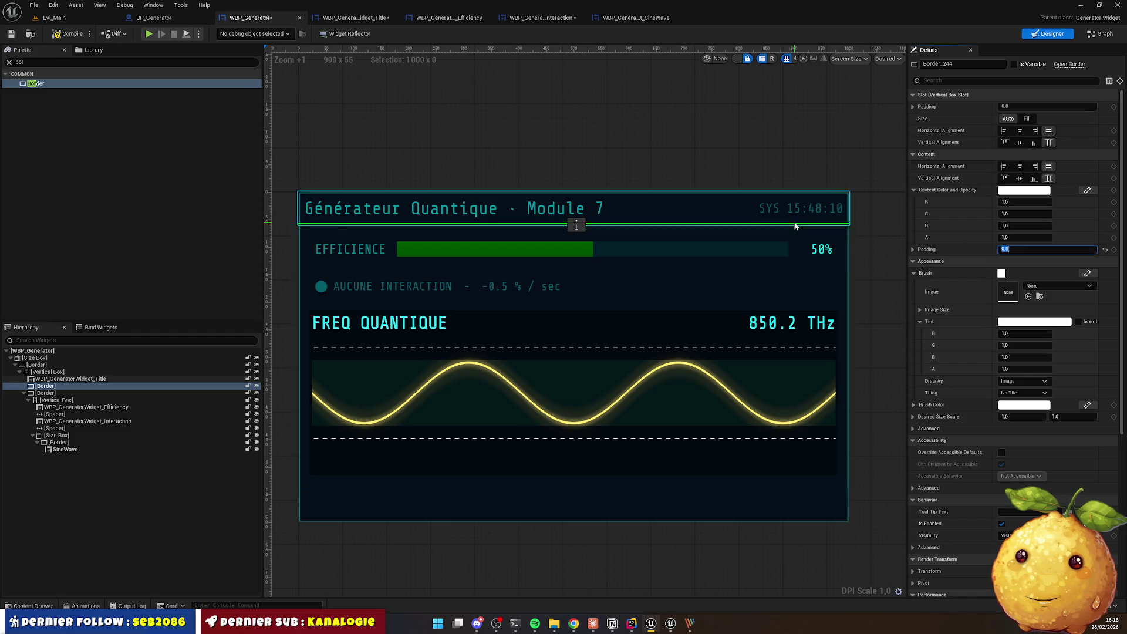
scroll(801, 223, up, 6)
scroll(615, 247, up, 7)
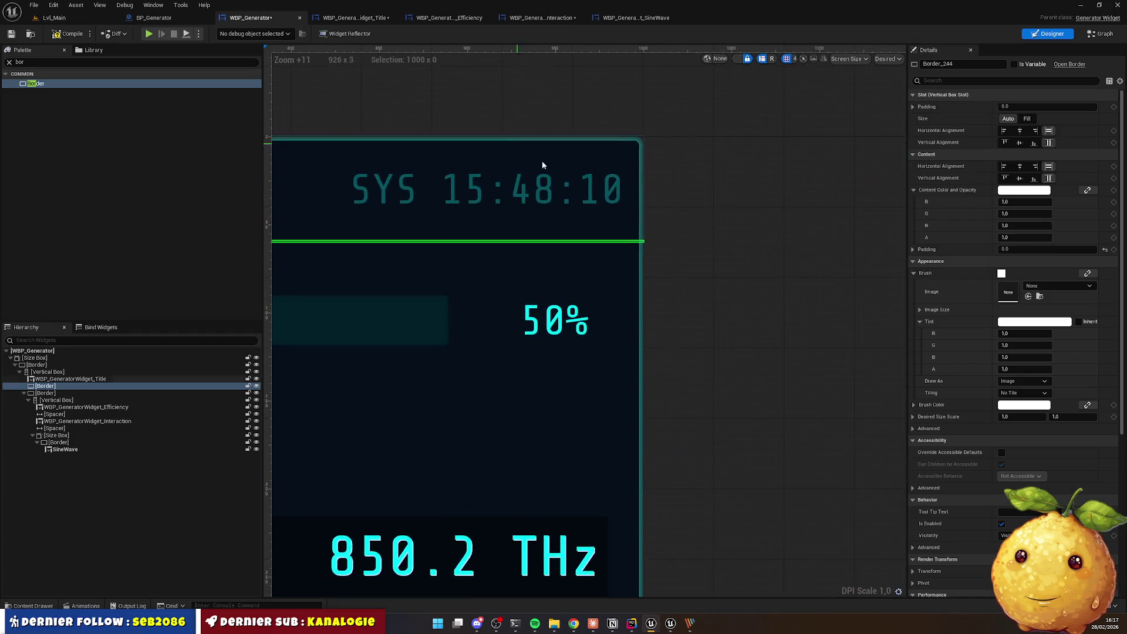
scroll(615, 247, up, 3)
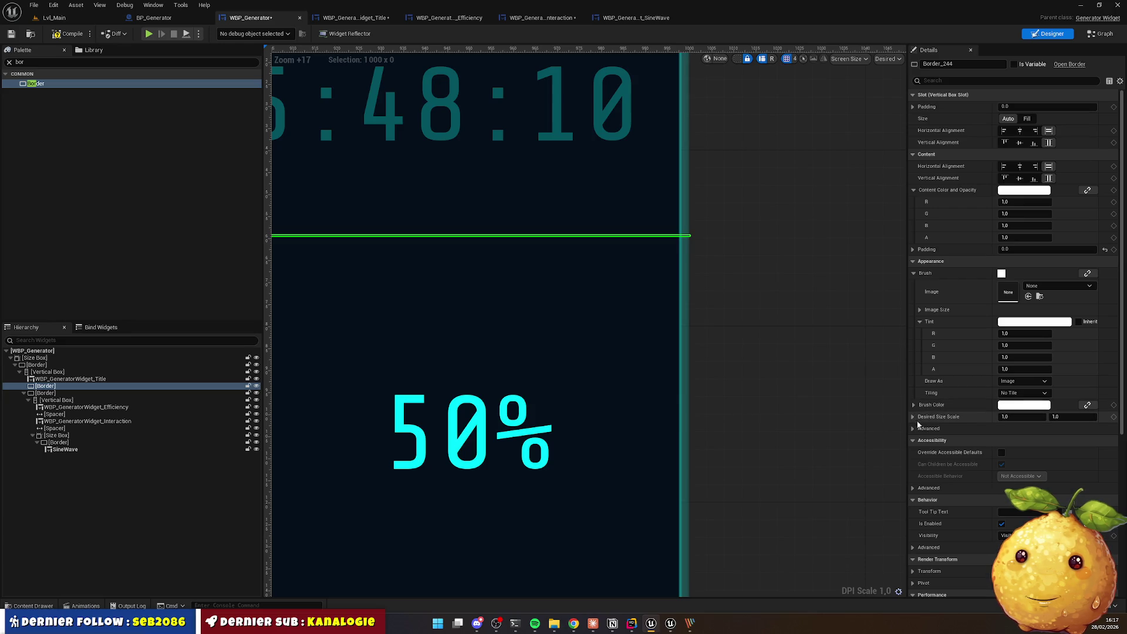
click(1016, 383)
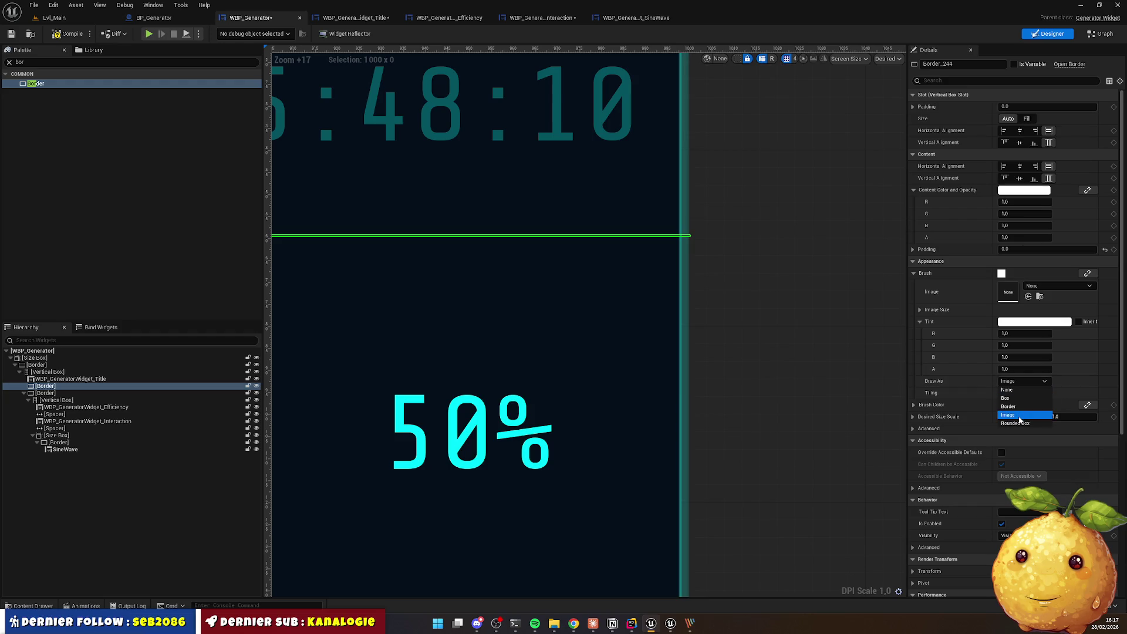
Step: Draw the divider as a Rounded Box with an outline width of 2
click(1011, 423)
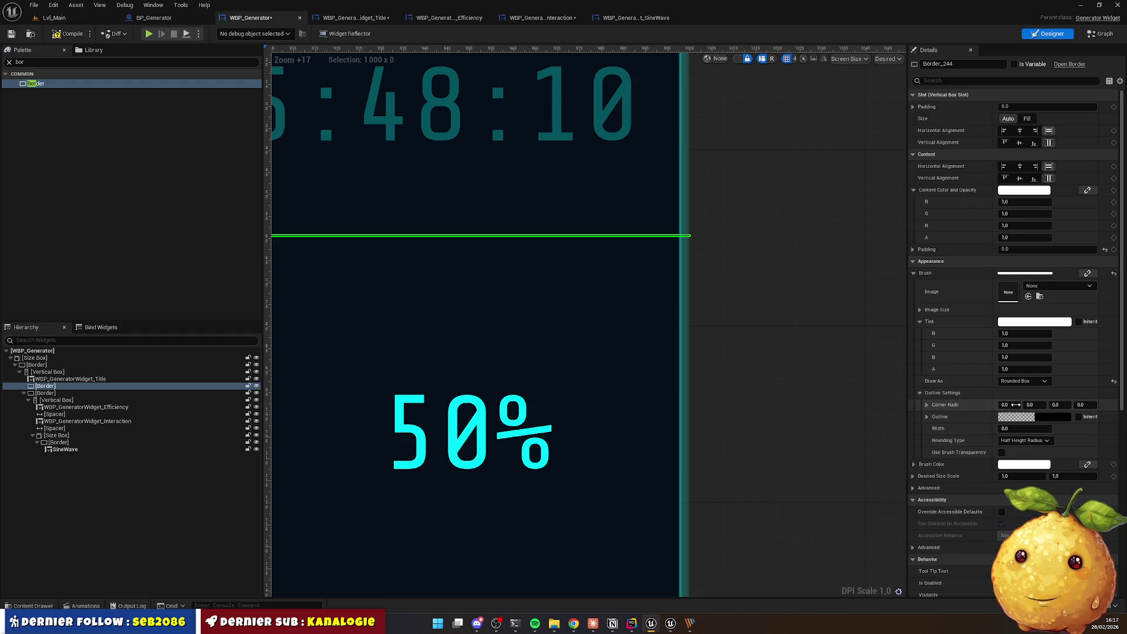
click(1053, 418)
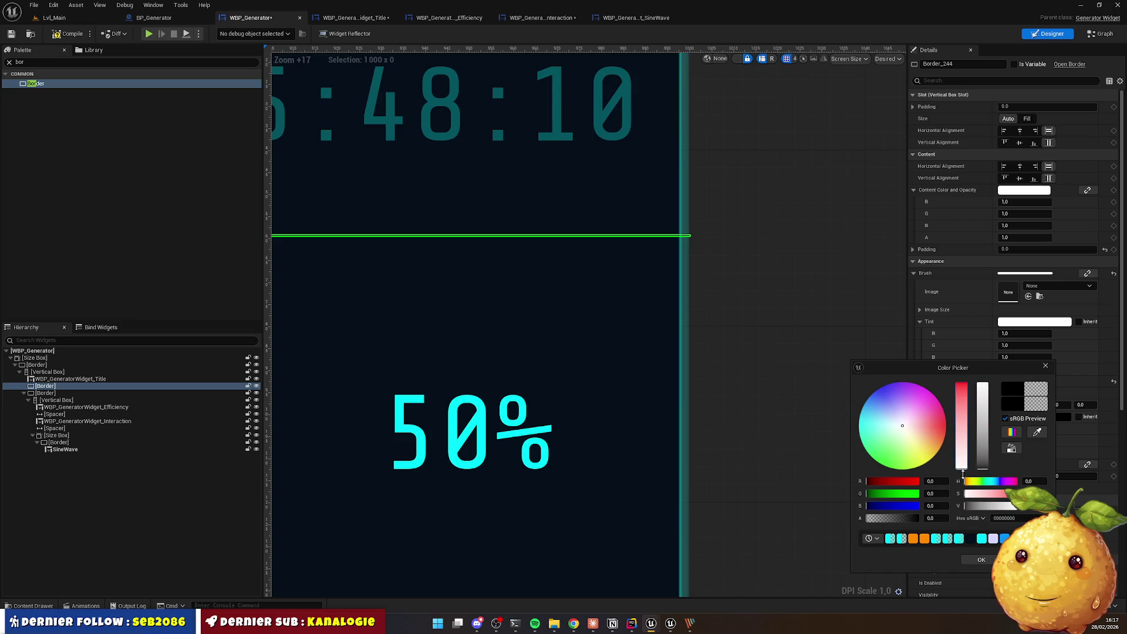
click(981, 559)
scroll(726, 302, down, 1)
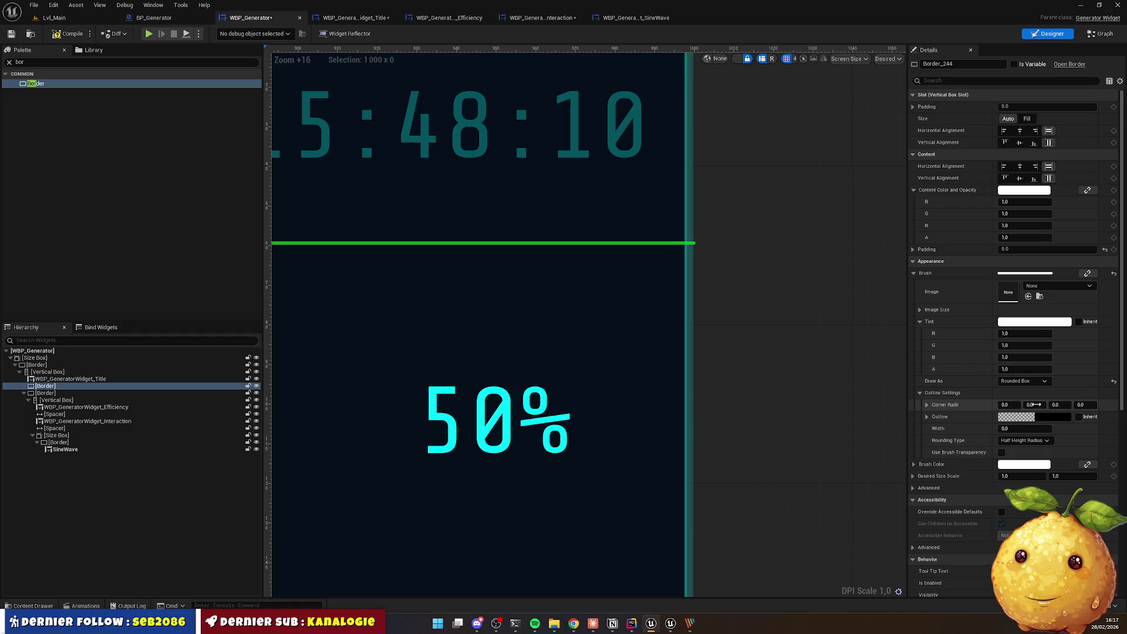
click(1025, 428)
text(2)
key(Return)
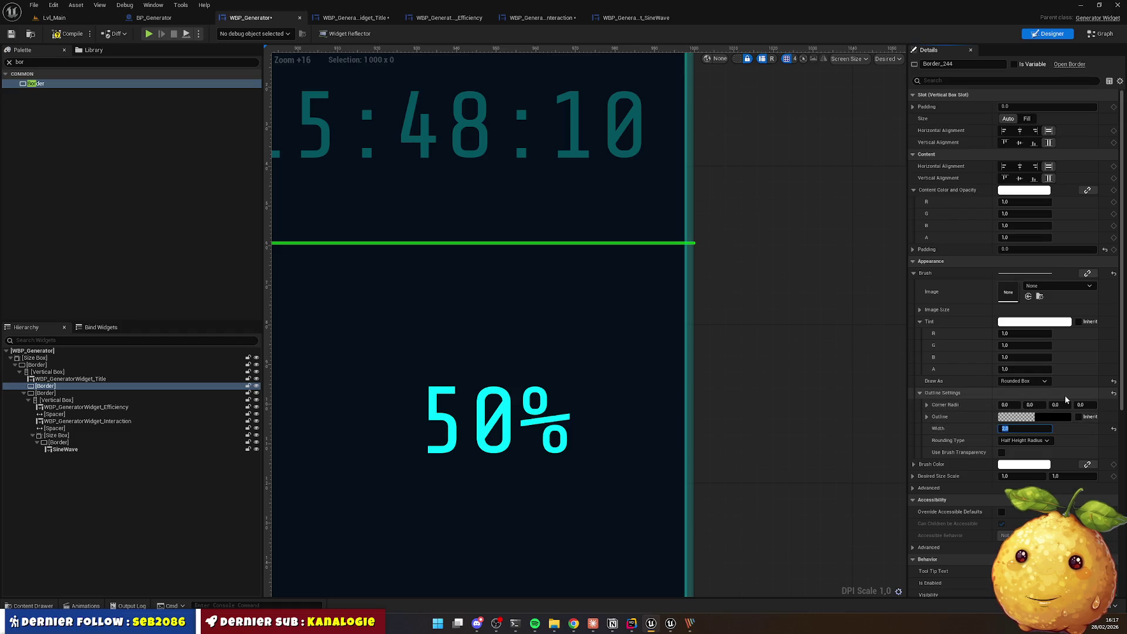
click(1021, 440)
click(1017, 448)
click(747, 287)
Step: Set the divider's content padding to 1.0
click(639, 246)
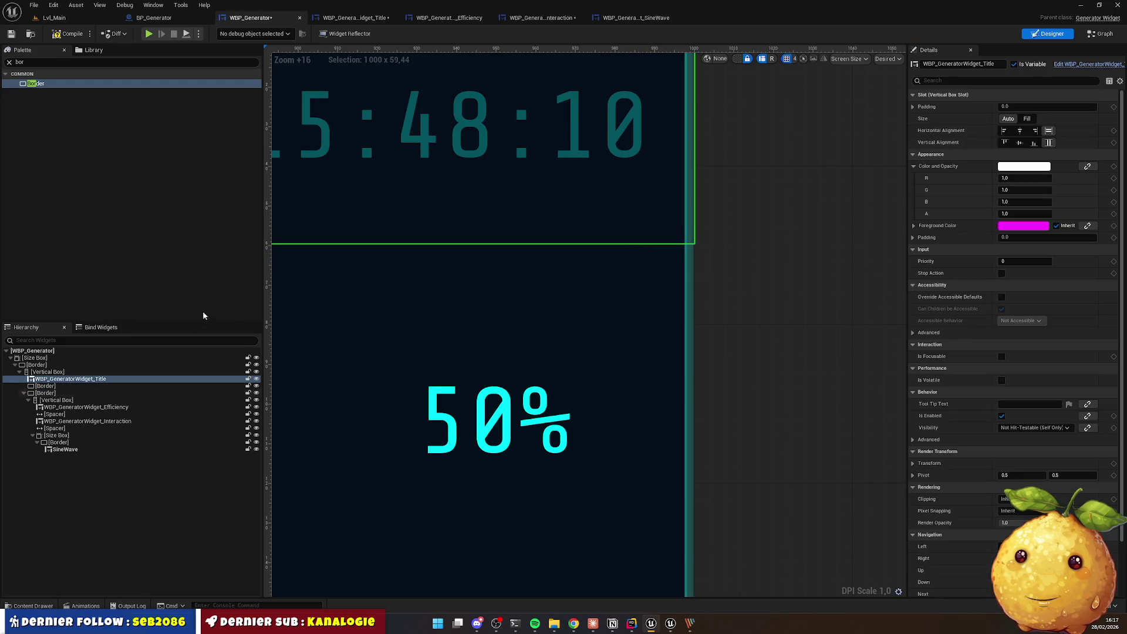
click(69, 387)
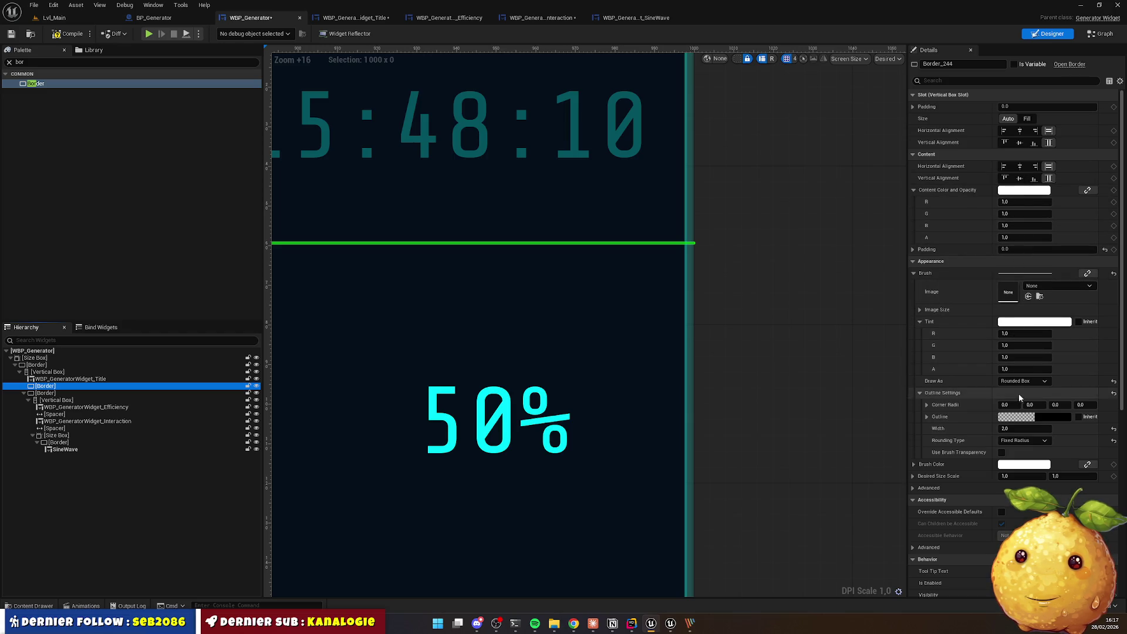
click(1015, 250)
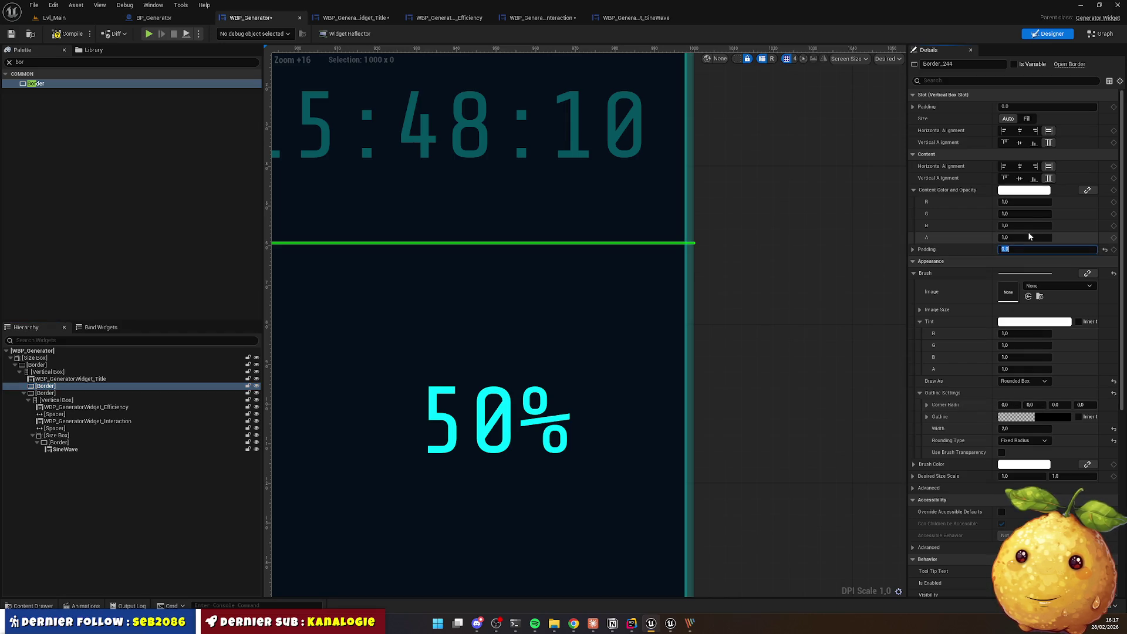
text(1)
key(Return)
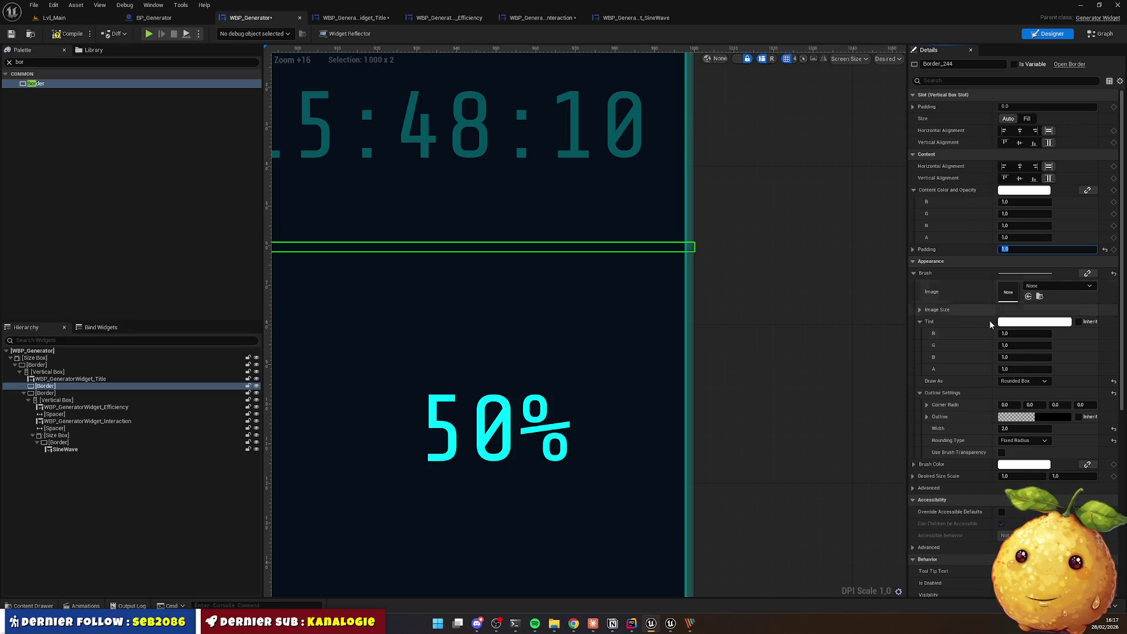
Step: Make the divider's outline colour white (R, G, B, A = 1)
click(1047, 418)
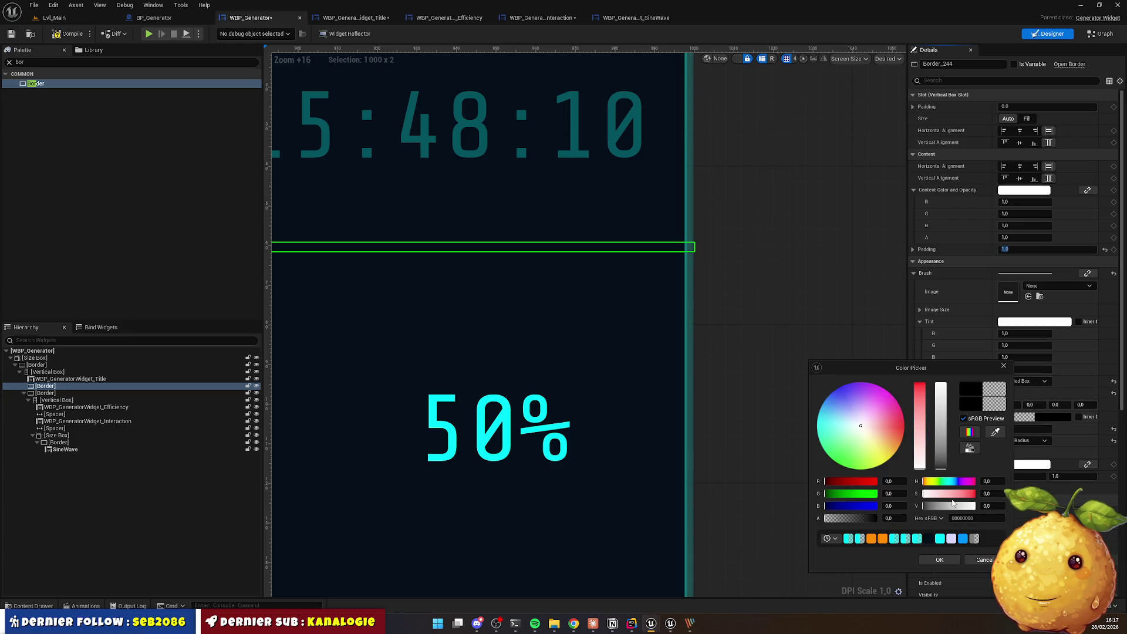
key(Tab)
text(1)
key(Tab)
text(1)
key(Return)
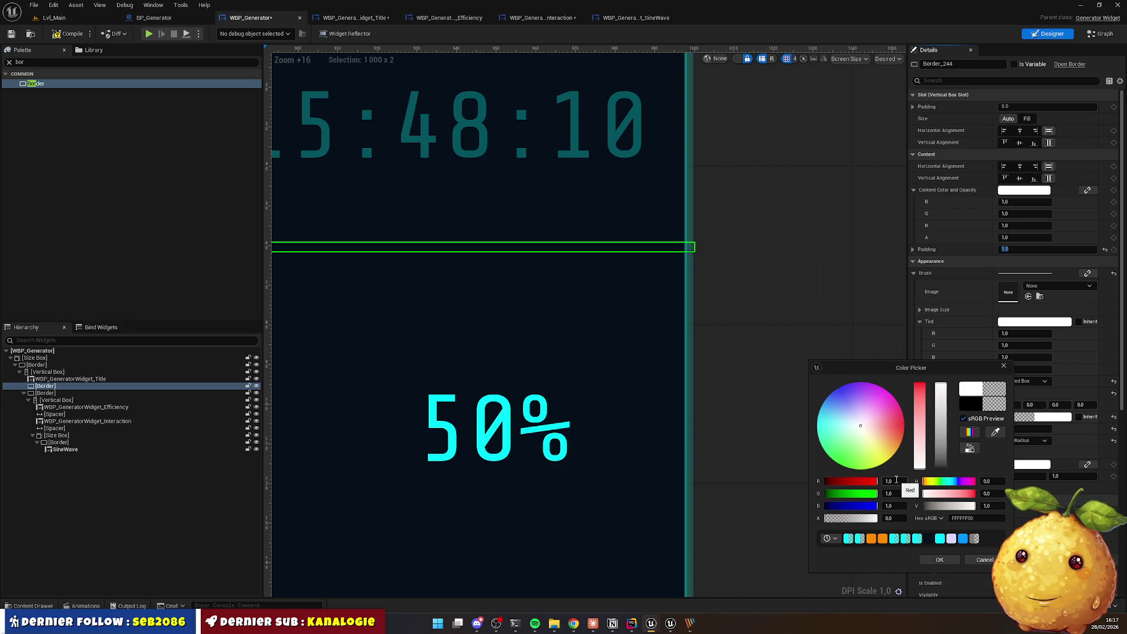
key(Return)
click(741, 255)
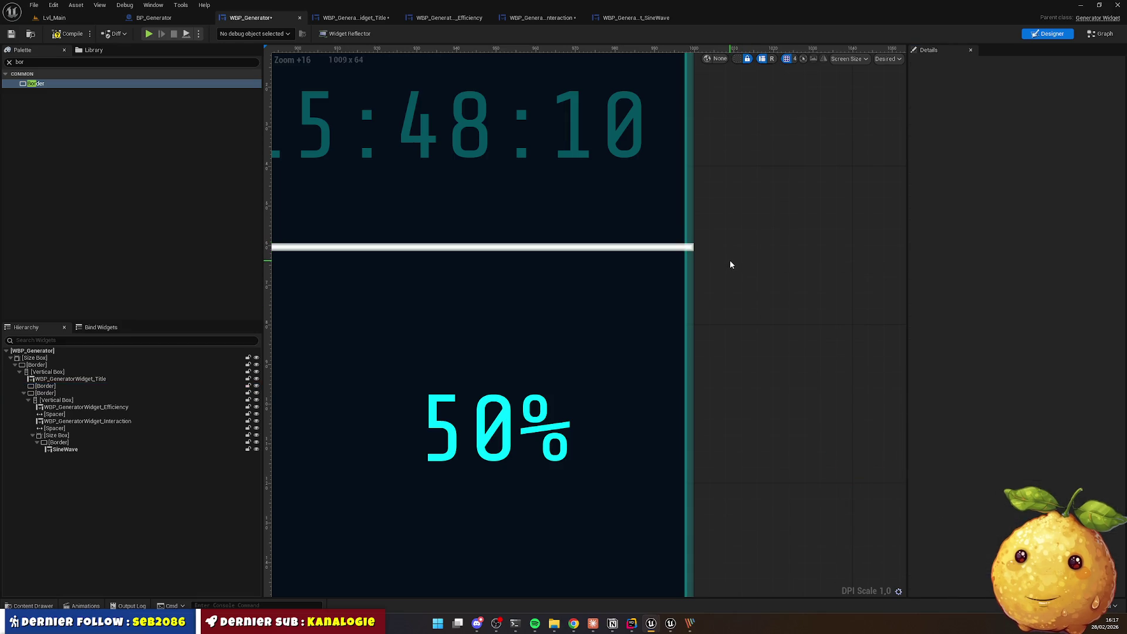
Step: Try divider paddings of 5, 0 and 1, settling on 0.5 for a thin line
click(659, 247)
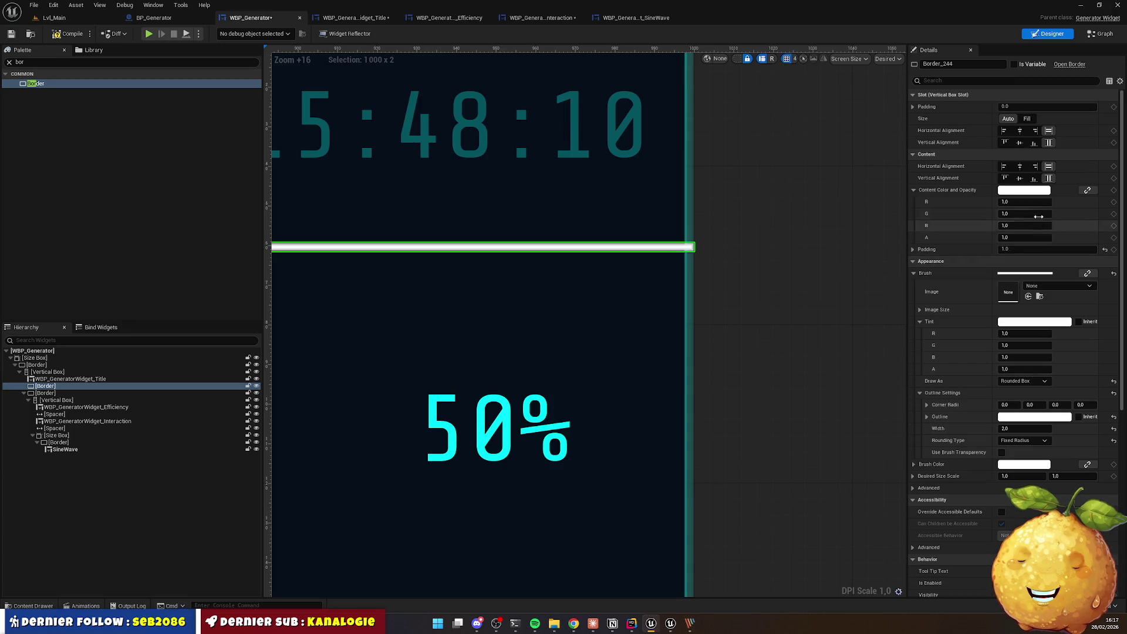
click(1019, 249)
text(5)
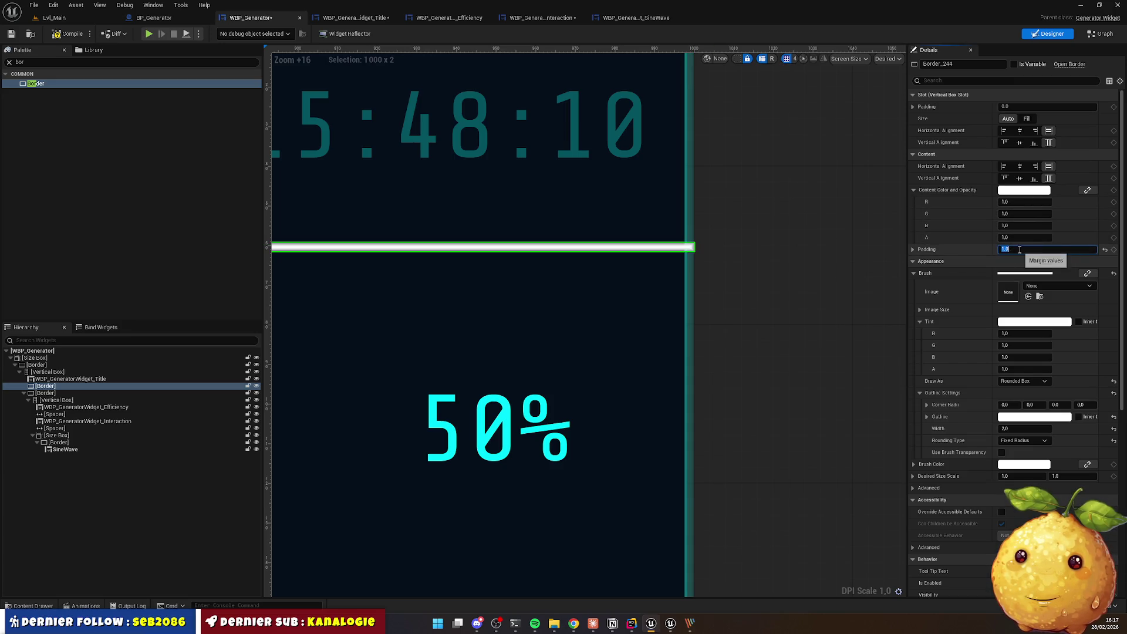
key(Return)
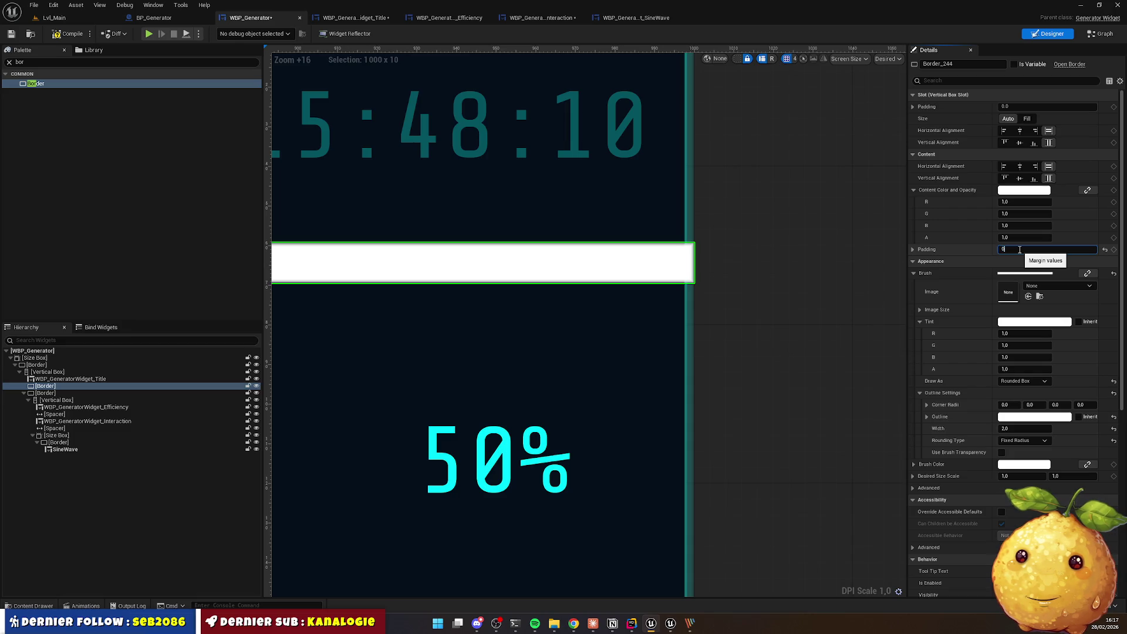
key(Return)
text(1)
key(Return)
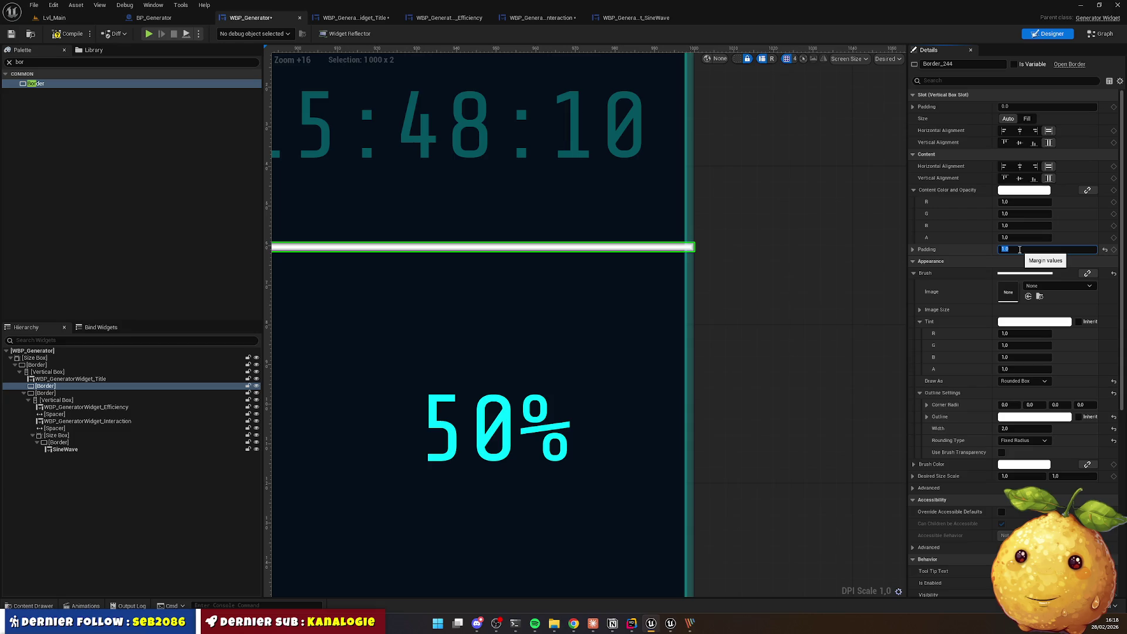
key(Return)
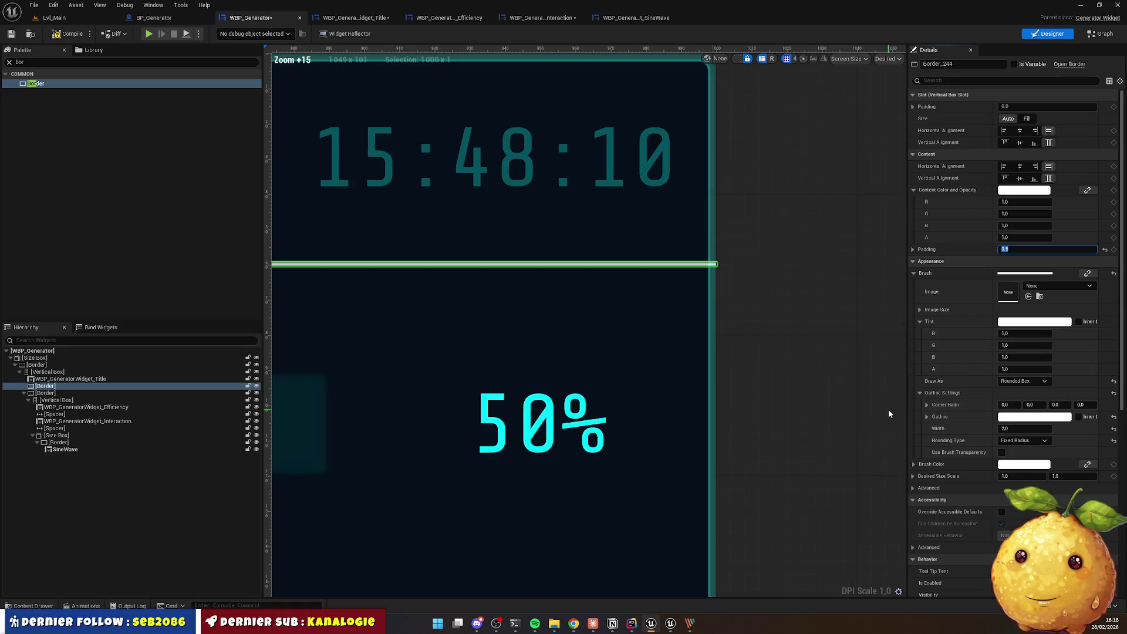
Step: Clear the Details property filter and preview the whole panel
scroll(994, 398, down, 1)
scroll(992, 399, down, 10)
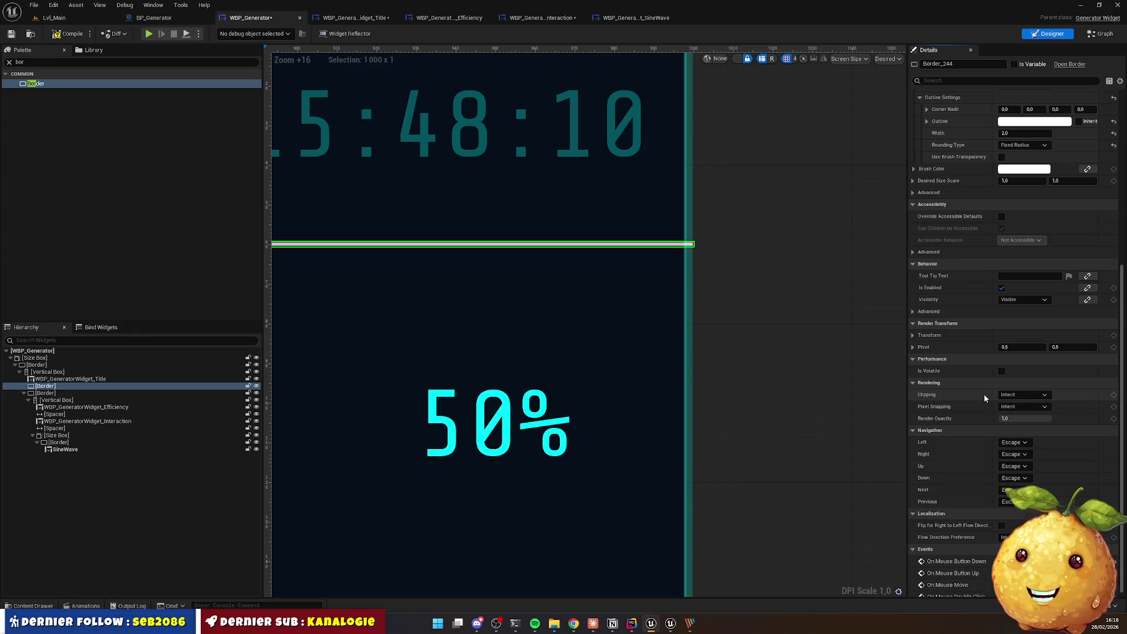
scroll(979, 390, up, 7)
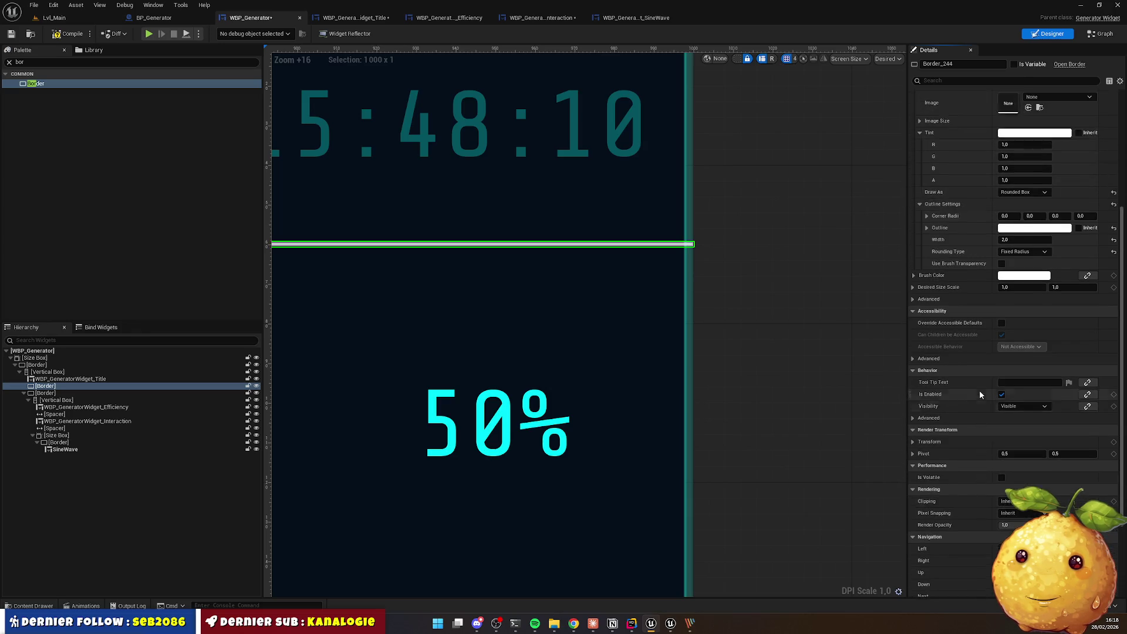
click(945, 81)
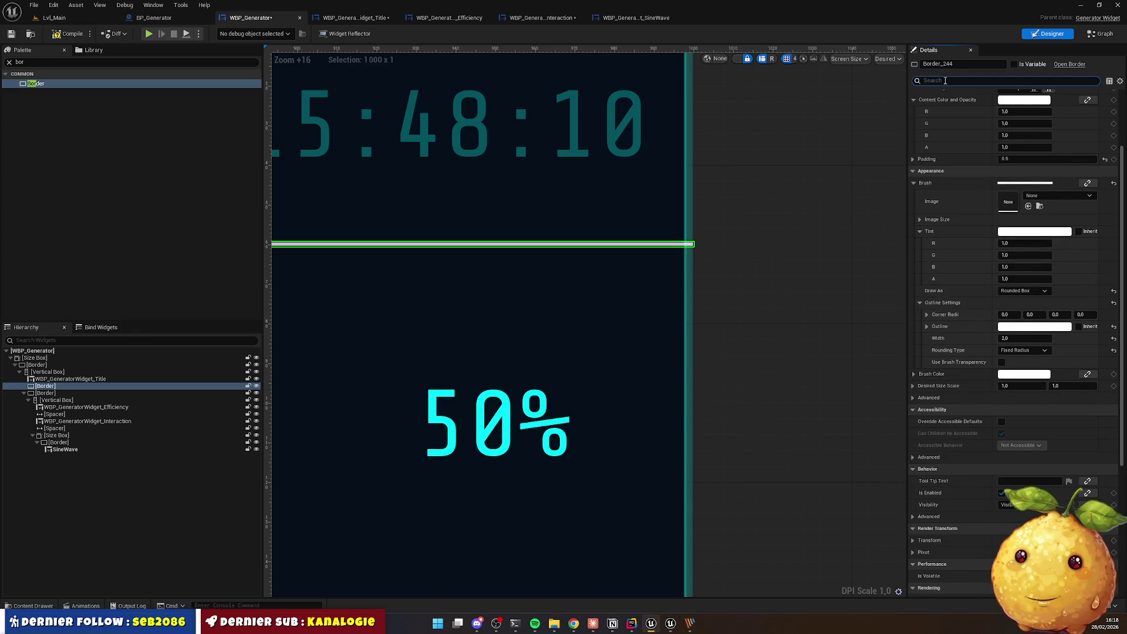
text(rea)
key(BackSpace)
key(BackSpace)
key(BackSpace)
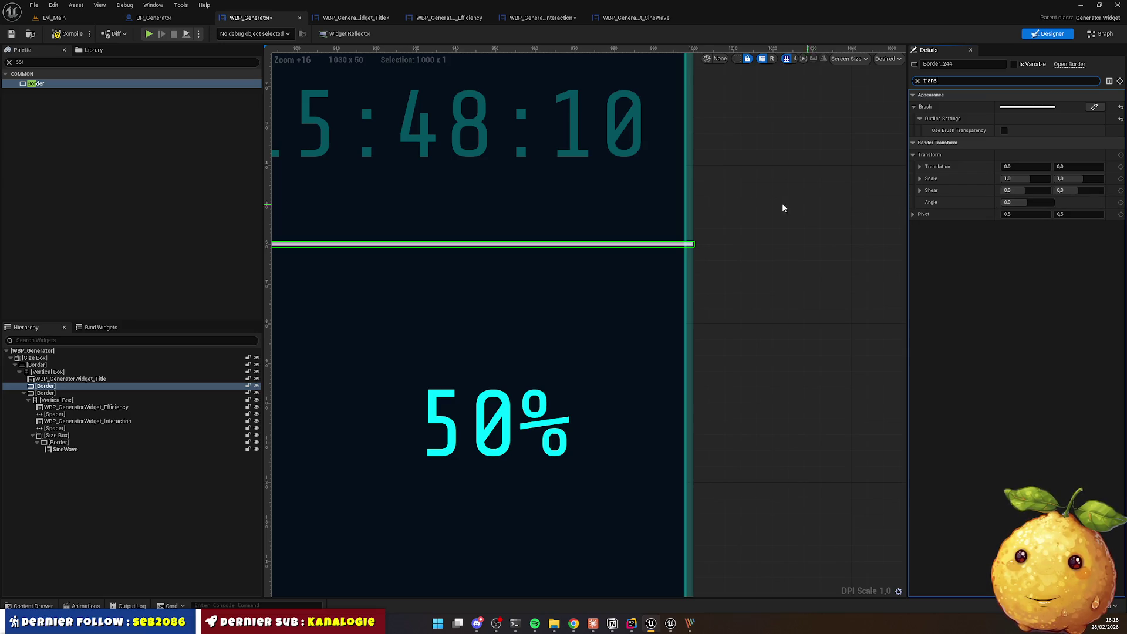
scroll(703, 205, down, 10)
click(519, 191)
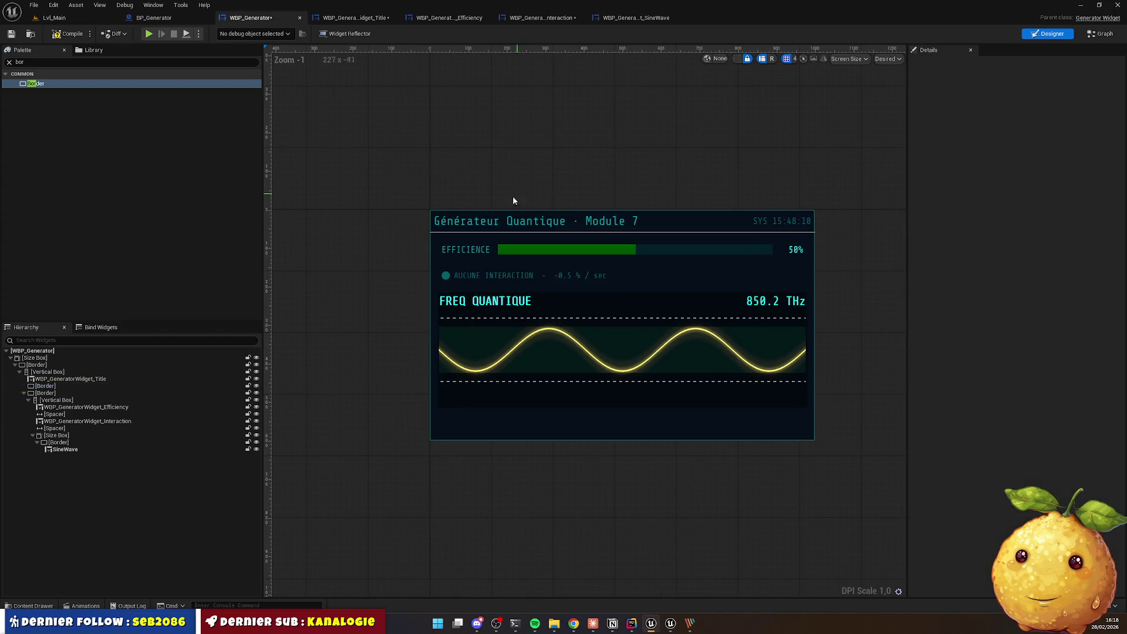
scroll(416, 233, up, 4)
scroll(416, 233, up, 10)
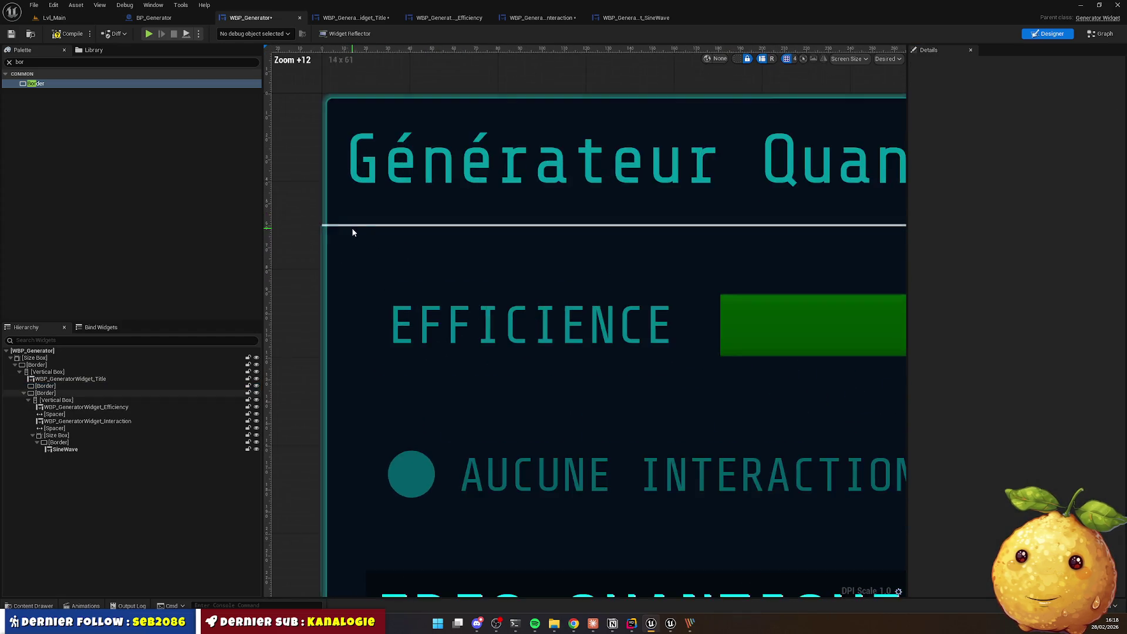
click(312, 221)
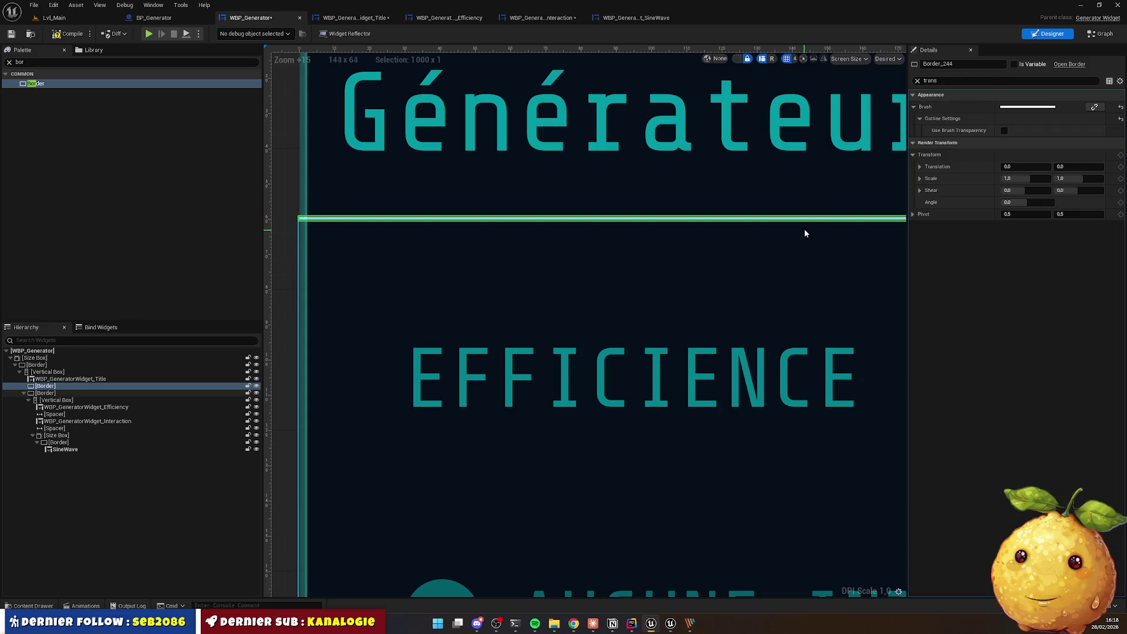
drag(478, 217, 585, 233)
scroll(408, 220, up, 5)
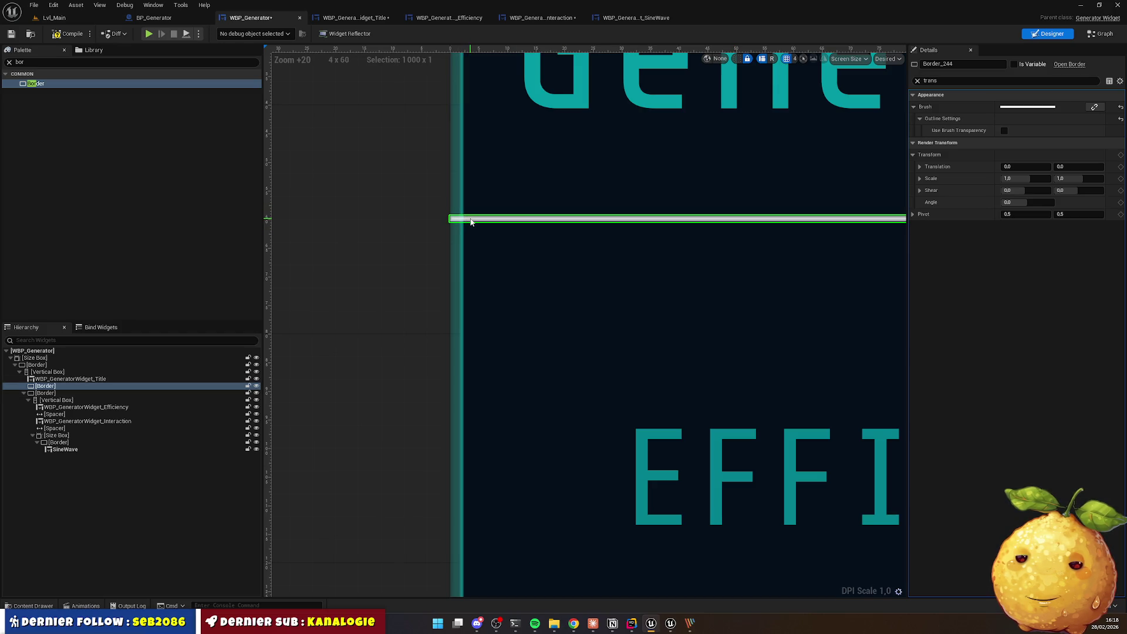
scroll(471, 221, down, 3)
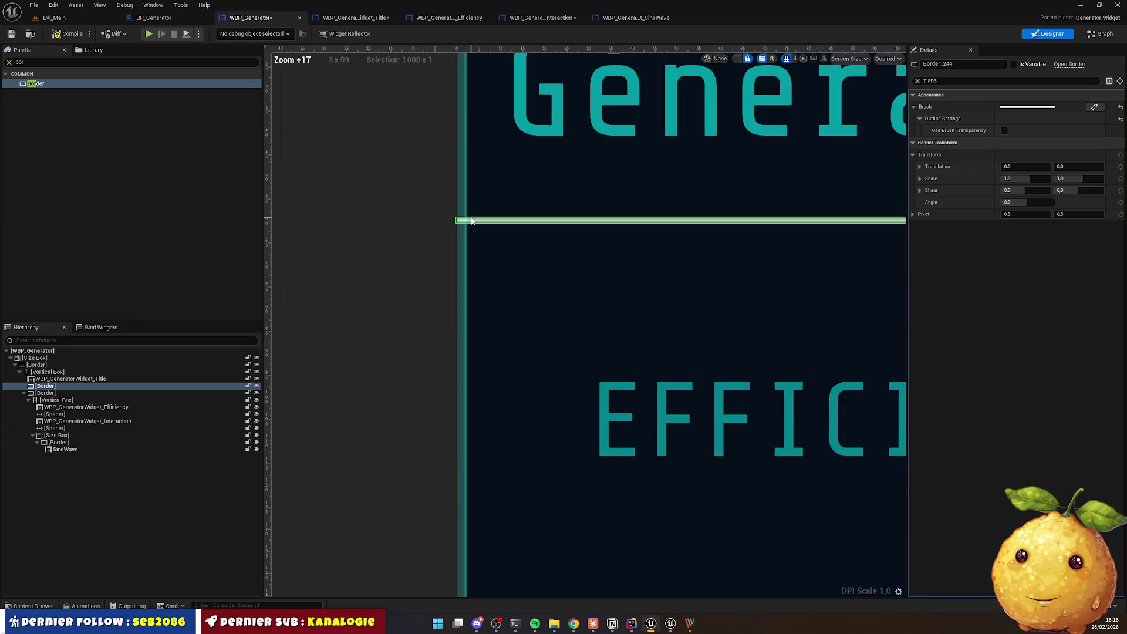
scroll(472, 220, down, 1)
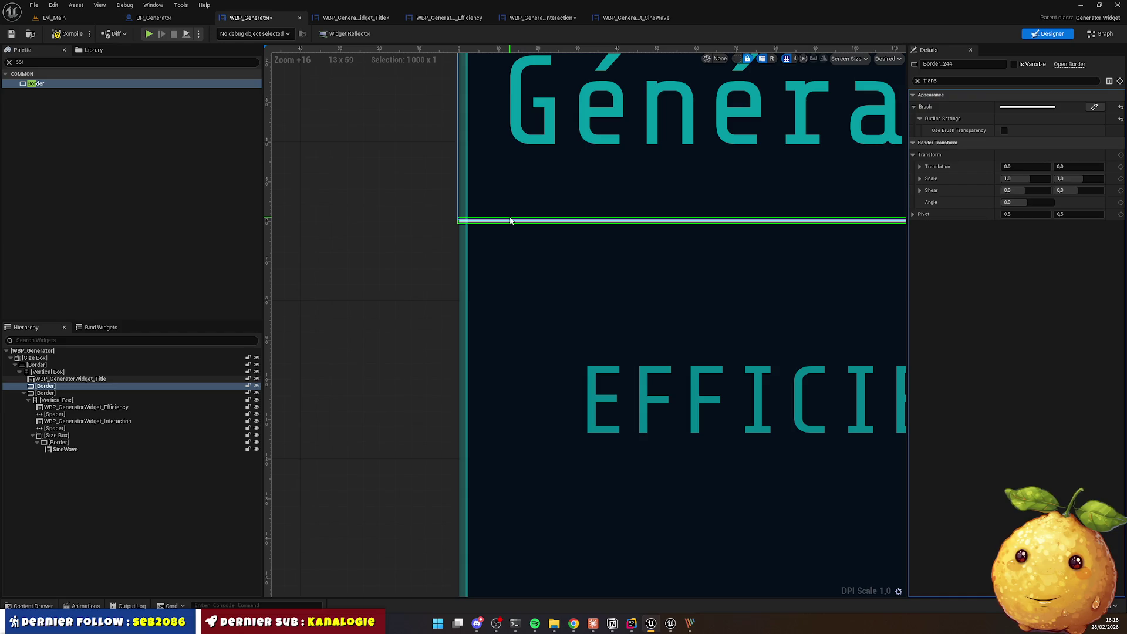
click(49, 387)
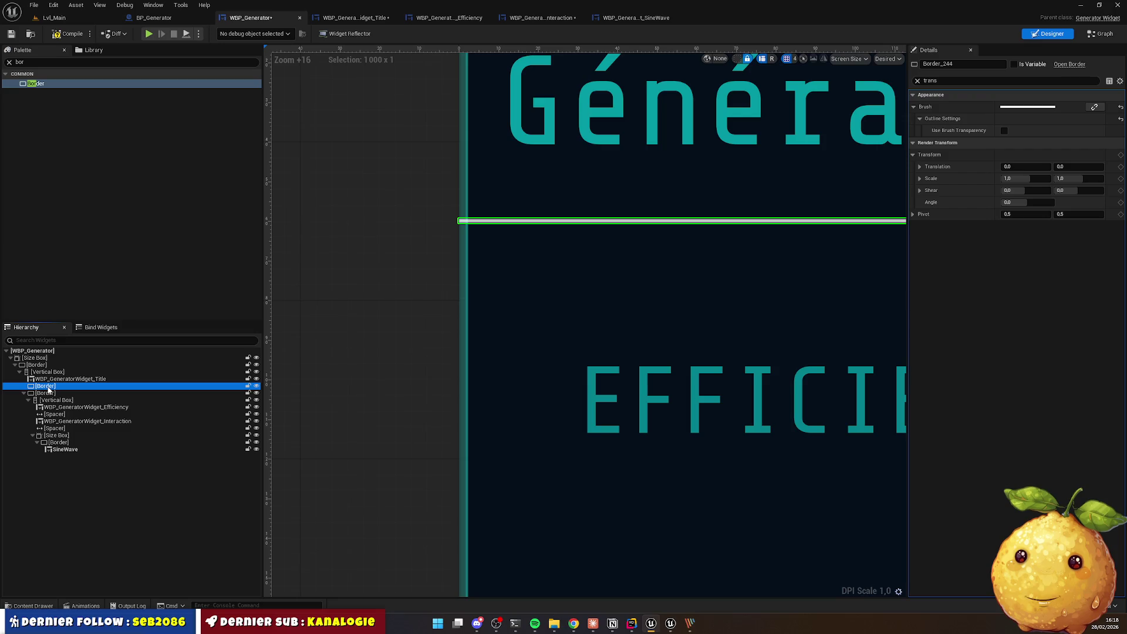
right_click(48, 388)
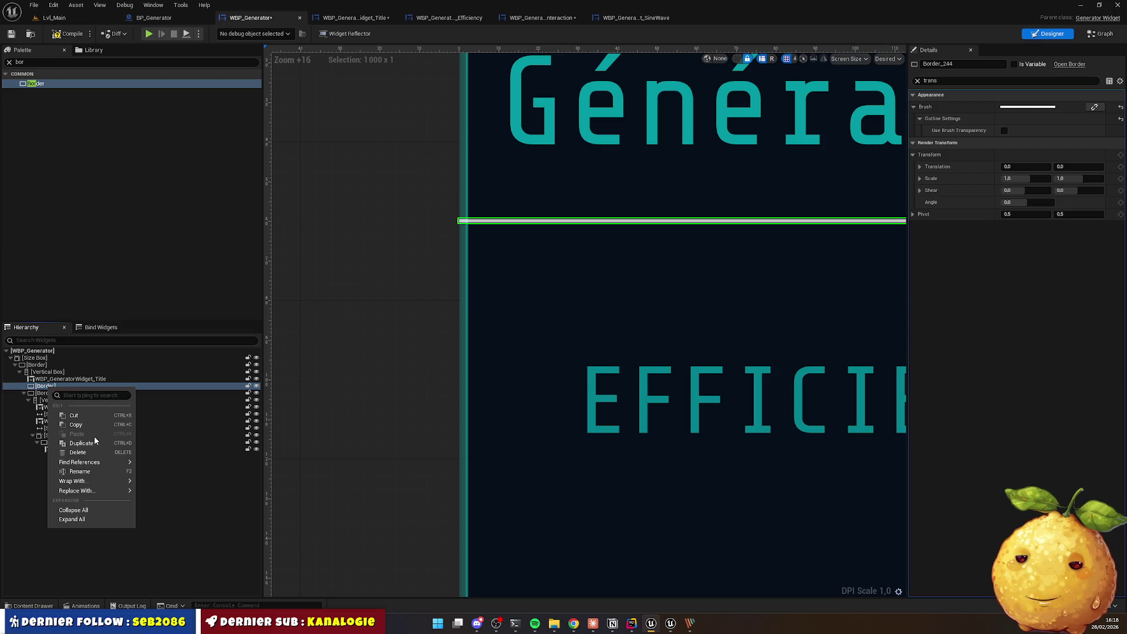
Step: Nest the divider inside a new parent Border
click(41, 390)
drag(41, 389, 52, 390)
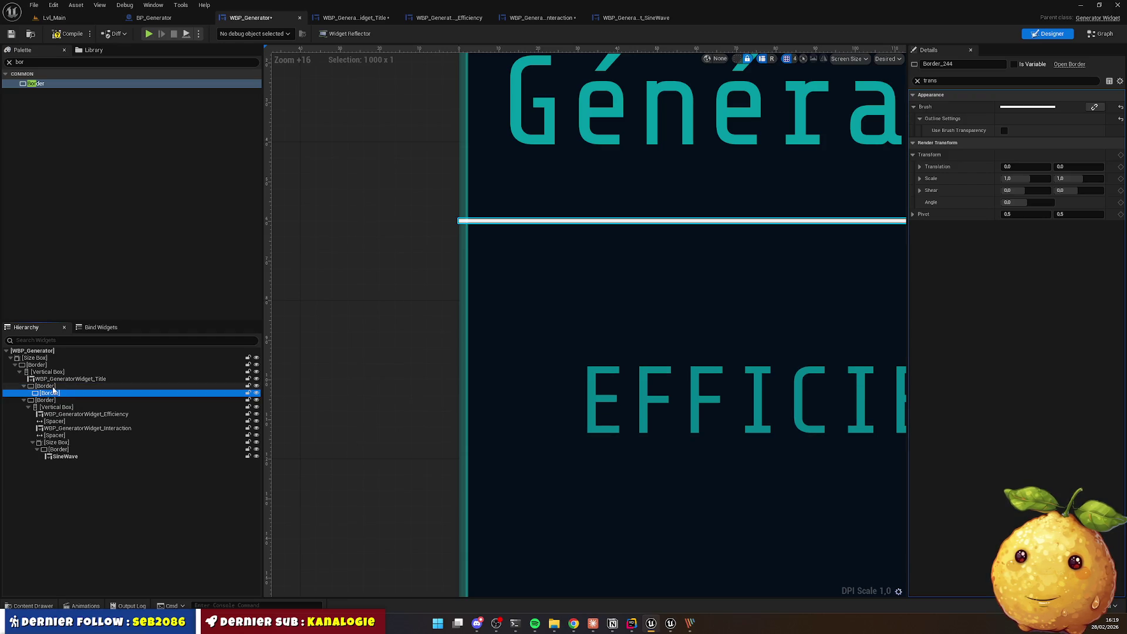
click(52, 386)
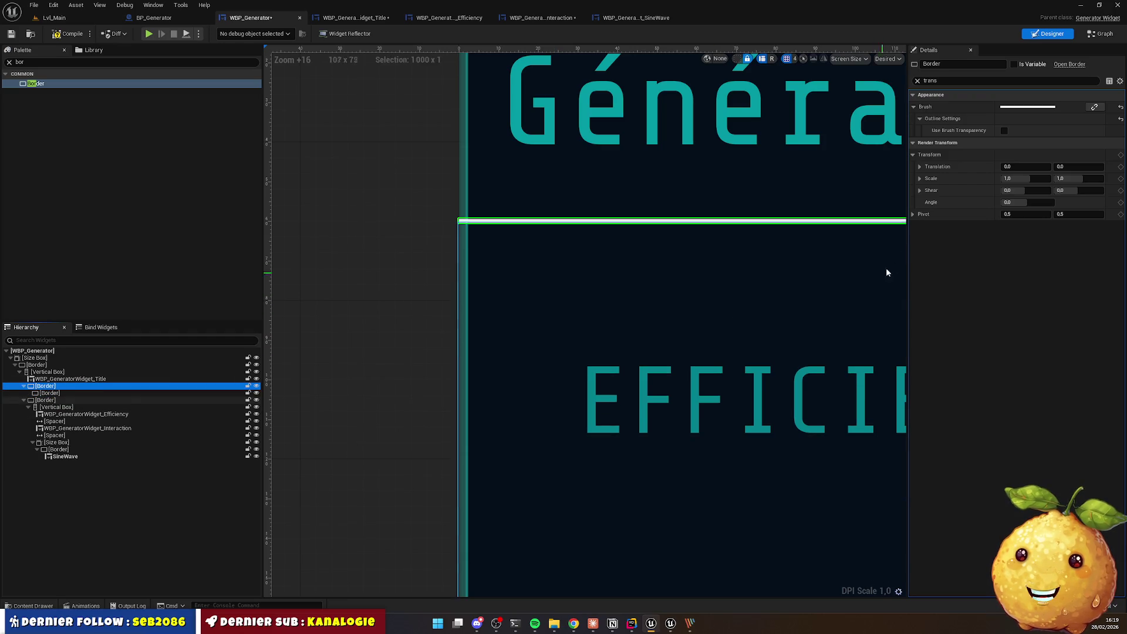
click(917, 80)
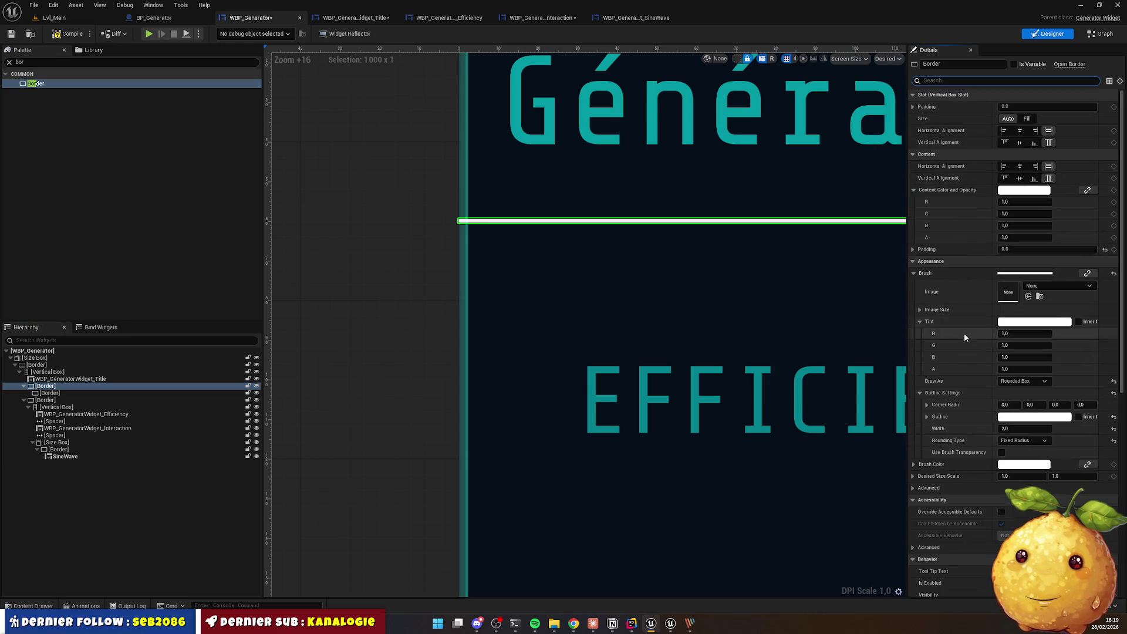
Step: Make the parent Border's tint transparent and pad it 10 on left and top
click(1016, 370)
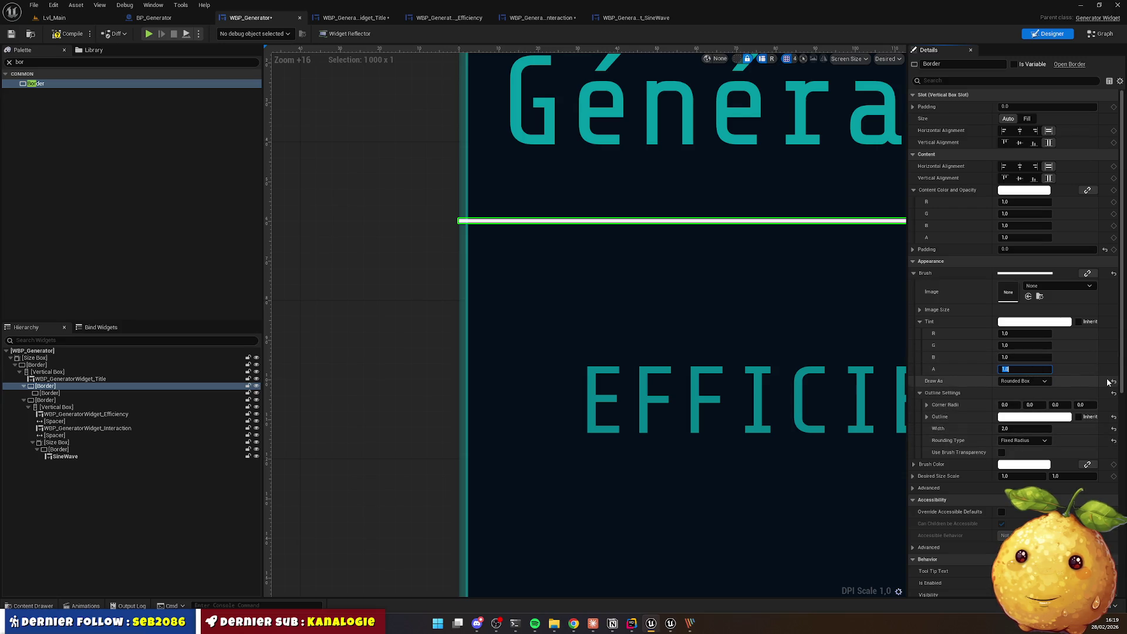
text(0)
click(1021, 249)
click(913, 249)
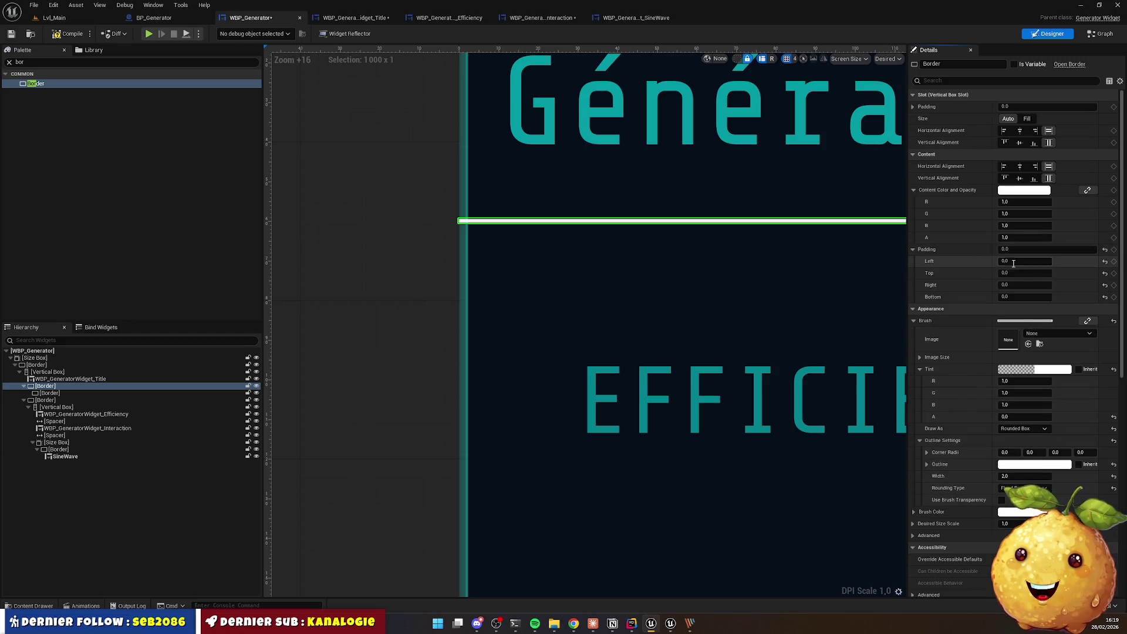
click(1026, 260)
text(10)
key(Tab)
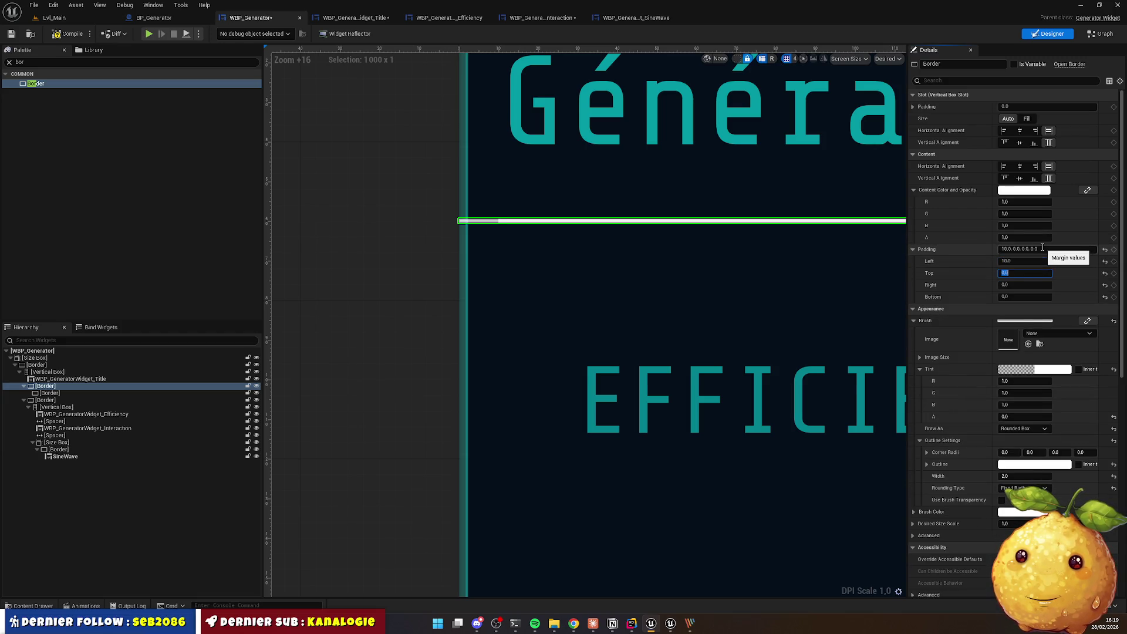
text(10)
key(Return)
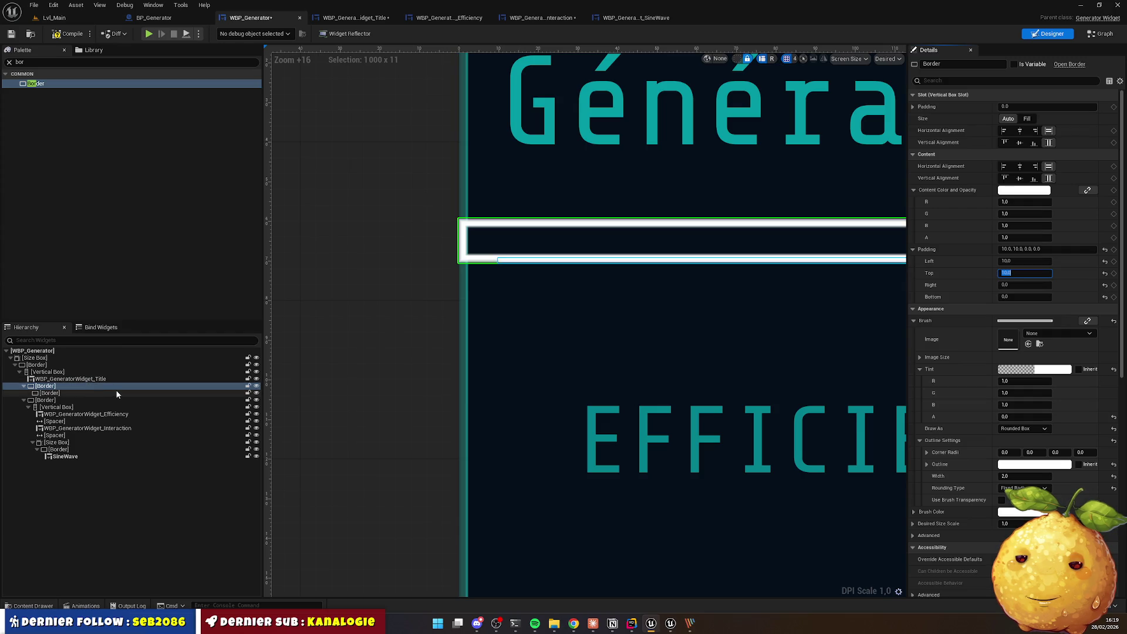
Step: Centre the inner separator border horizontally and its content horizontally and vertically
click(510, 261)
click(44, 394)
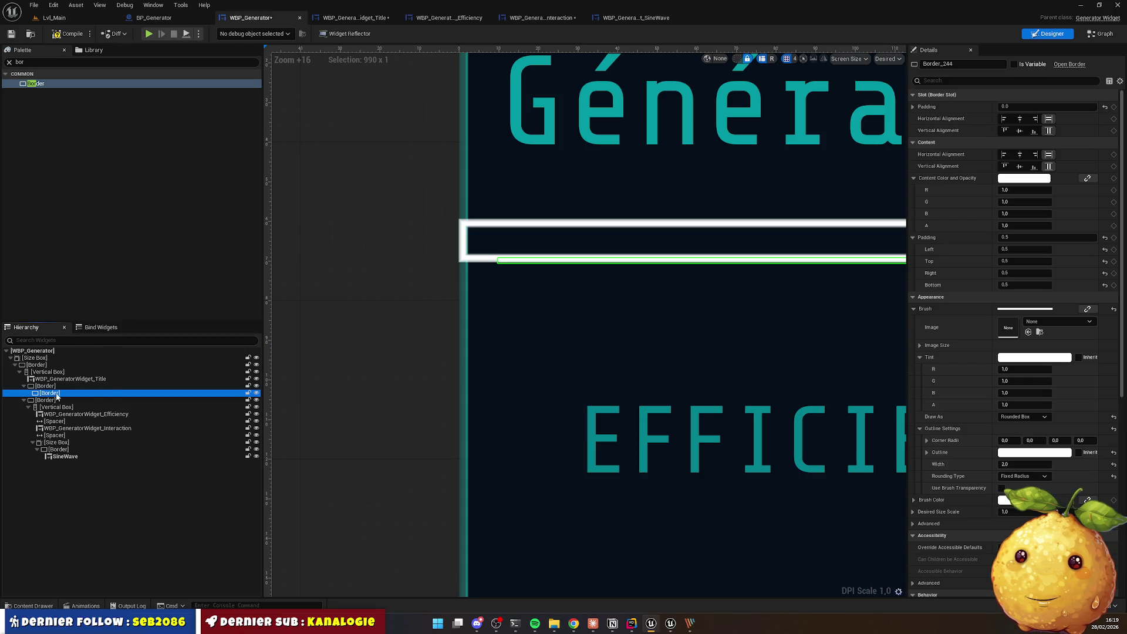
click(1020, 119)
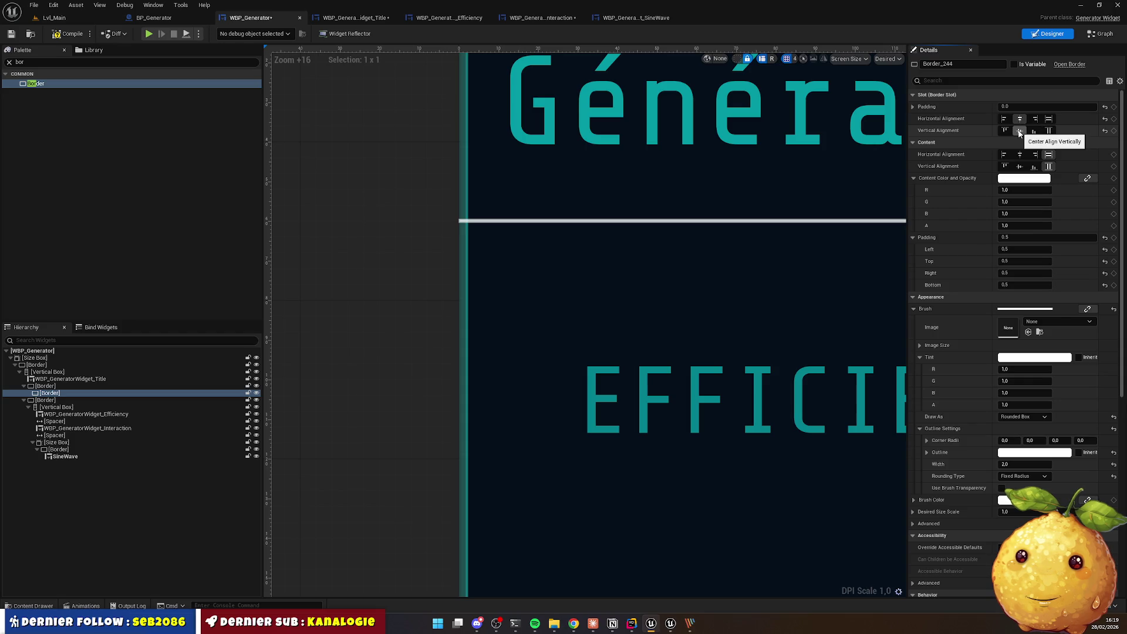
click(1019, 155)
click(1019, 167)
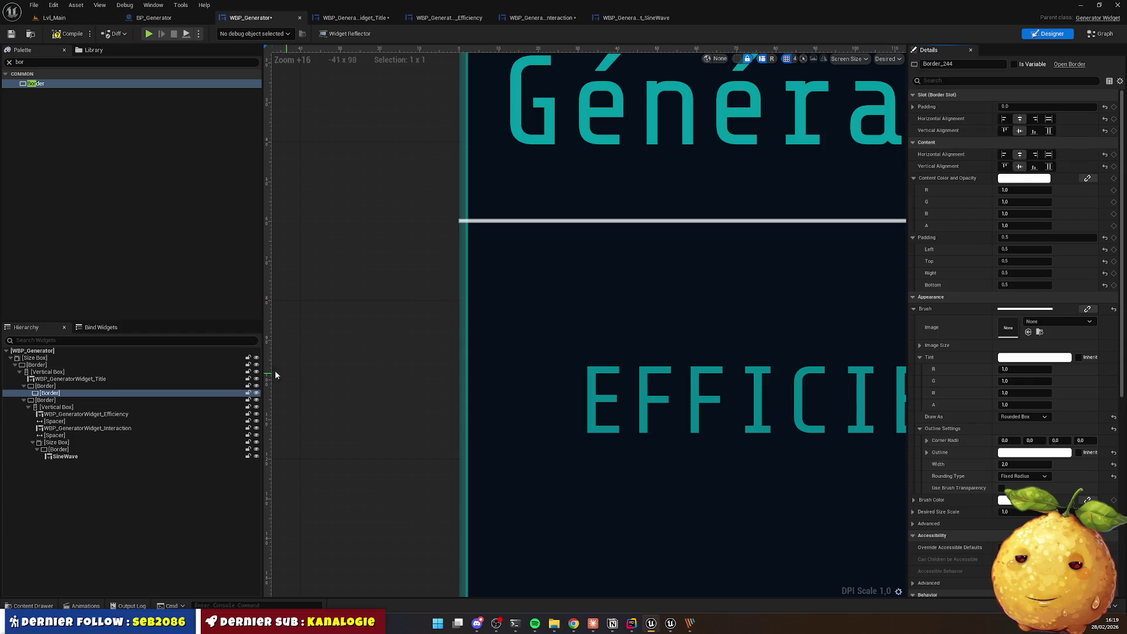
Step: Draw the parent border as a Box with padding 5, 5, 0, 0
click(58, 386)
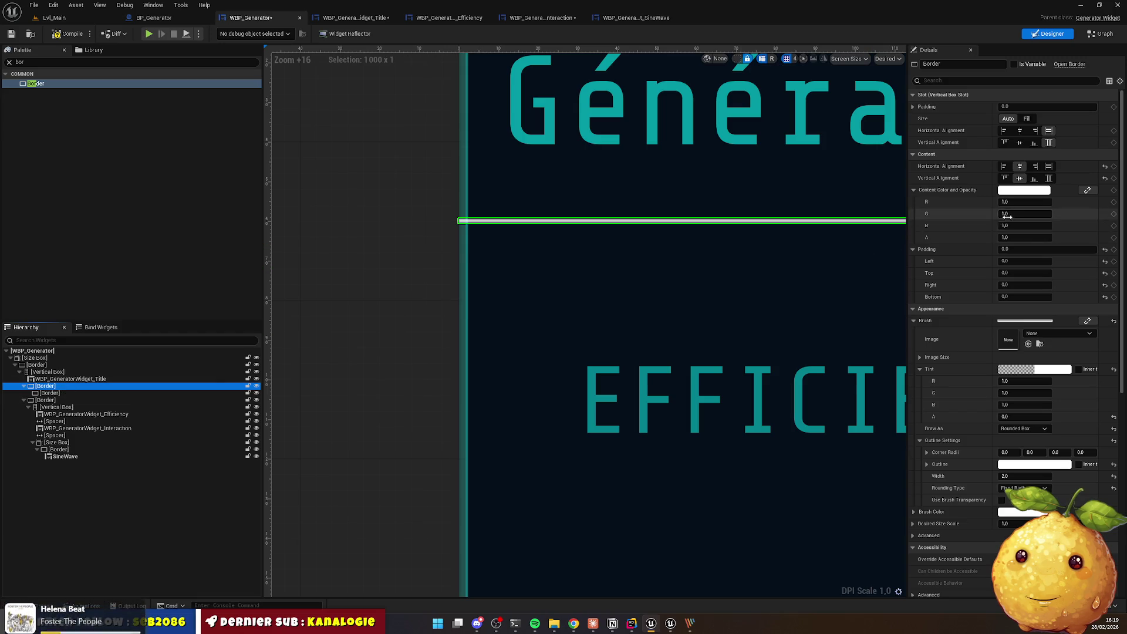
click(1017, 249)
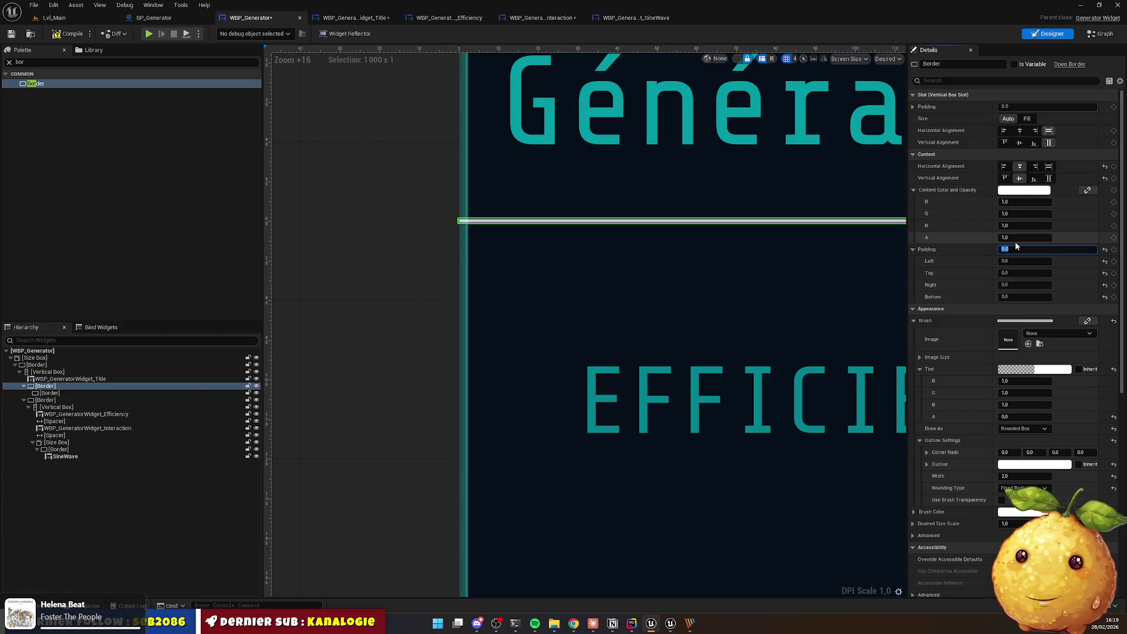
text(10)
key(Return)
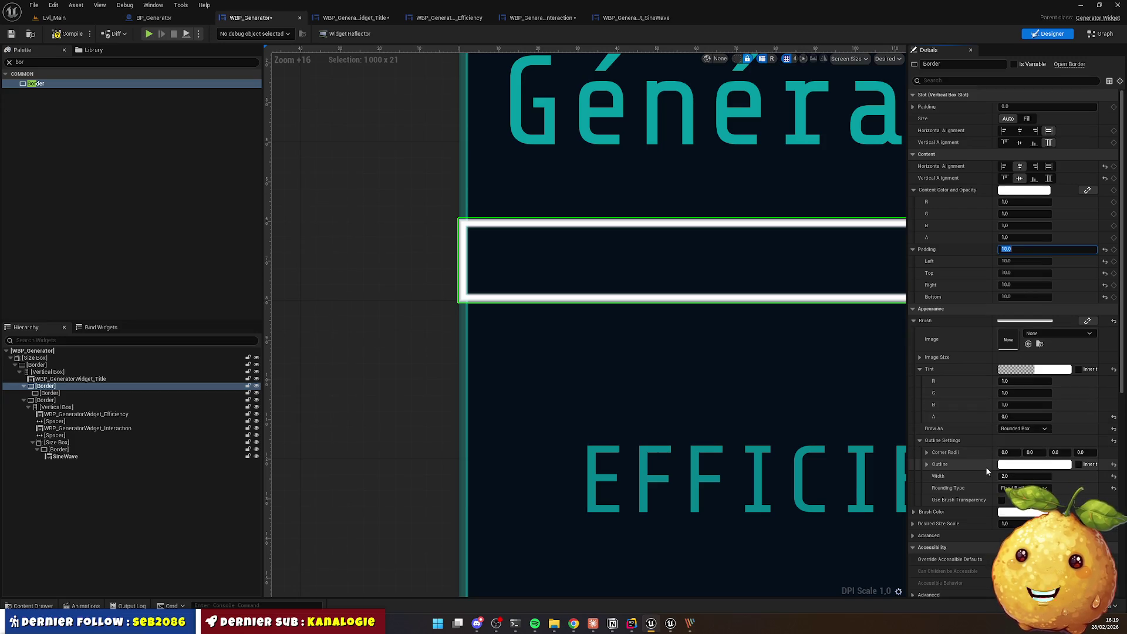
click(1025, 428)
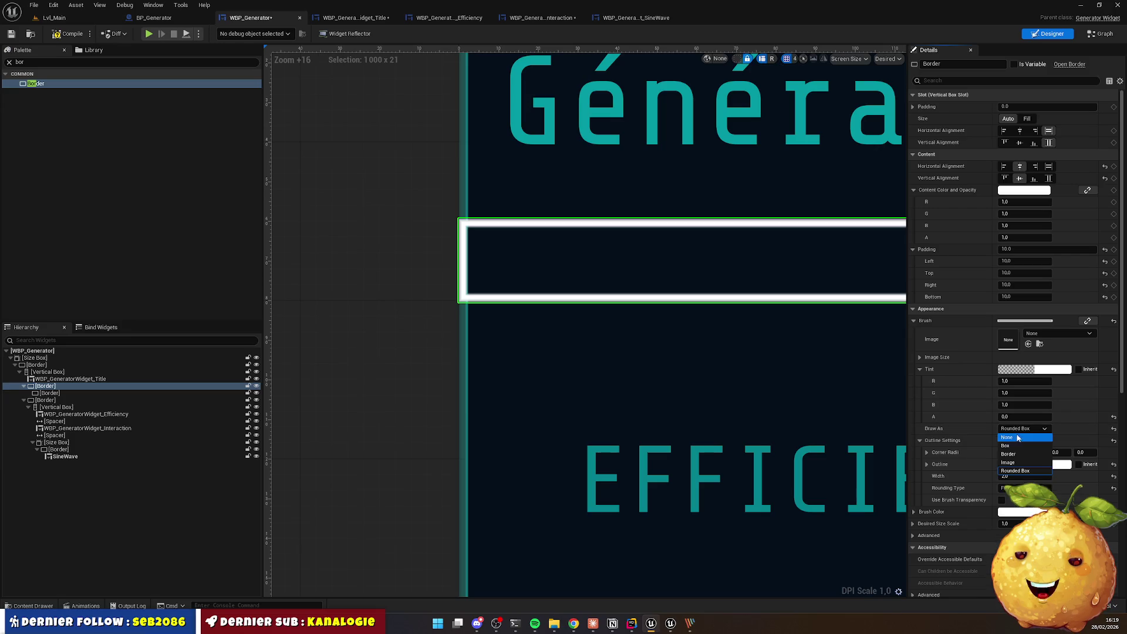
click(1010, 449)
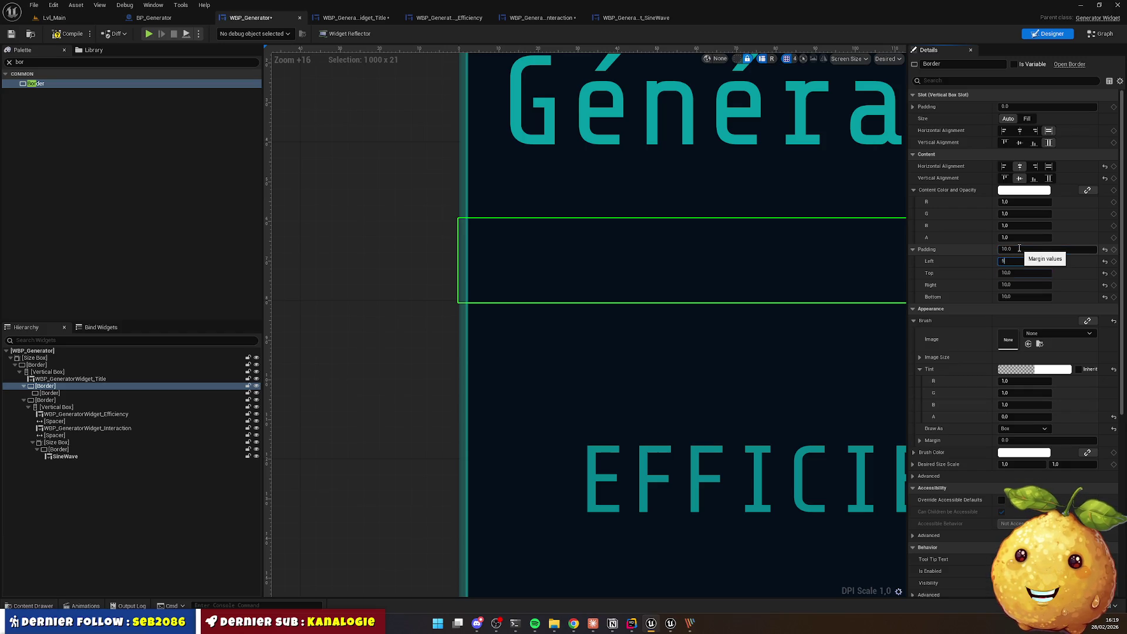
text(5)
key(Tab)
text(5)
key(Tab)
key(Return)
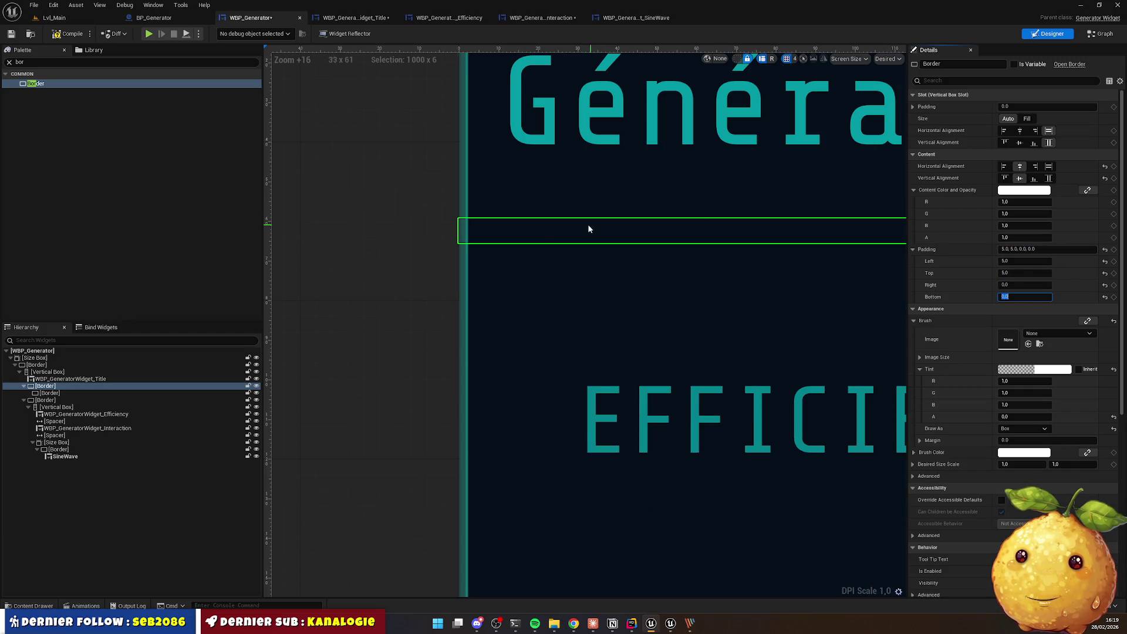
click(68, 393)
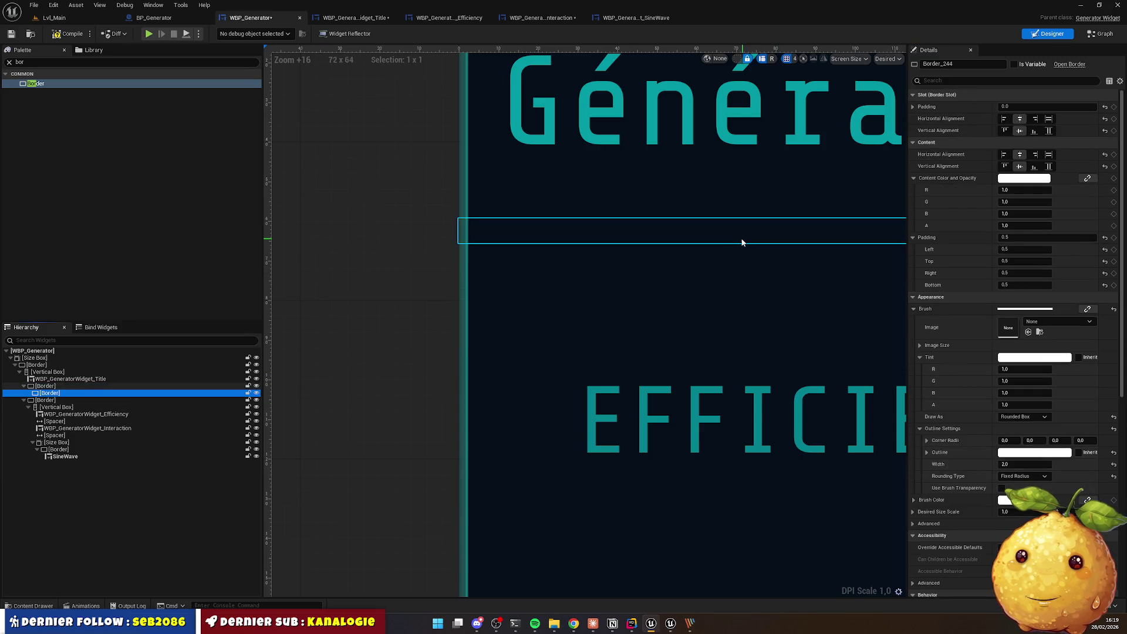
Step: Draw the parent border as a rounded box again and return it to automatic size
click(666, 242)
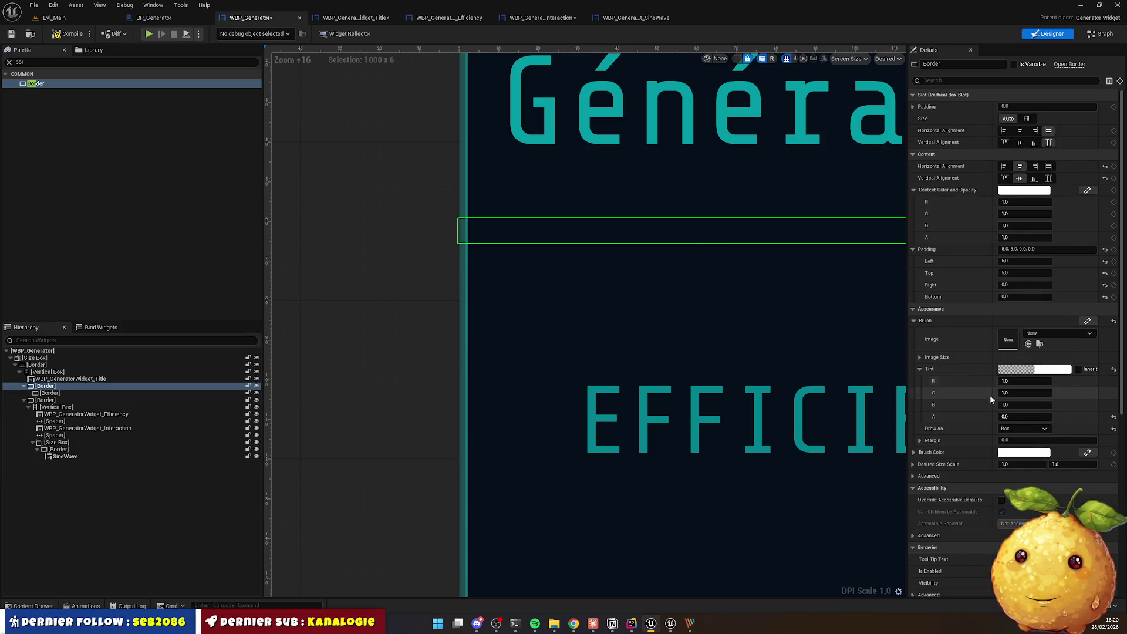
click(1023, 429)
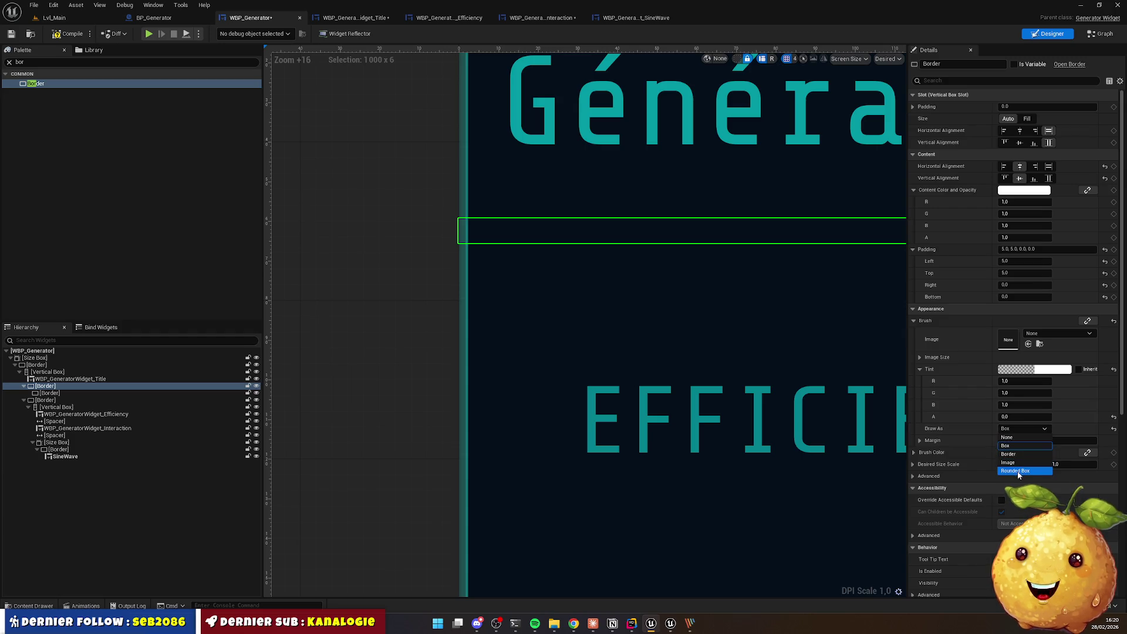
click(1017, 470)
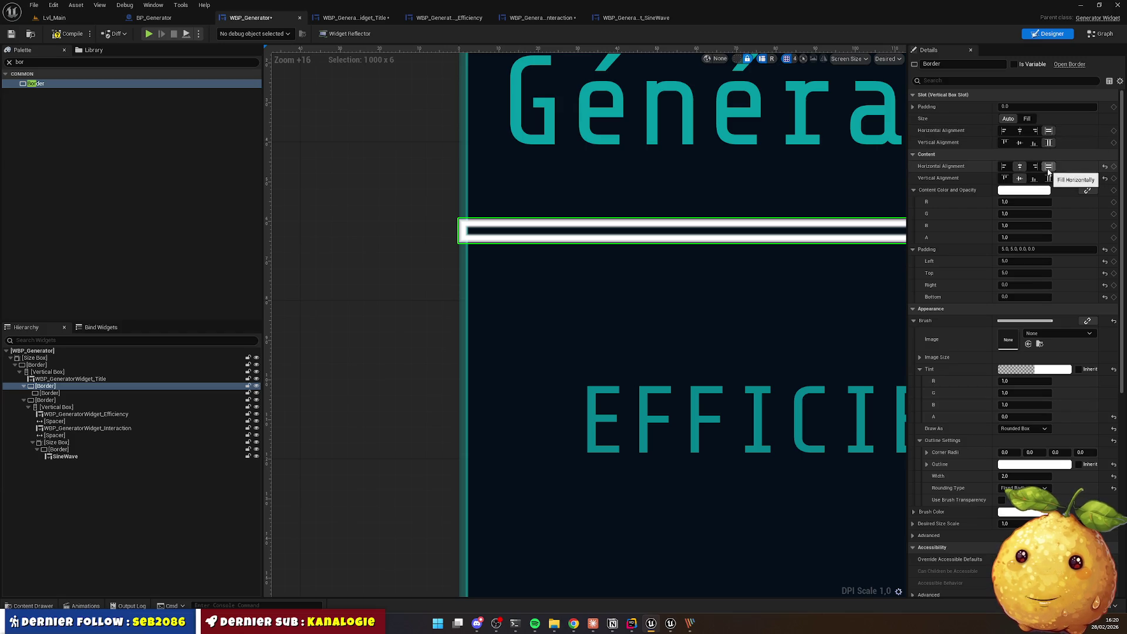
key(ctrl+z)
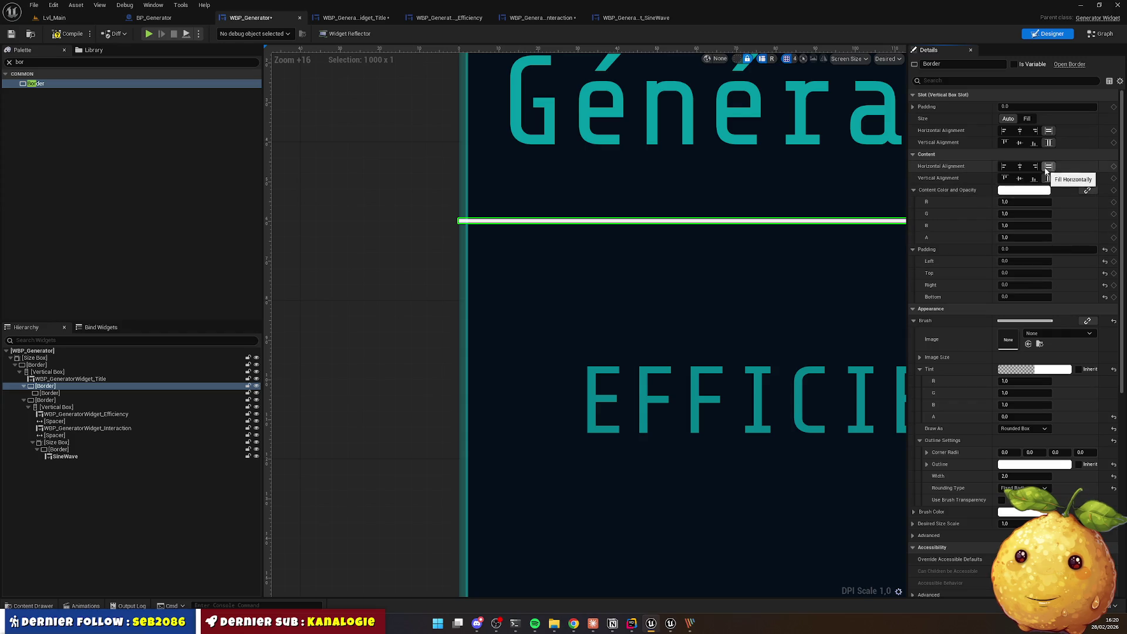
click(1026, 119)
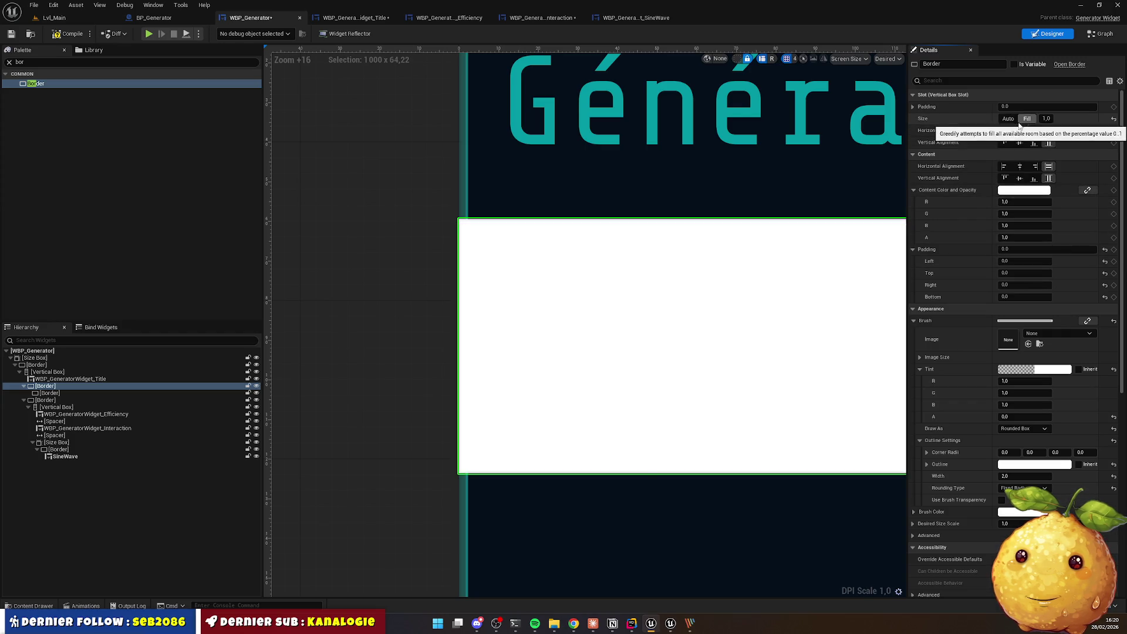
click(1008, 118)
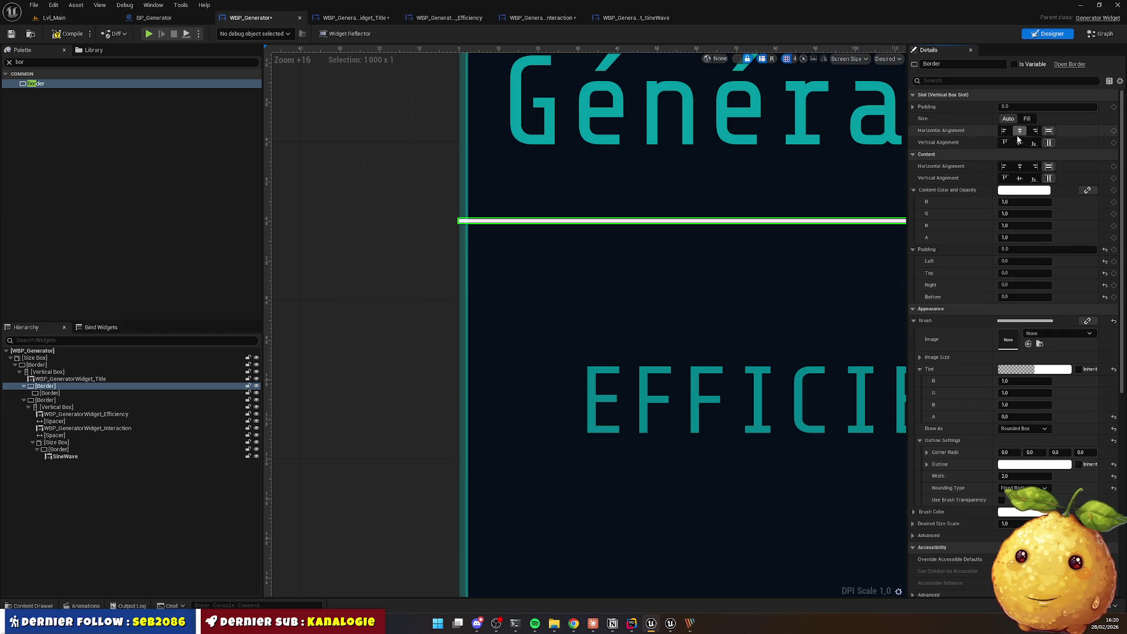
Step: Left-align the inner separator border's content, keeping its padding at 0.5
click(56, 394)
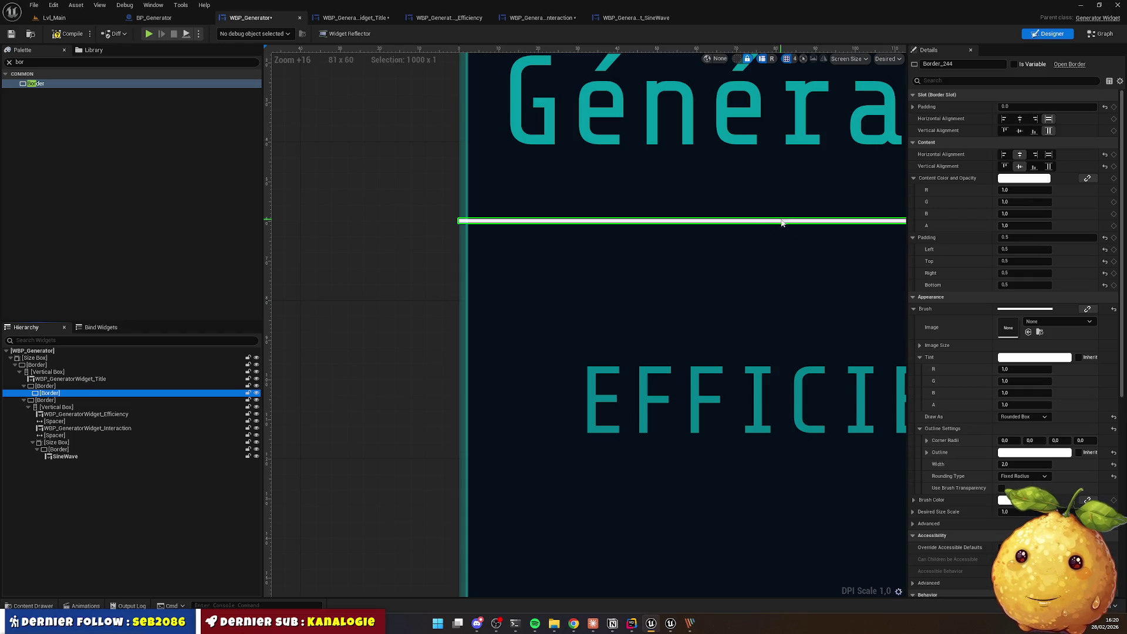
click(1004, 154)
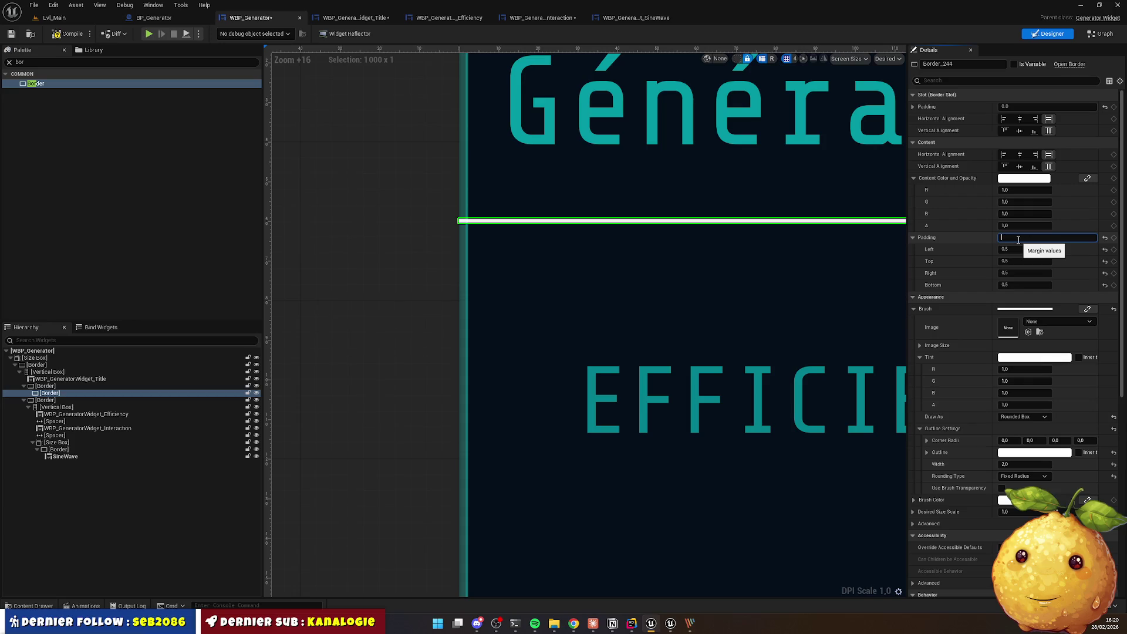
text(0)
key(Return)
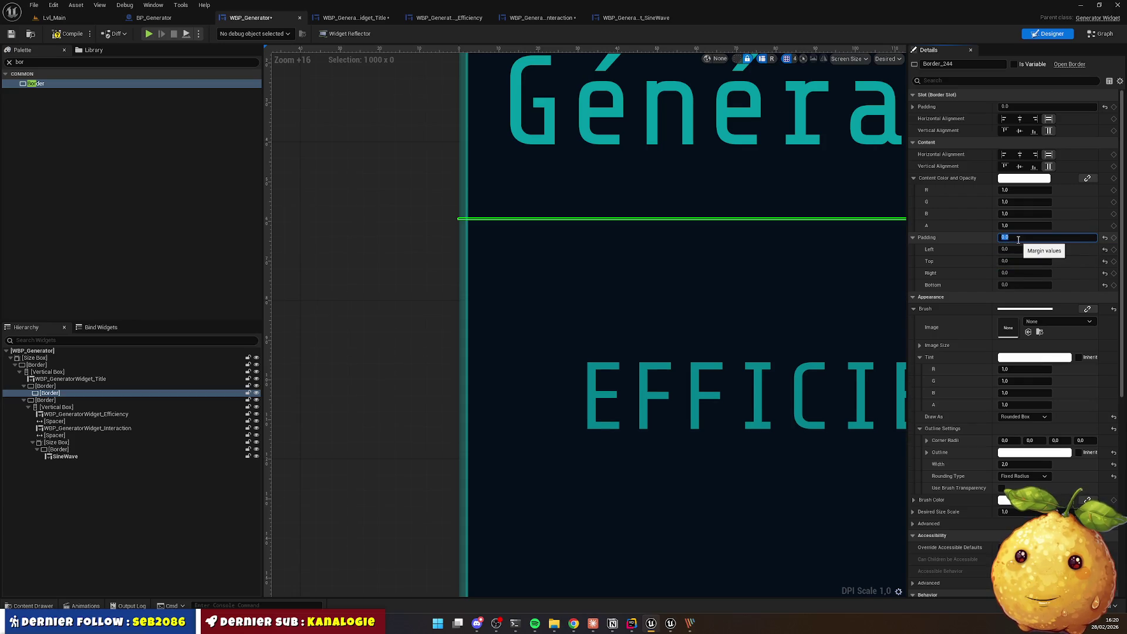
text(0.5)
key(Return)
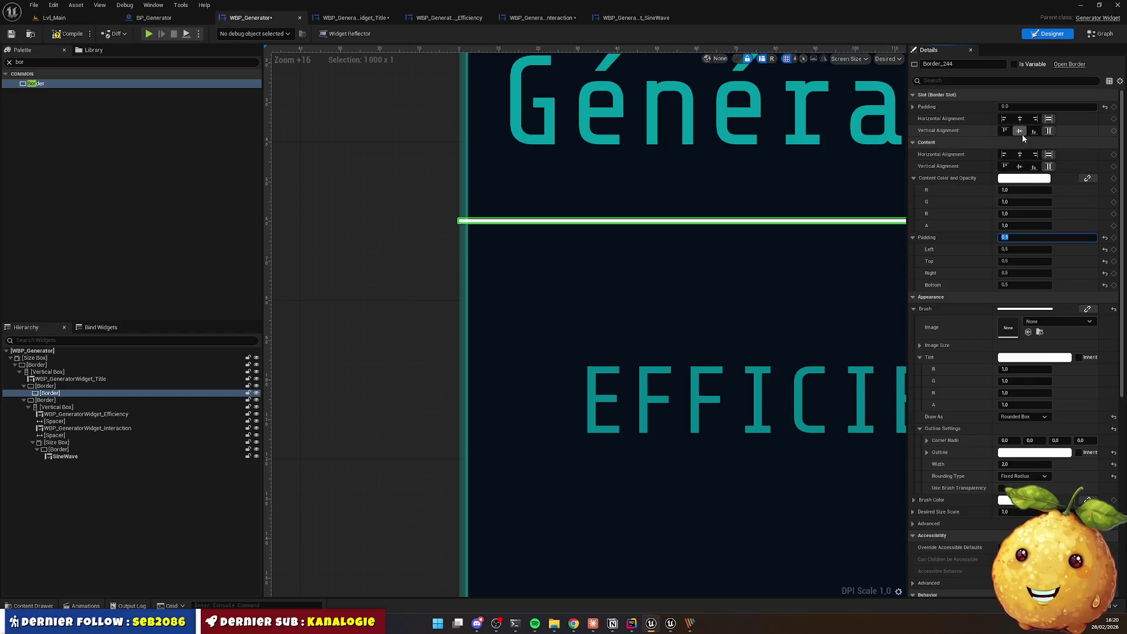
Step: Try a top padding of 5 on the parent border, then reset it to 0
click(52, 386)
click(1023, 261)
text(5)
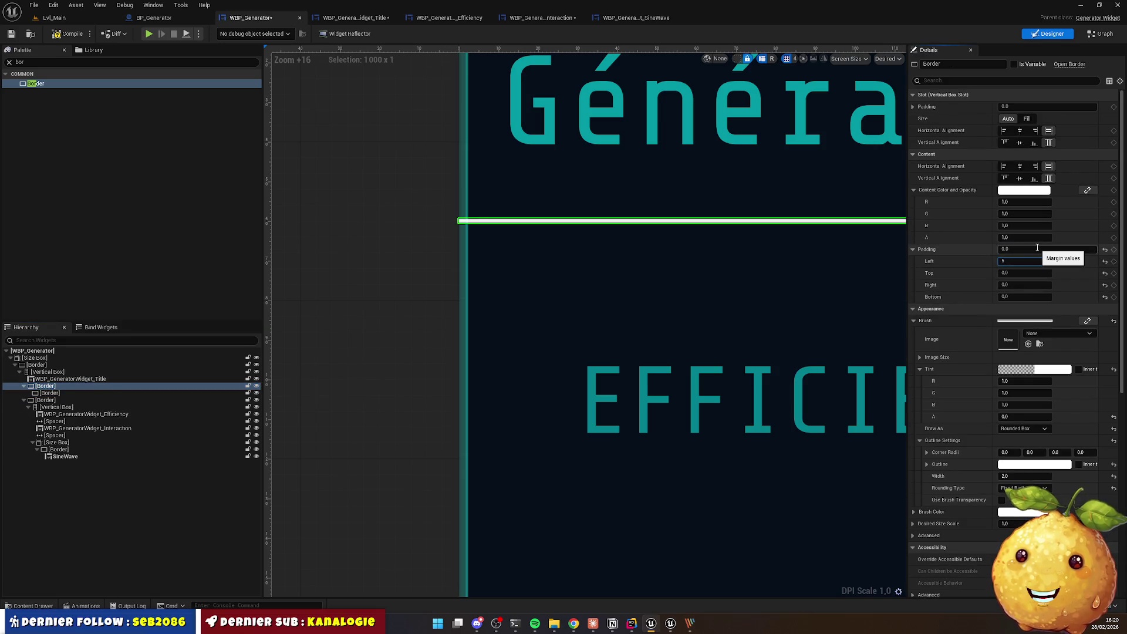
key(Return)
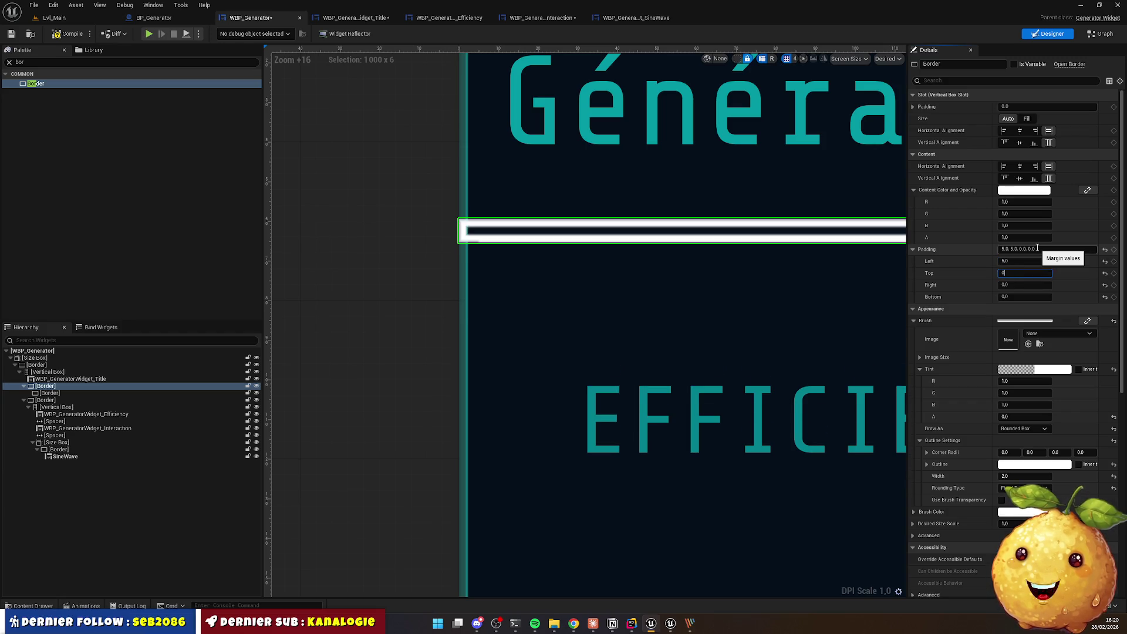
text(0)
key(Tab)
text(5)
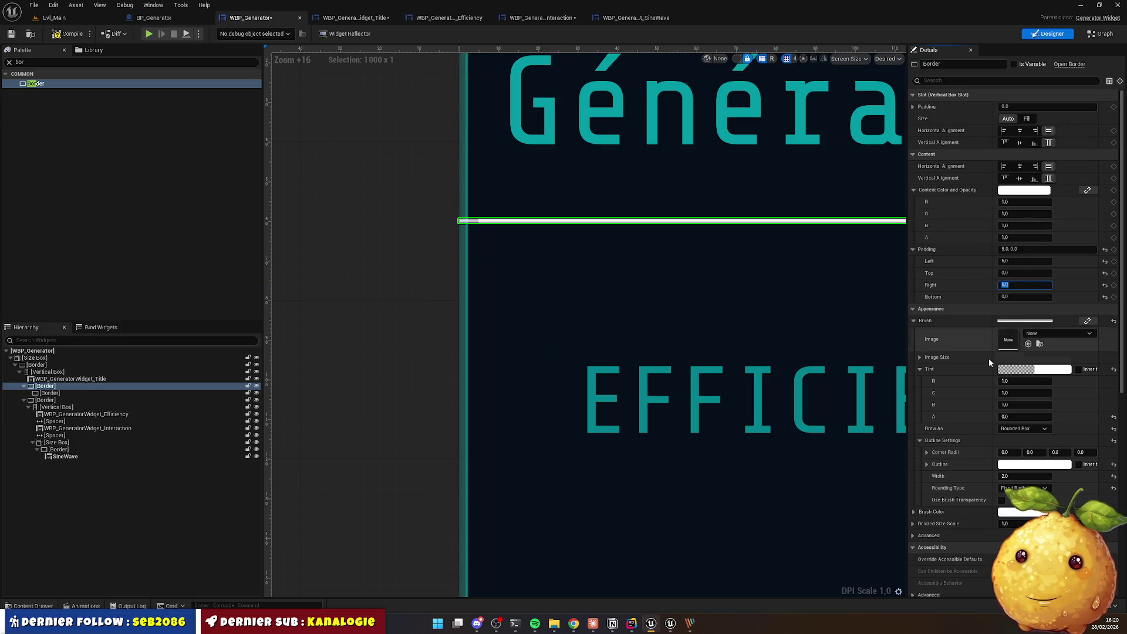
Step: Make the parent border's outline fully transparent by setting its alpha to 0
click(1021, 464)
click(952, 559)
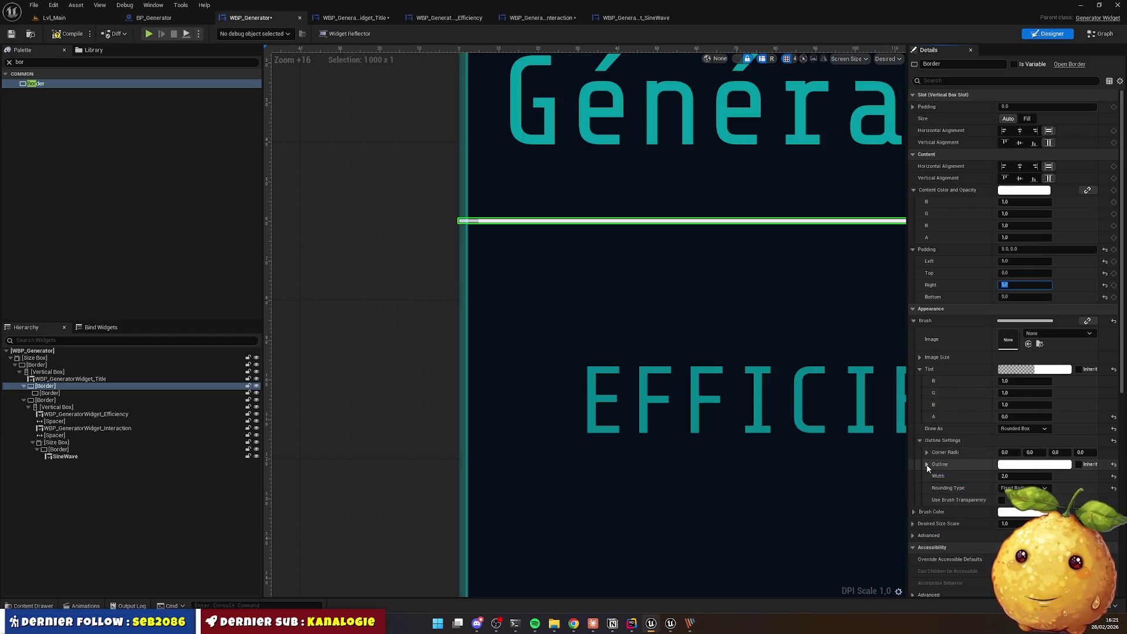
click(927, 465)
click(1011, 511)
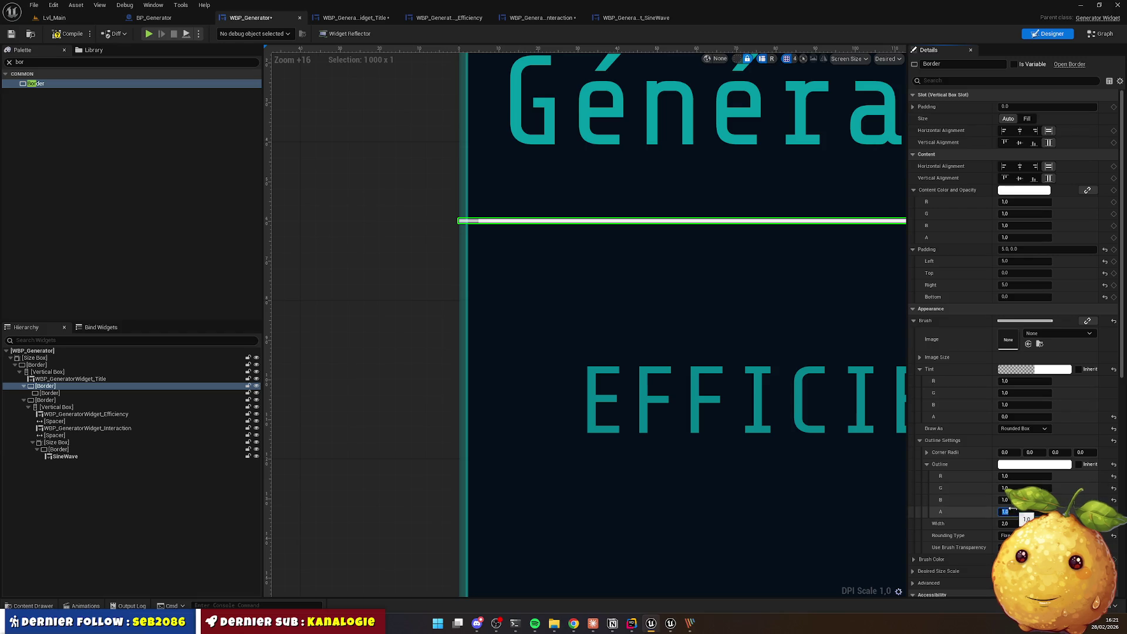
text(0)
key(Return)
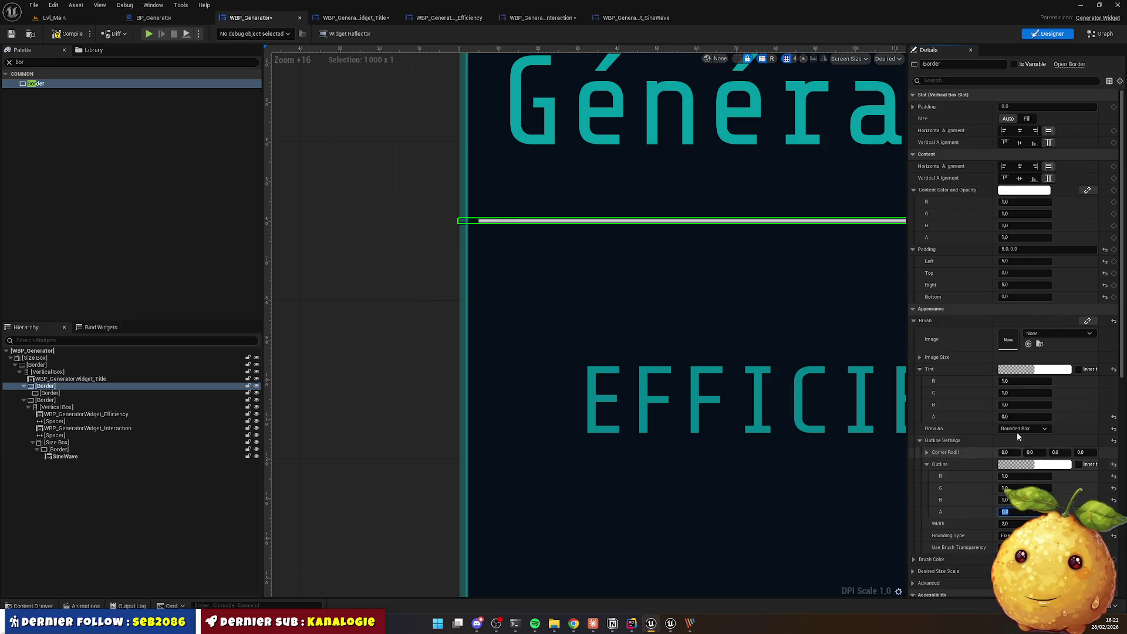
Step: Set the parent border's left and right padding to 2
click(1022, 260)
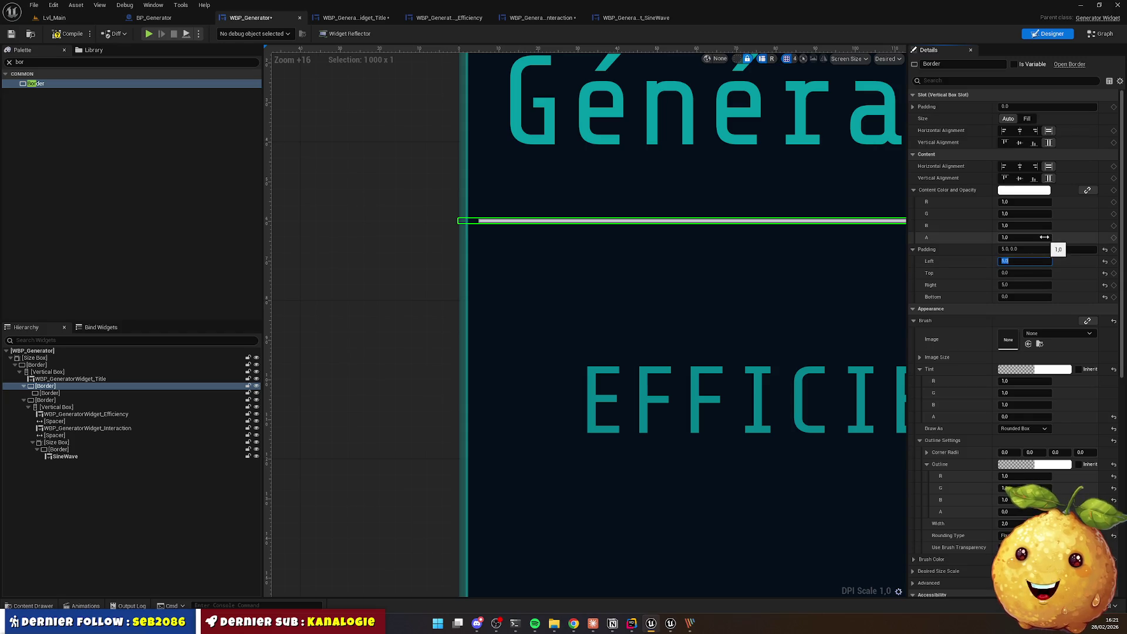
text(2)
key(Tab)
key(Tab)
text(2)
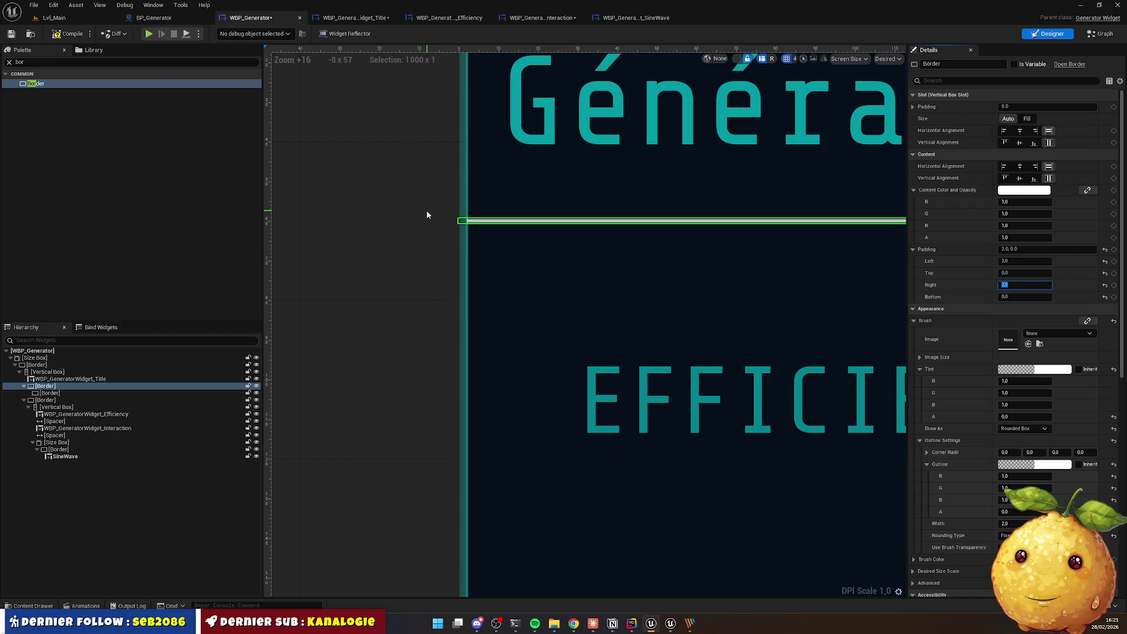
Step: Visit the Title widget, then return to WBP_Generator and select the panel's outer border
click(433, 184)
click(701, 200)
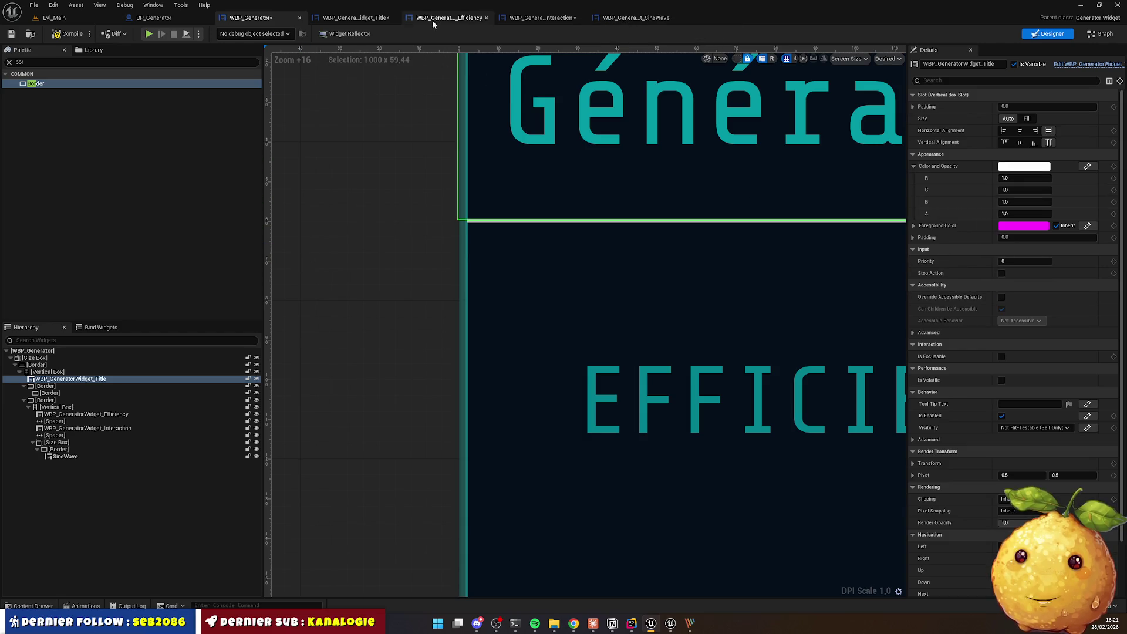
click(345, 19)
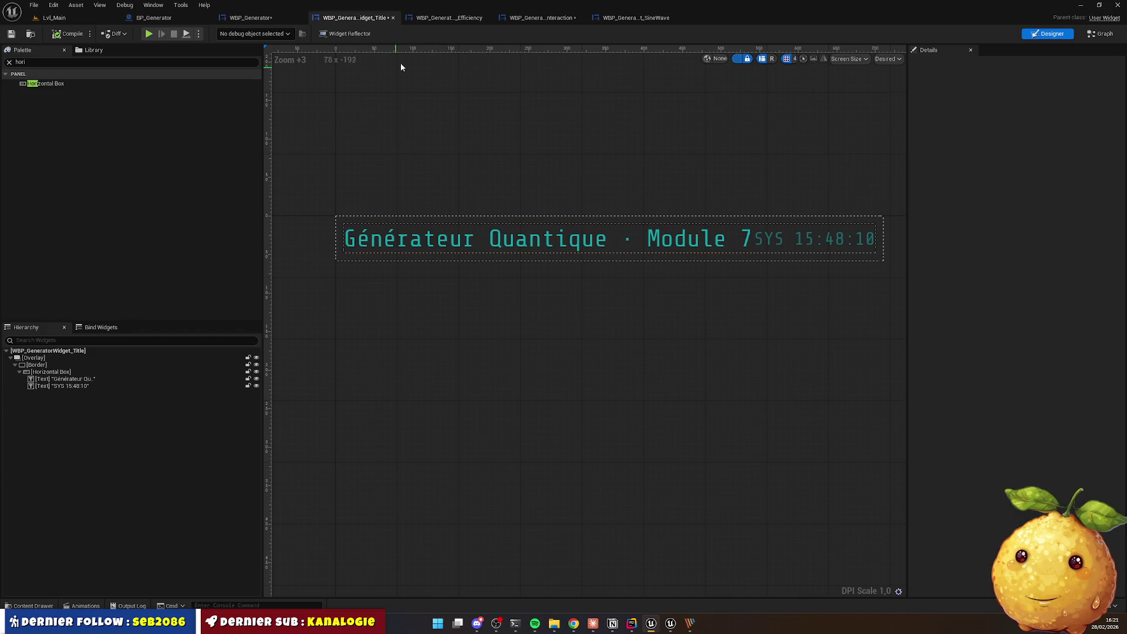
click(258, 18)
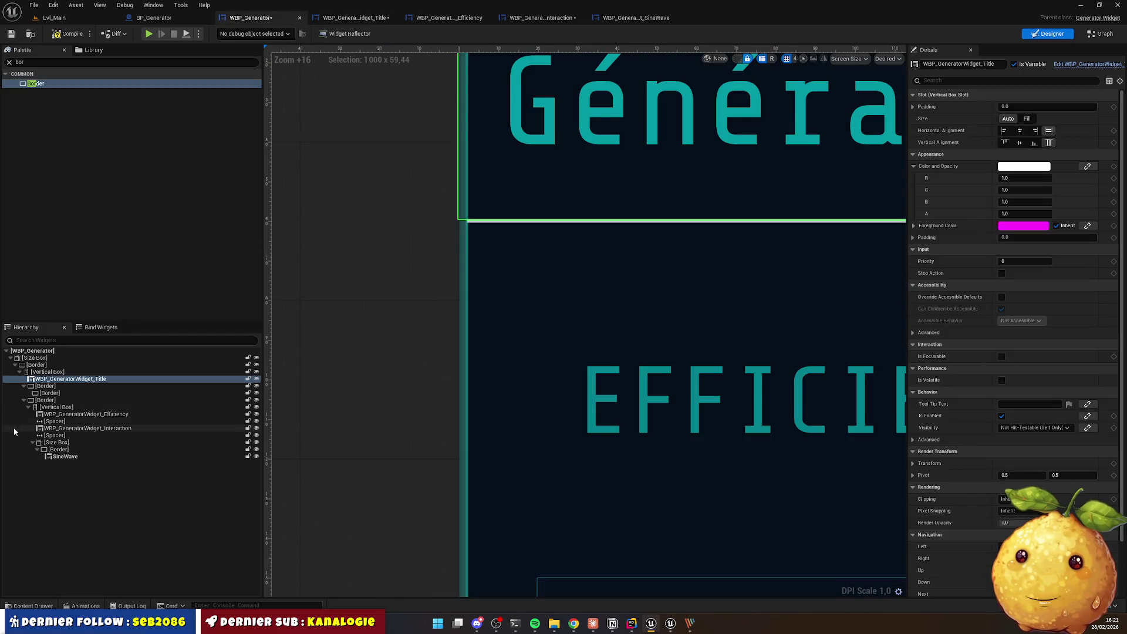
click(36, 365)
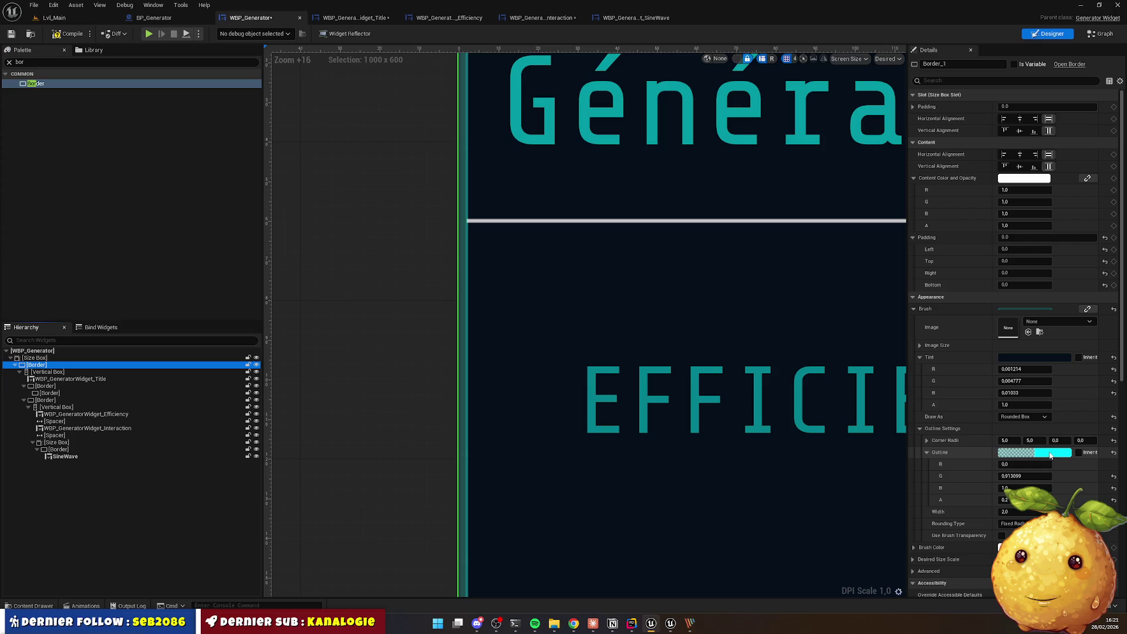
Step: Copy the outer border's cyan outline and paste it onto the thin divider border
right_click(952, 456)
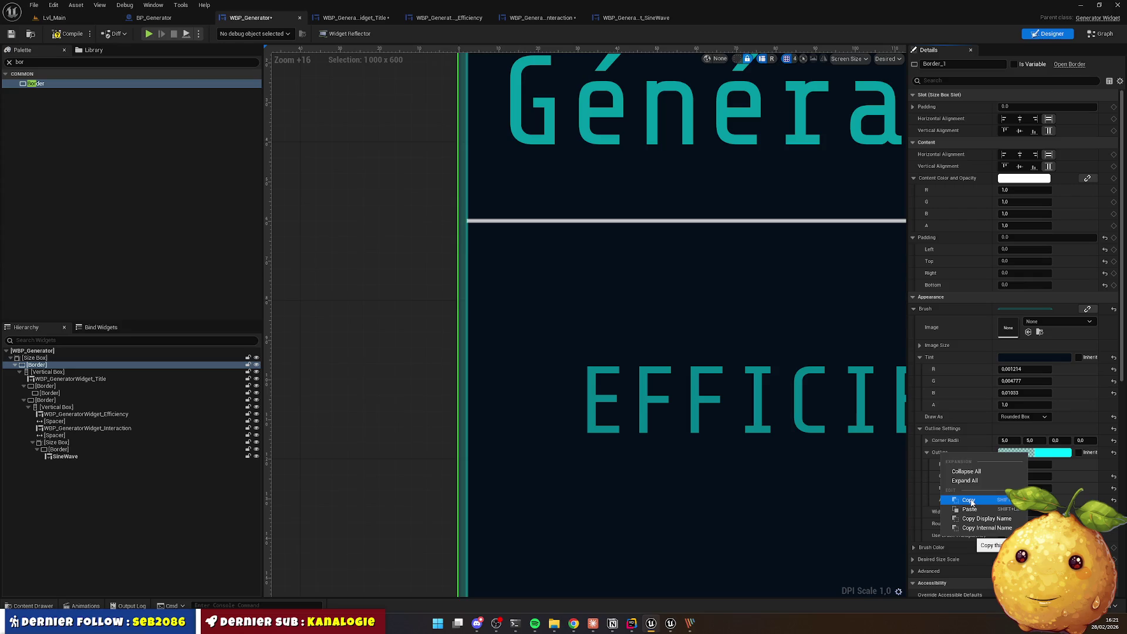
click(969, 501)
click(50, 394)
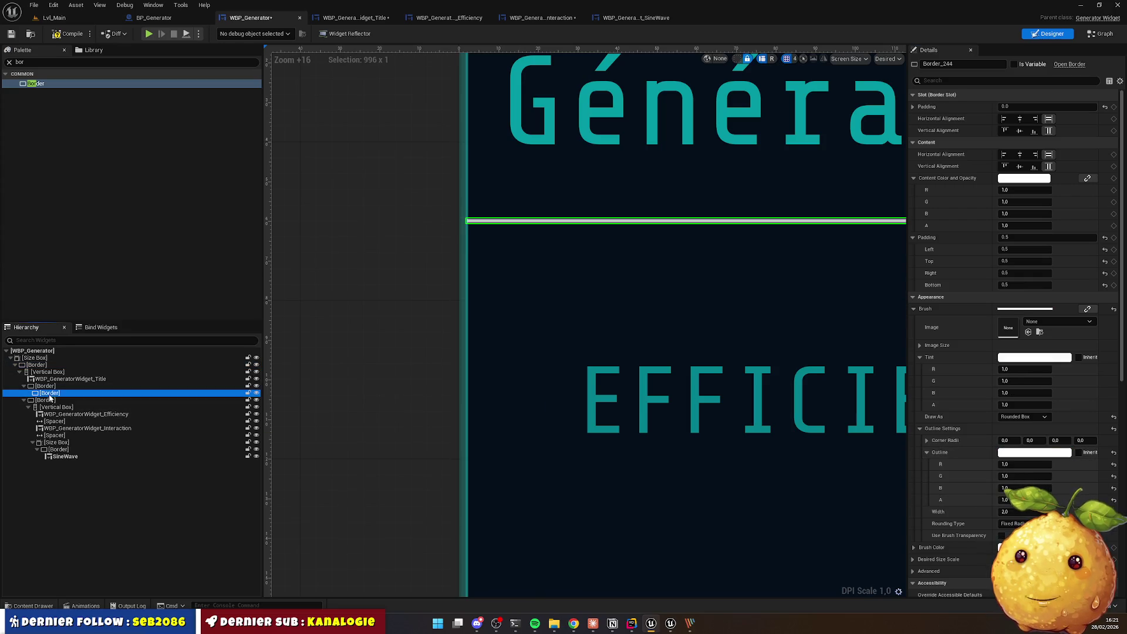
right_click(946, 455)
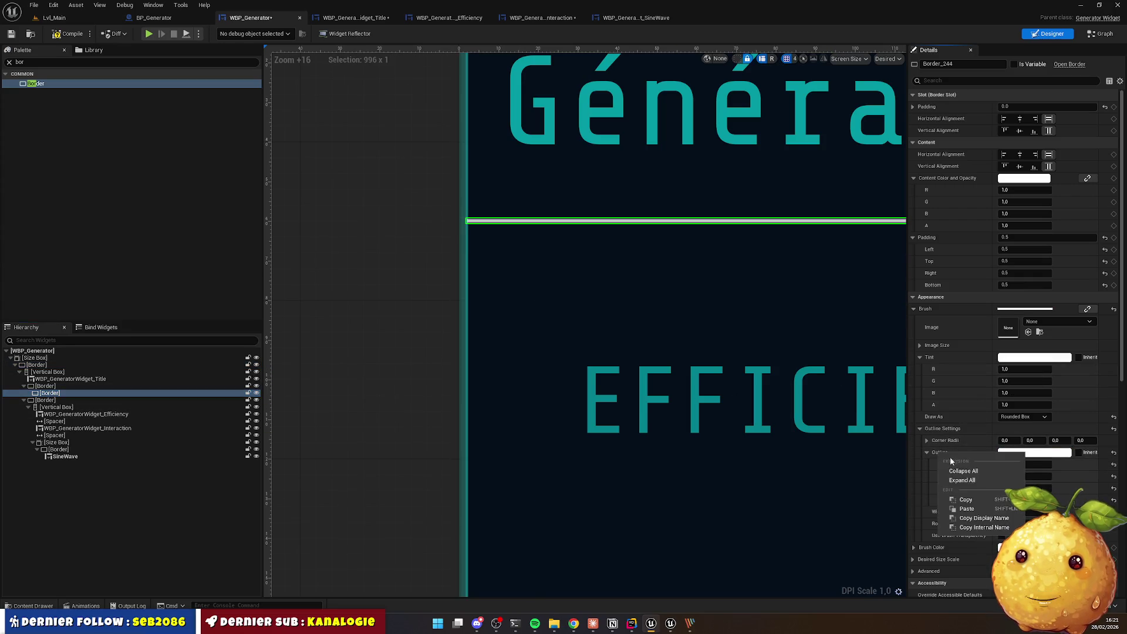
click(971, 510)
click(364, 255)
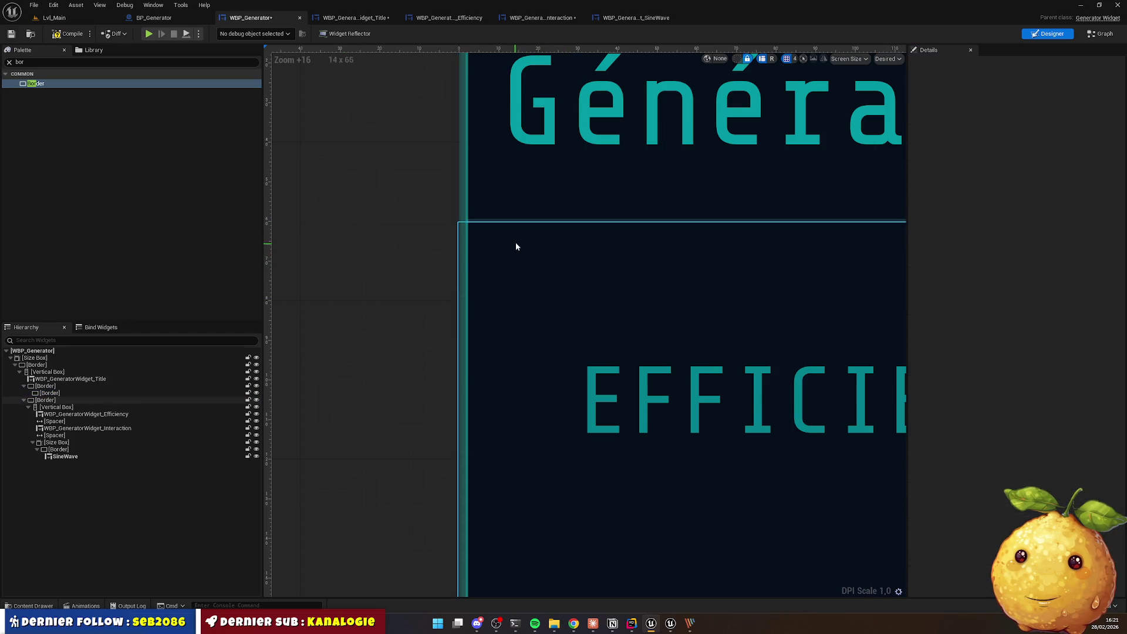
Step: Give the divider a padding of 2 on all sides, leaving outline brush transparency off
click(505, 222)
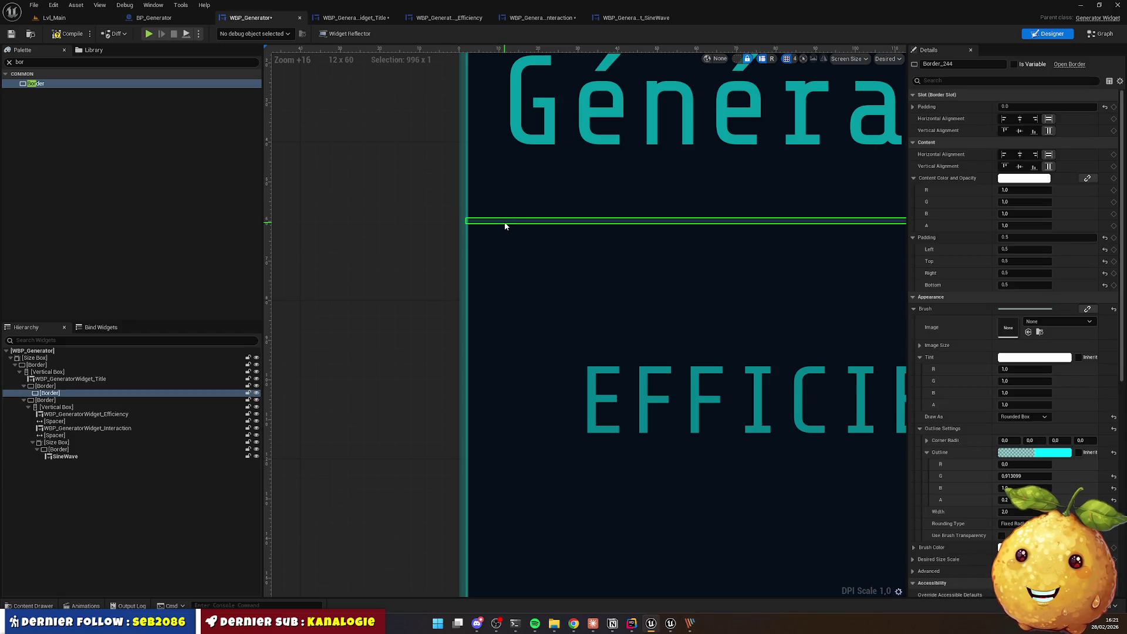
click(1023, 237)
text(2)
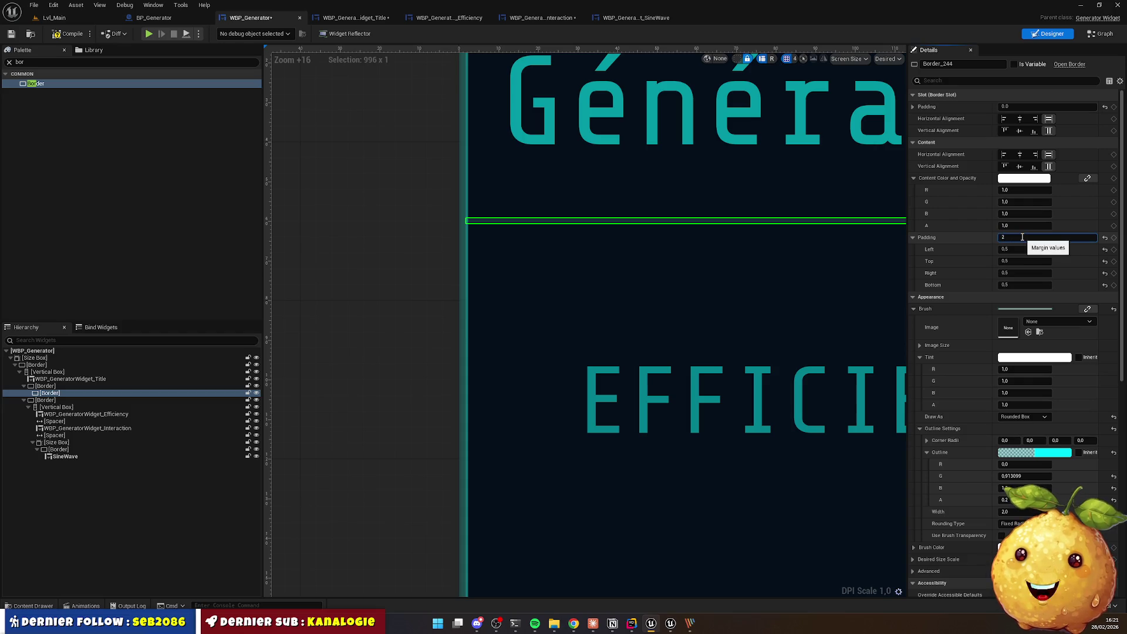
key(Return)
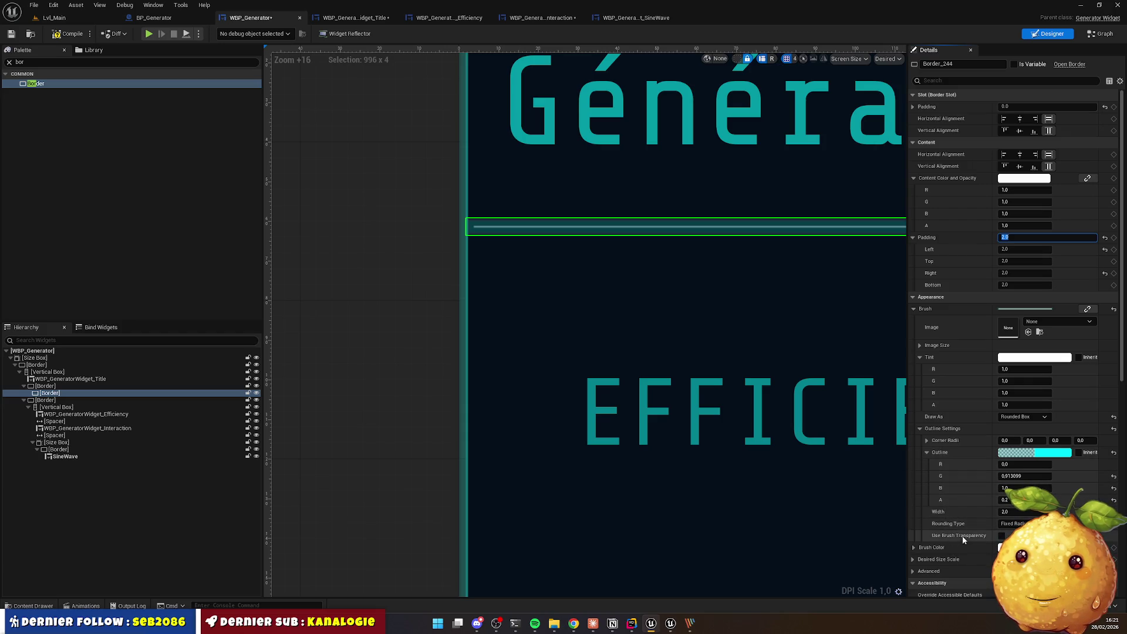
click(1001, 535)
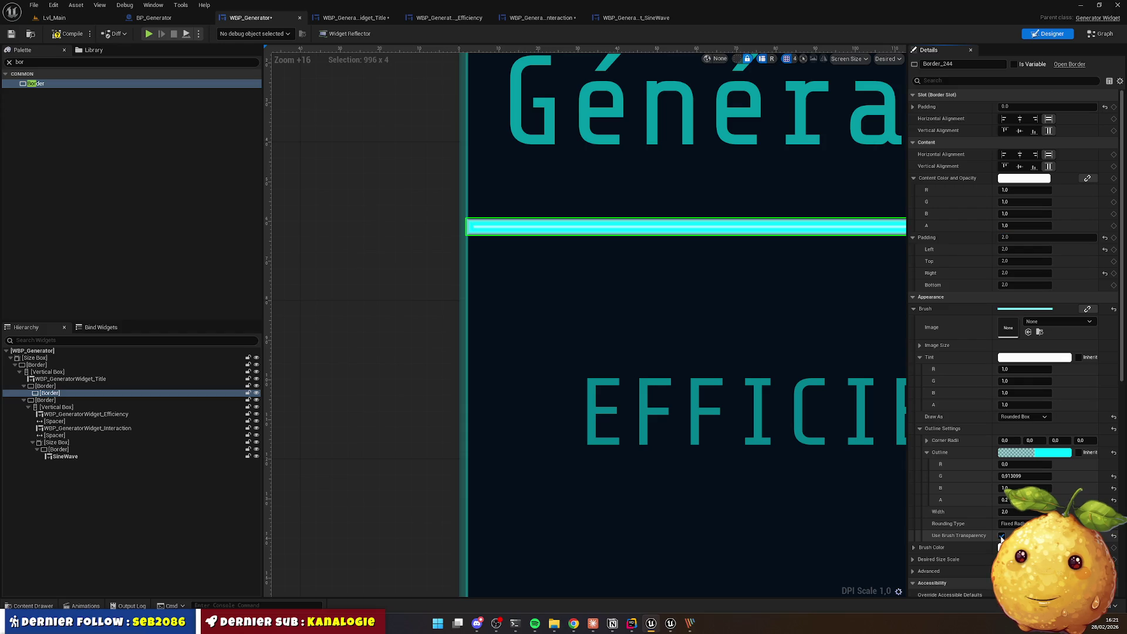
click(1002, 536)
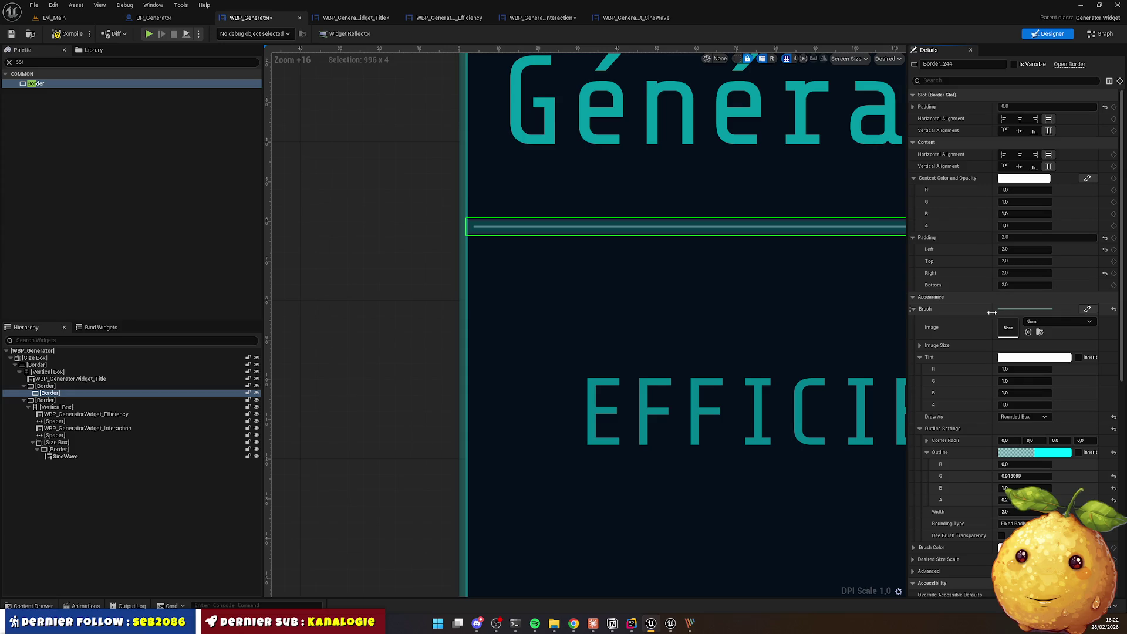
Step: Set the divider's outline width to 1.0
scroll(957, 467, down, 2)
scroll(957, 469, down, 10)
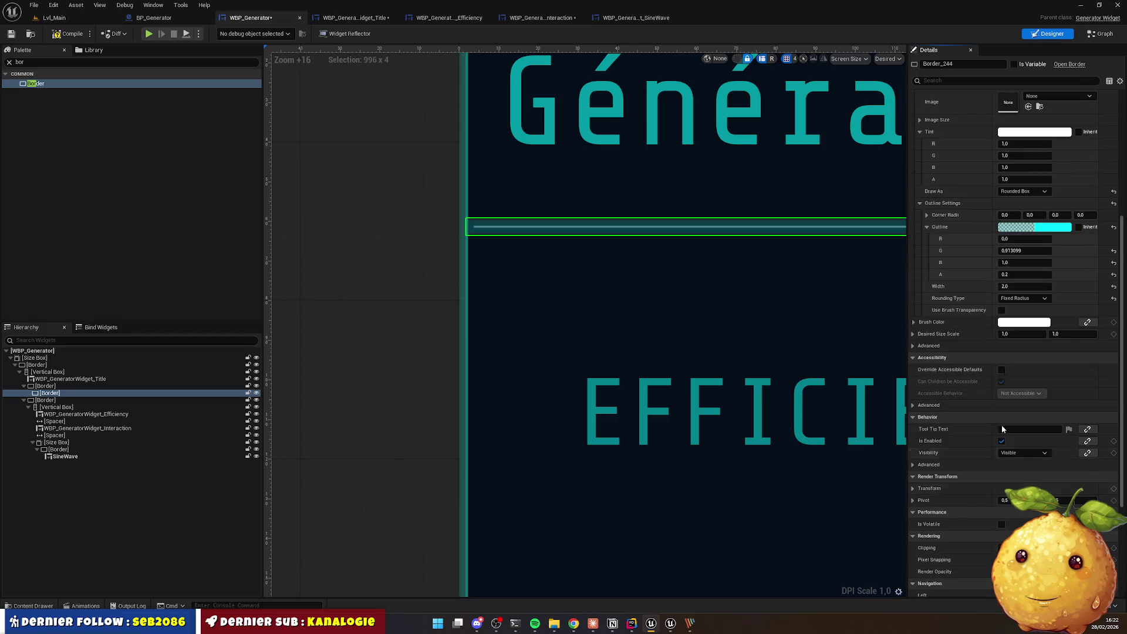
click(949, 81)
text(sha)
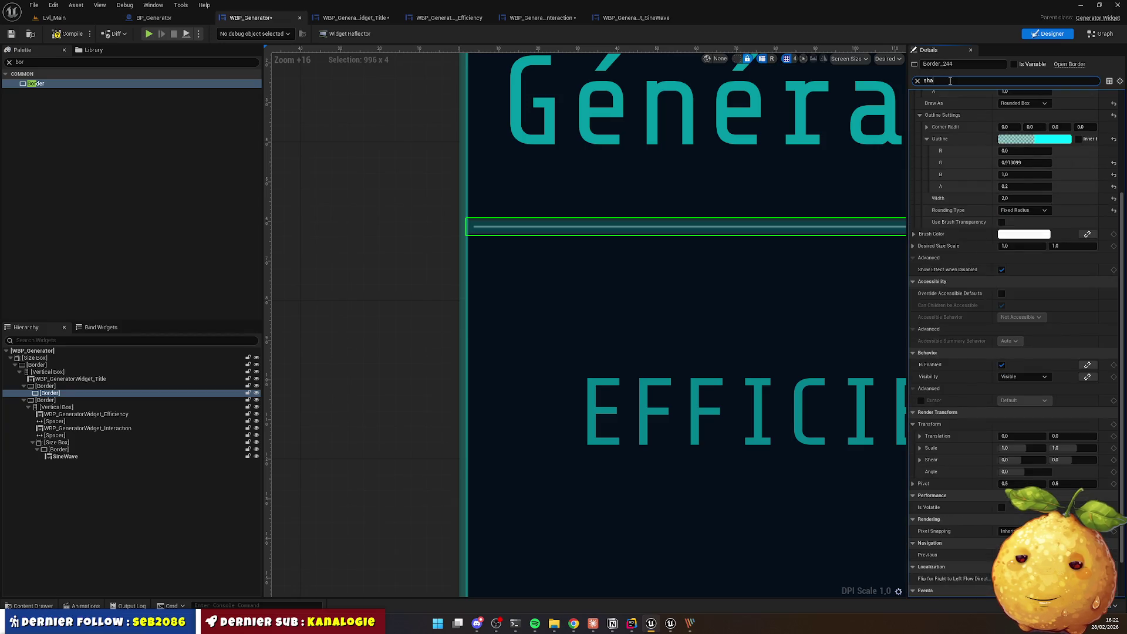
text(d)
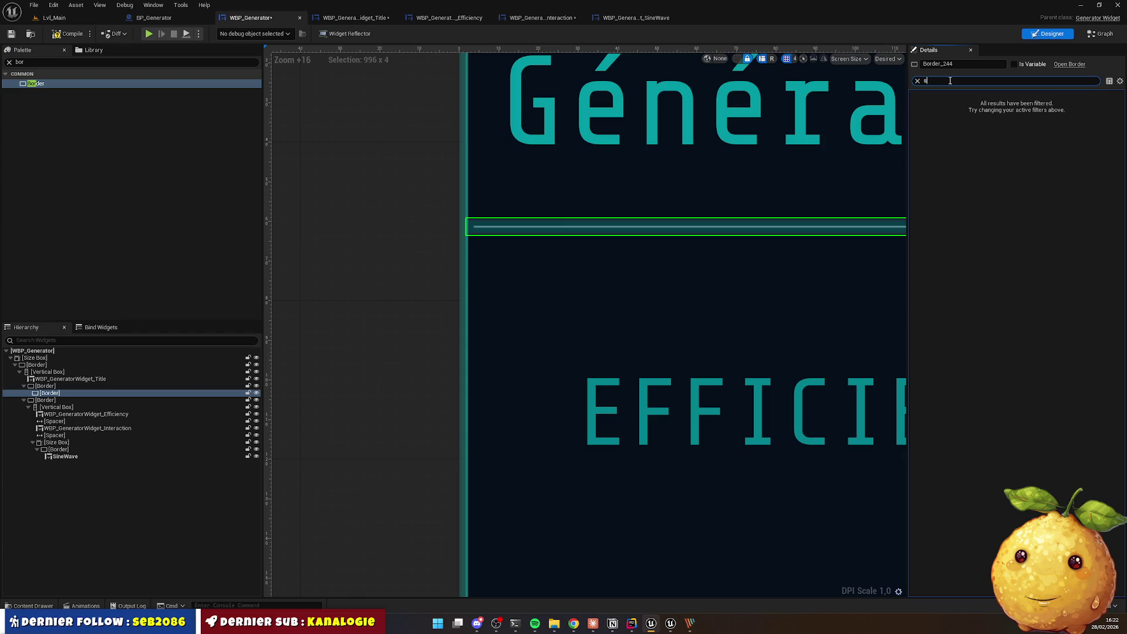
key(BackSpace)
key(BackSpace)
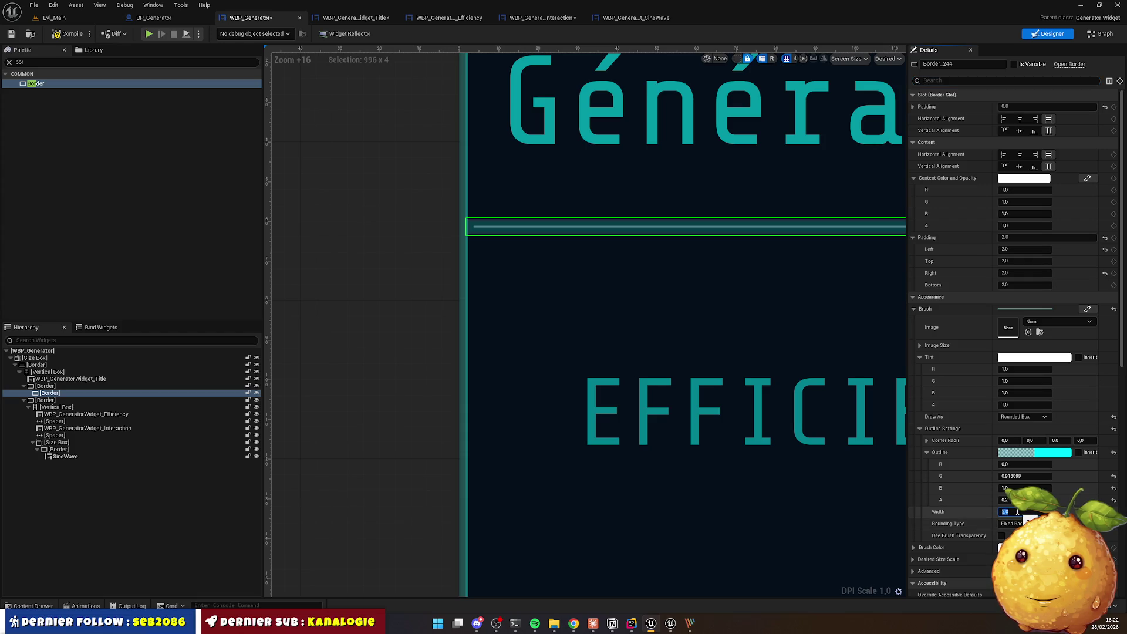
key(Return)
key(Return)
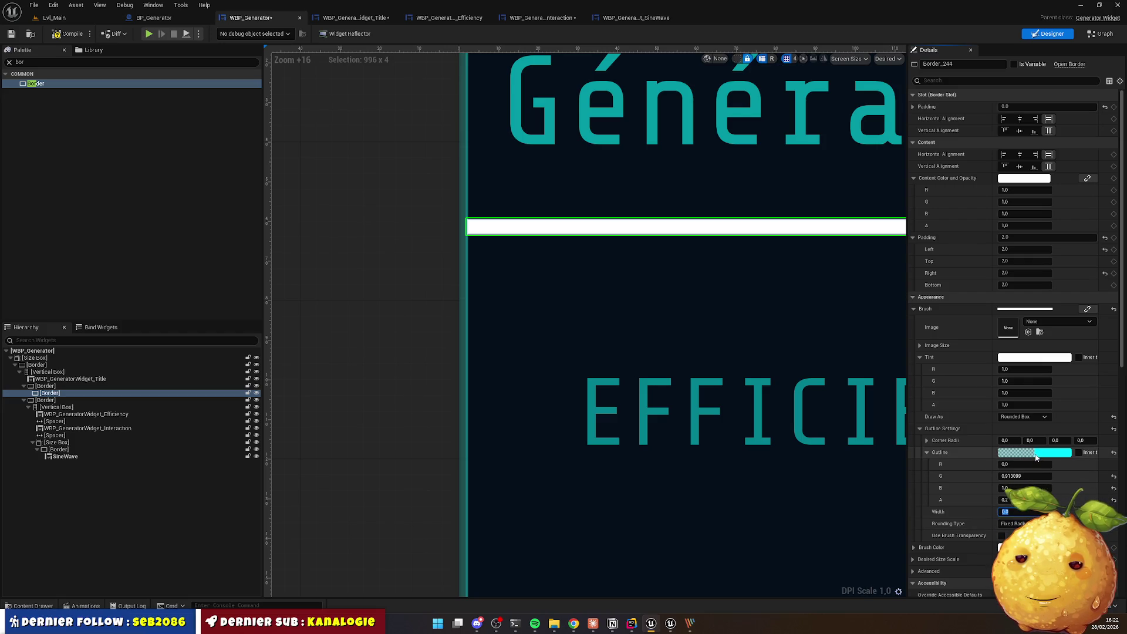
Step: Paste the translucent cyan into the divider's tint colour
click(986, 451)
right_click(1011, 358)
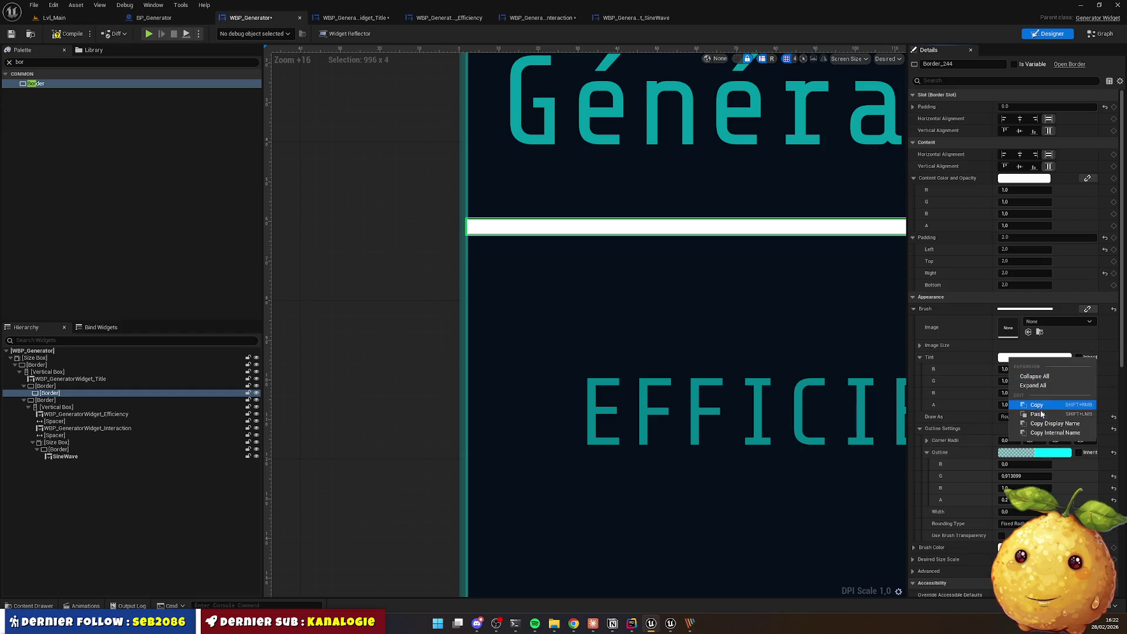
click(1033, 408)
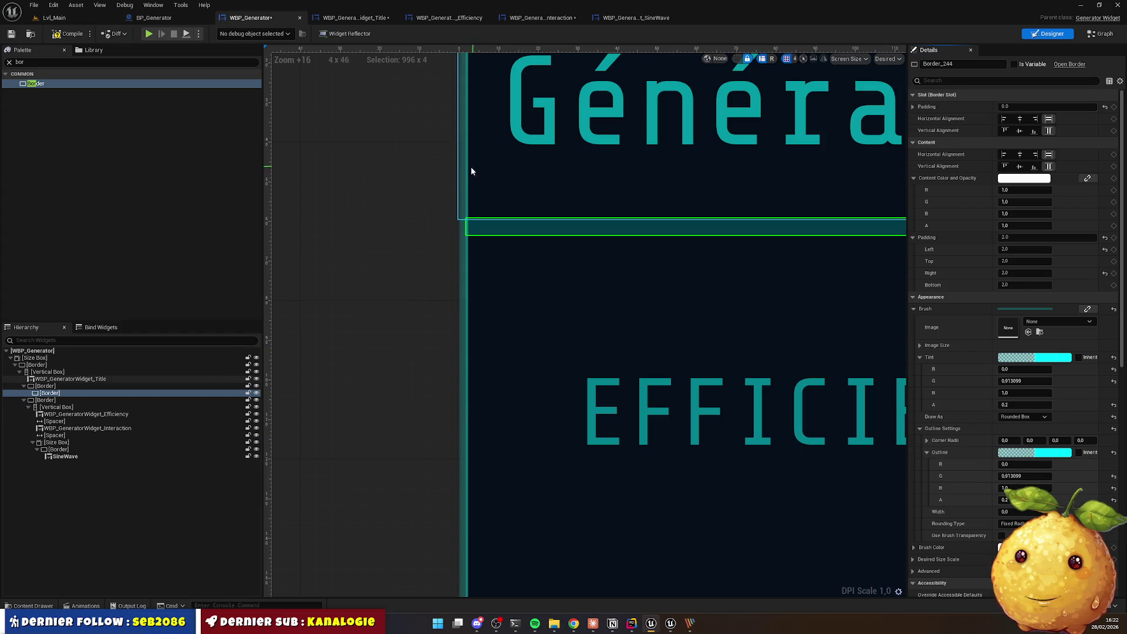
click(53, 366)
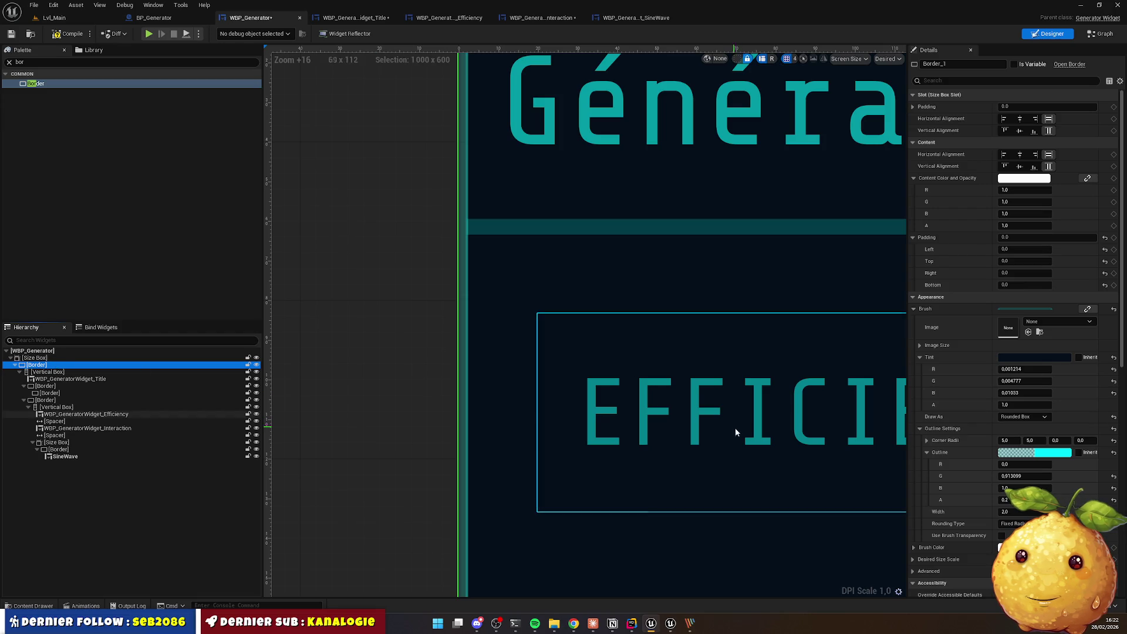
right_click(1040, 453)
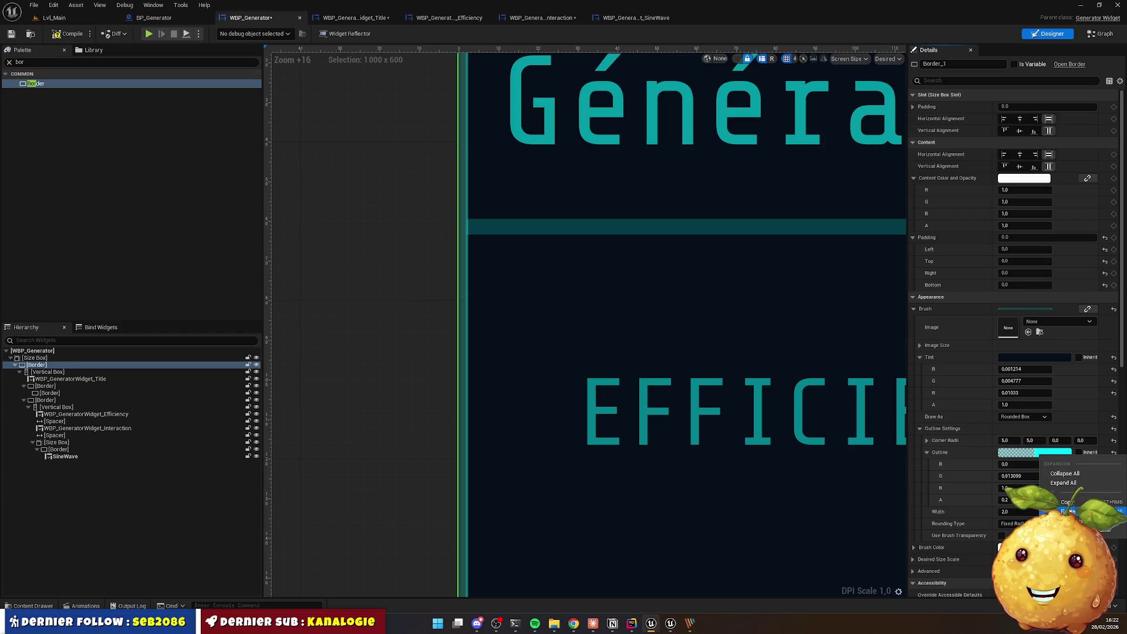
Step: Raise the divider's outline width to 3.0 and preview the panel
click(1055, 483)
click(72, 393)
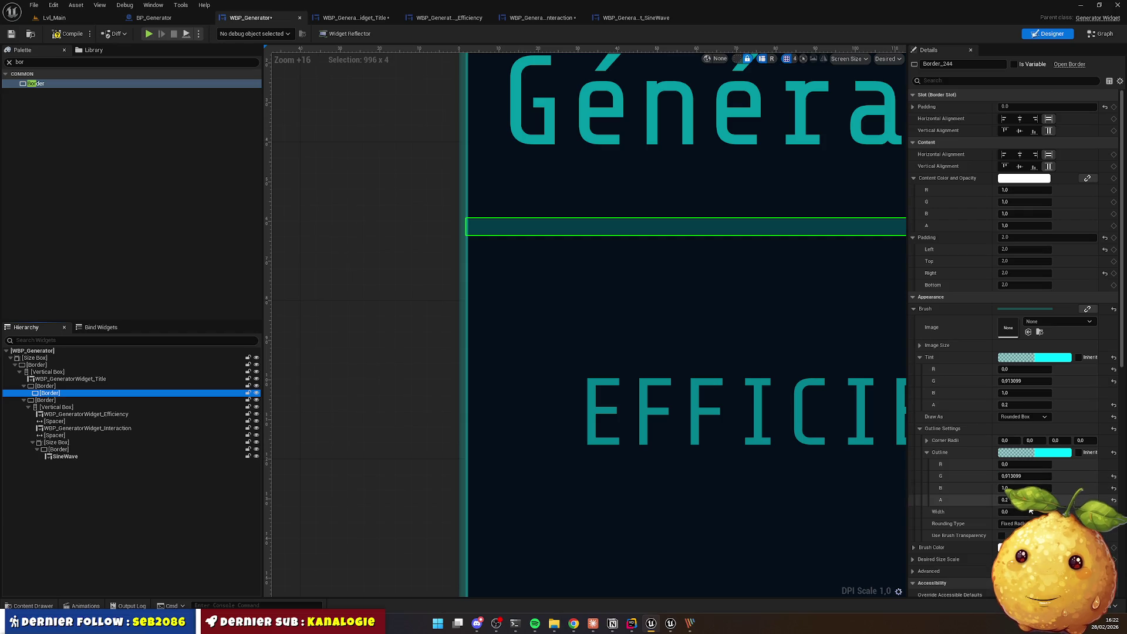
click(1005, 511)
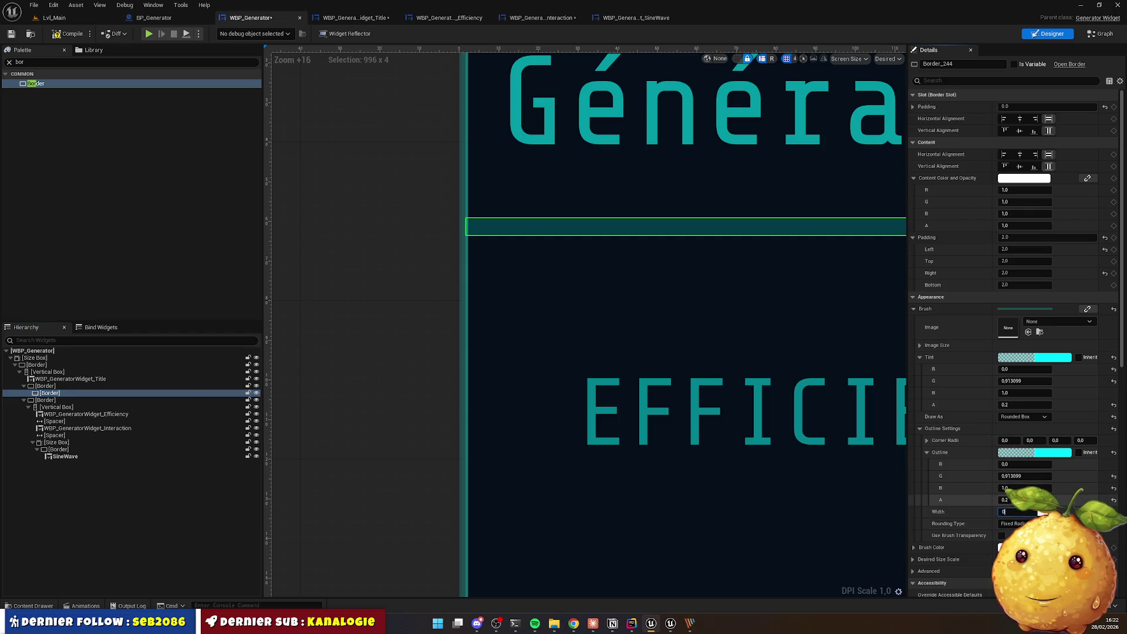
key(BackSpace)
key(BackSpace)
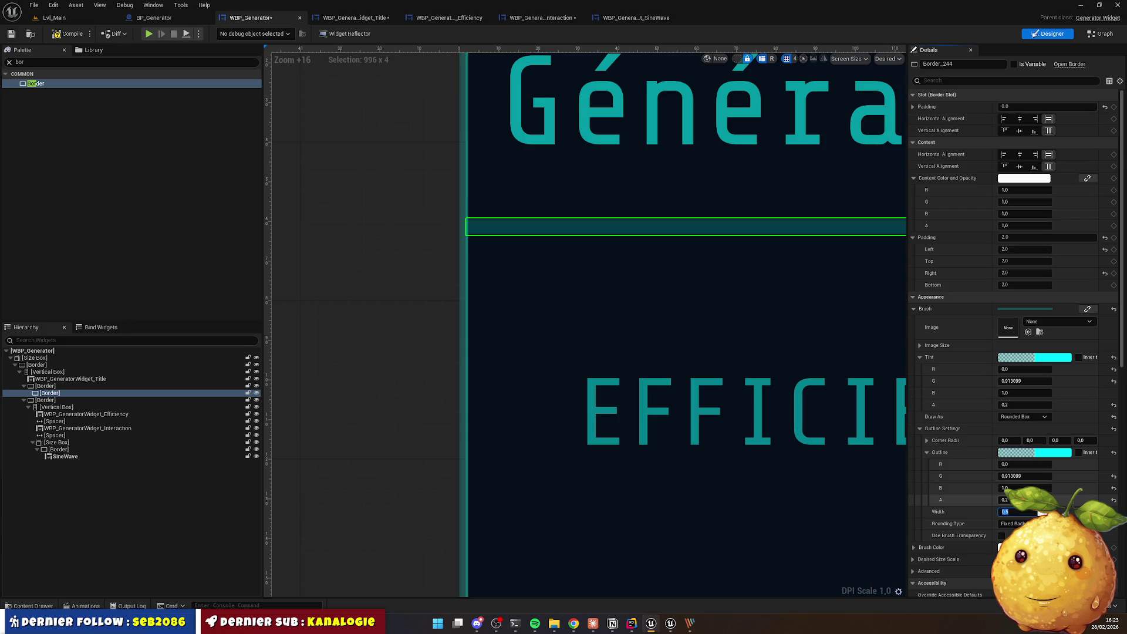
key(ctrl+z)
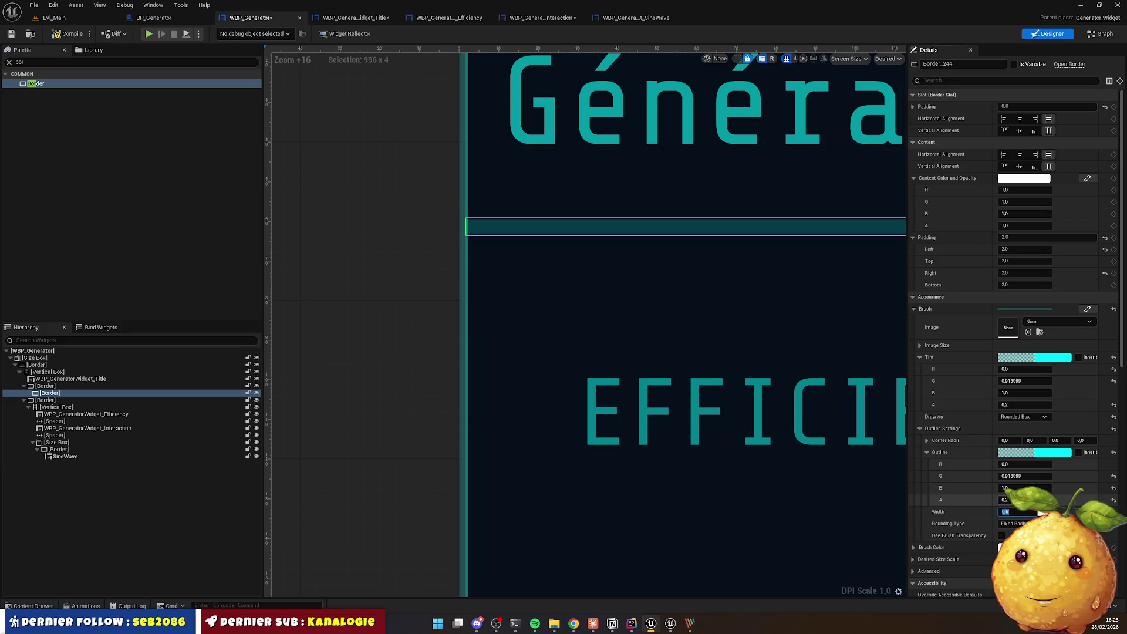
key(ctrl+z)
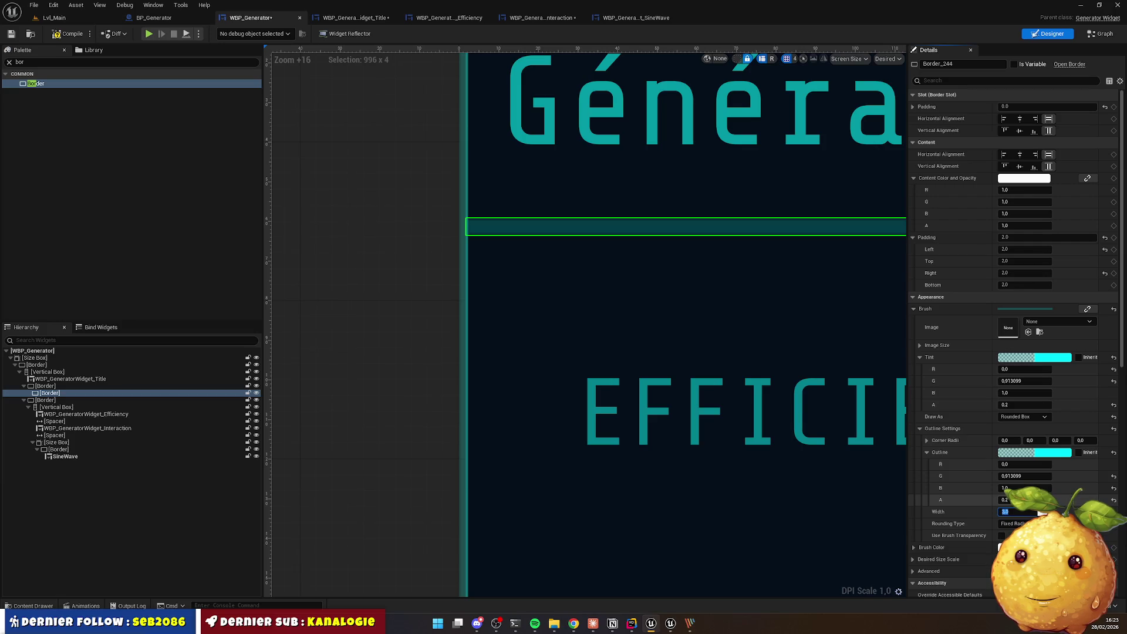
key(ctrl+z)
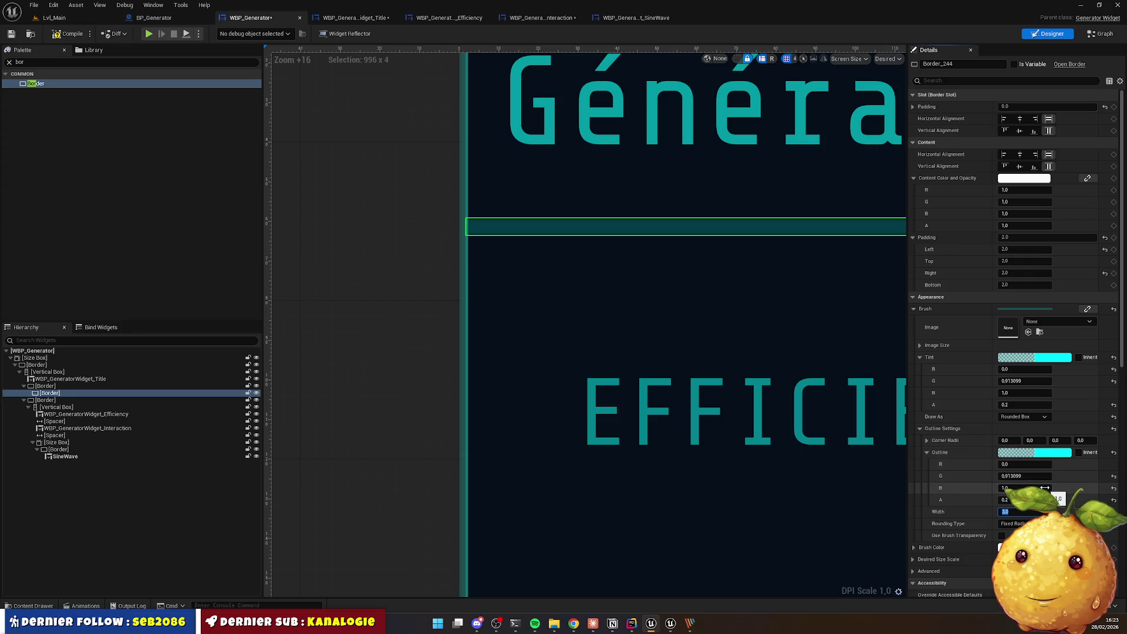
click(393, 280)
Step: Select the divider strip and try an outline width of 10
scroll(571, 271, down, 4)
scroll(576, 267, down, 10)
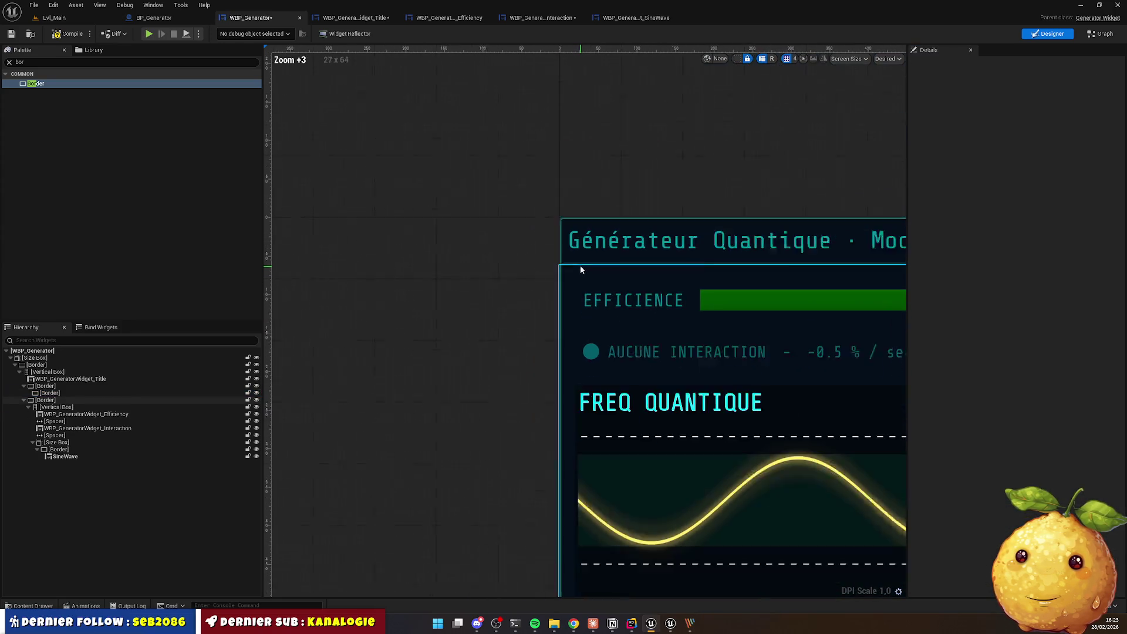
mouse_move(605, 189)
mouse_down()
mouse_move(385, 157)
mouse_move(505, 180)
mouse_up()
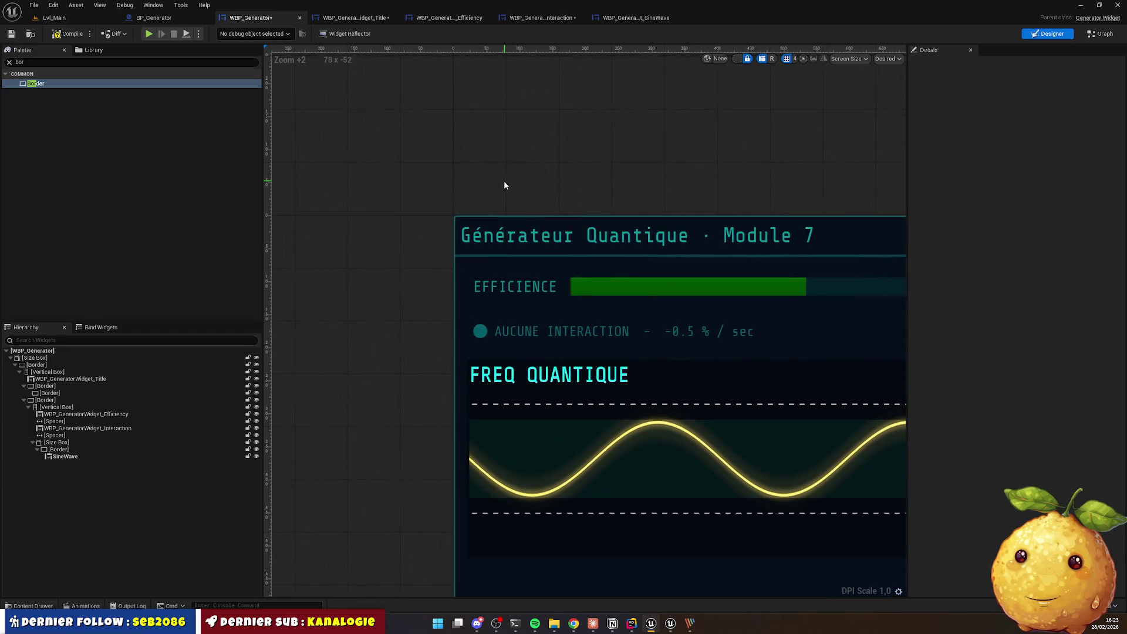
scroll(415, 219, up, 12)
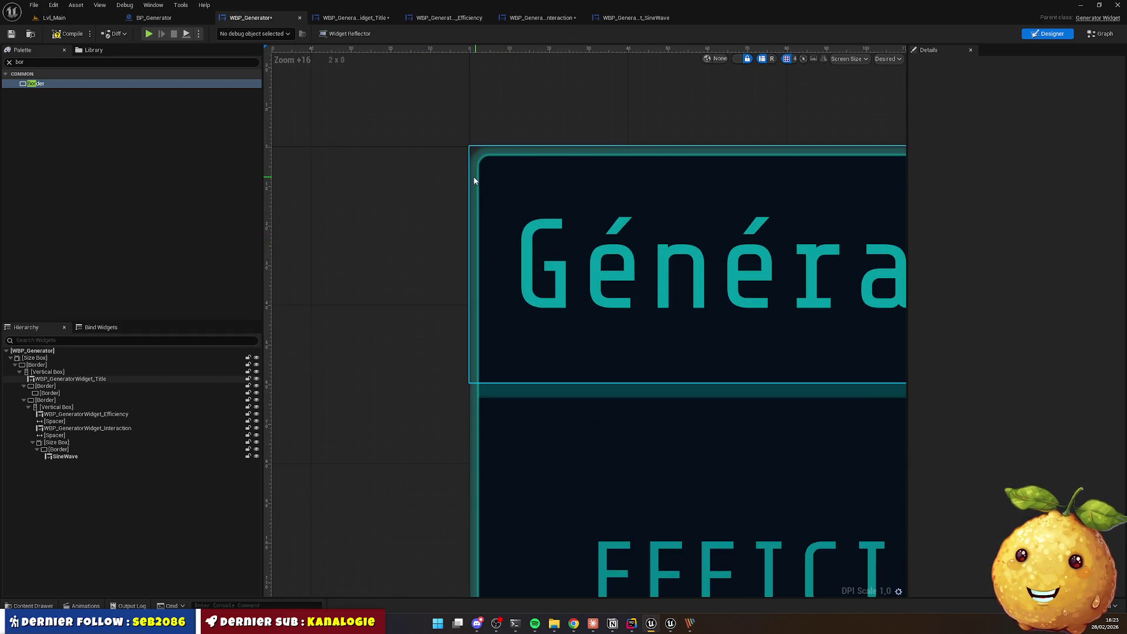
click(556, 397)
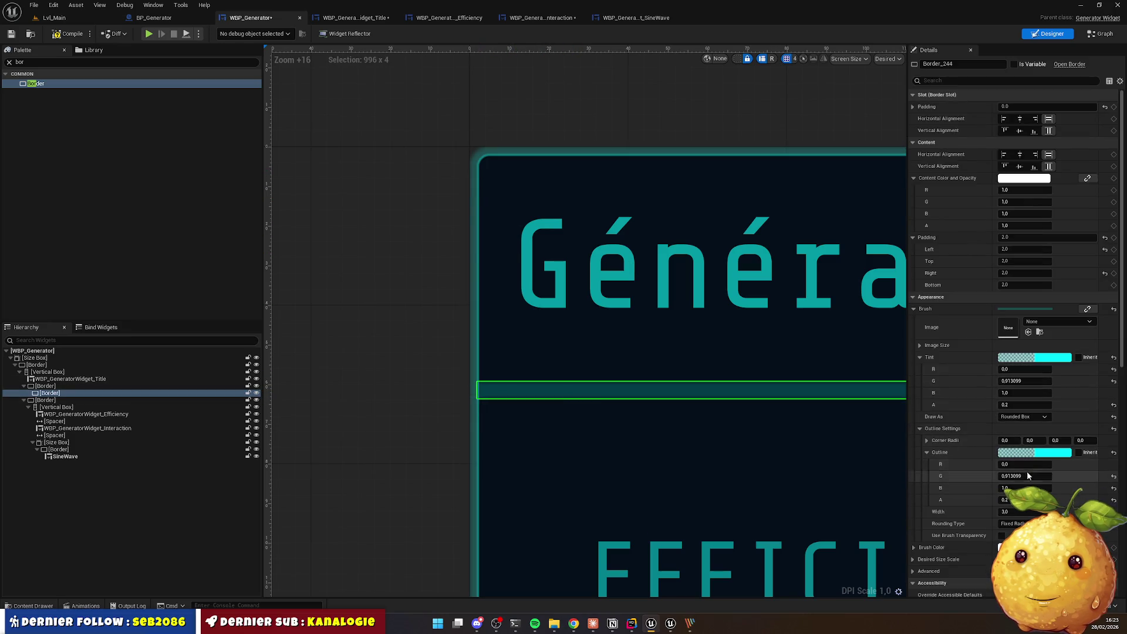
scroll(1009, 434, down, 3)
click(1008, 427)
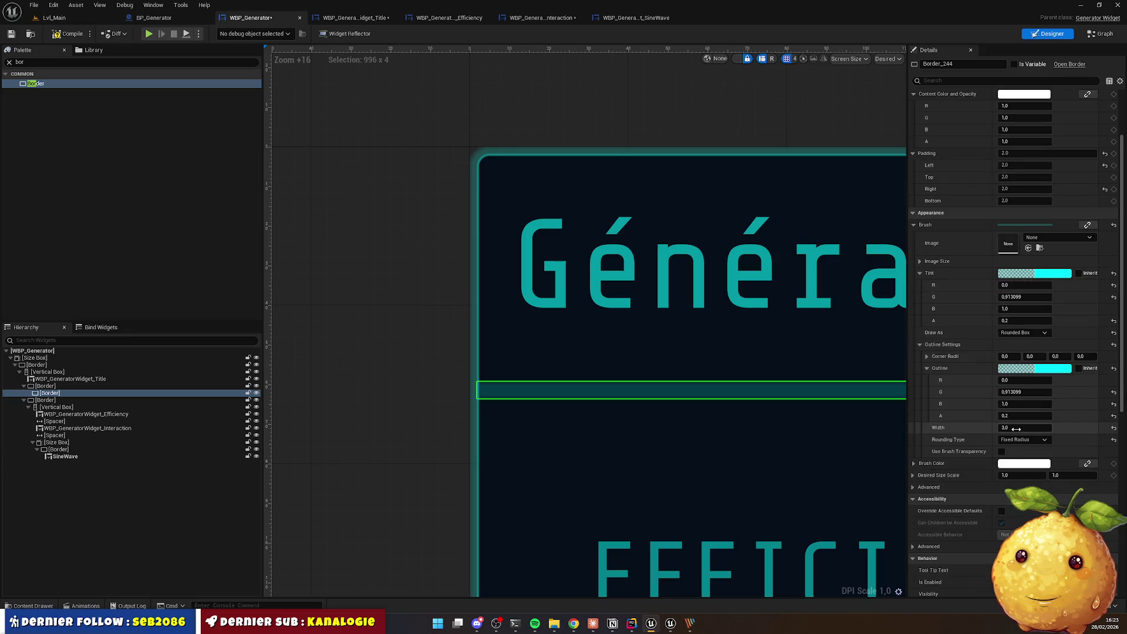
text(5)
key(BackSpace)
text(10)
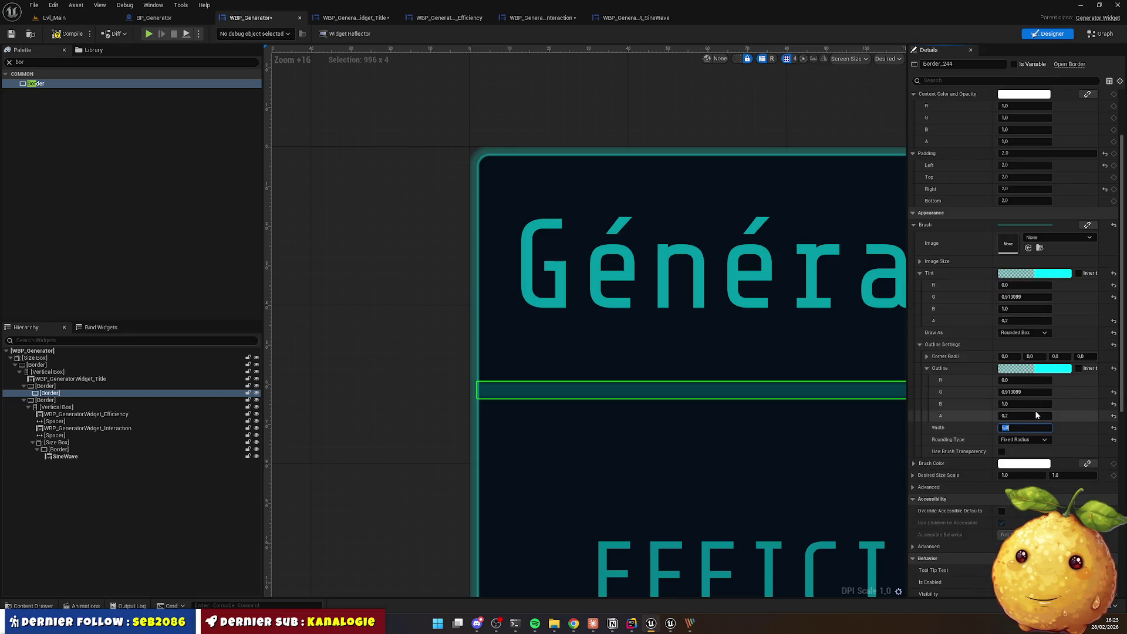
key(Return)
Step: Settle the divider's outline width at 1.0 after trying 0.5
text(1)
key(Return)
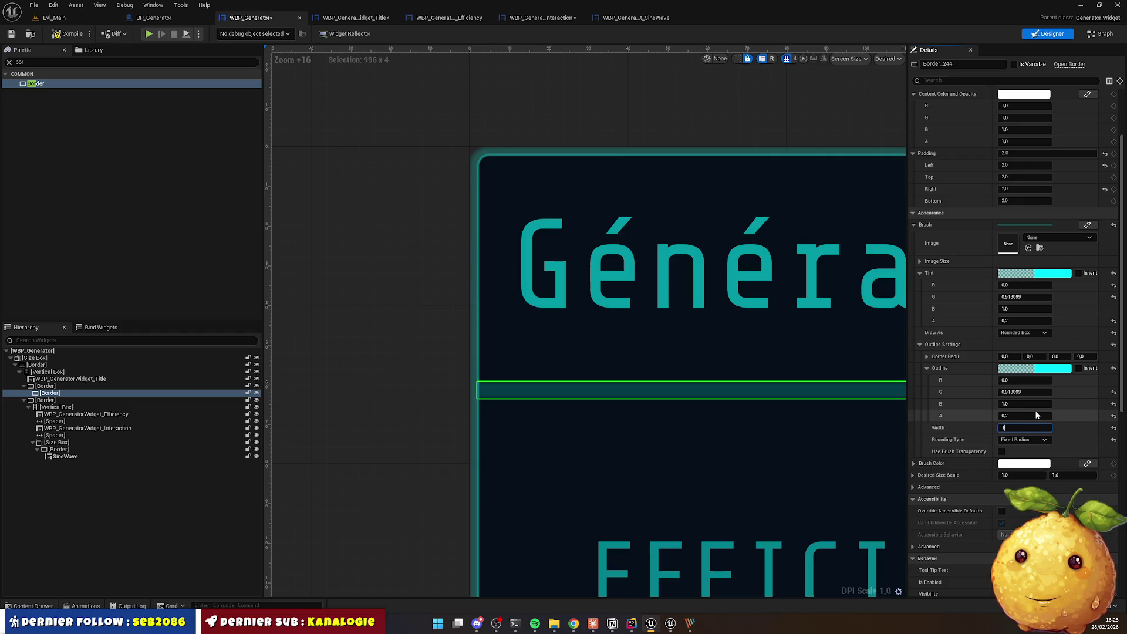
text(0.5)
key(Return)
text(1)
key(Return)
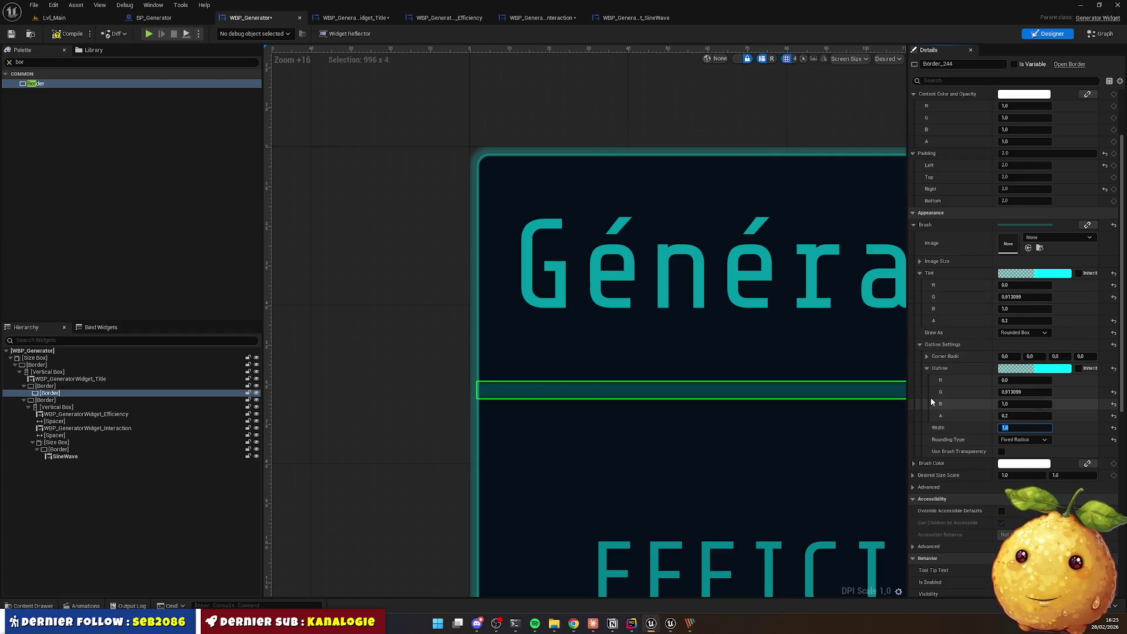
Step: Compare the divider's padding settings with those of its parent border
click(1034, 165)
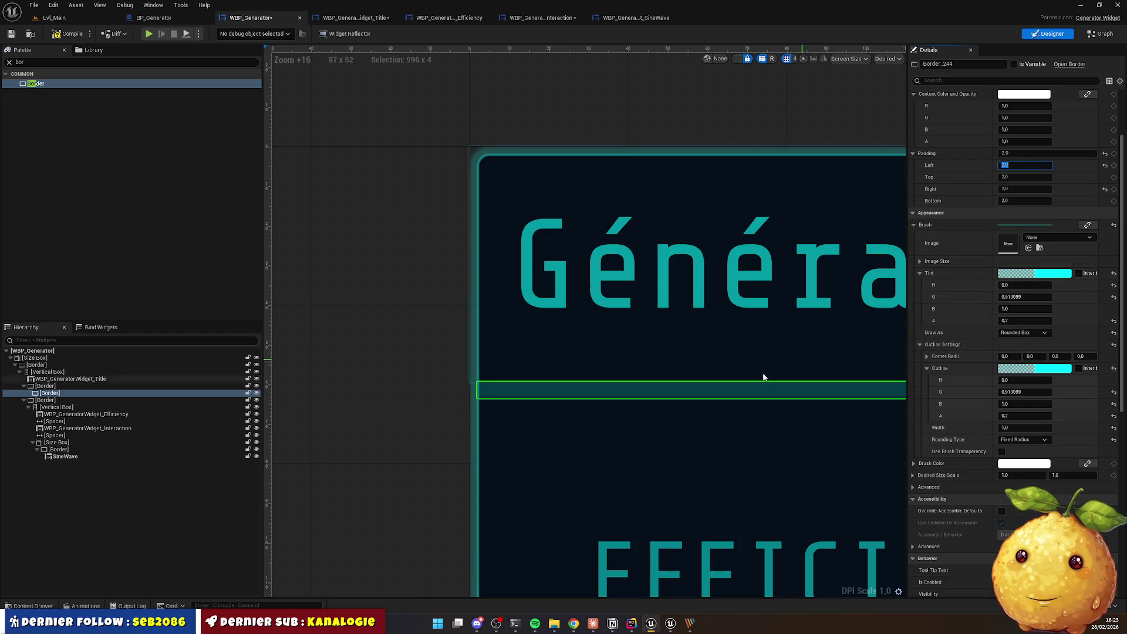
click(63, 393)
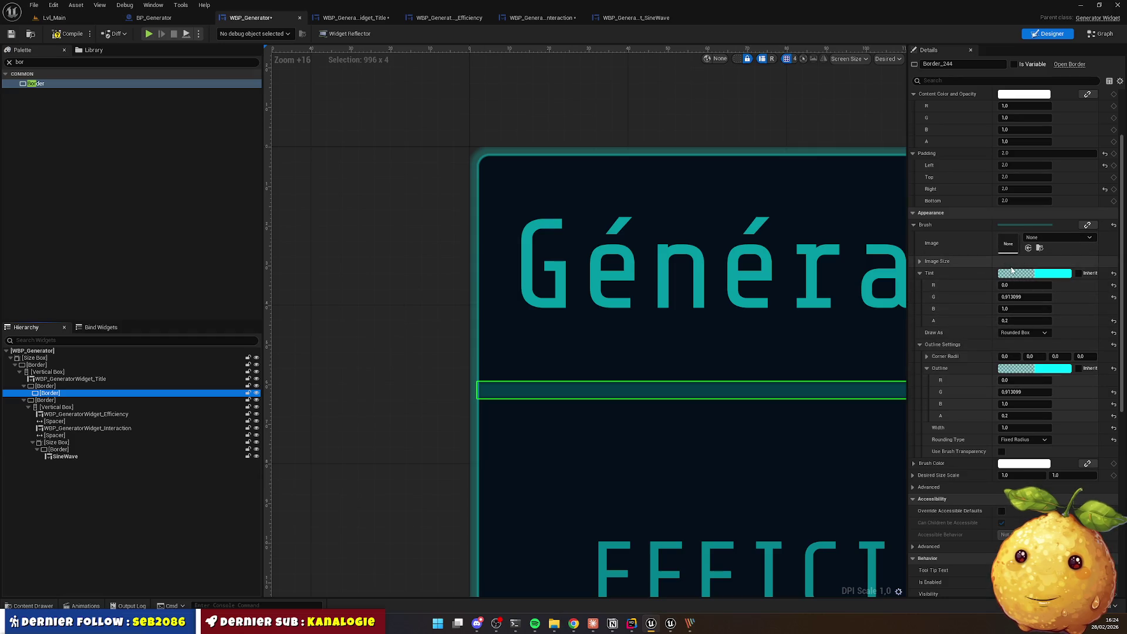
scroll(1014, 274, up, 1)
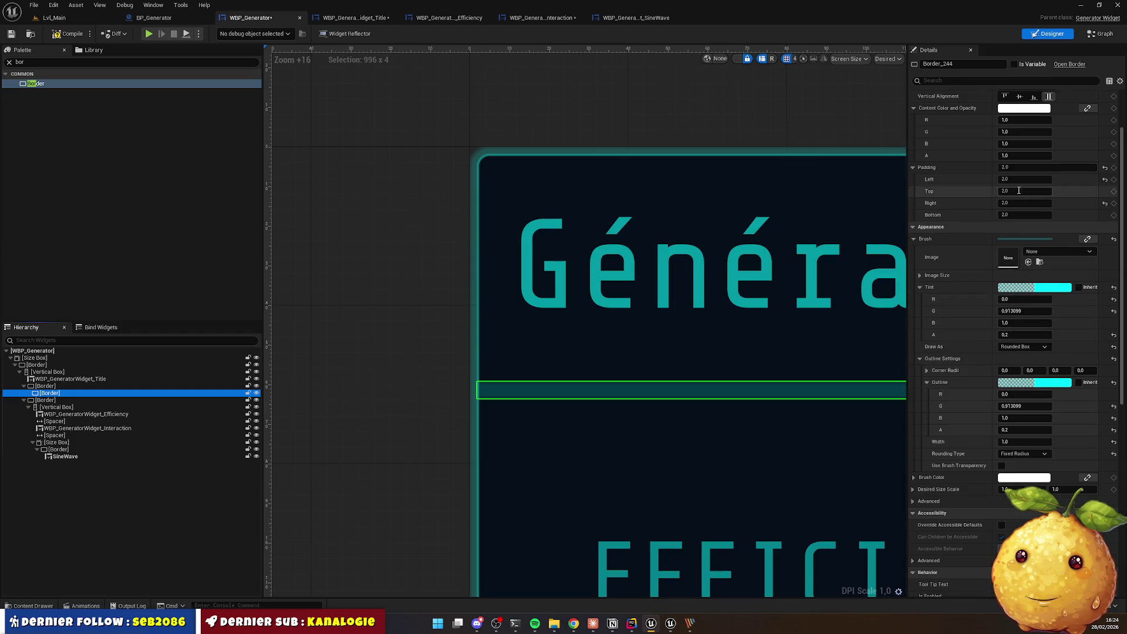
click(66, 385)
click(65, 393)
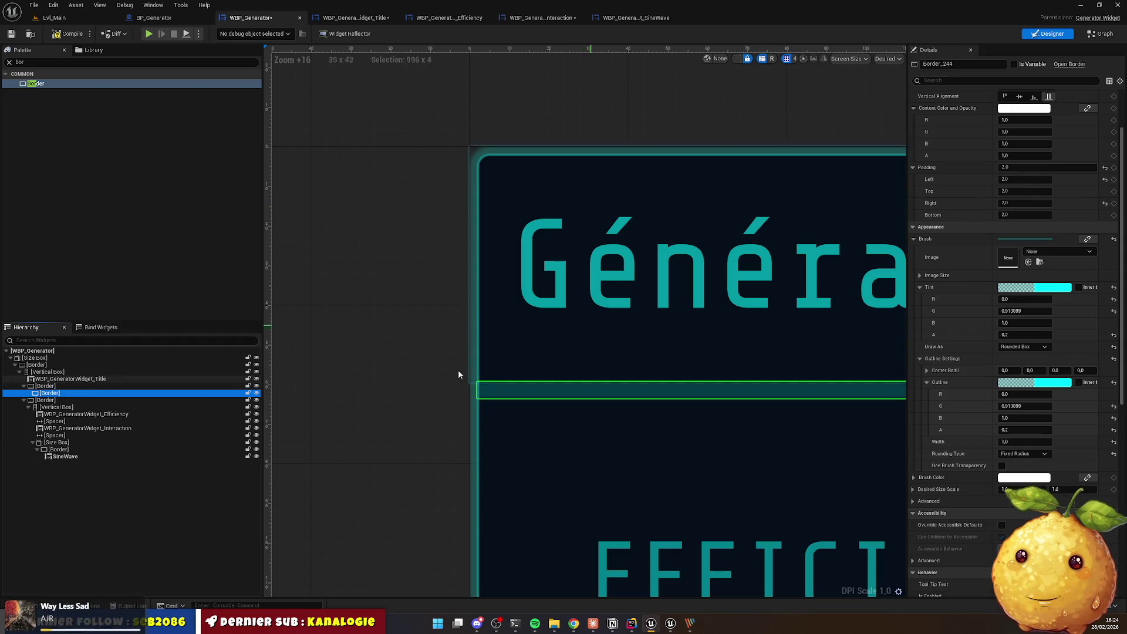
click(59, 386)
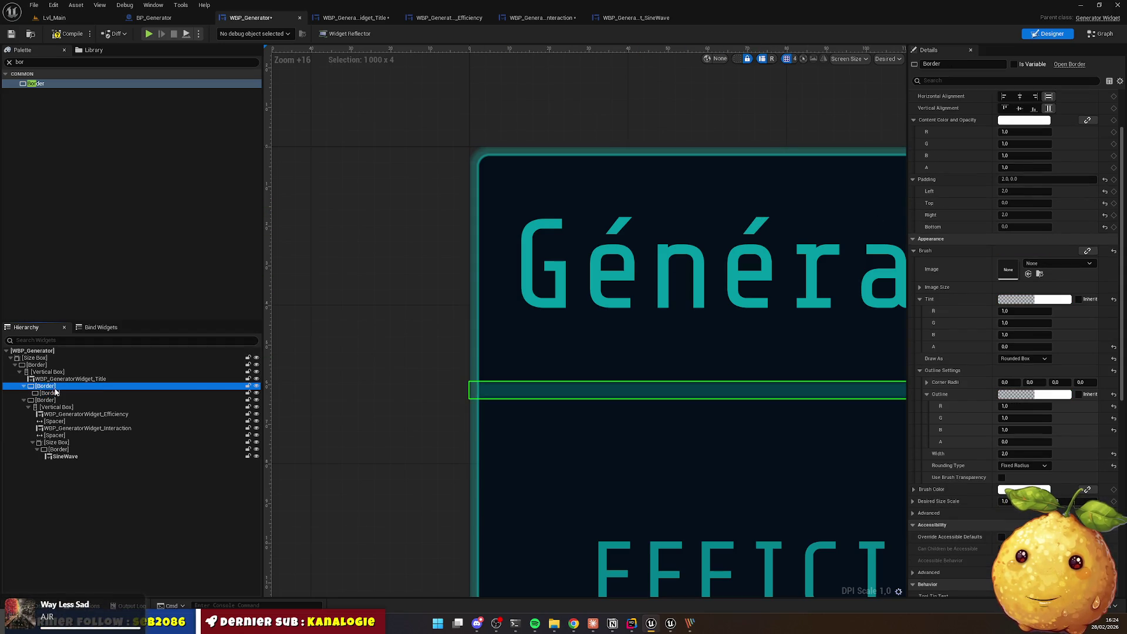
click(57, 393)
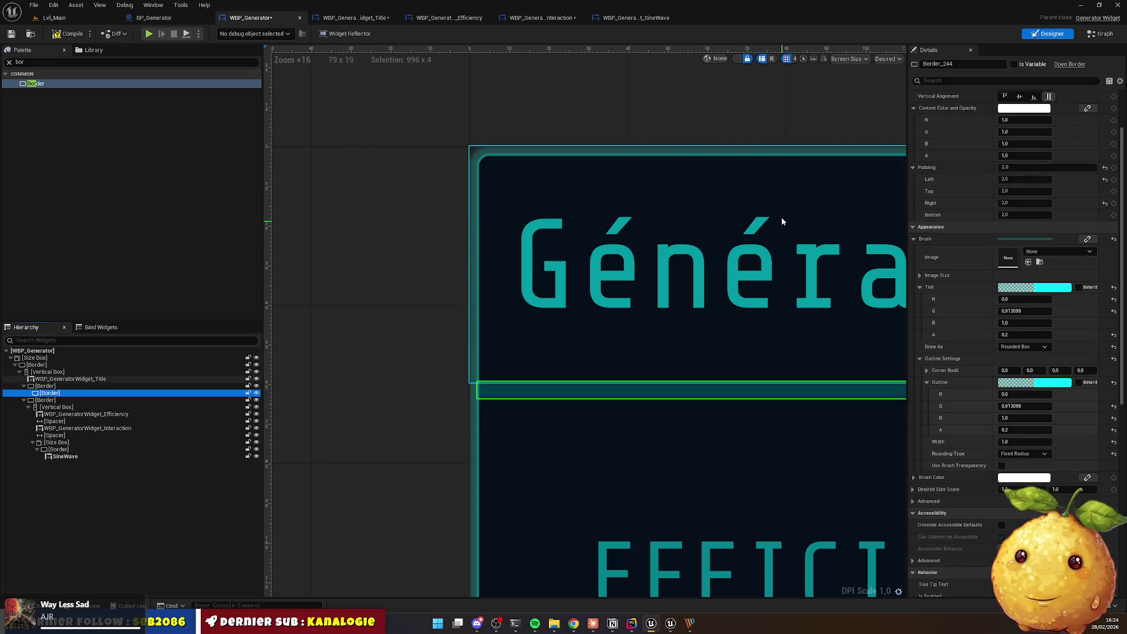
Step: Set the divider's padding to 0 on left, right and bottom, with 1.0 on top
click(1037, 181)
click(1026, 192)
text(0)
key(Return)
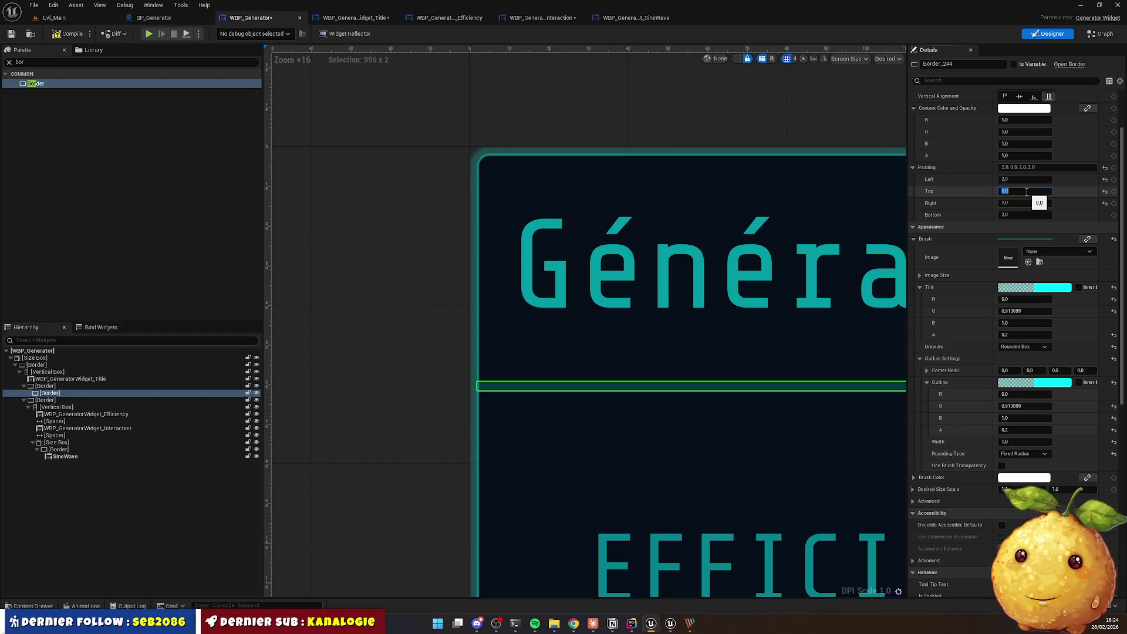
key(shift+Tab)
text(0.)
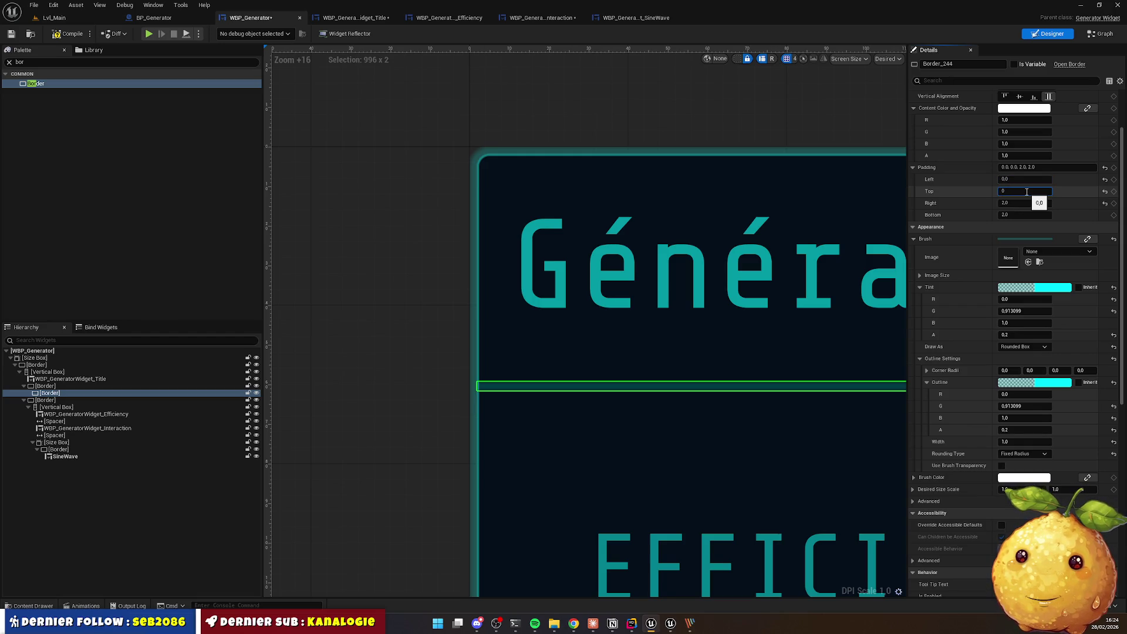
text(0)
key(Tab)
text(0)
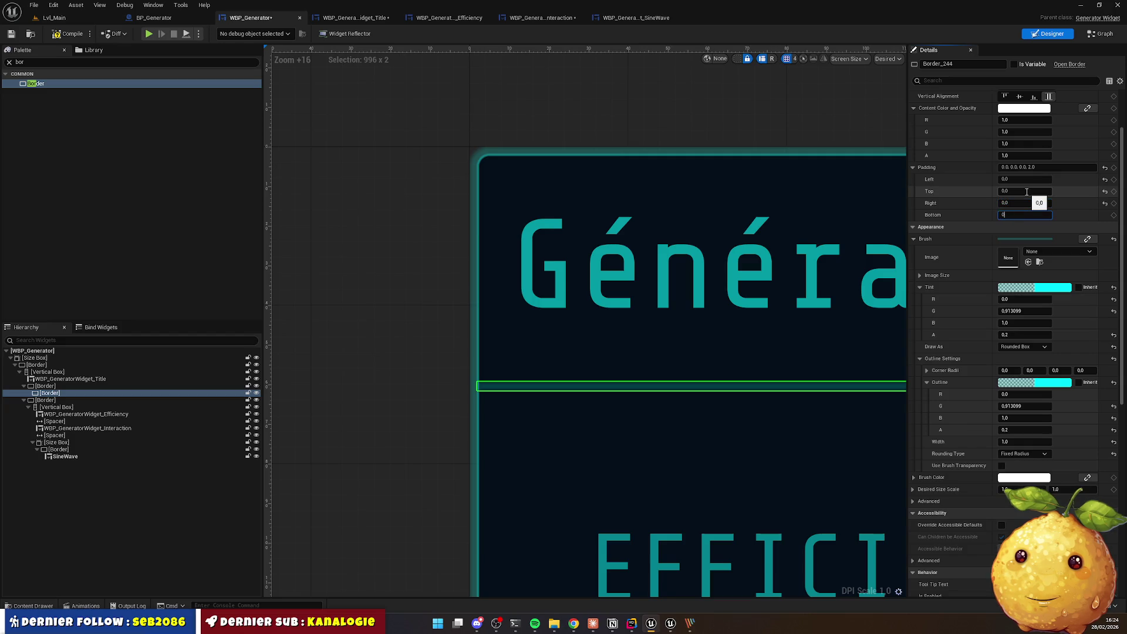
key(Return)
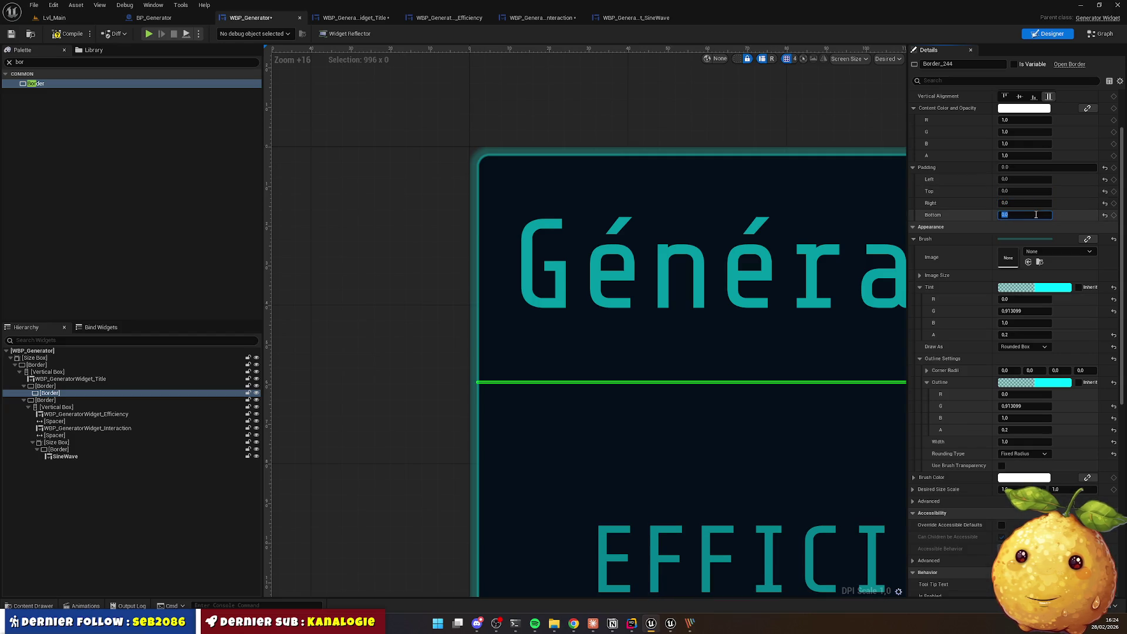
click(1022, 191)
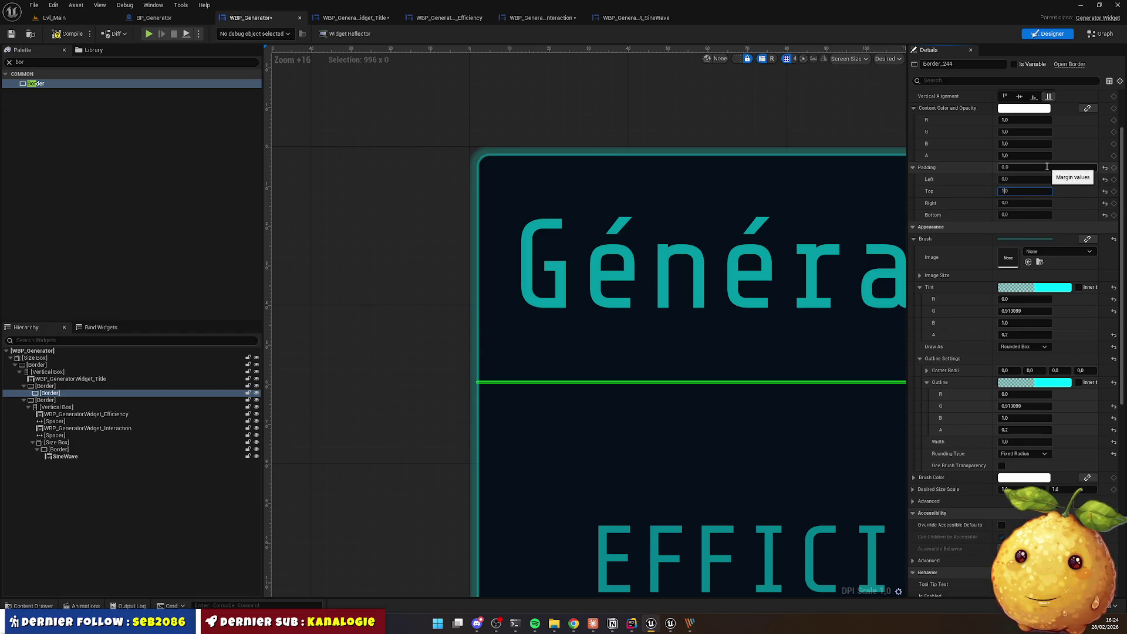
key(Return)
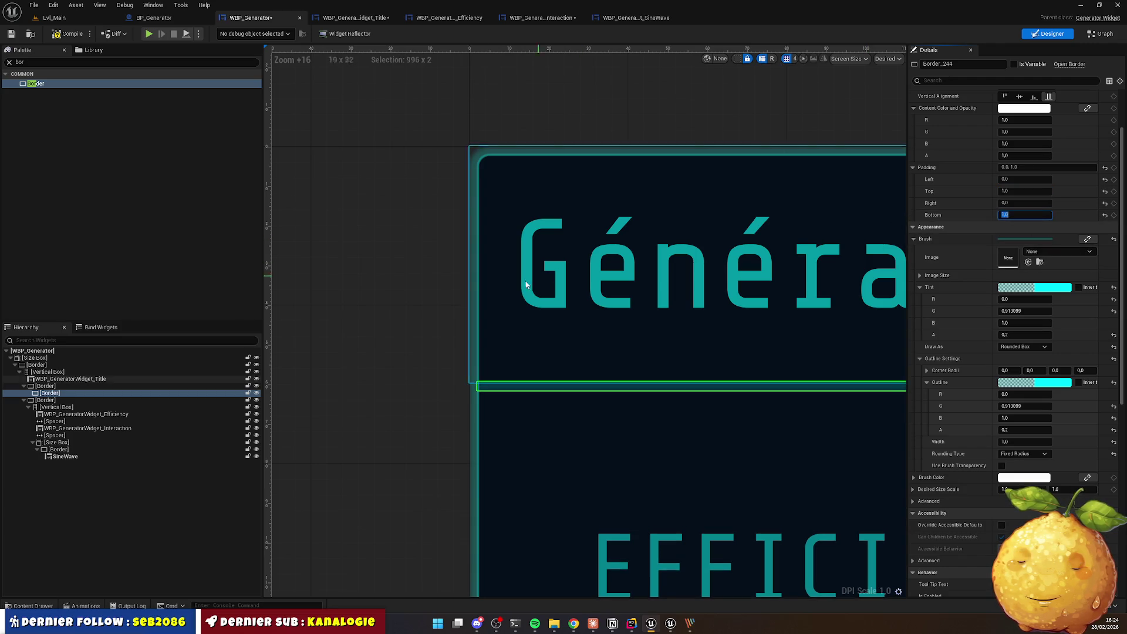
click(465, 351)
scroll(465, 350, down, 15)
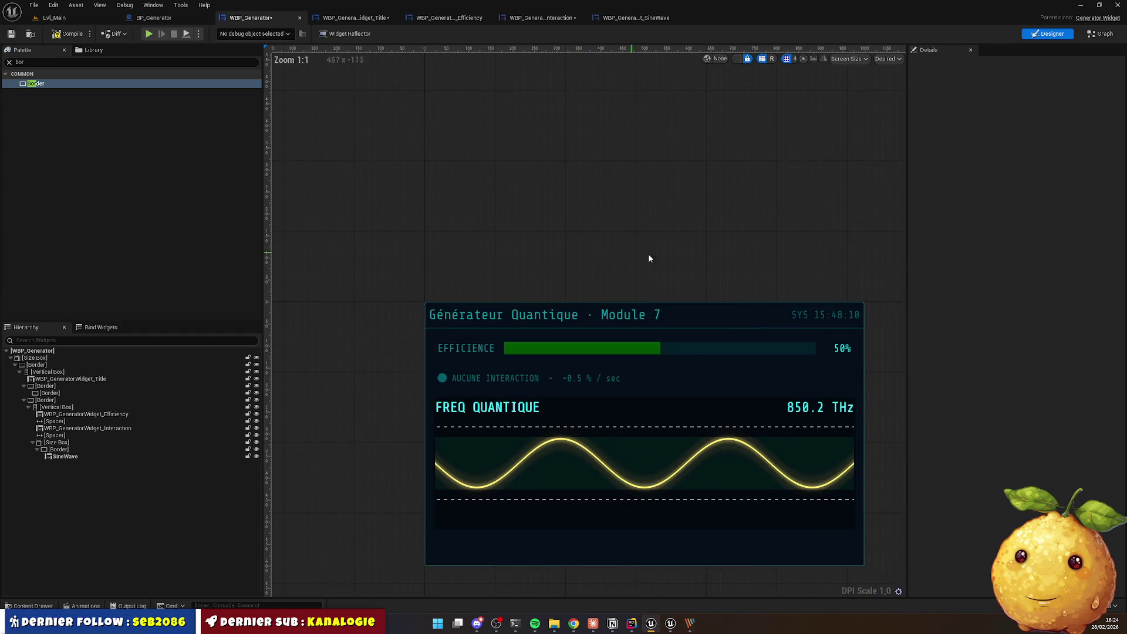
Step: Cut the divider's outer border from WBP_Generator and switch to WBP_GeneratorWidget_Title
mouse_move(687, 210)
mouse_down()
mouse_move(681, 201)
mouse_move(767, 203)
mouse_move(659, 181)
mouse_move(647, 229)
mouse_up()
scroll(458, 350, up, 4)
scroll(457, 350, down, 4)
mouse_move(458, 218)
mouse_down()
mouse_move(544, 199)
mouse_move(524, 204)
mouse_up()
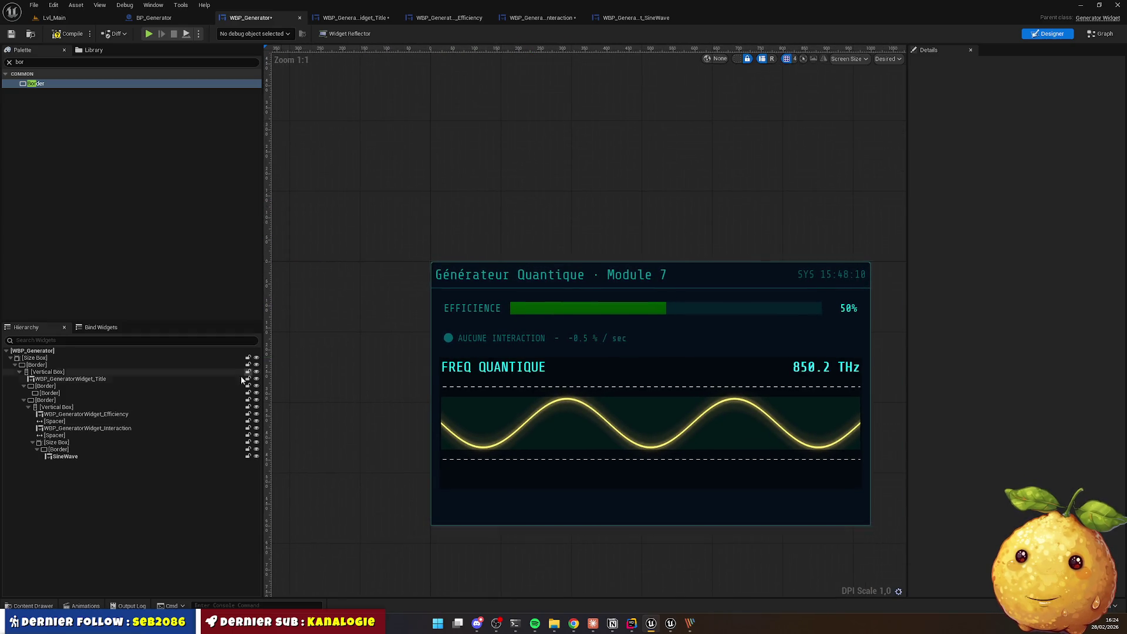
click(46, 386)
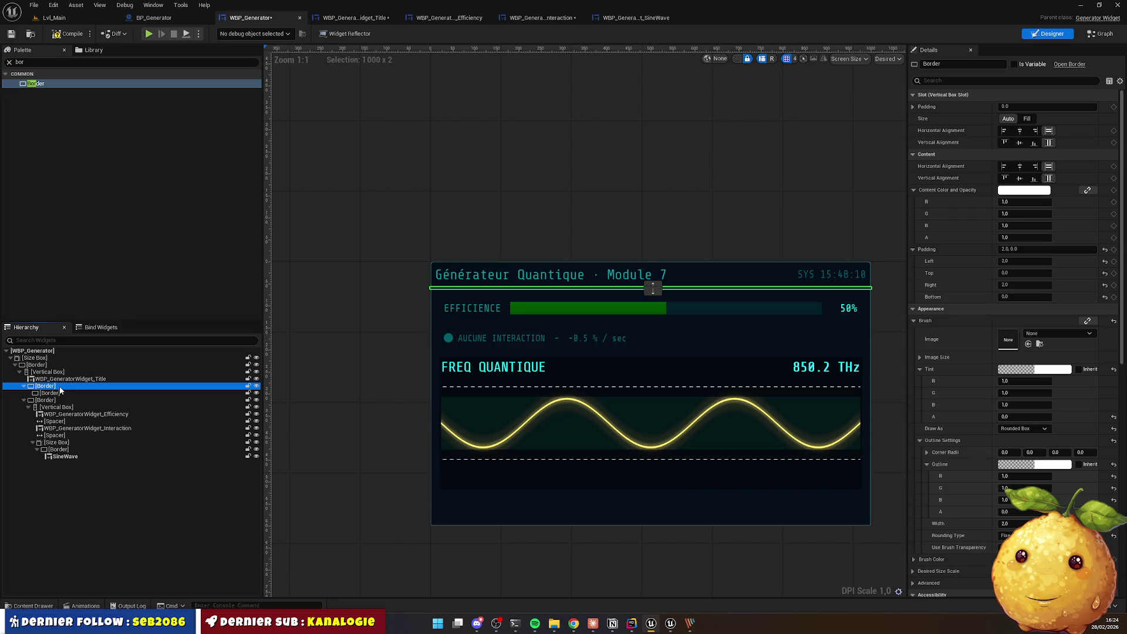
key(Delete)
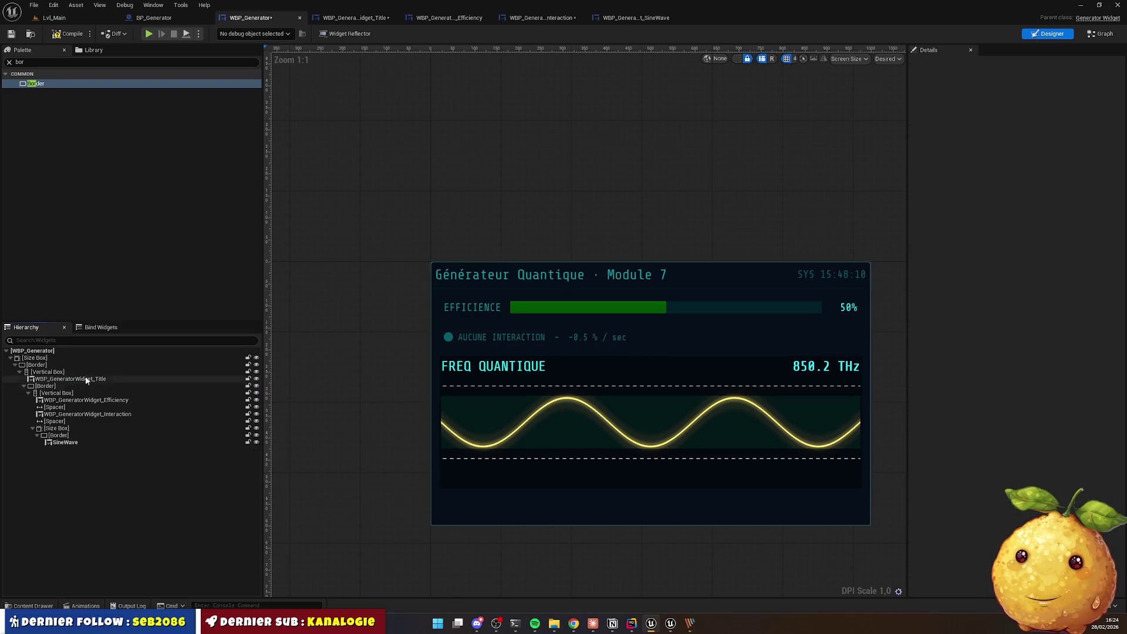
click(357, 20)
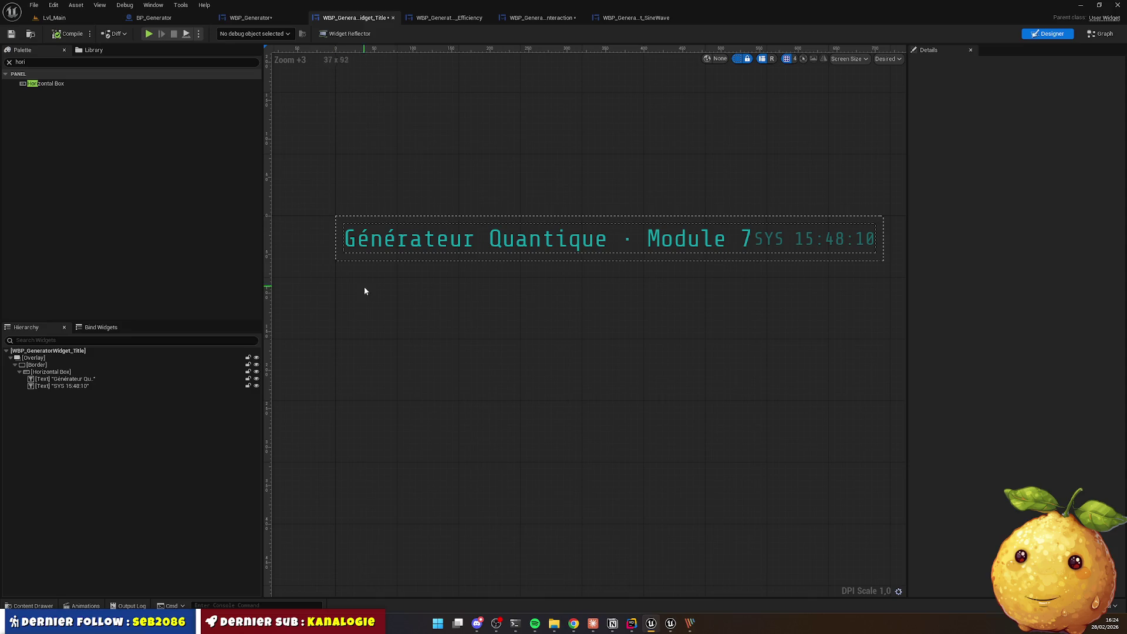
Step: Paste the divider border into the title widget
key(ctrl+z)
click(579, 361)
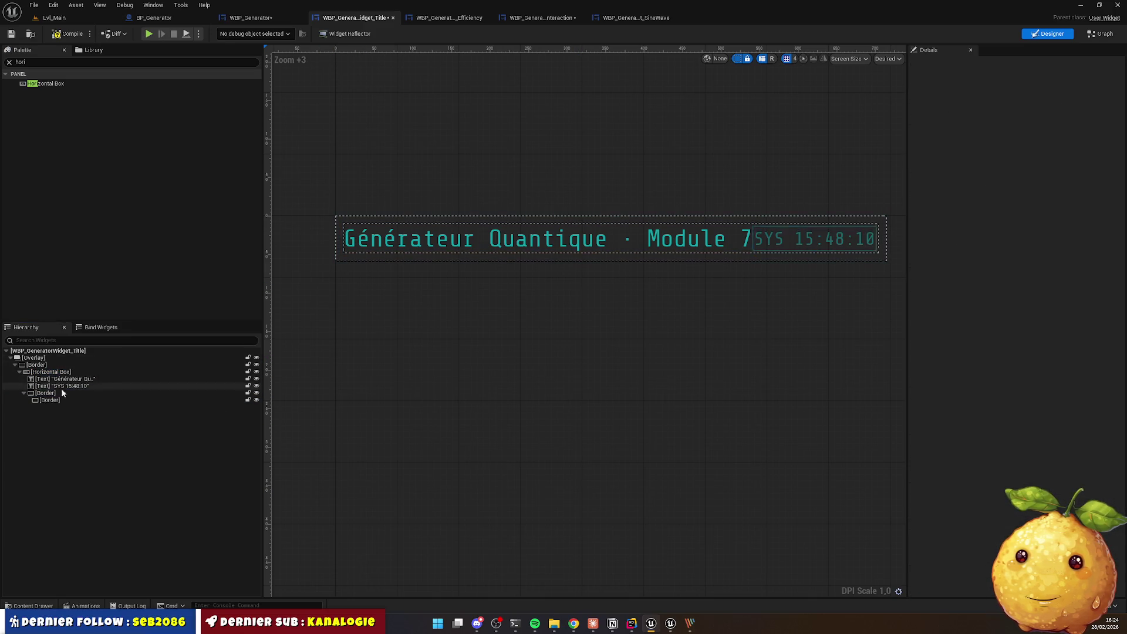
click(46, 393)
Step: Wrap the title border in a Vertical Box and place the divider beneath the title row
right_click(47, 365)
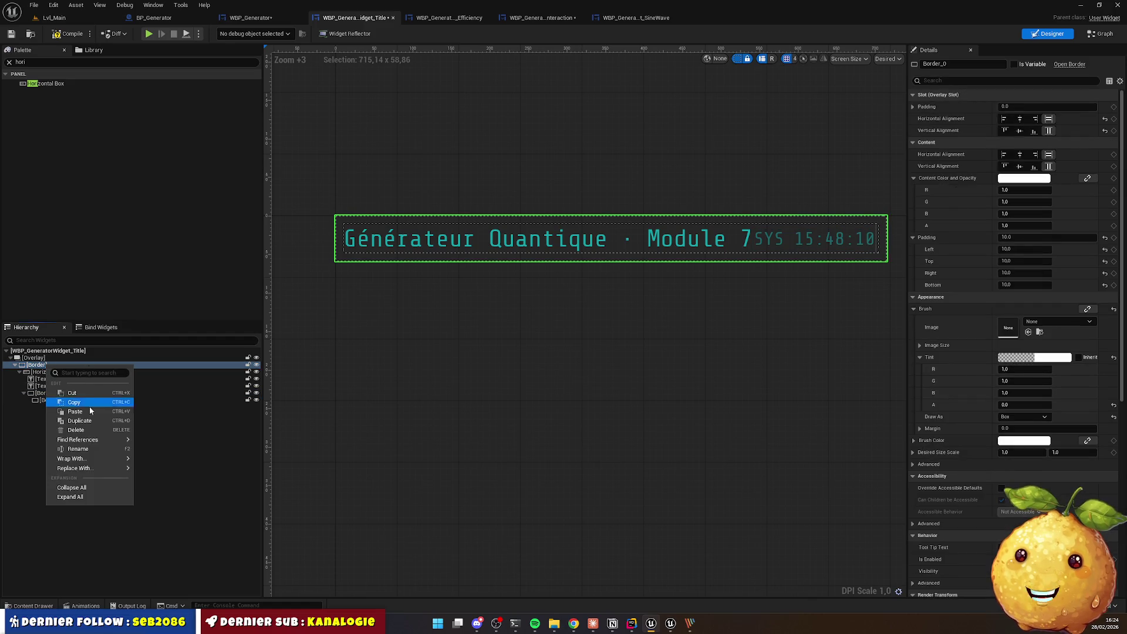
click(36, 365)
right_click(41, 365)
mouse_move(84, 470)
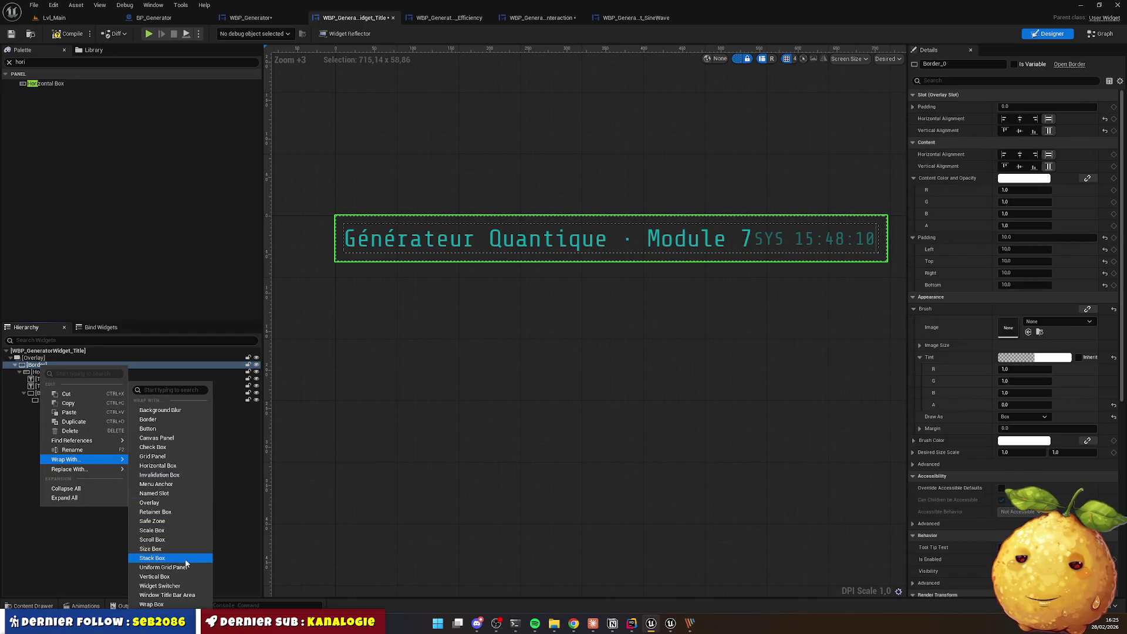
click(170, 578)
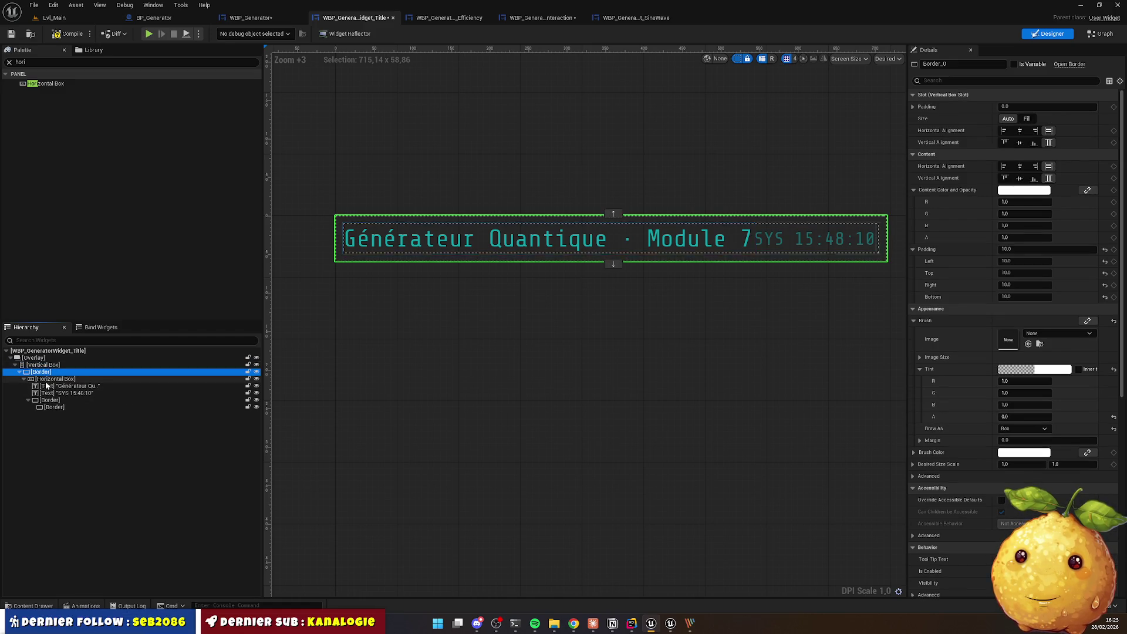
drag(52, 401, 43, 365)
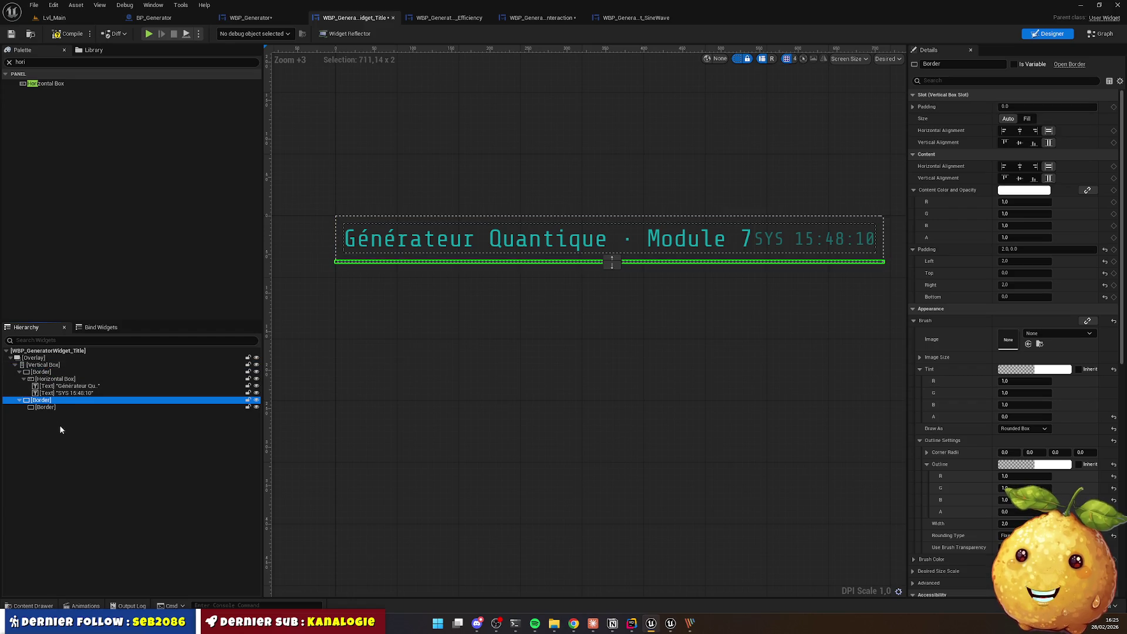
click(726, 302)
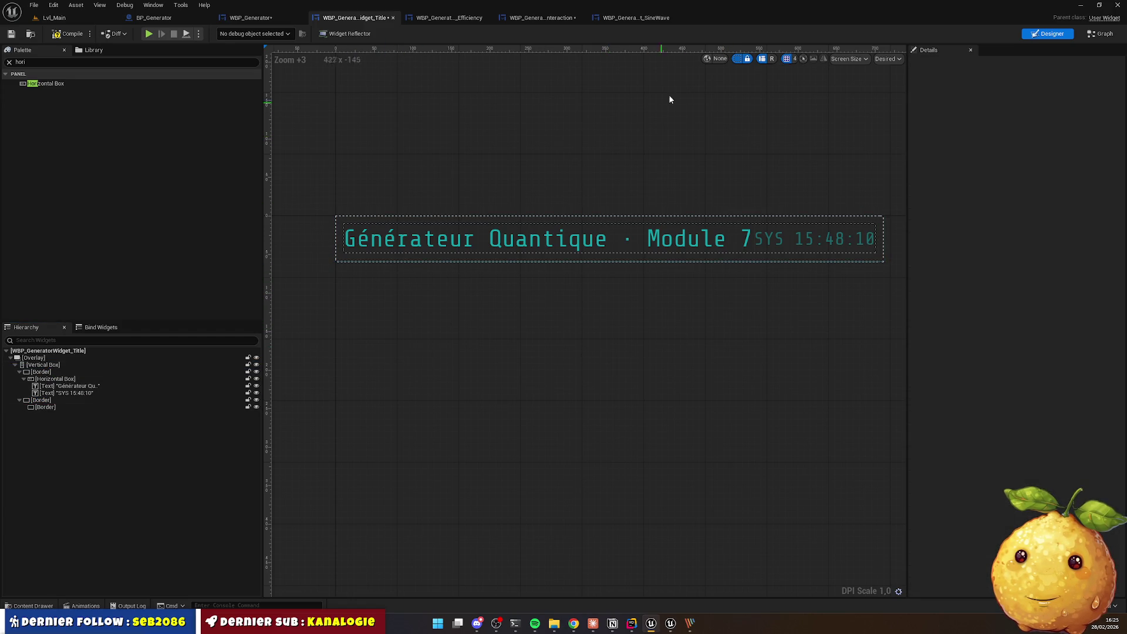
click(253, 17)
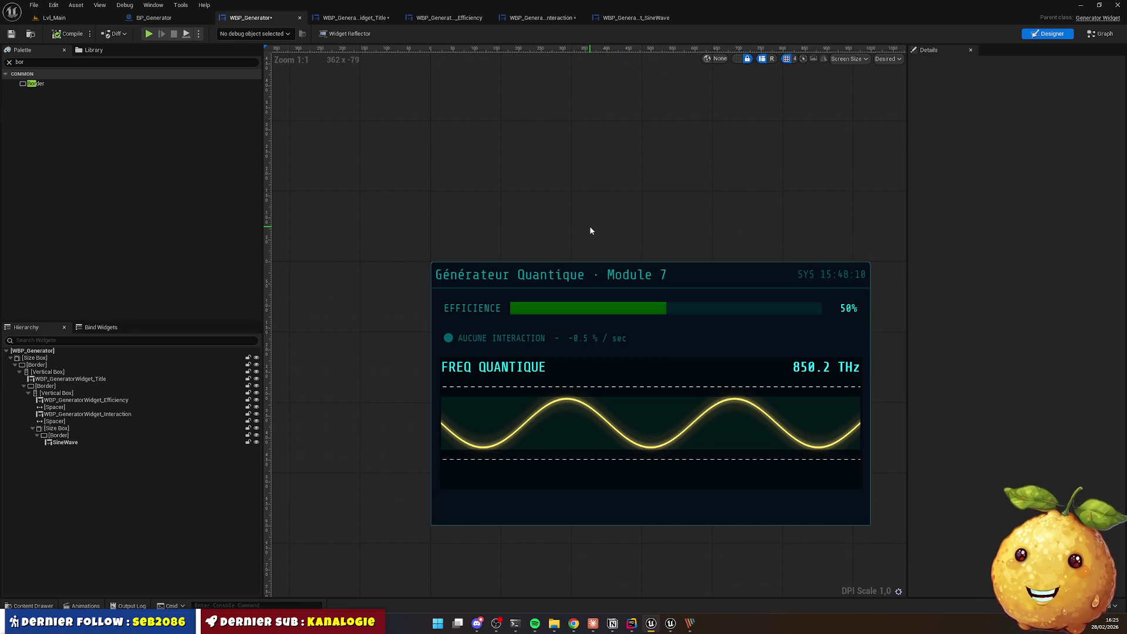
Step: Compare the generator panel with the Chrome reference, then open WBP_GeneratorWidget_Efficiency
scroll(604, 201, up, 2)
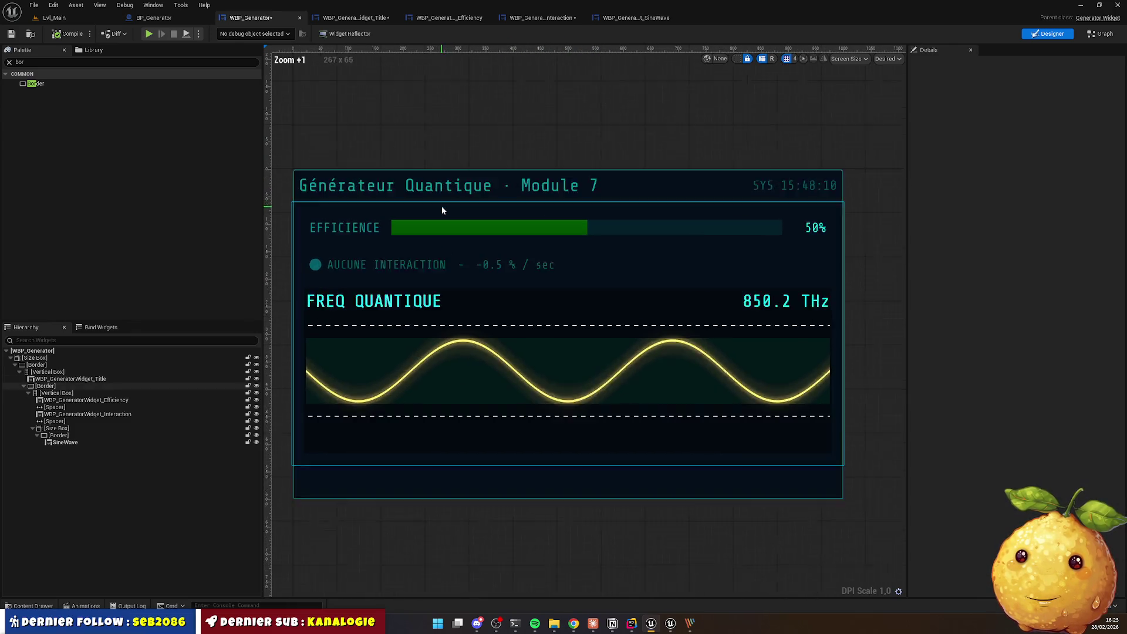
scroll(470, 132, down, 1)
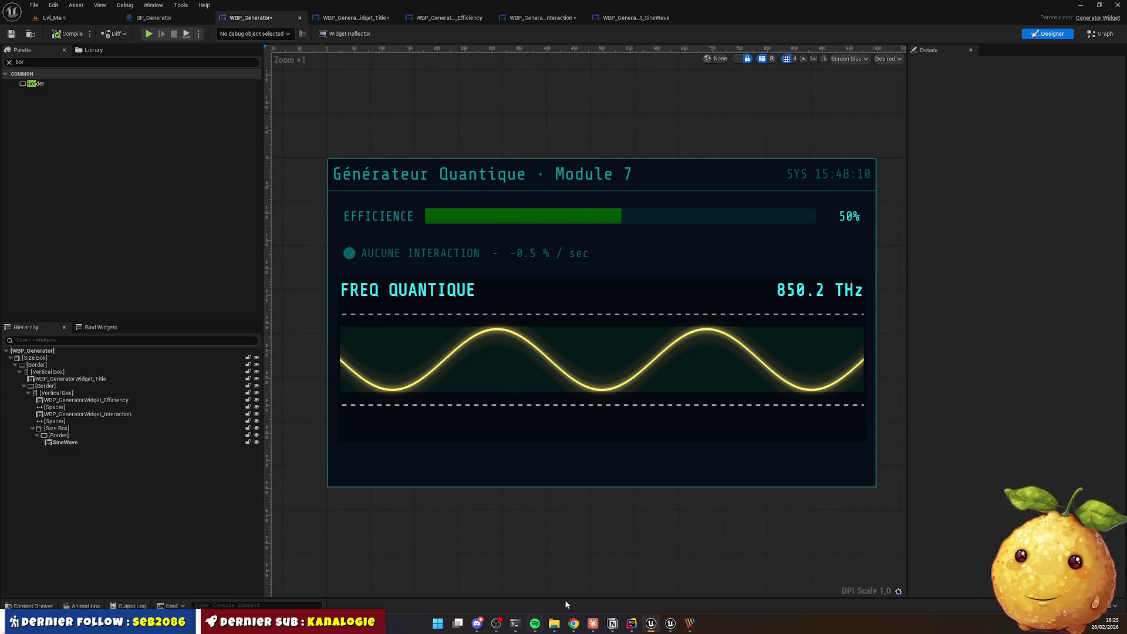
click(574, 624)
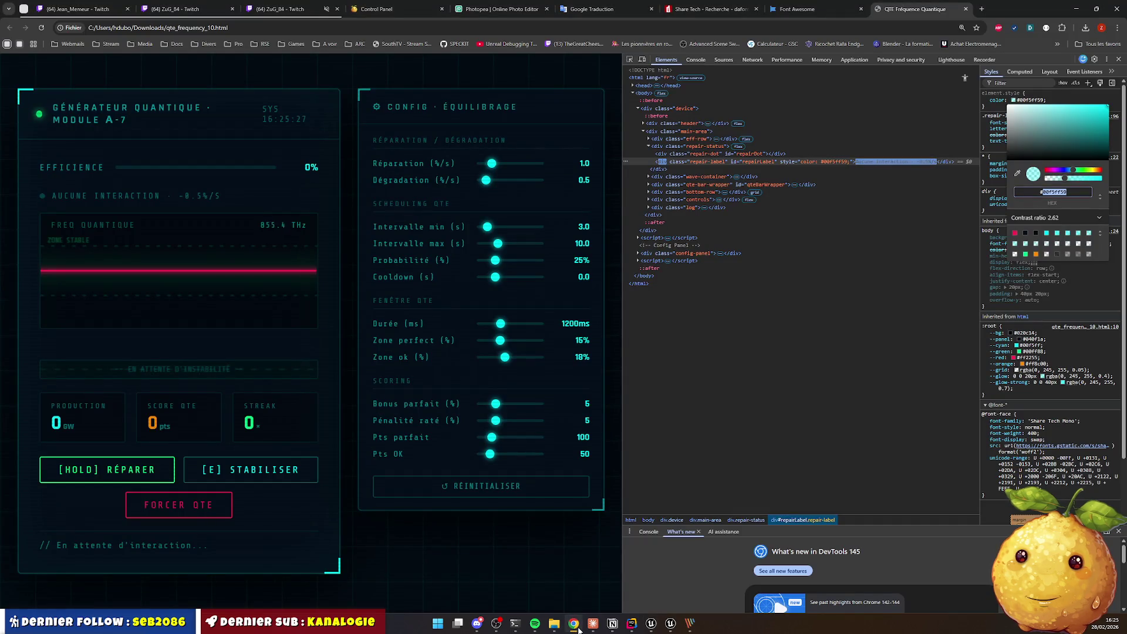
click(575, 625)
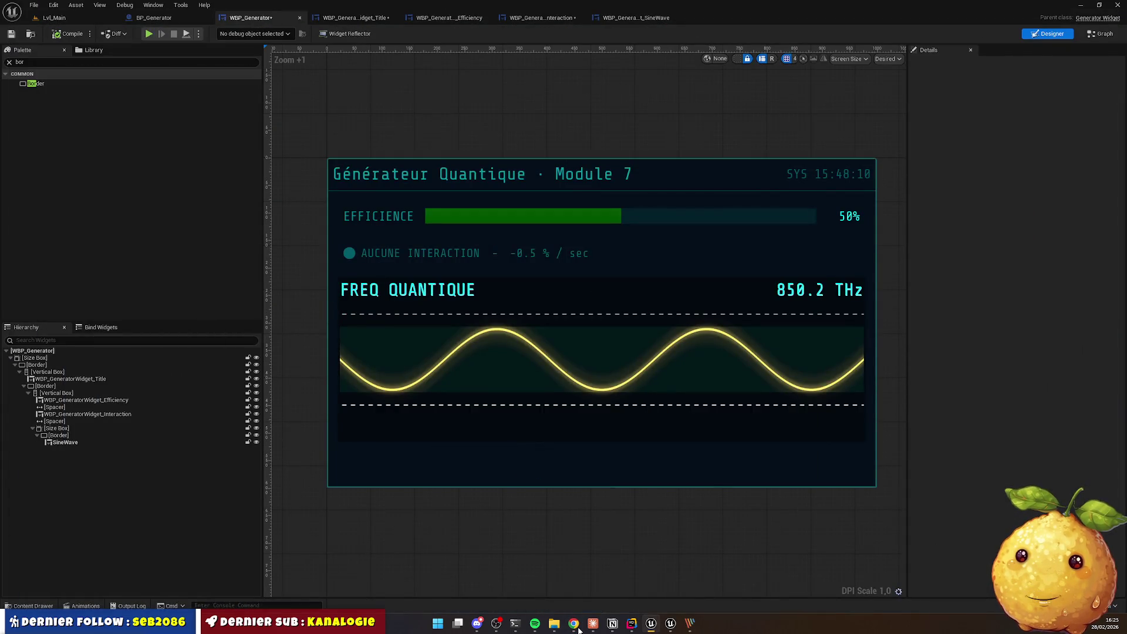
click(575, 624)
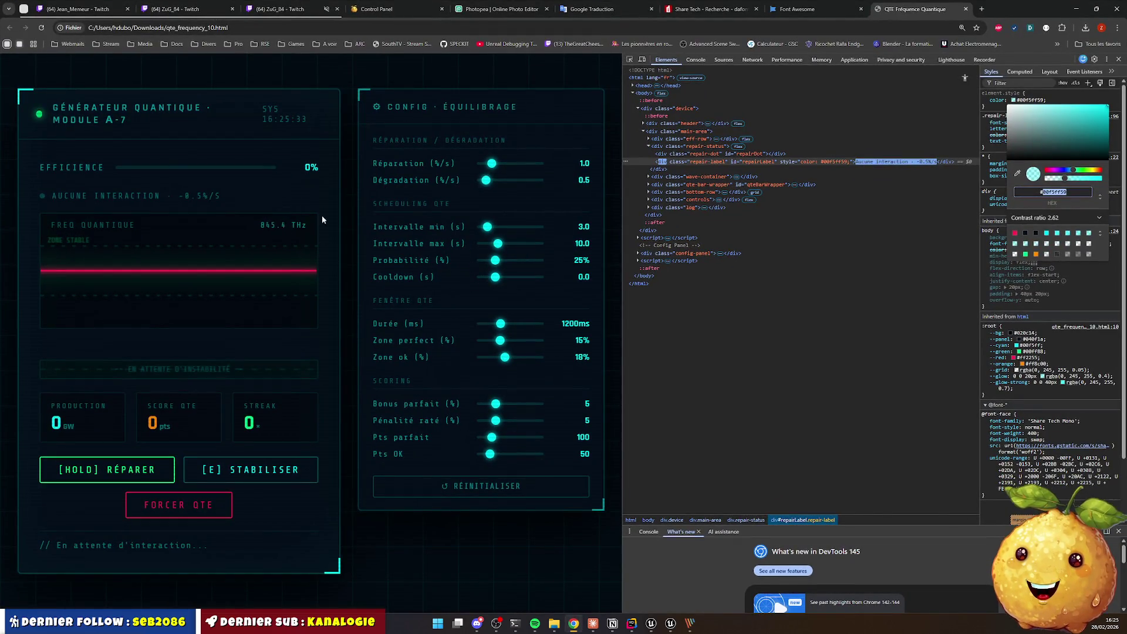
click(572, 626)
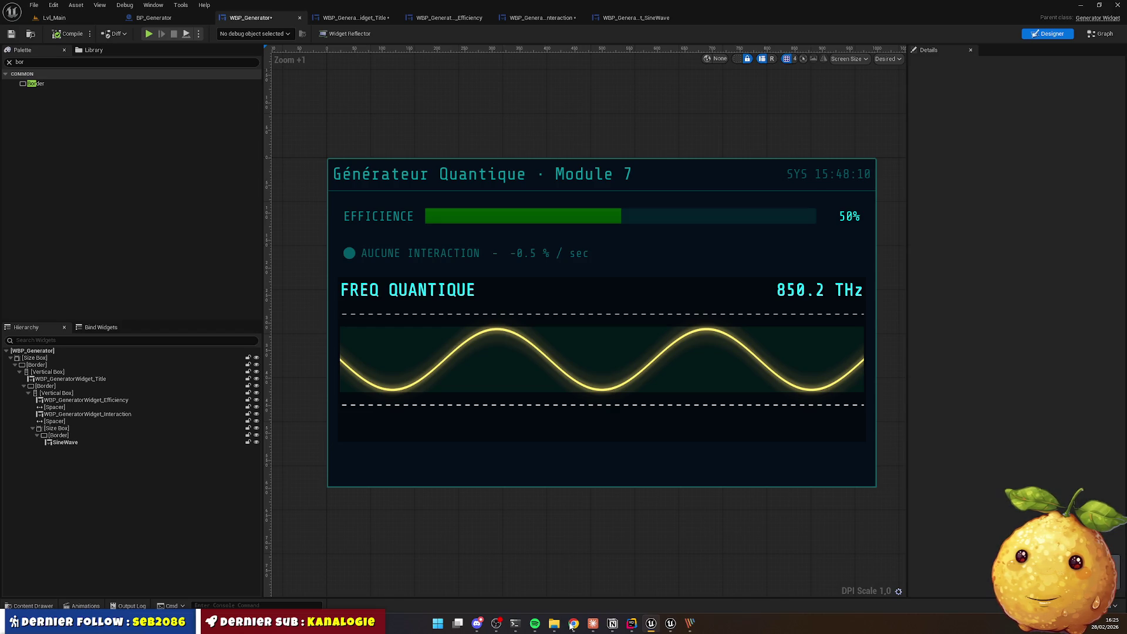
click(573, 624)
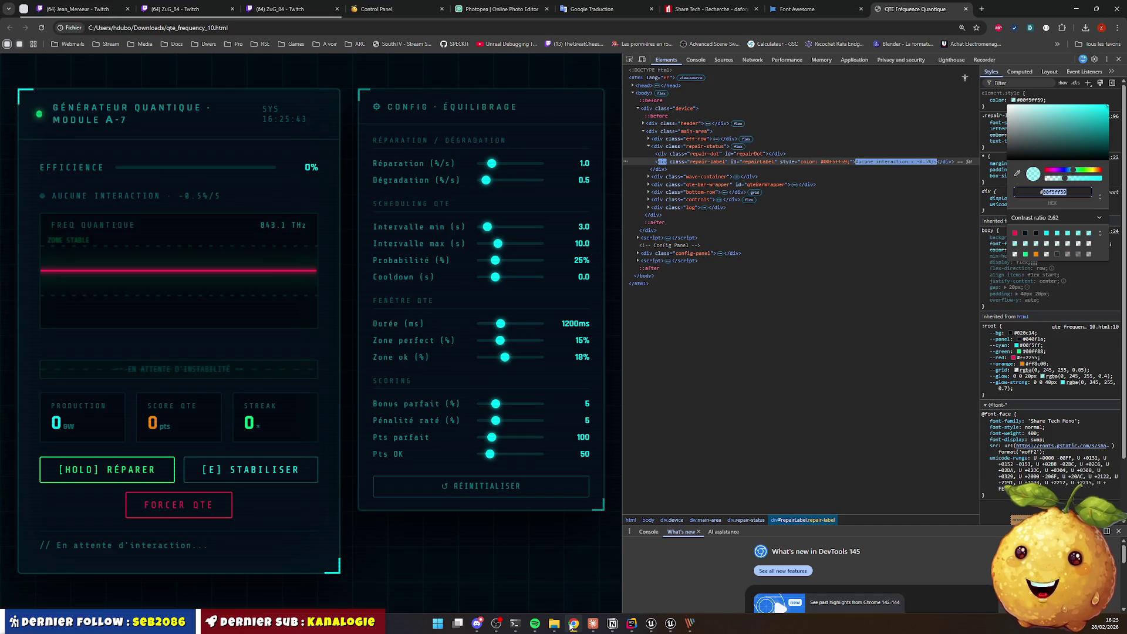
click(571, 627)
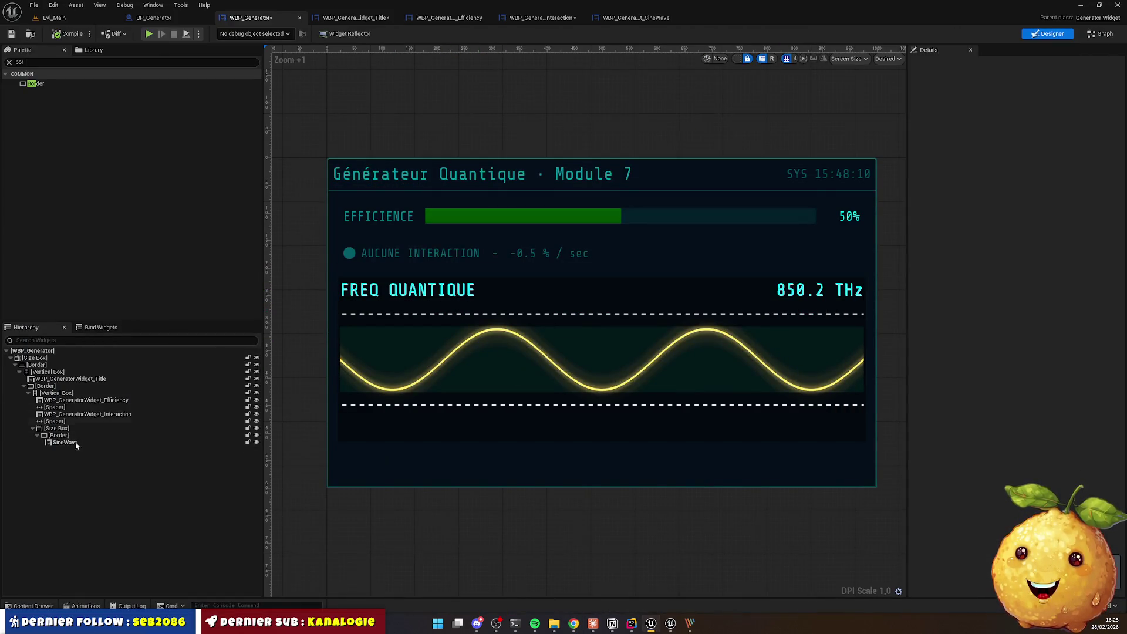
click(449, 18)
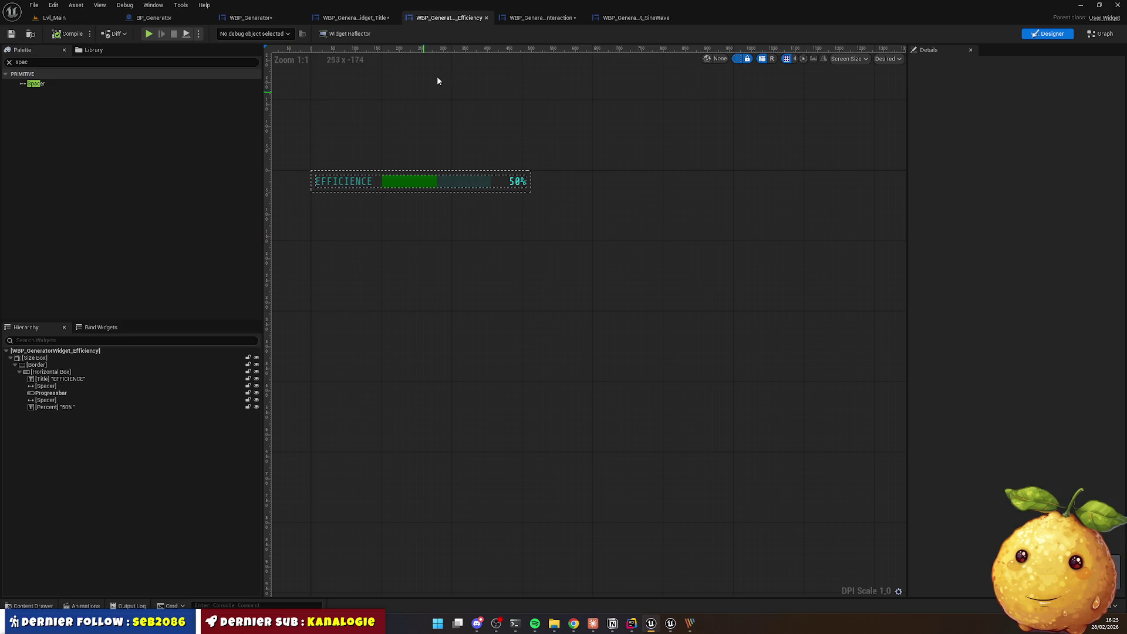
Step: In the SineWave widget, wrap the Canvas Panel inside the Scale Box with a new Border
click(551, 16)
click(624, 19)
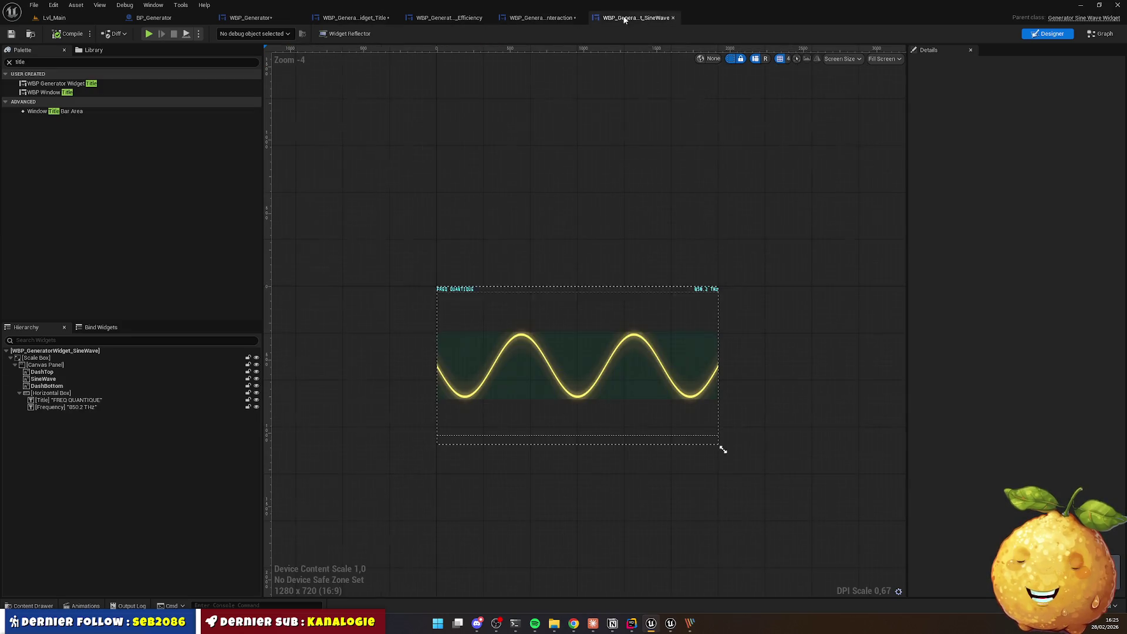
scroll(445, 286, up, 5)
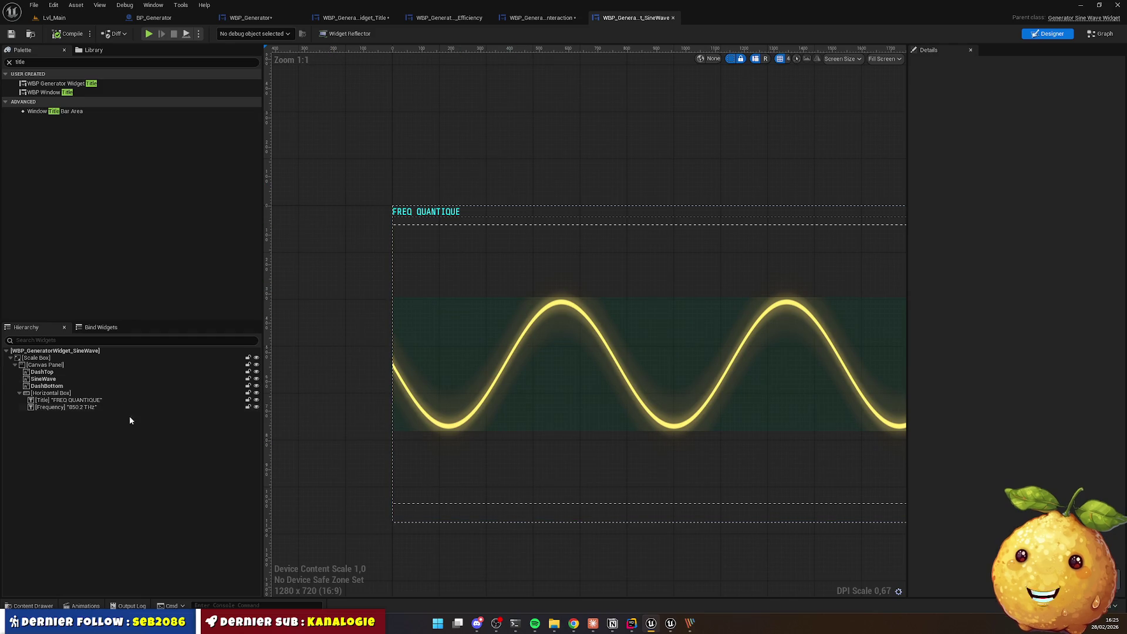
click(34, 358)
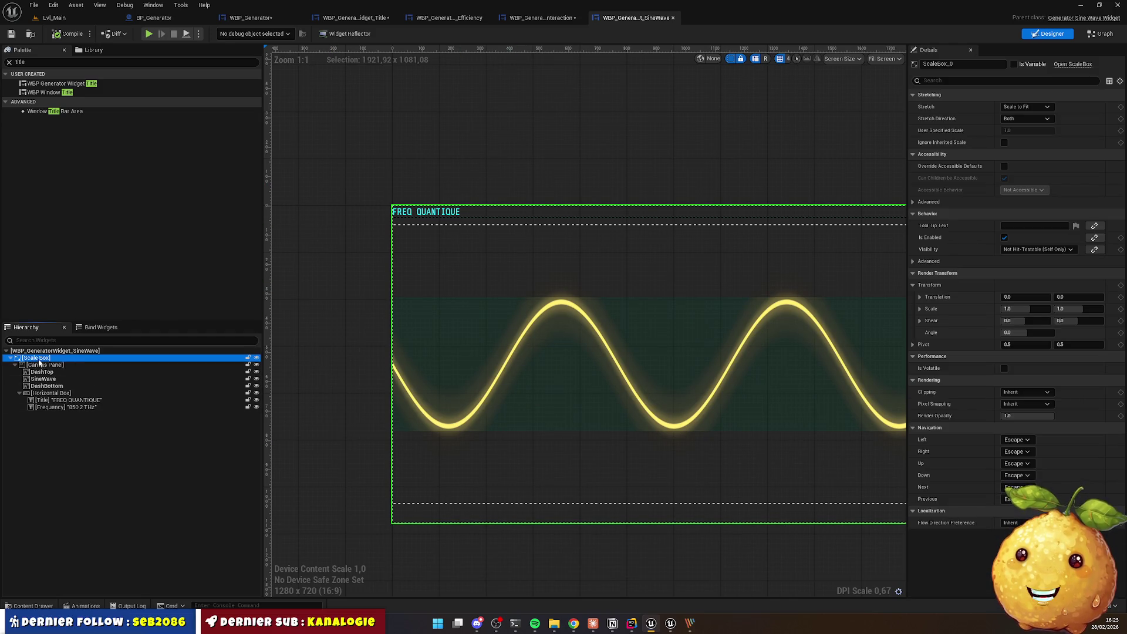
click(37, 365)
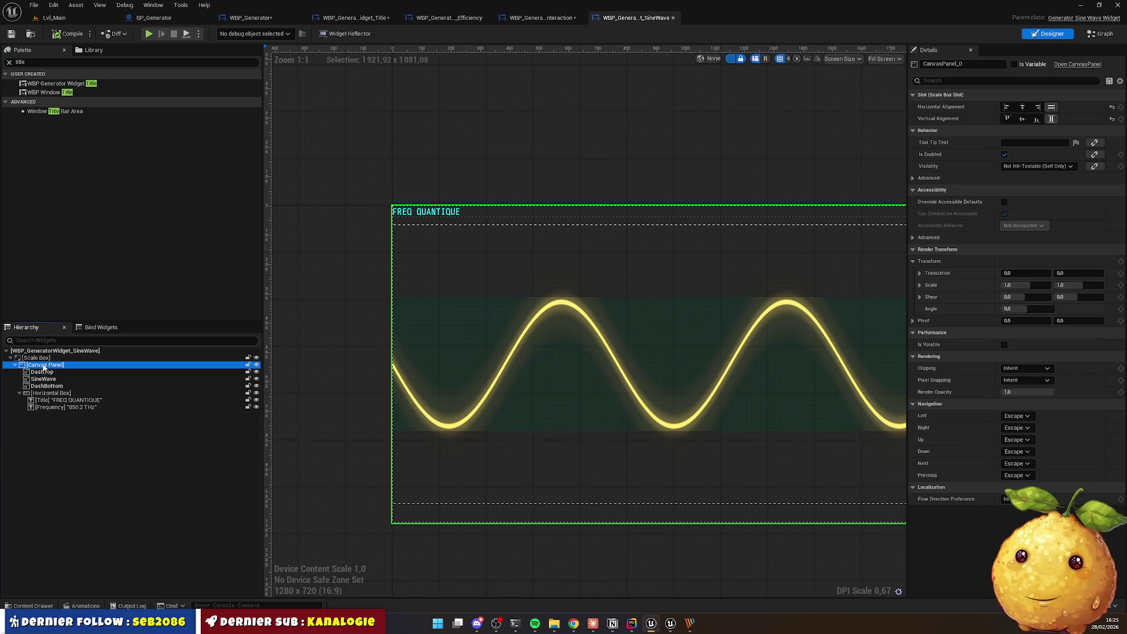
right_click(44, 367)
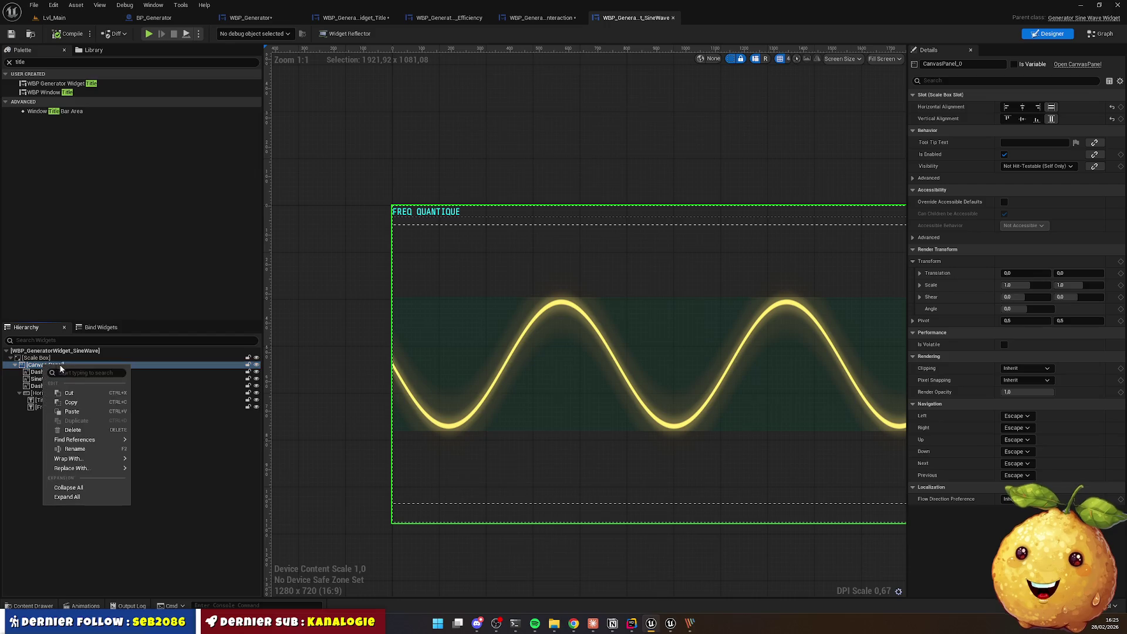
mouse_move(111, 458)
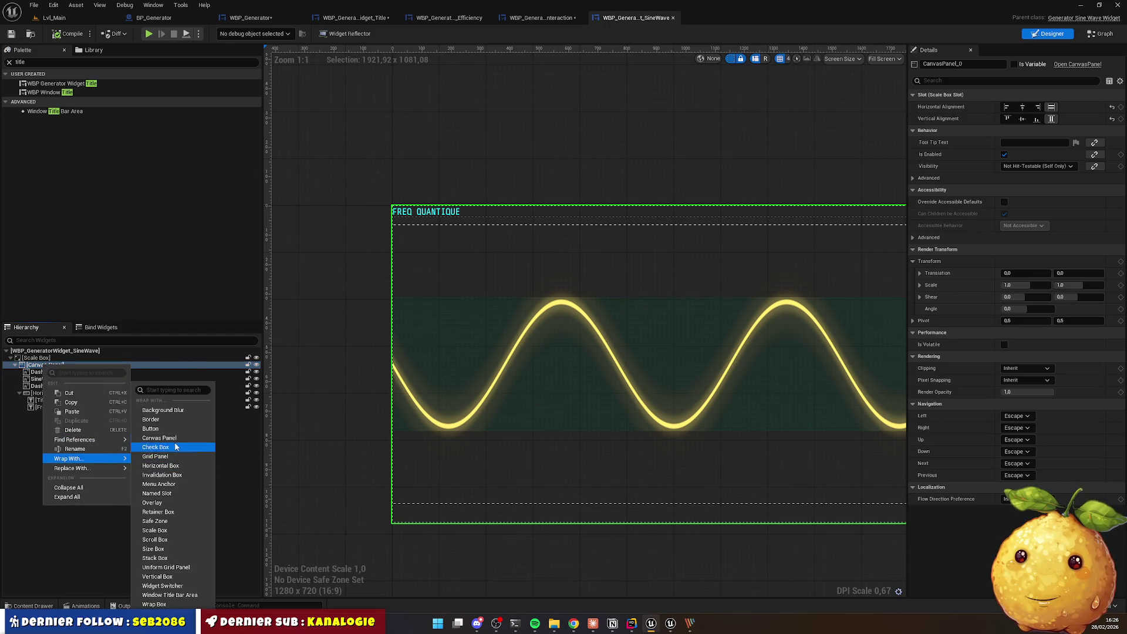
click(150, 419)
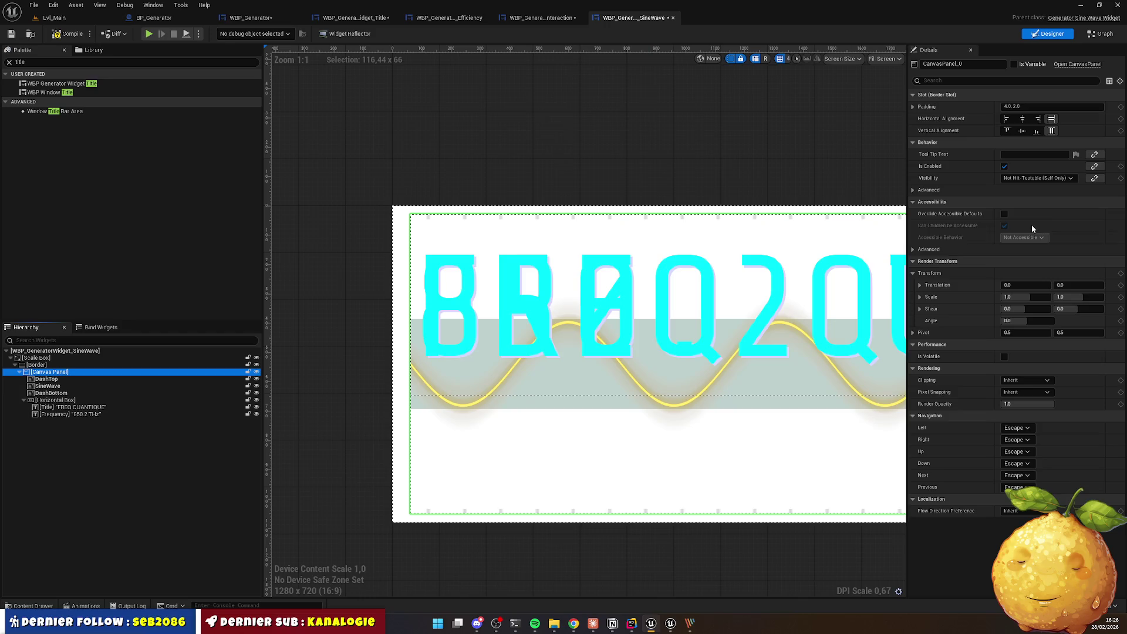
Step: Set the new Border's Brush Tint alpha to 0 so it is fully transparent
click(36, 365)
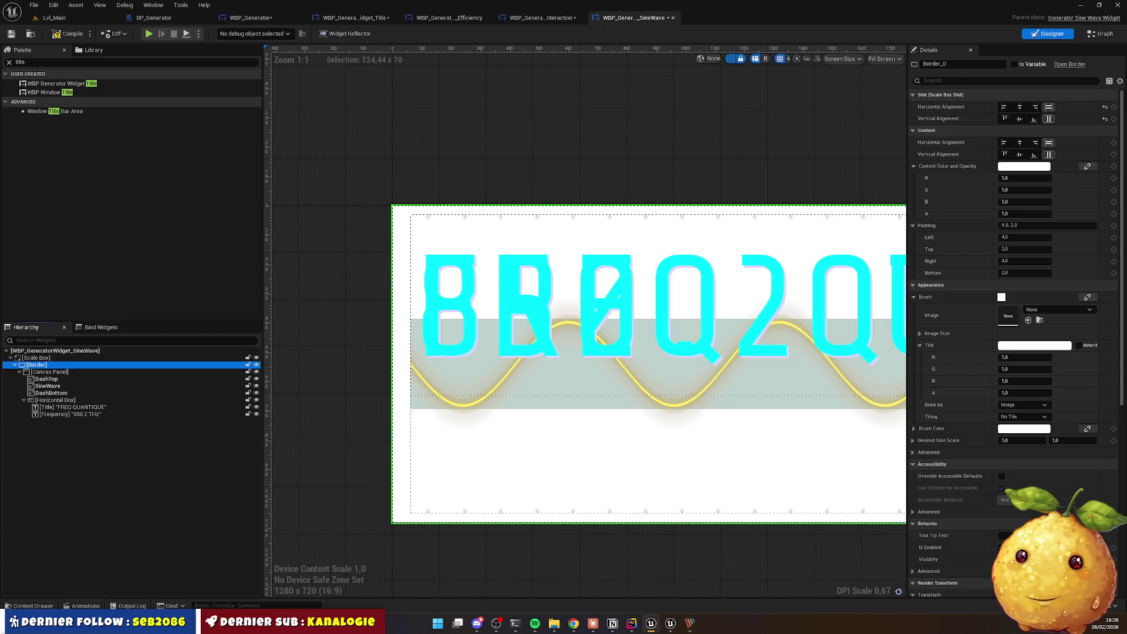
click(1015, 393)
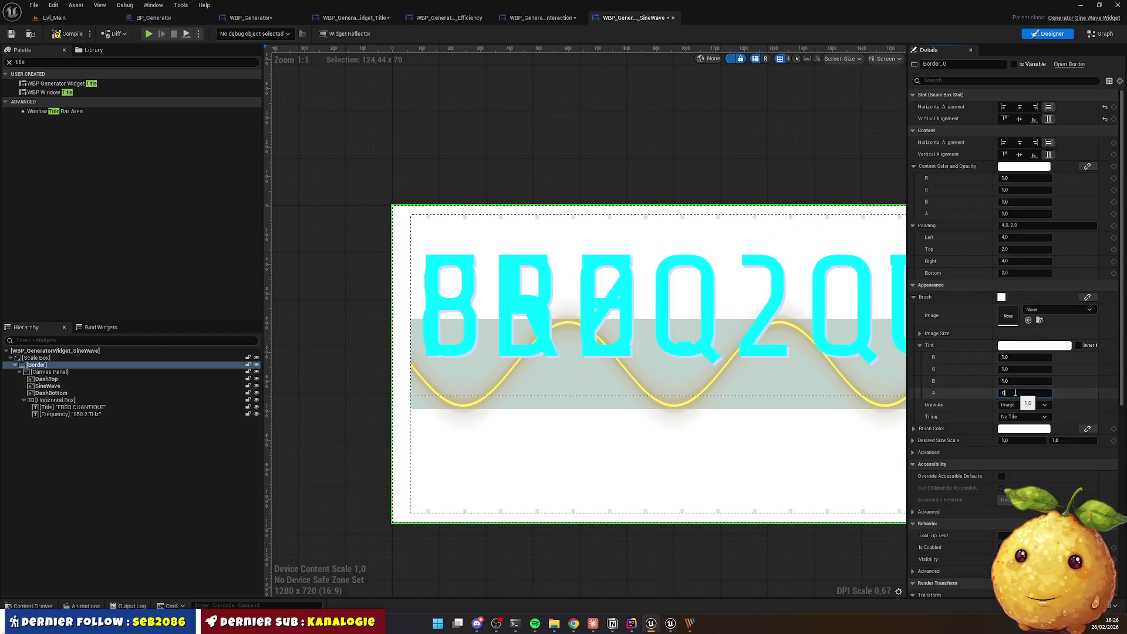
key(Return)
scroll(628, 175, down, 3)
mouse_move(628, 175)
mouse_down()
mouse_move(436, 160)
mouse_move(488, 174)
mouse_up()
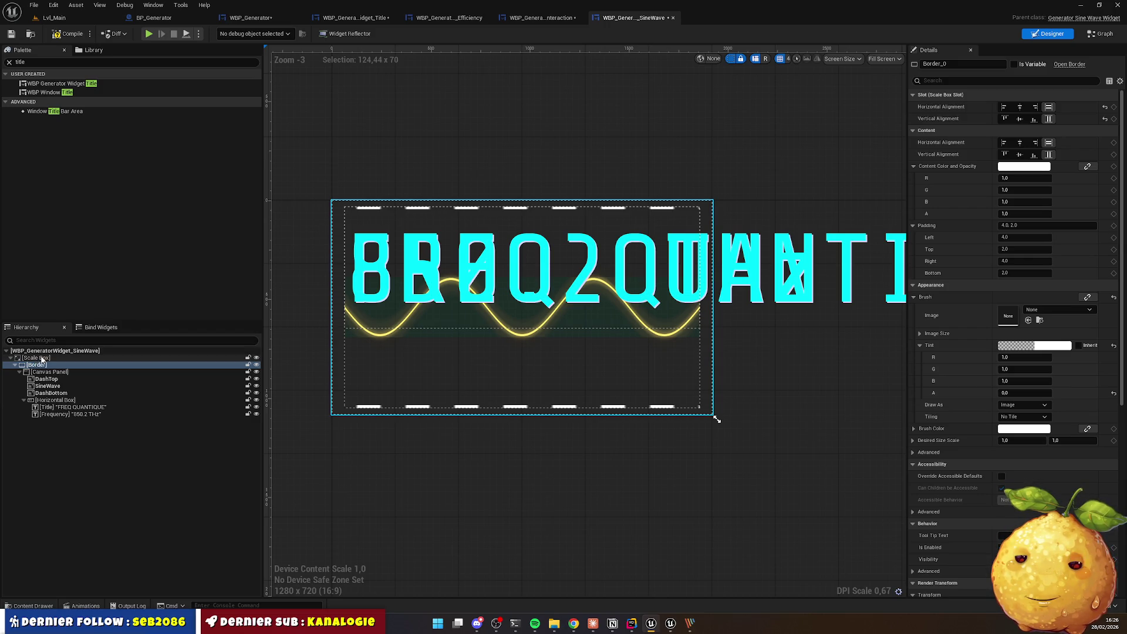
Step: Replace the Scale Box with its child so the Border becomes the root
click(41, 358)
right_click(41, 358)
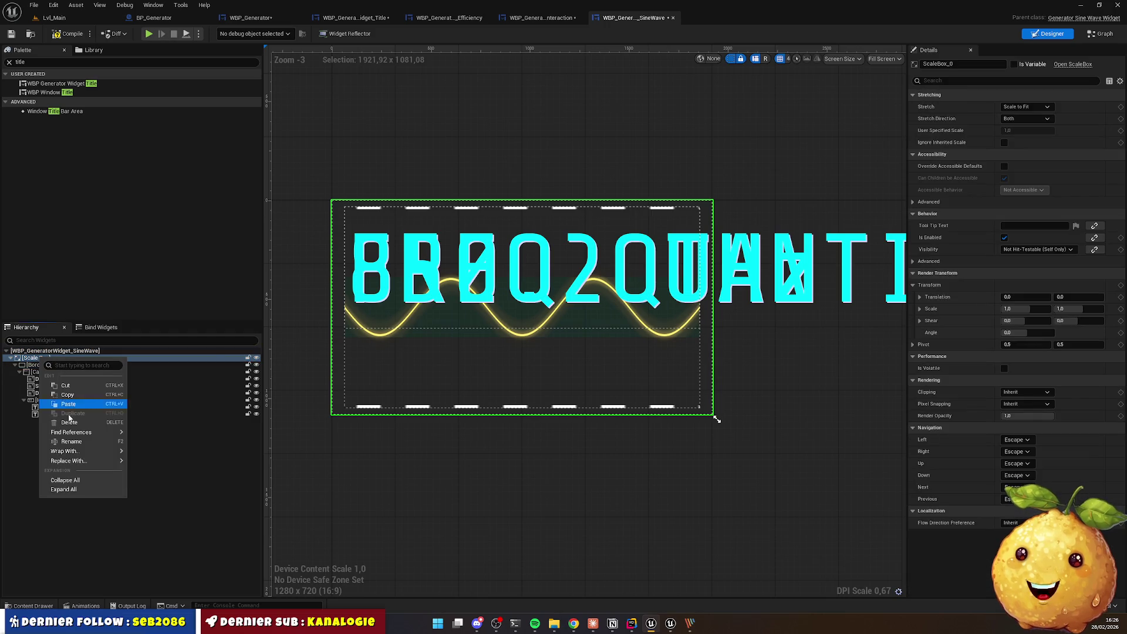
mouse_move(82, 462)
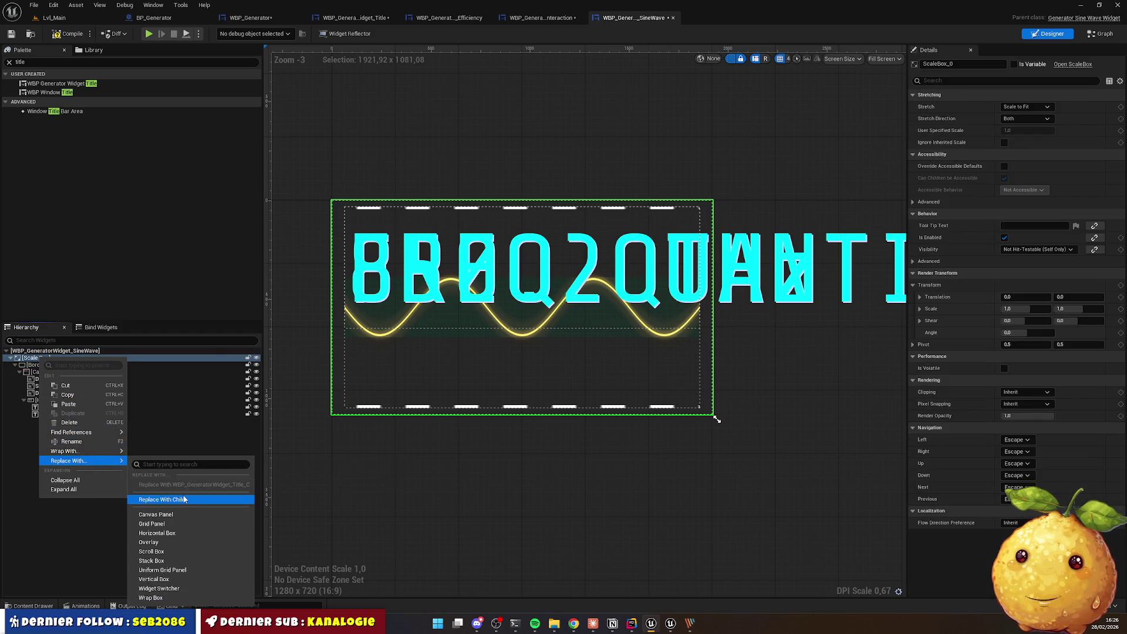
click(162, 499)
click(41, 358)
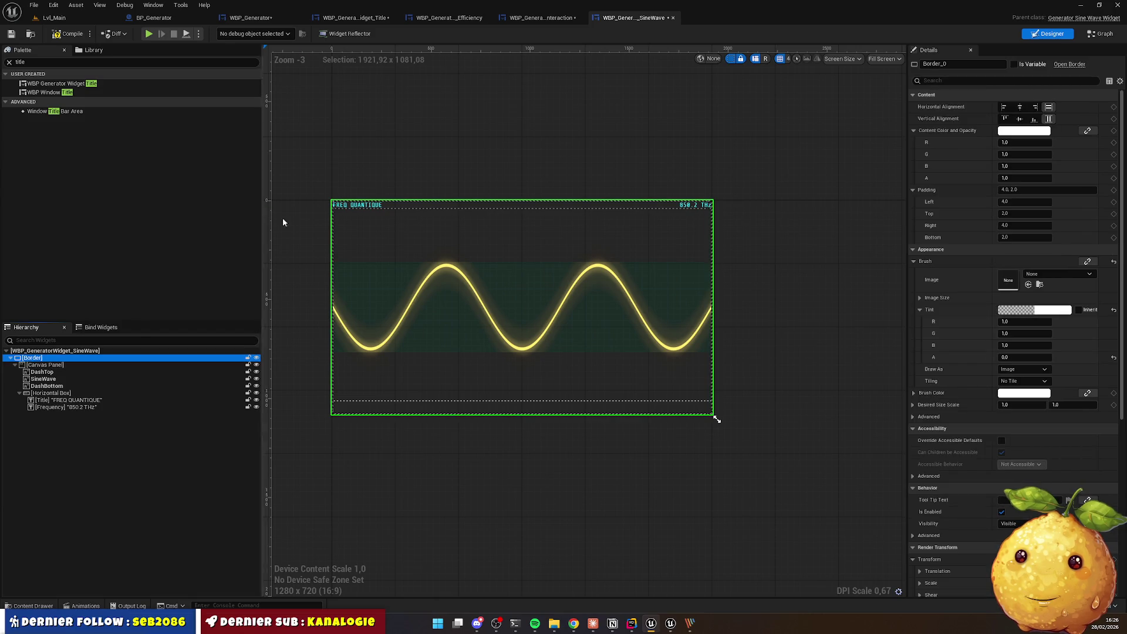
click(44, 352)
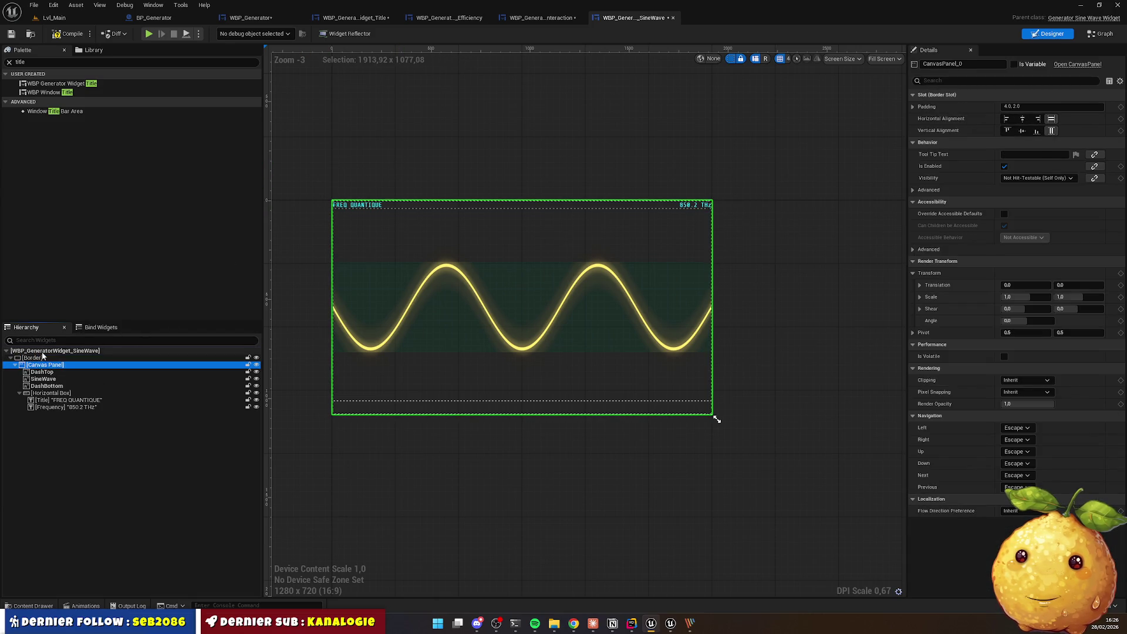
click(42, 360)
scroll(364, 284, up, 4)
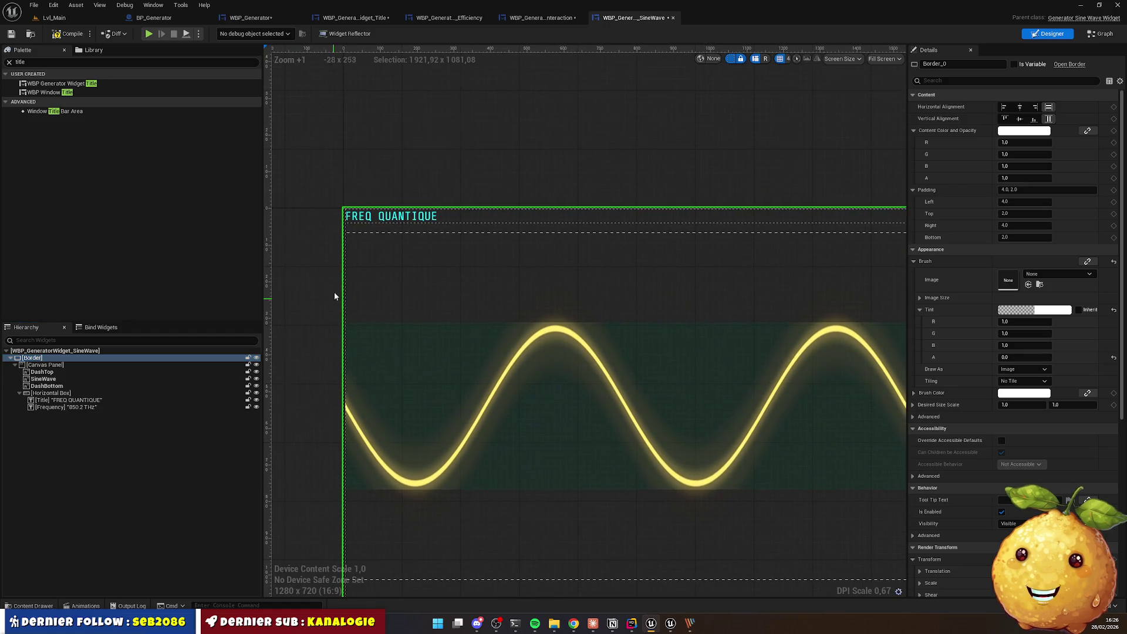
click(573, 630)
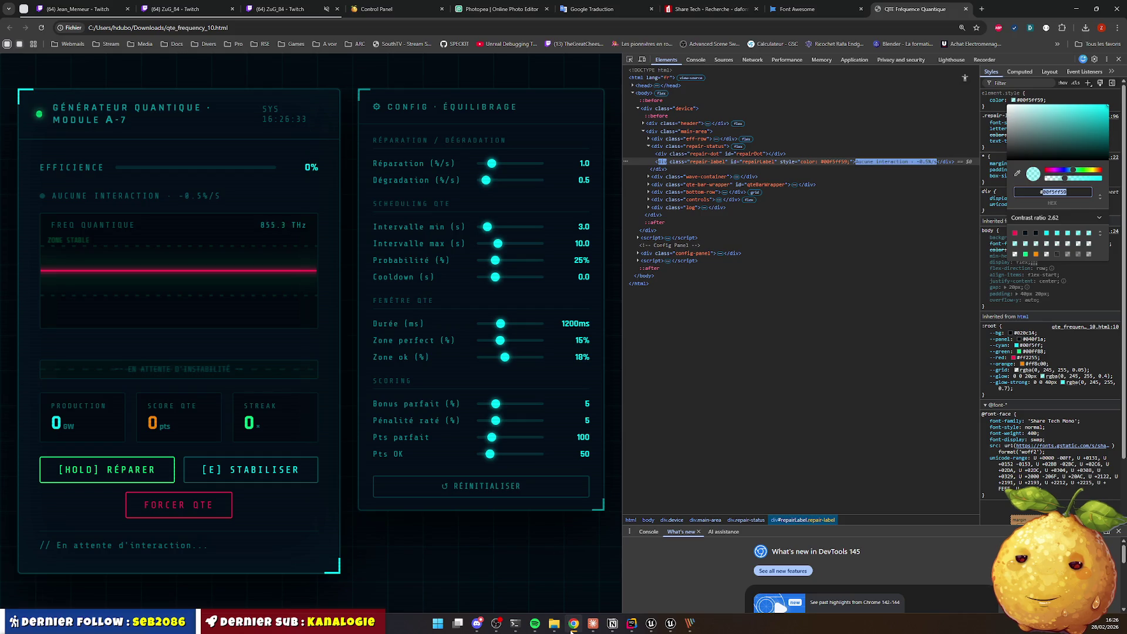
Step: Inspect the reference page's wave graph in Chrome's developer tools
click(573, 630)
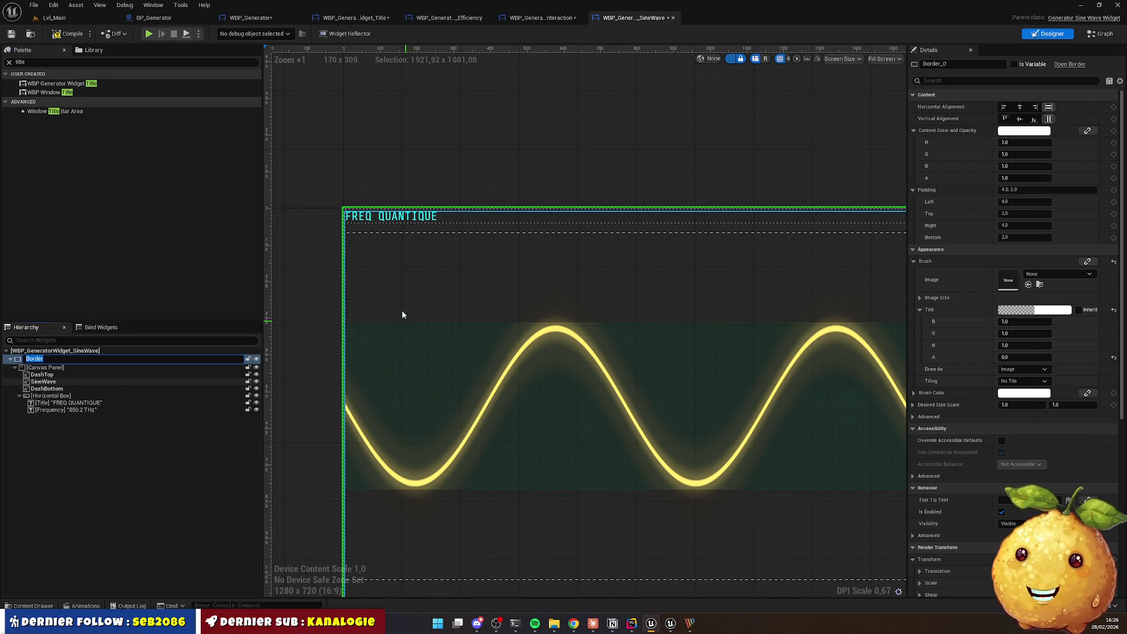
key(alt+Tab)
right_click(265, 317)
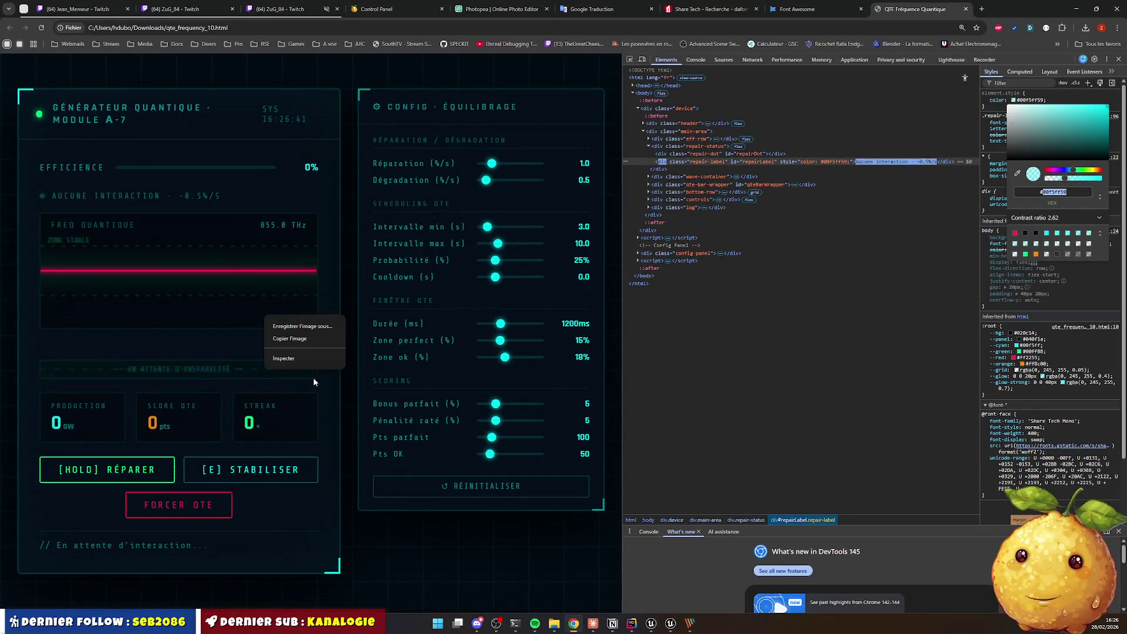
click(285, 358)
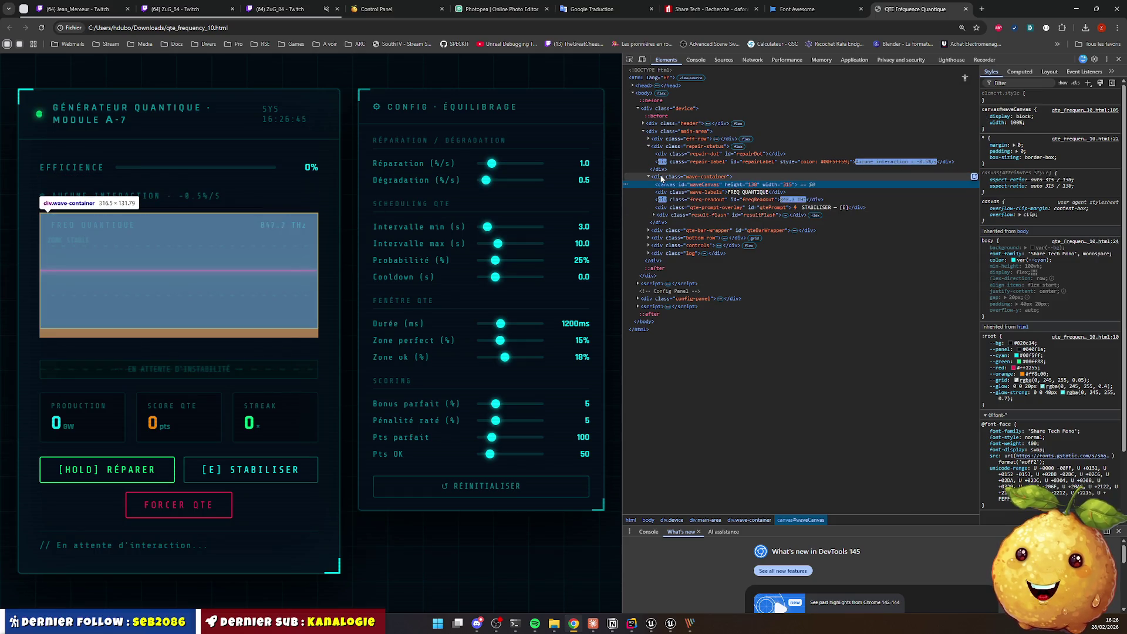
Step: Show div.wave-container's background colour as hex #00000066 and copy the value
click(679, 177)
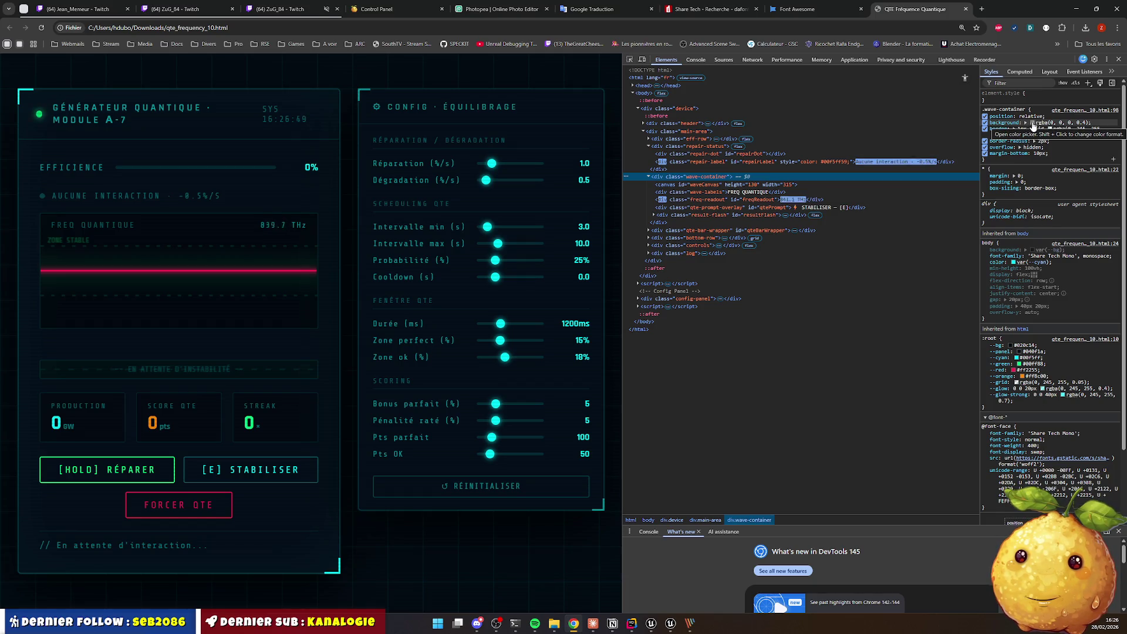
click(1032, 123)
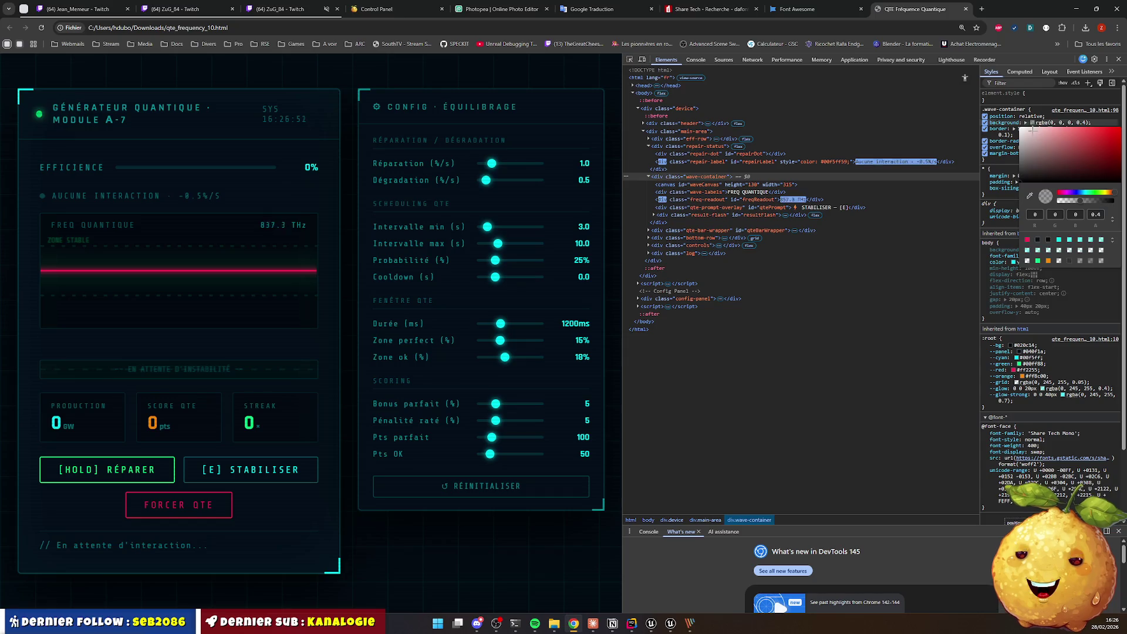
click(1110, 217)
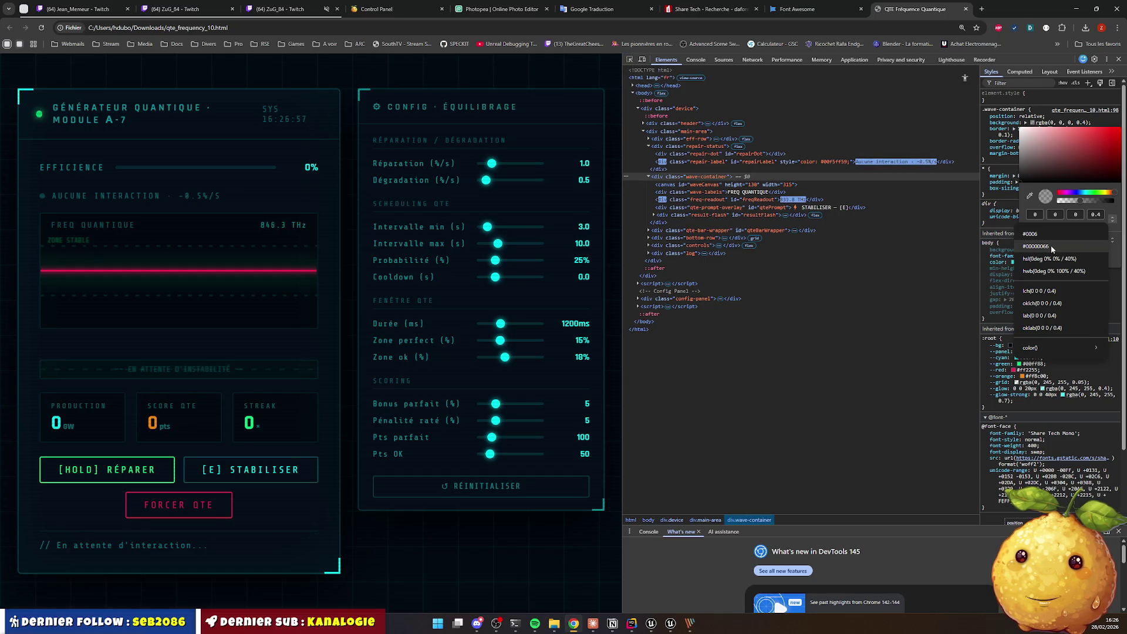
click(1051, 245)
double_click(1076, 218)
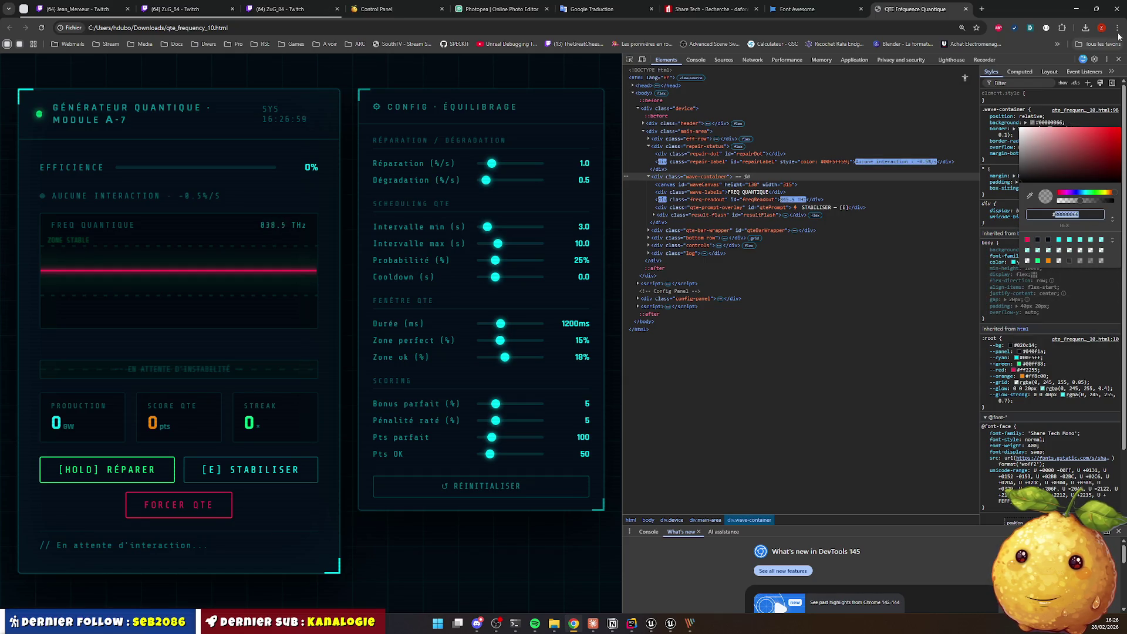
click(1076, 8)
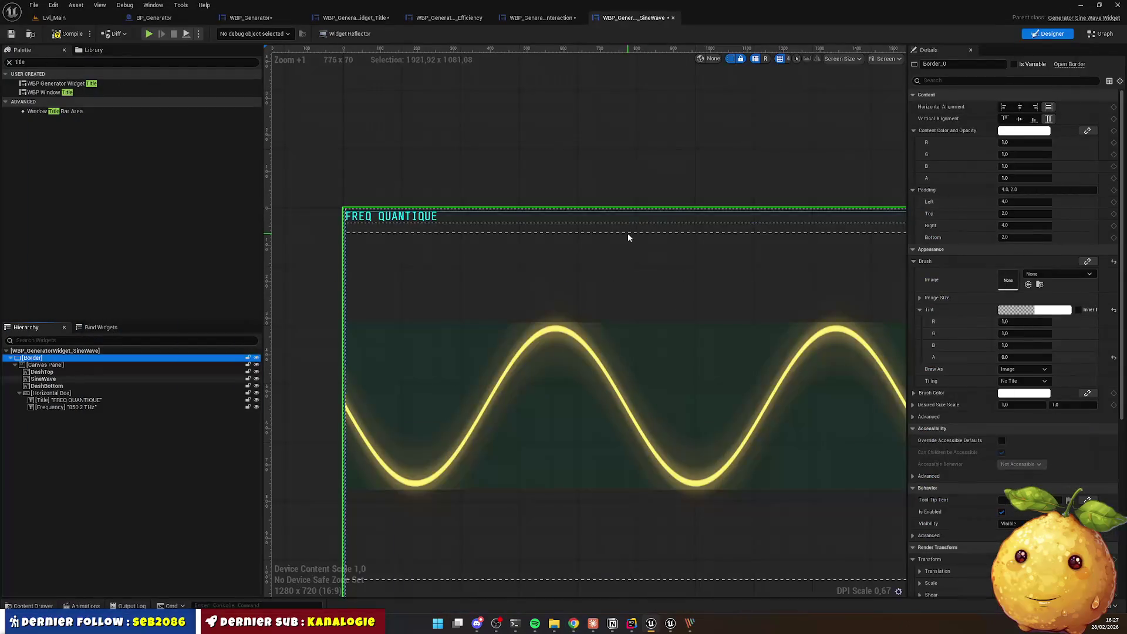
Step: Set the Border's Tint to hex 00000066, black at 0.4 opacity
double_click(27, 360)
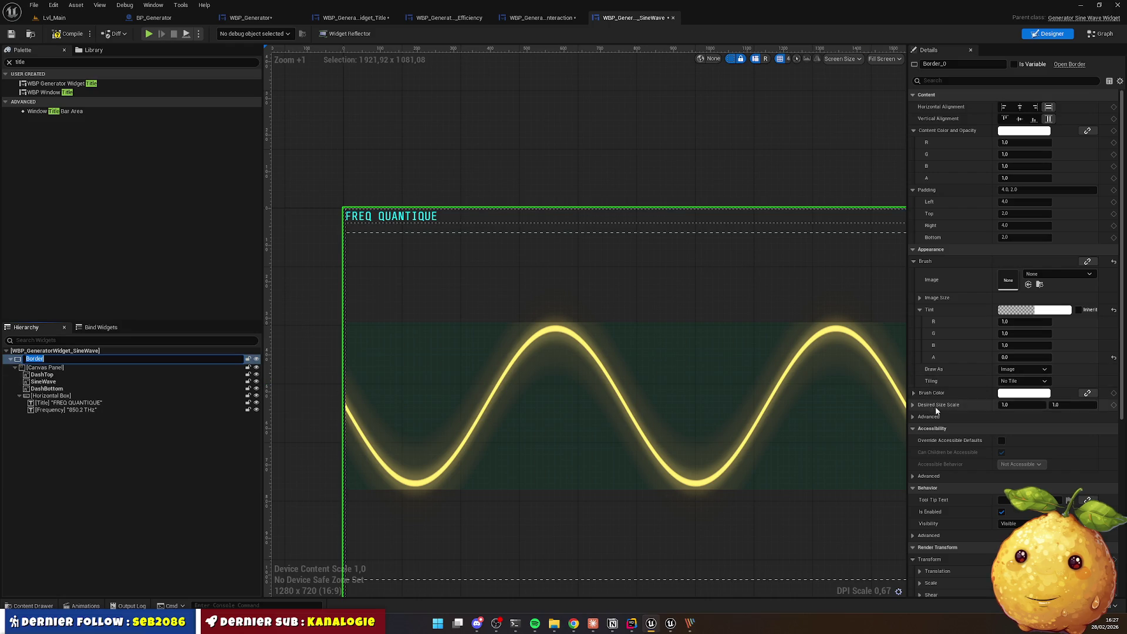
click(1043, 313)
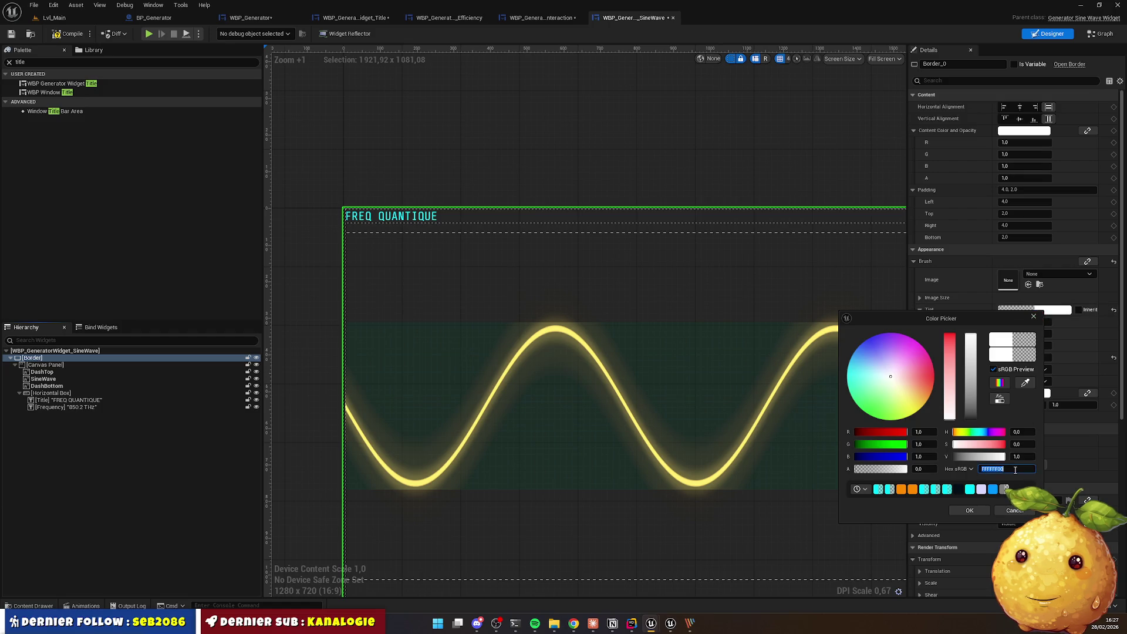
key(Return)
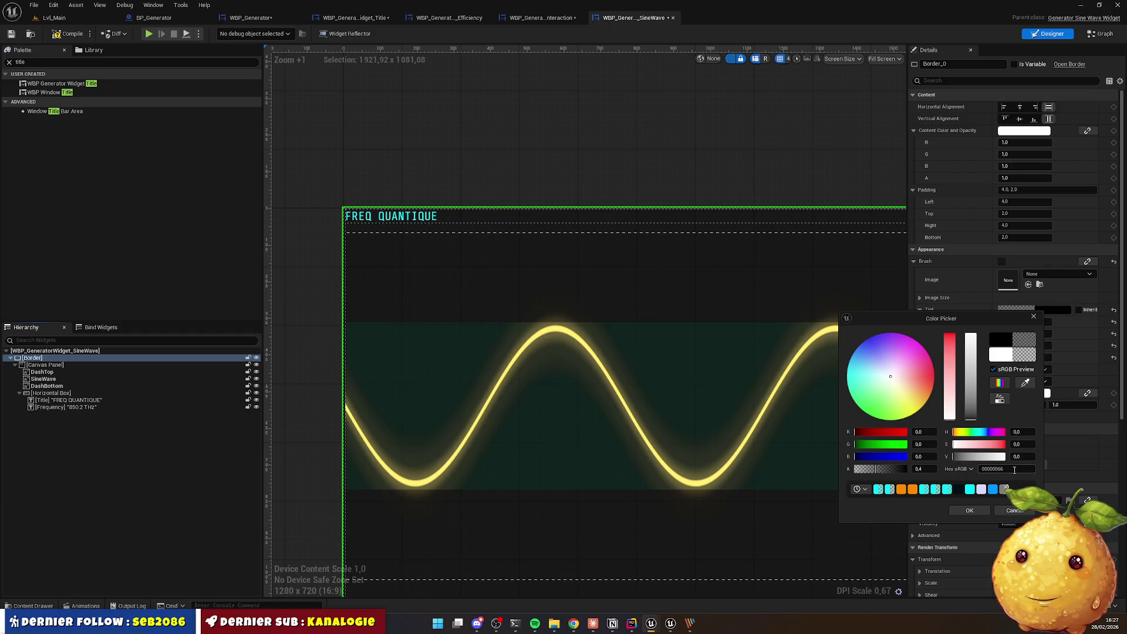
click(649, 263)
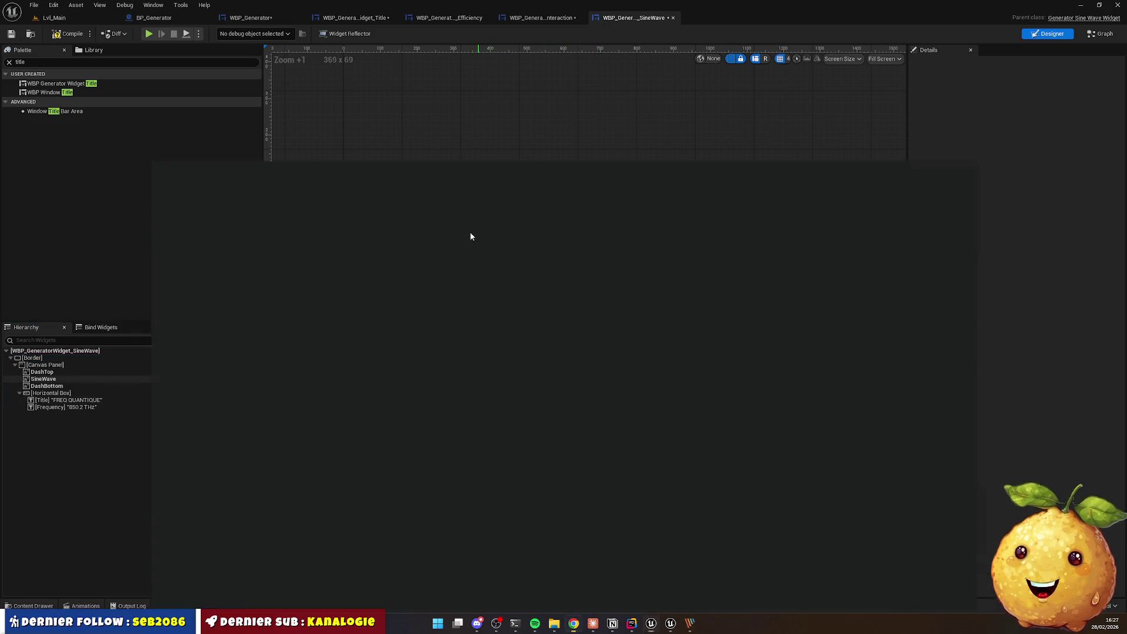
key(alt+Tab)
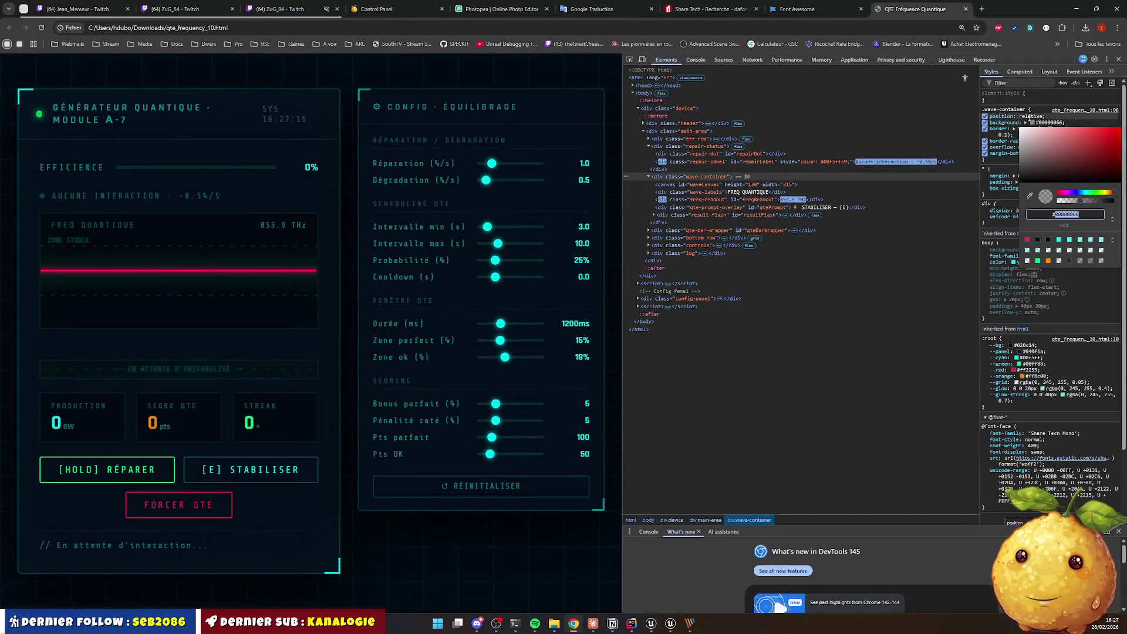
Step: Read div.wave-container's cyan border colour as hex #00f5ff1a in DevTools
click(658, 260)
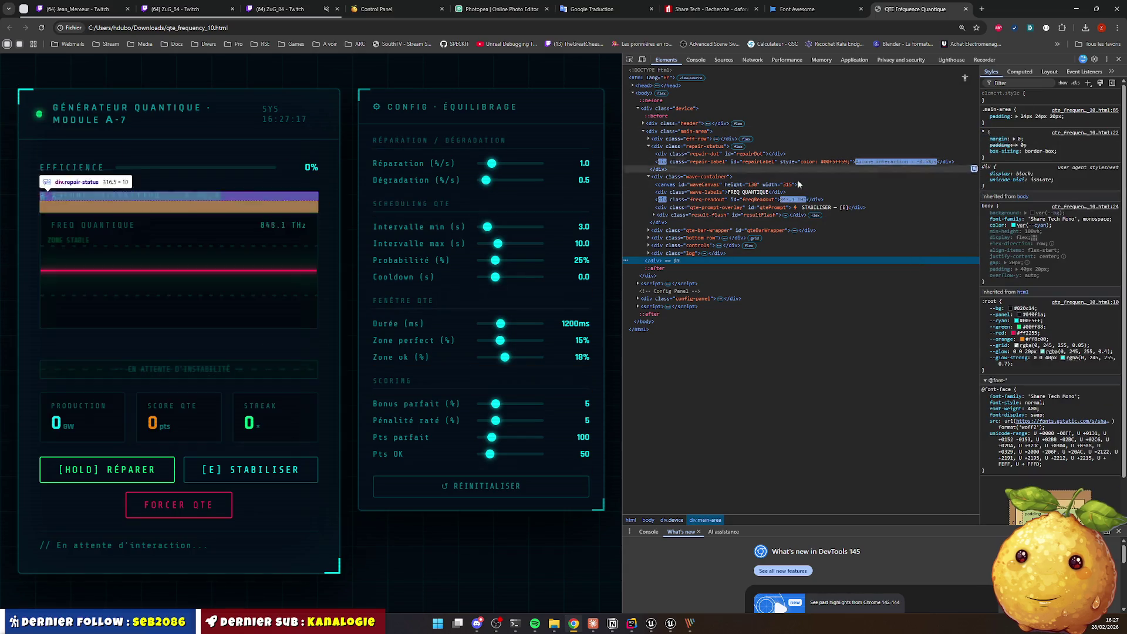
click(666, 185)
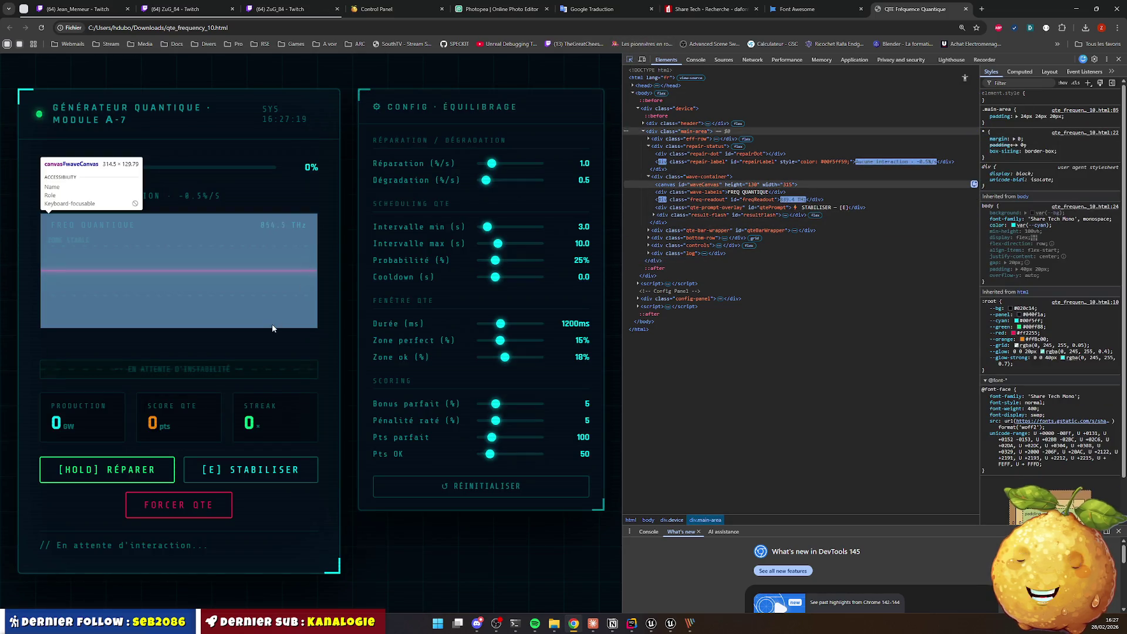
click(687, 176)
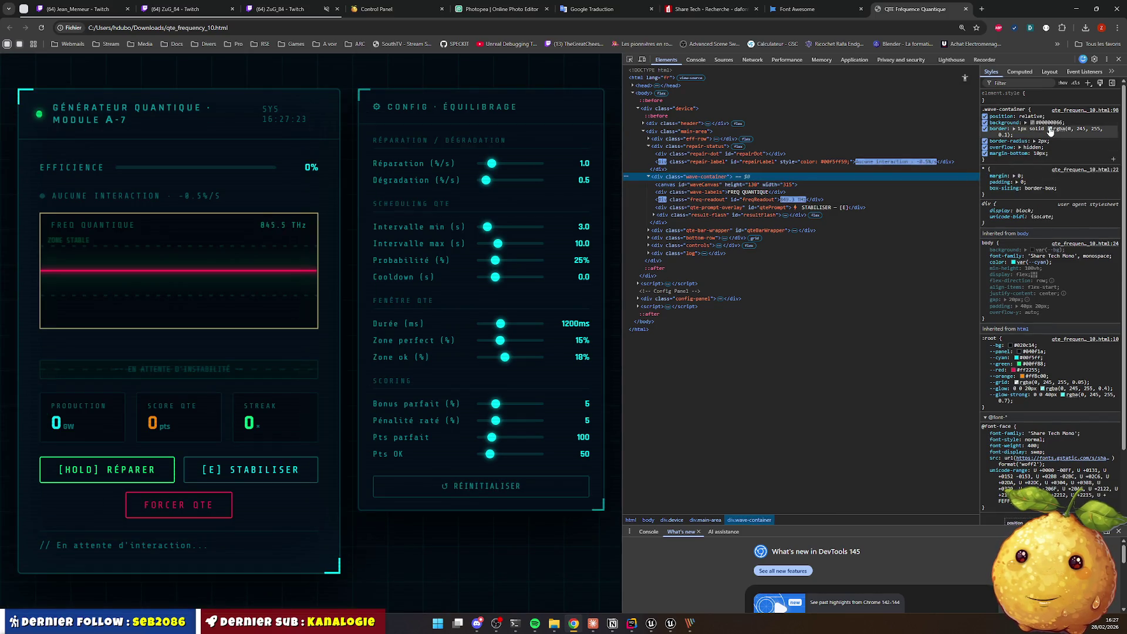
click(1050, 129)
click(1114, 226)
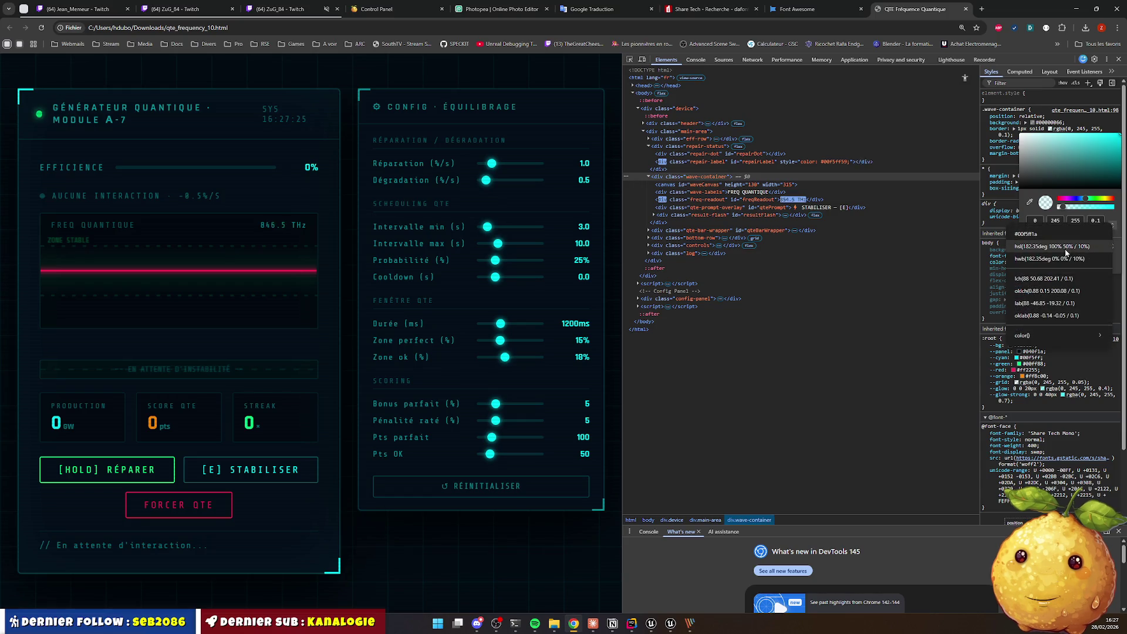
click(1113, 226)
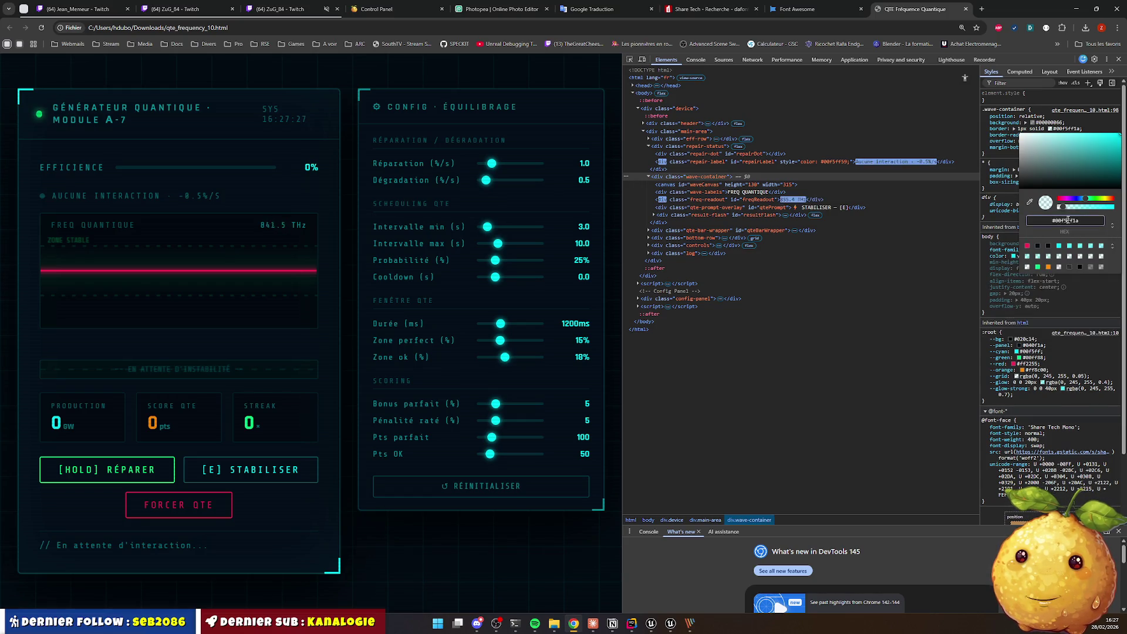
click(1076, 9)
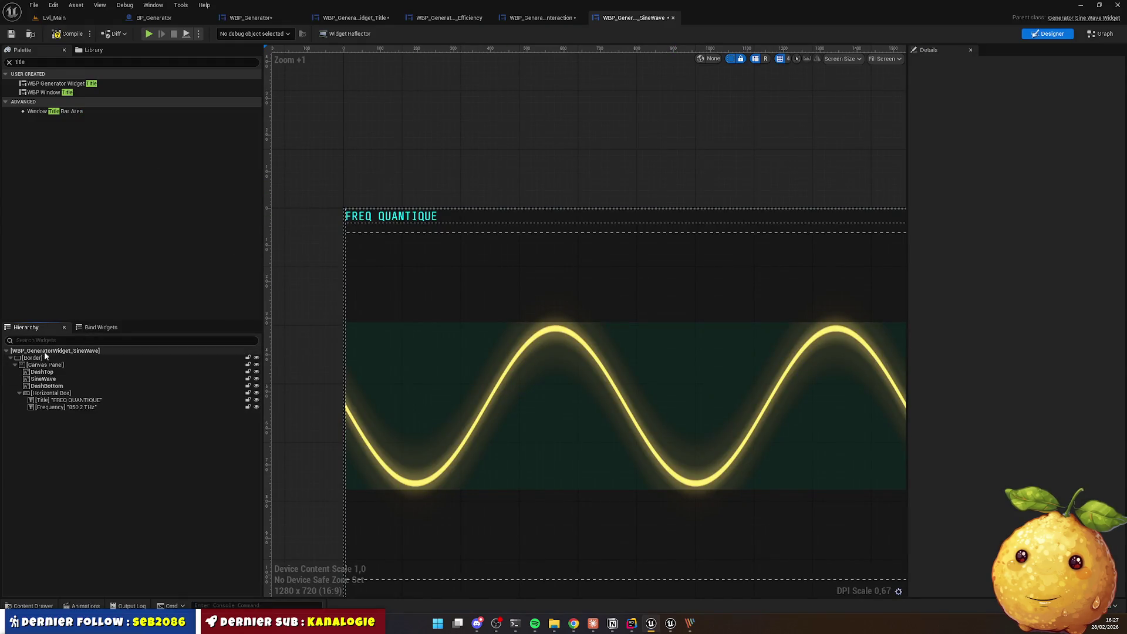
Step: Draw the Border as a Rounded Box with outline colour hex 00f5ff1a
click(32, 357)
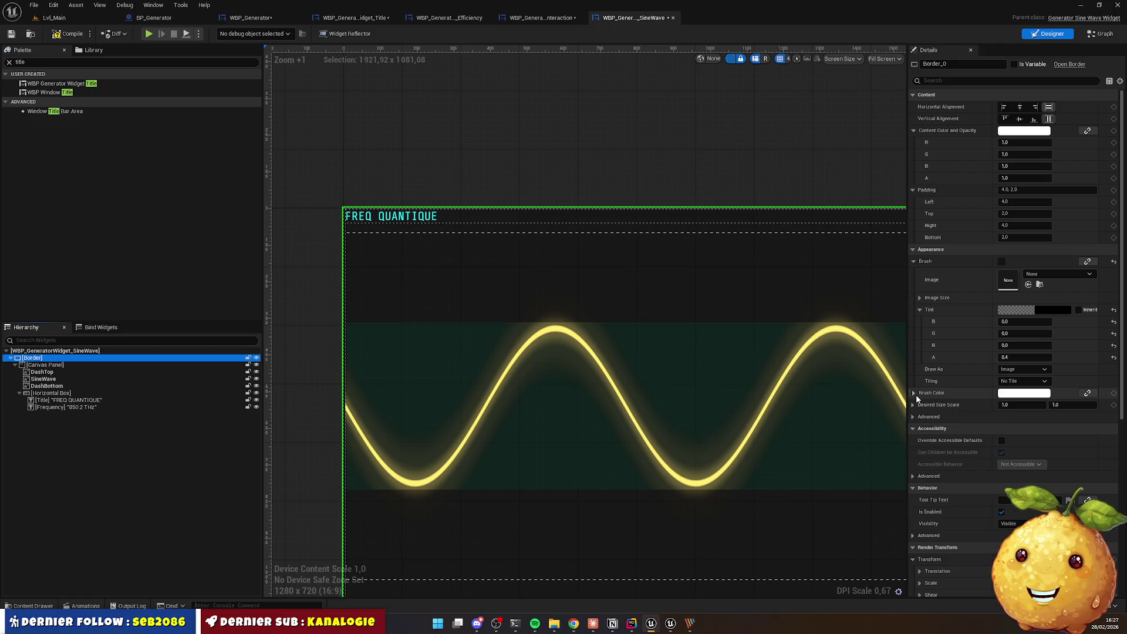
click(1023, 369)
click(1020, 412)
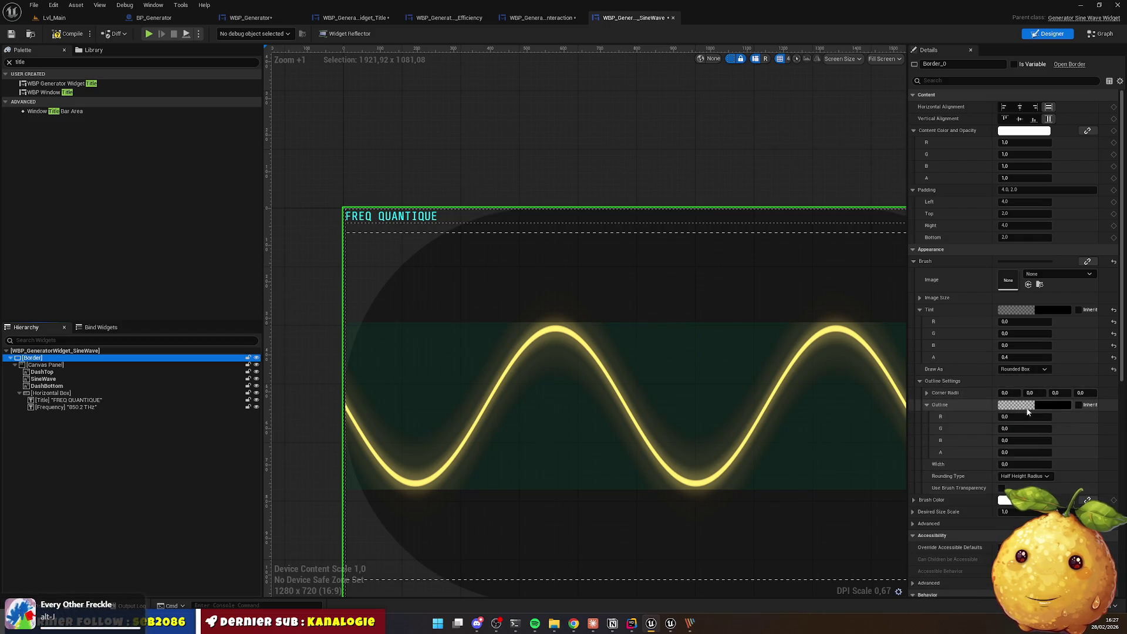
click(1016, 405)
click(985, 518)
text(00f5ff1a)
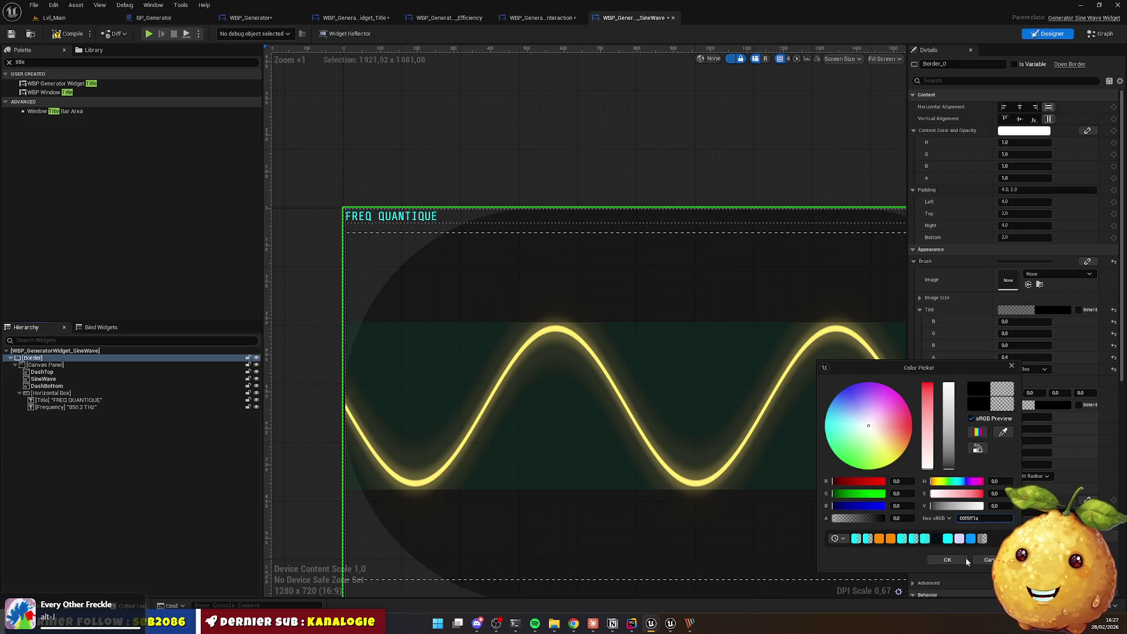
click(954, 561)
Step: Set the outline width to 2
click(1025, 464)
text(2)
key(Return)
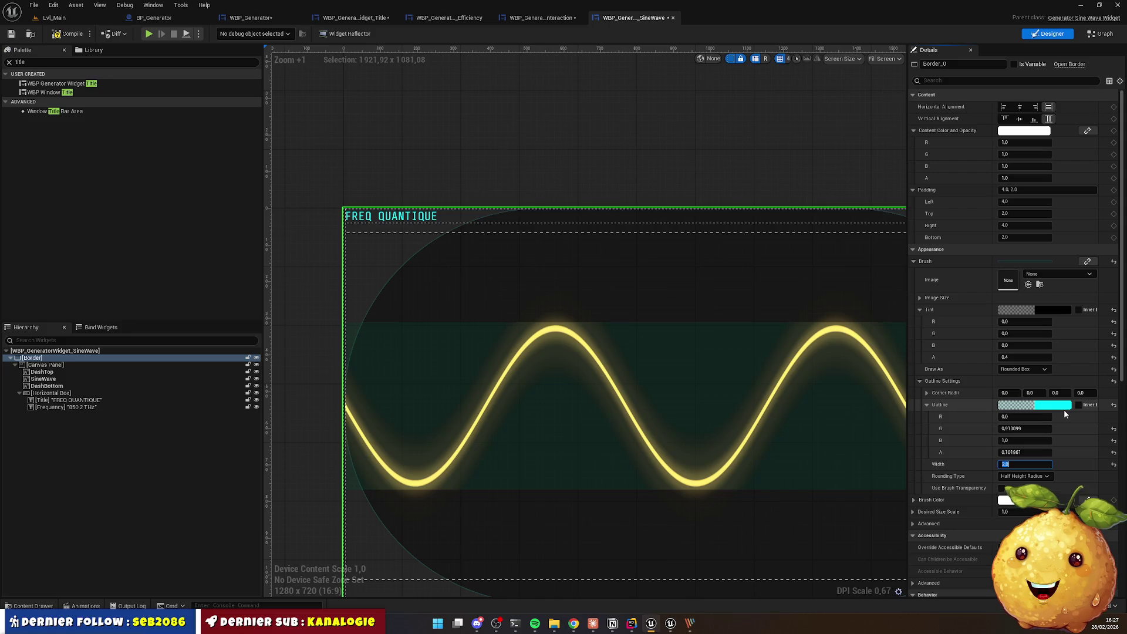
click(1024, 476)
click(1005, 493)
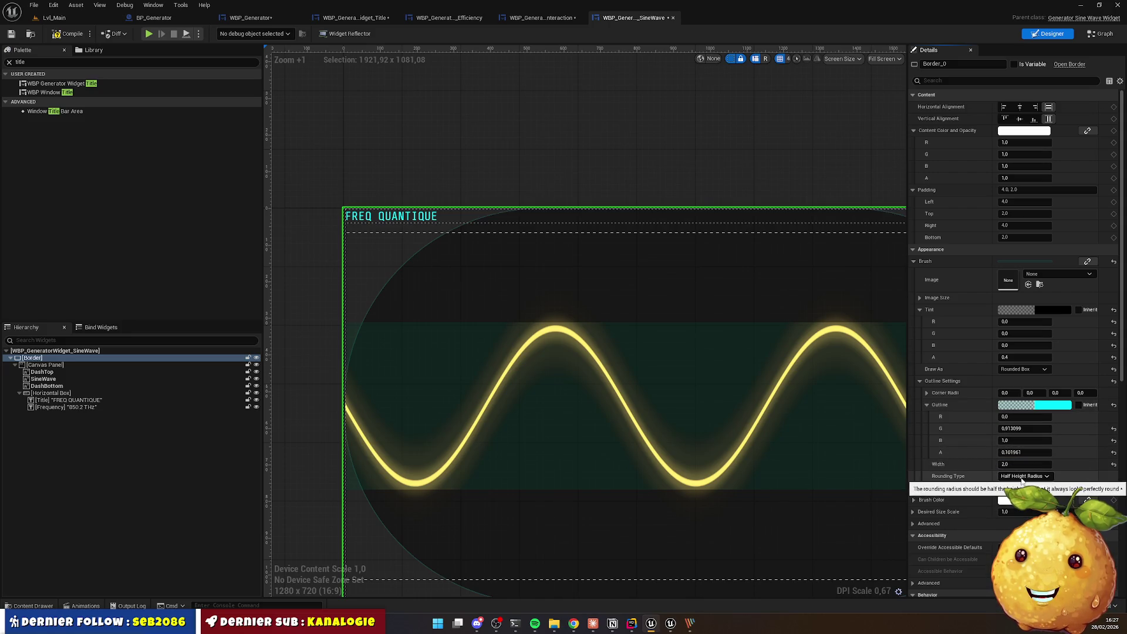
Step: Set the corner radii to 5 and the Rounding Type to Fixed Radius
click(1012, 392)
text(5)
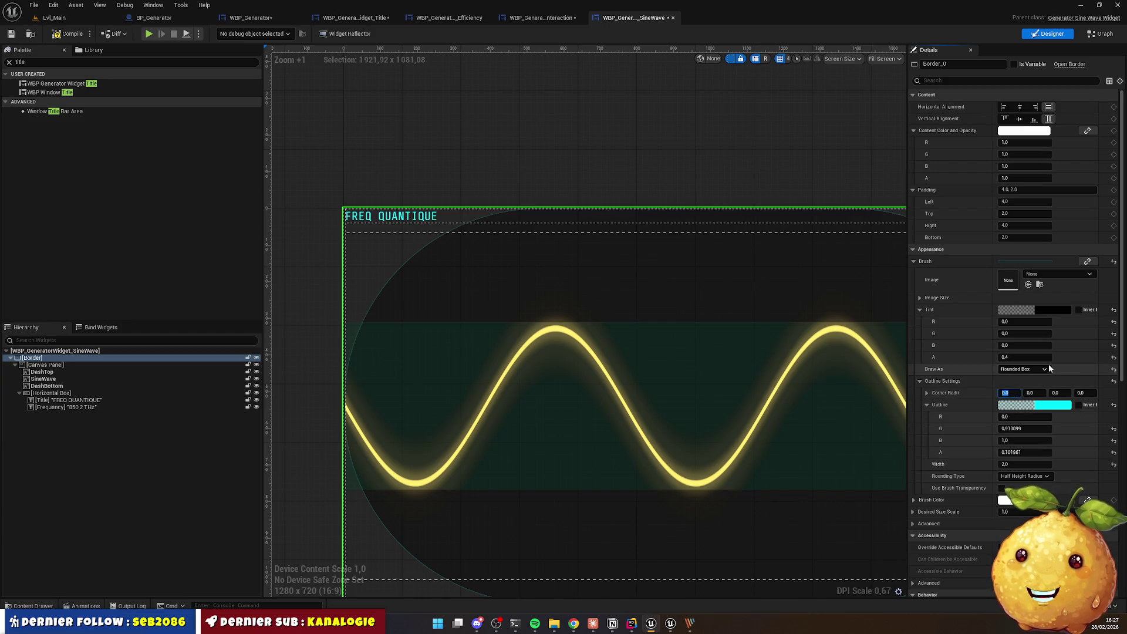
key(Tab)
text(5)
key(Tab)
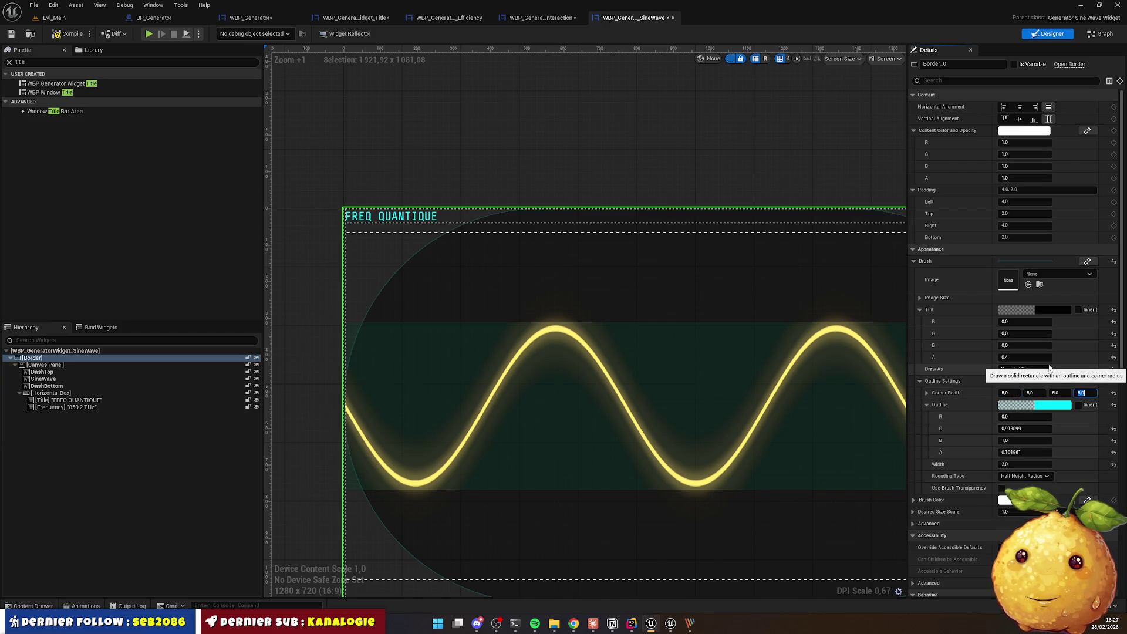
click(1024, 476)
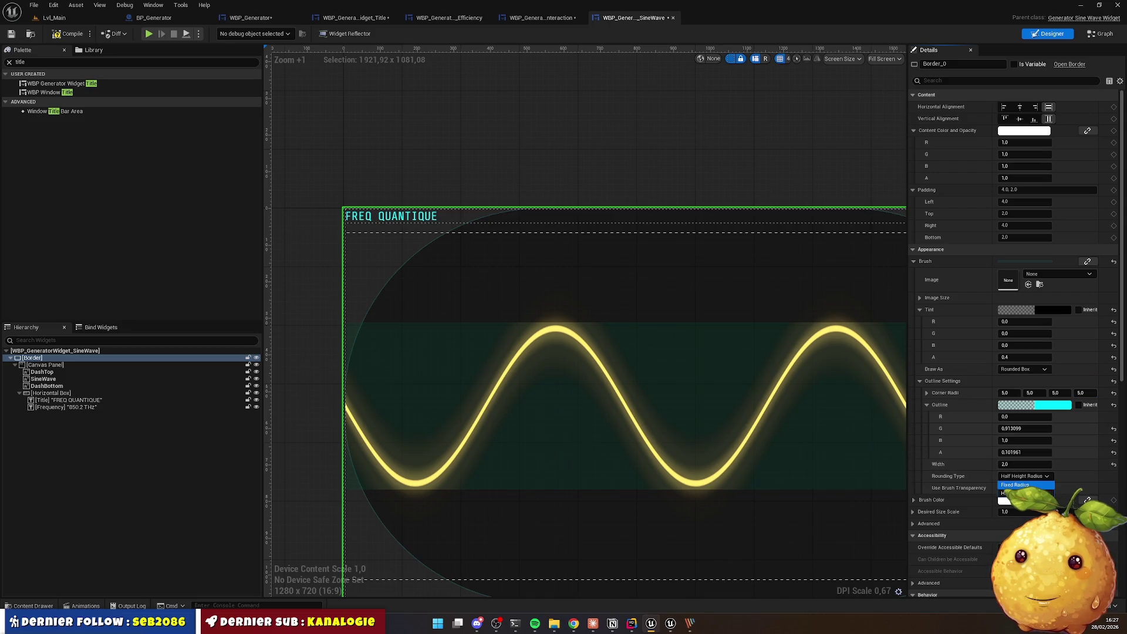
click(1016, 484)
click(475, 139)
scroll(327, 209, up, 6)
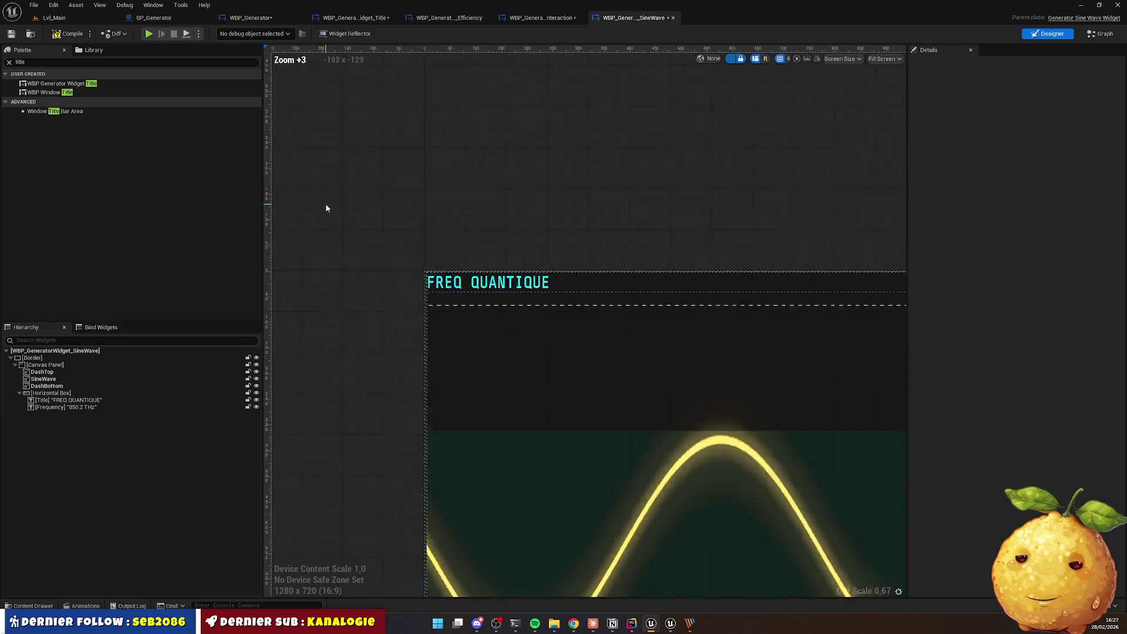
Step: Give the Border padding 10 on all sides, compile SineWave, and open WBP_Generator
scroll(489, 336, up, 3)
scroll(526, 335, down, 2)
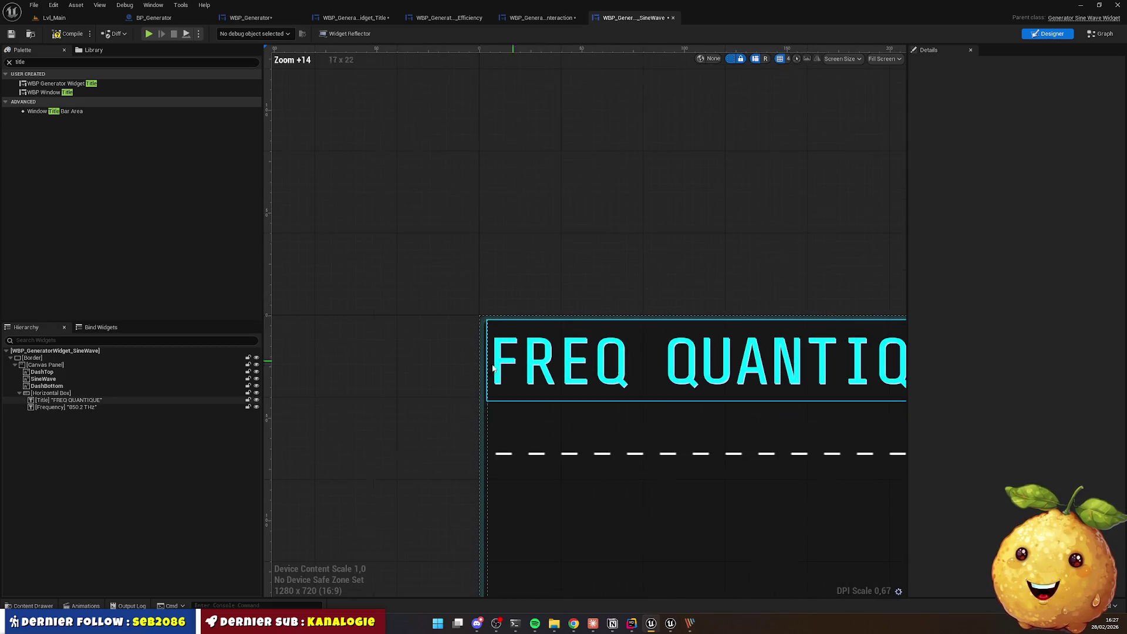
click(733, 349)
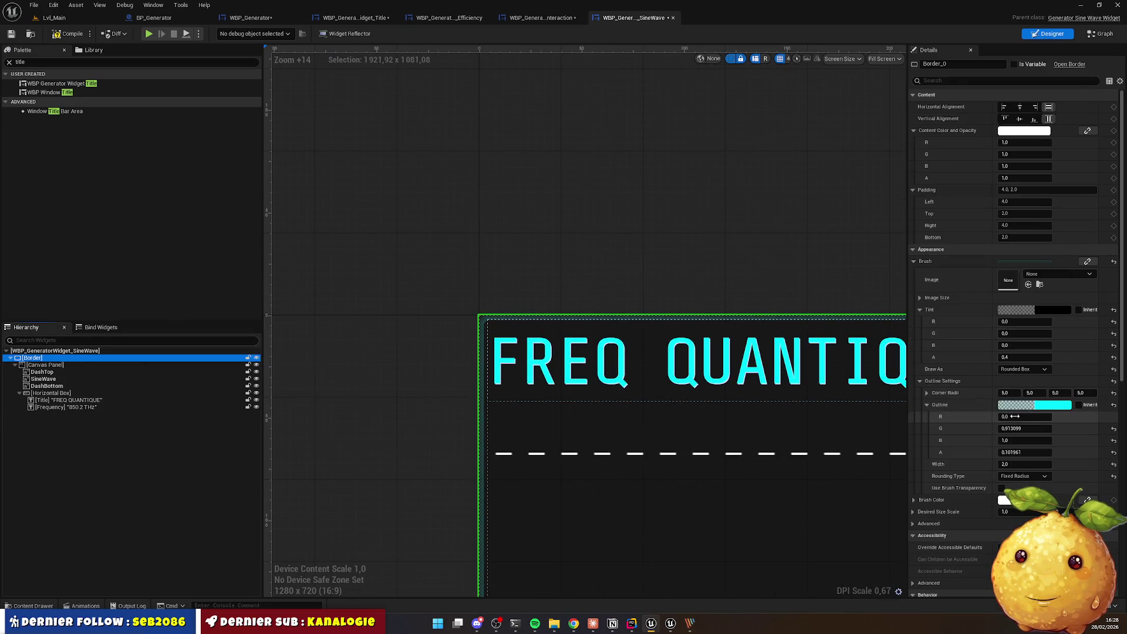
click(1015, 190)
text(10)
key(Return)
click(768, 195)
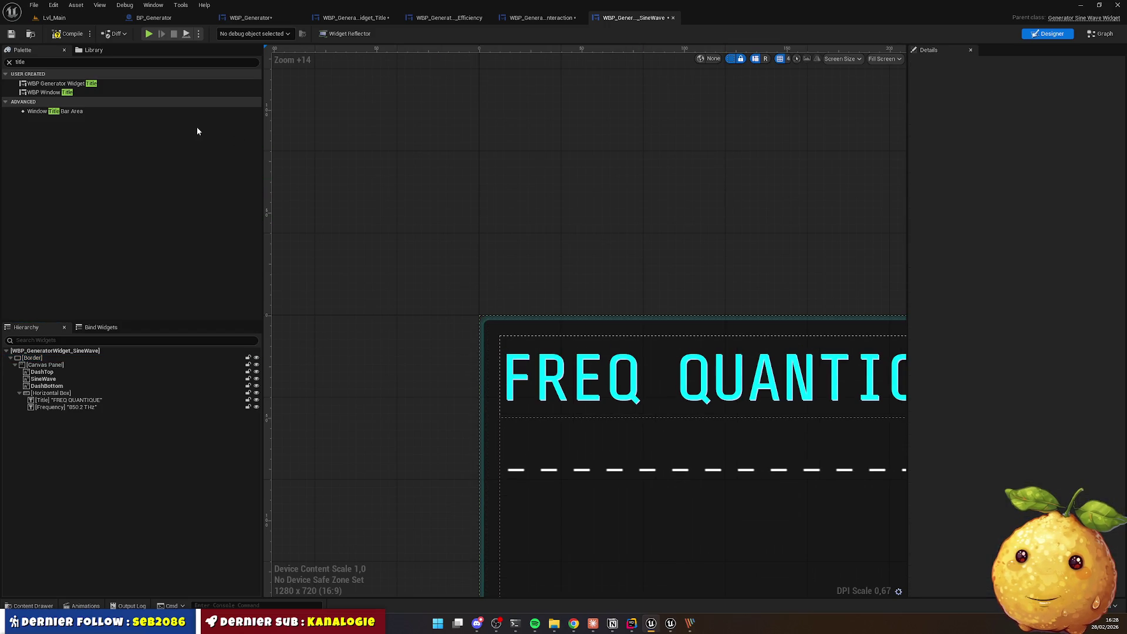
click(66, 34)
click(241, 19)
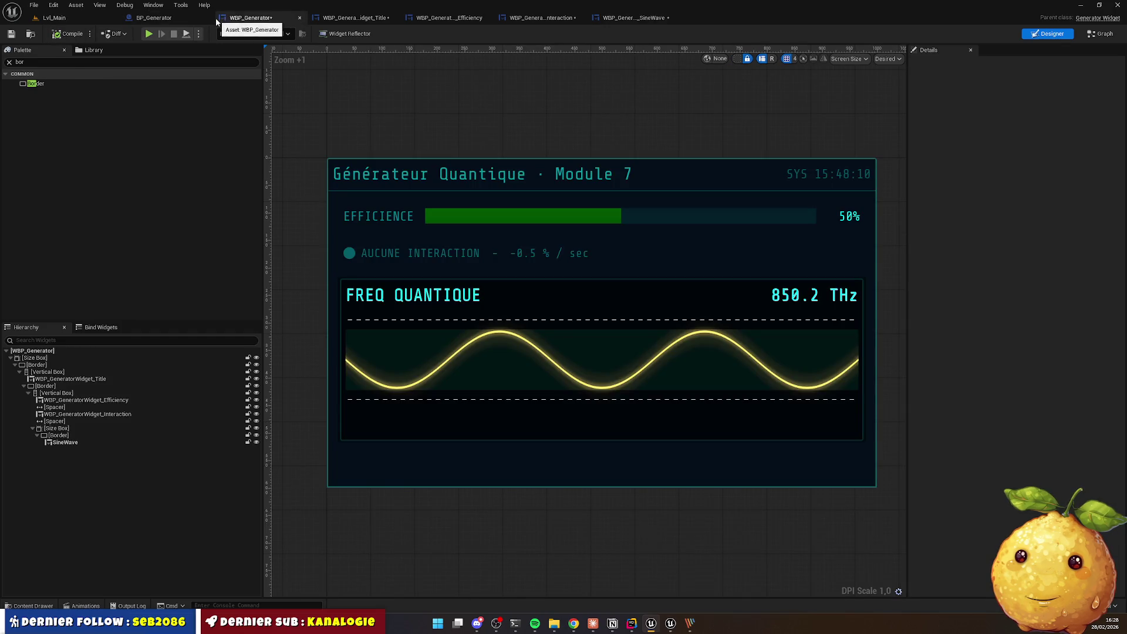
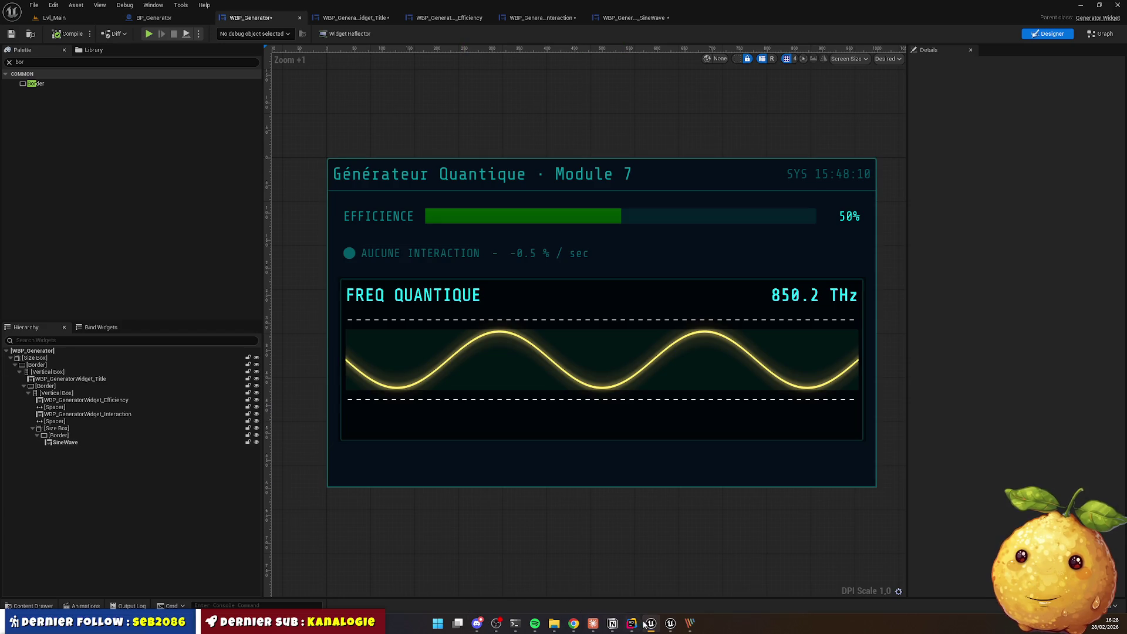
Step: Check the QTE reference page, then select the border around the sine wave in WBP_Generator
click(578, 625)
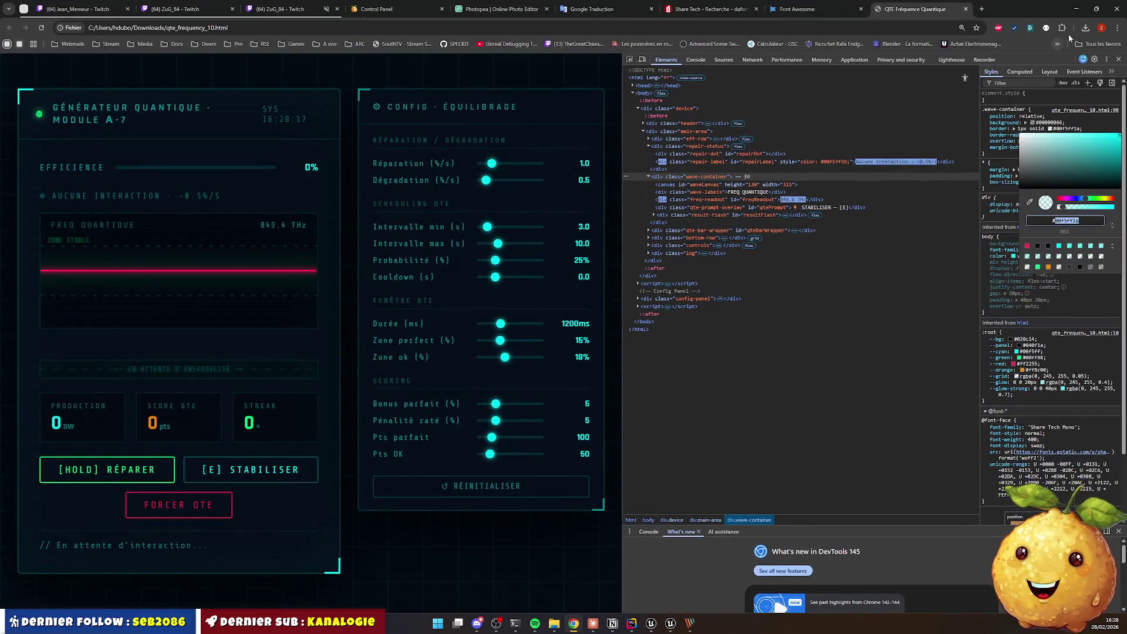
click(1075, 9)
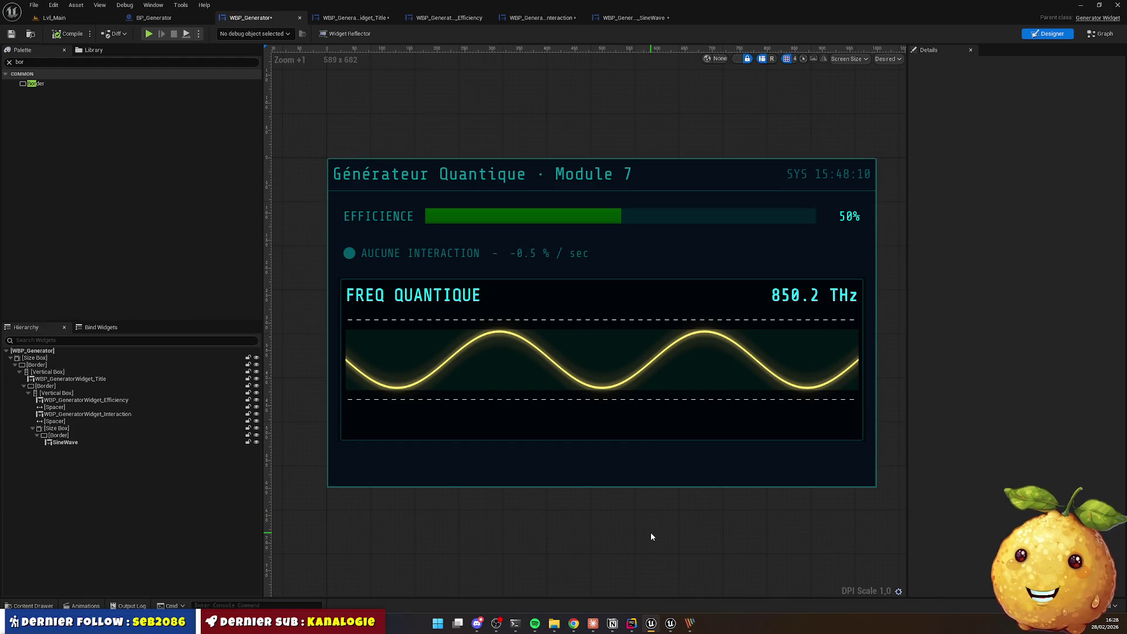
scroll(868, 315, up, 12)
drag(843, 194, 851, 150)
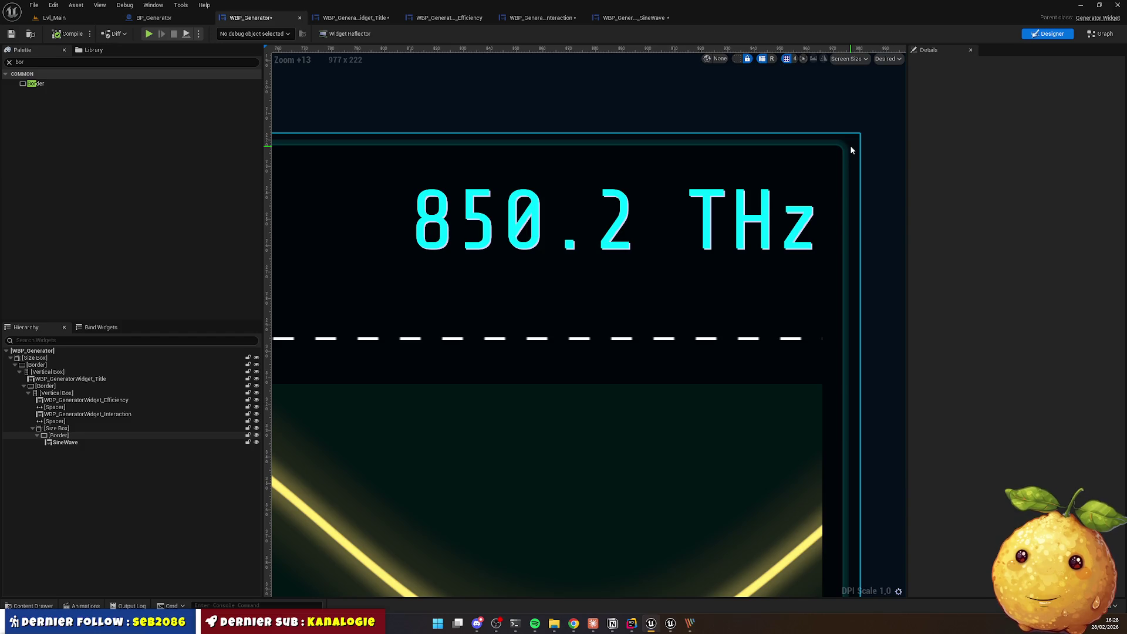
click(851, 150)
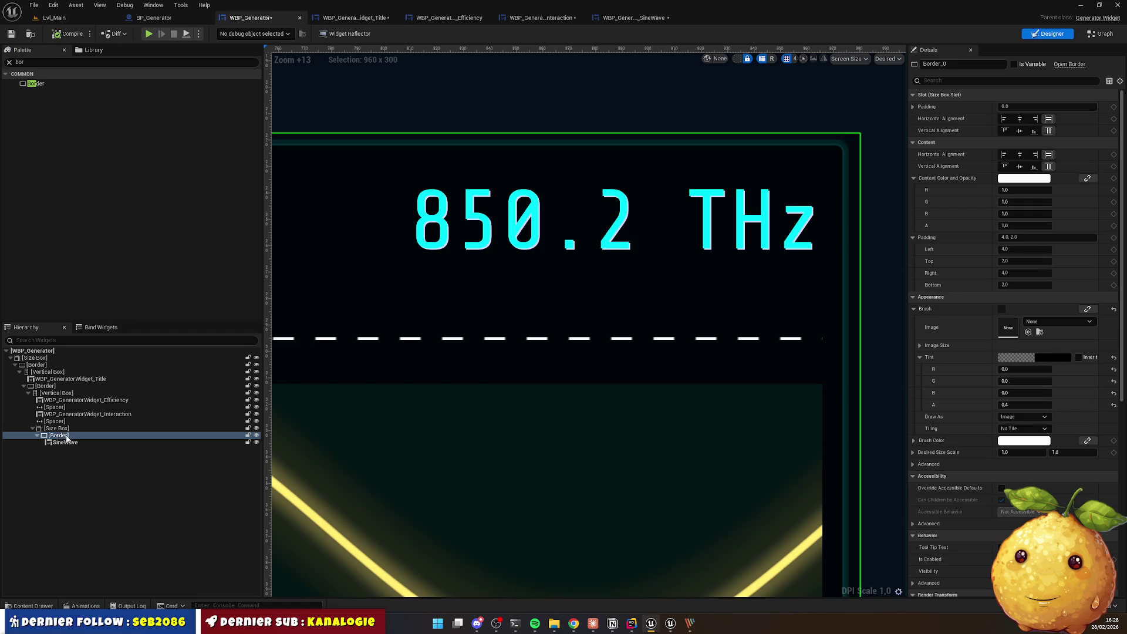
Step: Replace the border with its SineWave child
right_click(59, 438)
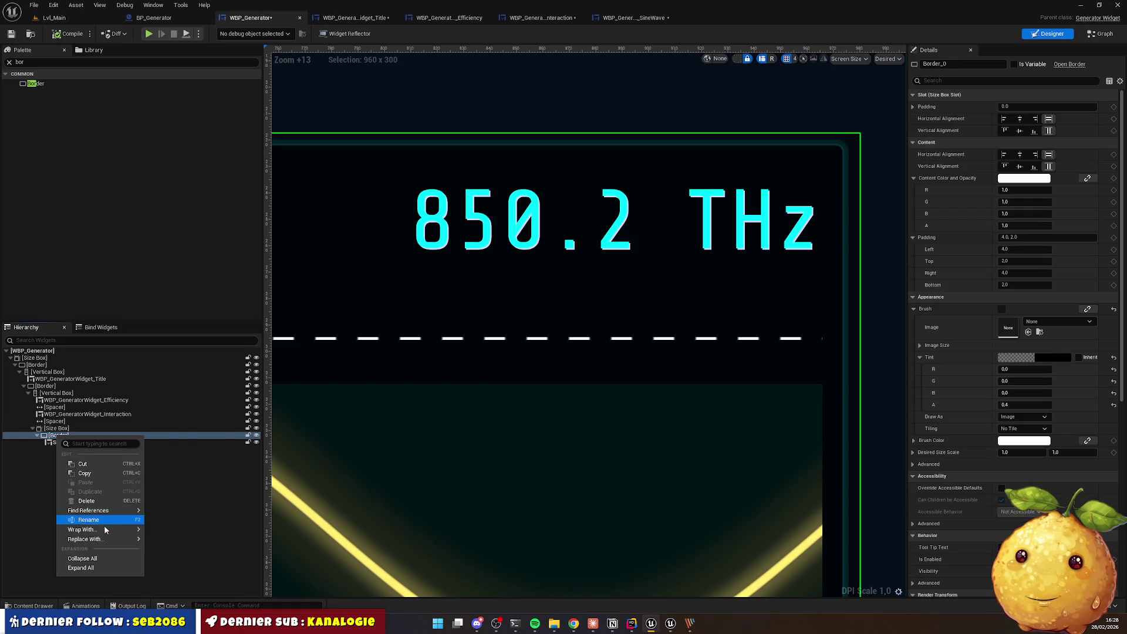
mouse_move(102, 539)
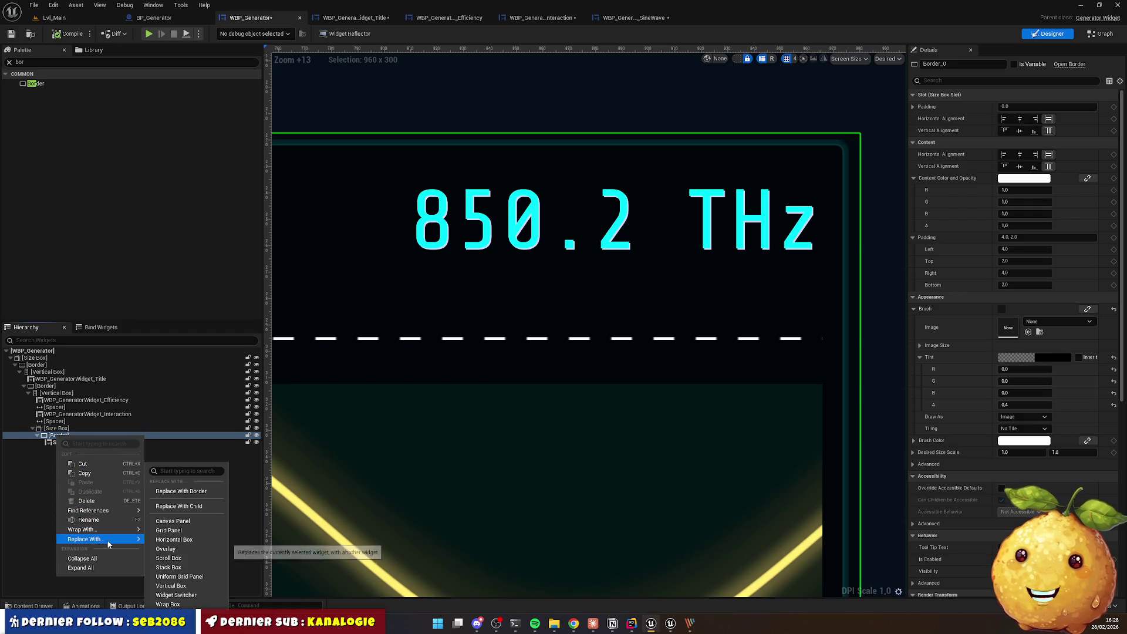
click(189, 510)
scroll(656, 379, down, 14)
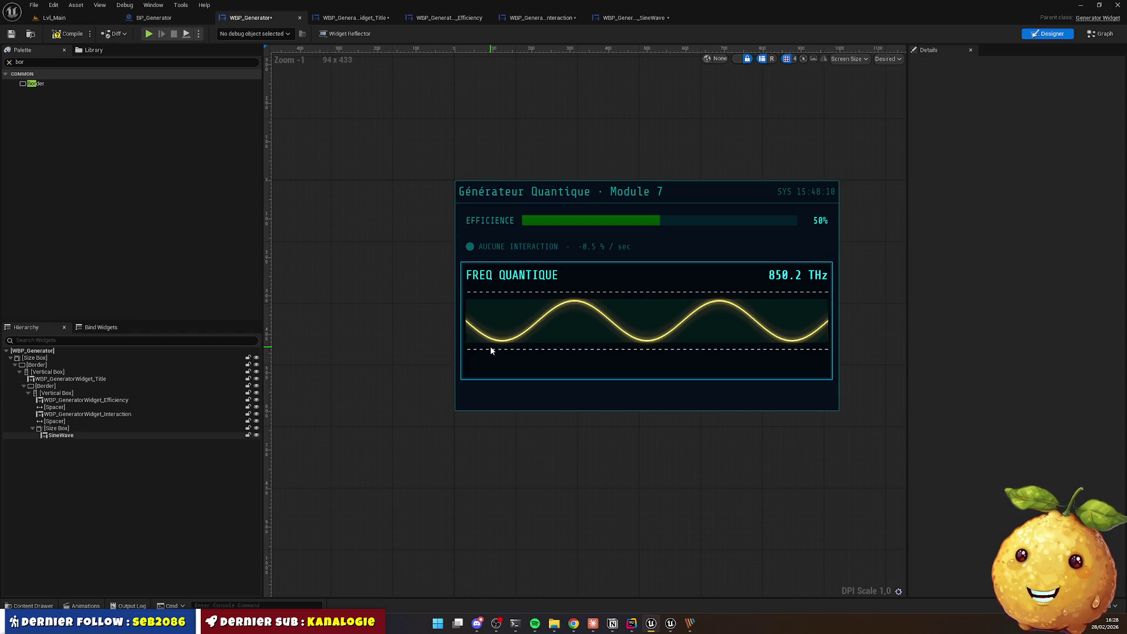
Step: Glance at the QTE reference page again, then return to the Lvl_Main level
click(573, 624)
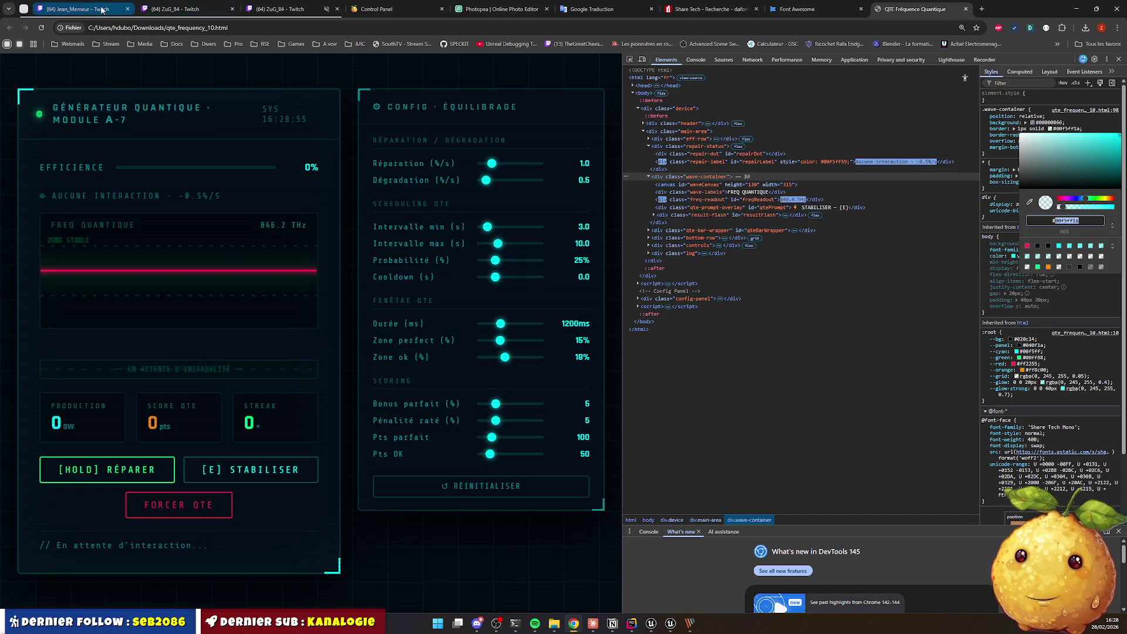
click(651, 628)
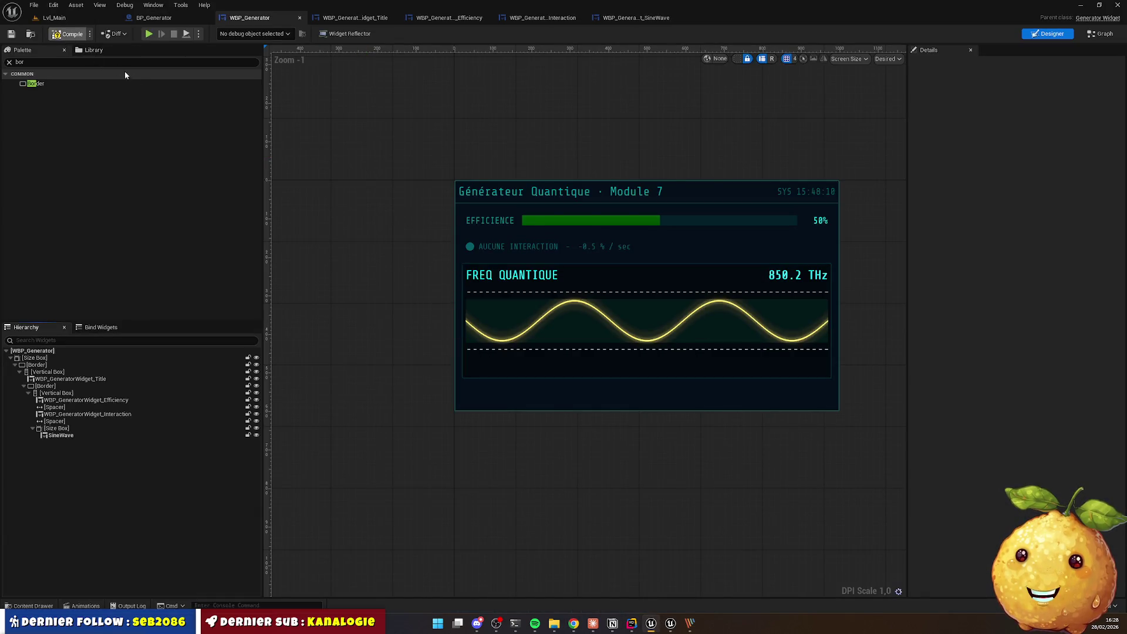
click(83, 22)
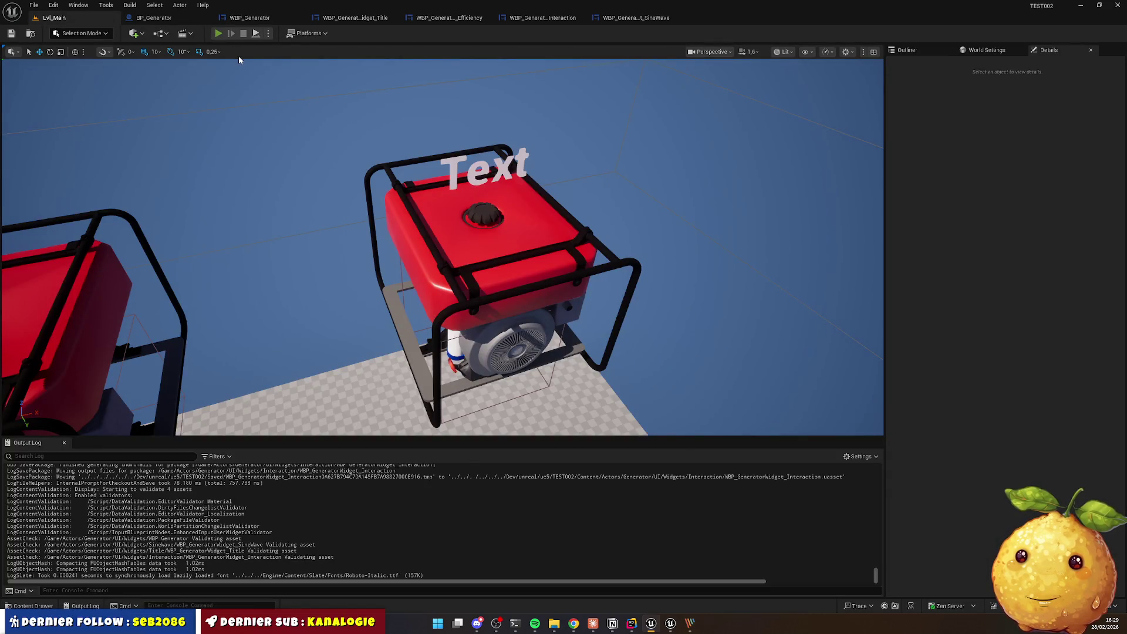
key(alt+p)
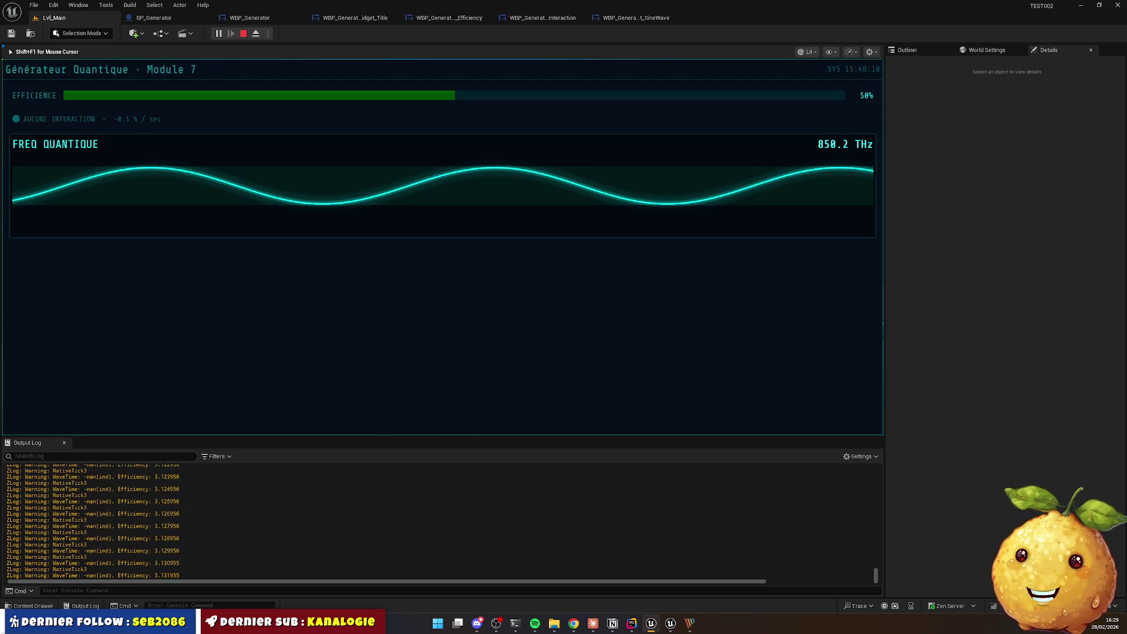
key(Escape)
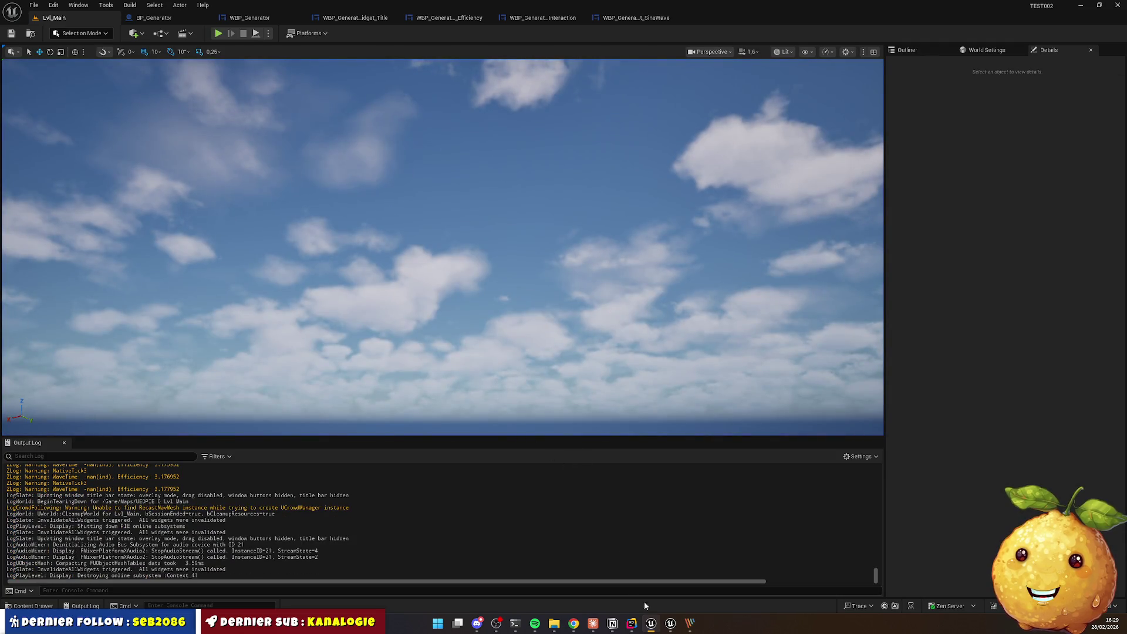
Step: Cap WBP_Generator's outer size box at max desired width 1000 and height 600, then open BP_Generator
click(244, 18)
click(44, 357)
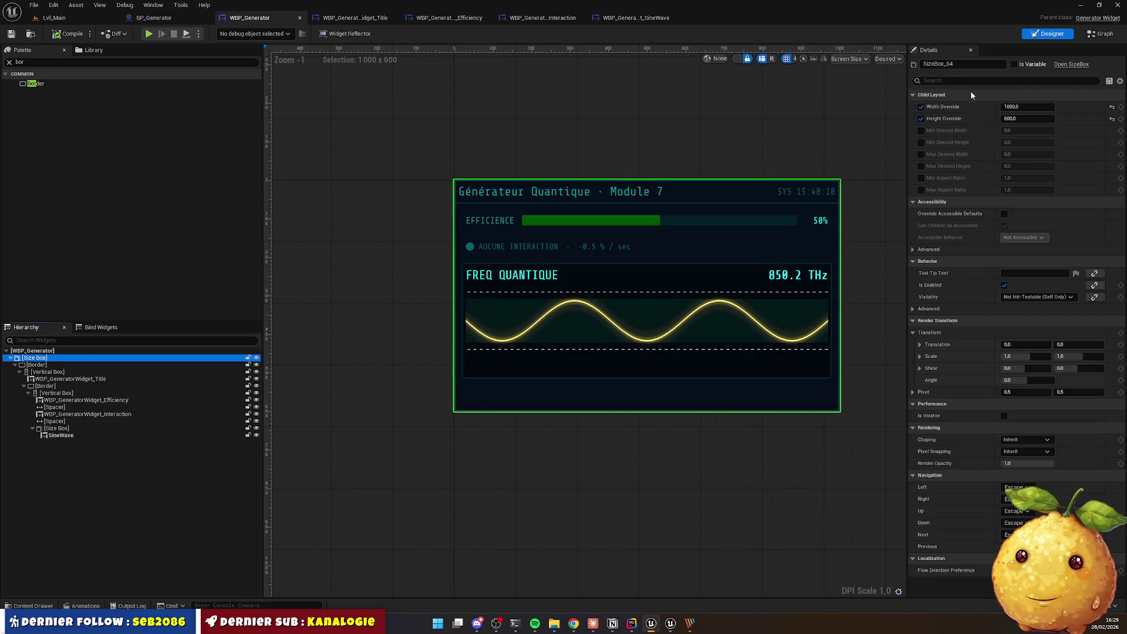
click(921, 155)
click(921, 167)
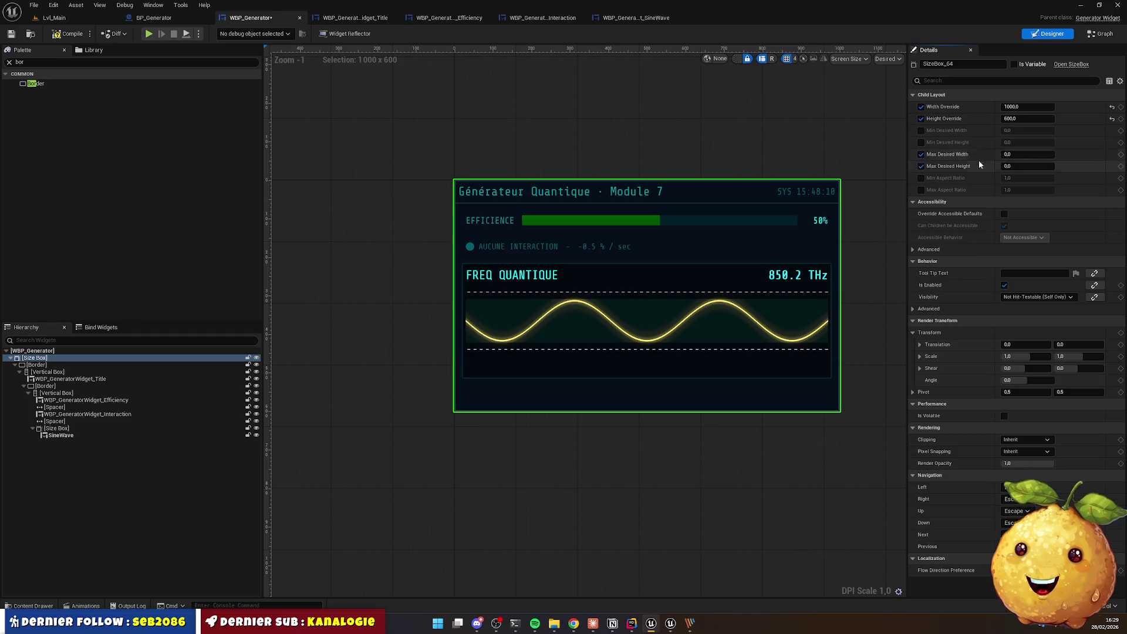
click(1024, 154)
text(1000)
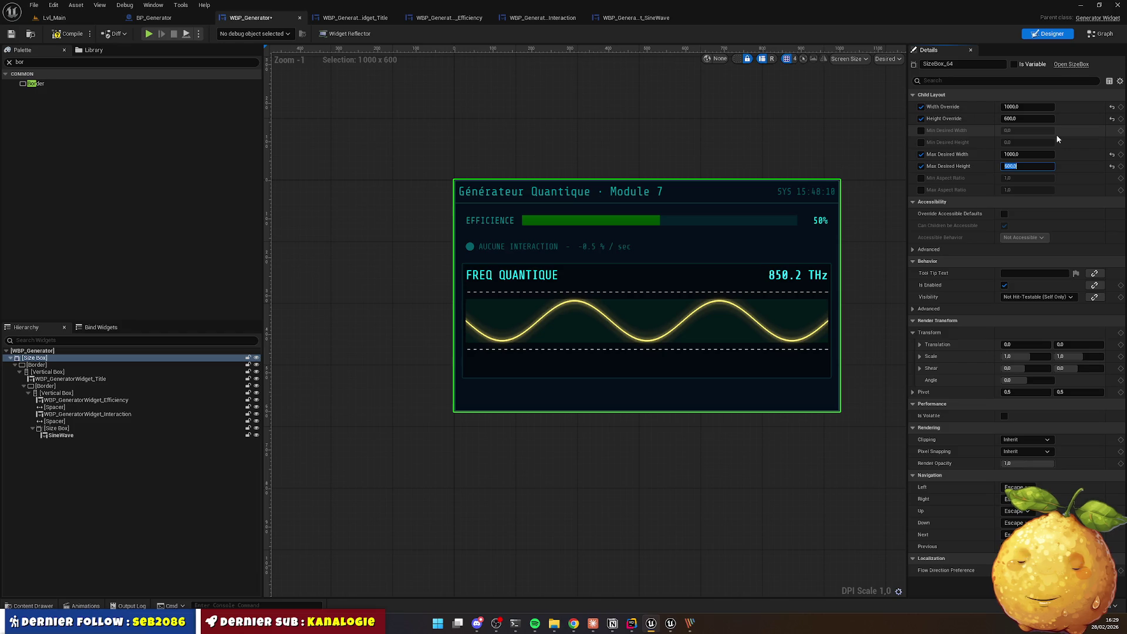
click(68, 34)
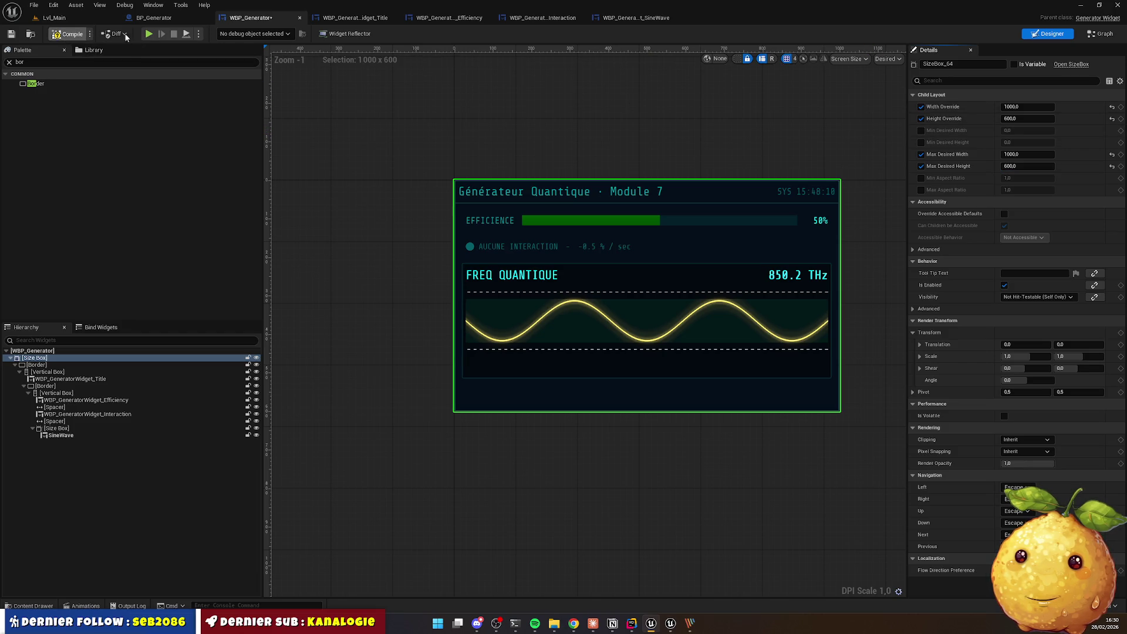
click(161, 18)
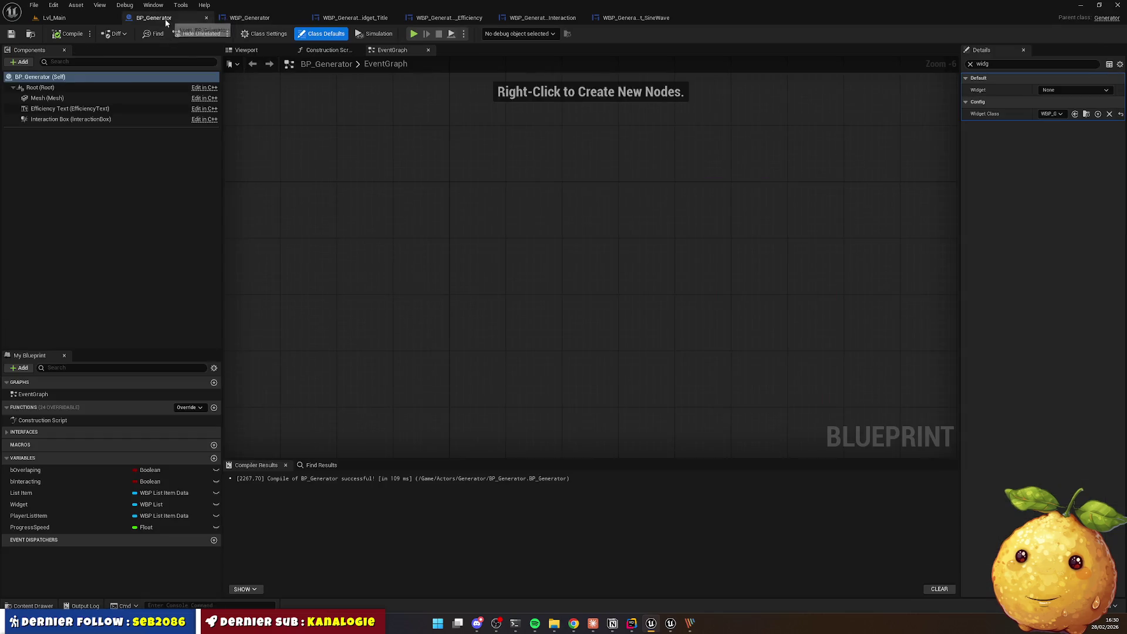
Step: Play Lvl_Main with Alt+P, show the generator panel with E, stop, and reopen WBP_Generator
click(72, 20)
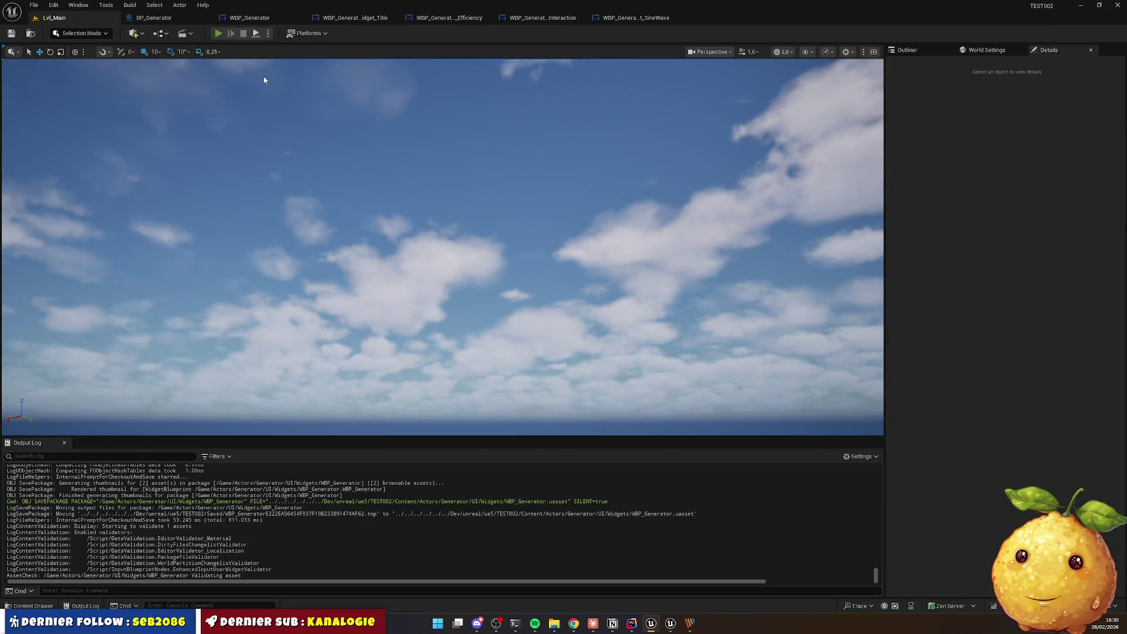
key(alt+p)
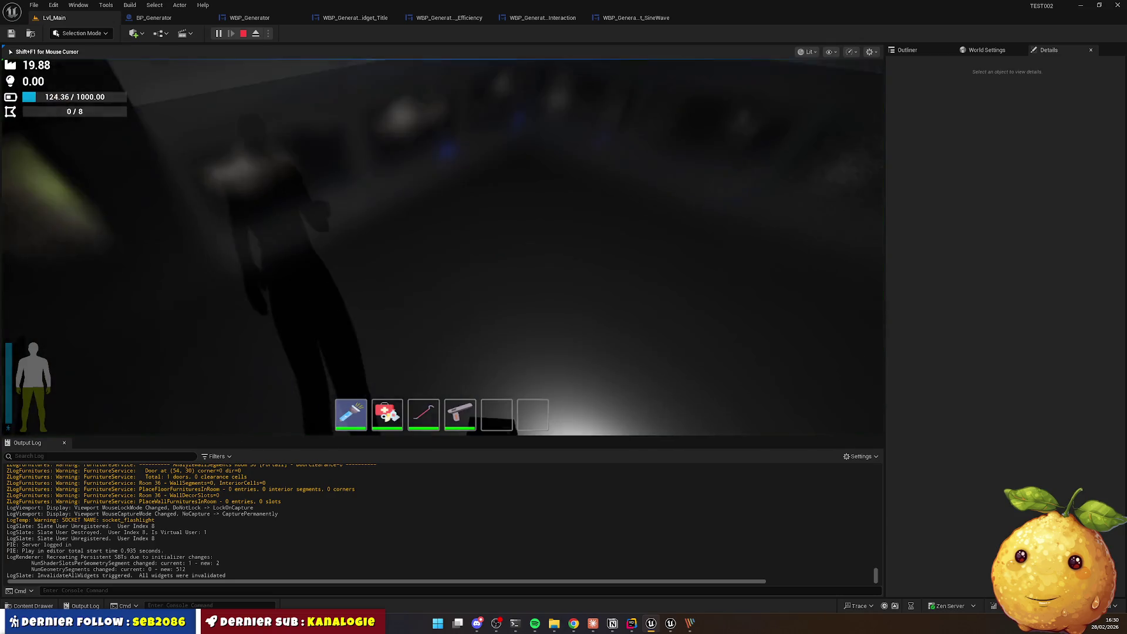
key(e)
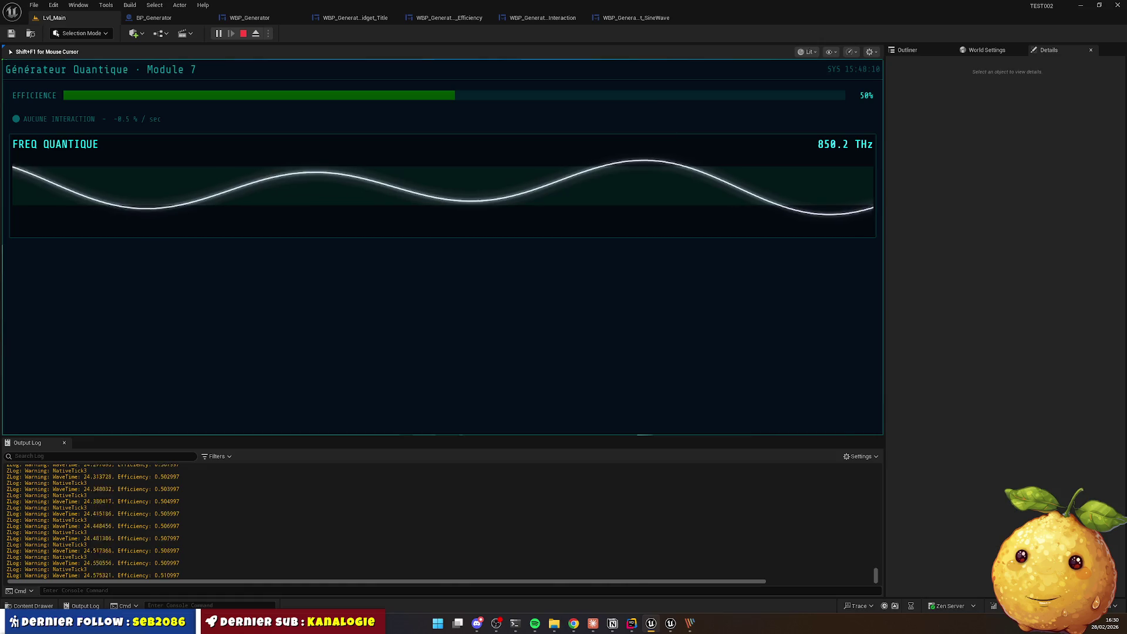
key(Escape)
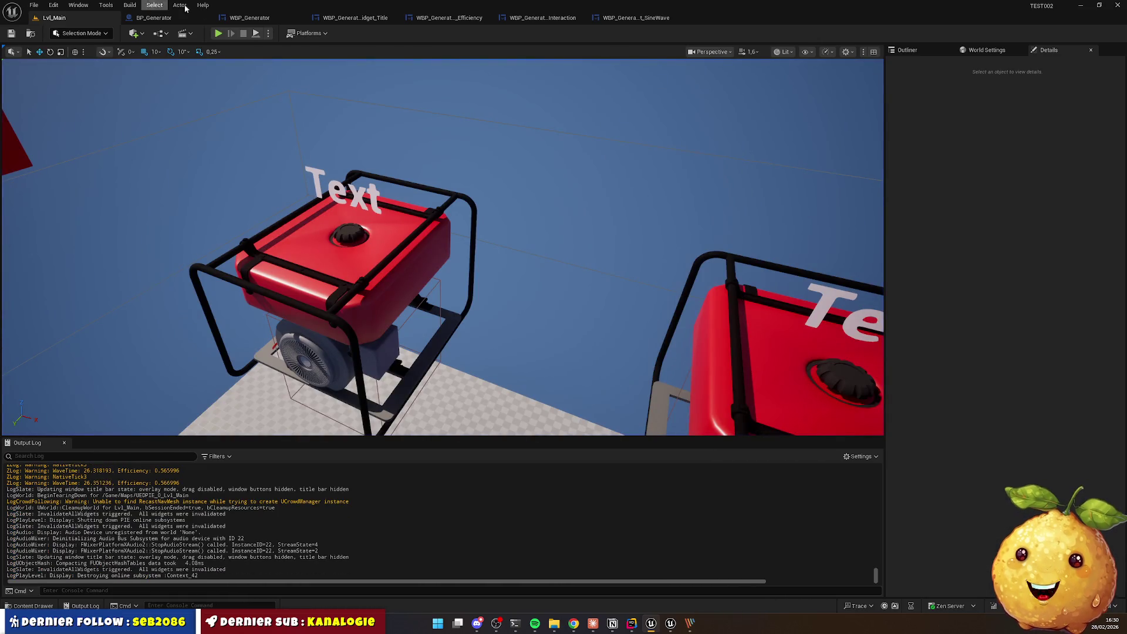
click(250, 17)
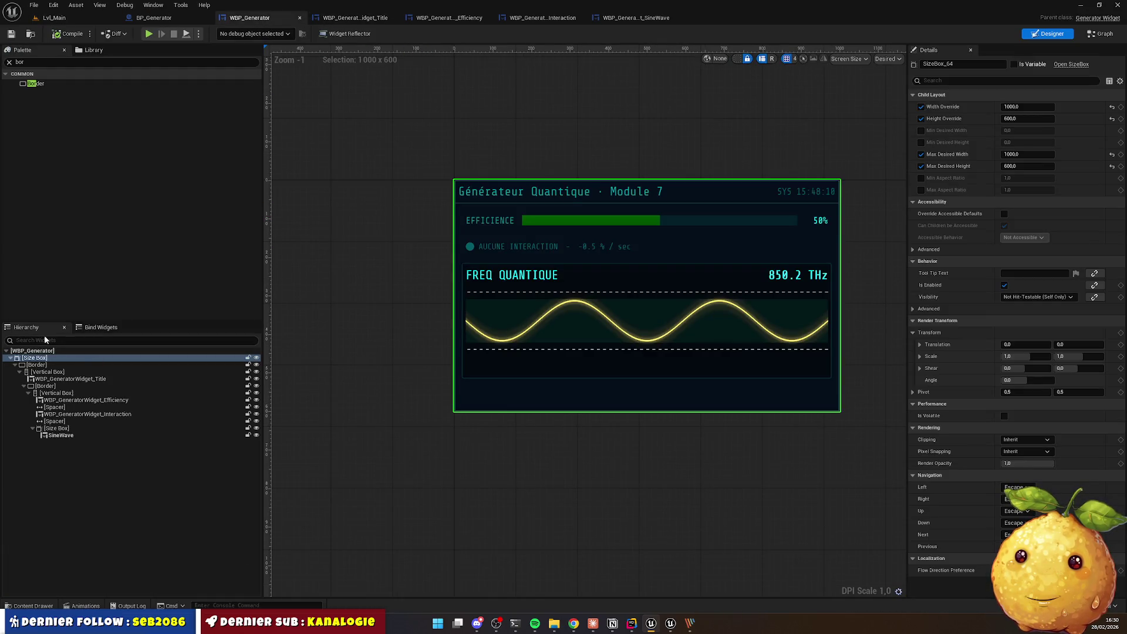
Step: Wrap the outer size box in a Canvas Panel and anchor it at the centre
right_click(32, 359)
mouse_move(62, 451)
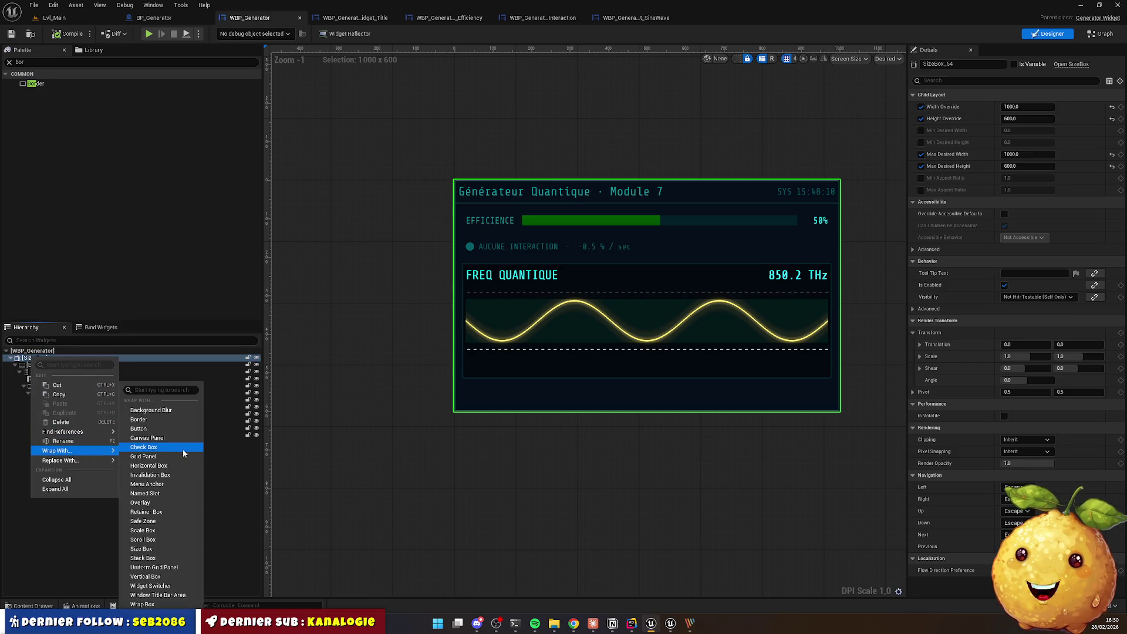
click(148, 438)
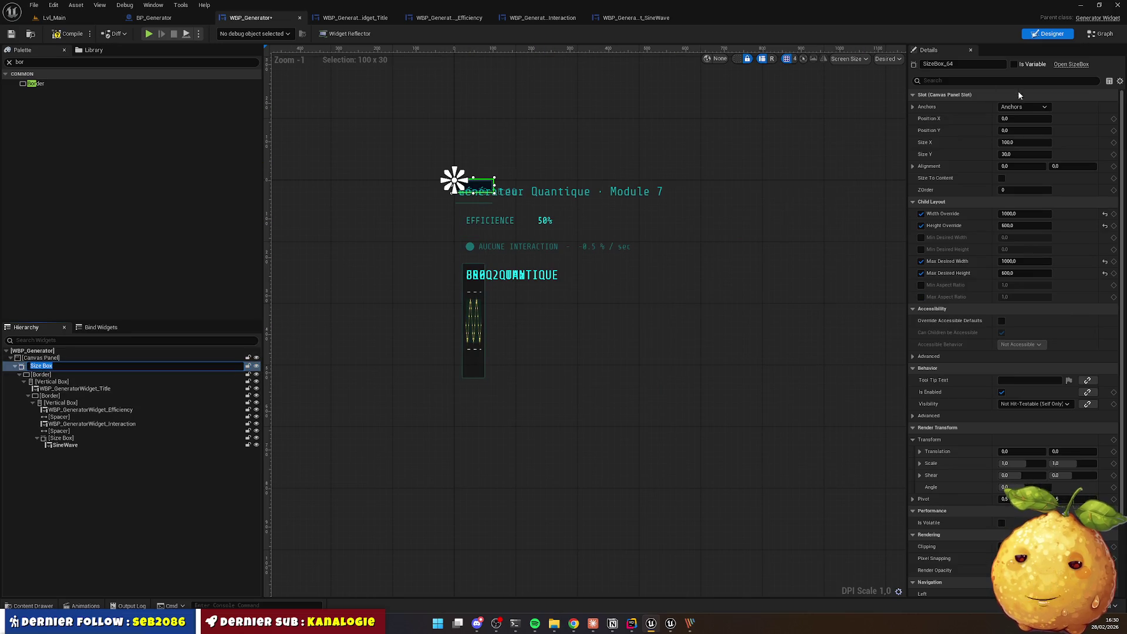
click(1025, 106)
click(1049, 165)
Step: Set the slot position to 0,0, width 1000, and alignment 0.5,0.5
click(1026, 118)
text(0)
key(Tab)
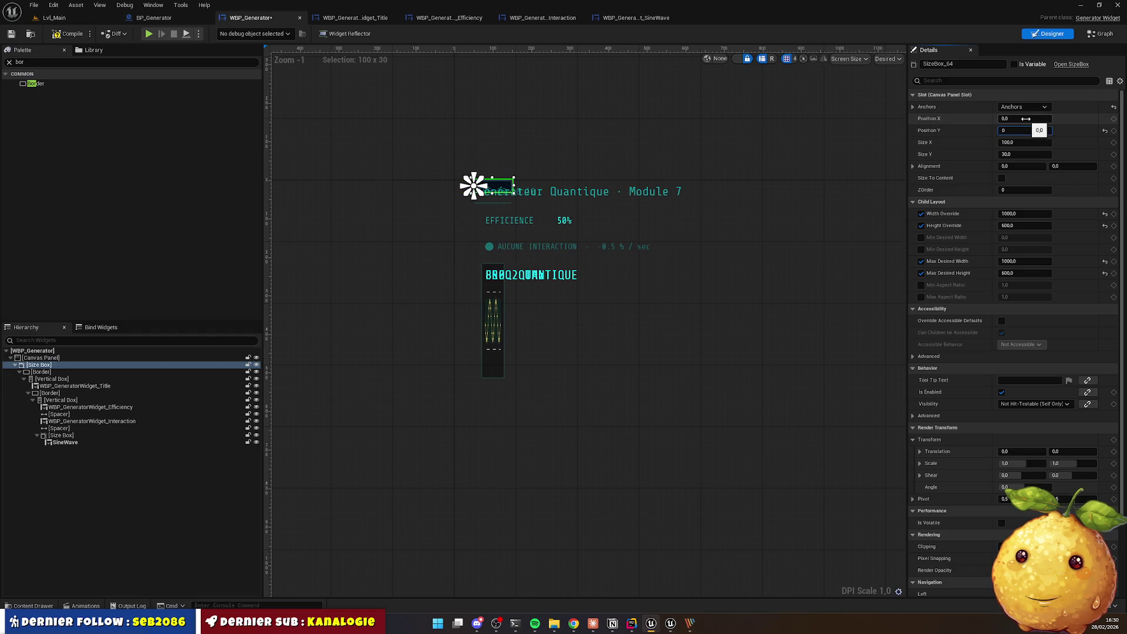
key(Tab)
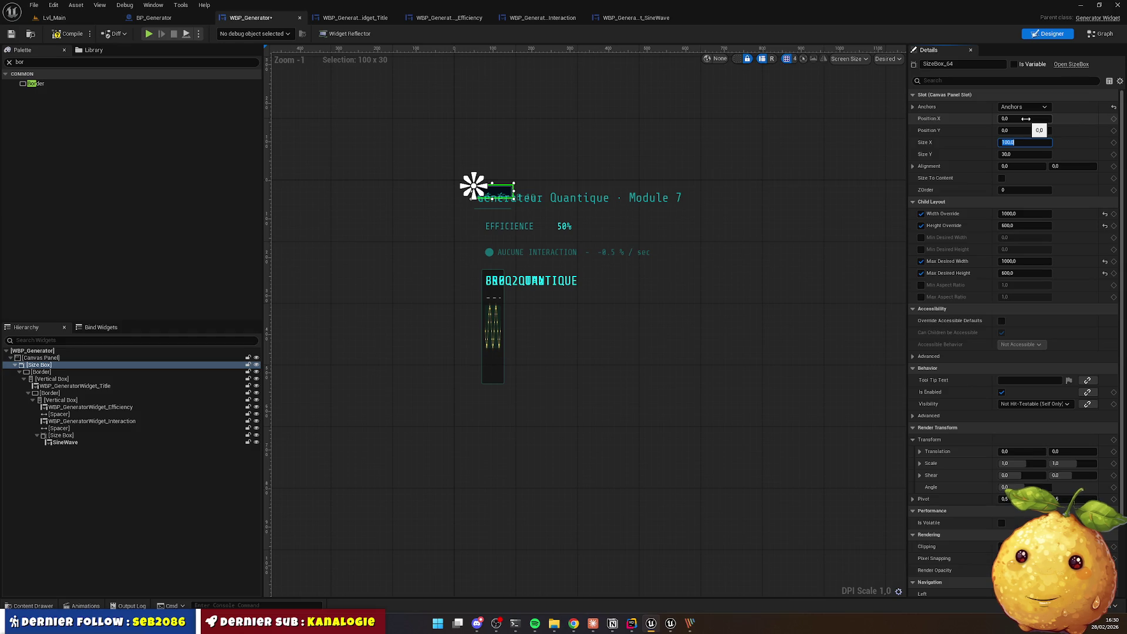
text(100)
key(Tab)
text(6000)
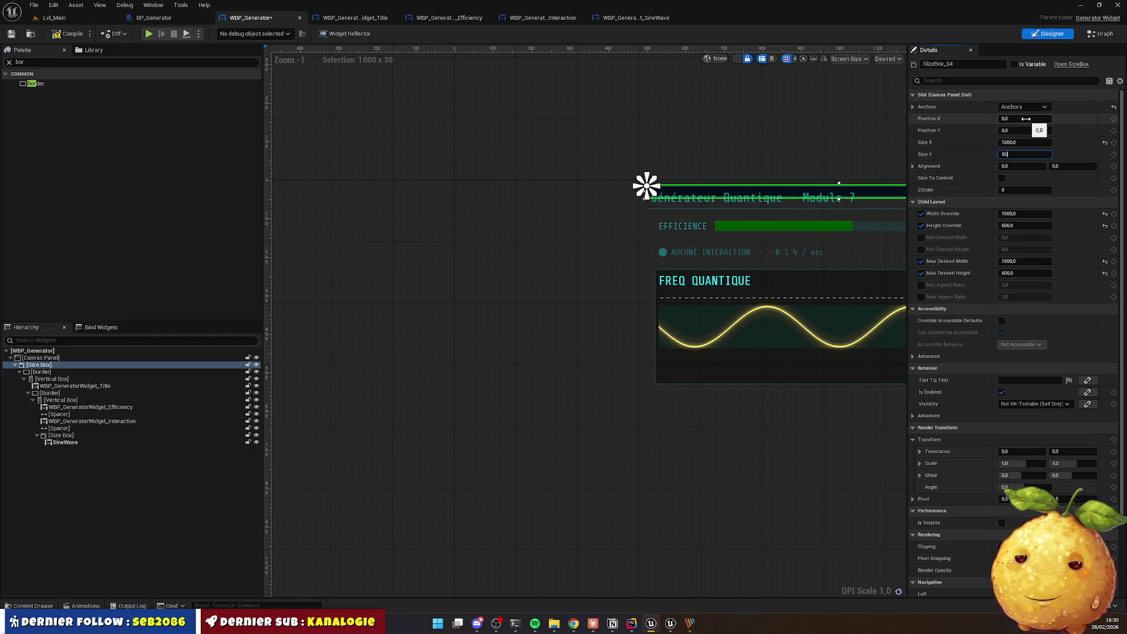
key(Return)
click(1024, 166)
text(.5)
key(Return)
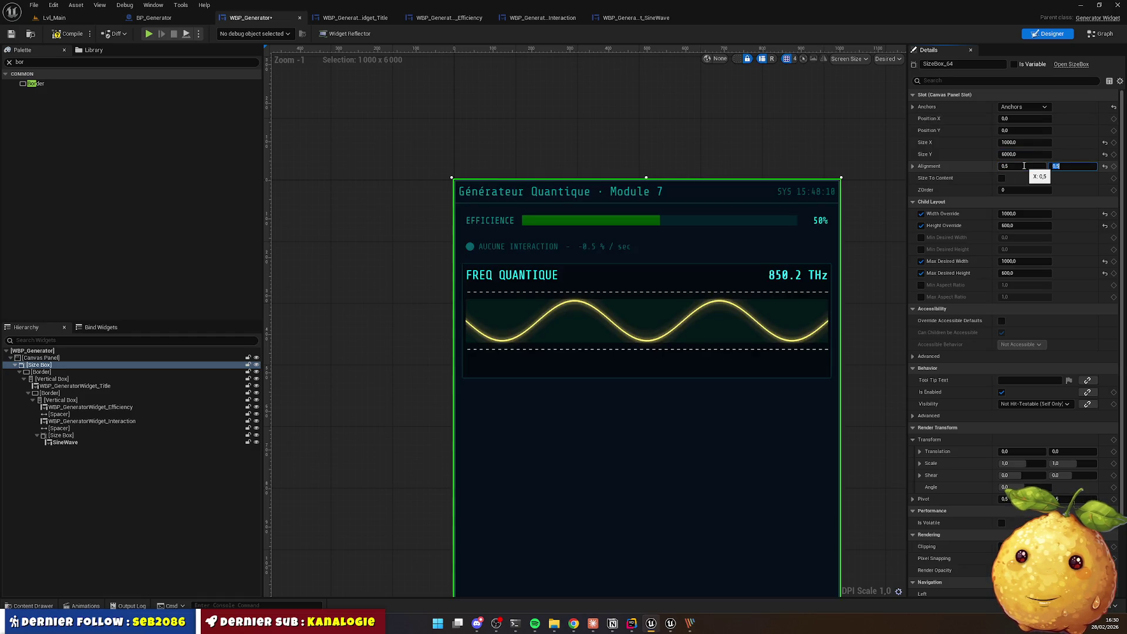
Step: Correct the mistyped 6000 height to 600 and deselect to view the compact panel
scroll(623, 246, down, 3)
scroll(672, 276, up, 2)
click(1021, 154)
text(6)
key(Return)
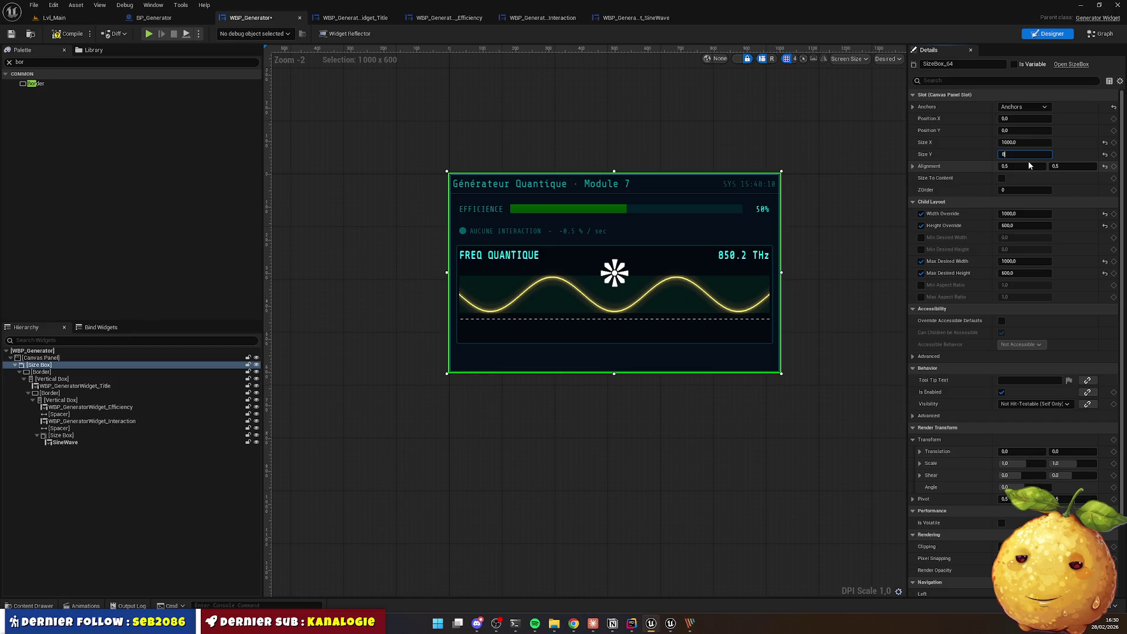
text(00)
key(Return)
click(179, 92)
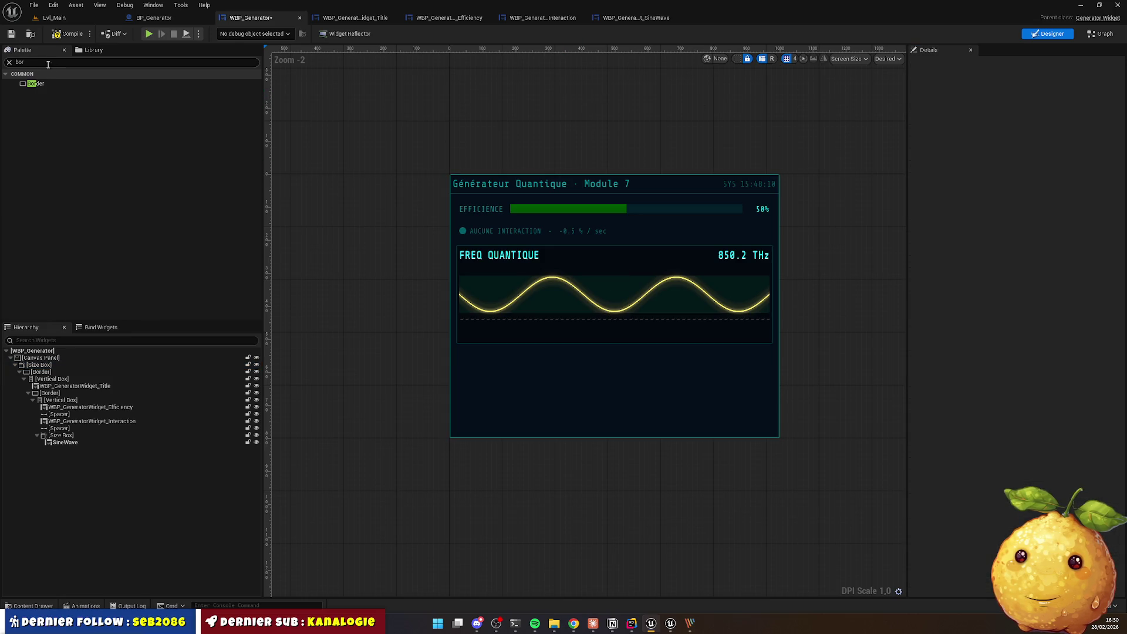
Step: Play-test Lvl_Main to see the centred generator panel, then open WBP_GeneratorWidget_Title
click(51, 18)
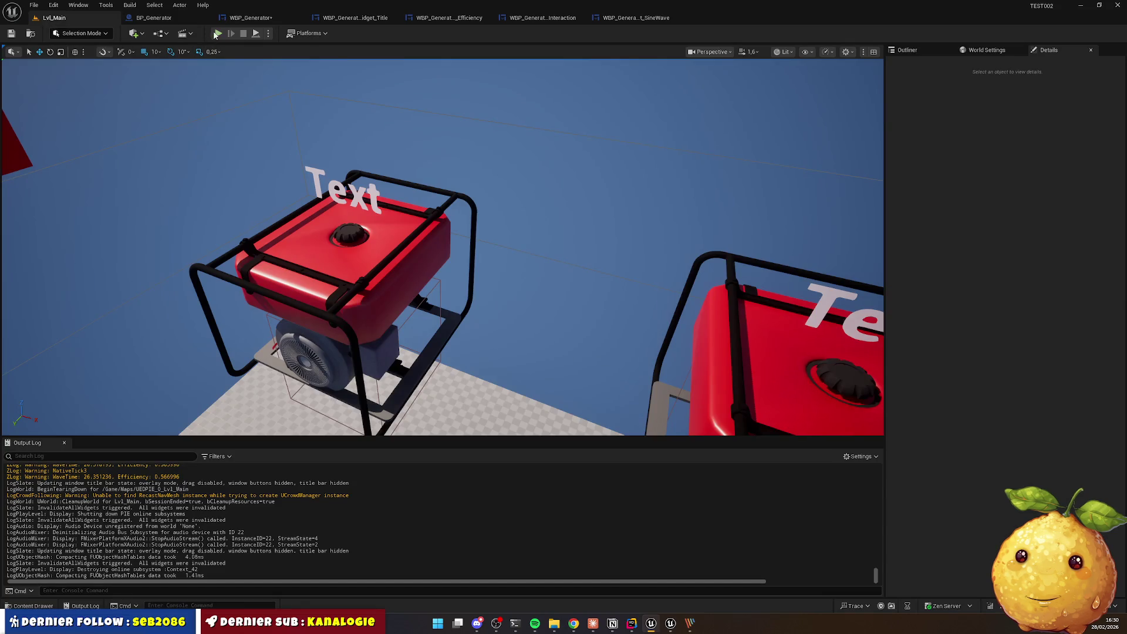
key(alt+p)
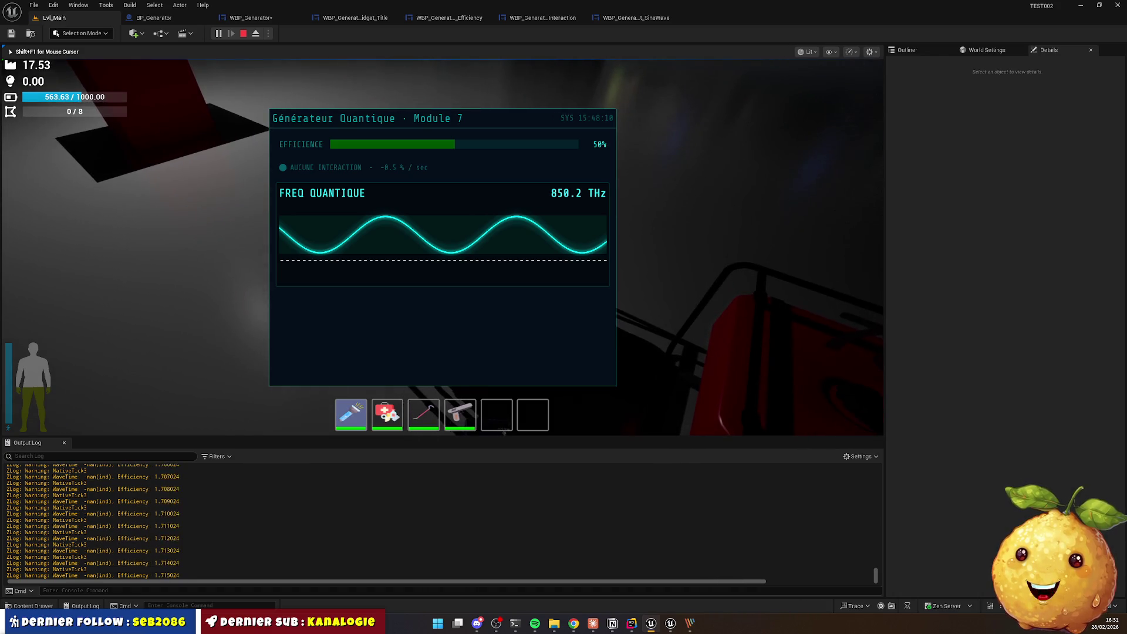
key(Escape)
click(353, 20)
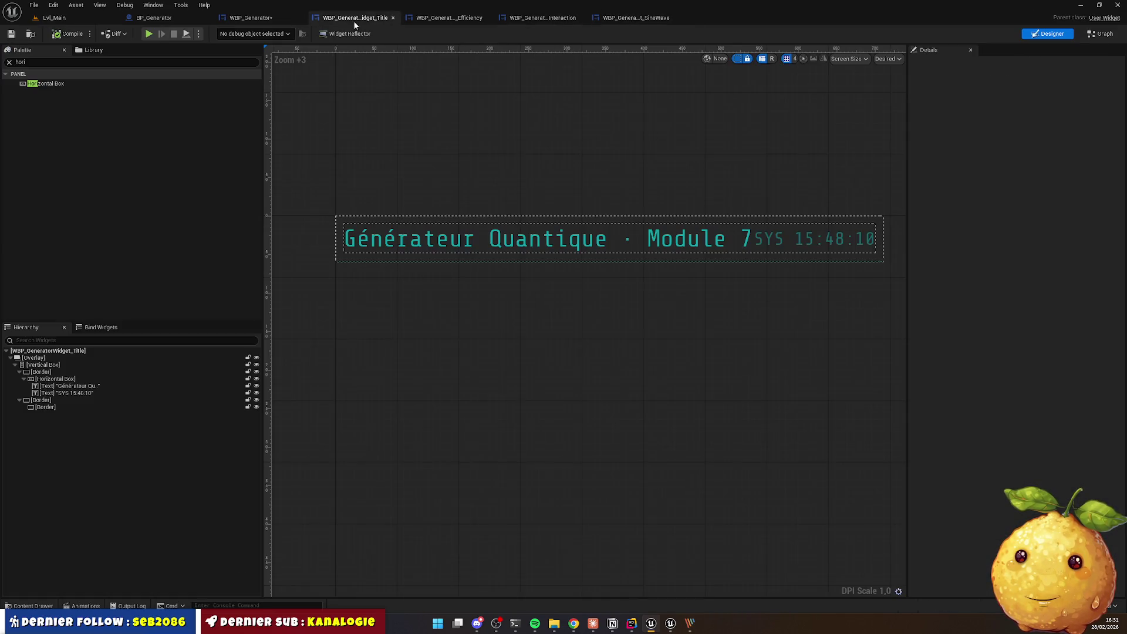
Step: Set the title's outer Border padding to 20 on every side
click(339, 234)
click(35, 372)
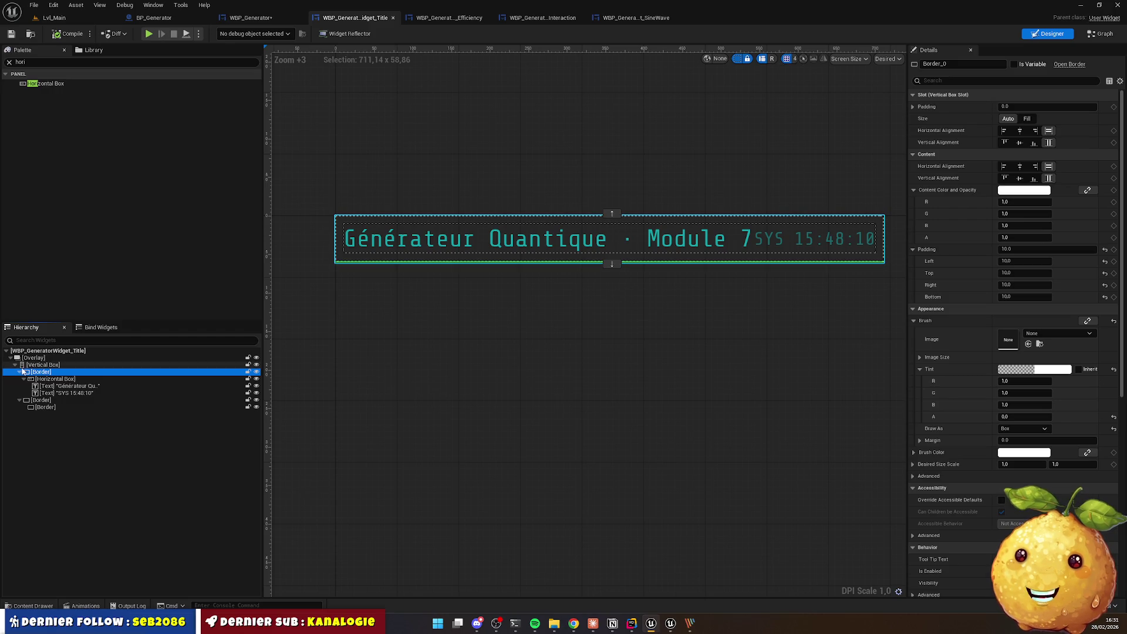
key(Left)
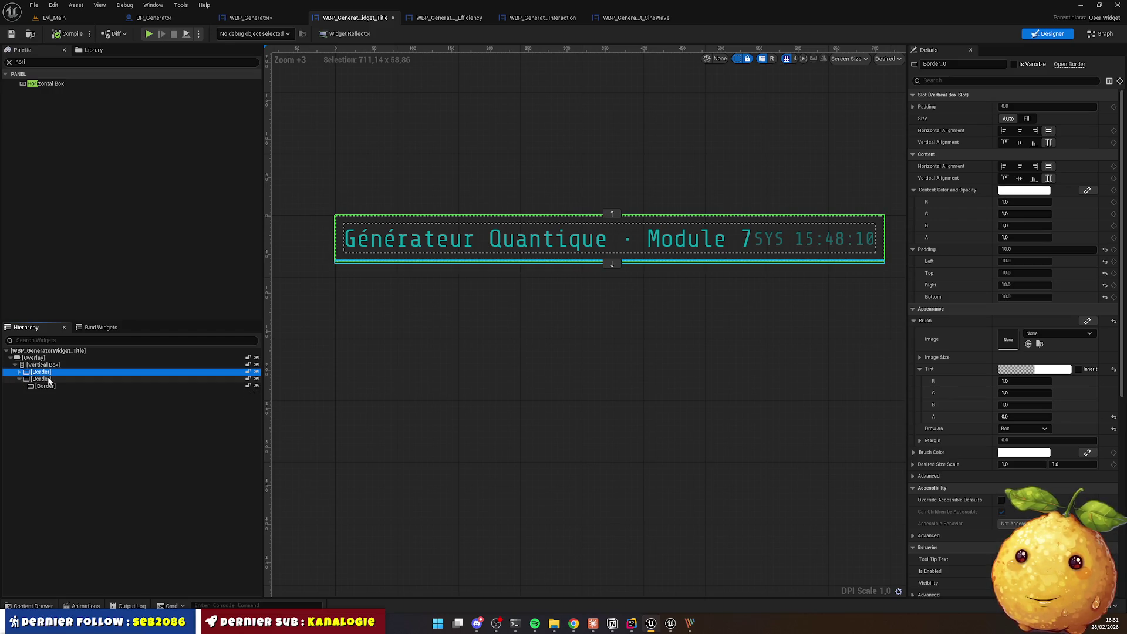
click(44, 366)
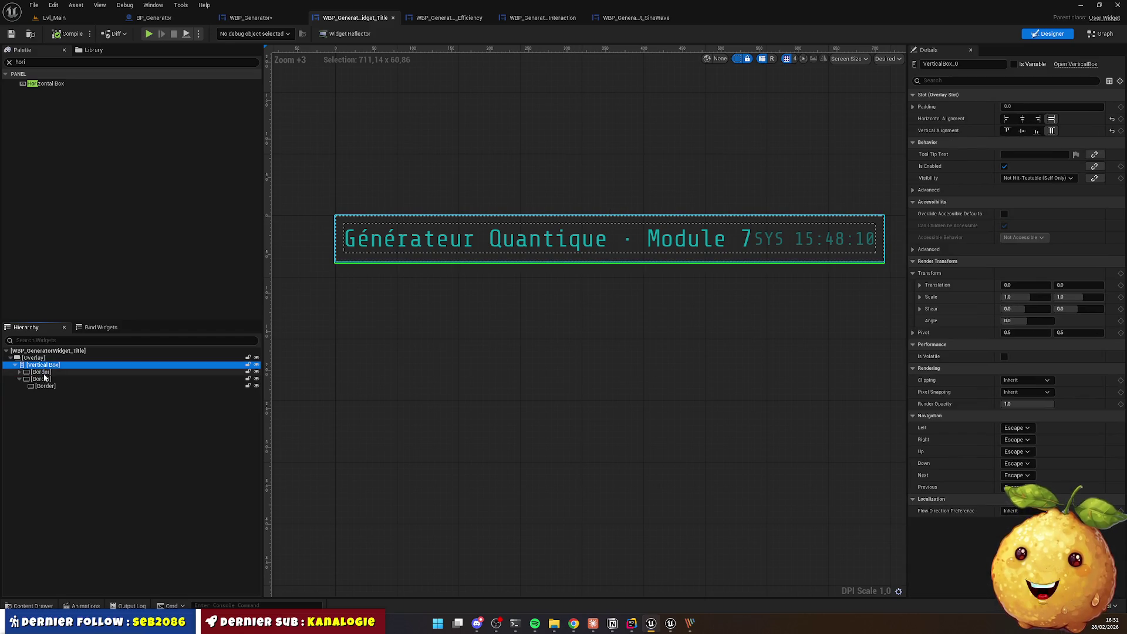
click(41, 372)
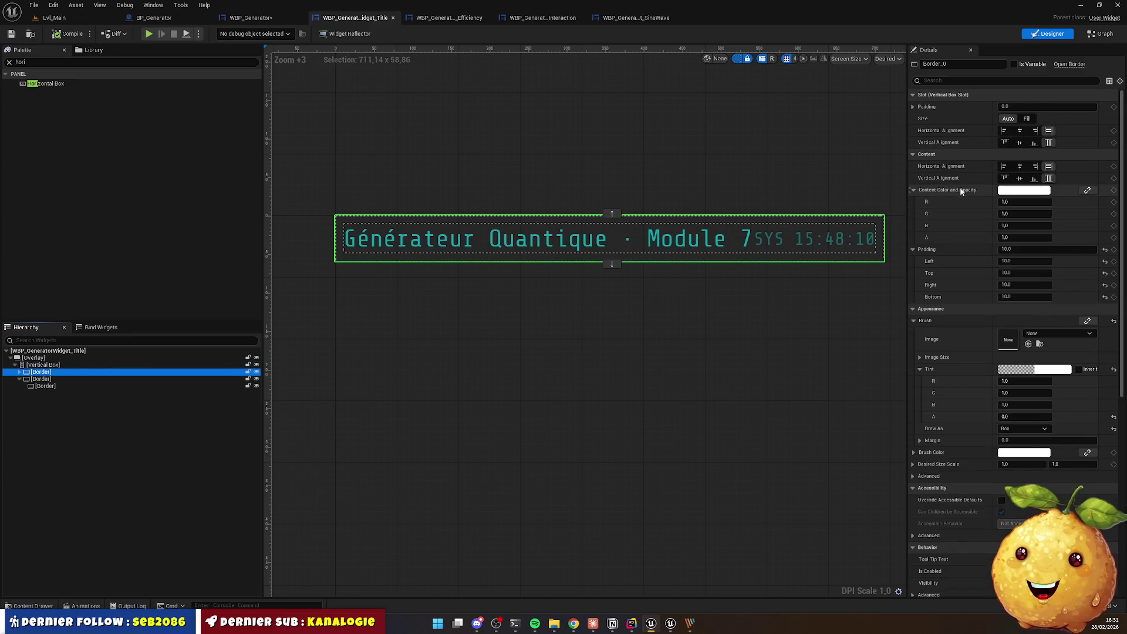
click(1019, 249)
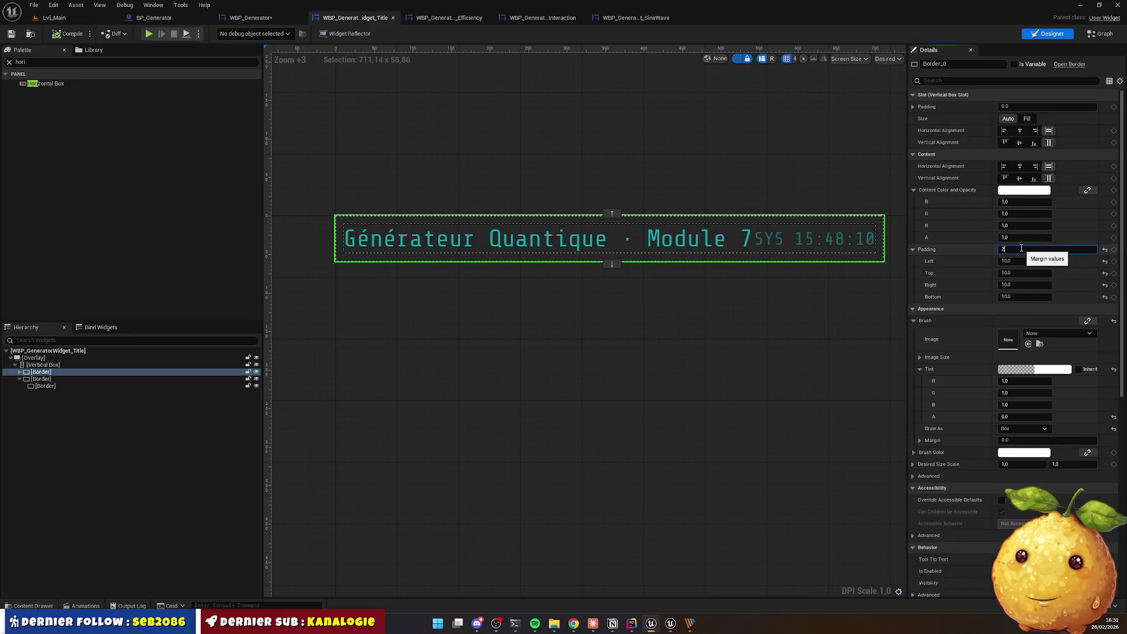
text(20)
key(Return)
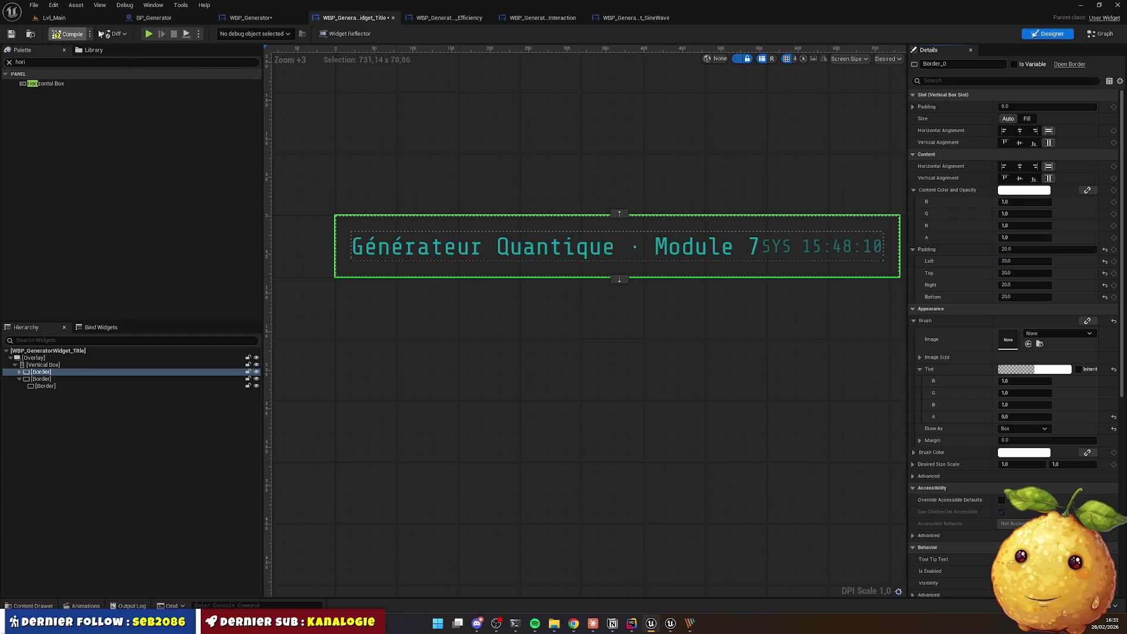
Step: Play-test Lvl_Main to check the title panel, then bring up the QTE prototype page
click(72, 20)
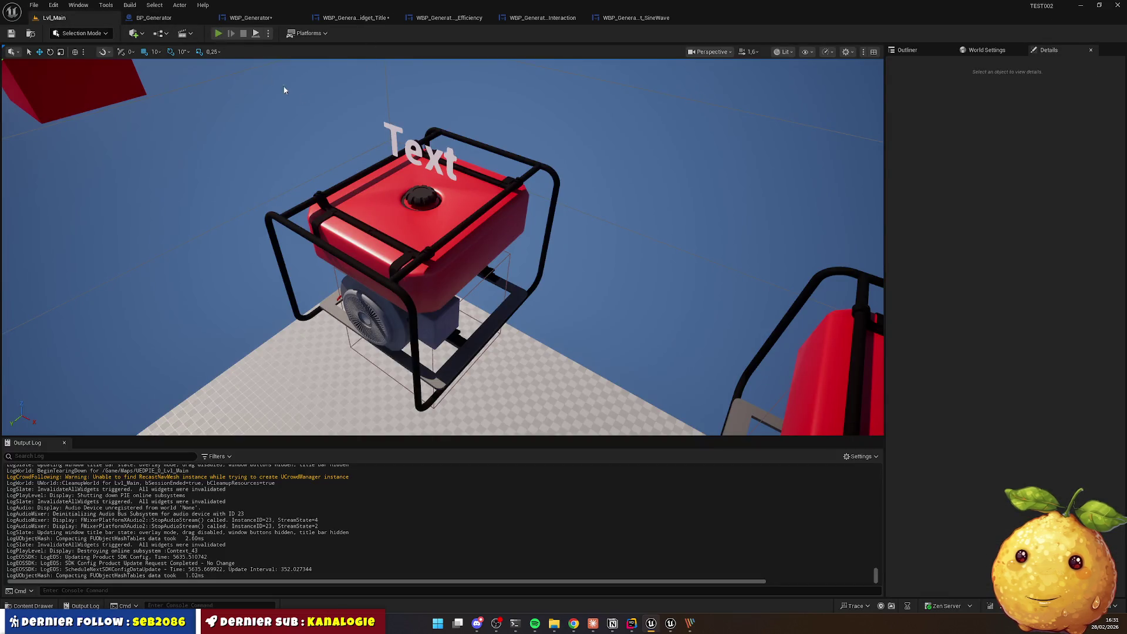
key(alt+p)
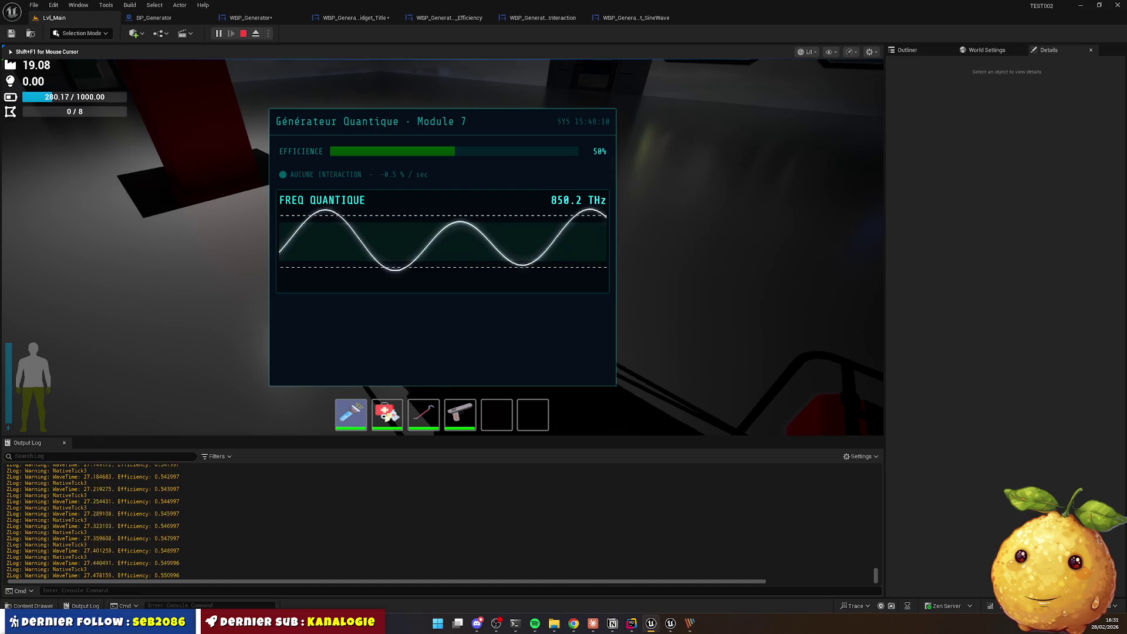
key(Escape)
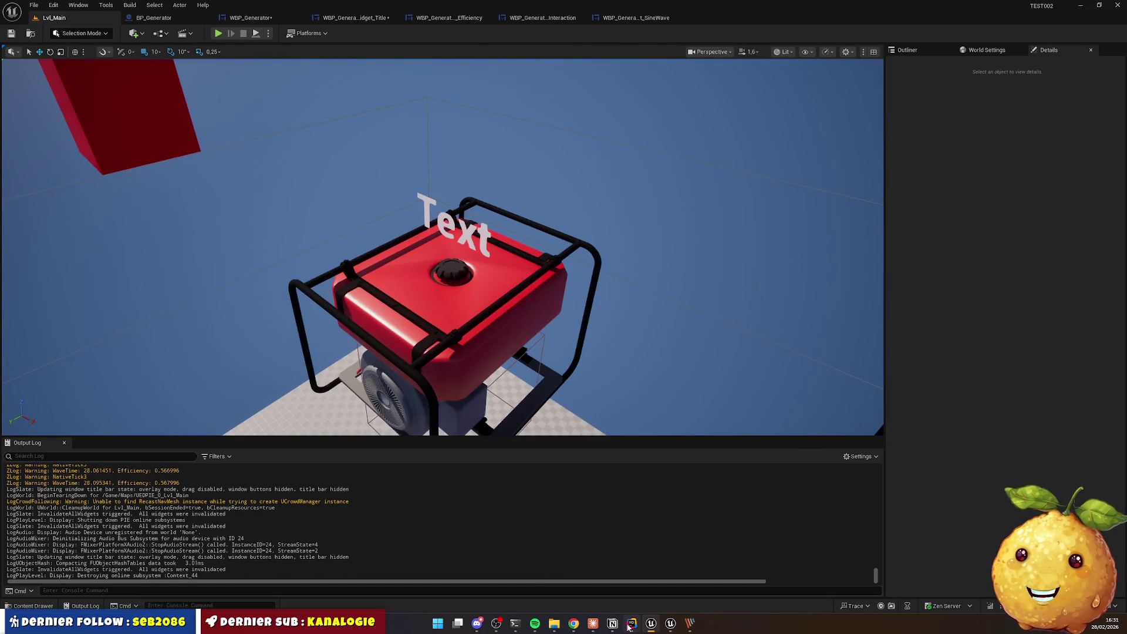
click(573, 627)
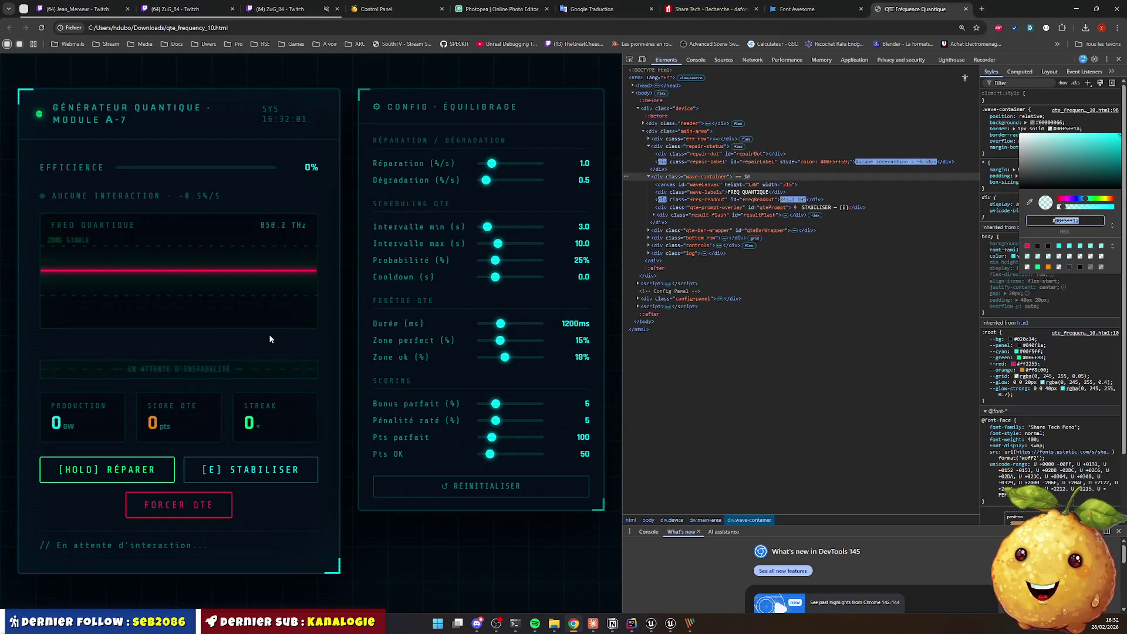
Step: Reload the QTE frequency page, connect the interface, force a QTE, and screenshot the bar
key(F5)
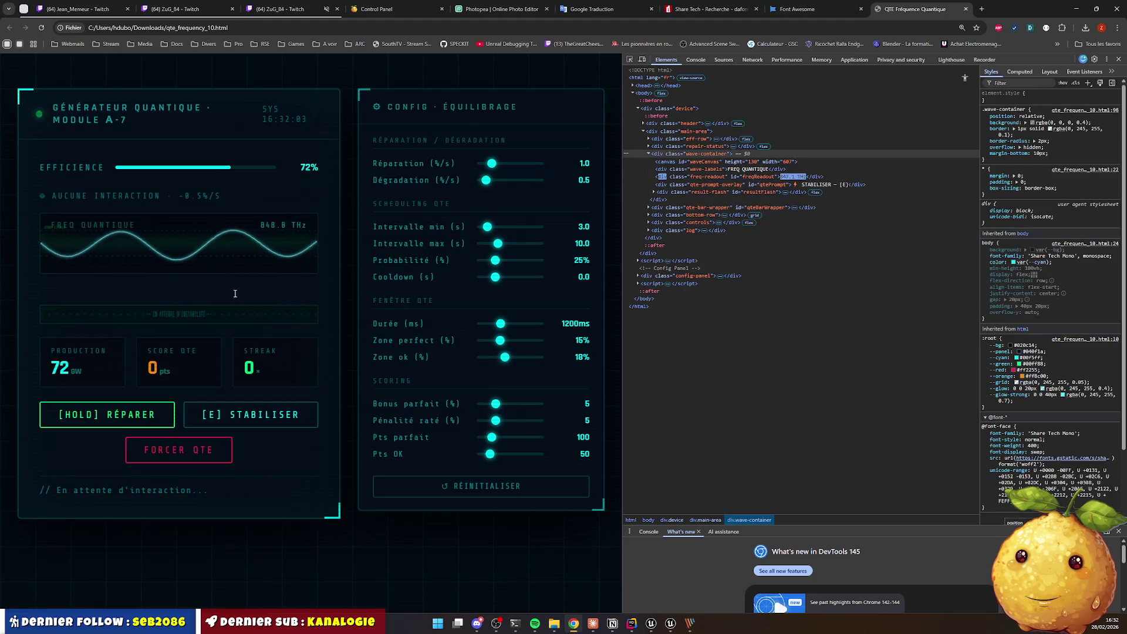
click(199, 232)
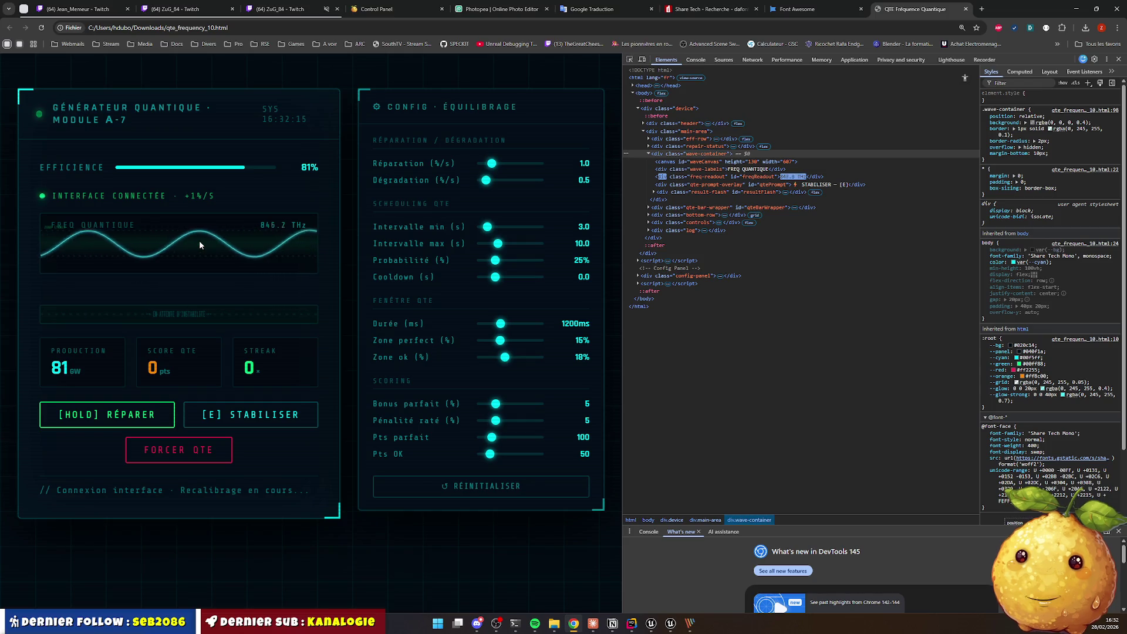
click(190, 453)
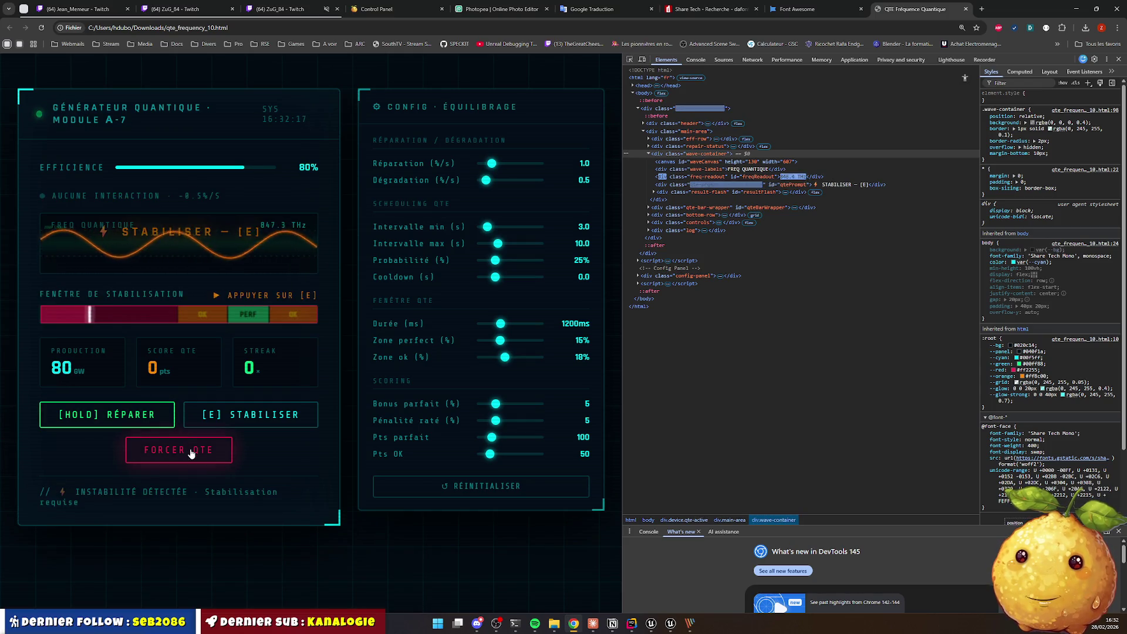
key(Print)
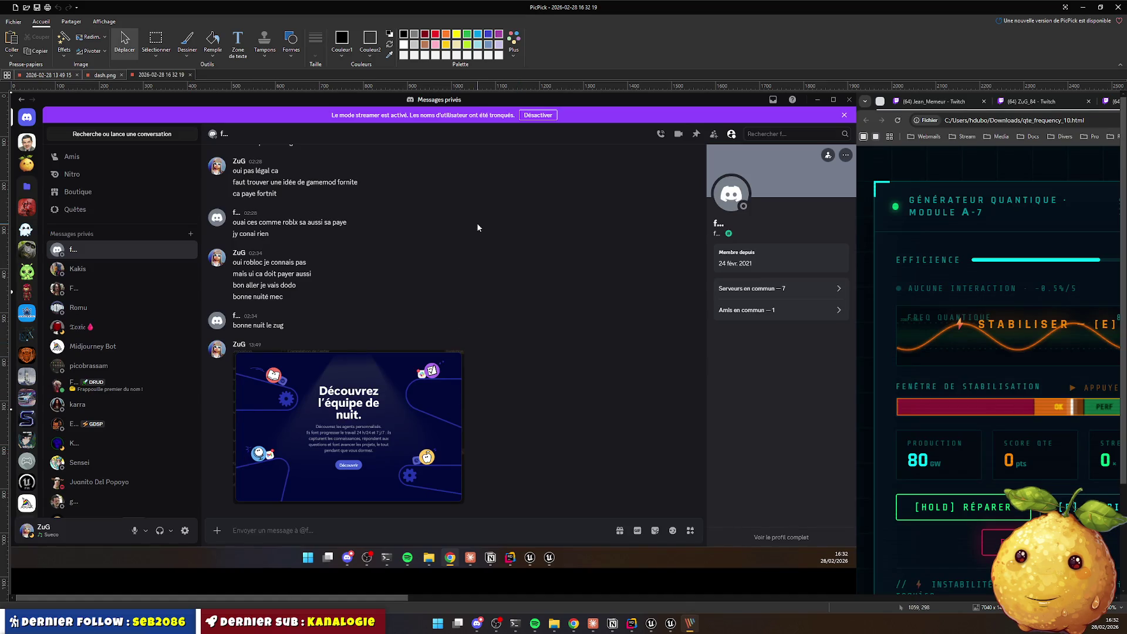
Step: Crop the capture in PicPick to just the 1180×832 QTE dashboard
mouse_move(385, 596)
mouse_down()
mouse_move(692, 583)
mouse_move(636, 582)
mouse_up()
ctrl+scroll(333, 459, up, 5)
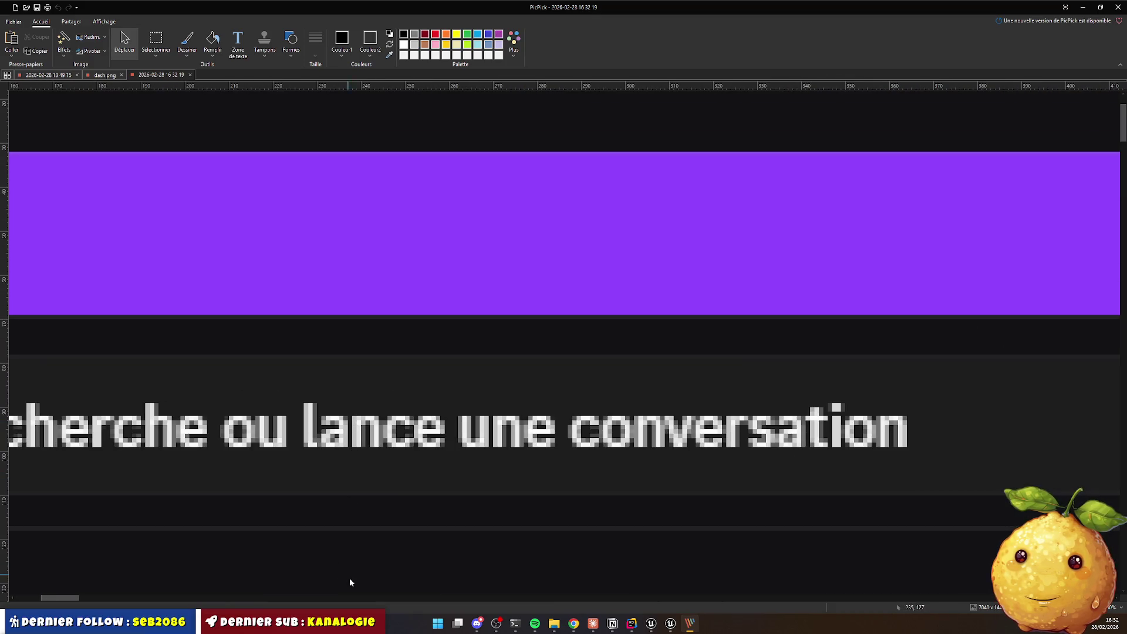
ctrl+scroll(458, 463, down, 10)
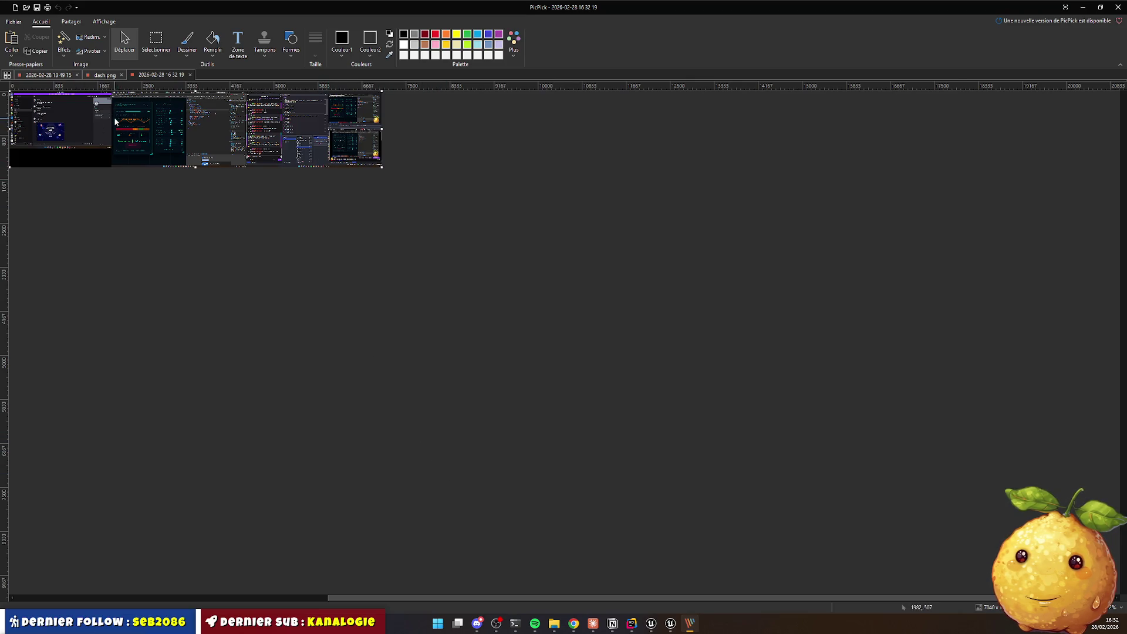
ctrl+scroll(116, 122, up, 6)
ctrl+scroll(784, 320, down, 3)
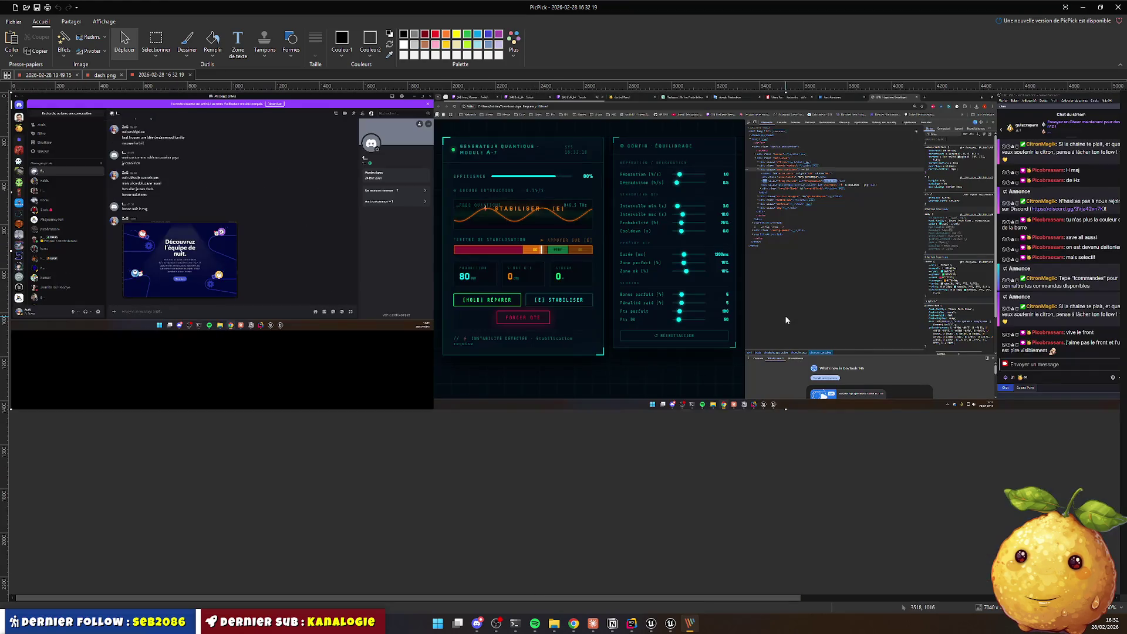
ctrl+scroll(396, 234, down, 2)
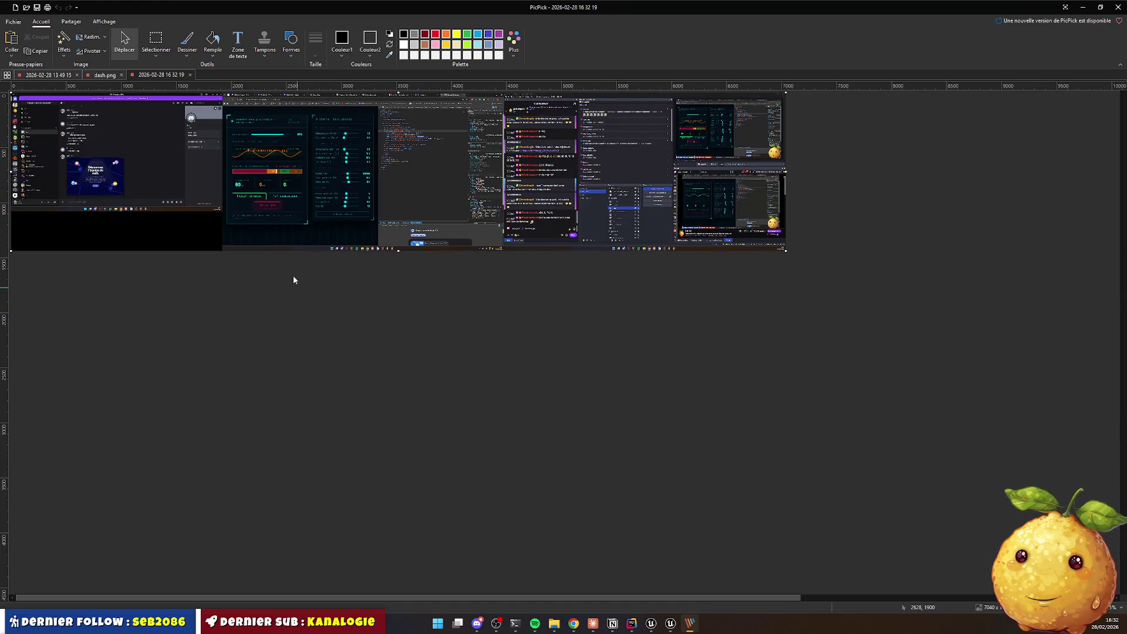
click(155, 41)
drag(212, 130, 341, 223)
key(Delete)
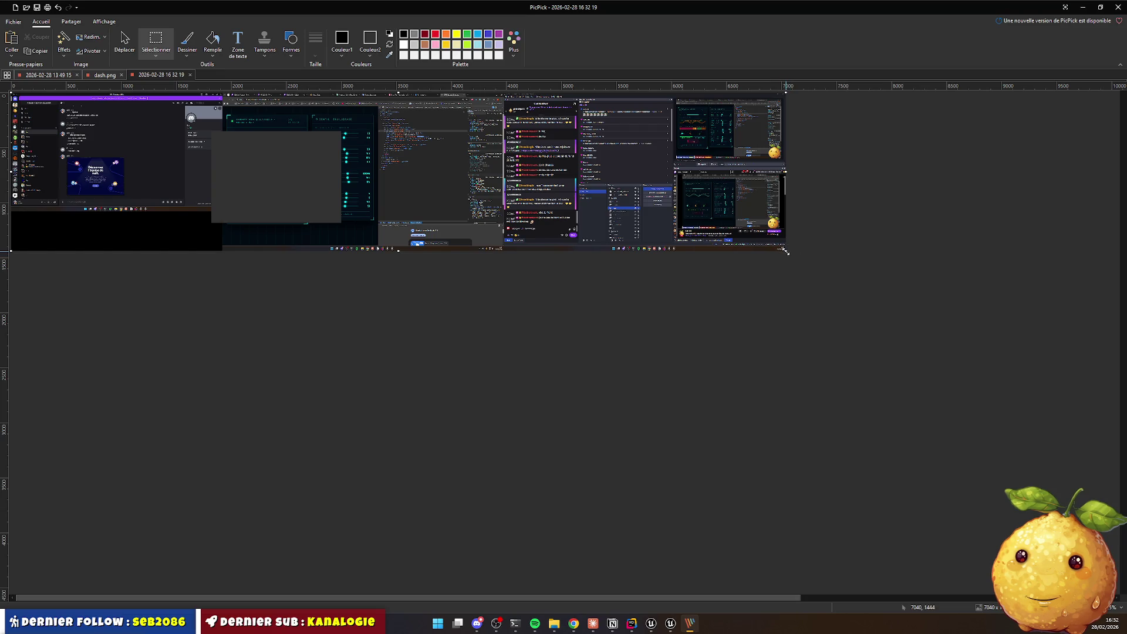
drag(787, 251, 83, 141)
key(ctrl+v)
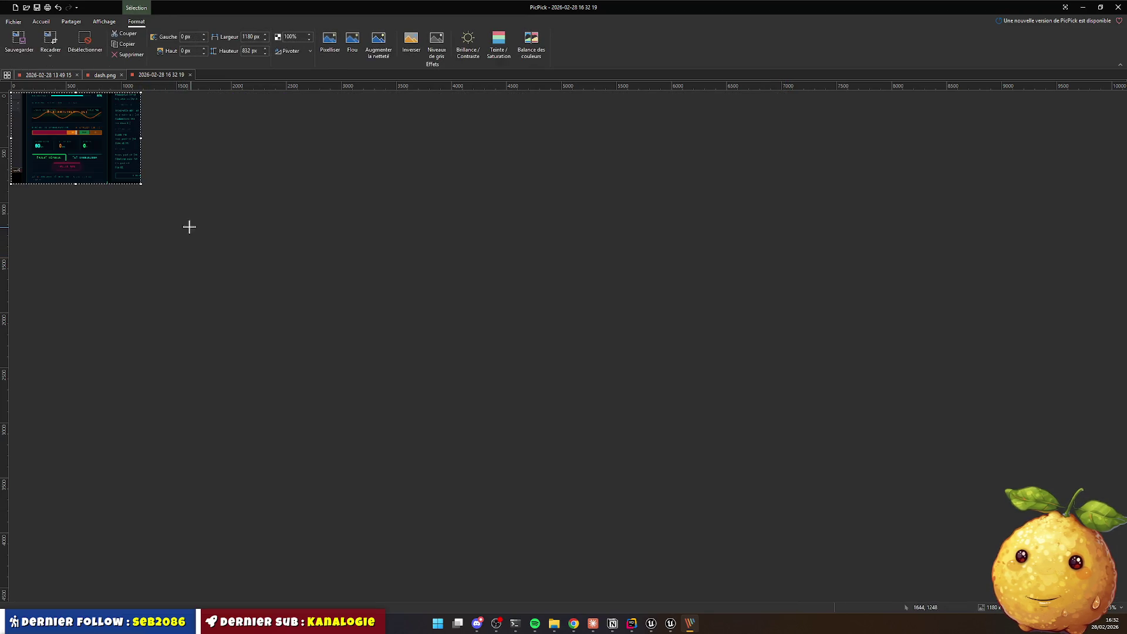
scroll(36, 147, up, 5)
scroll(388, 346, up, 3)
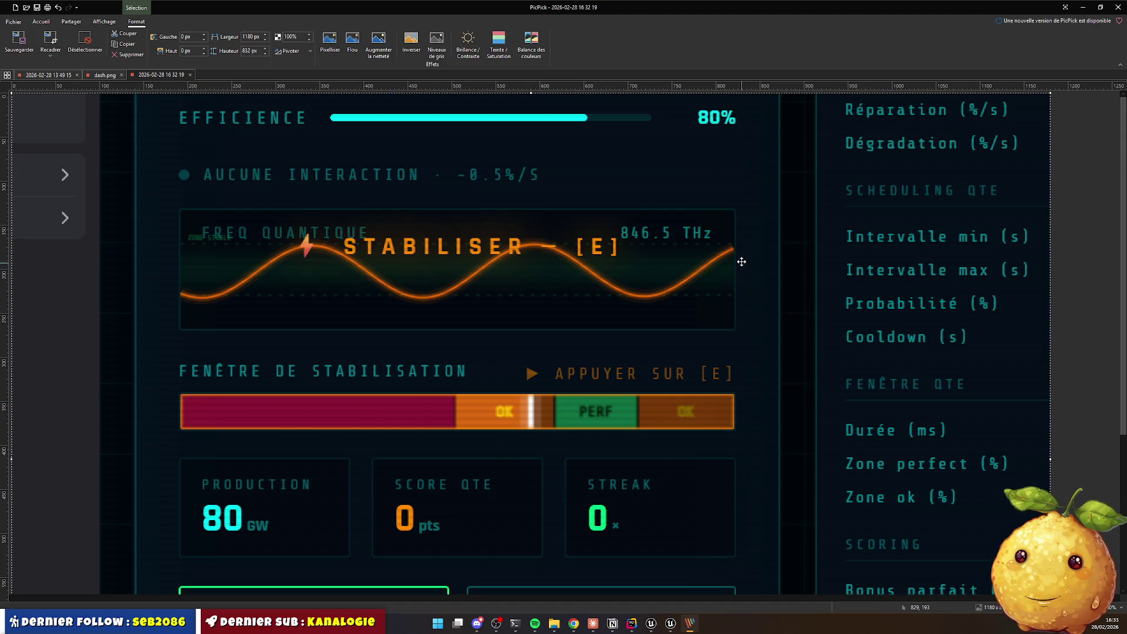
Step: Minimize PicPick and bring the Unreal editor back
click(1082, 7)
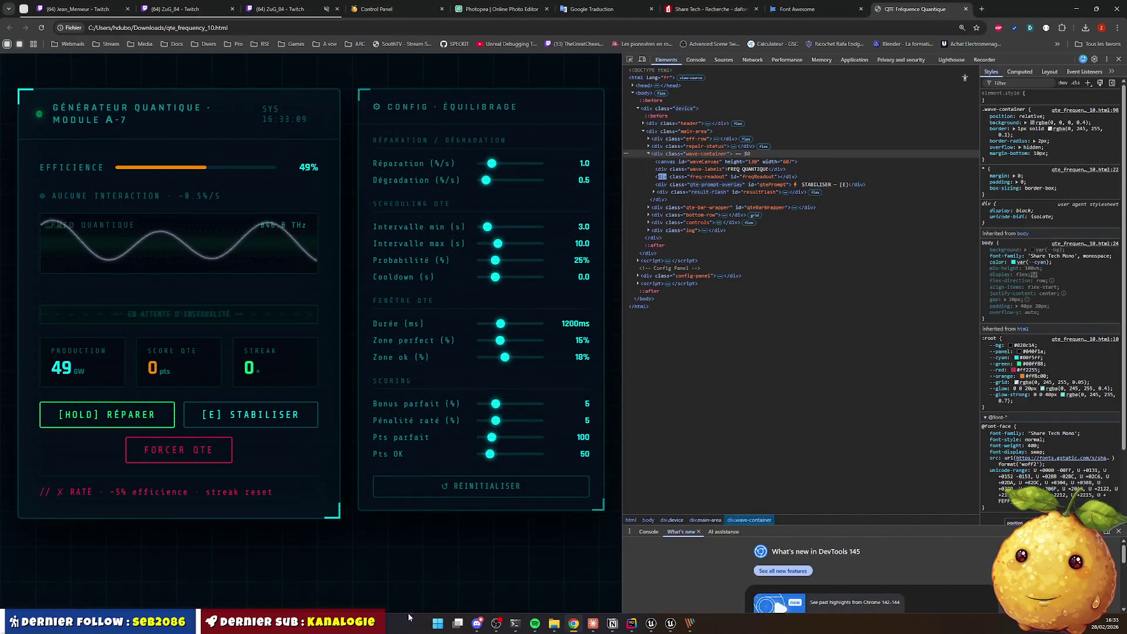
mouse_move(651, 623)
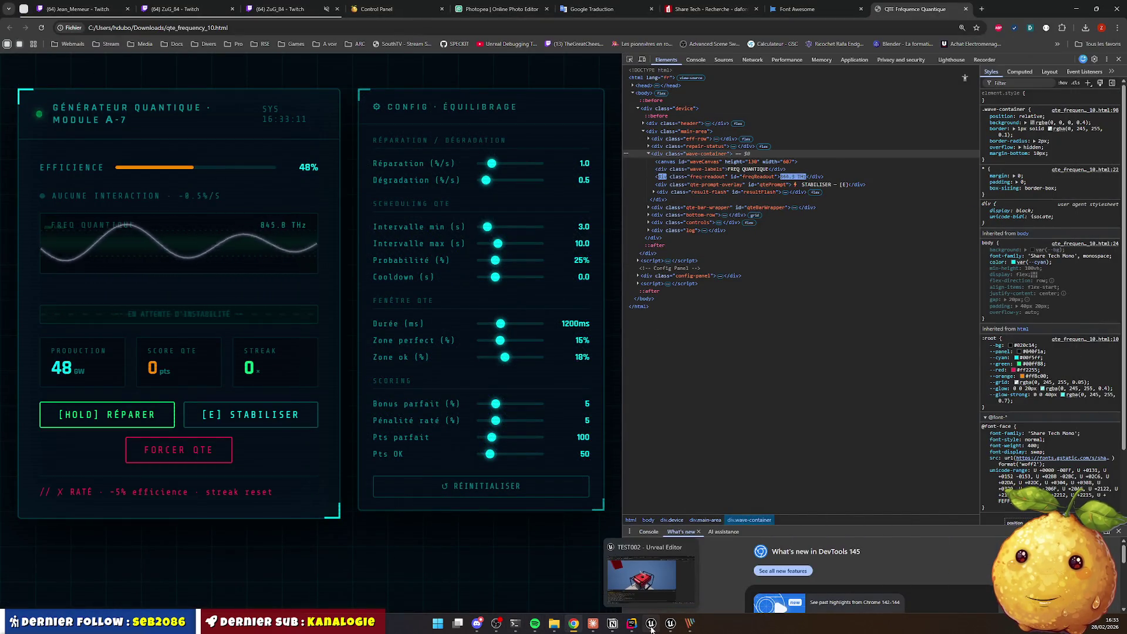
click(641, 578)
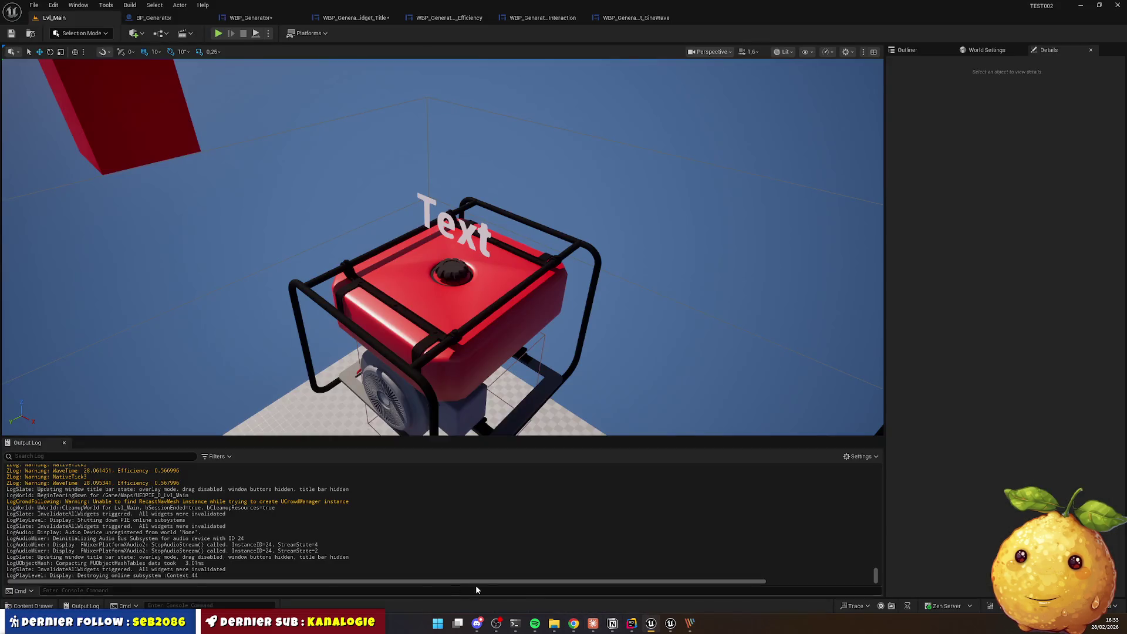
Step: Create a new QTE folder inside the Widgets content folder
click(30, 605)
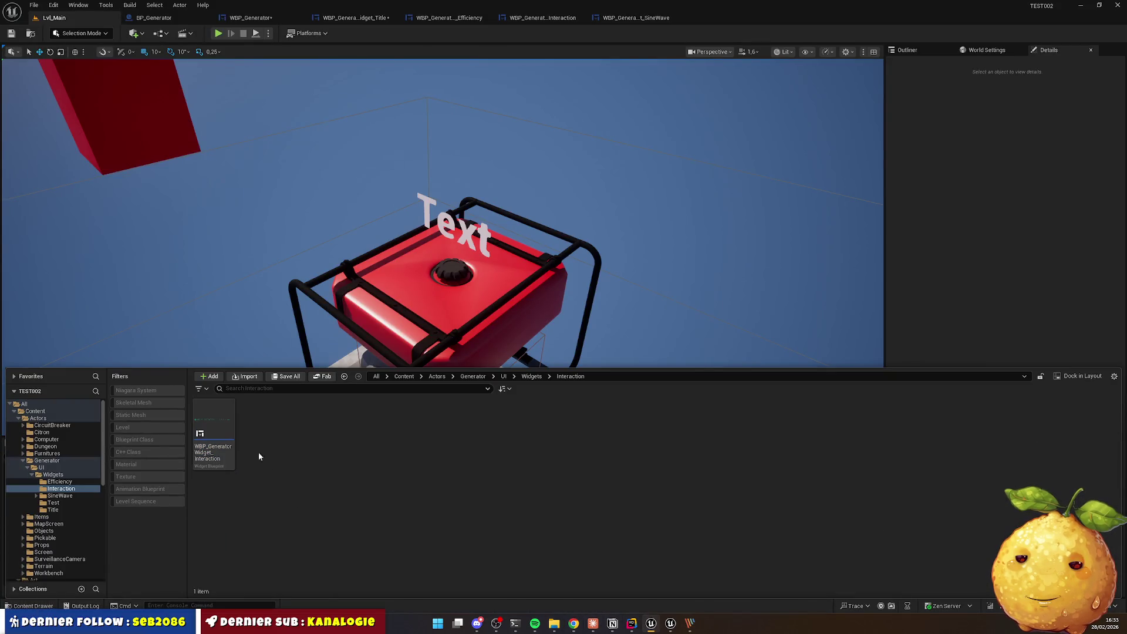
click(531, 377)
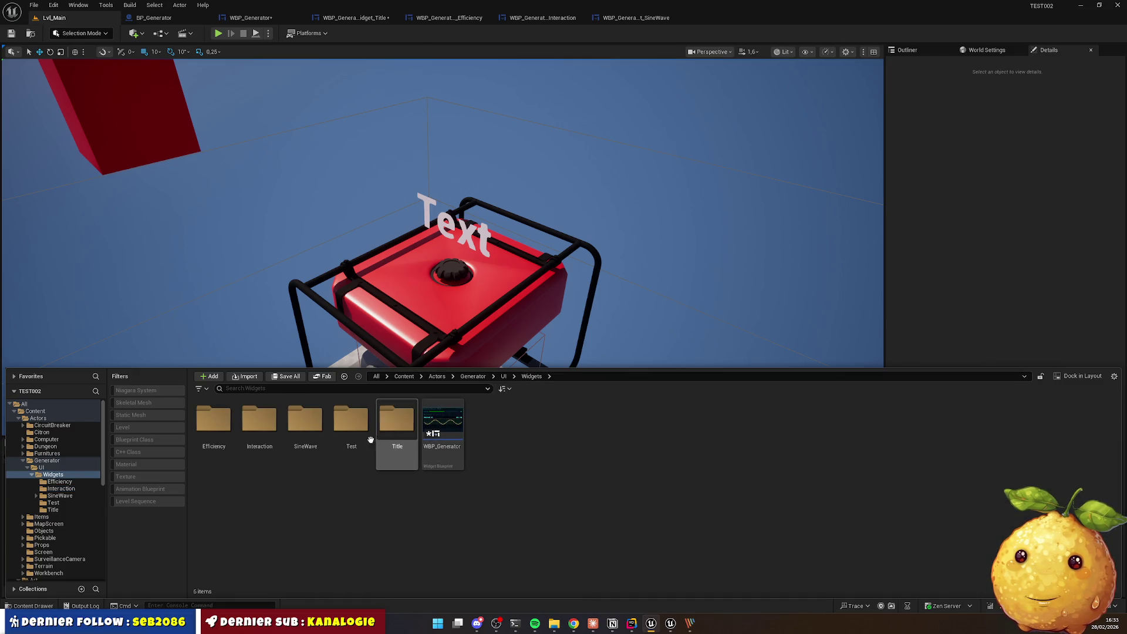
right_click(265, 498)
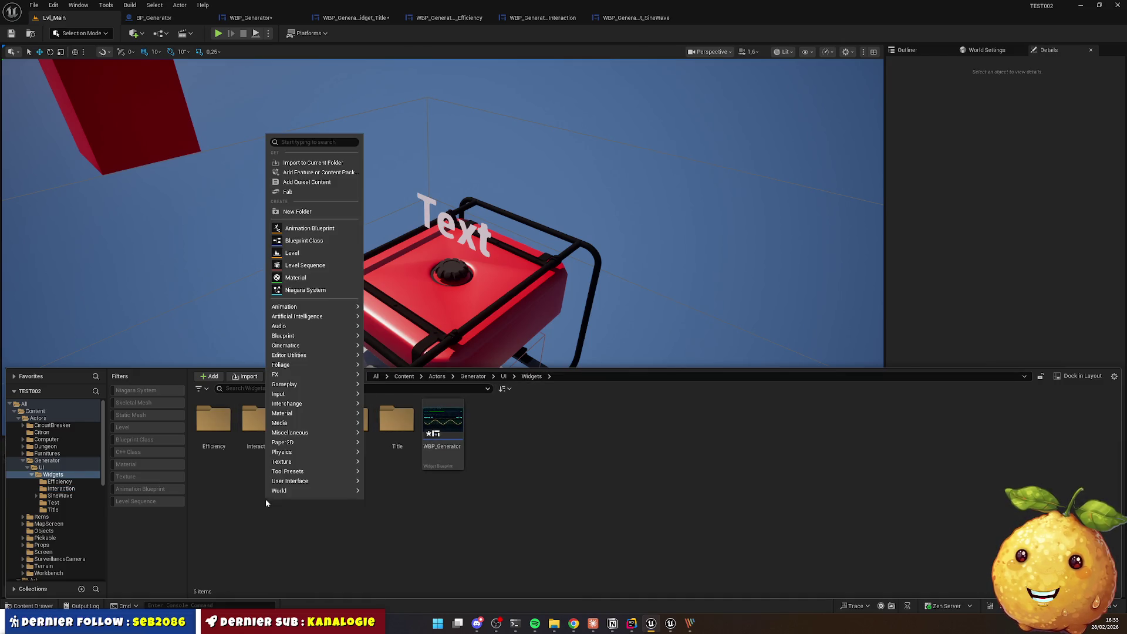
click(296, 213)
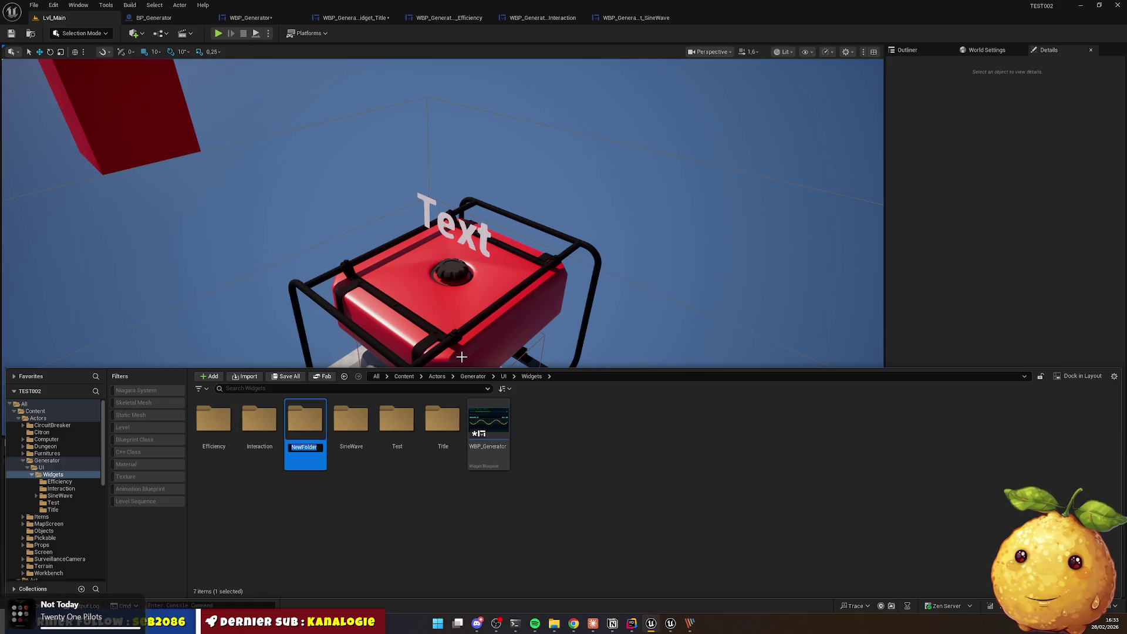
text(Ac)
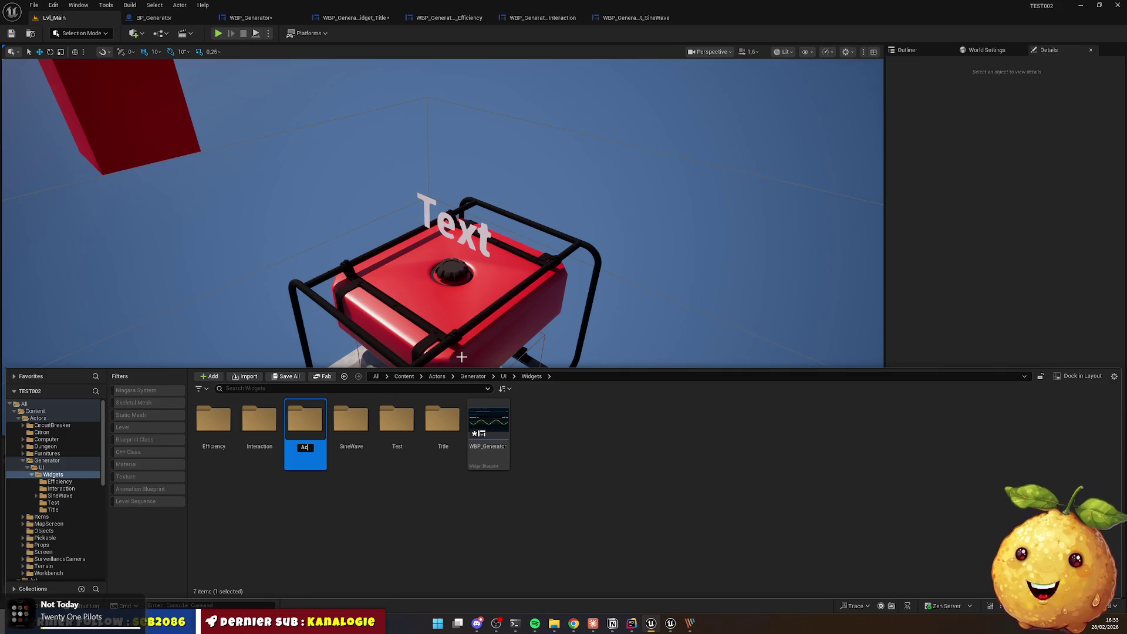
text(tion)
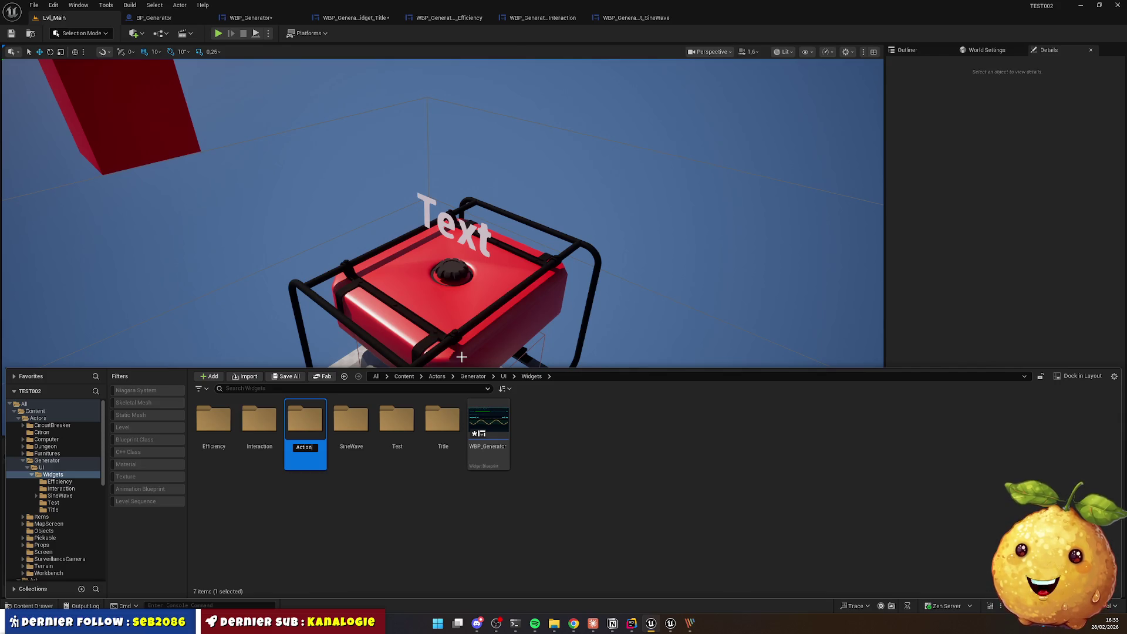
Step: Create a UserWidget blueprint in QTE named WBP_GeneratorWidget_QTE
right_click(277, 434)
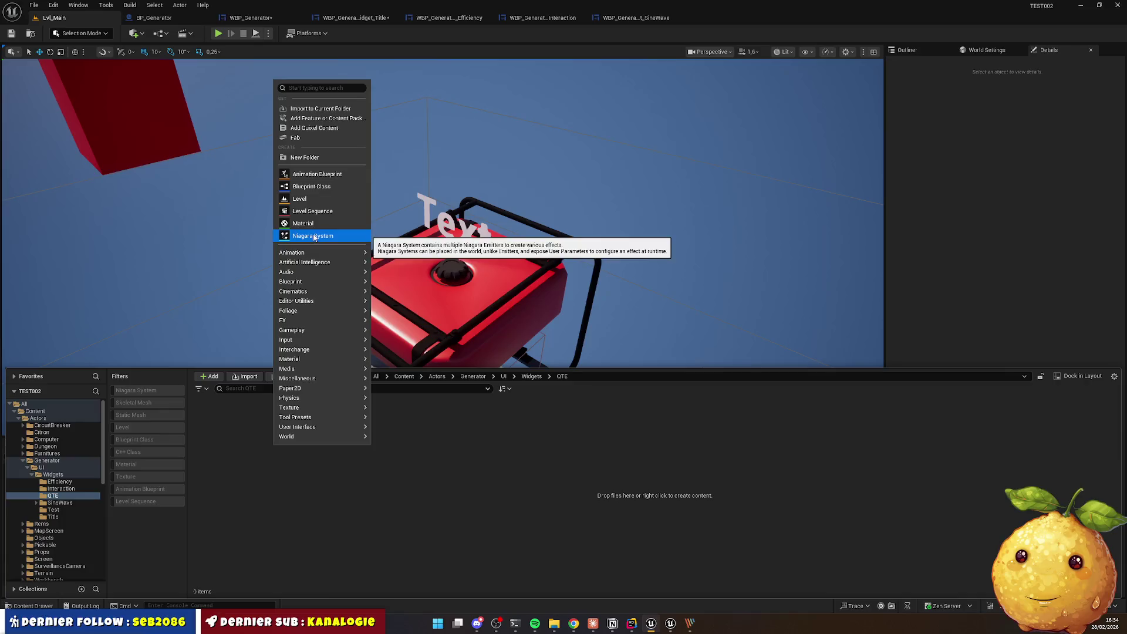
click(304, 400)
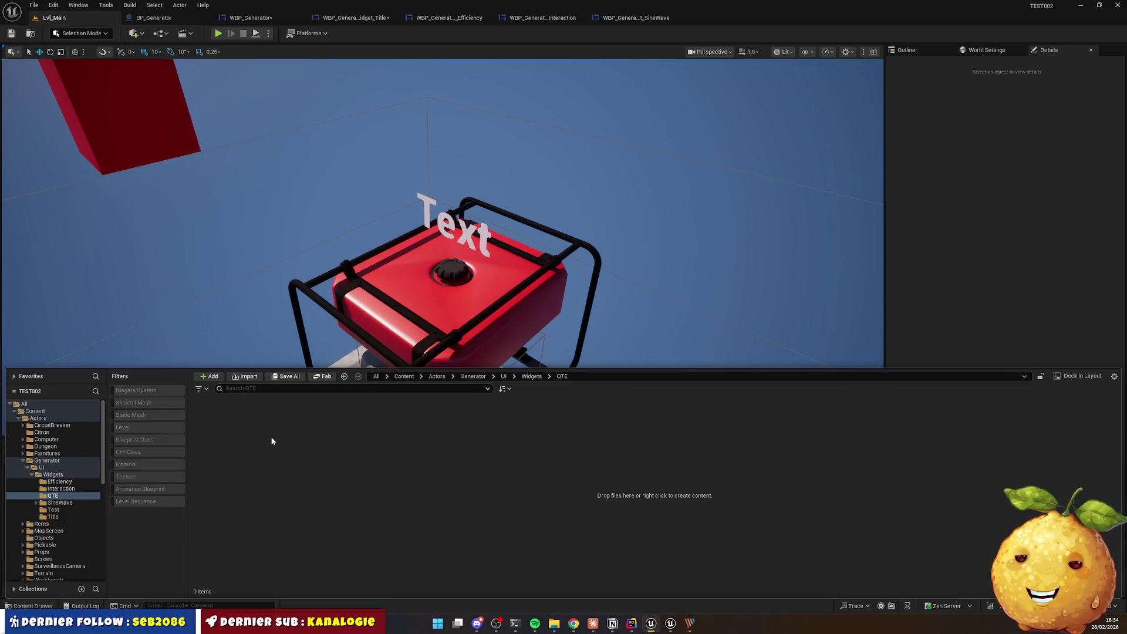
right_click(272, 441)
mouse_move(328, 417)
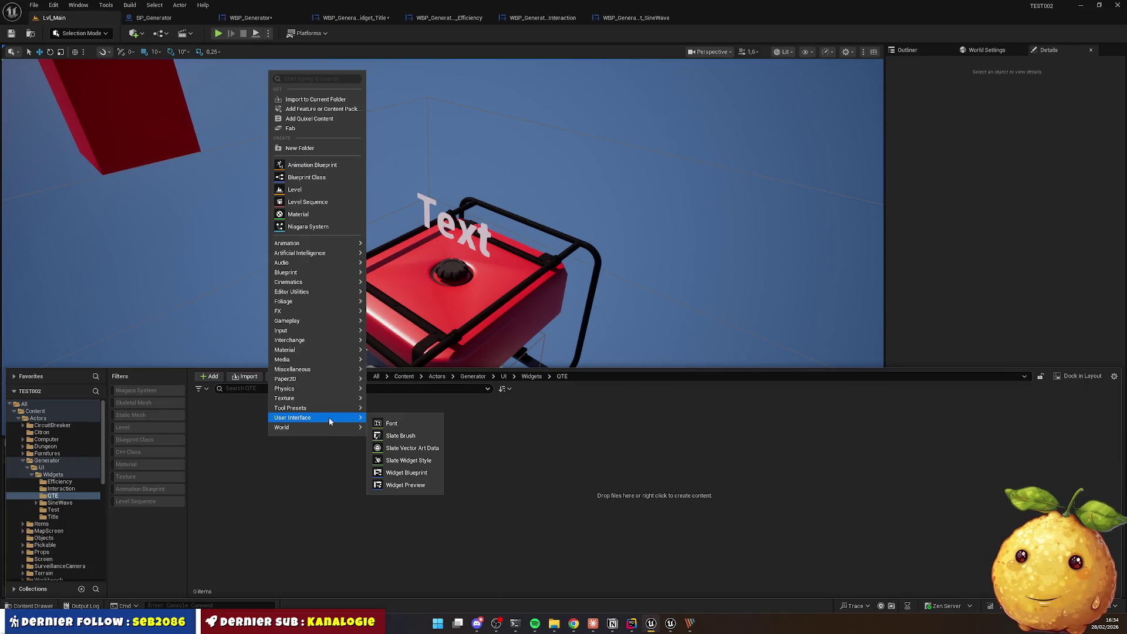
click(406, 472)
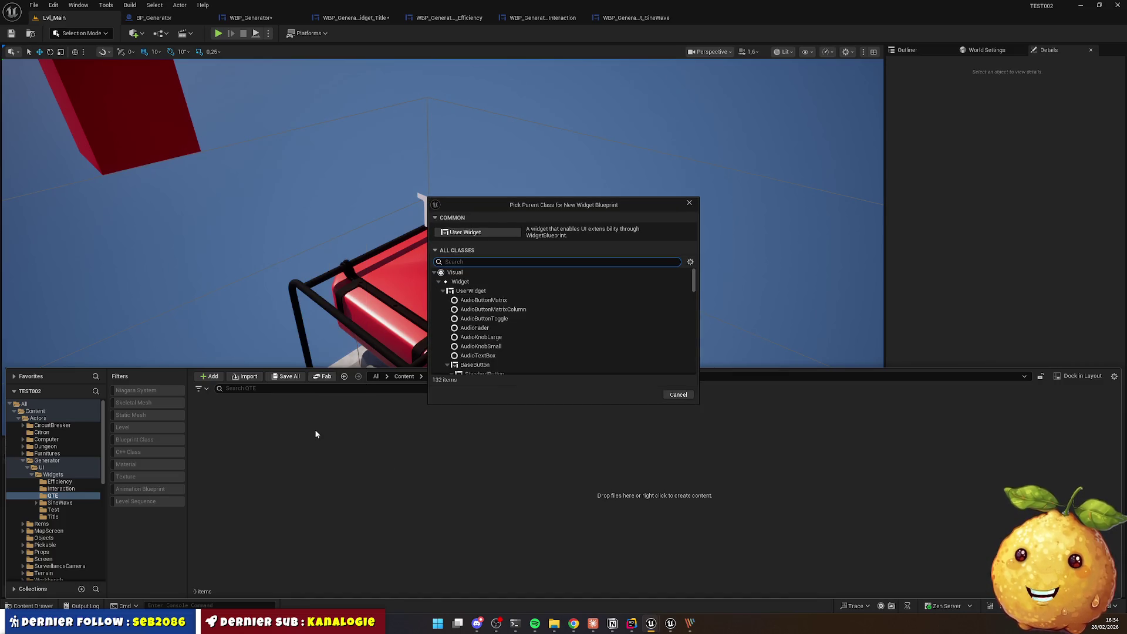
click(471, 291)
click(644, 394)
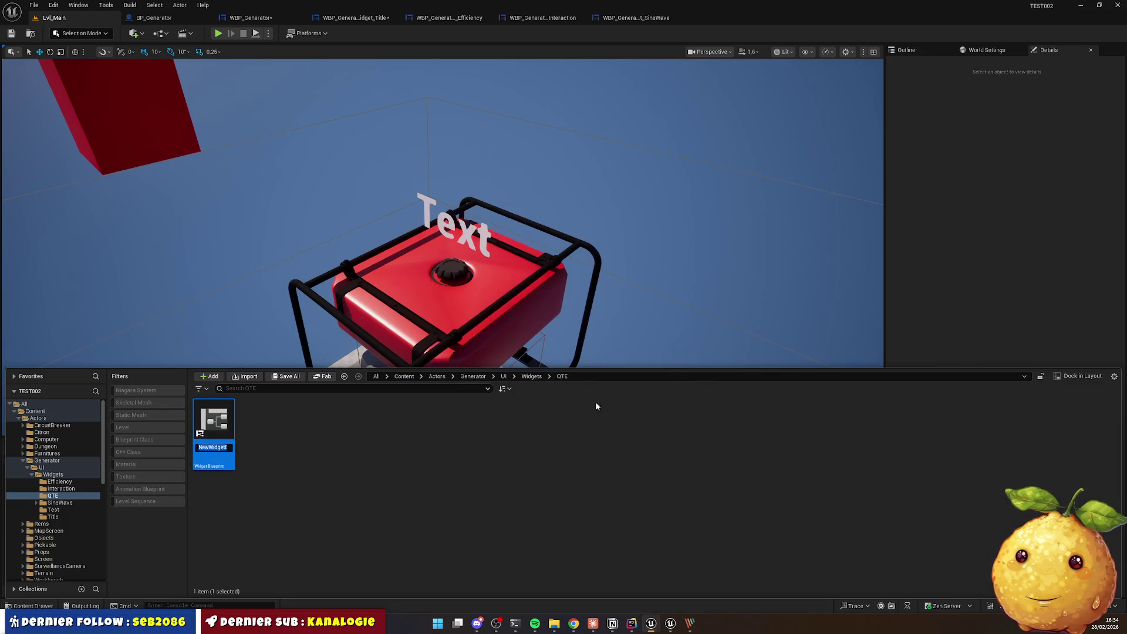
key(ctrl+v)
key(BackSpace)
key(BackSpace)
key(BackSpace)
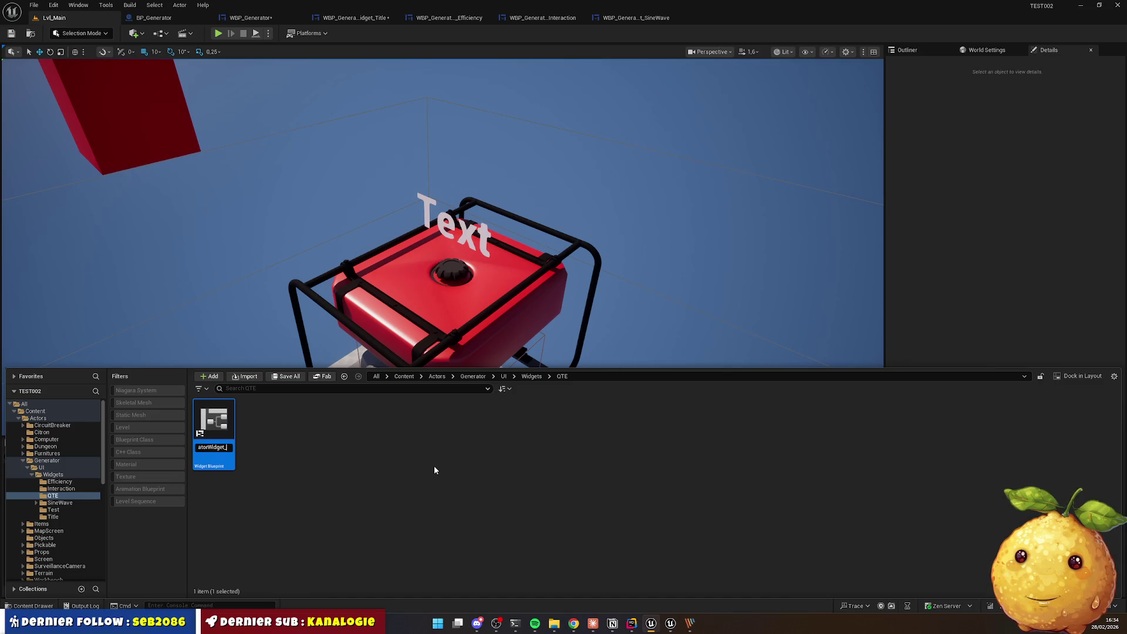
text(QTE)
key(Return)
key(Return)
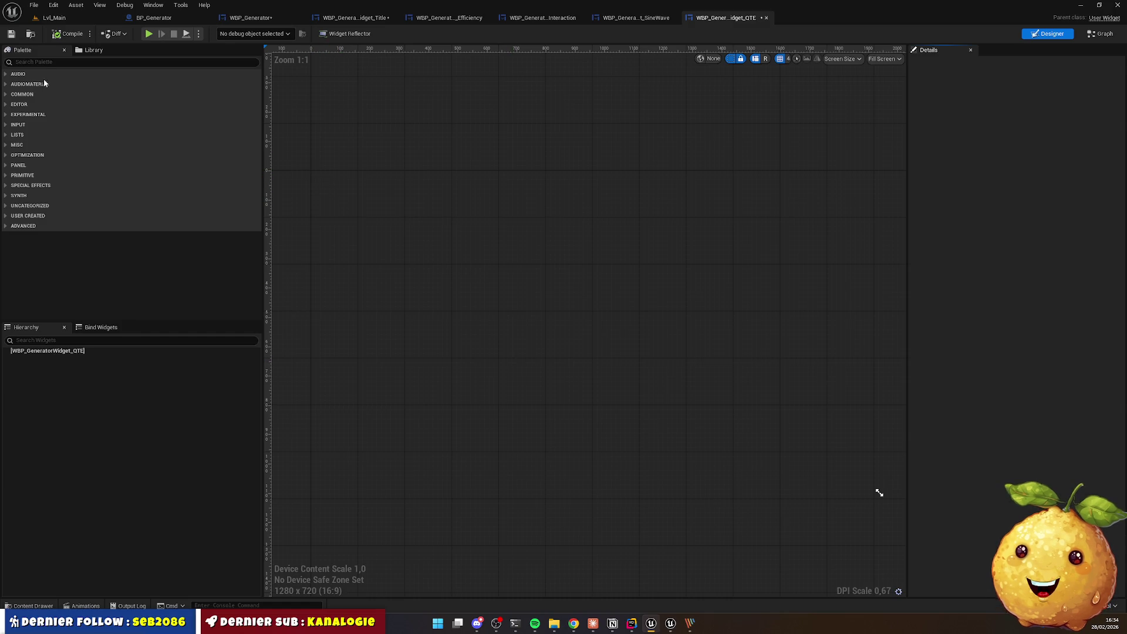
Step: Add a Size Box with width override 600 and height override 50, previewed at Desired size
click(42, 62)
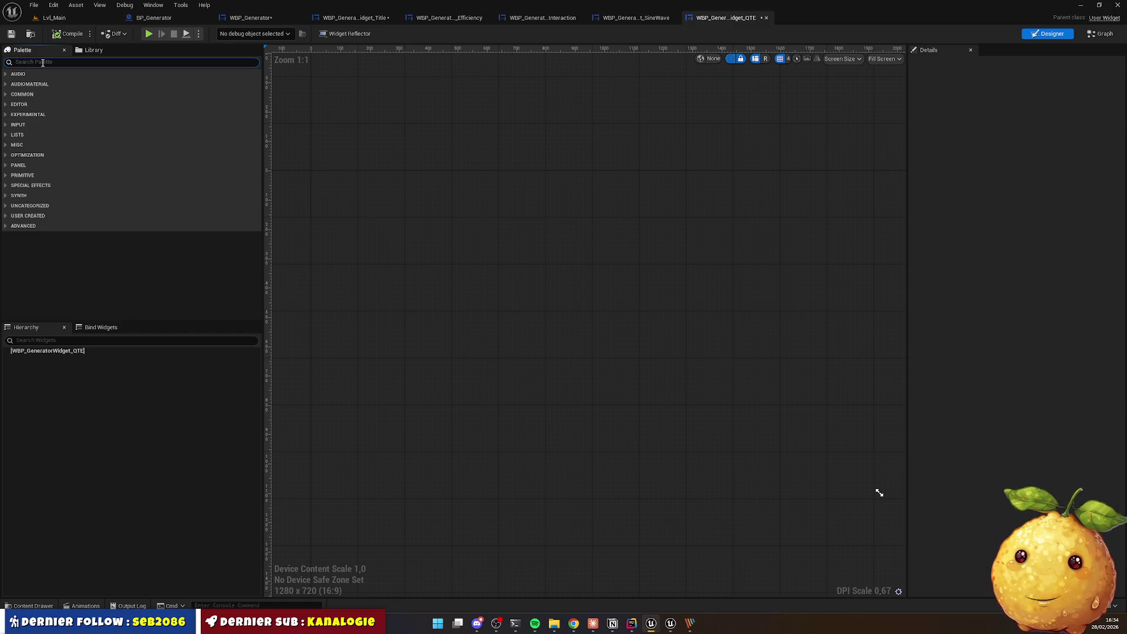
text(siz)
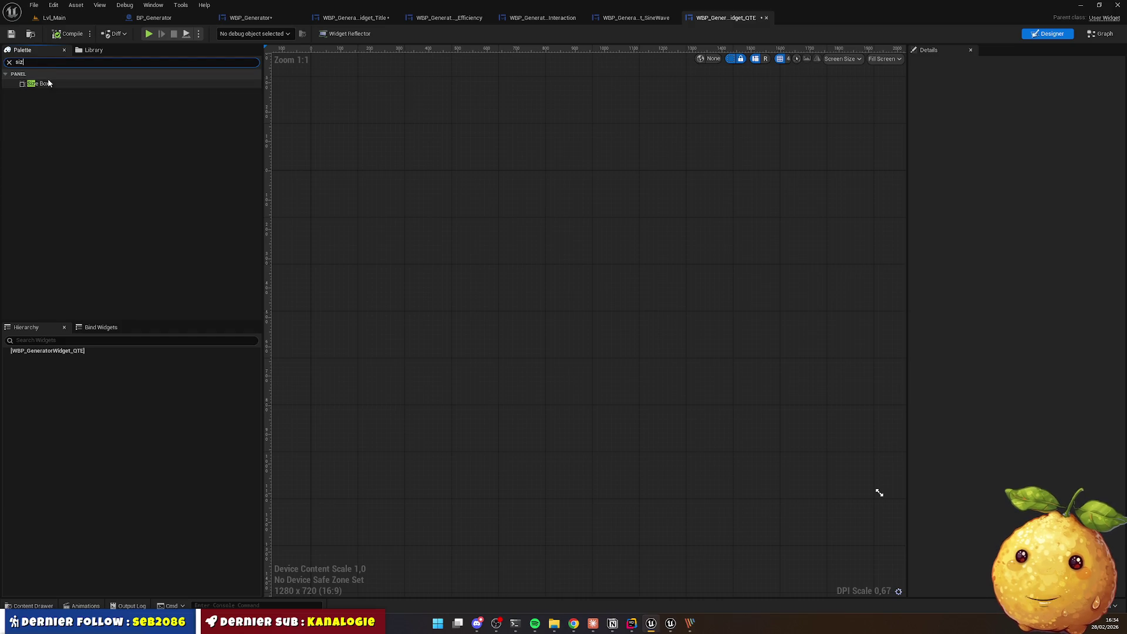
drag(48, 82, 405, 241)
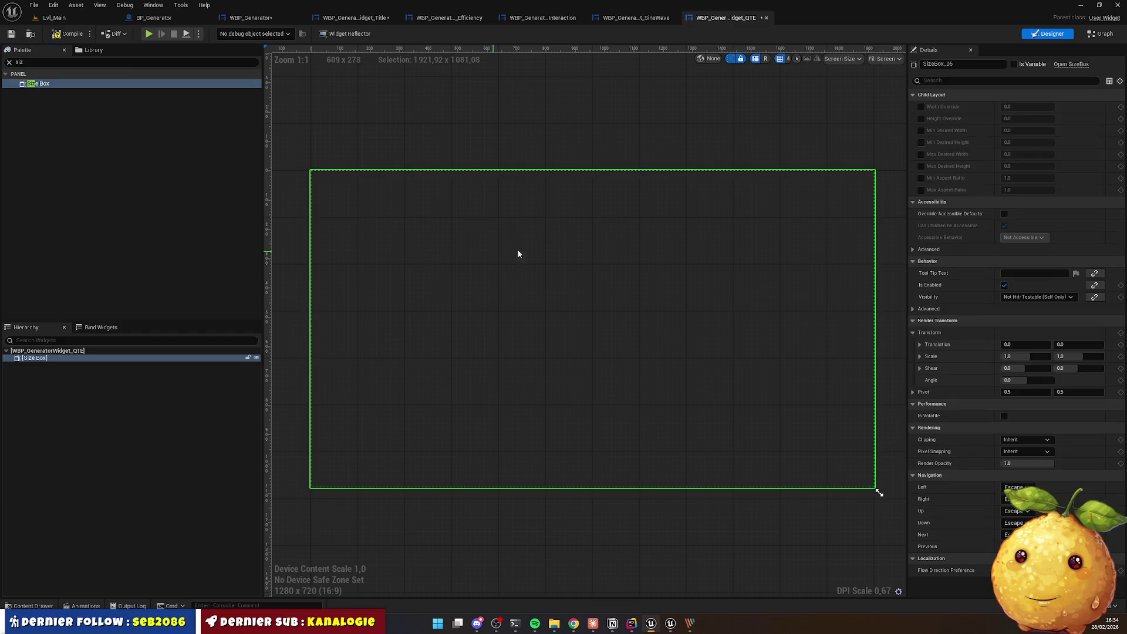
click(920, 106)
click(921, 119)
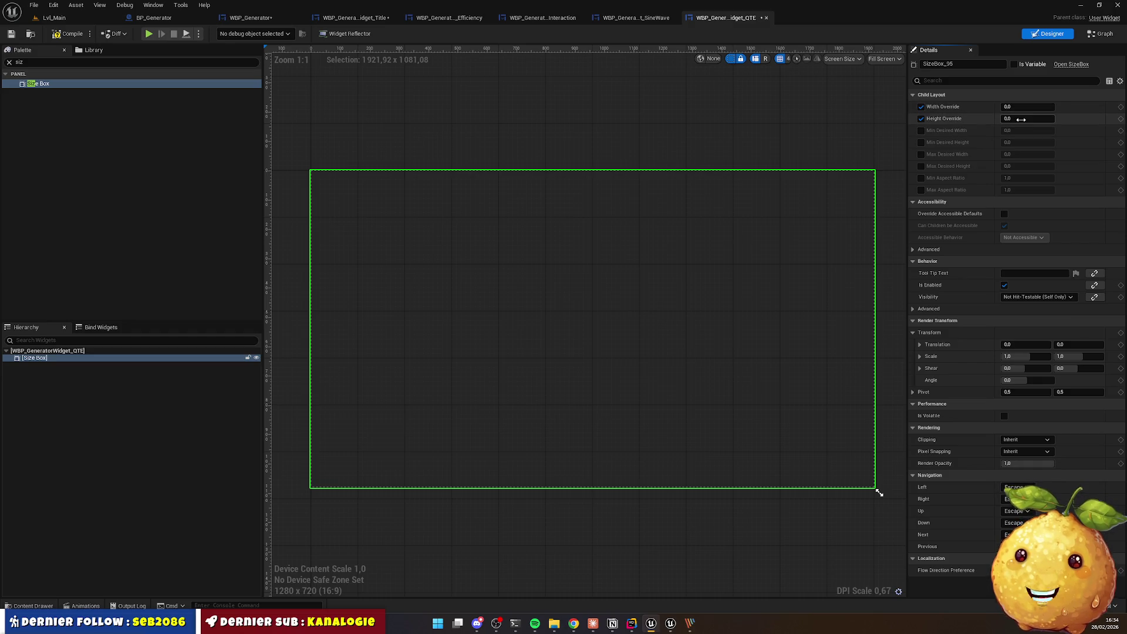
click(1022, 120)
text(50)
click(1022, 107)
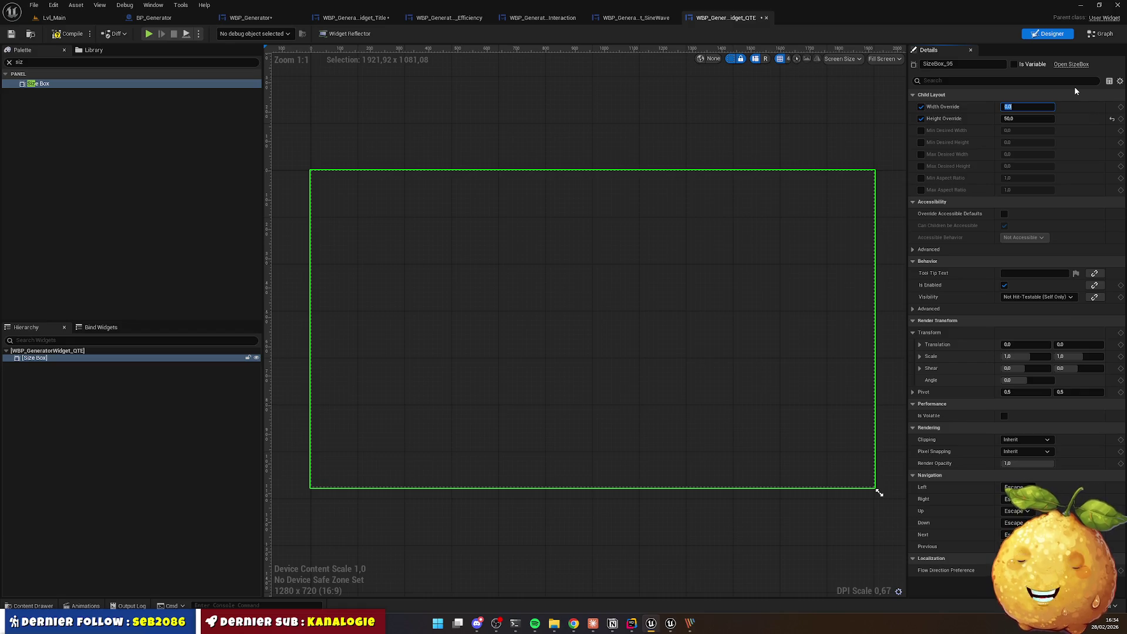
text(600)
key(Return)
click(885, 59)
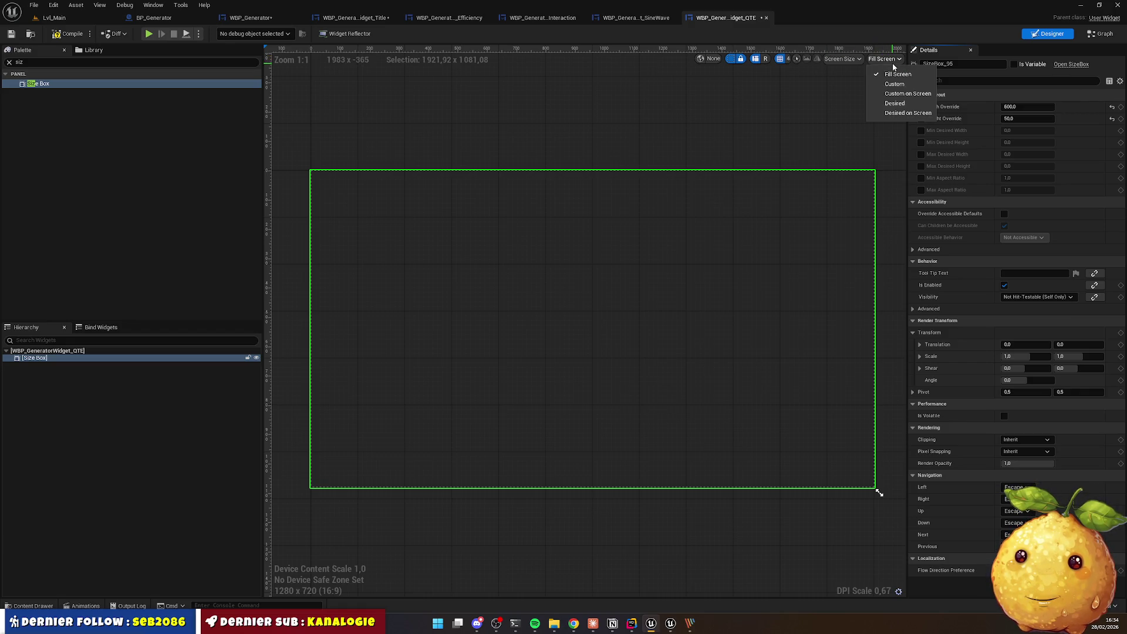
click(892, 104)
scroll(414, 183, up, 2)
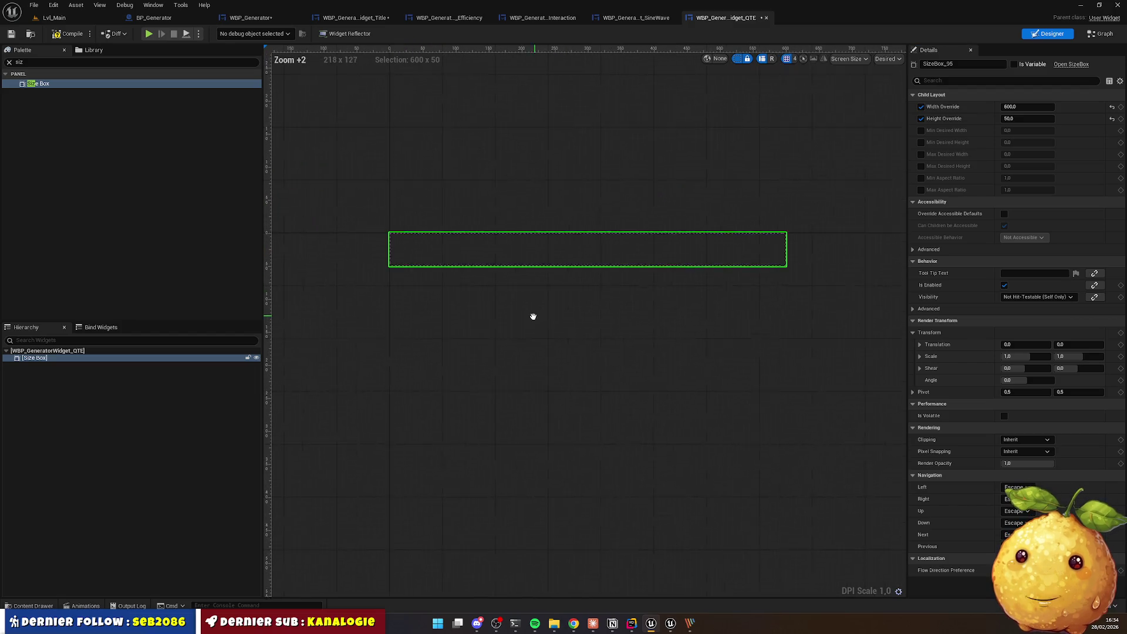
click(474, 334)
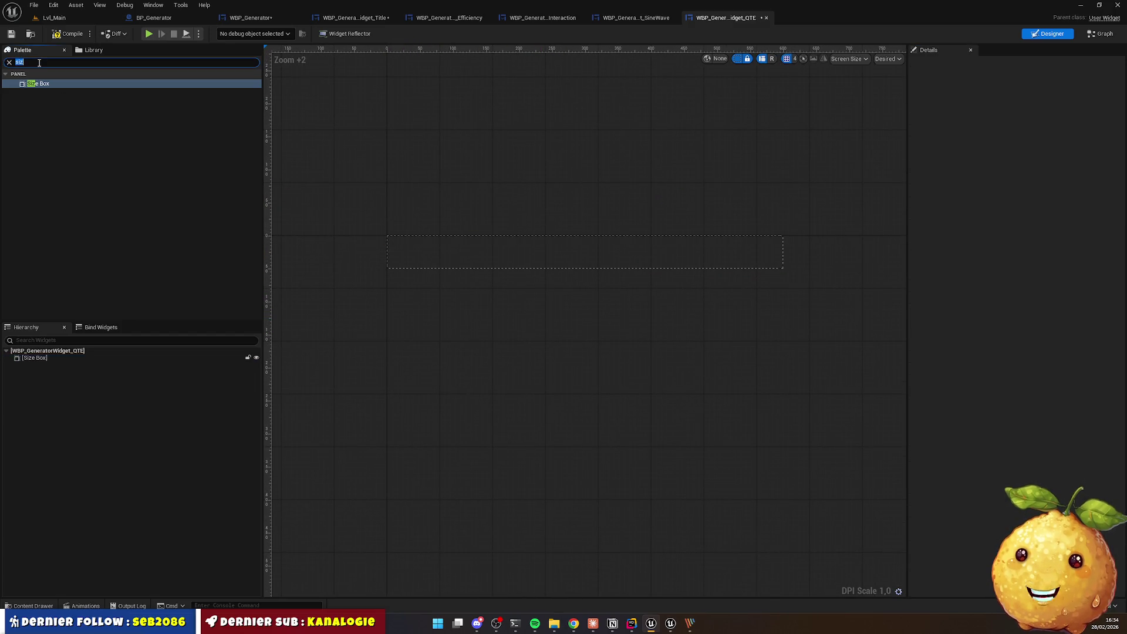
Step: Place a Border inside the Size Box and bring up the PicPick mockup
text(boxde)
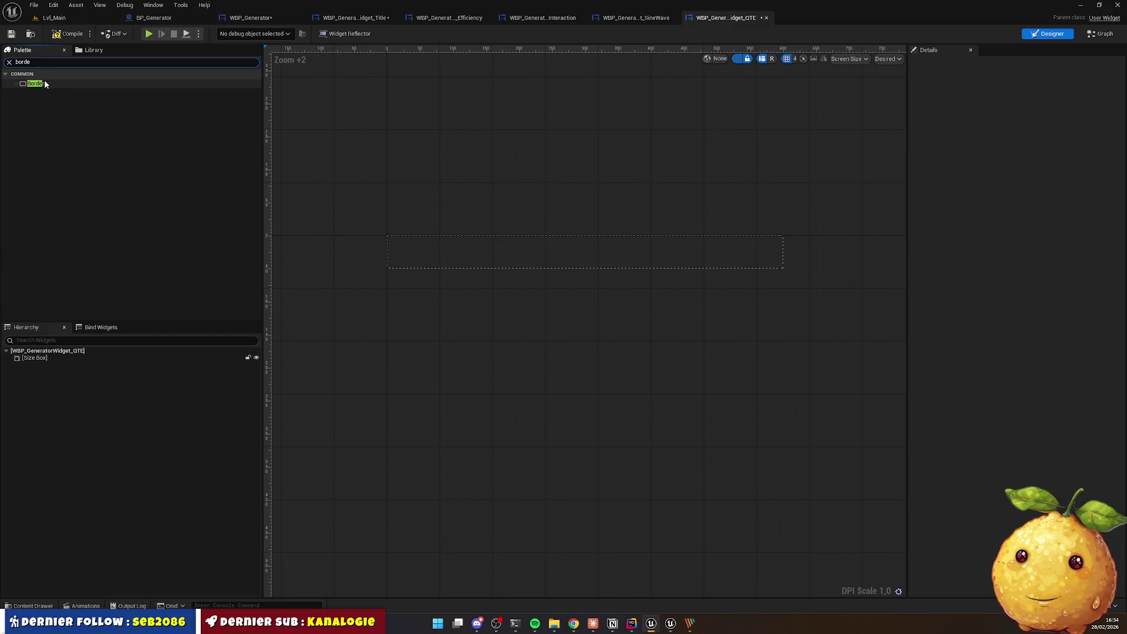
mouse_move(44, 82)
mouse_down()
mouse_move(456, 219)
mouse_move(476, 254)
mouse_move(458, 268)
mouse_up()
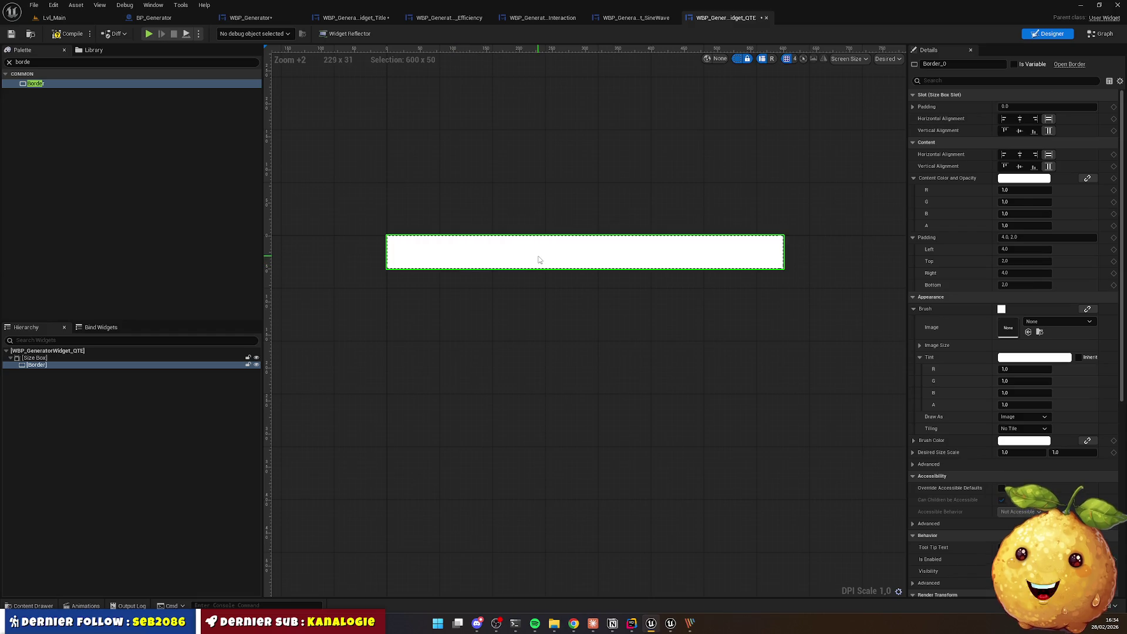
mouse_move(639, 624)
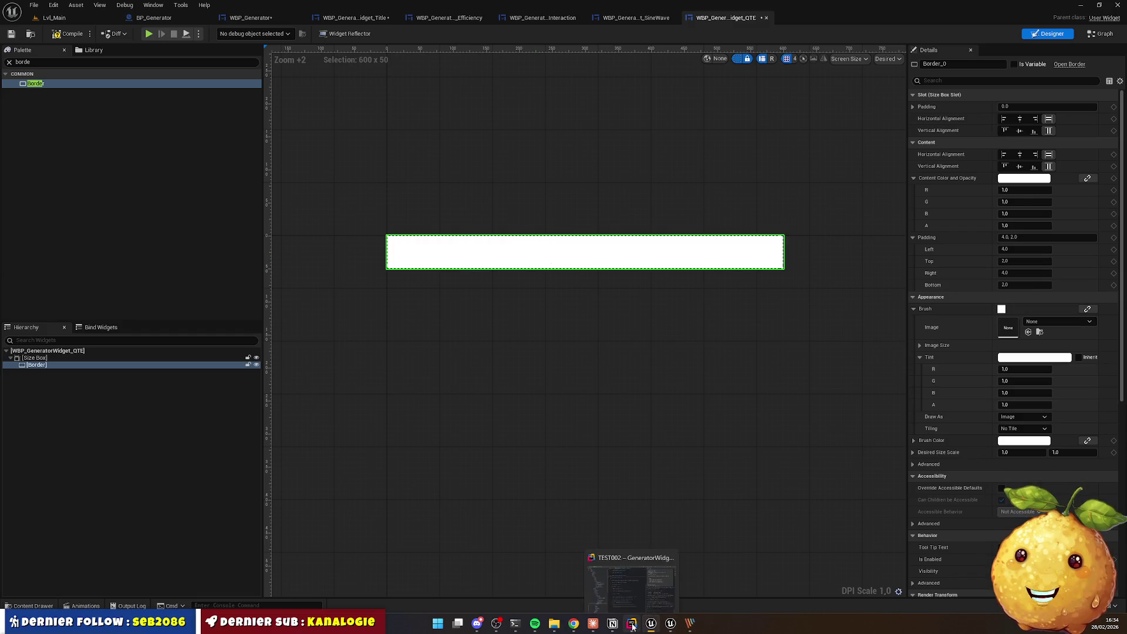
click(632, 578)
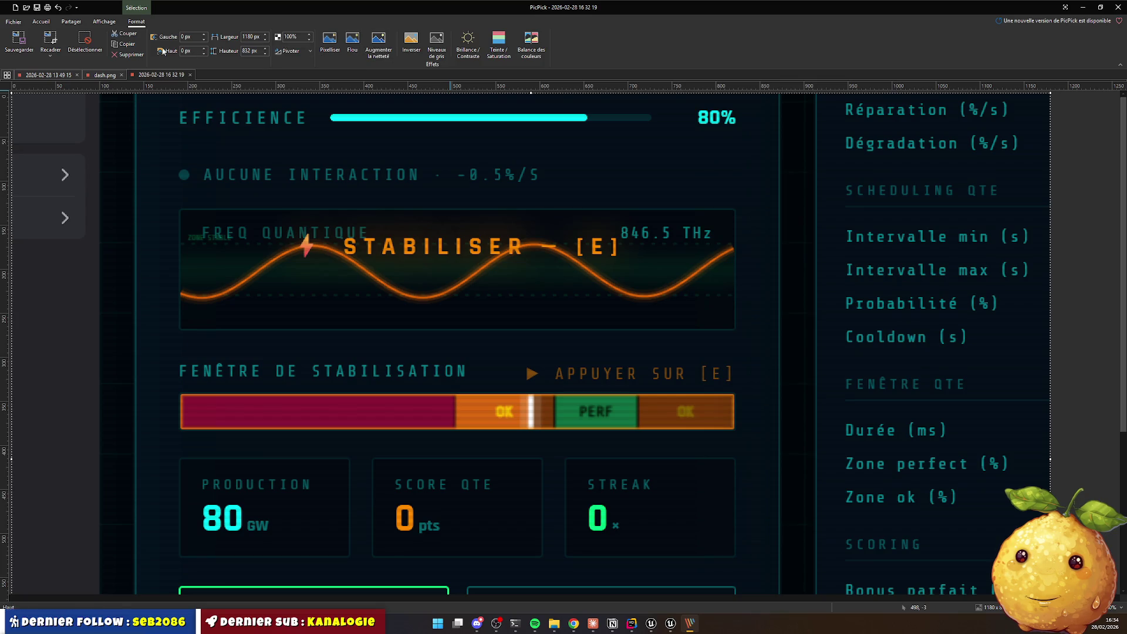
Step: Read the exact value of the mockup bar's crimson in PicPick (R 141, G 22, B 53)
click(40, 21)
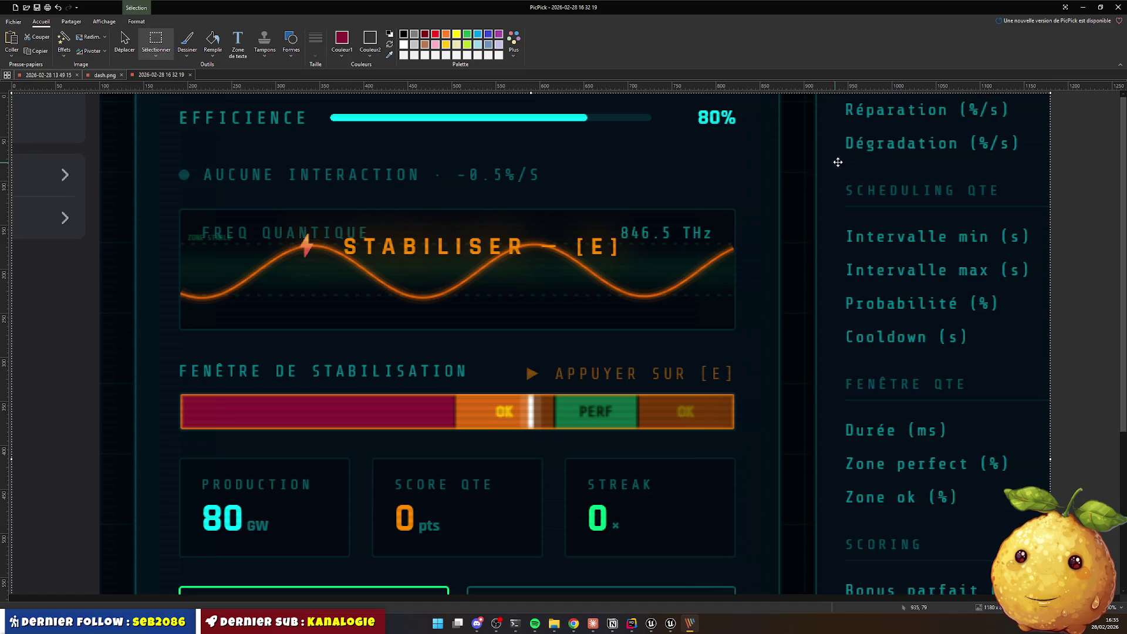
click(342, 43)
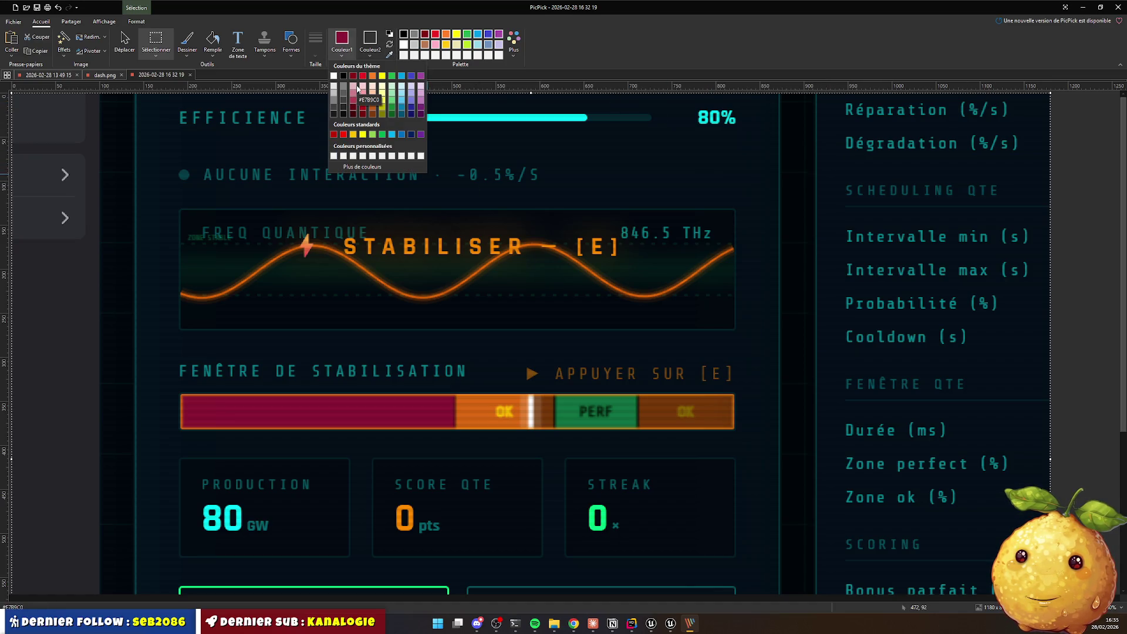
click(364, 166)
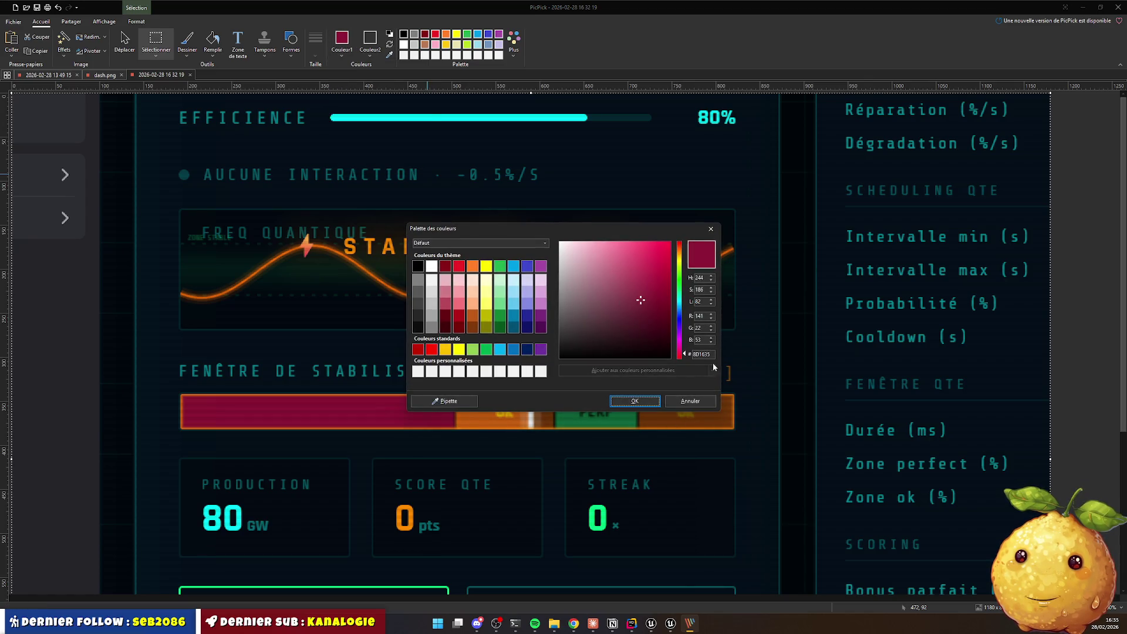
click(634, 401)
click(1083, 7)
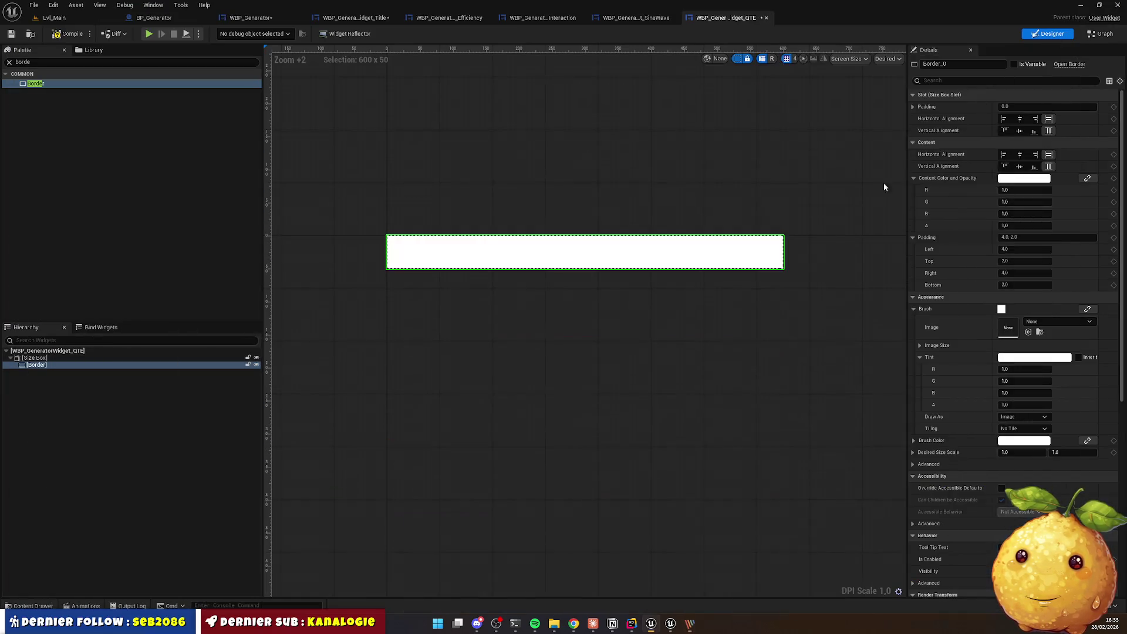
Step: Set the Border's Brush Tint to crimson hex 8D1635FF, then go back to the PicPick mockup
click(1032, 358)
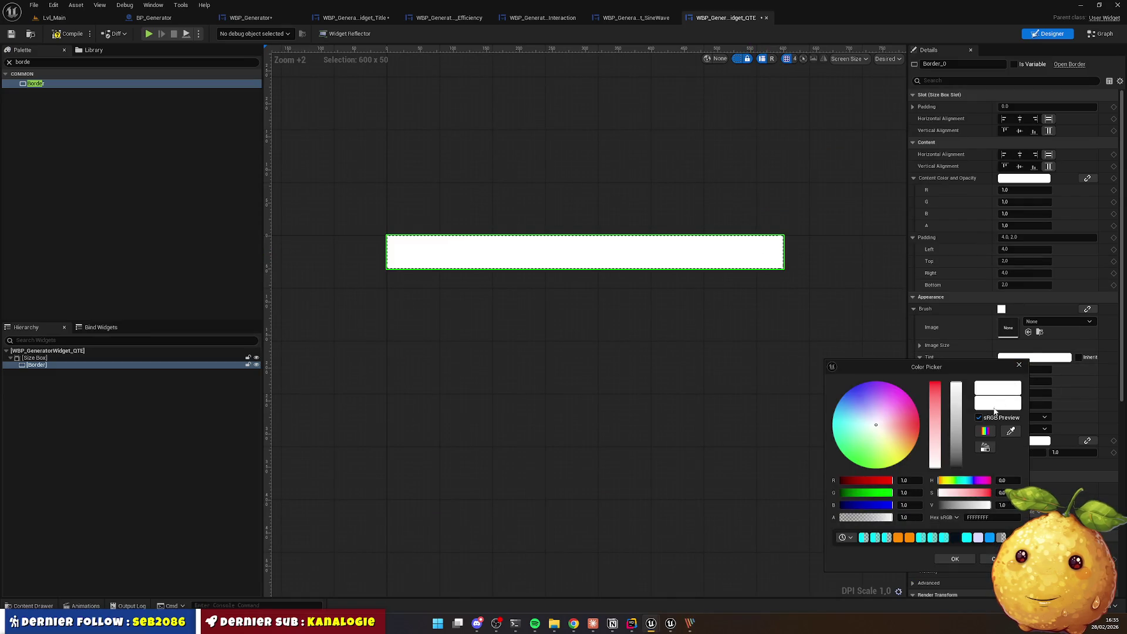
click(992, 517)
text(8D1635FF)
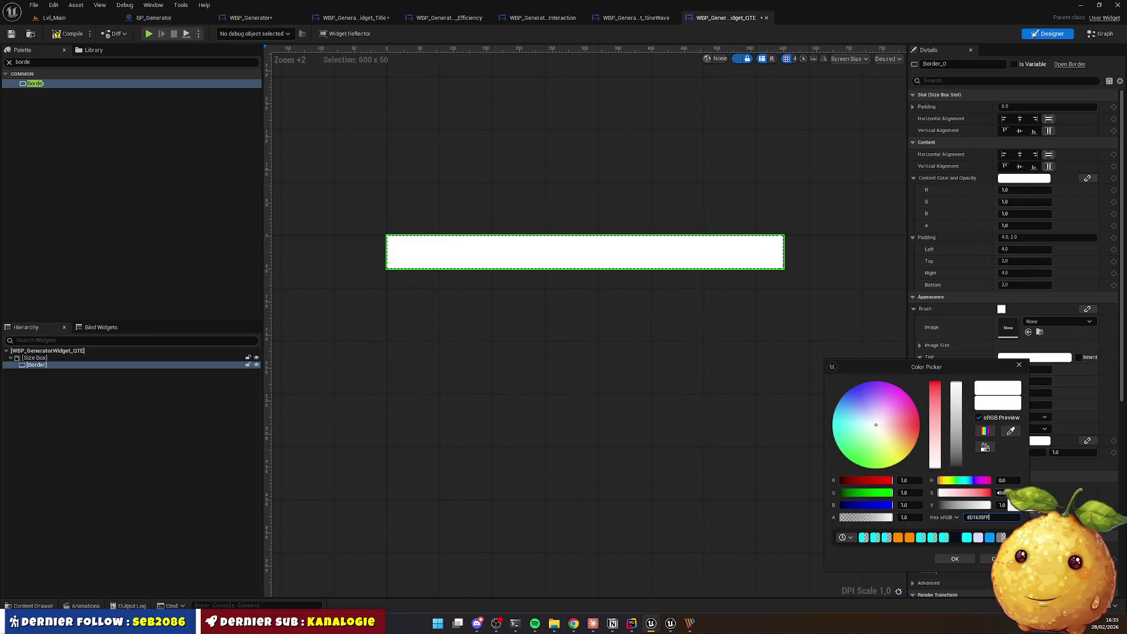
key(Return)
click(671, 354)
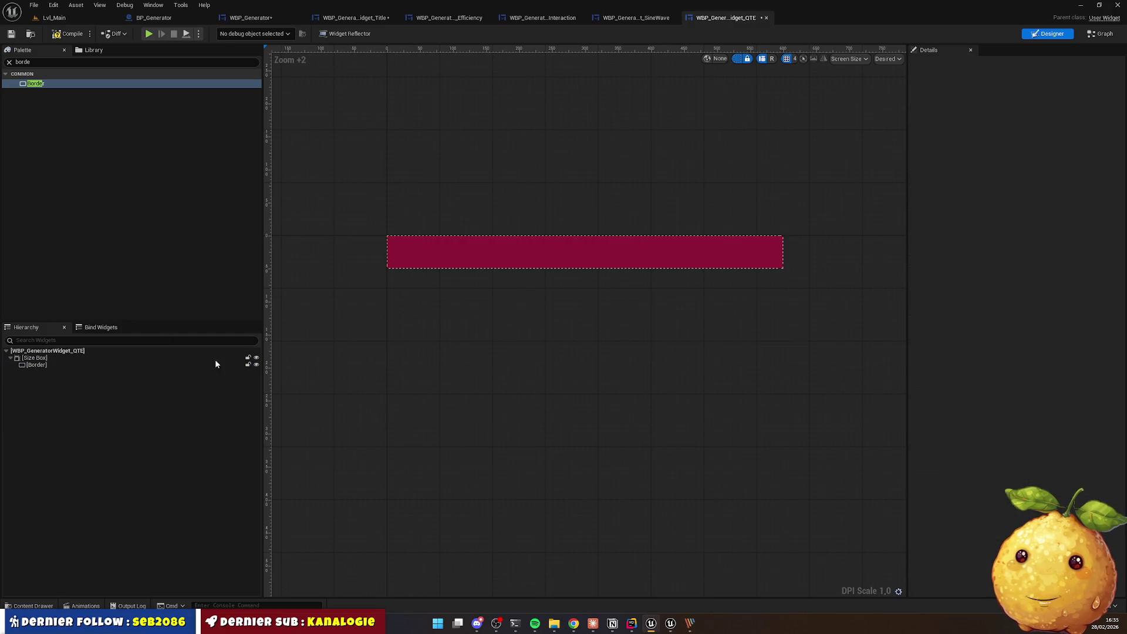
key(alt+Tab)
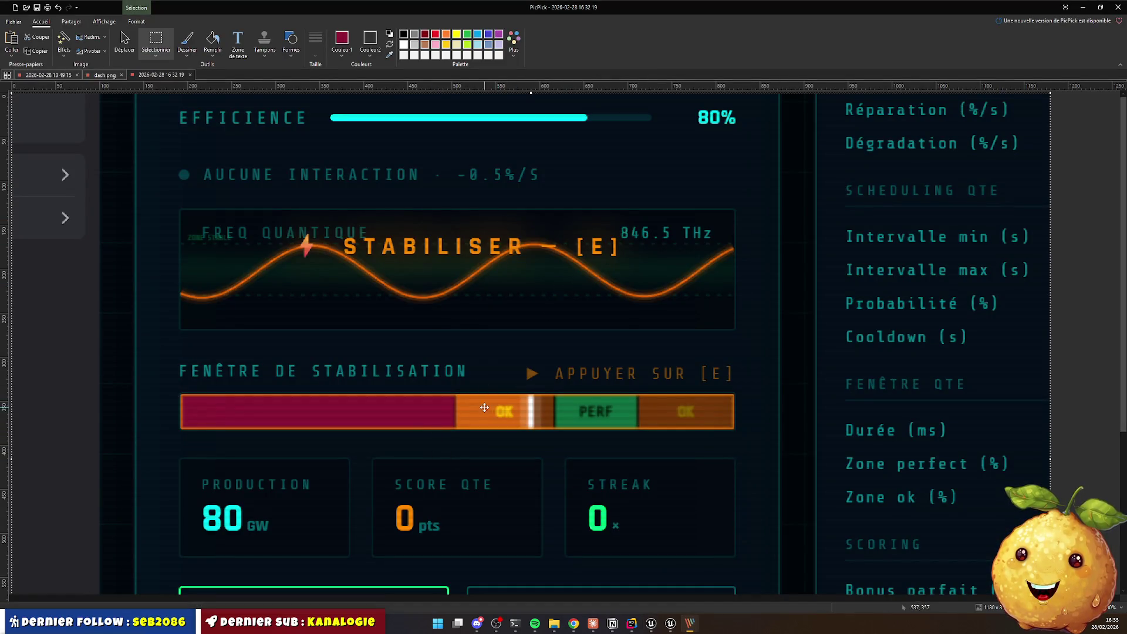
Step: Sample the orange OK-zone segment of the mockup's stabilisation bar and check its colour values
click(389, 55)
click(467, 405)
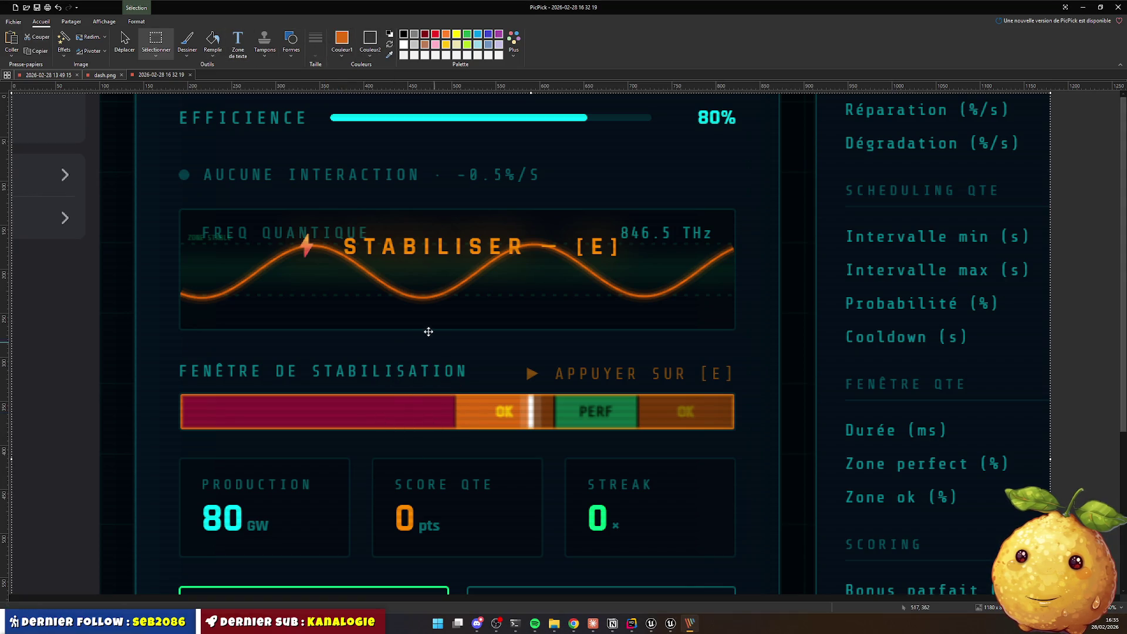
click(342, 44)
click(734, 218)
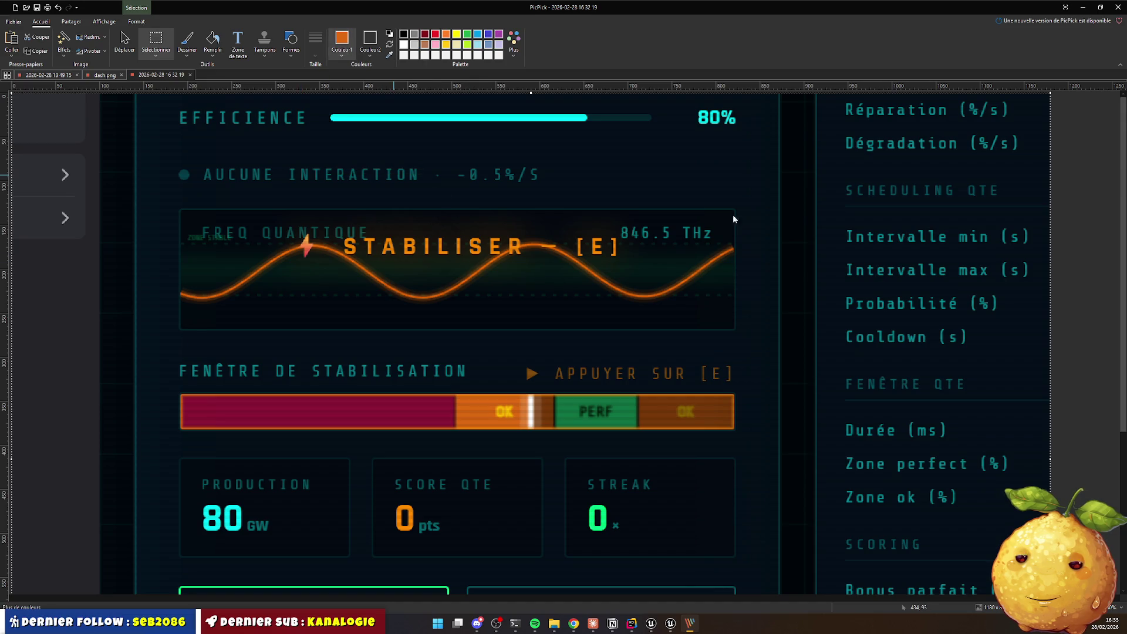
click(699, 400)
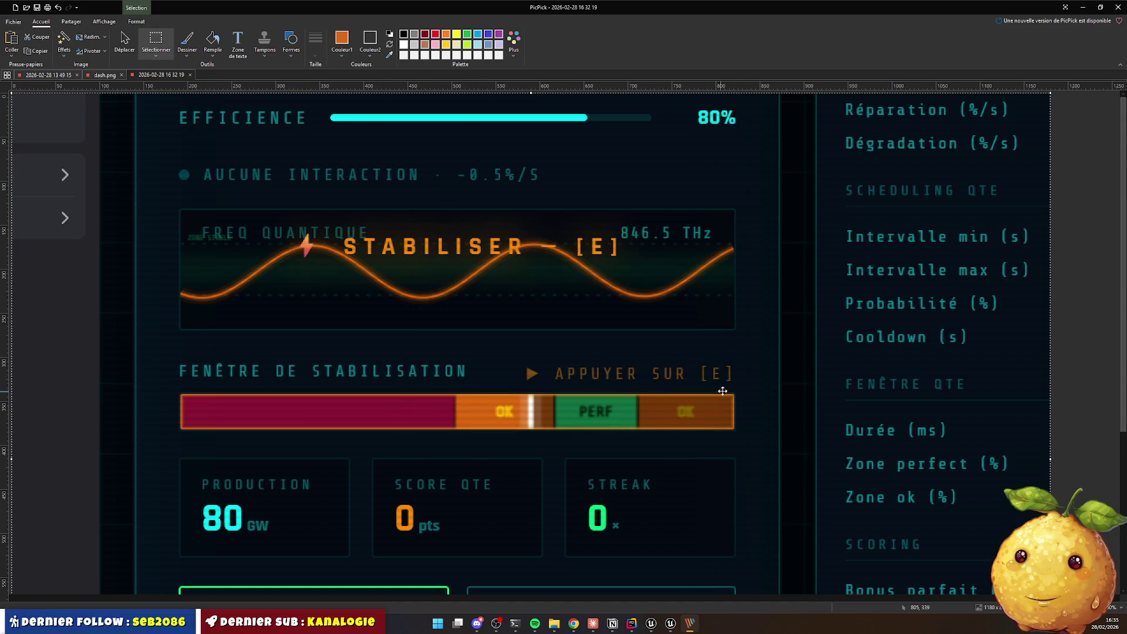
key(alt+Tab)
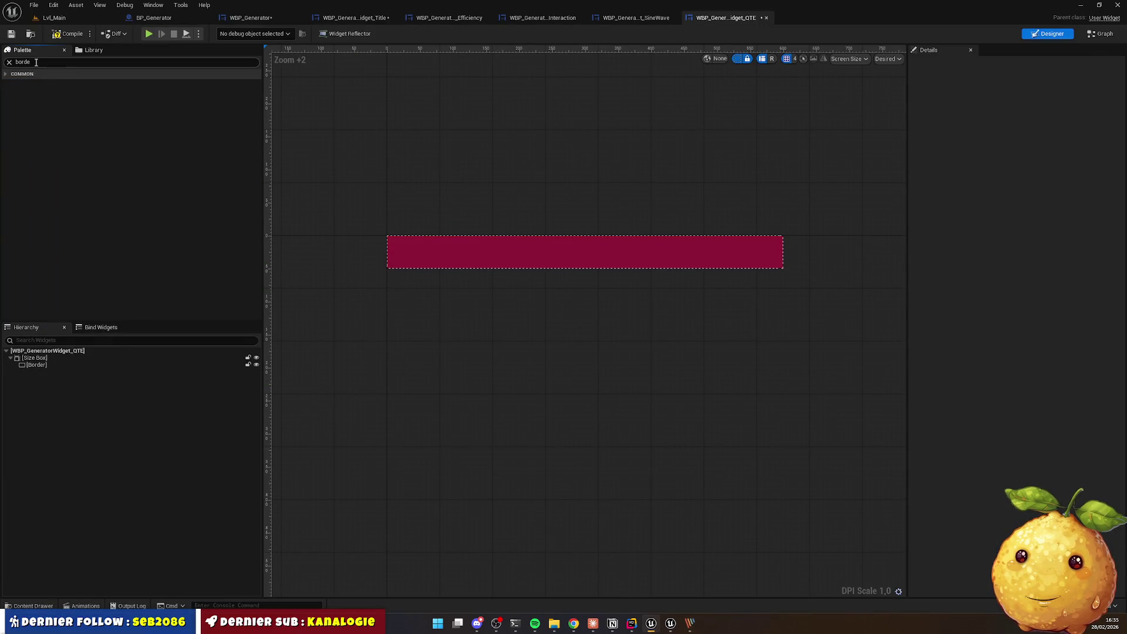
Step: Add a new Border inside the crimson bar and tint it orange with hex DD6910FF
click(5, 75)
drag(36, 83, 525, 254)
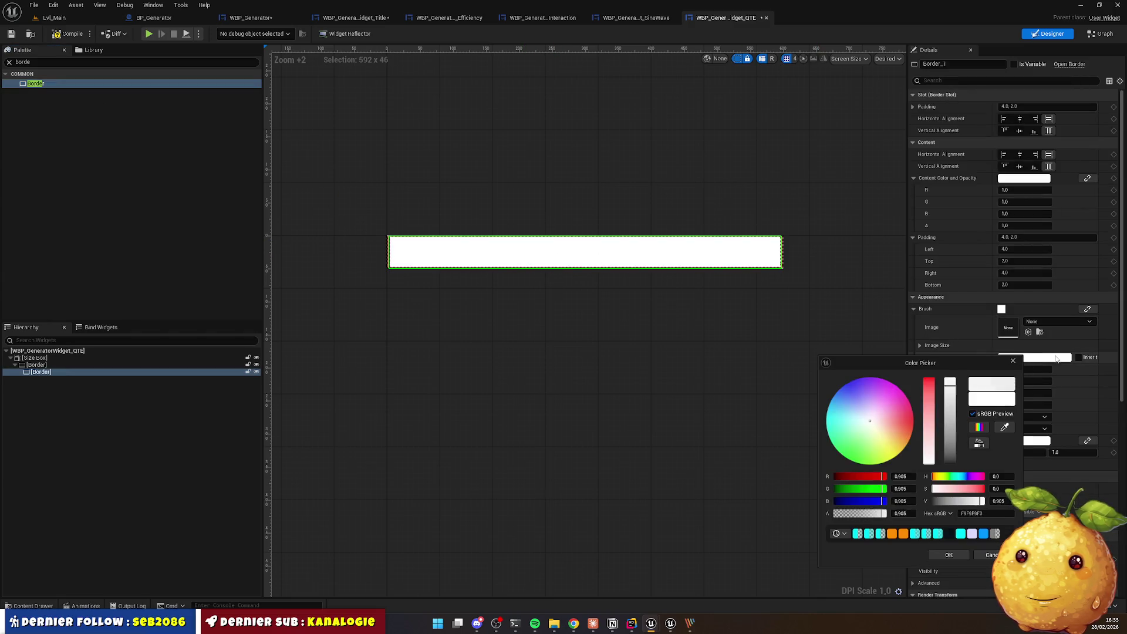
click(1027, 358)
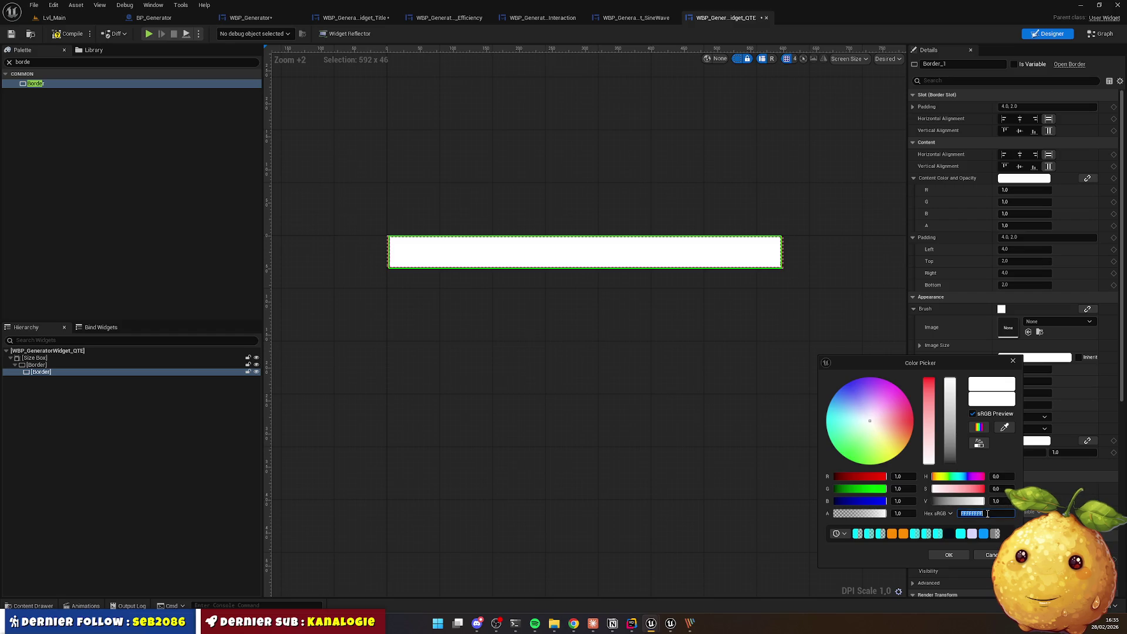
key(Return)
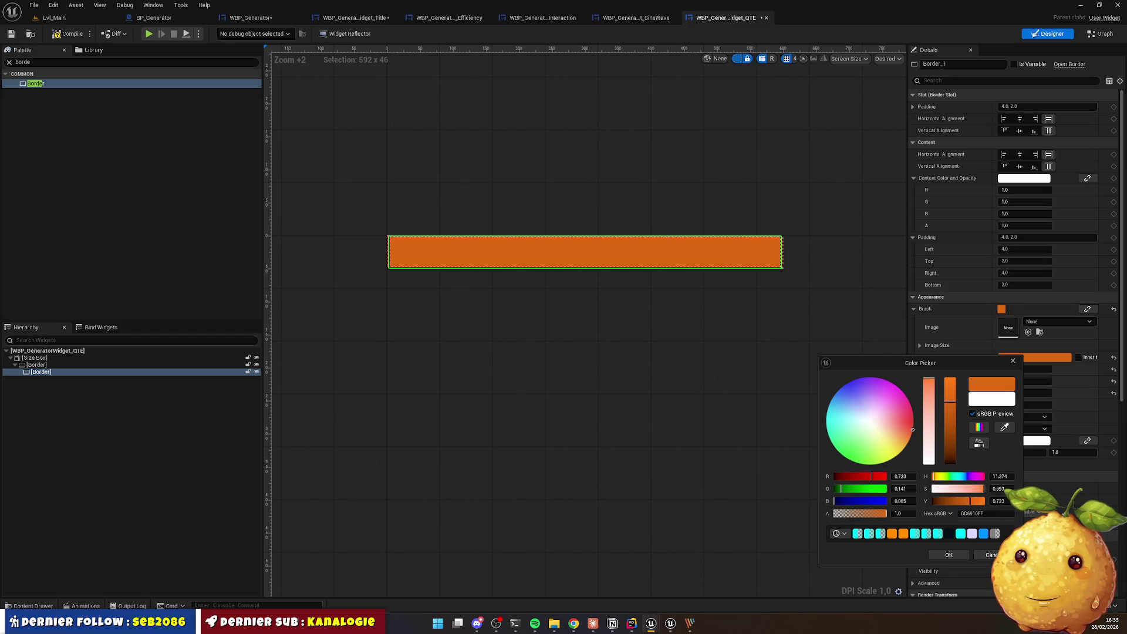
click(637, 393)
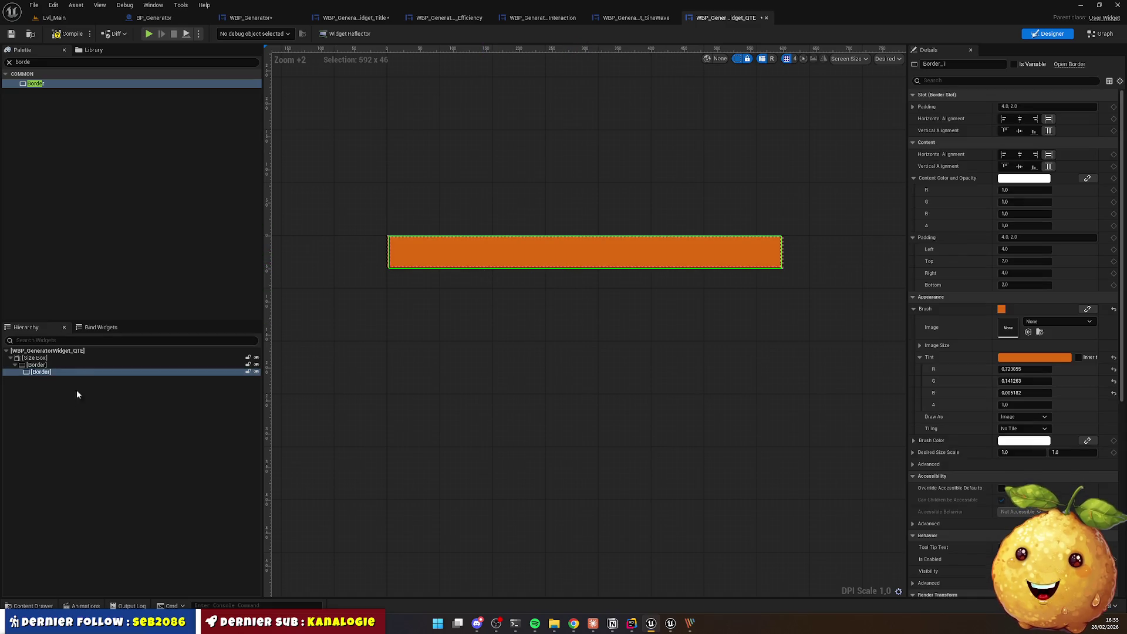
Step: Set the borders' padding to 0 so the orange border fills the bar, then select it
ctrl+click(72, 365)
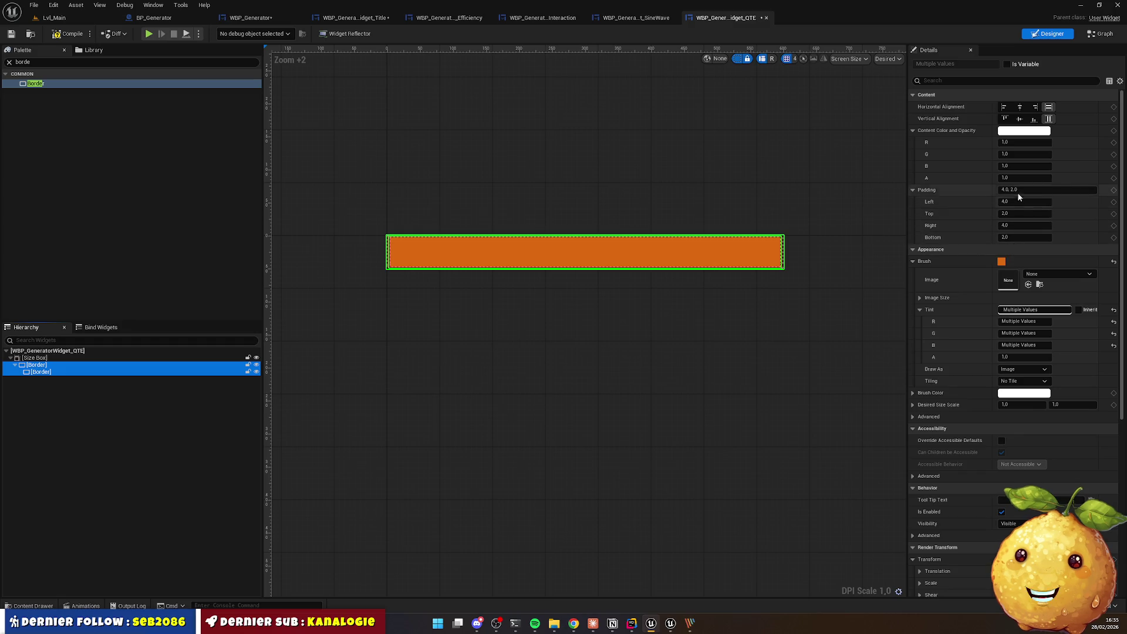
click(1017, 189)
click(364, 354)
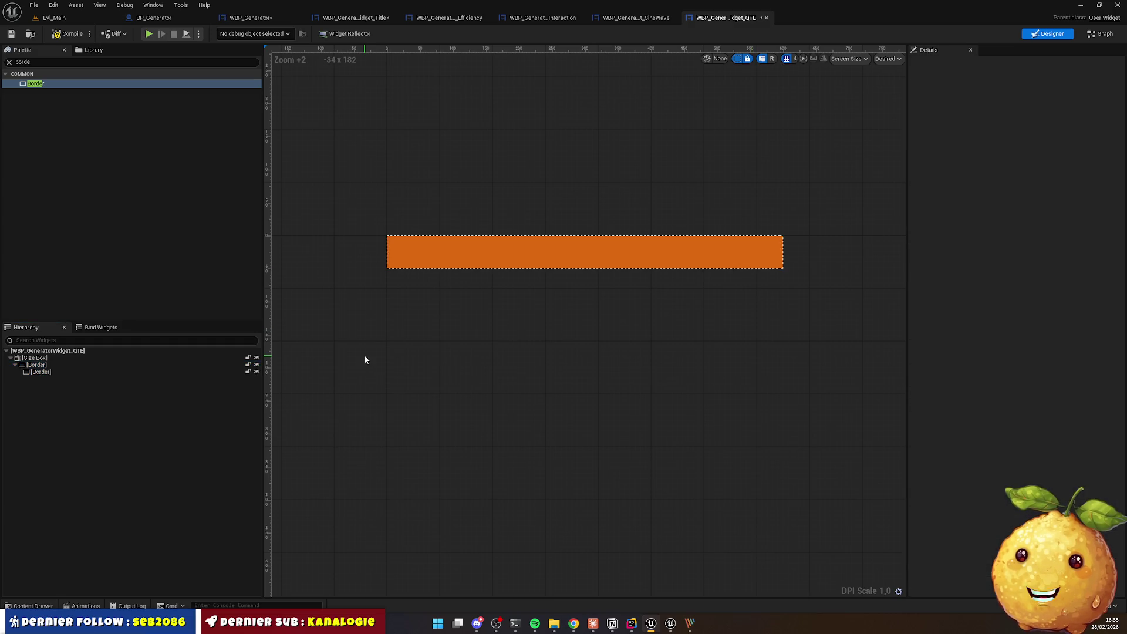
click(70, 367)
click(70, 367)
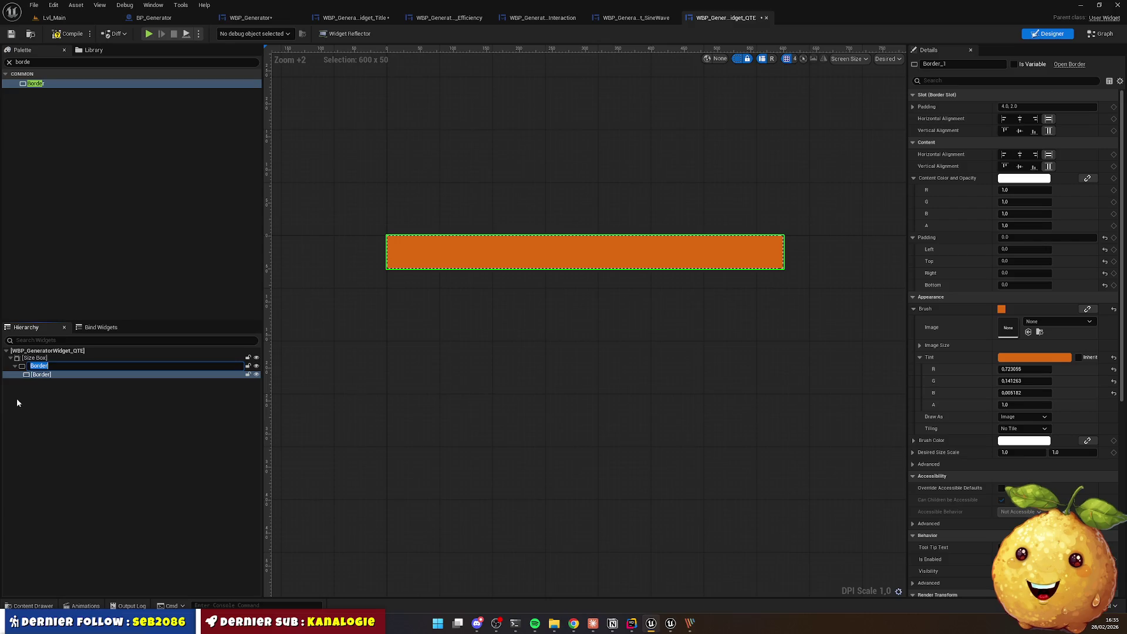
click(88, 381)
click(49, 373)
Step: Wrap the inner orange border with a Size Box
right_click(50, 372)
mouse_move(105, 479)
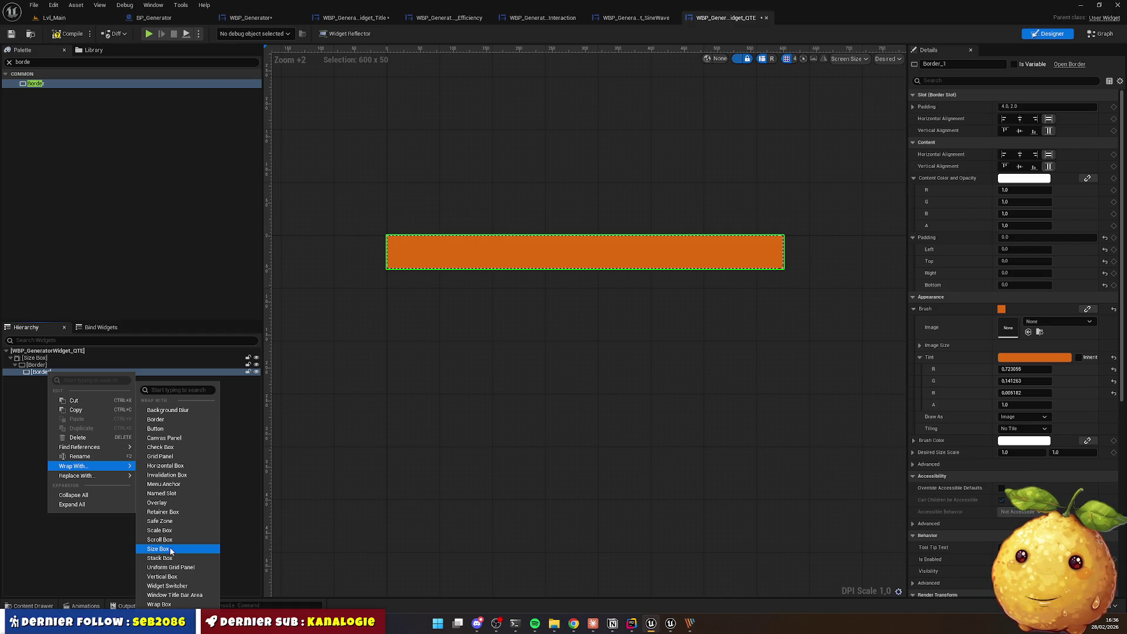
click(171, 549)
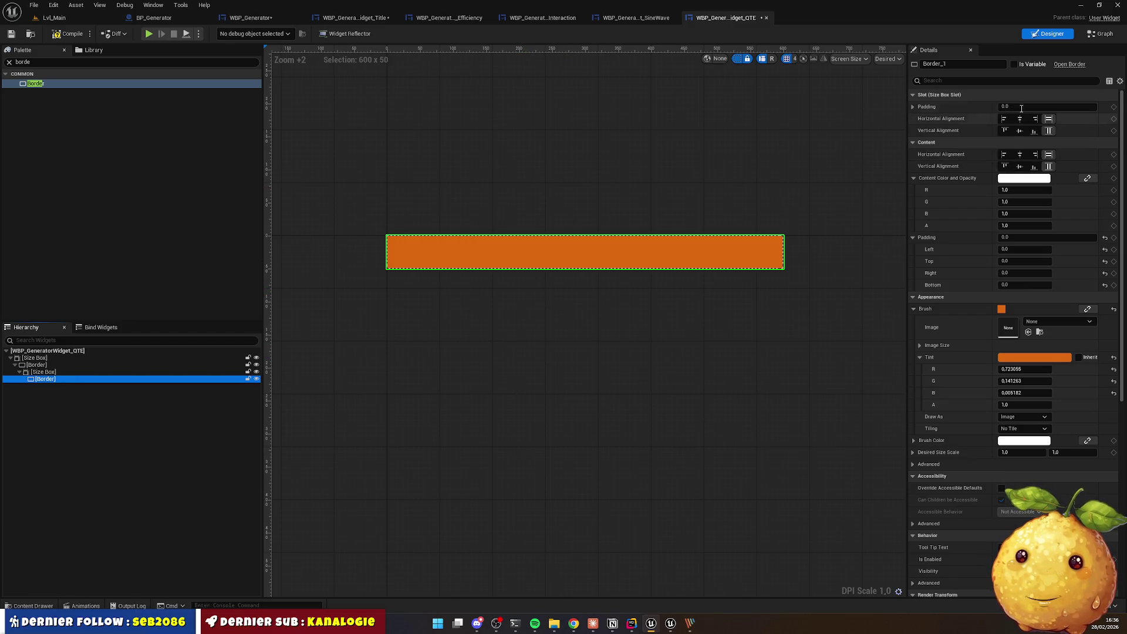
click(117, 372)
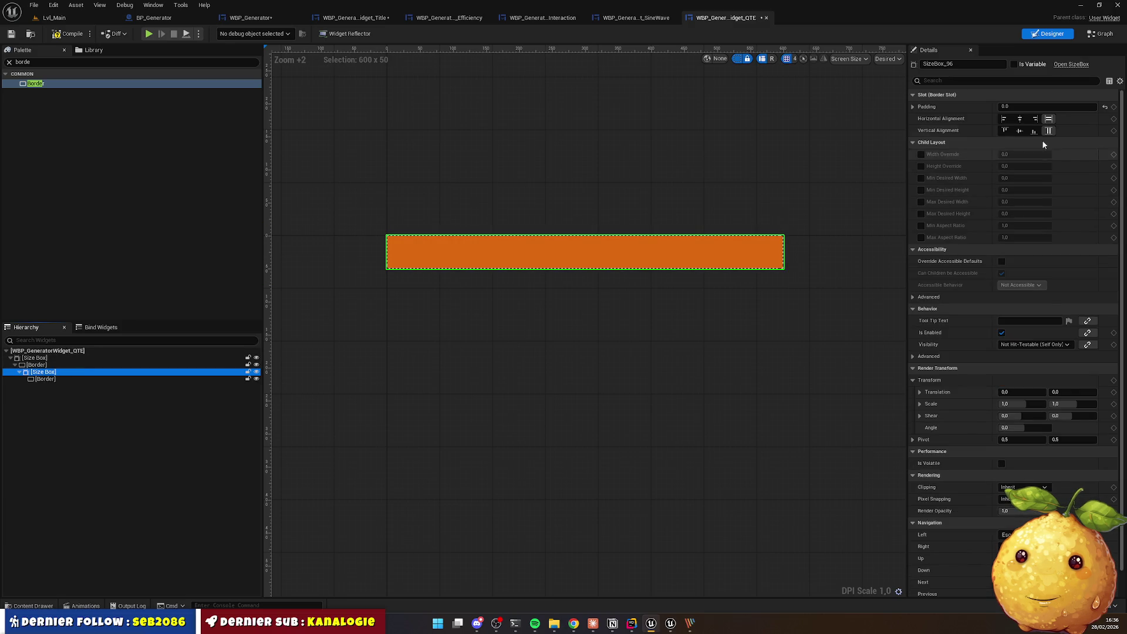
Step: Enable Width Override on the size box and set it to 240 (600 × 0.4)
click(920, 154)
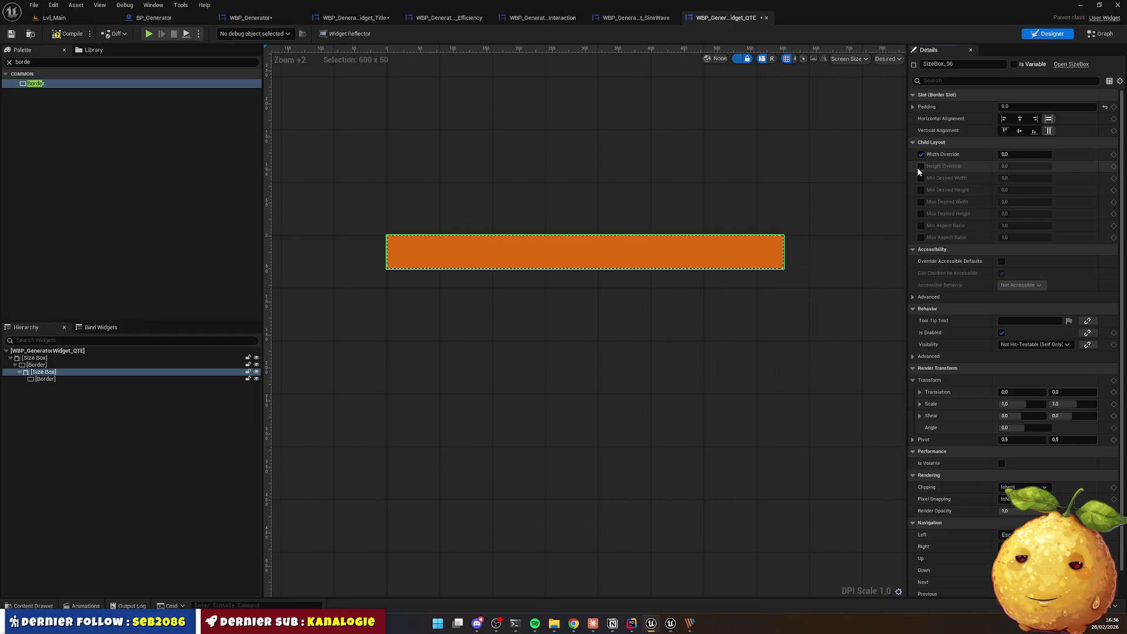
click(1025, 154)
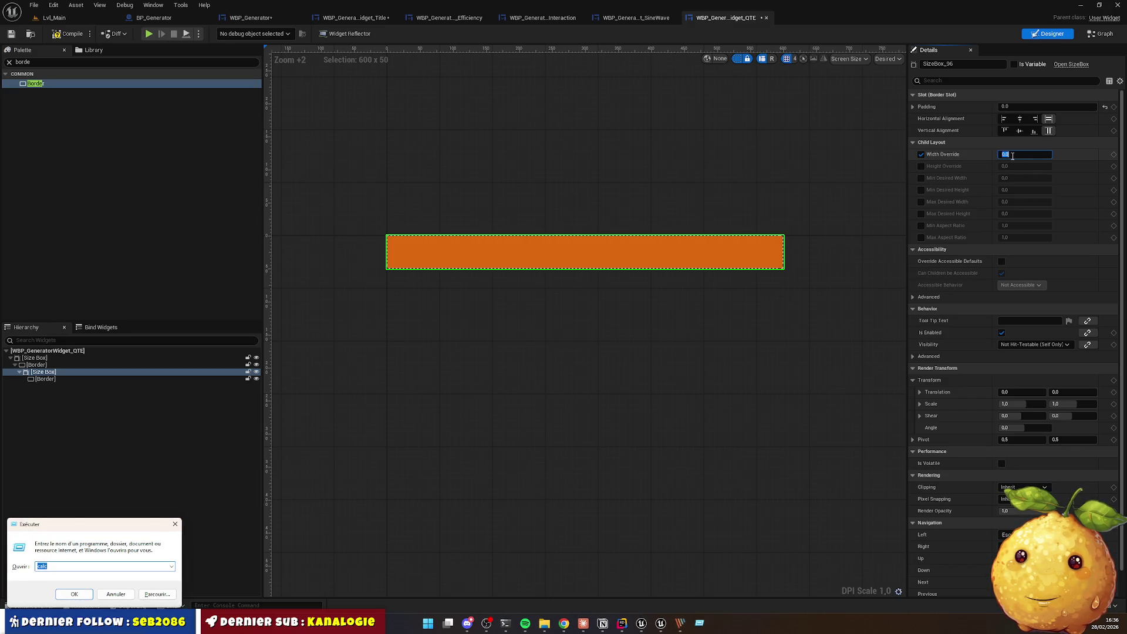
text(600)
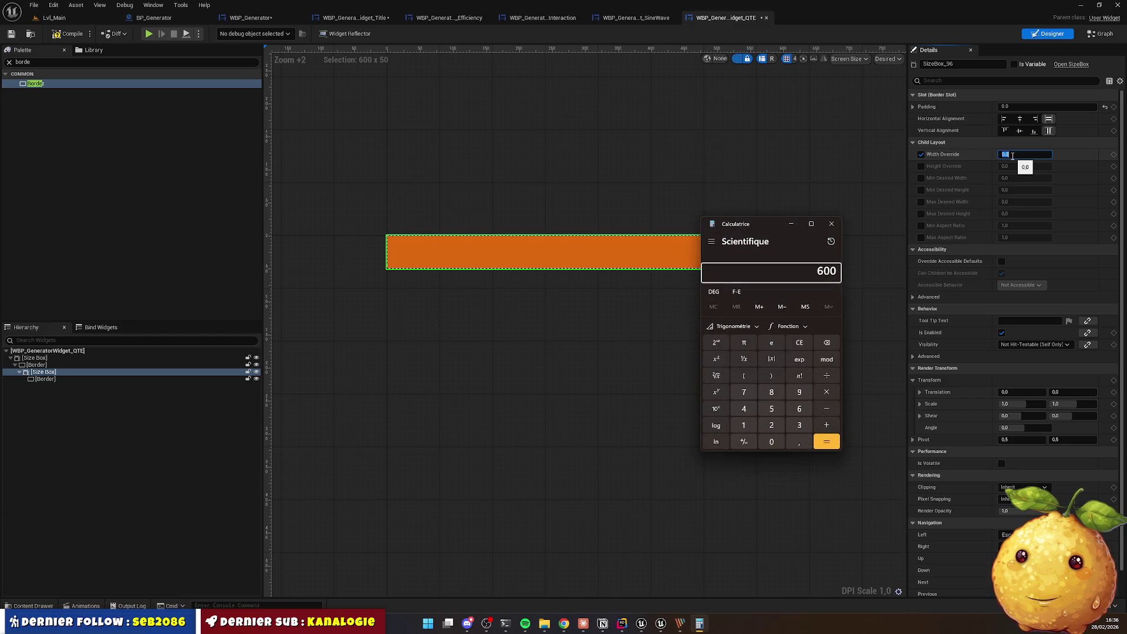
text(*0,4)
key(Return)
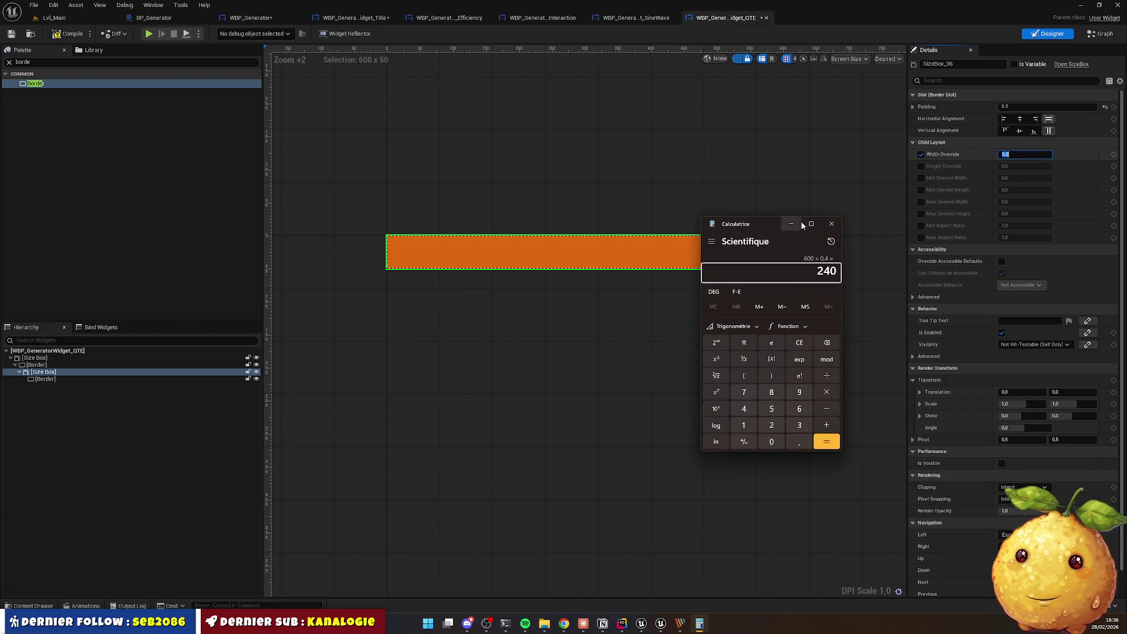
click(831, 224)
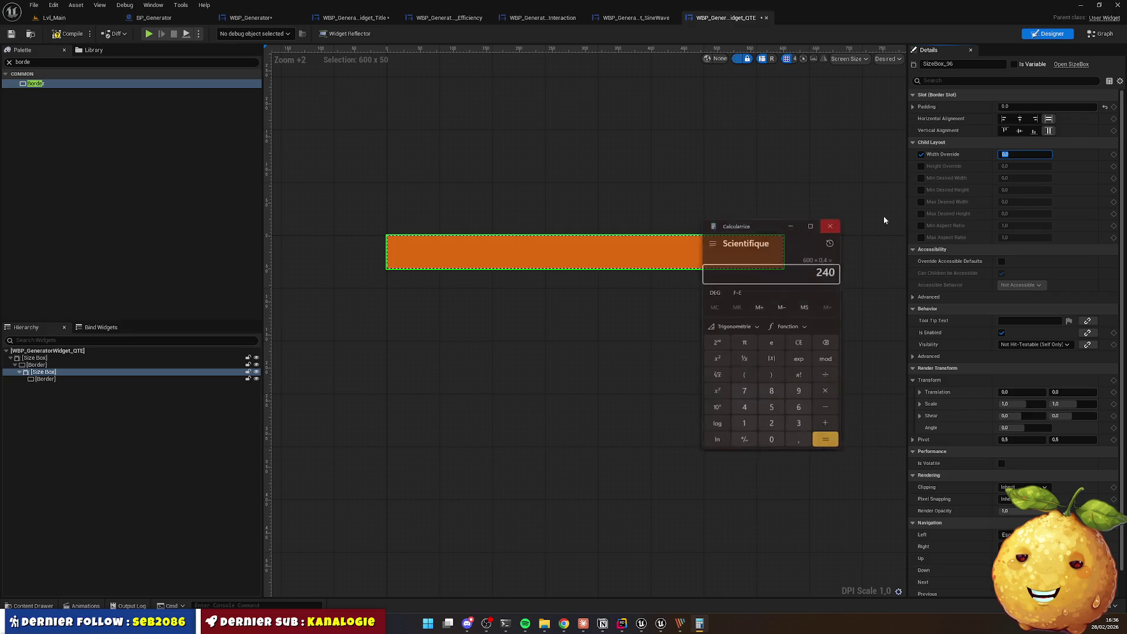
click(1044, 151)
drag(1043, 151, 1032, 155)
click(1032, 156)
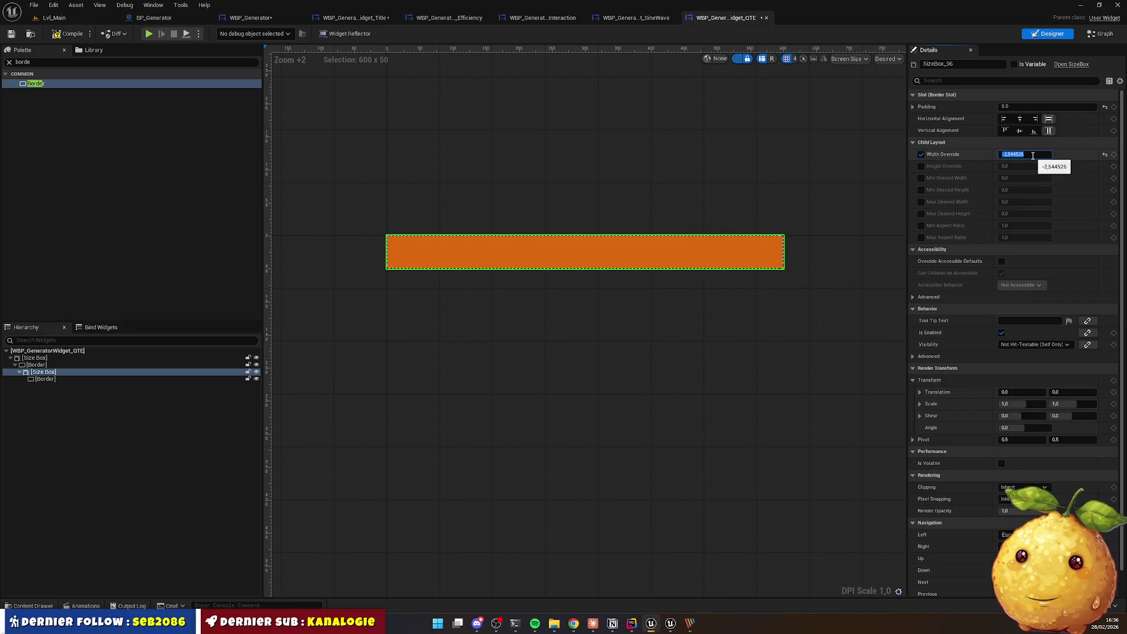
text(0)
key(Return)
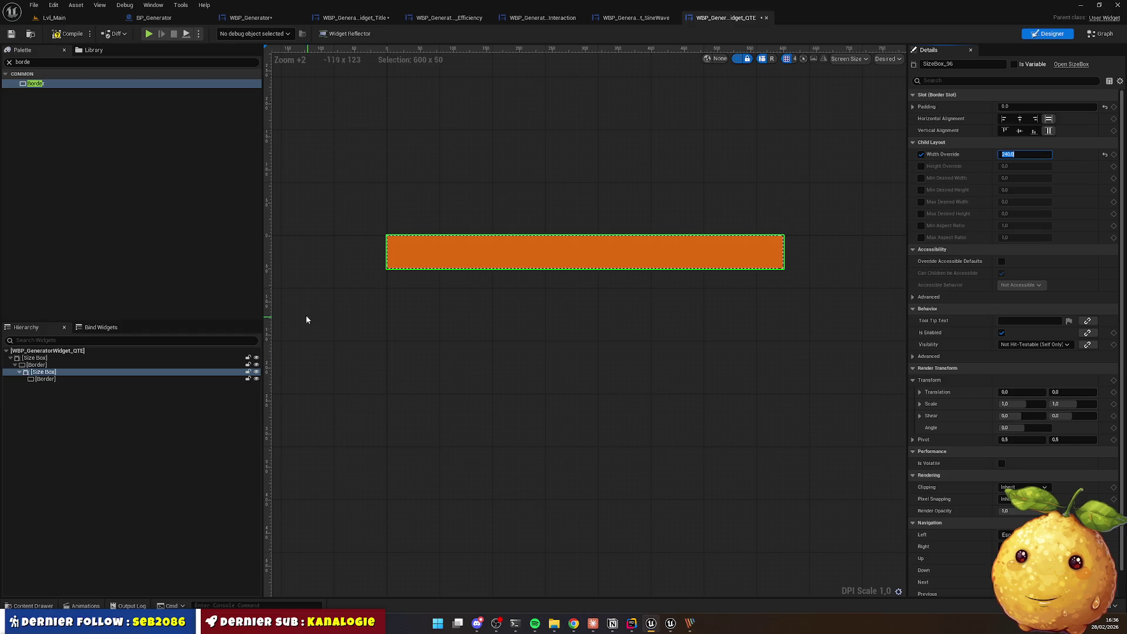
click(45, 372)
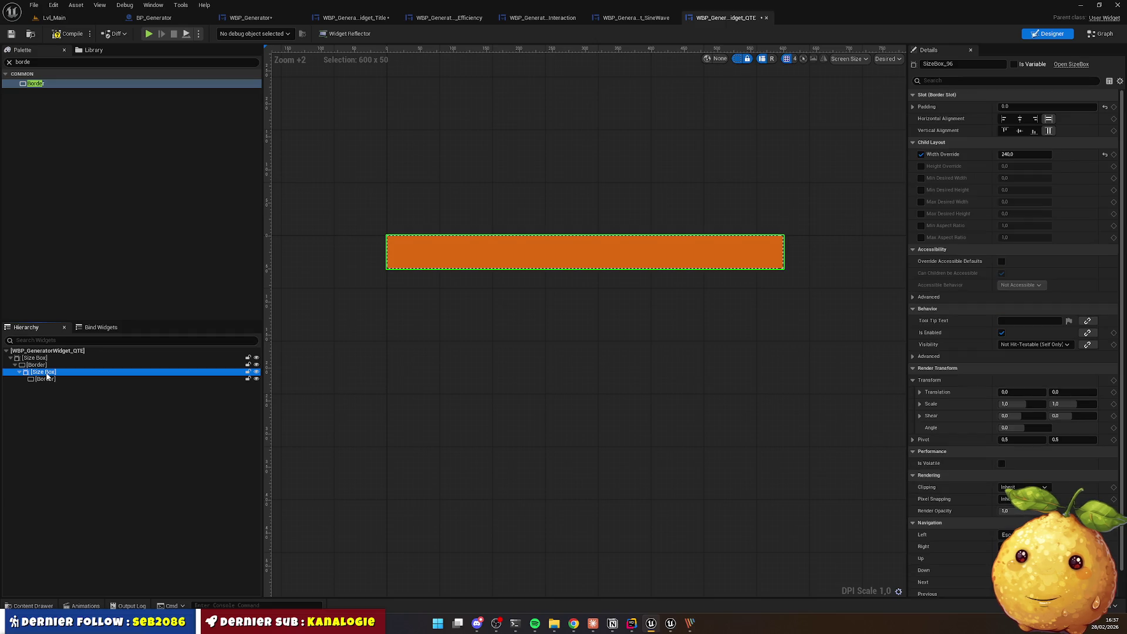
Step: Center the orange zone's size box horizontally and make it fill the bar's height
click(1020, 119)
click(1022, 130)
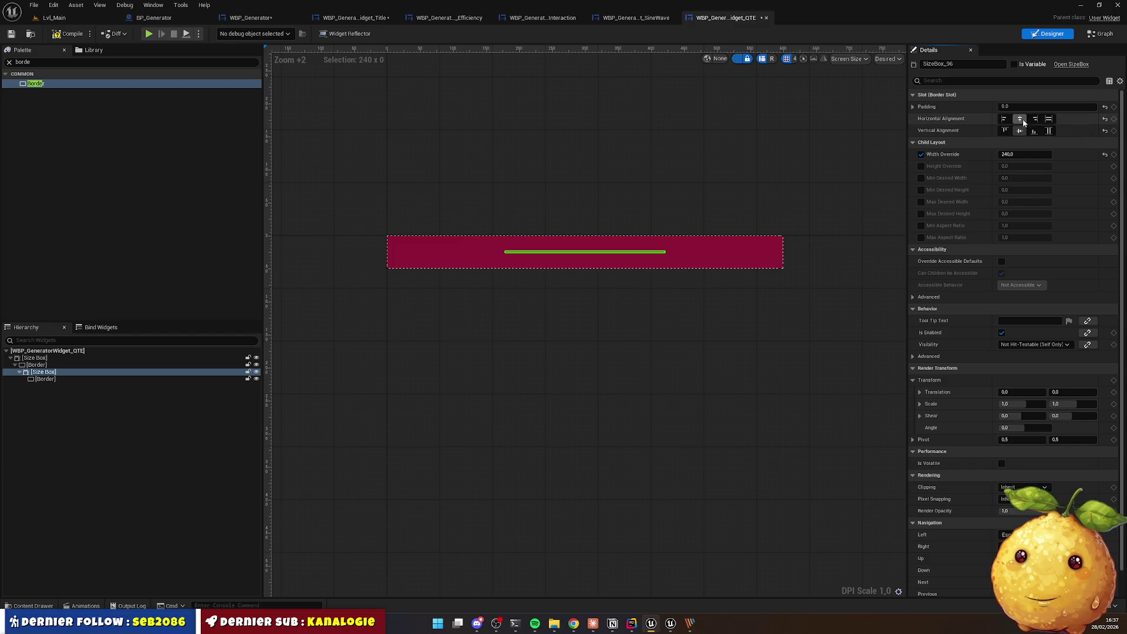
click(1049, 130)
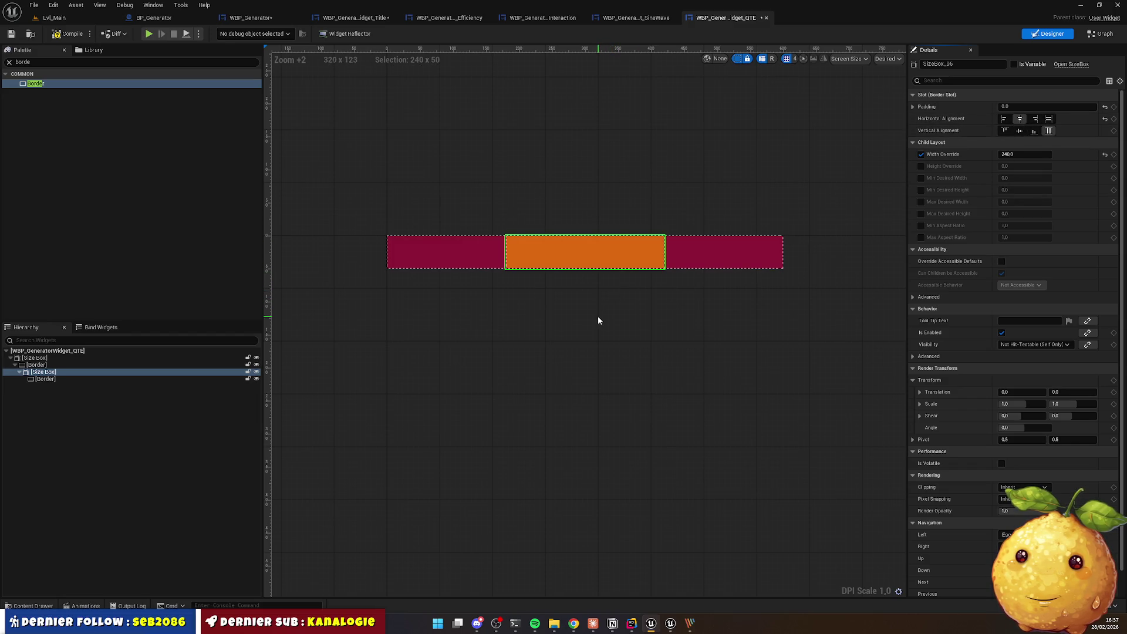
Step: Paste a copy of the 240-wide size box and its border inside the orange border
click(581, 254)
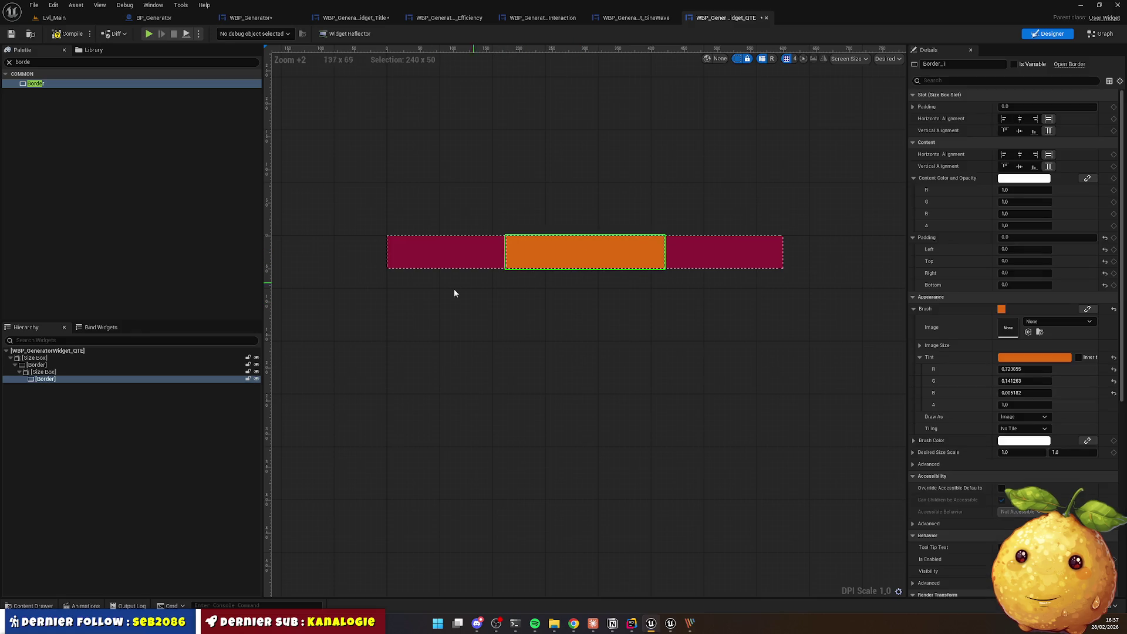
click(51, 382)
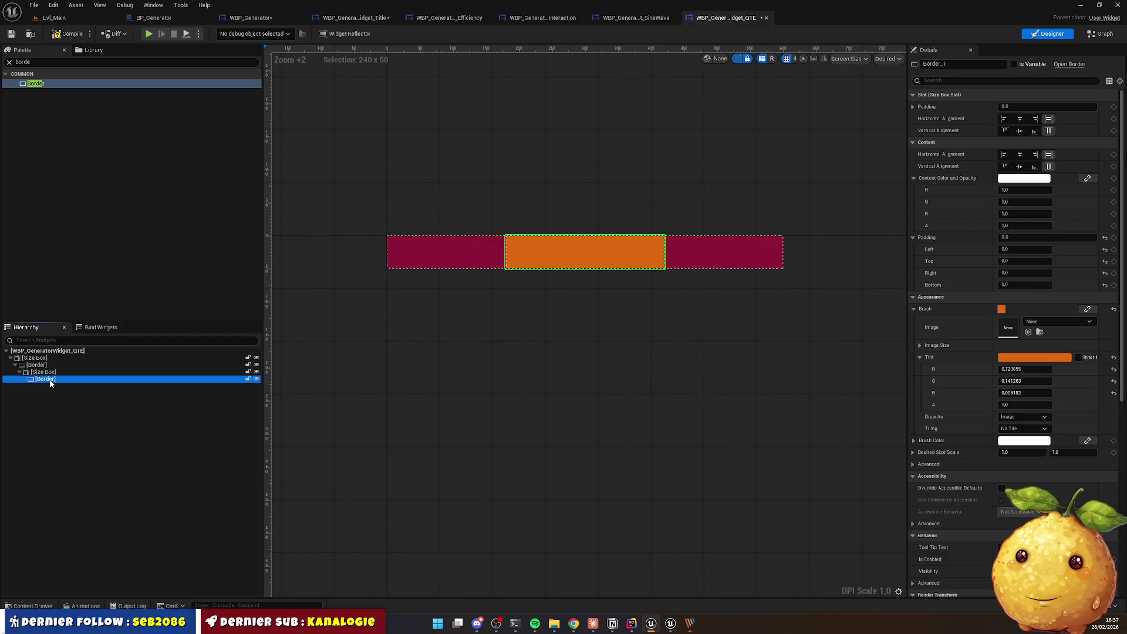
click(49, 372)
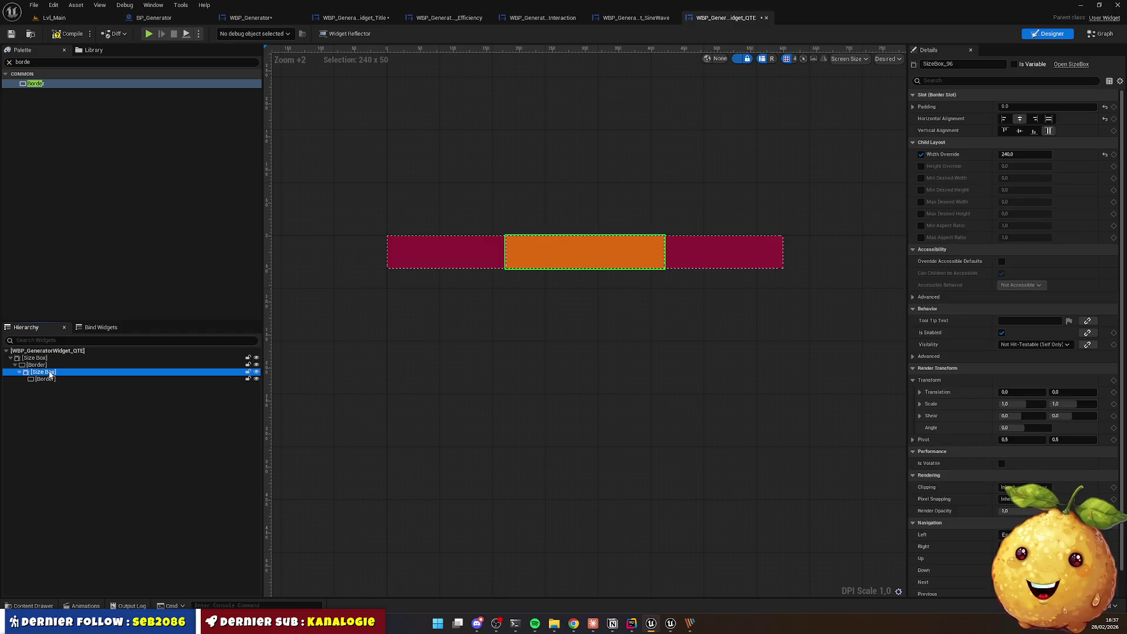
key(Delete)
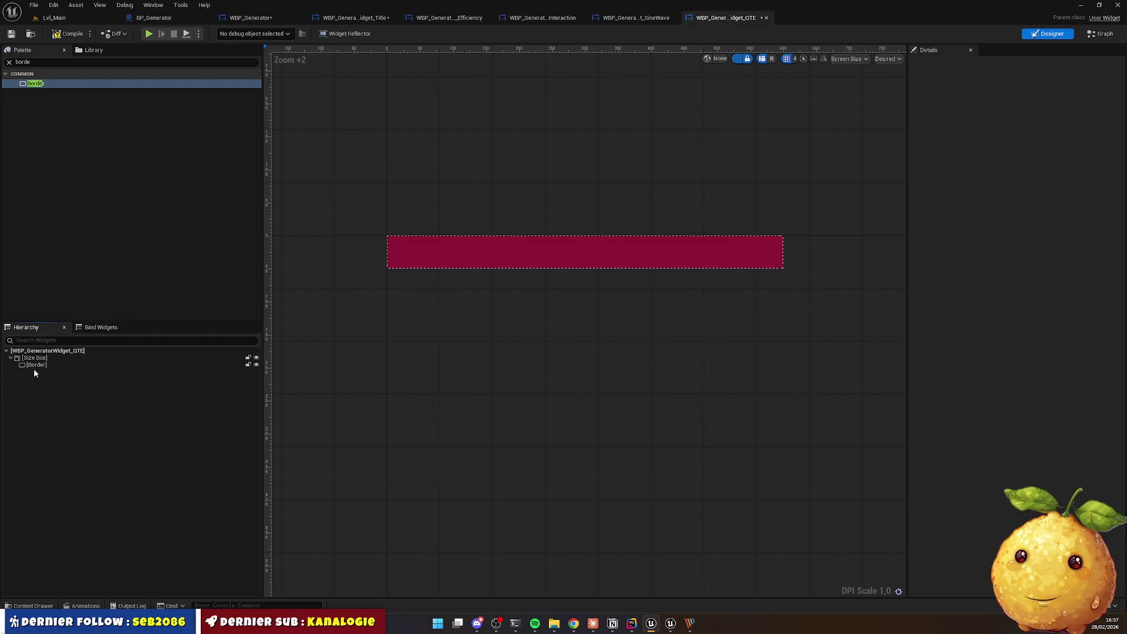
key(ctrl+z)
click(46, 373)
click(46, 378)
key(ctrl+v)
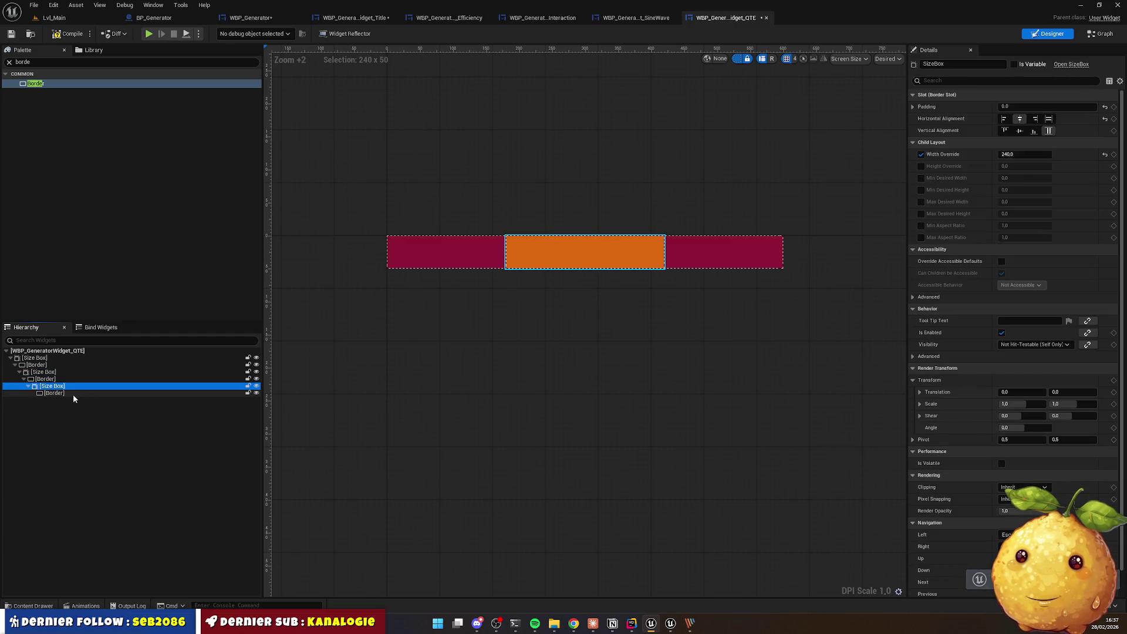
click(63, 394)
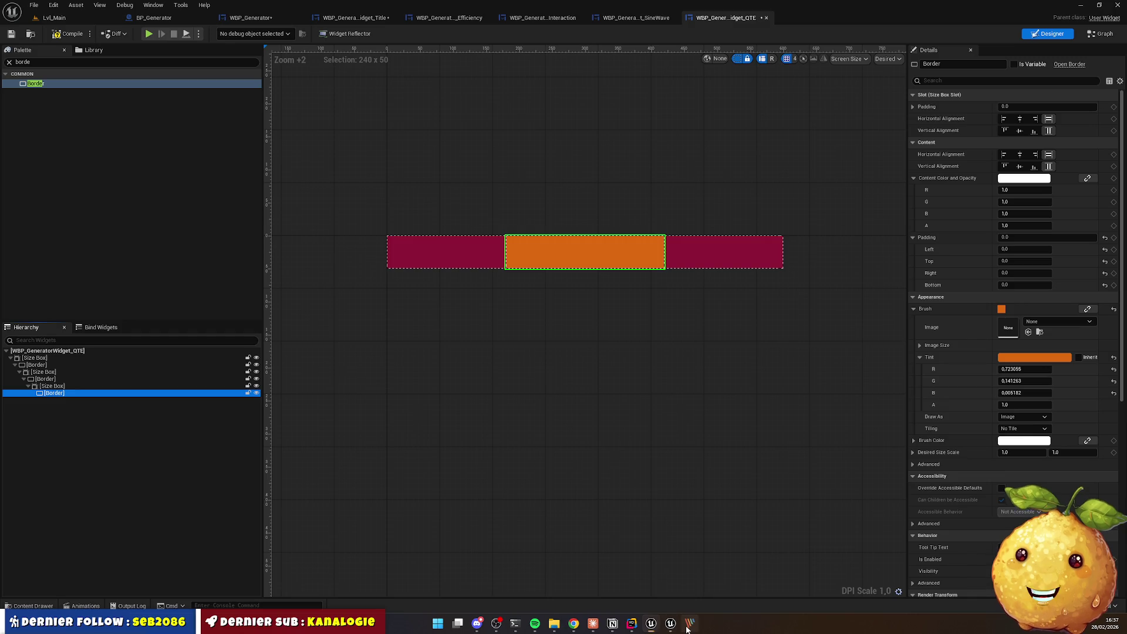
click(689, 624)
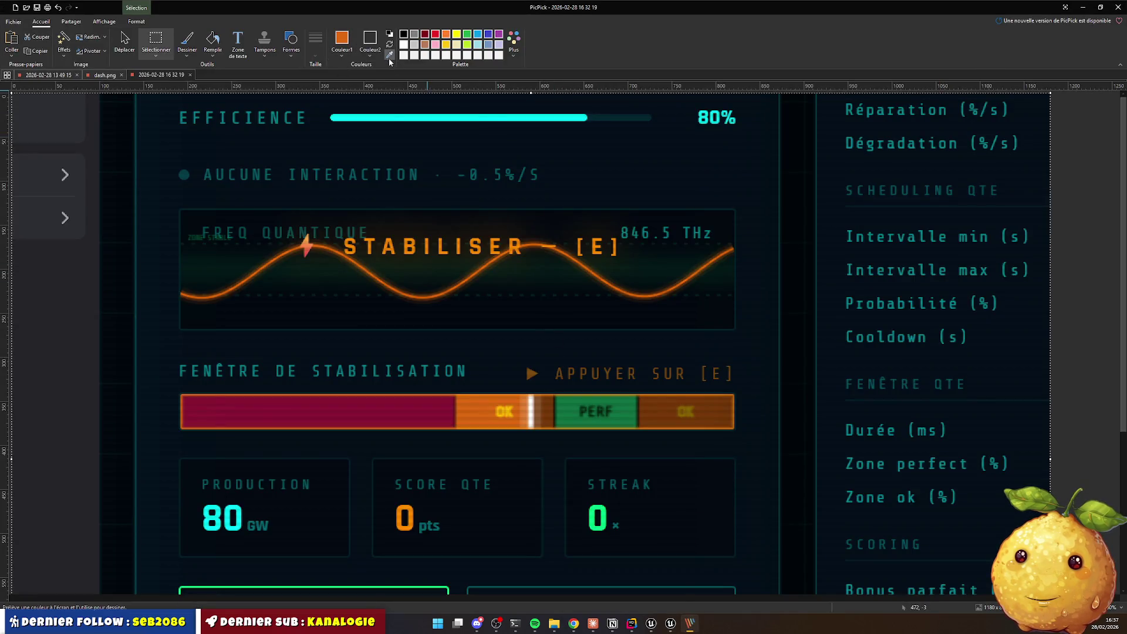
Step: Sample the mockup's green PERF zone (0F7242) and check its value in the colour editor
click(561, 410)
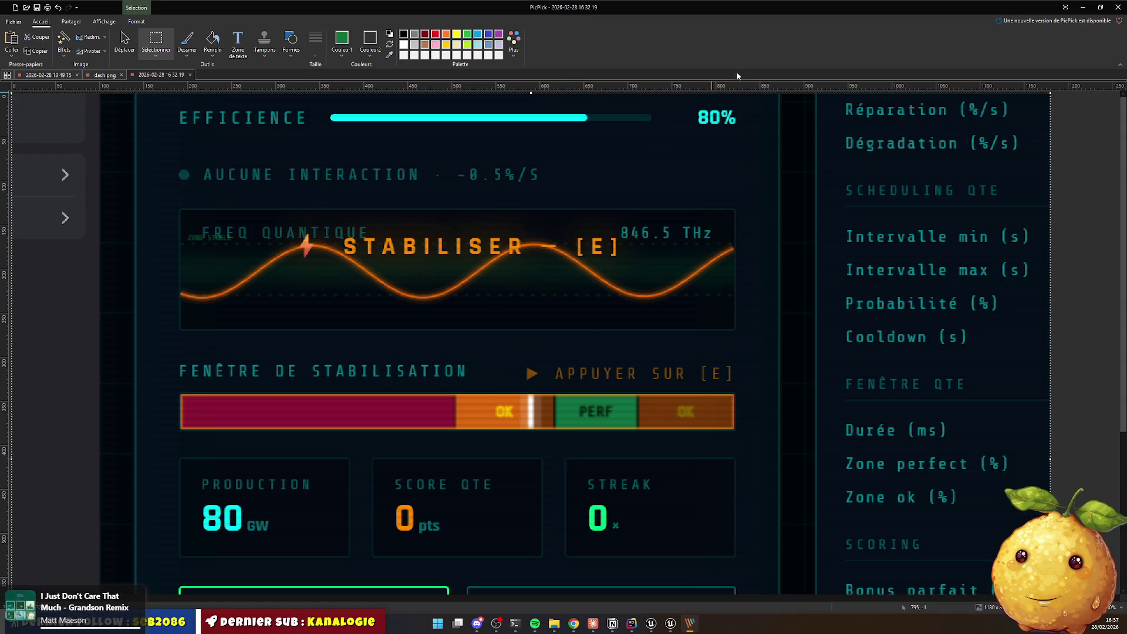
click(342, 41)
click(443, 174)
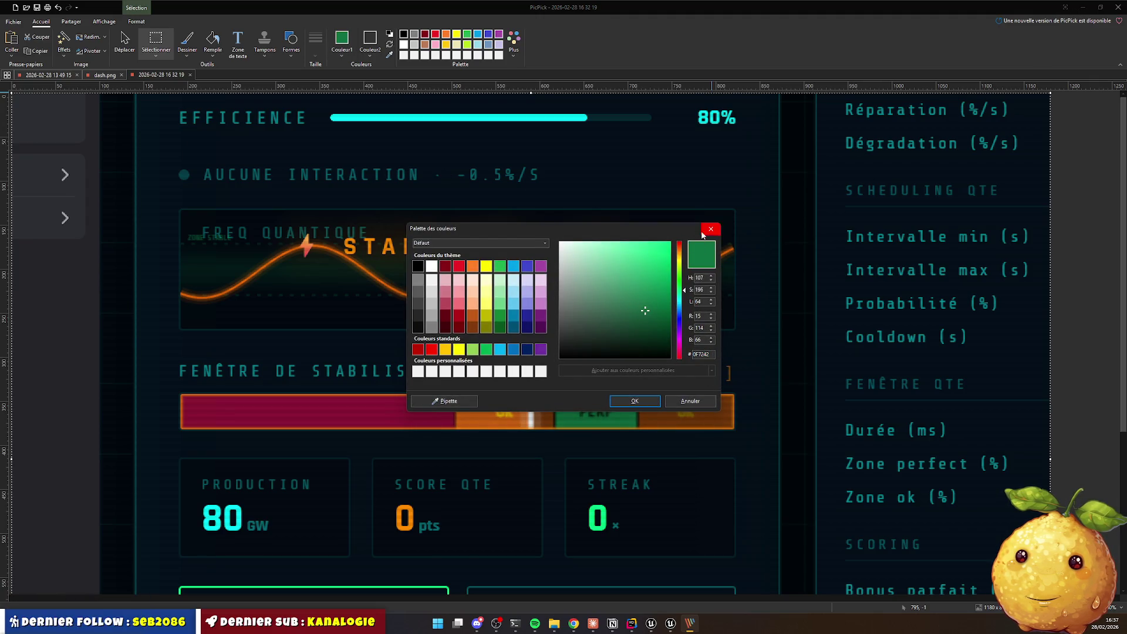
key(Escape)
click(1083, 7)
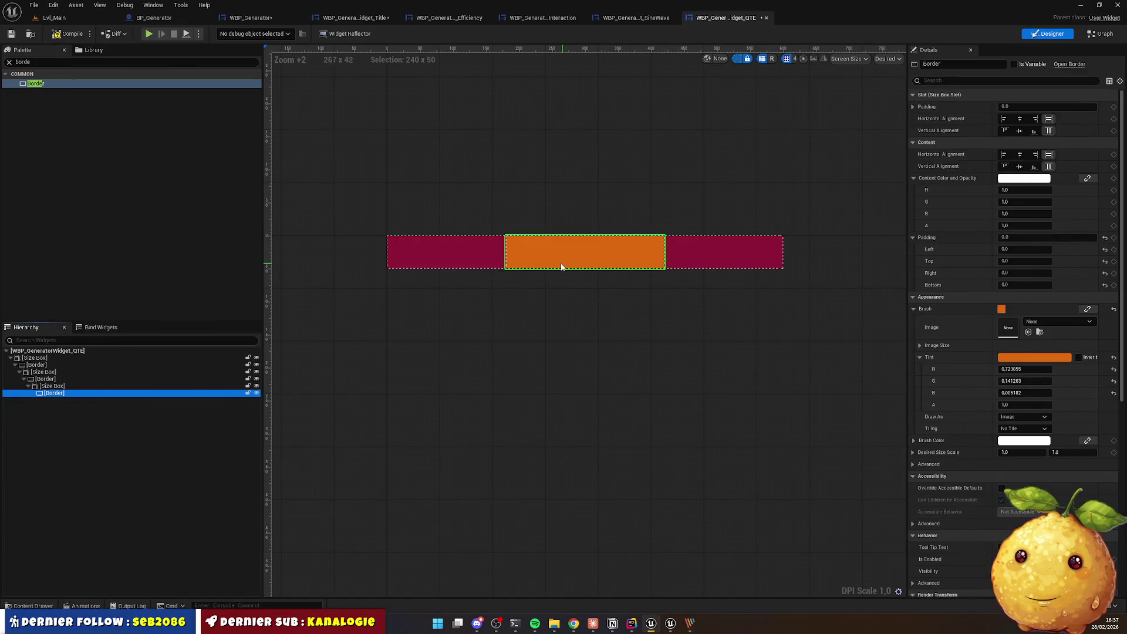
Step: Tint the nested centre border green with hex 0F7242FF
click(1030, 357)
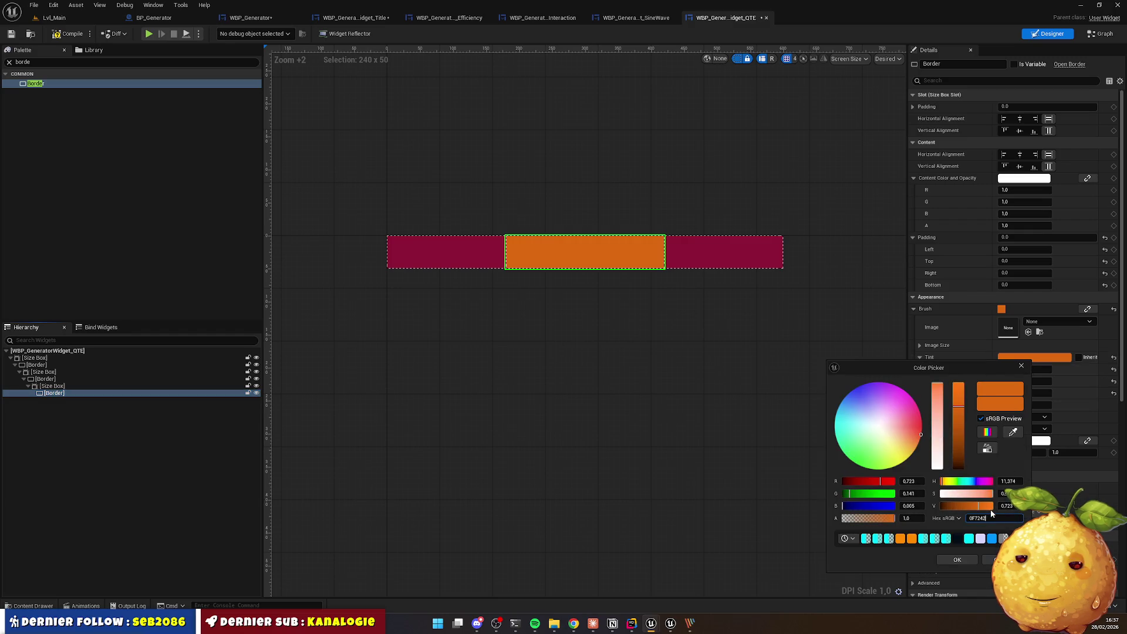
key(Return)
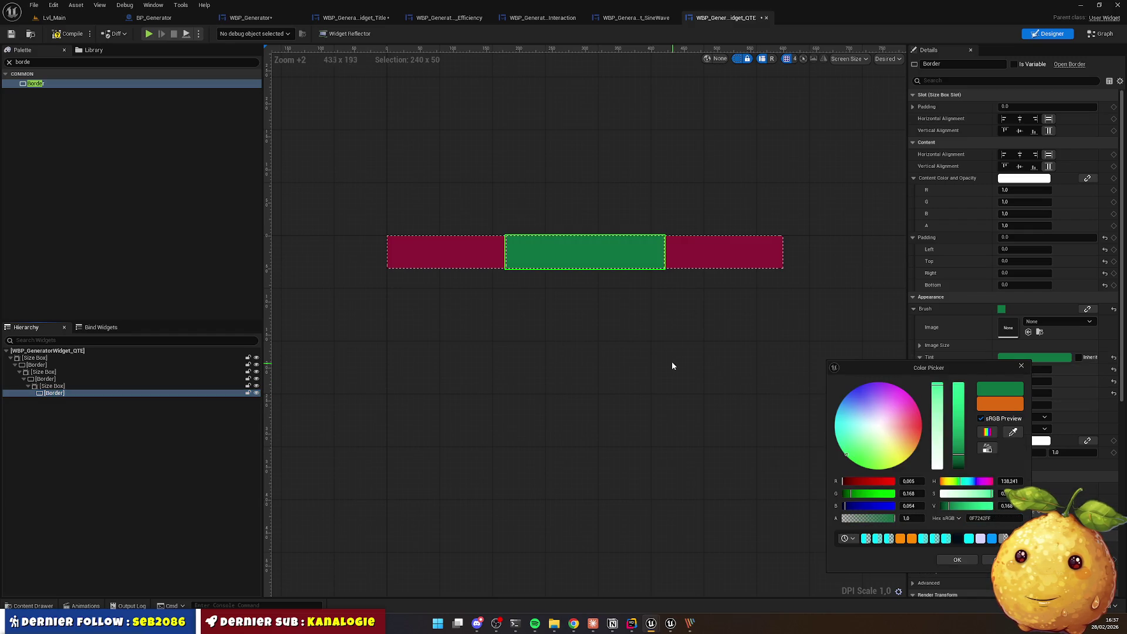
click(669, 357)
Step: Narrow the green zone's size box to a width override of 60
click(586, 254)
click(52, 385)
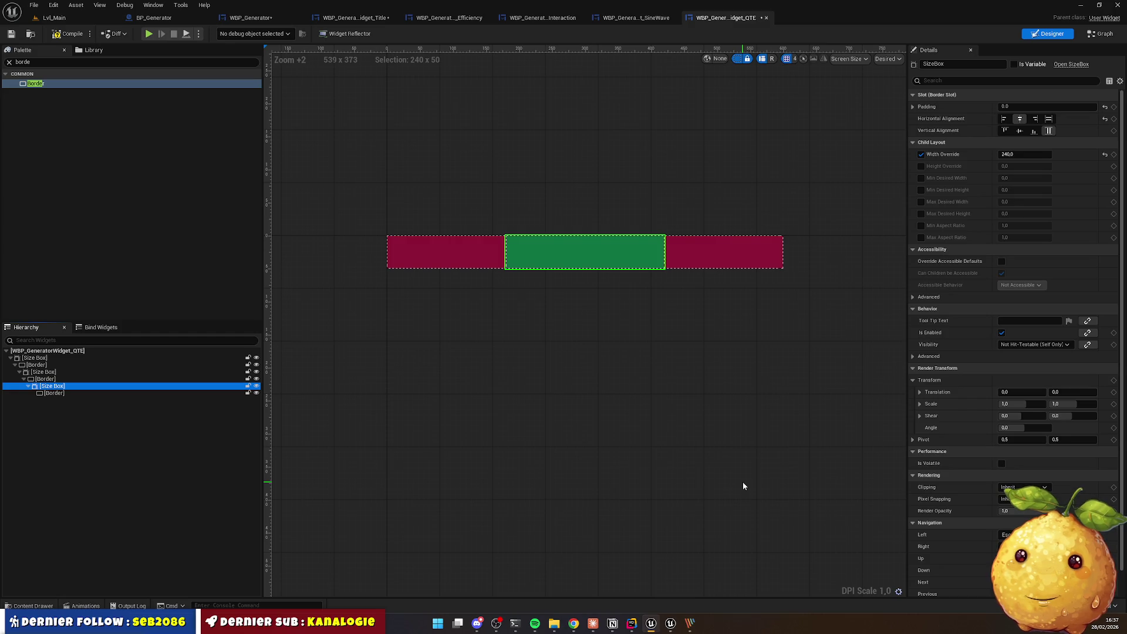
drag(1014, 154, 963, 154)
click(1019, 154)
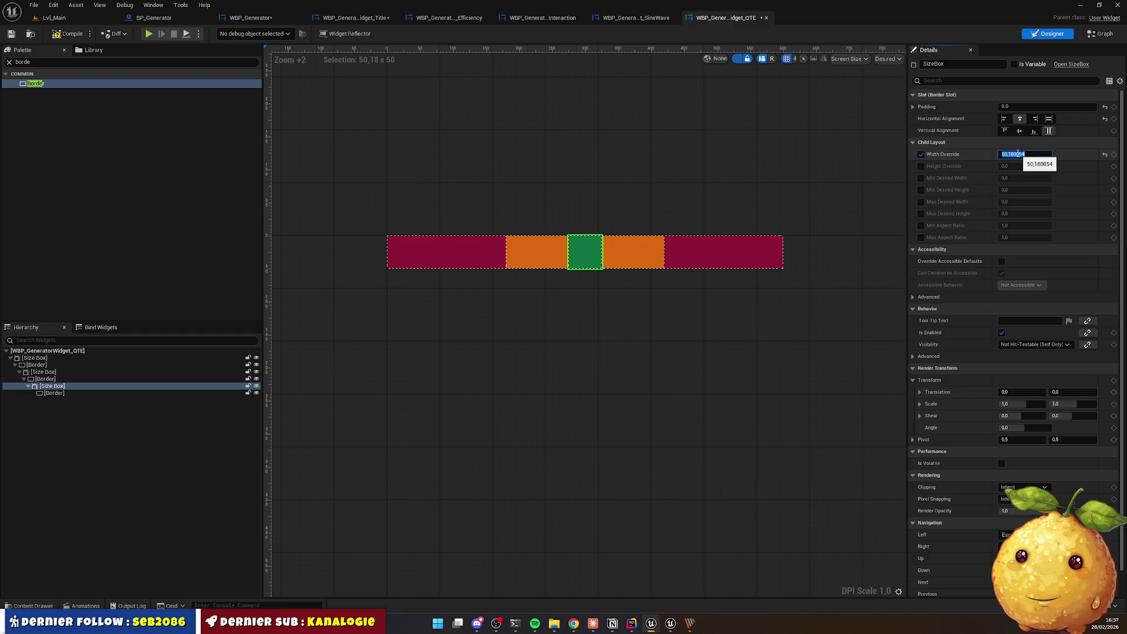
key(Return)
click(672, 330)
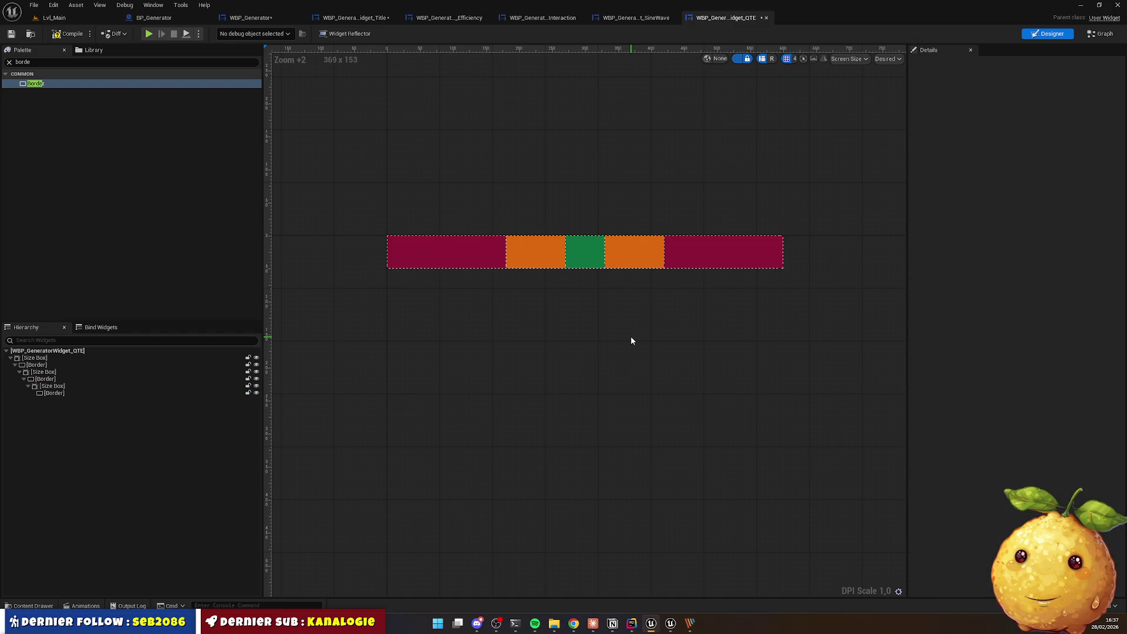
click(689, 623)
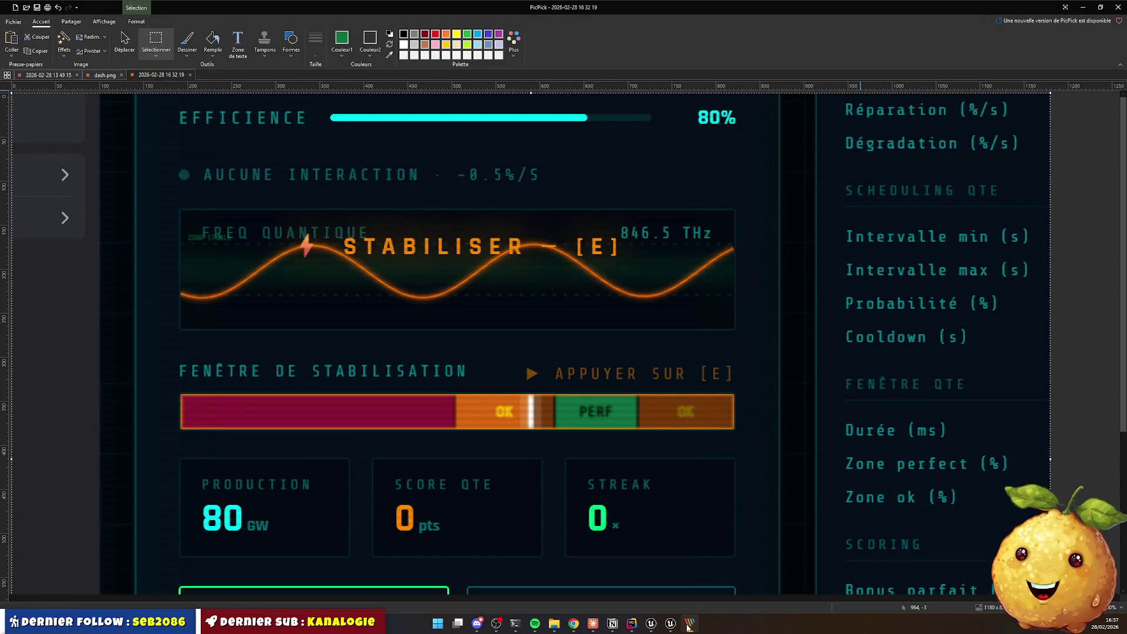
Step: Compare the bar against the PicPick stabilisation mockup, then hide the mockup to return to Unreal
click(689, 626)
click(689, 627)
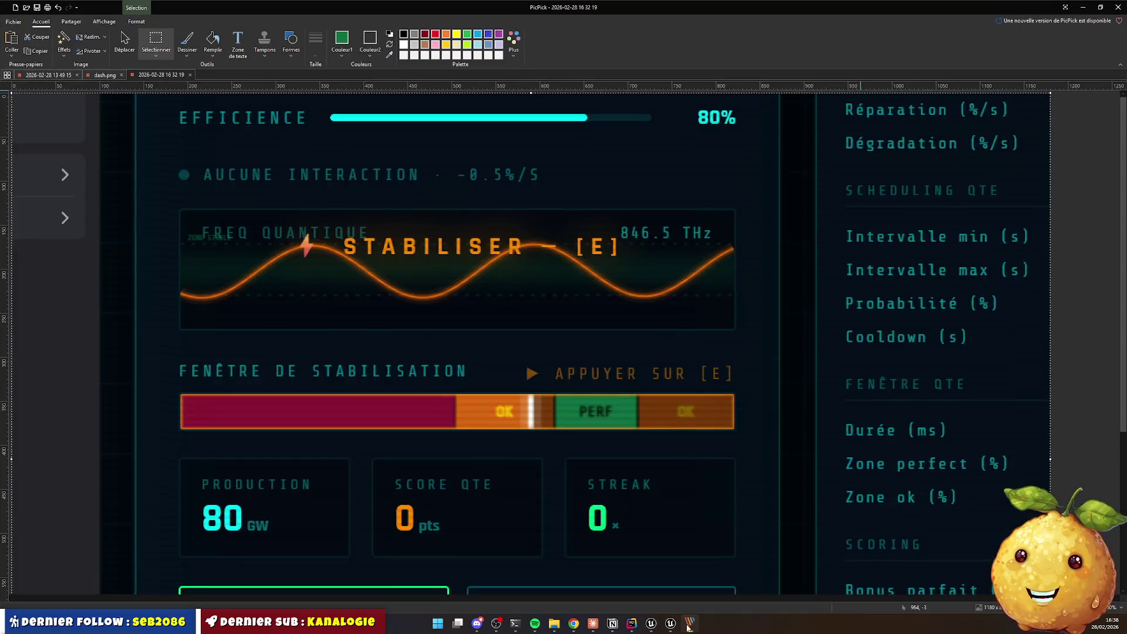
click(689, 628)
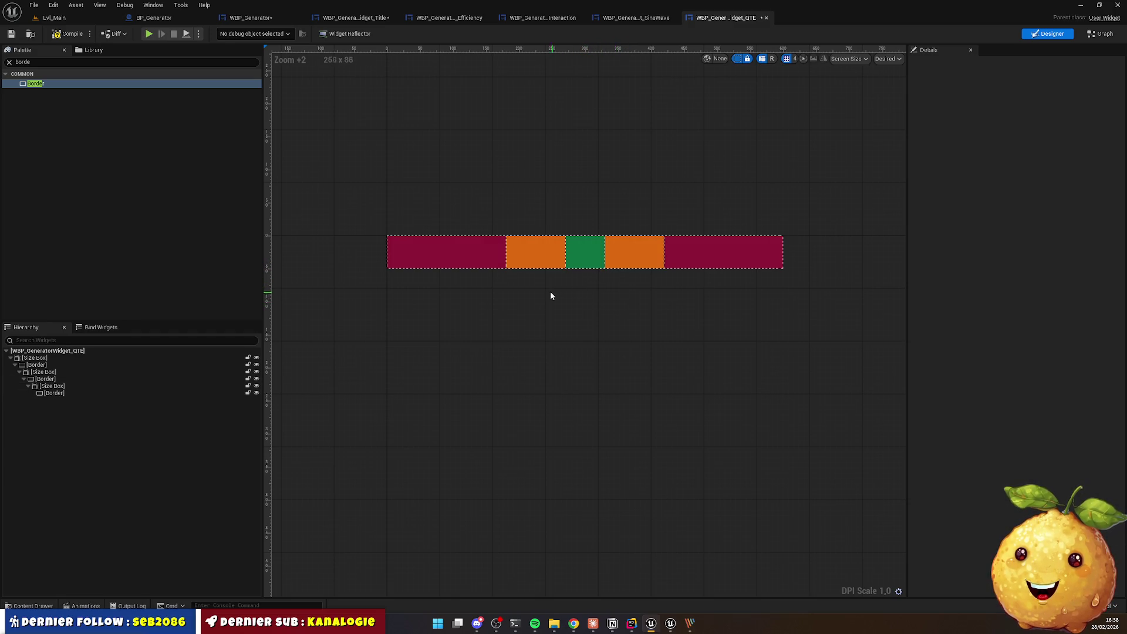
Step: Wrap the crimson background border of the QTE bar with an Overlay
click(48, 63)
text(xt)
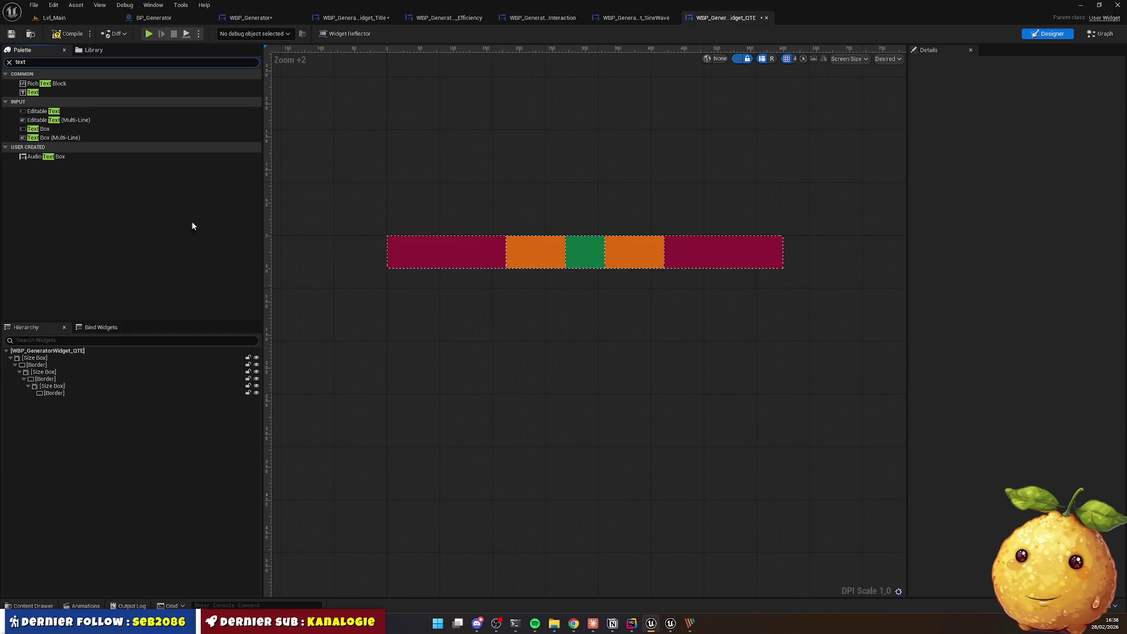
click(47, 380)
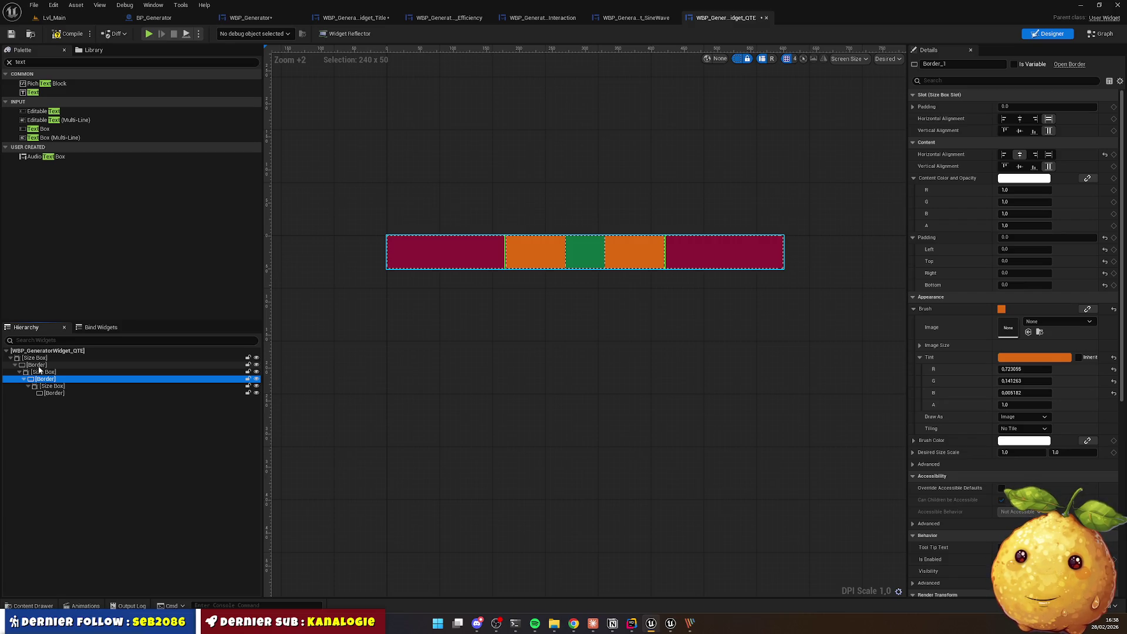
right_click(42, 359)
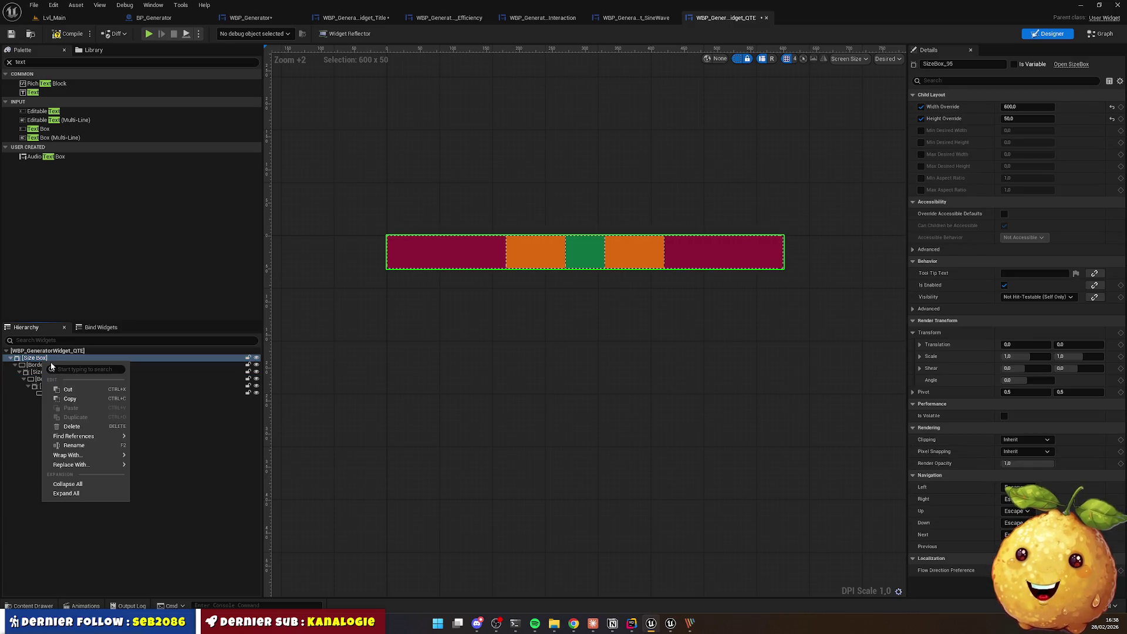
click(36, 365)
click(35, 365)
right_click(36, 365)
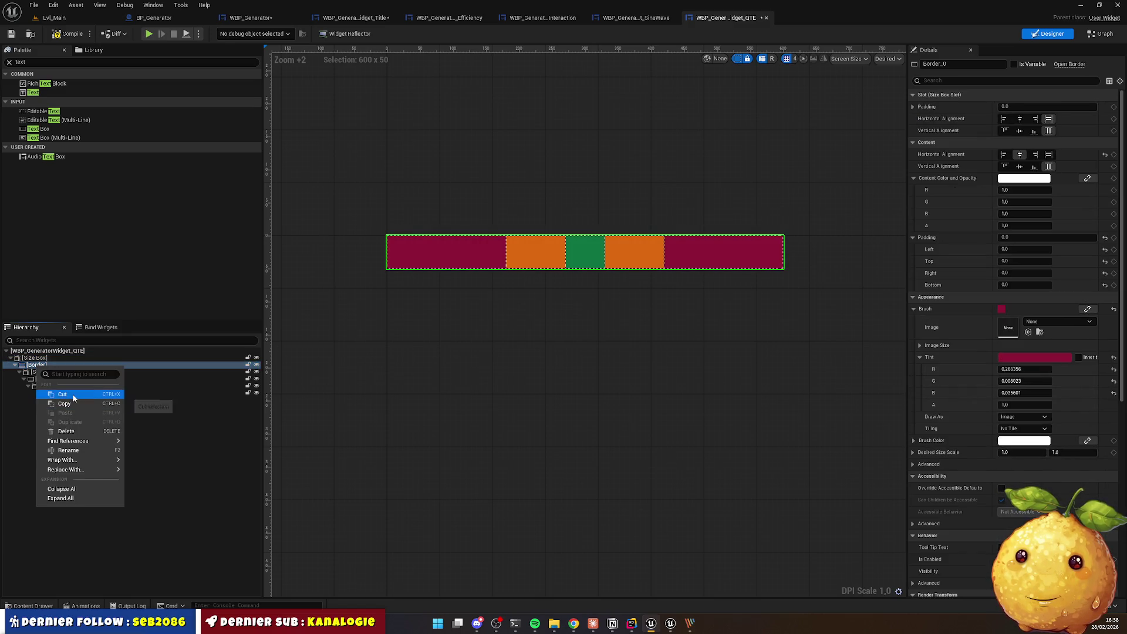
mouse_move(90, 458)
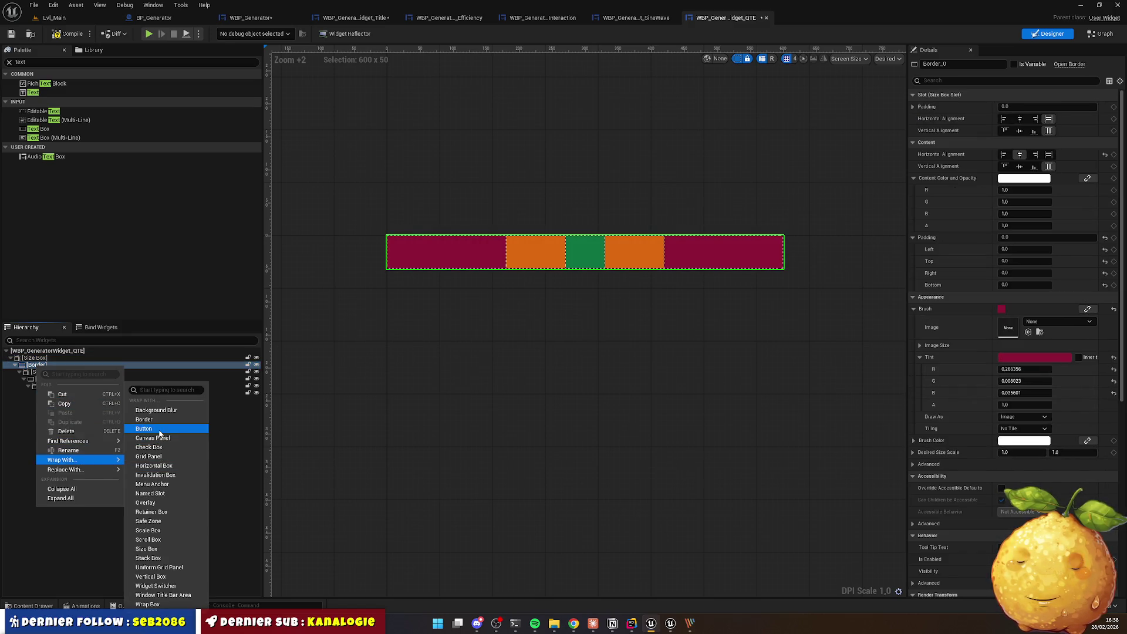
click(147, 503)
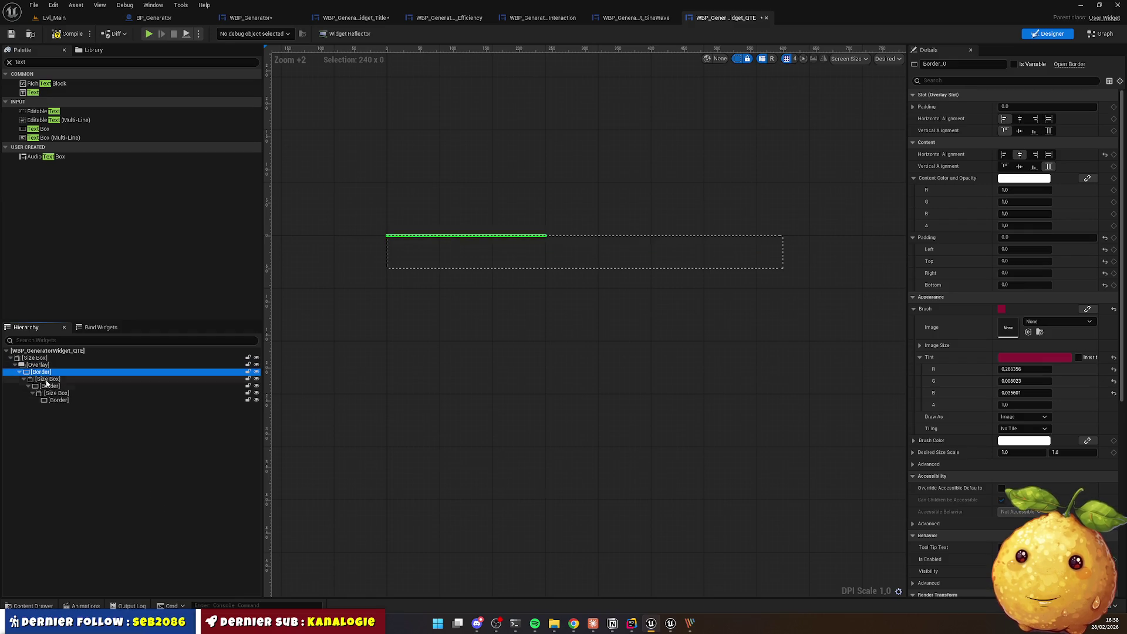
Step: Set the new Overlay's horizontal alignment to Fill so it spans the full bar width
click(47, 379)
click(42, 372)
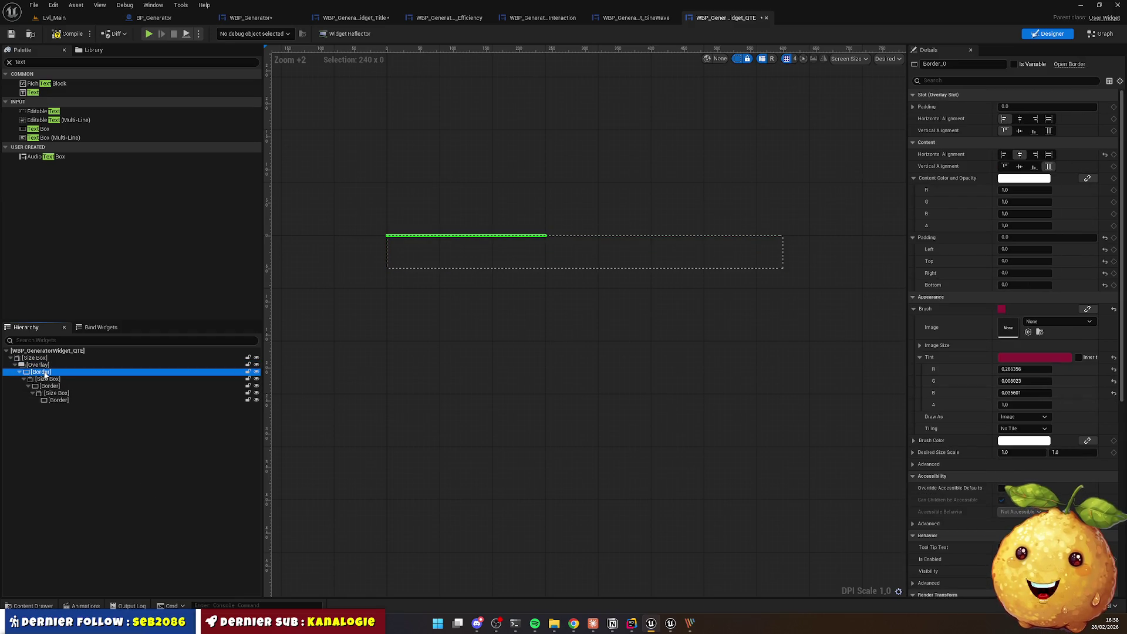
click(37, 365)
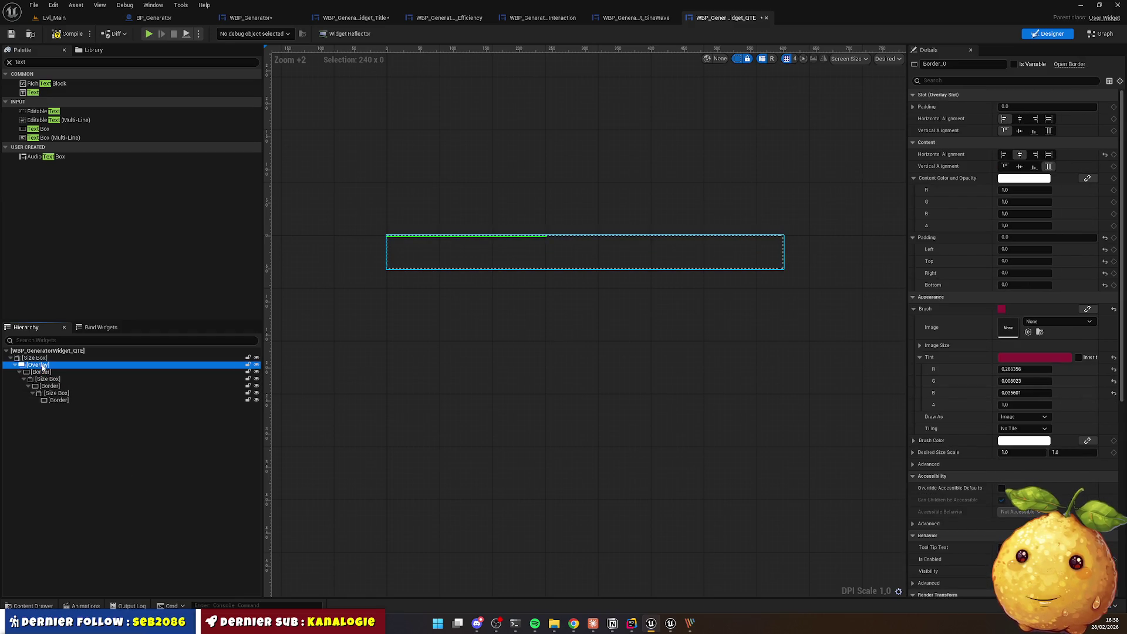
click(1022, 119)
click(1051, 118)
click(69, 372)
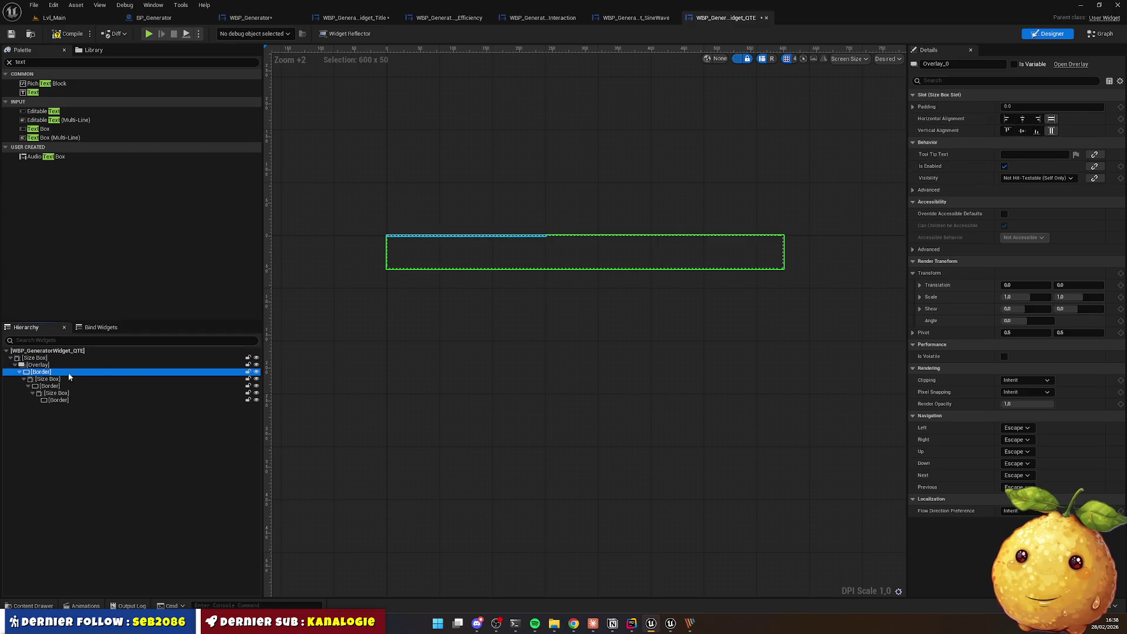
click(491, 360)
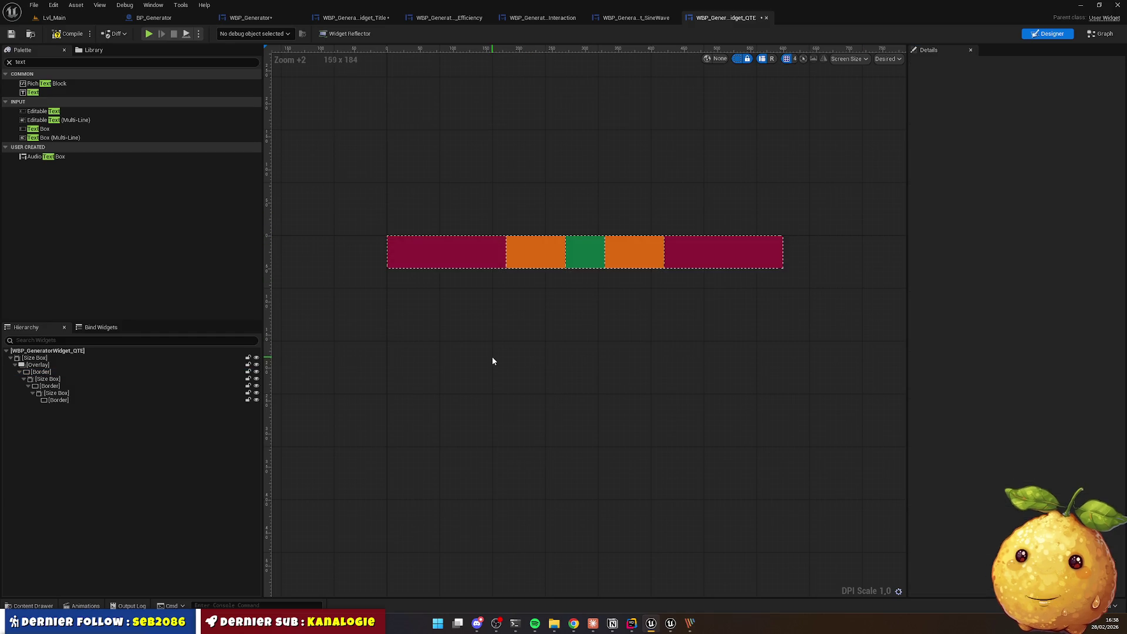
click(40, 365)
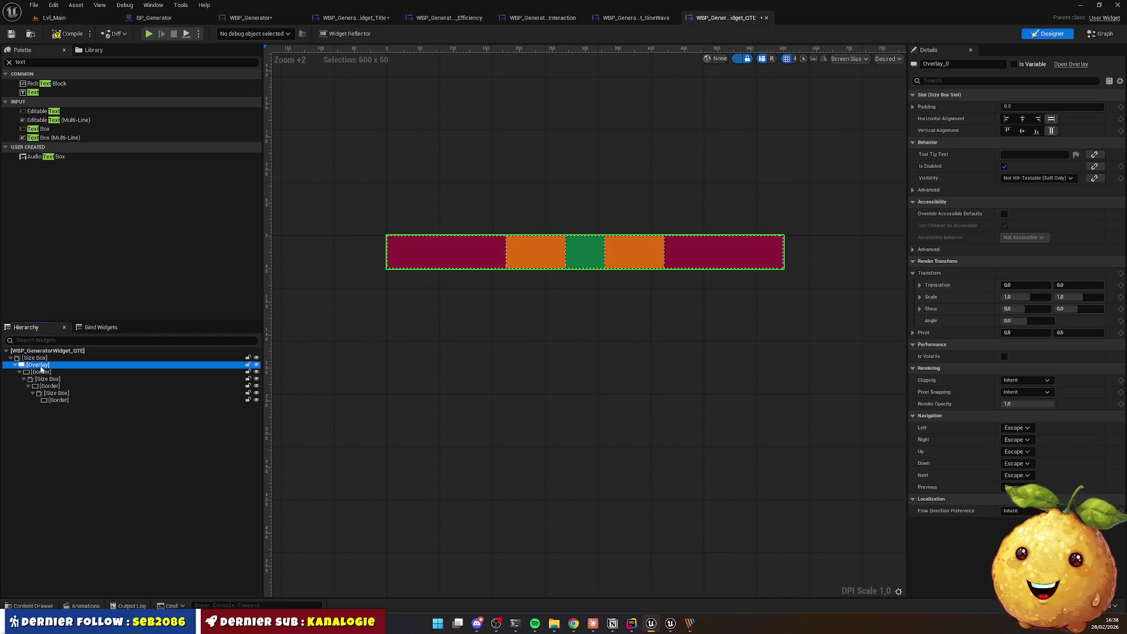
click(40, 63)
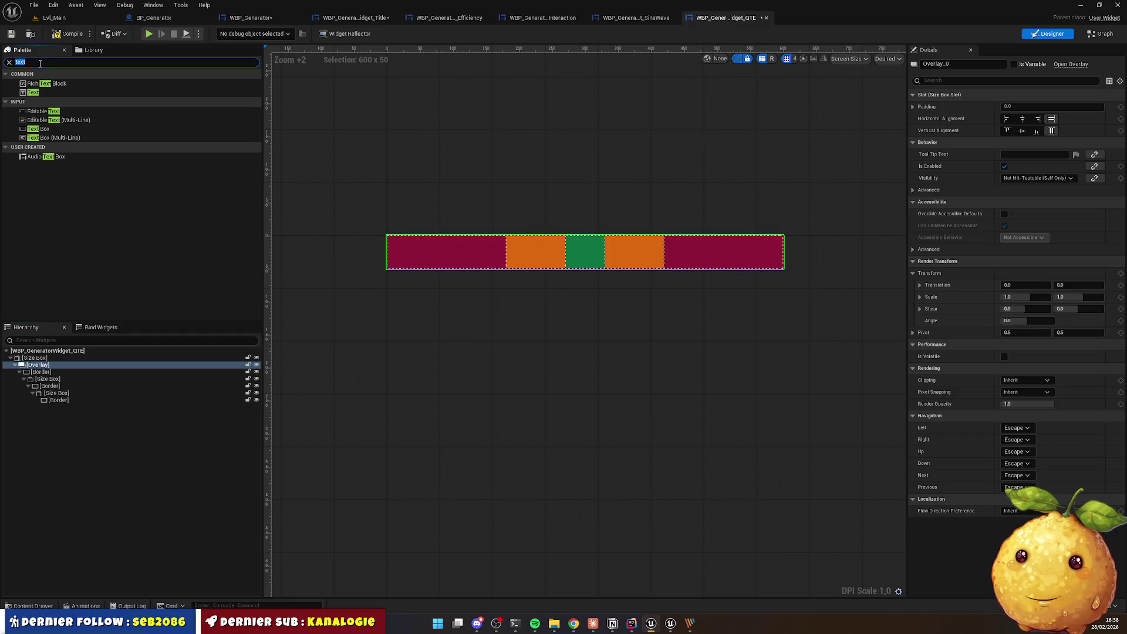
Step: Drop a Horizontal Box onto the Overlay and nest the zone size boxes, including the 60-wide green one, inside it
text(hori)
mouse_move(50, 83)
mouse_down()
mouse_move(30, 312)
mouse_move(42, 368)
mouse_up()
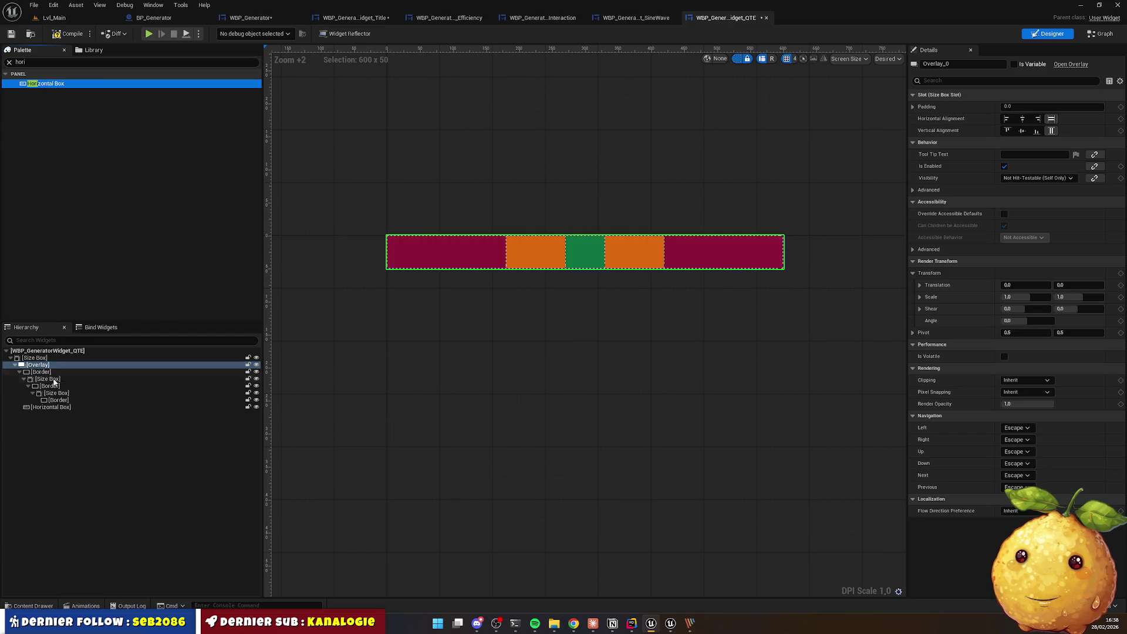
click(46, 408)
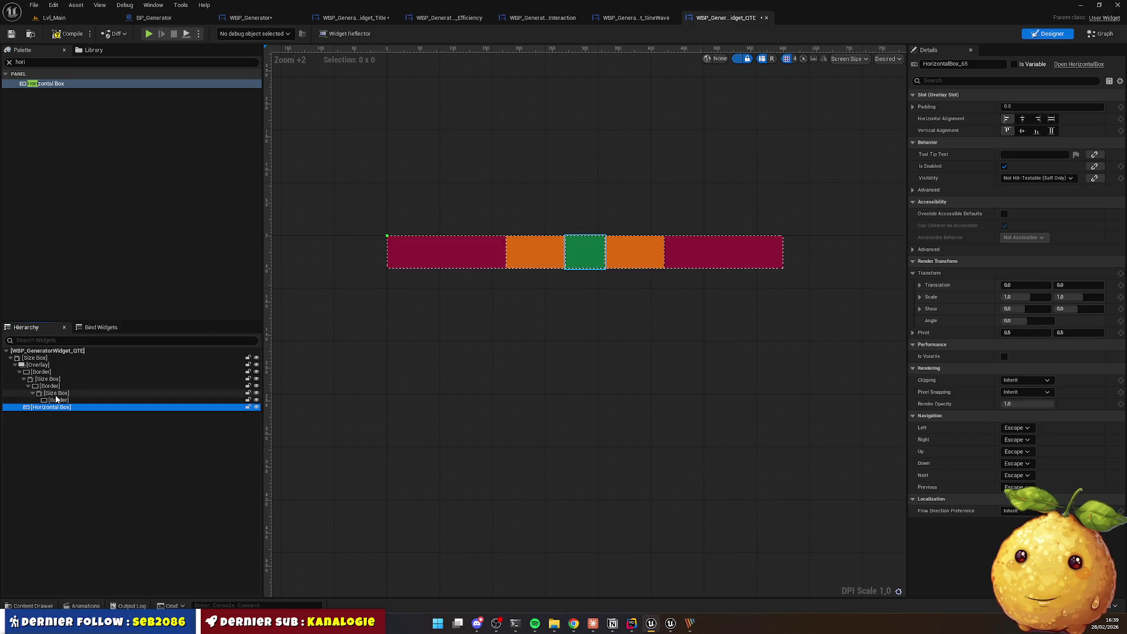
mouse_move(55, 393)
mouse_down()
mouse_move(51, 407)
mouse_move(47, 383)
mouse_move(50, 402)
mouse_up()
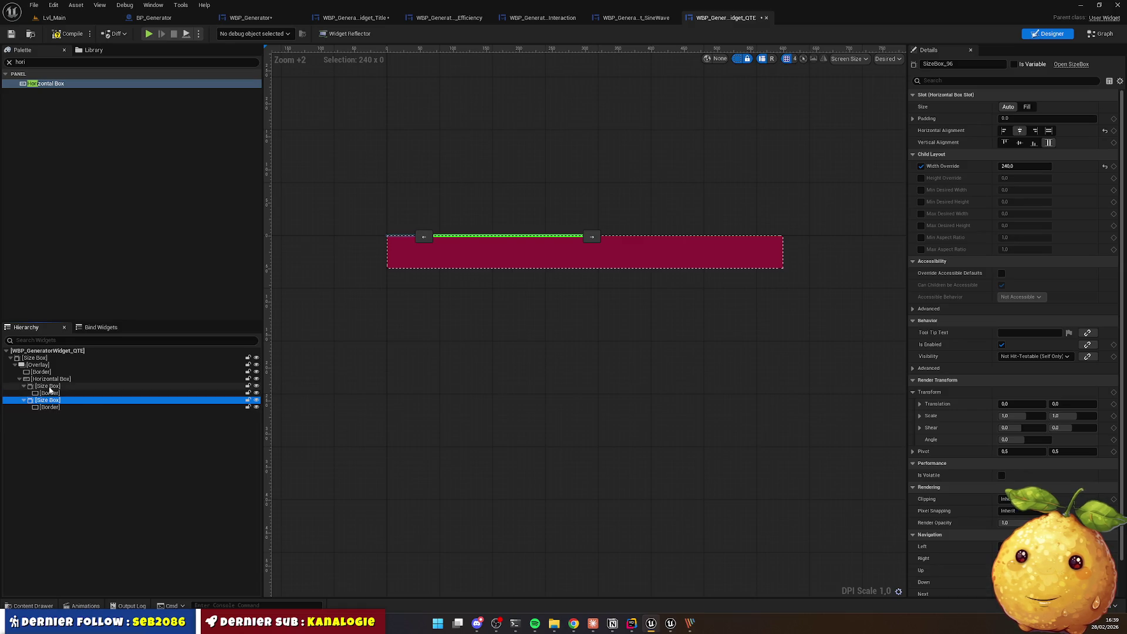
click(49, 389)
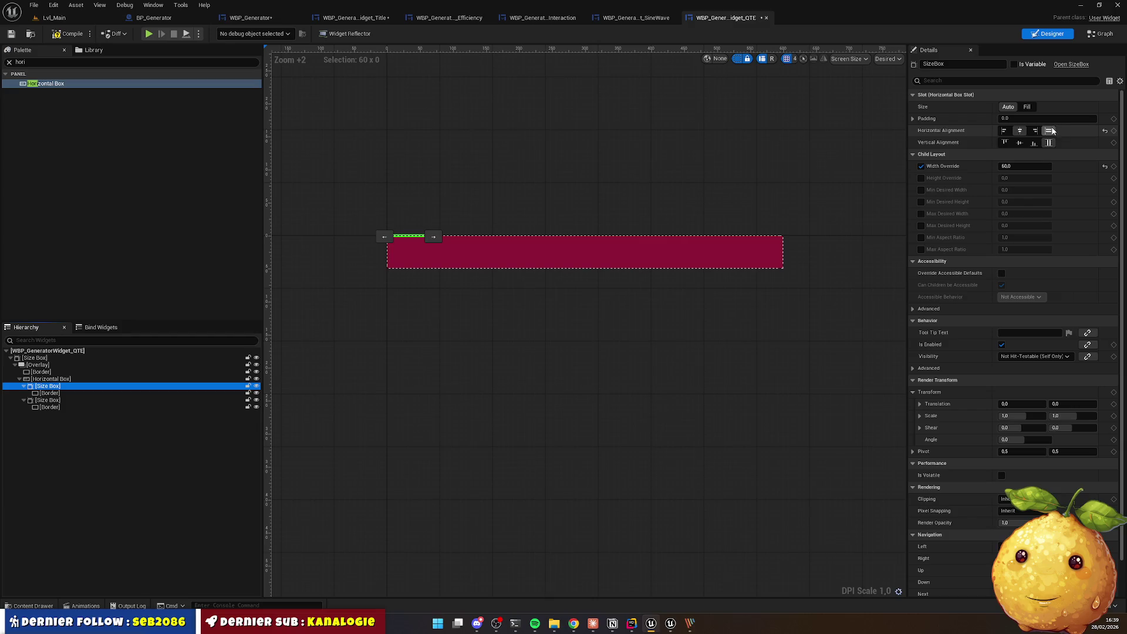
click(88, 378)
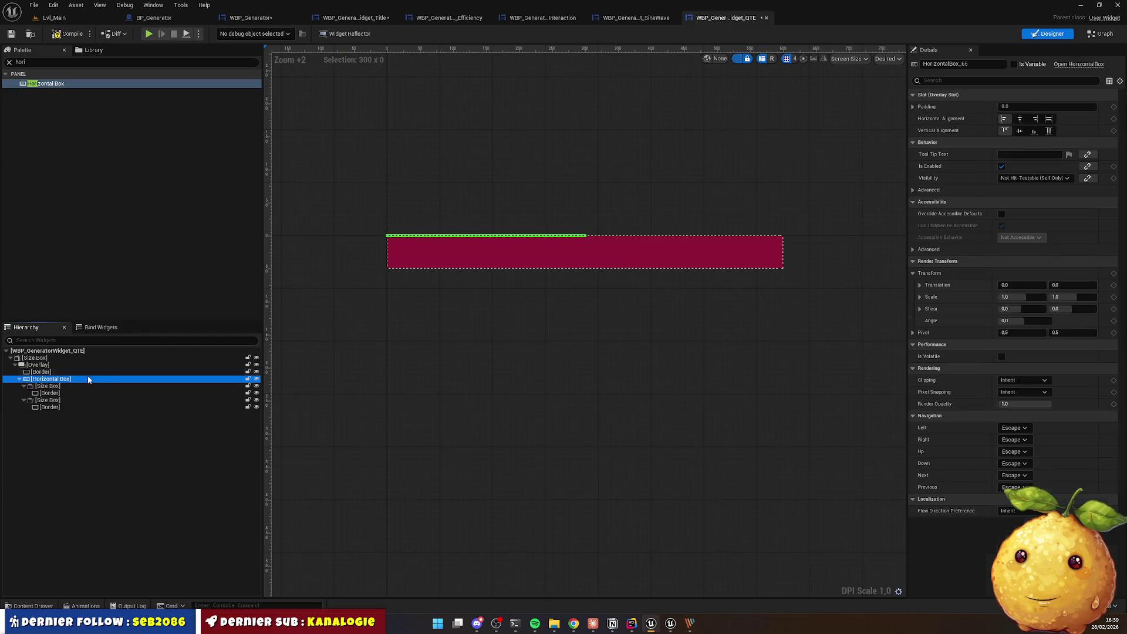
Step: Make the Horizontal Box fill both directions and set the orange zone's width to 120
click(1051, 118)
click(1051, 130)
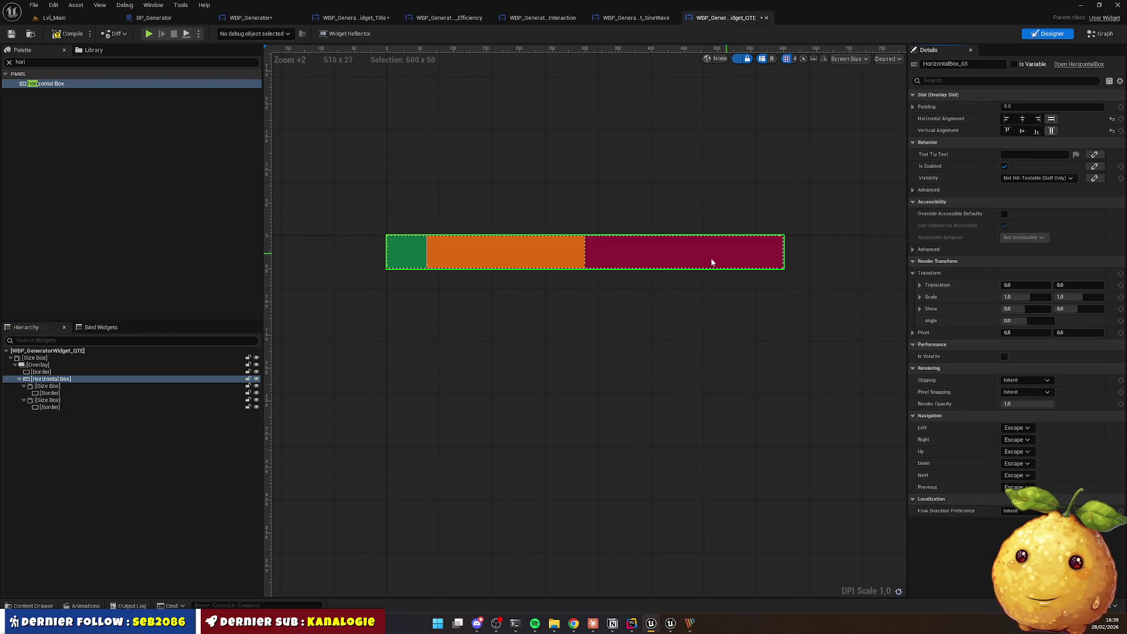
click(52, 388)
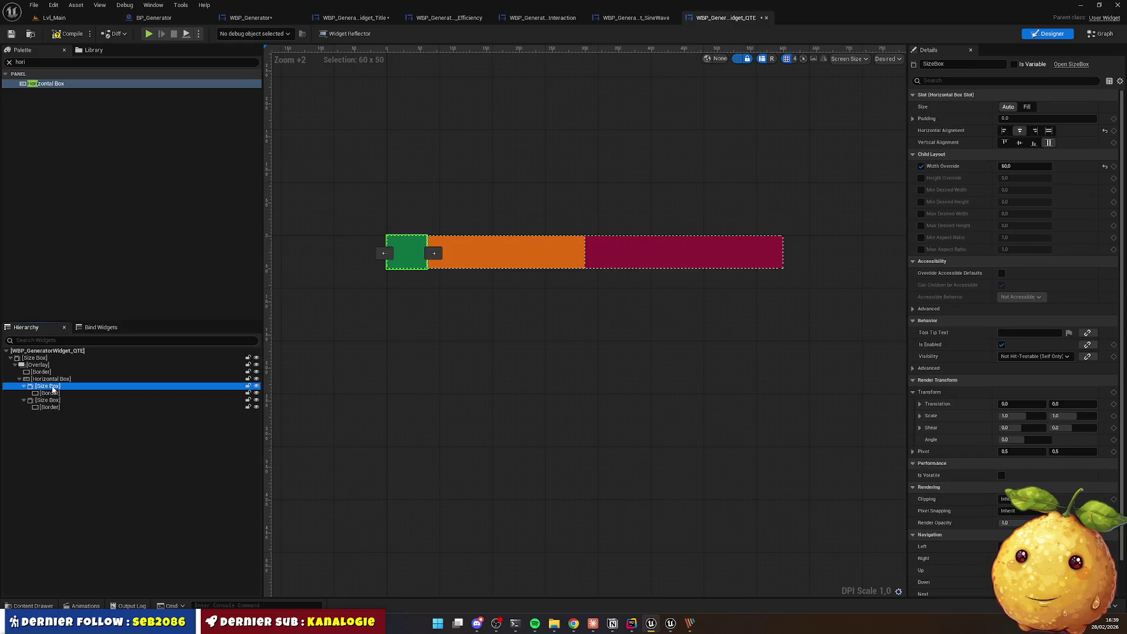
click(51, 401)
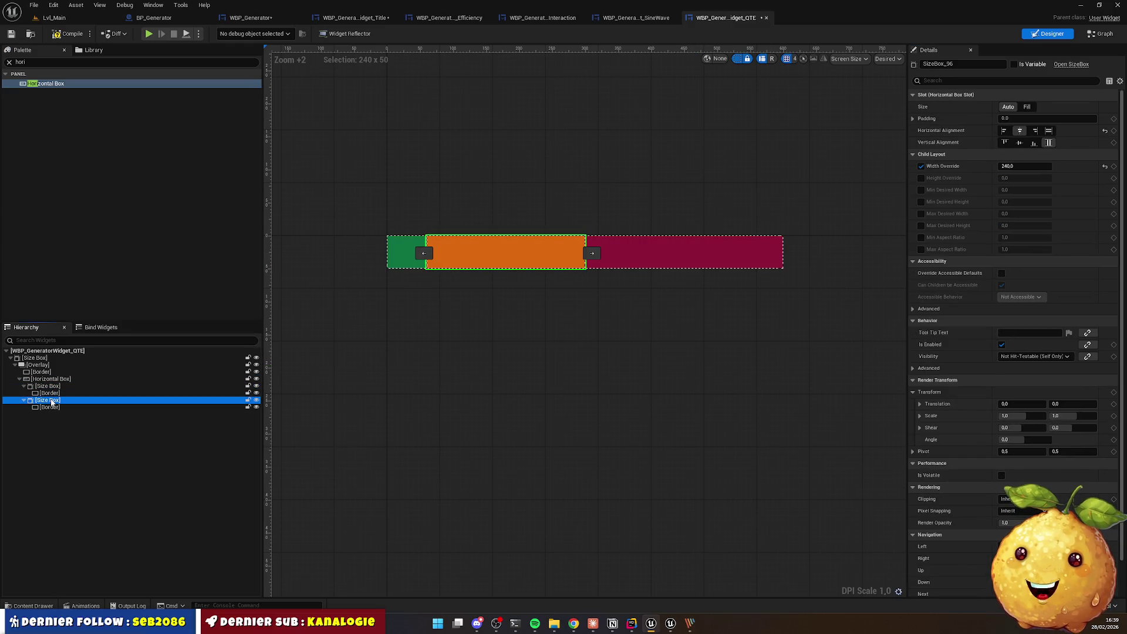
click(1019, 167)
click(1020, 166)
text(120)
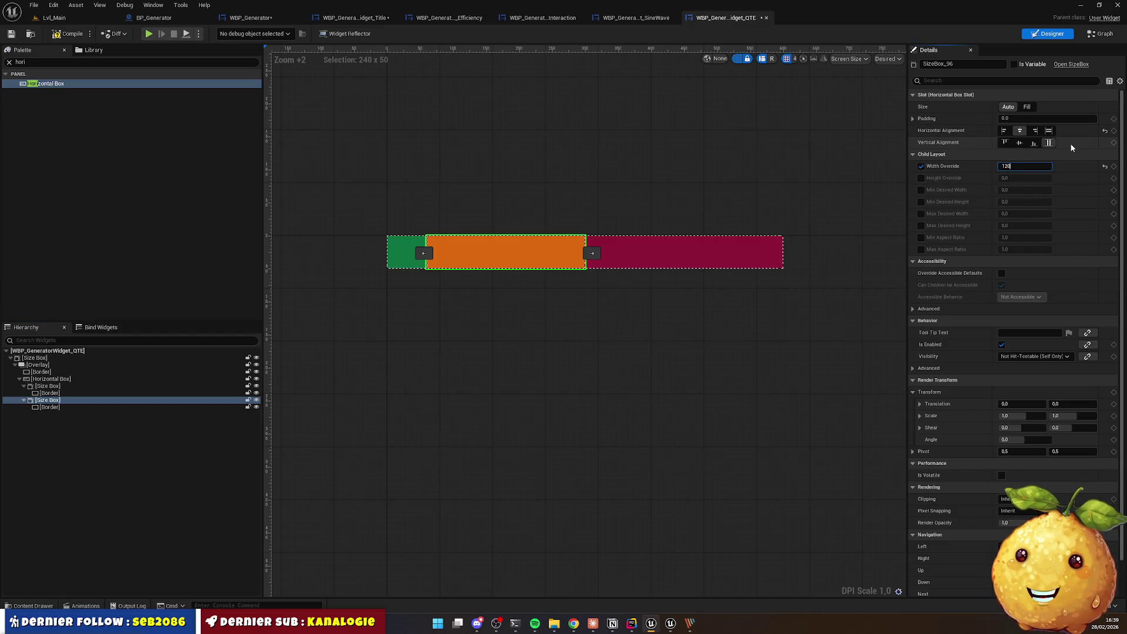
key(Return)
Step: Duplicate the orange zone box and place the green zone between the two orange ones
click(57, 401)
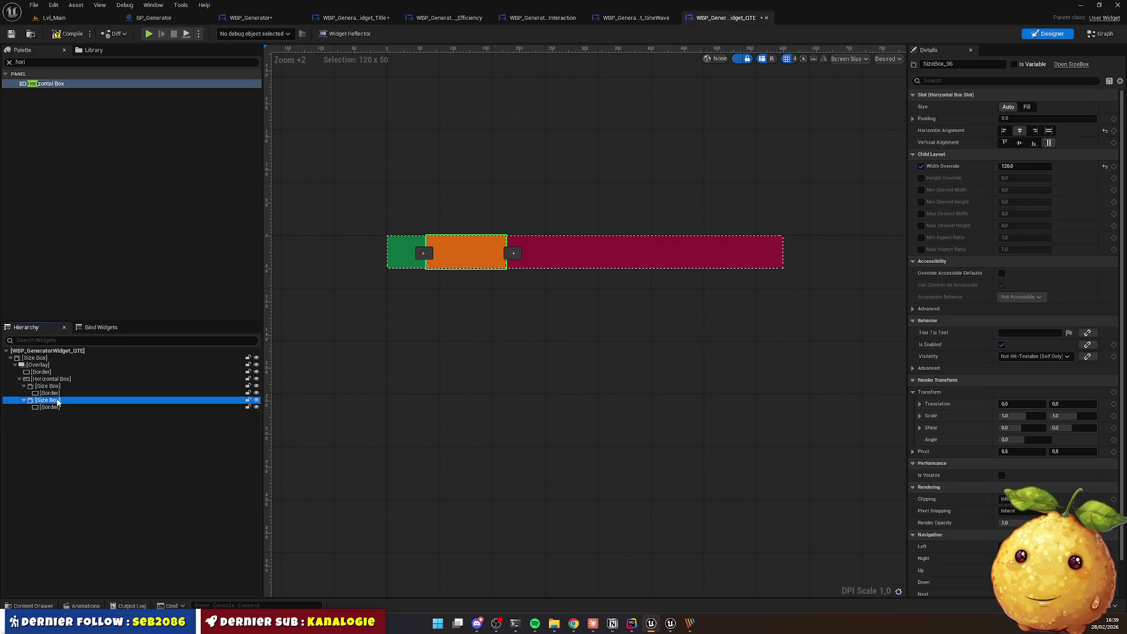
key(ctrl+d)
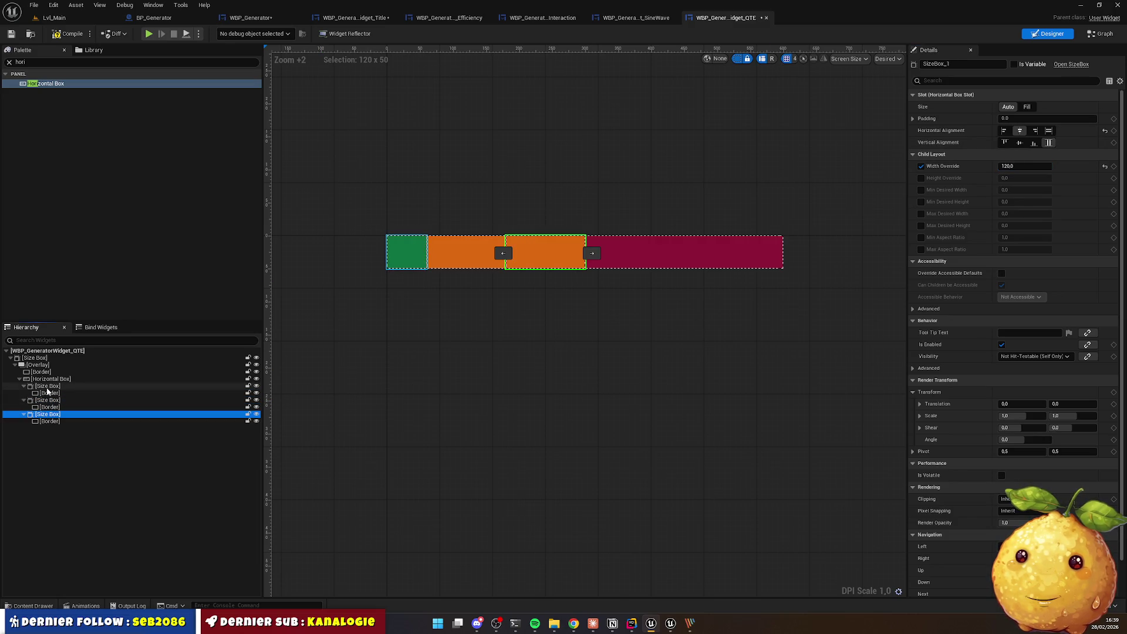
drag(47, 386, 45, 415)
click(565, 394)
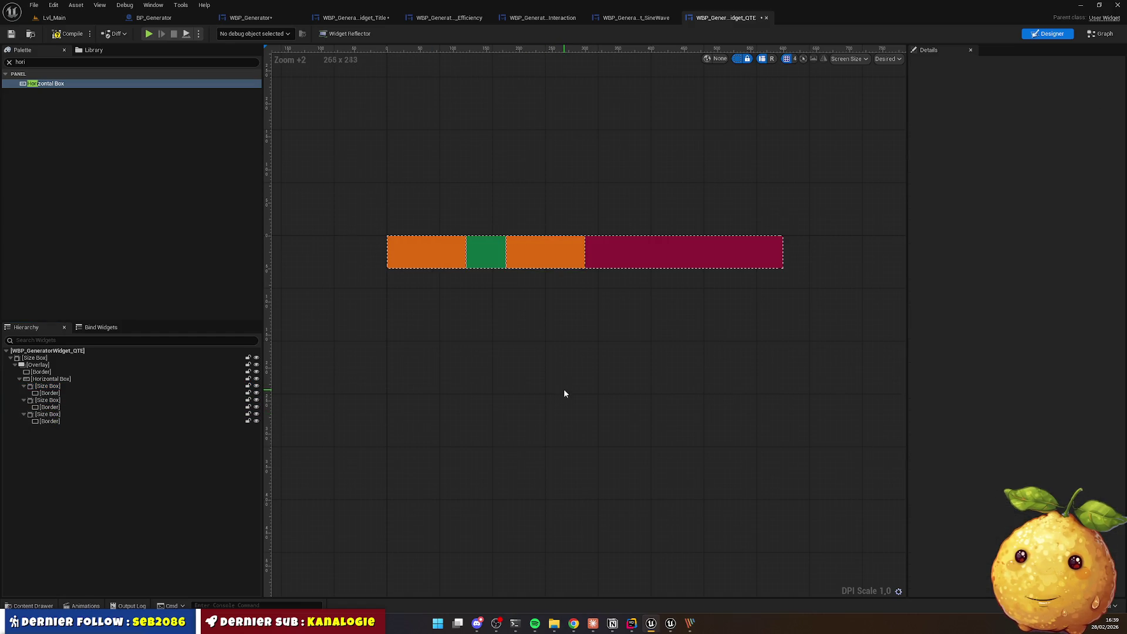
click(50, 381)
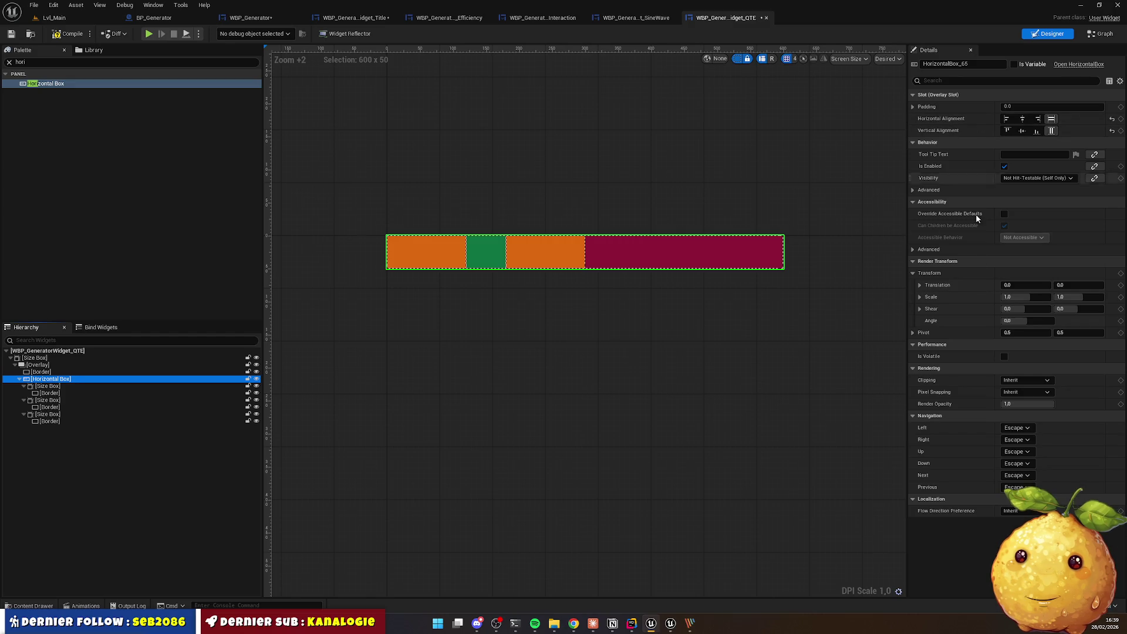
Step: Center the zone group horizontally on the bar with a Translation X of 0
click(1024, 285)
mouse_move(1024, 285)
mouse_down()
mouse_move(1115, 285)
mouse_move(1044, 285)
mouse_move(1055, 285)
mouse_up()
click(1022, 118)
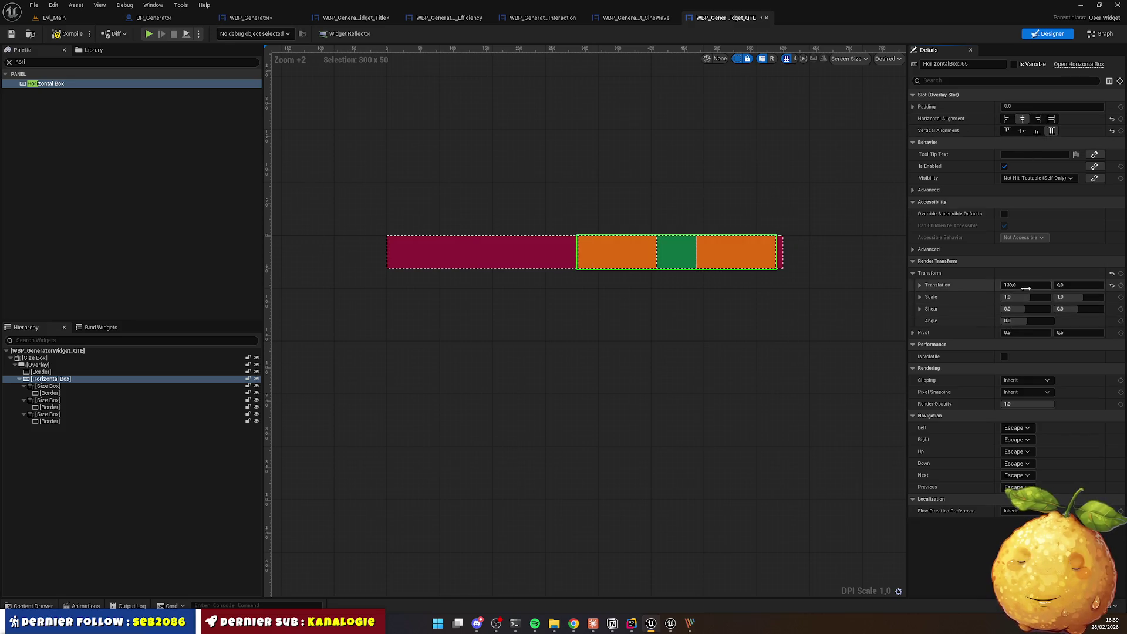
mouse_move(1024, 285)
mouse_down()
mouse_move(997, 285)
mouse_move(1064, 286)
mouse_move(939, 285)
mouse_move(1012, 285)
mouse_up()
key(Escape)
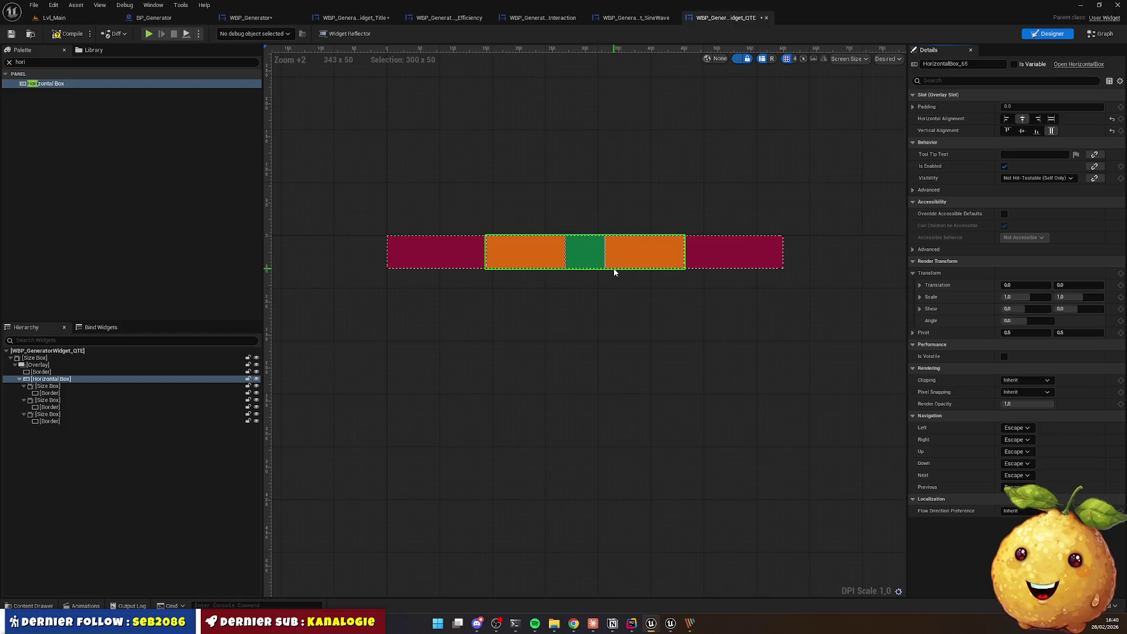
Step: Search the Palette for Border and add one inside the Overlay
click(587, 354)
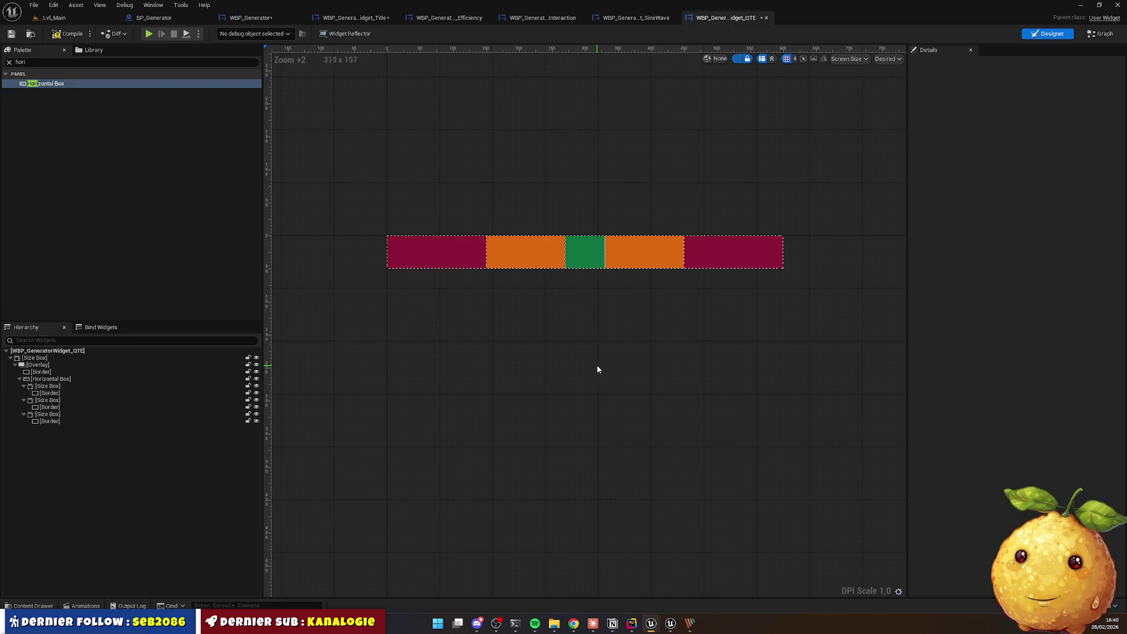
click(52, 364)
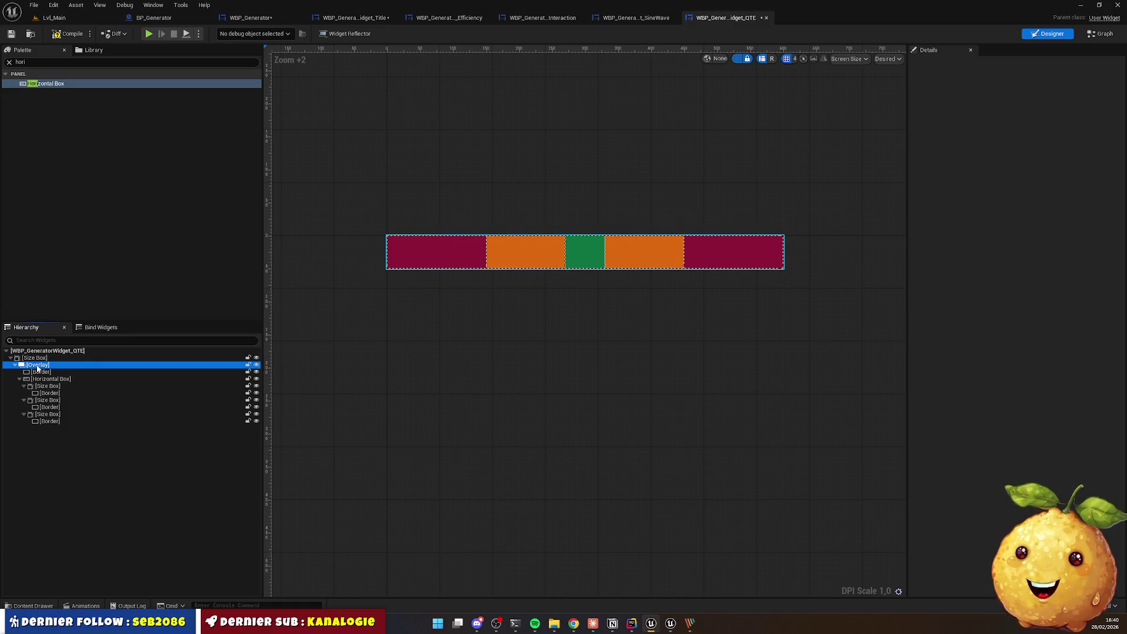
click(43, 63)
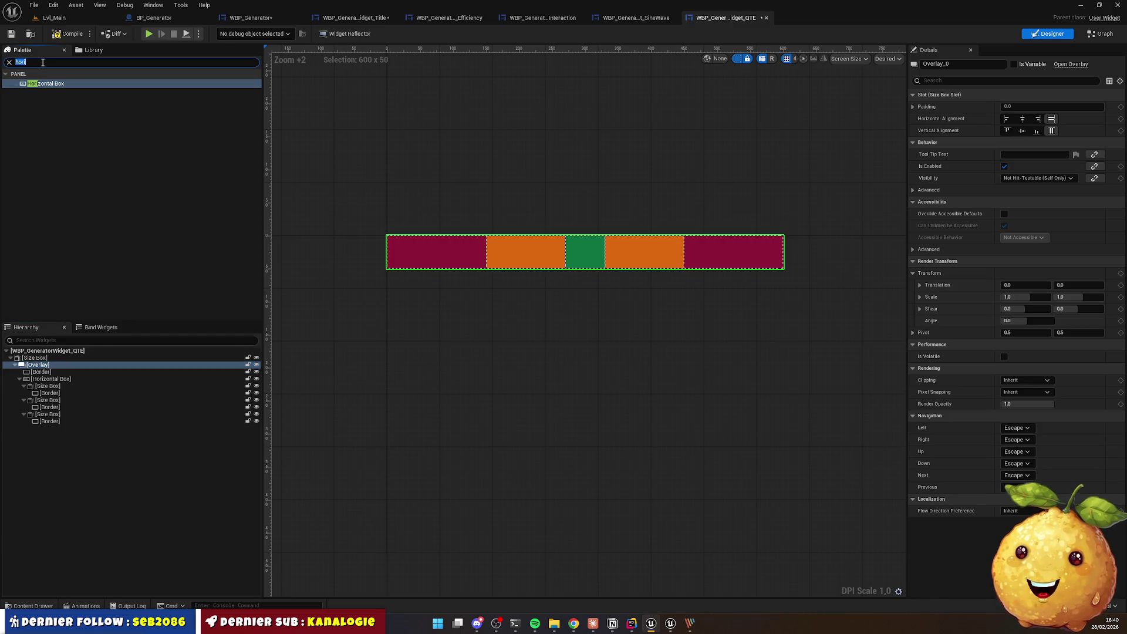
text(border)
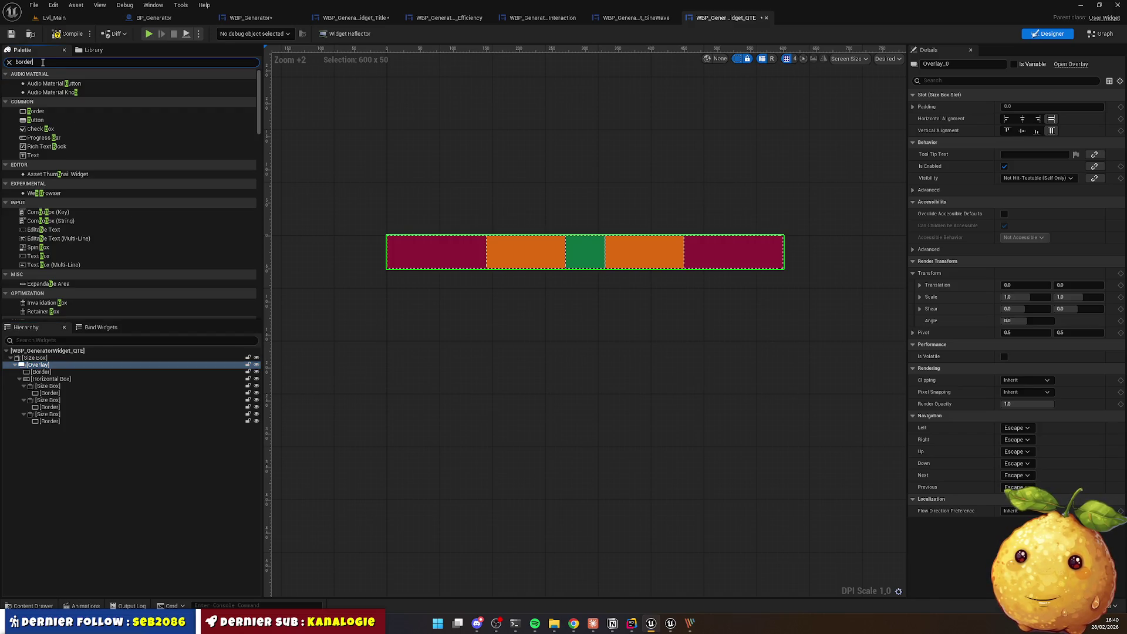
mouse_move(36, 83)
mouse_down()
mouse_move(90, 403)
mouse_move(49, 367)
mouse_move(56, 427)
mouse_up()
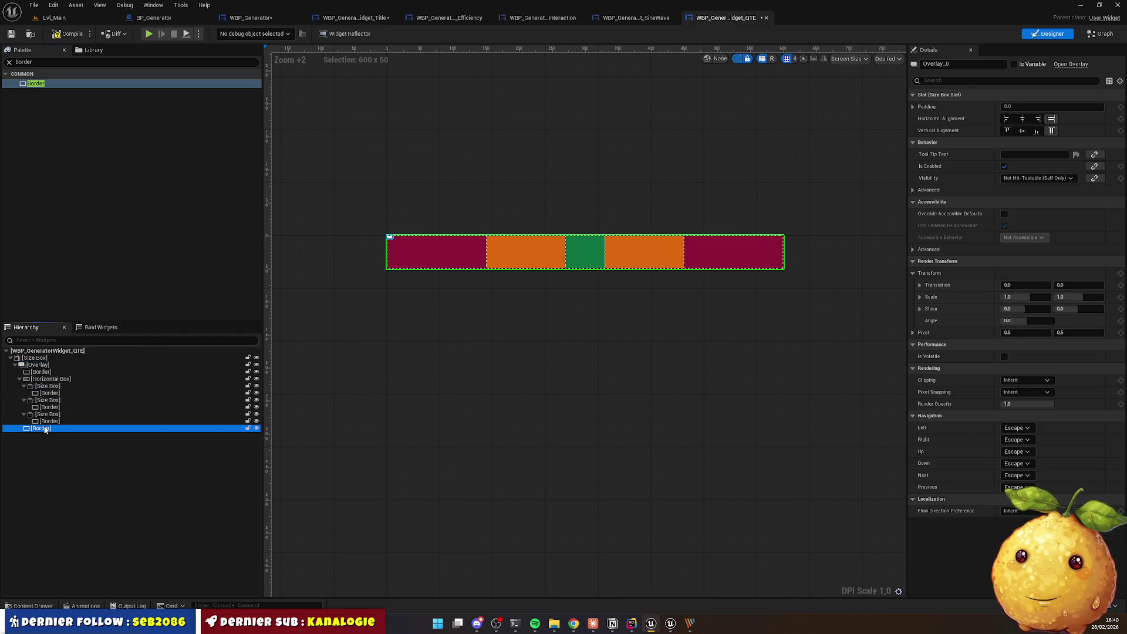
Step: Name the new Border 'Slider', since the name 'Cursor' is already taken
text(Border)
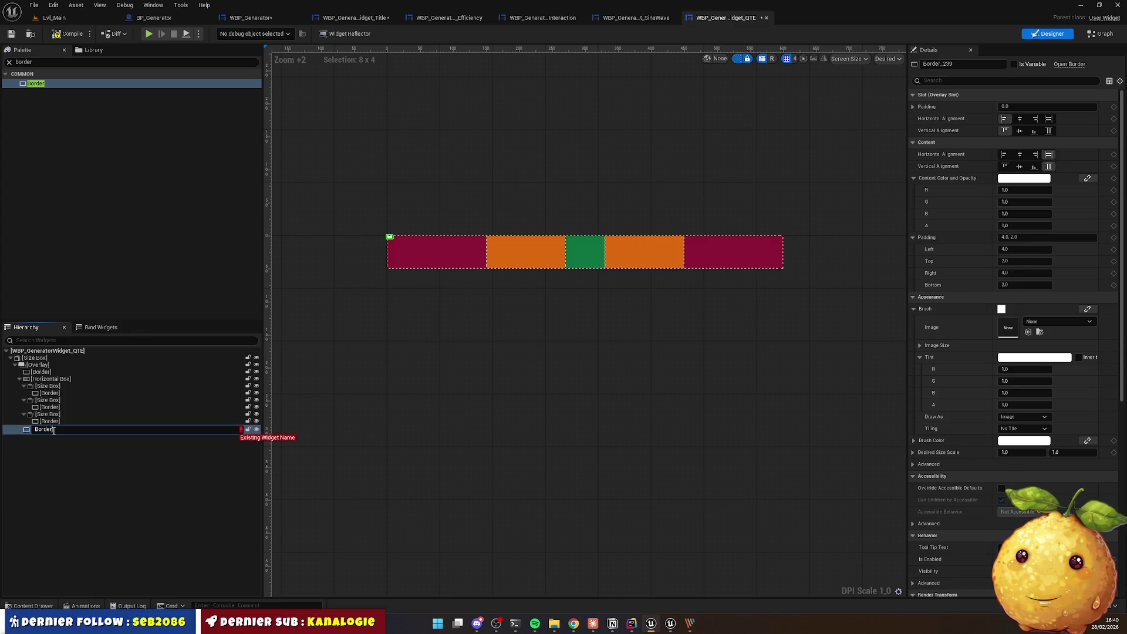
key(ctrl+a)
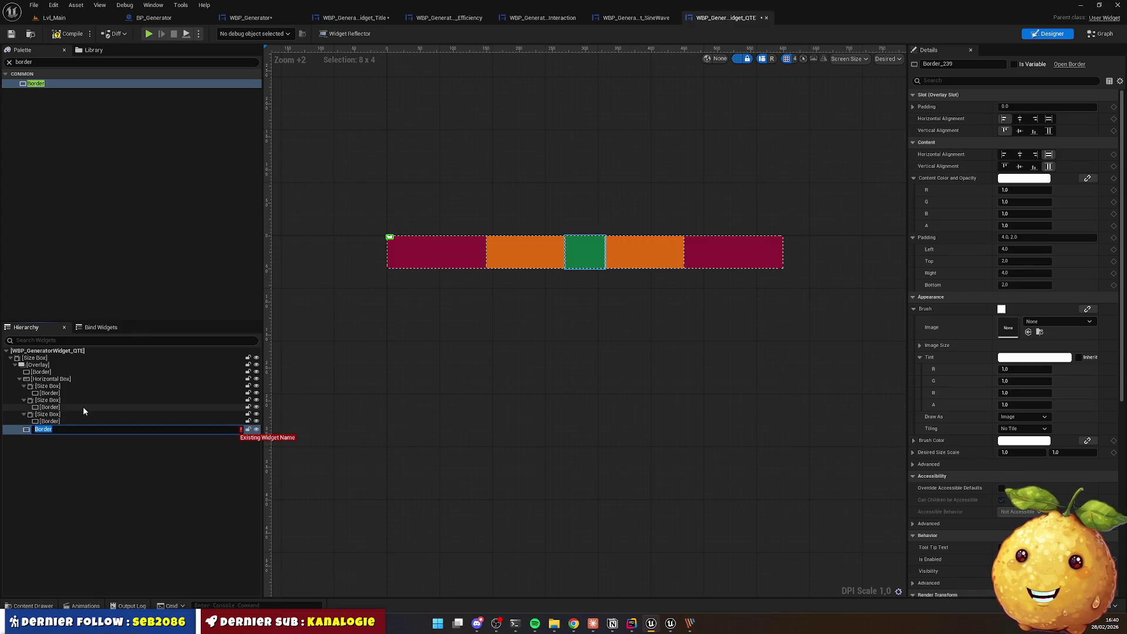
text(Curs)
key(ctrl+z)
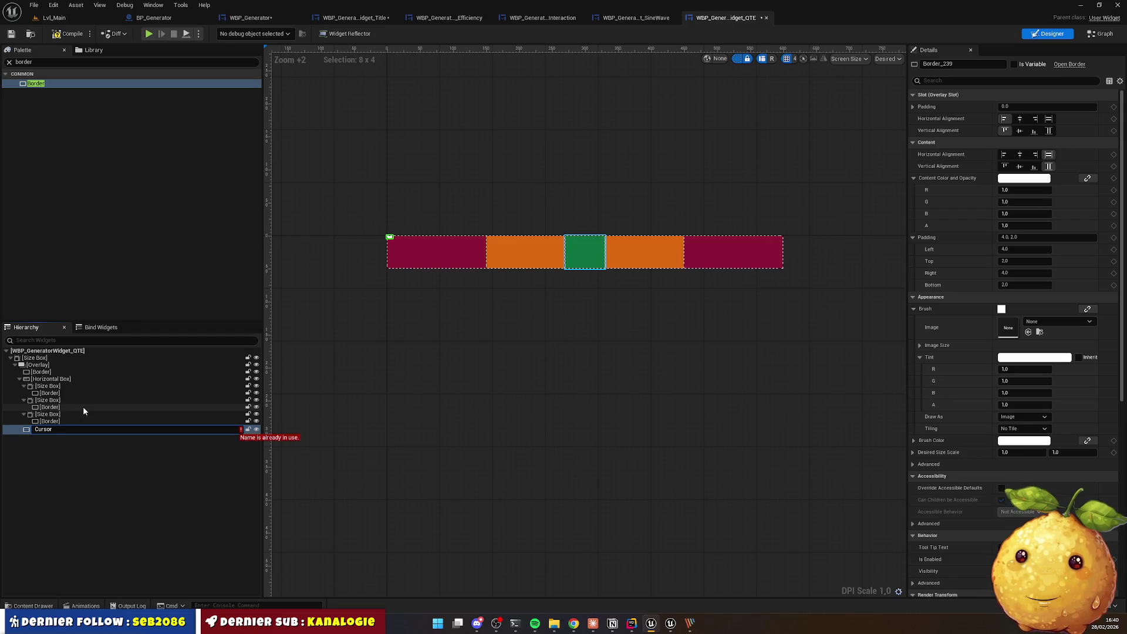
key(ctrl+a)
text(Slider)
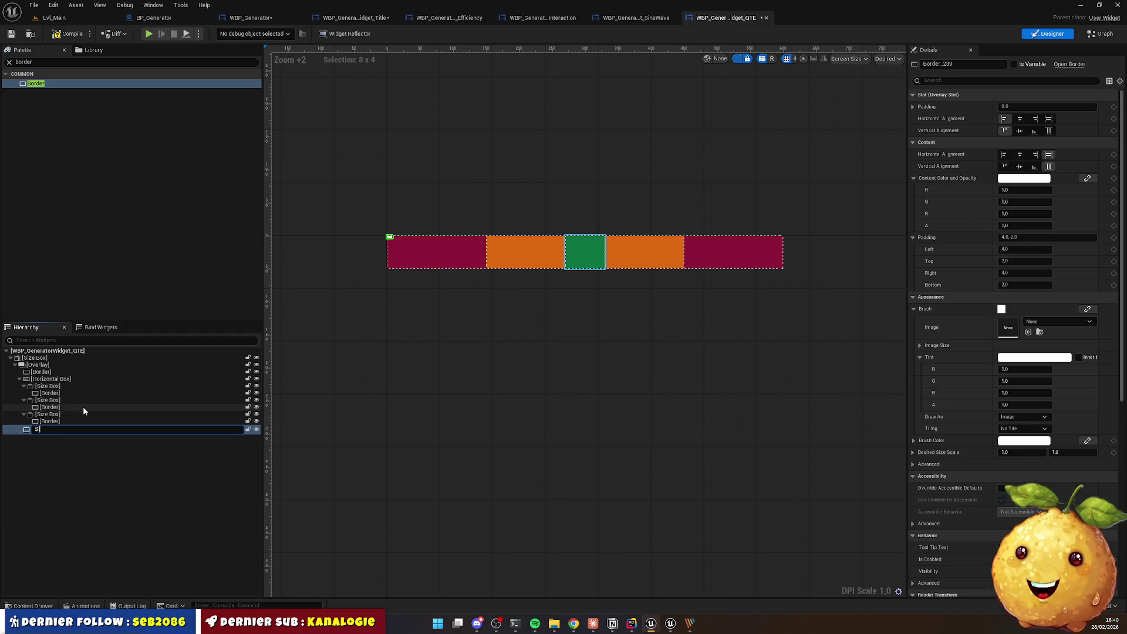
key(Return)
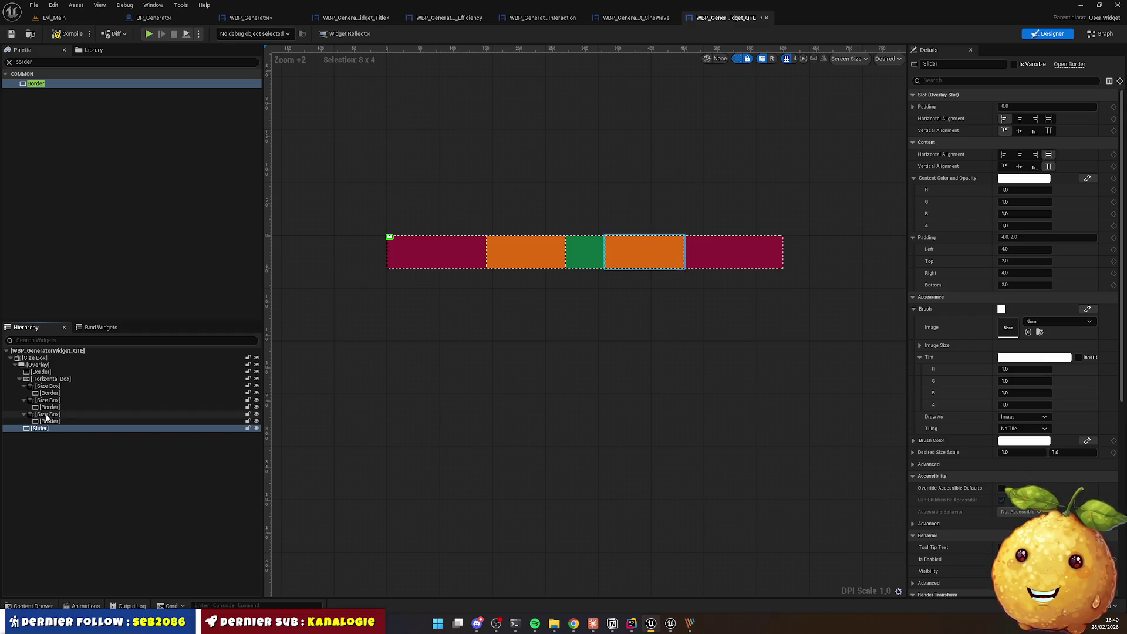
Step: Give the Slider Fill vertical alignment, zero padding, then 1.0 left and right padding
click(41, 427)
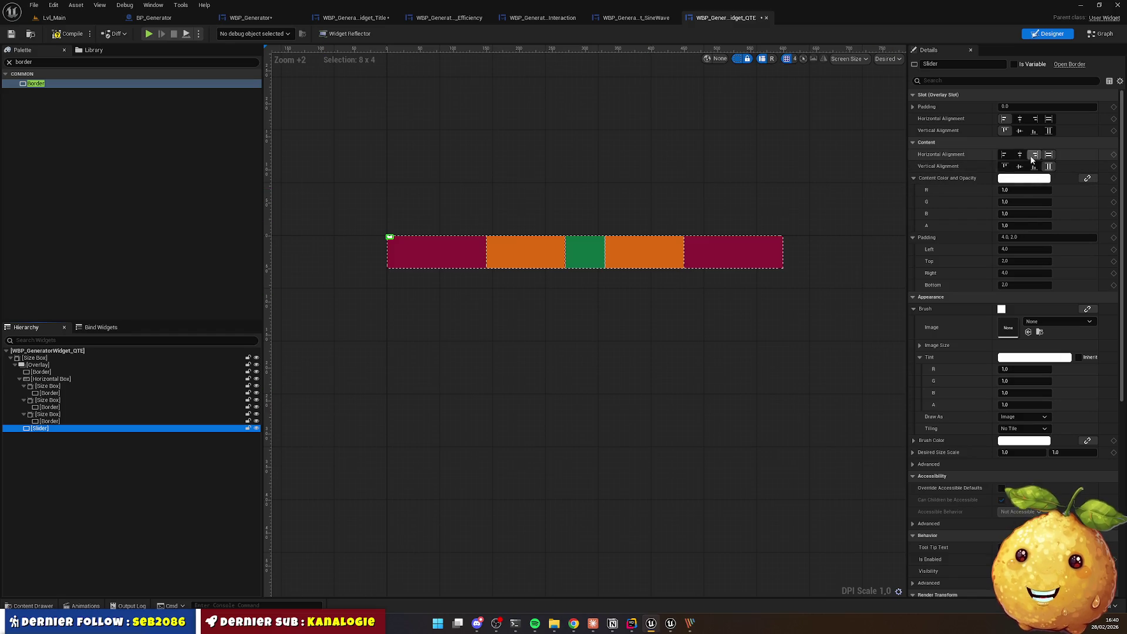
click(1021, 131)
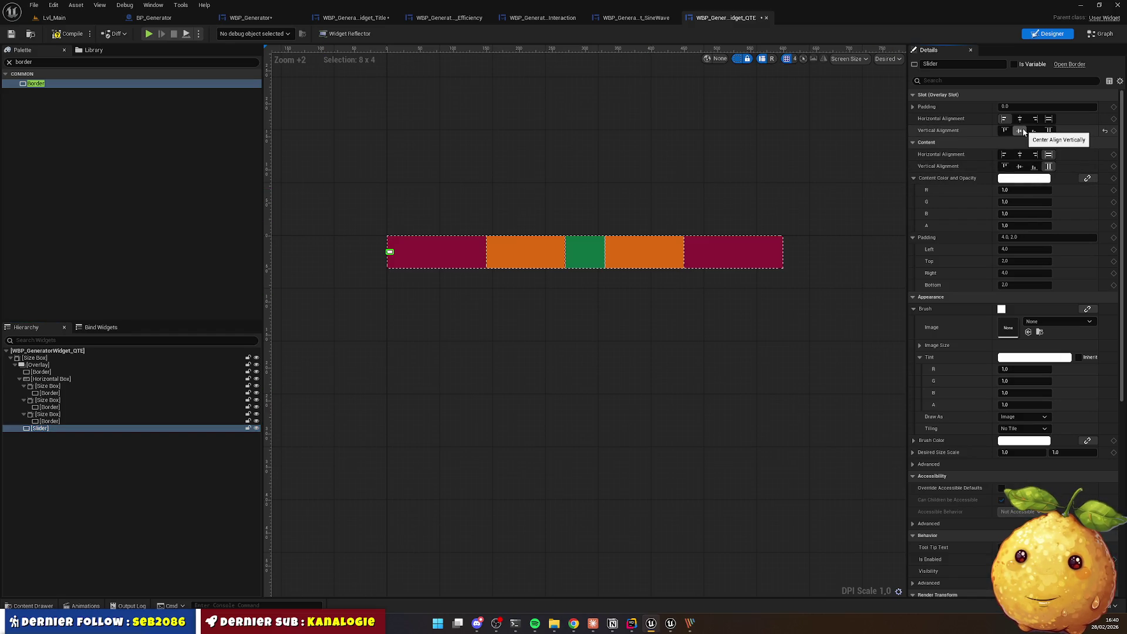
click(1048, 131)
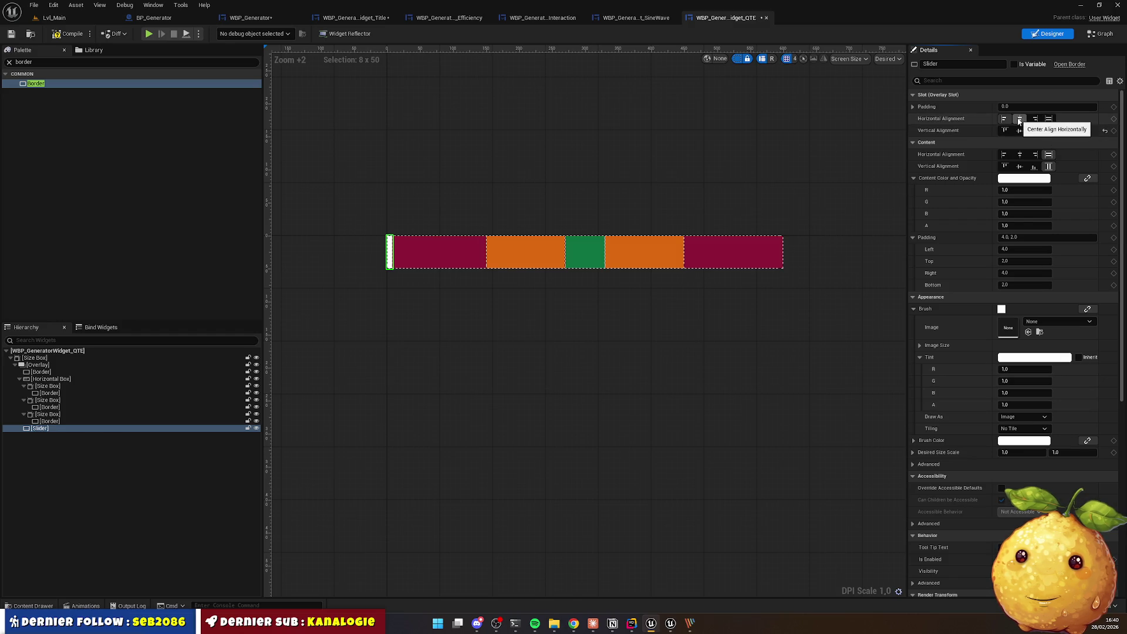
click(1024, 237)
text(0)
key(Return)
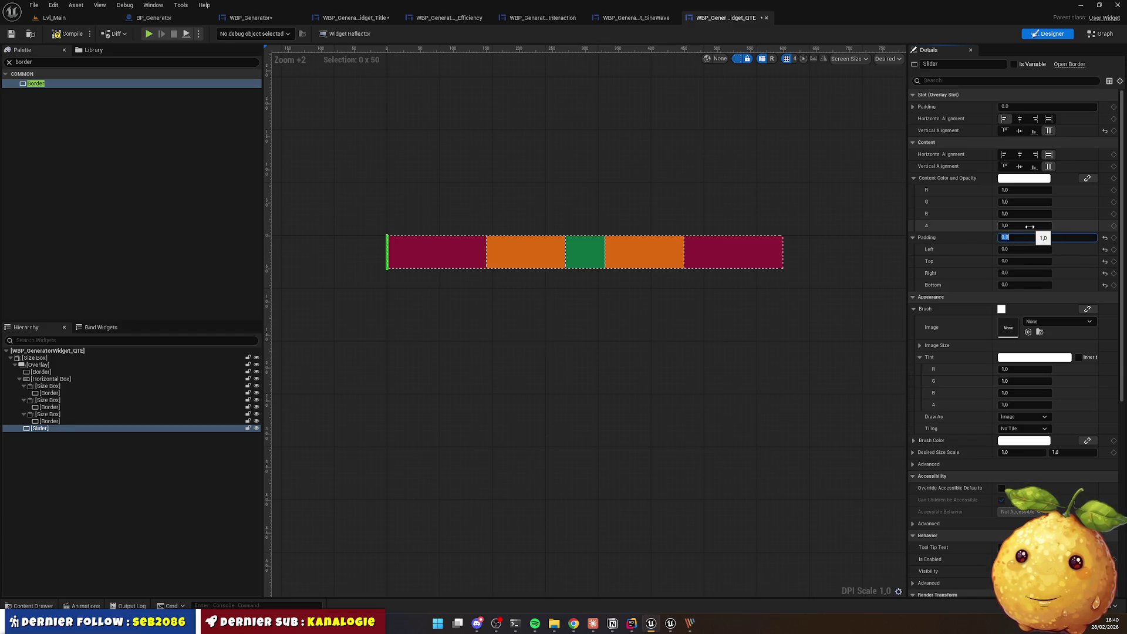
key(Tab)
text(1)
key(Tab)
key(Tab)
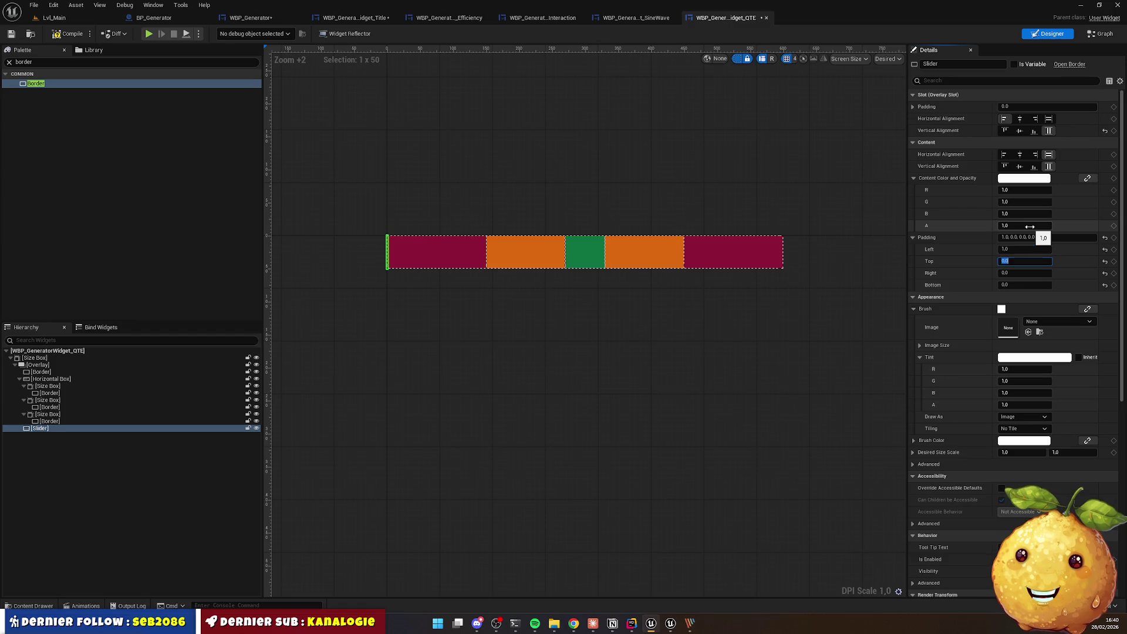
text(1)
key(Return)
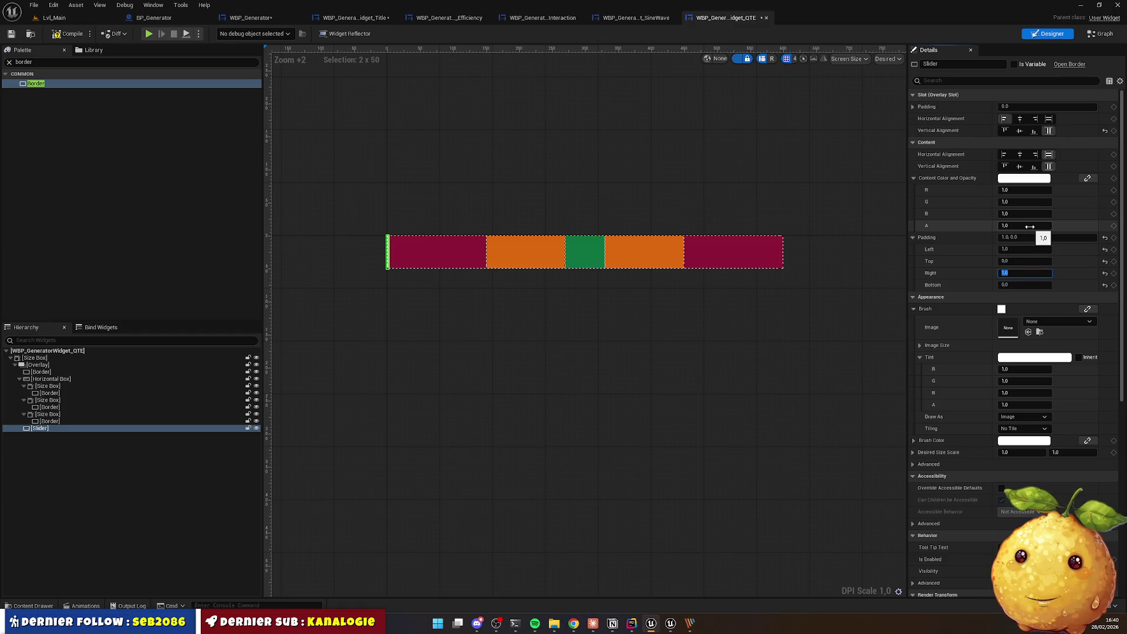
scroll(381, 266, up, 5)
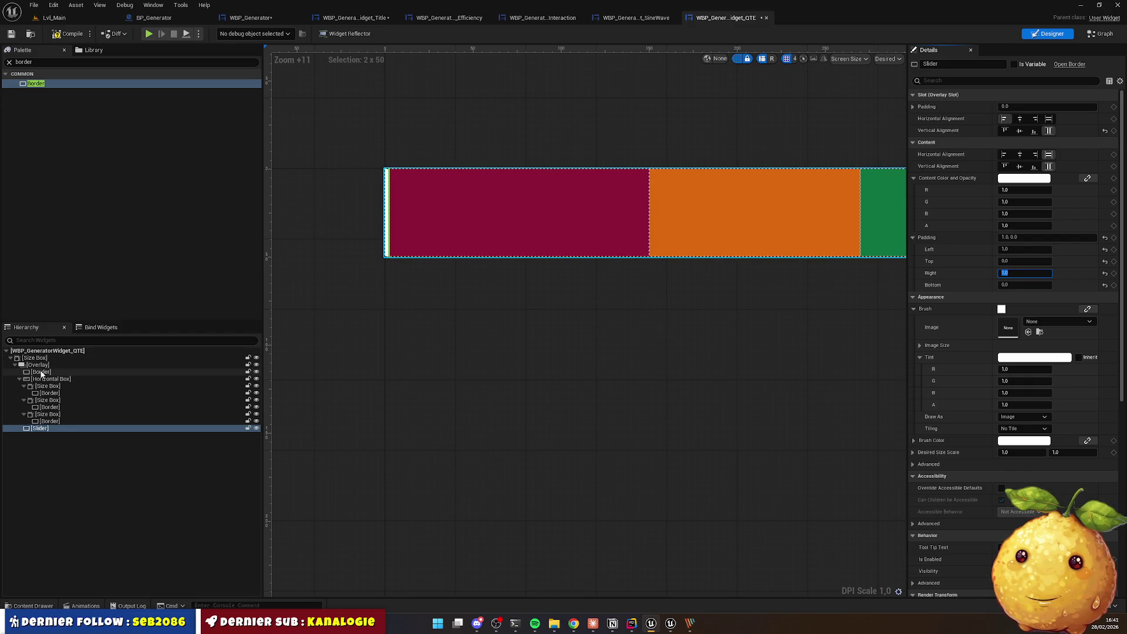
click(41, 373)
ctrl+click(42, 379)
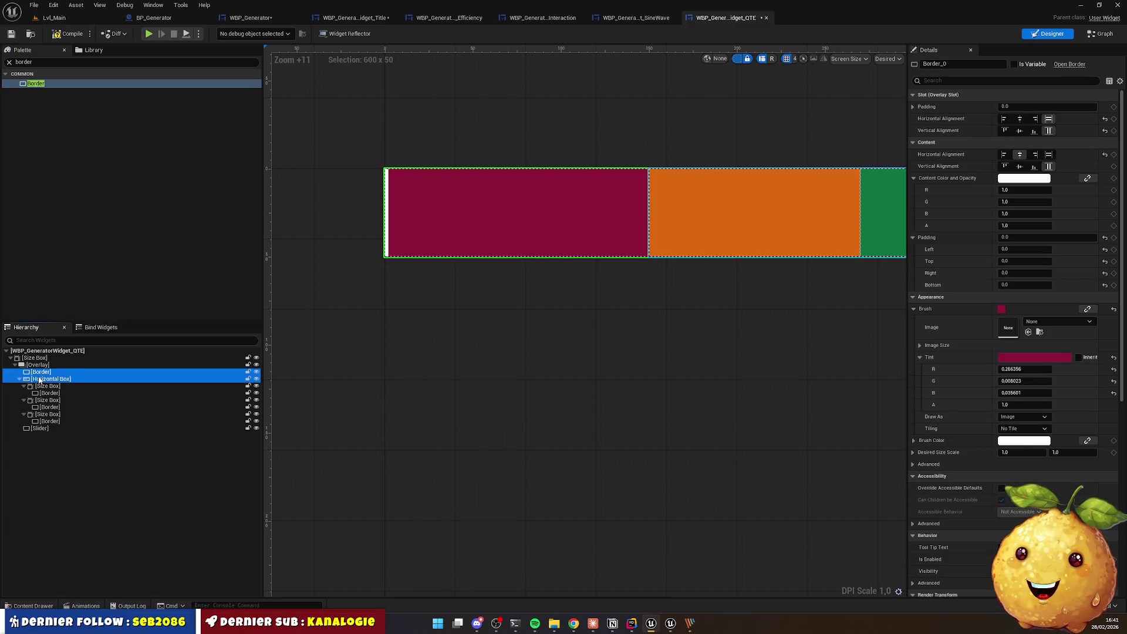
right_click(43, 376)
click(38, 373)
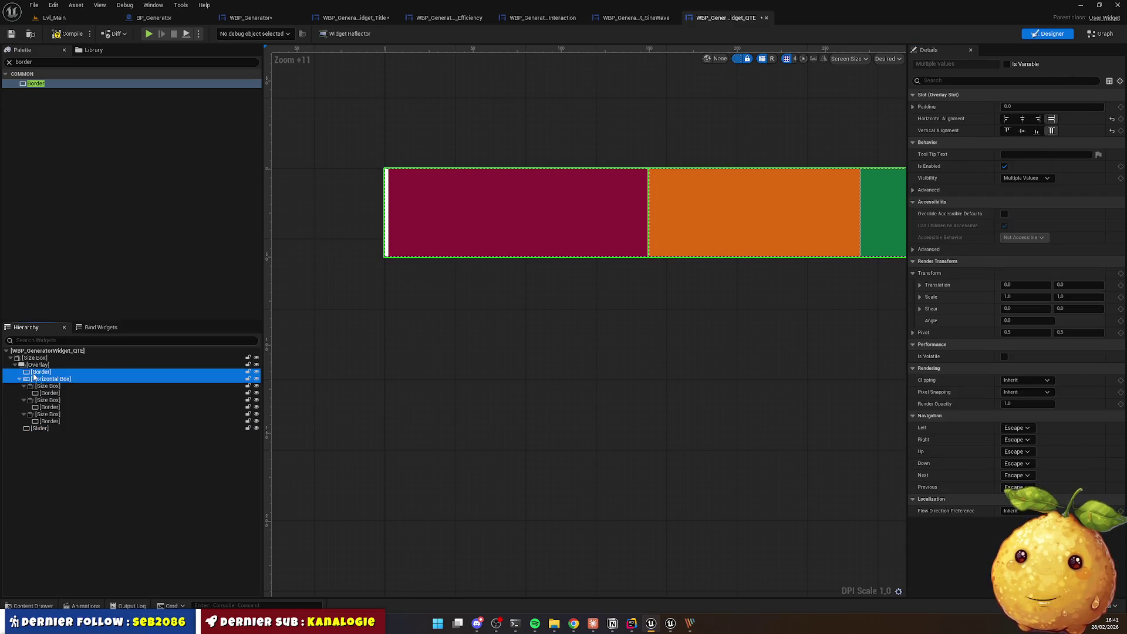
click(39, 373)
right_click(43, 375)
mouse_move(91, 465)
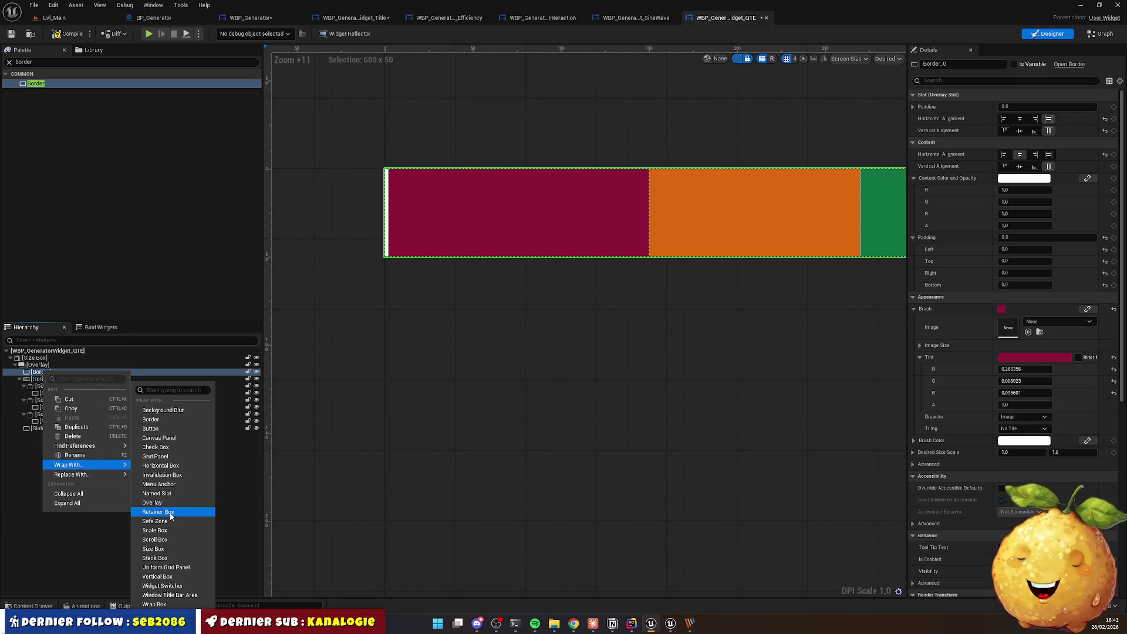
click(150, 420)
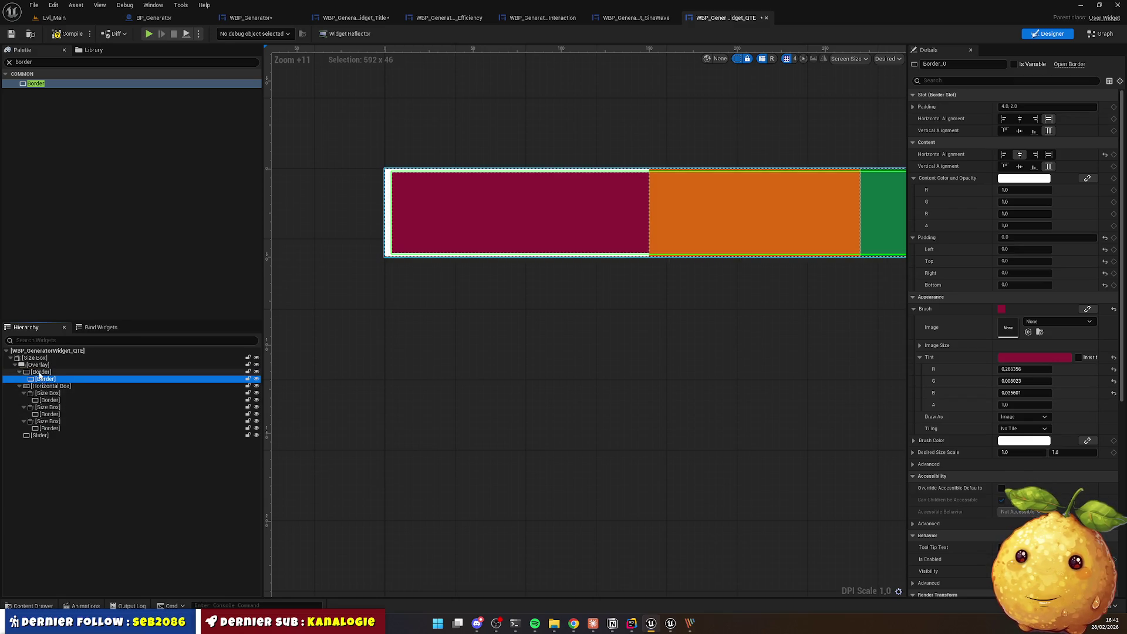
drag(41, 386, 44, 375)
click(44, 374)
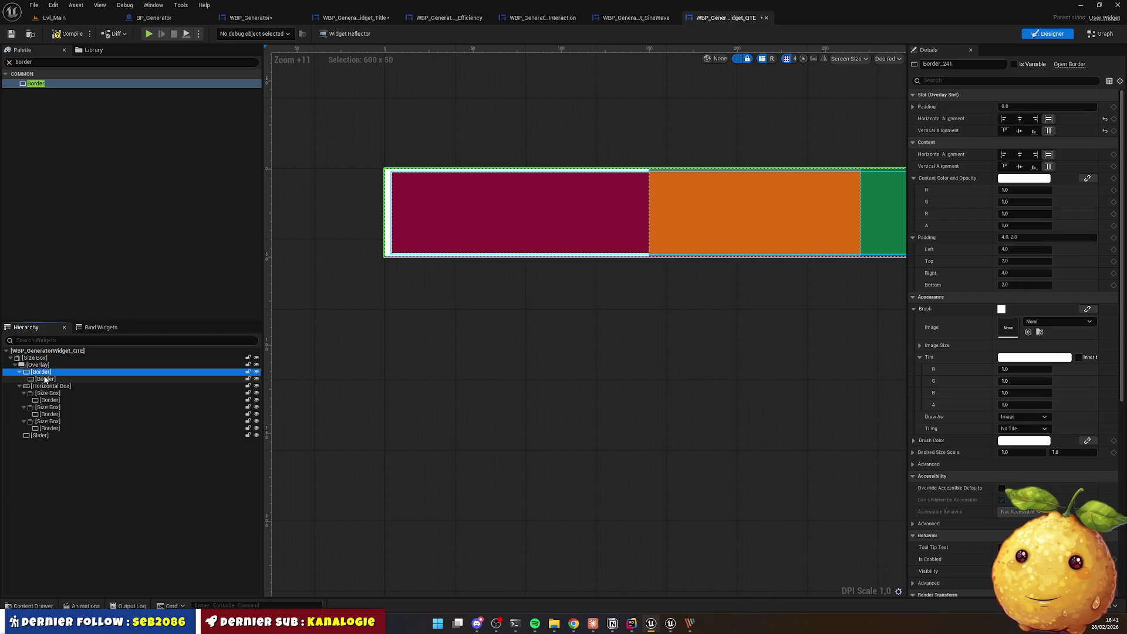
click(45, 379)
key(Delete)
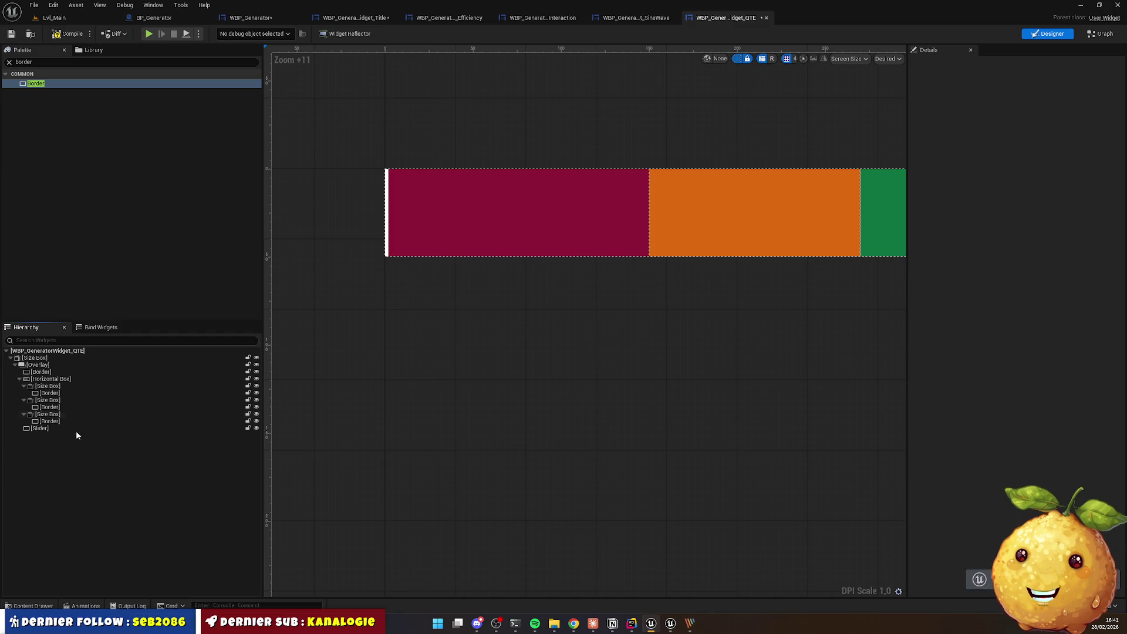
click(38, 367)
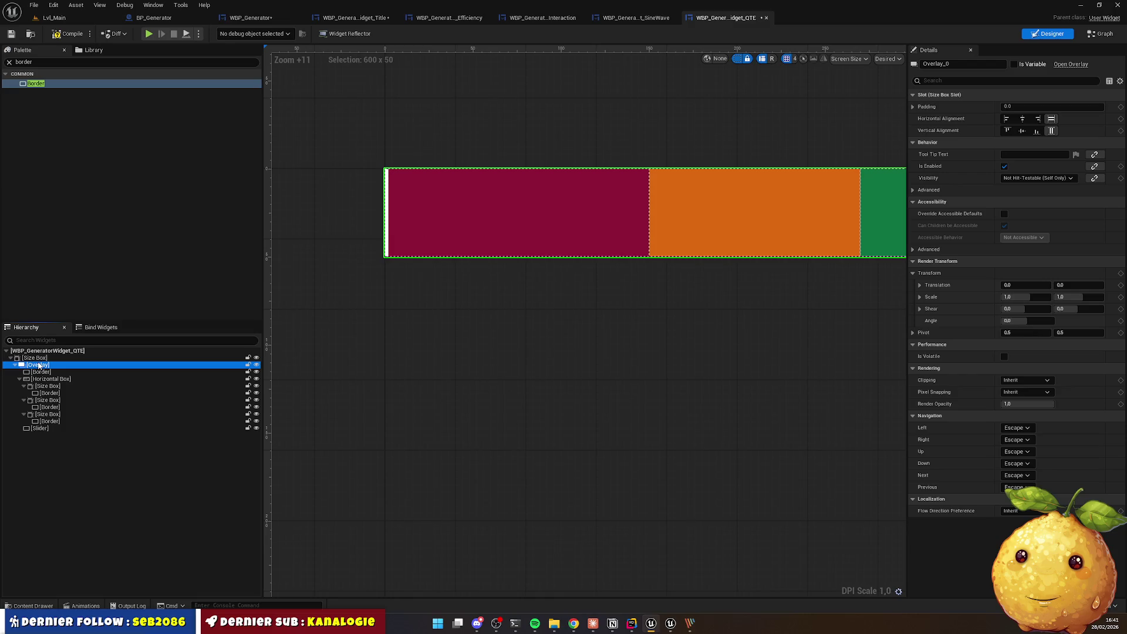
right_click(38, 365)
Step: Wrap the zone bar's Overlay inside a new Border and select it
mouse_move(88, 442)
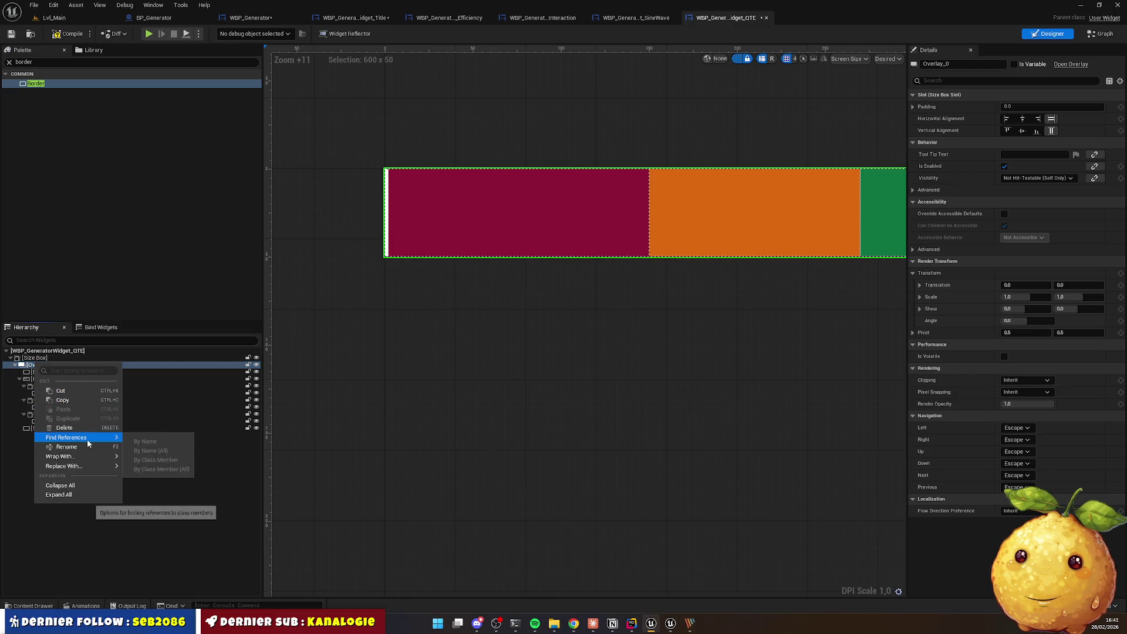
mouse_move(64, 456)
click(159, 420)
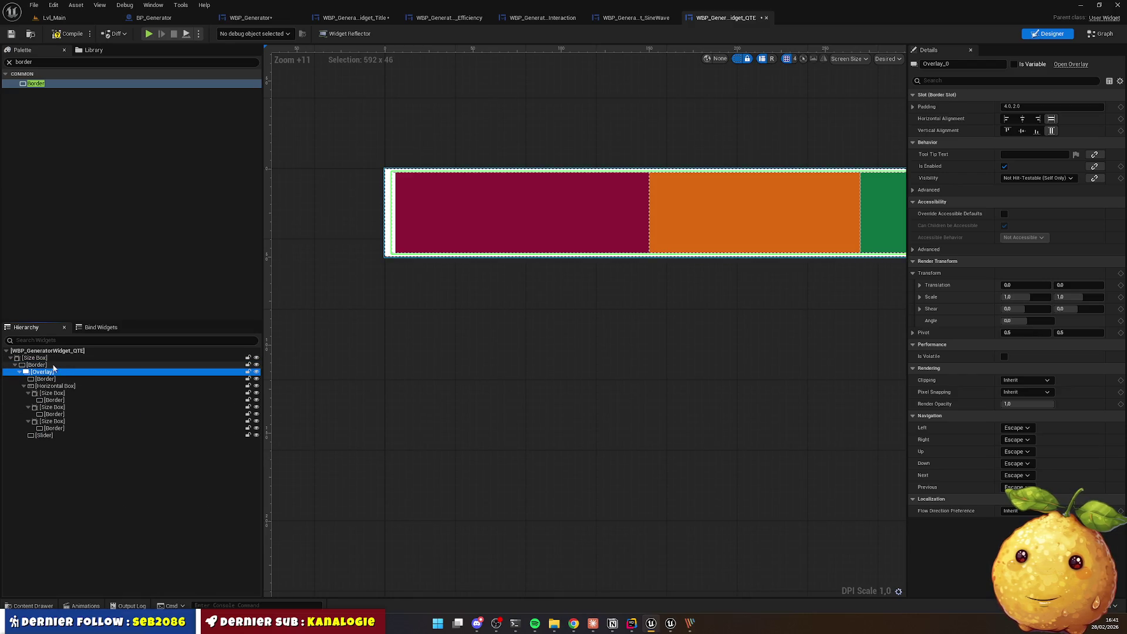
click(51, 365)
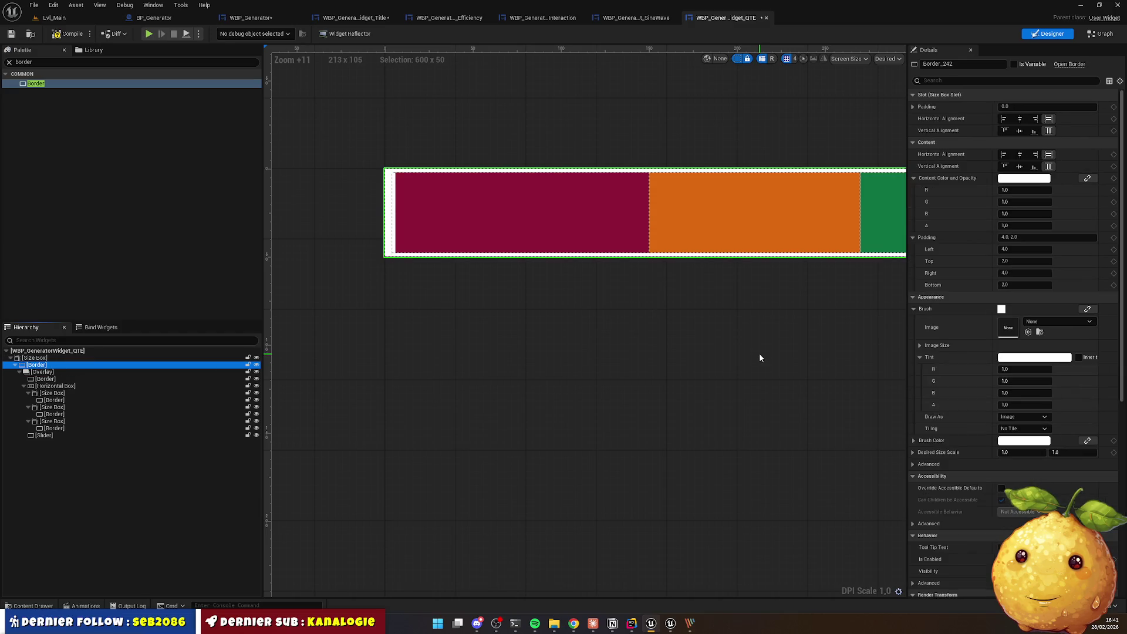
Step: Set the Border's tint alpha to 0 and its padding to 2 on all sides
click(1024, 404)
text(0)
key(Return)
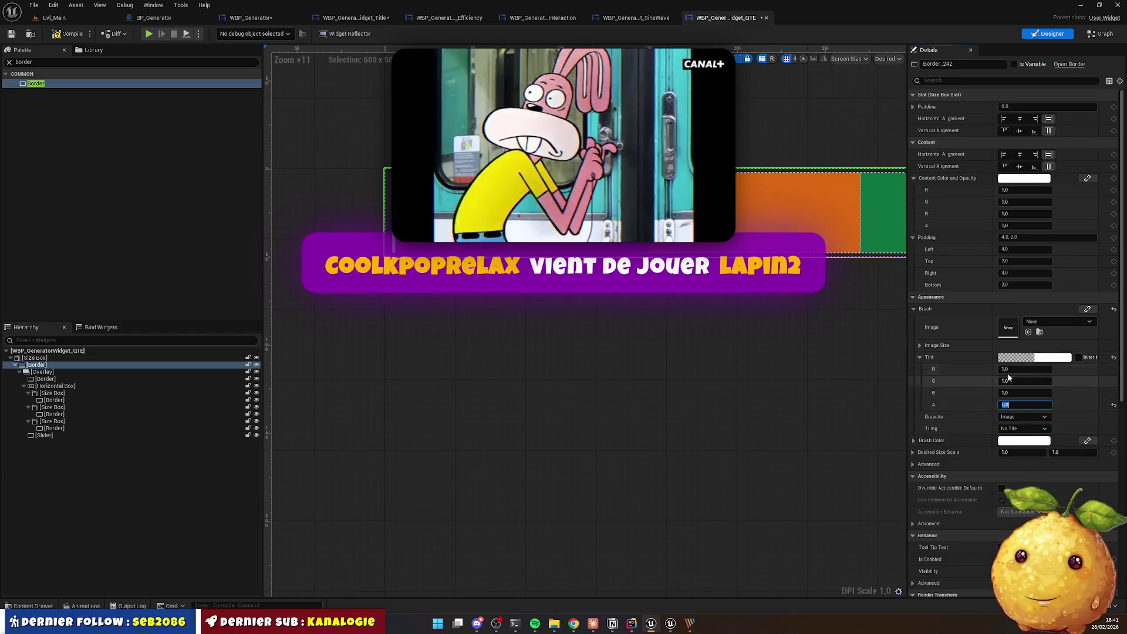
click(1035, 236)
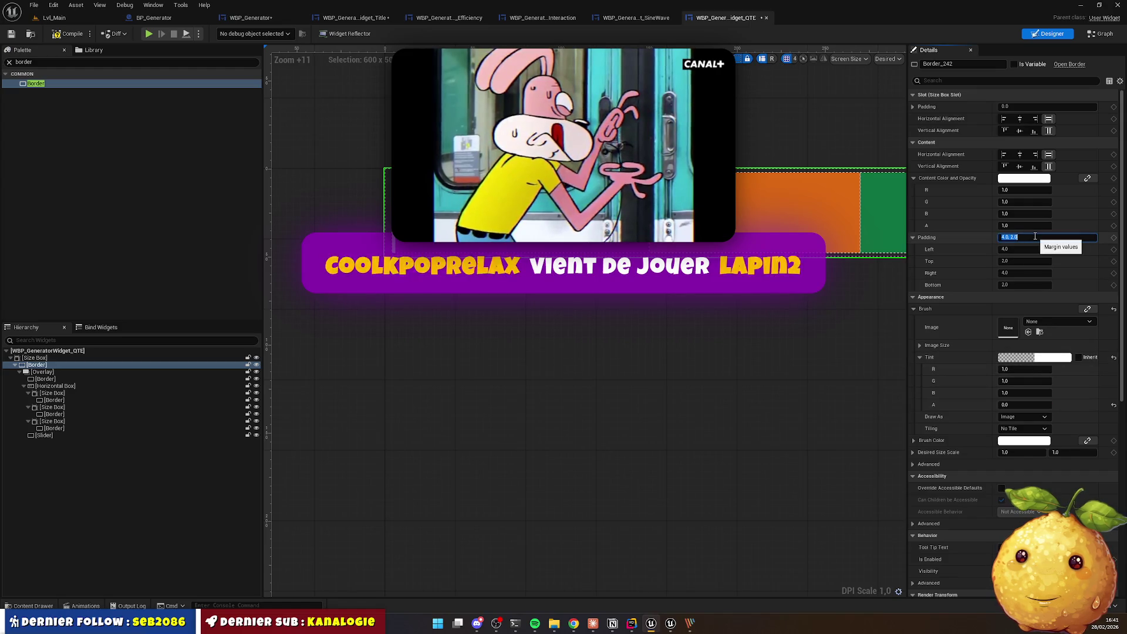
text(2)
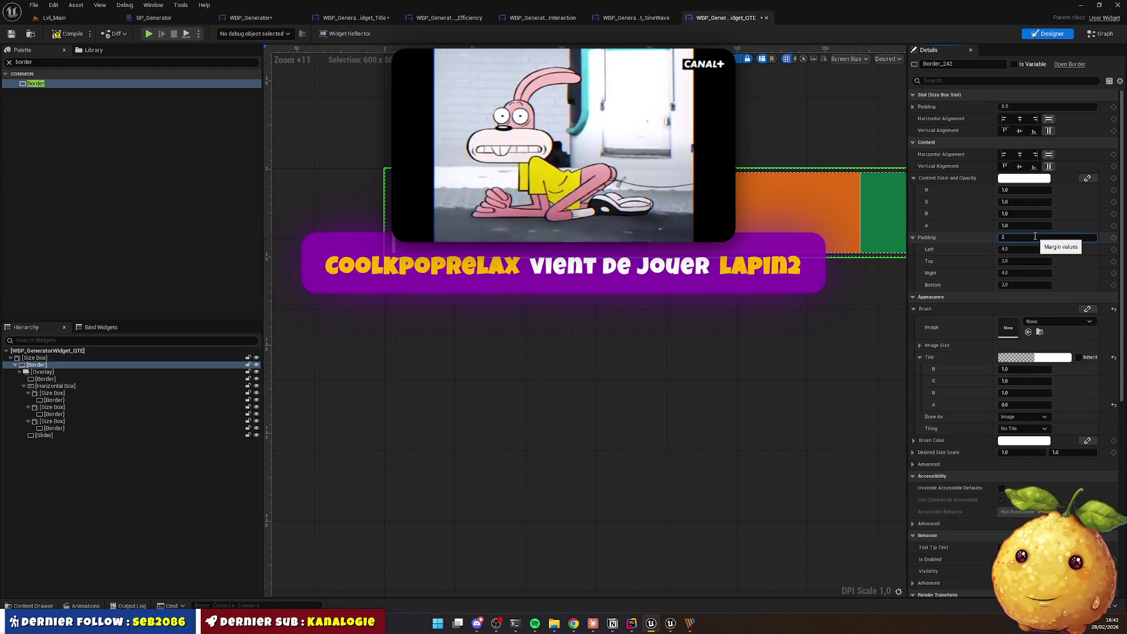
key(Return)
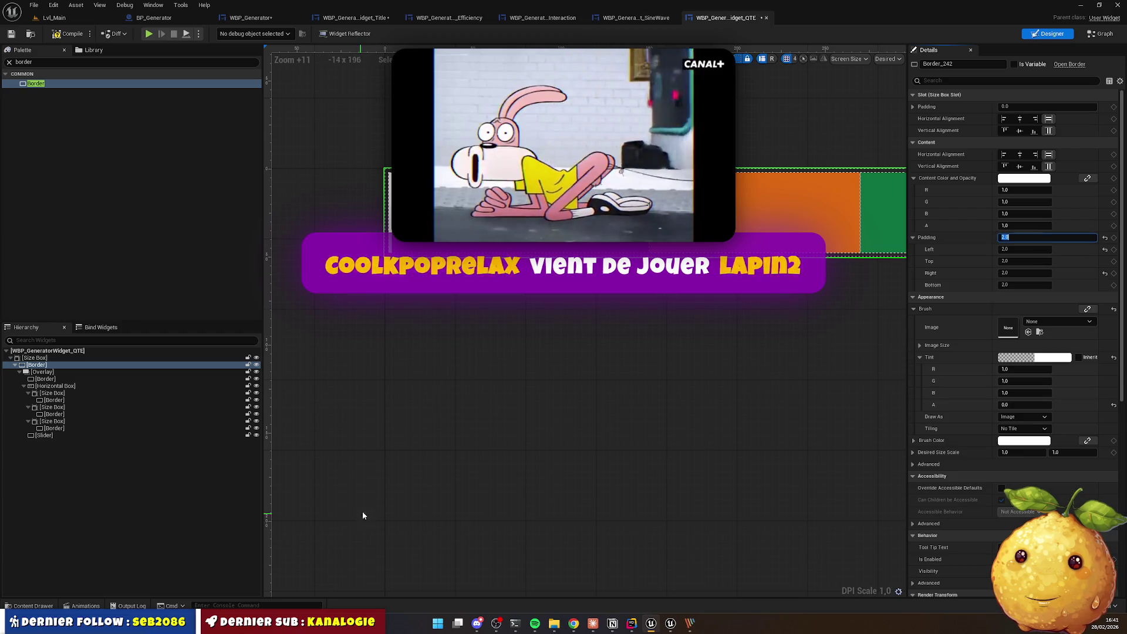
Step: Rename the new Border in the Hierarchy
click(20, 373)
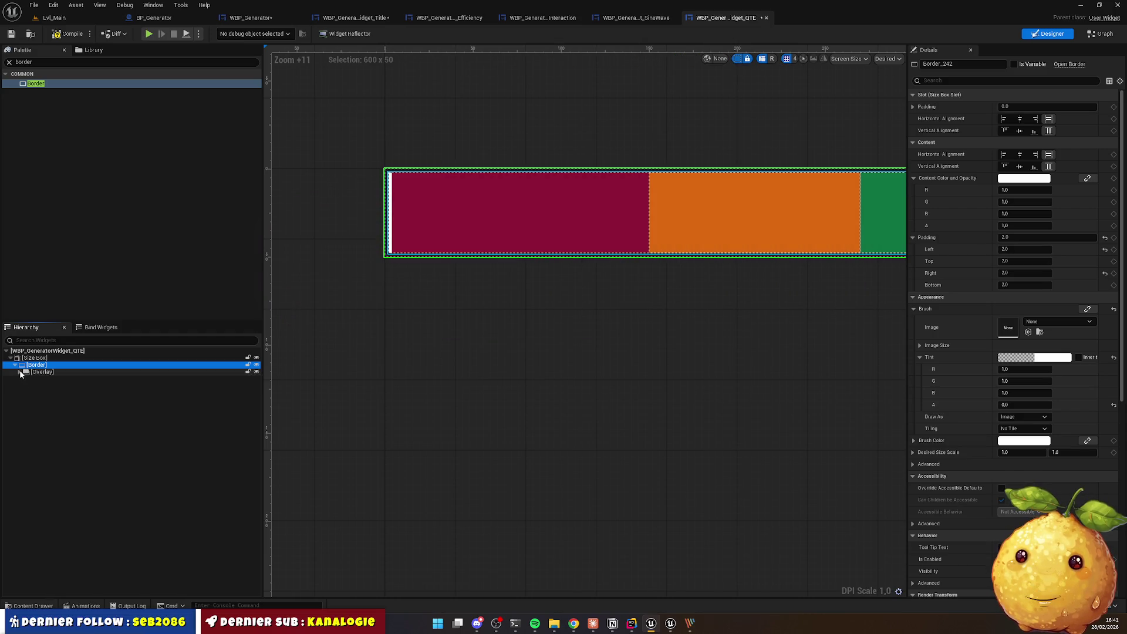
click(22, 372)
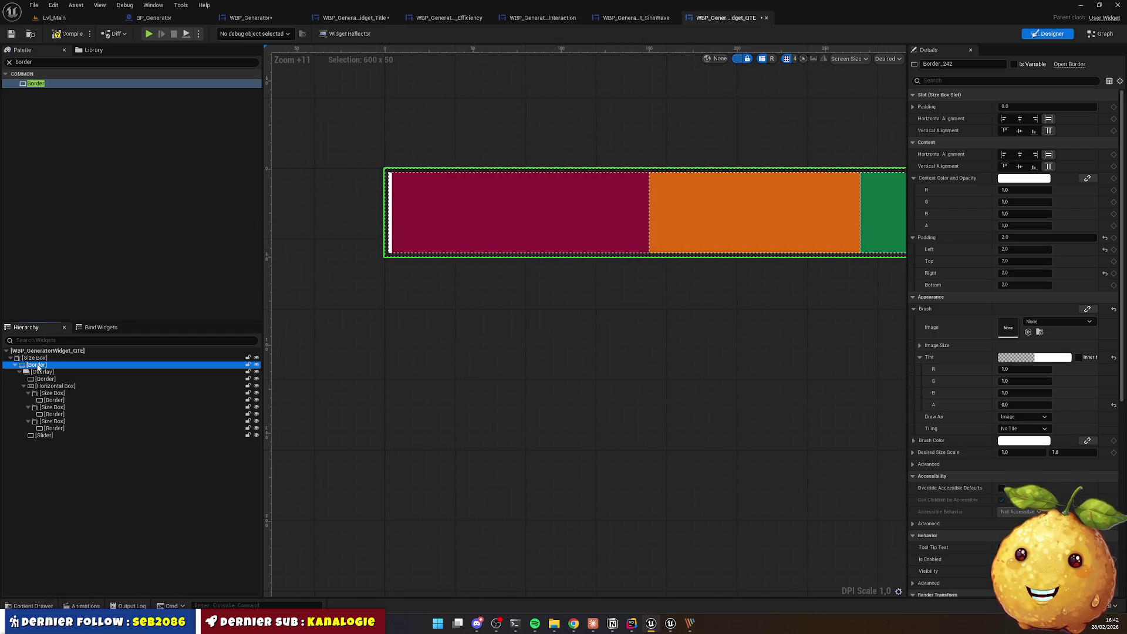
double_click(66, 366)
click(67, 115)
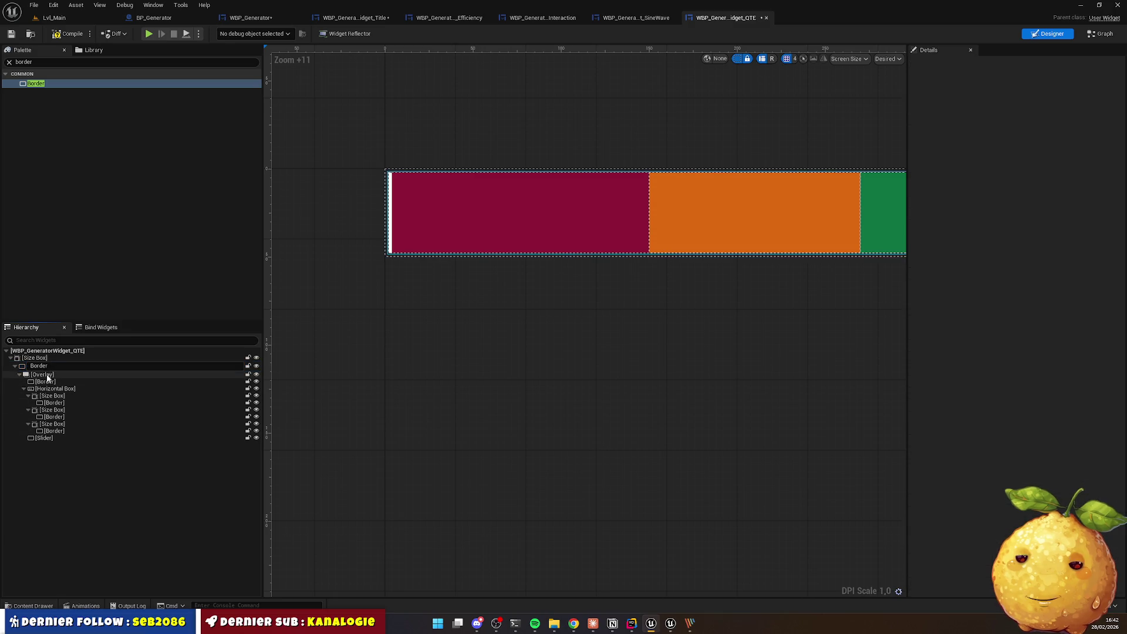
Step: Wrap the existing Overlay inside a new Overlay
click(46, 64)
text(verl)
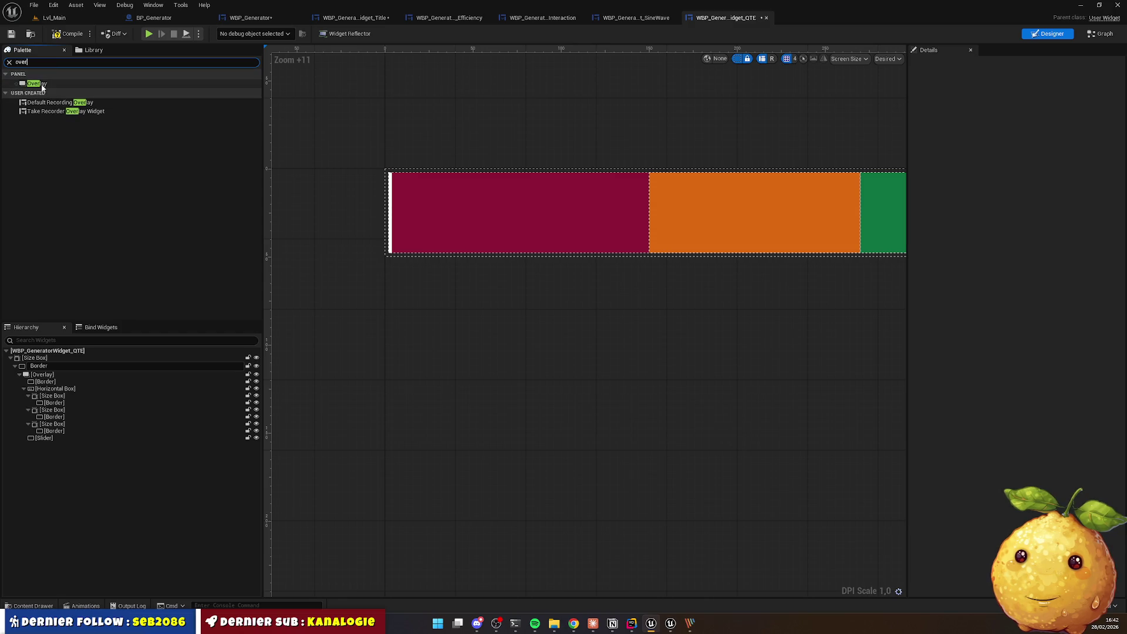
mouse_move(37, 83)
mouse_down()
mouse_move(51, 180)
mouse_move(37, 392)
mouse_move(47, 365)
mouse_move(44, 377)
mouse_up()
right_click(44, 377)
mouse_move(83, 470)
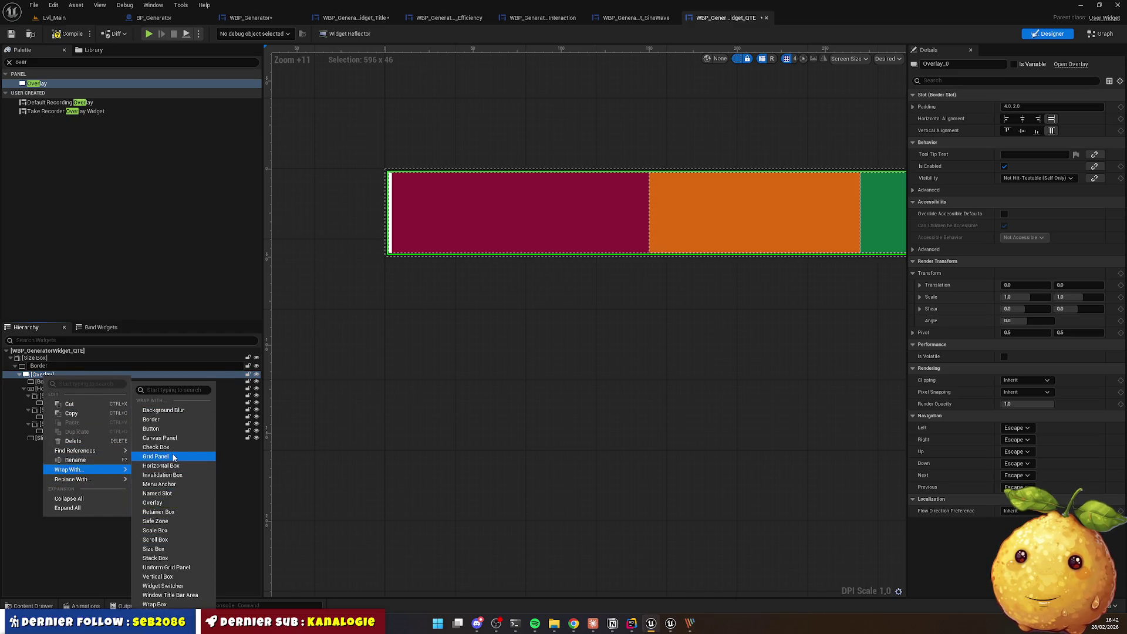
click(171, 503)
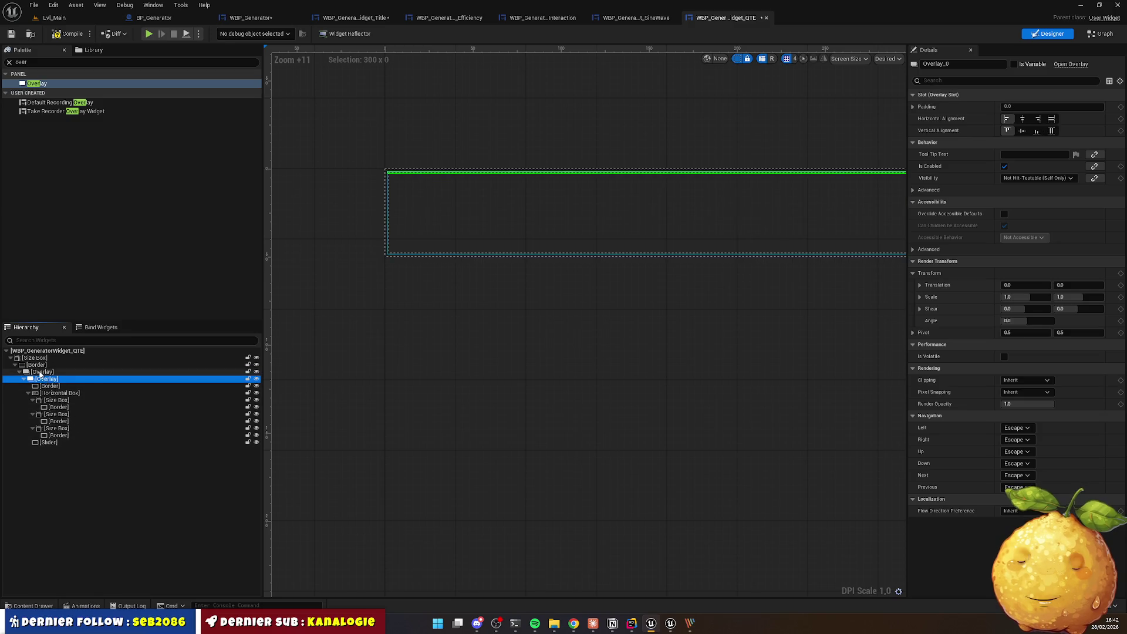
Step: Move the Slider into the outer Overlay and make the inner Overlay fill both directions
drag(57, 392, 36, 373)
click(473, 317)
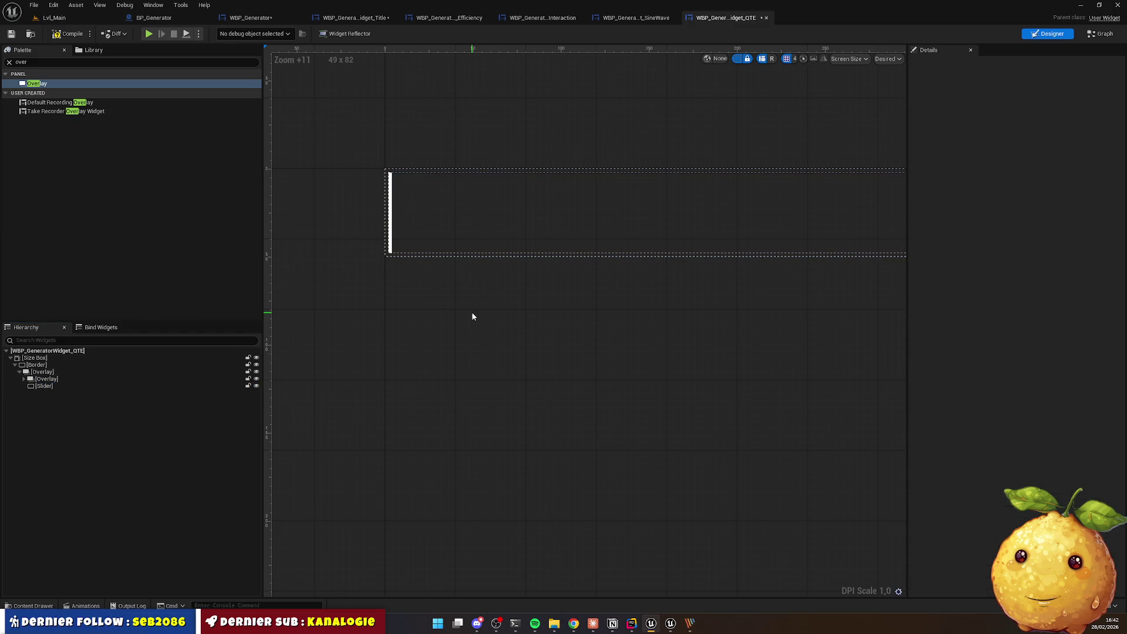
click(42, 371)
click(46, 379)
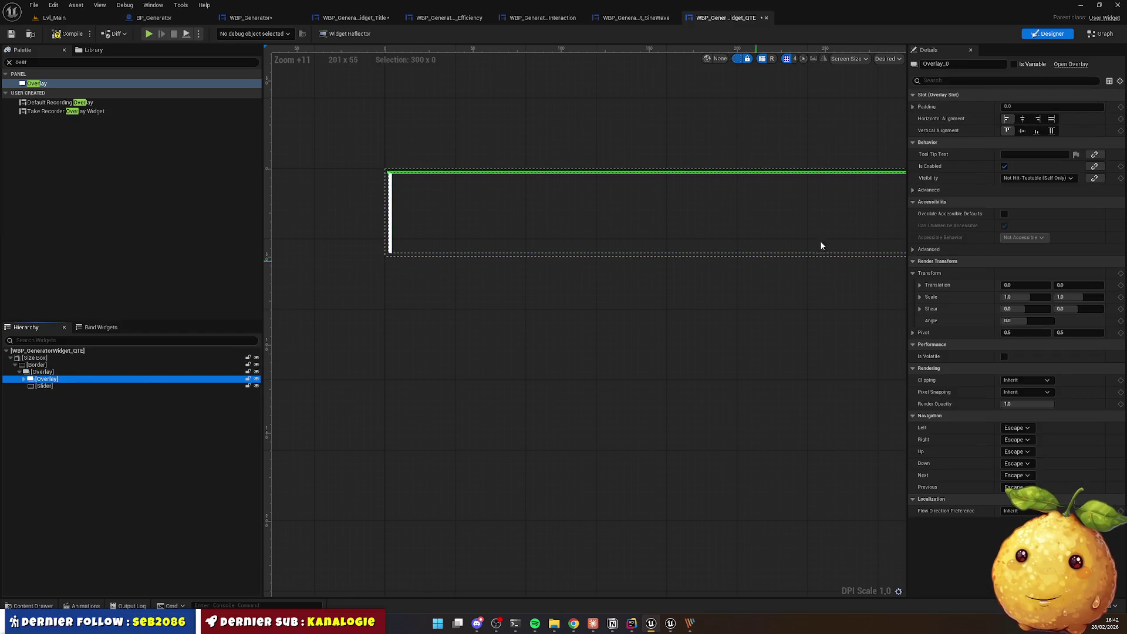
click(1051, 118)
click(1051, 130)
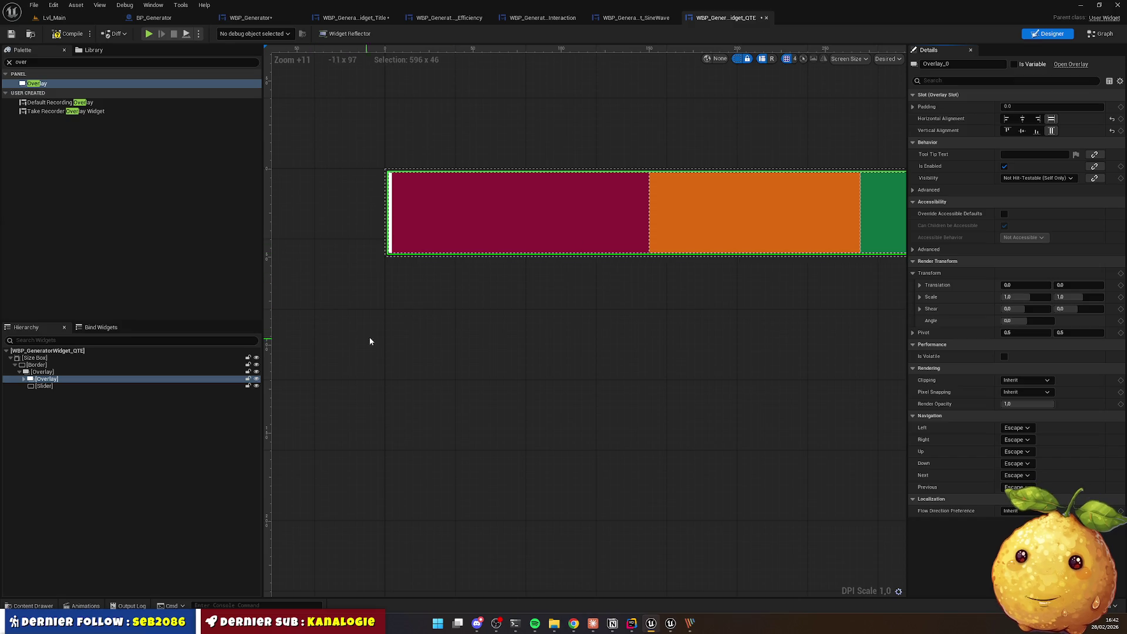
click(106, 386)
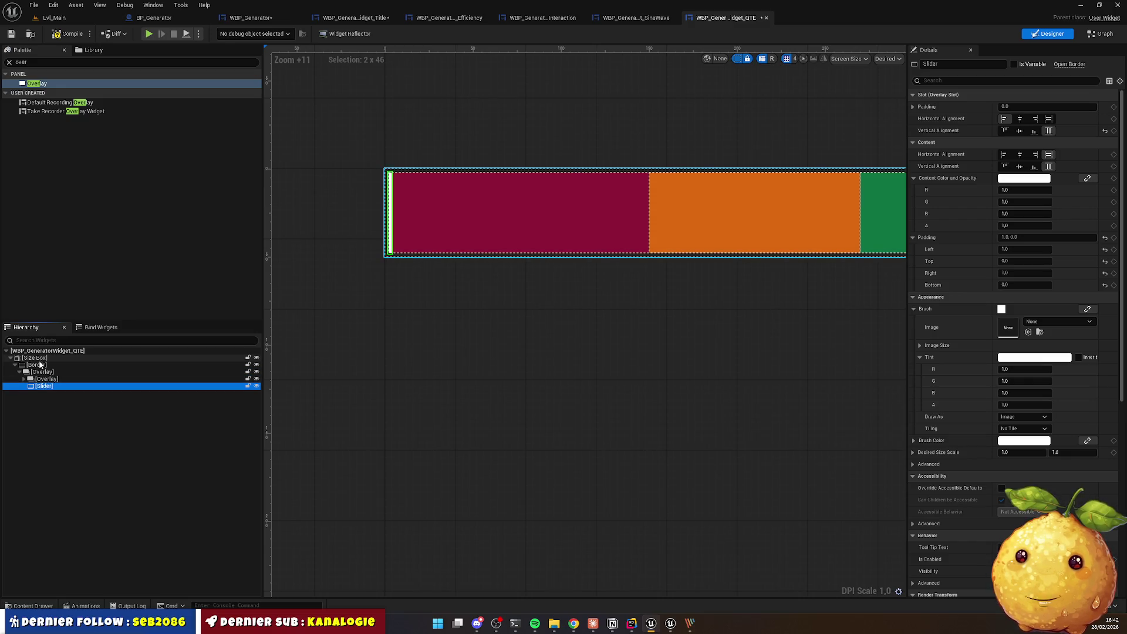
Step: Place the Slider beside the Border under the top Overlay and replace the redundant inner Overlay with its child
right_click(44, 366)
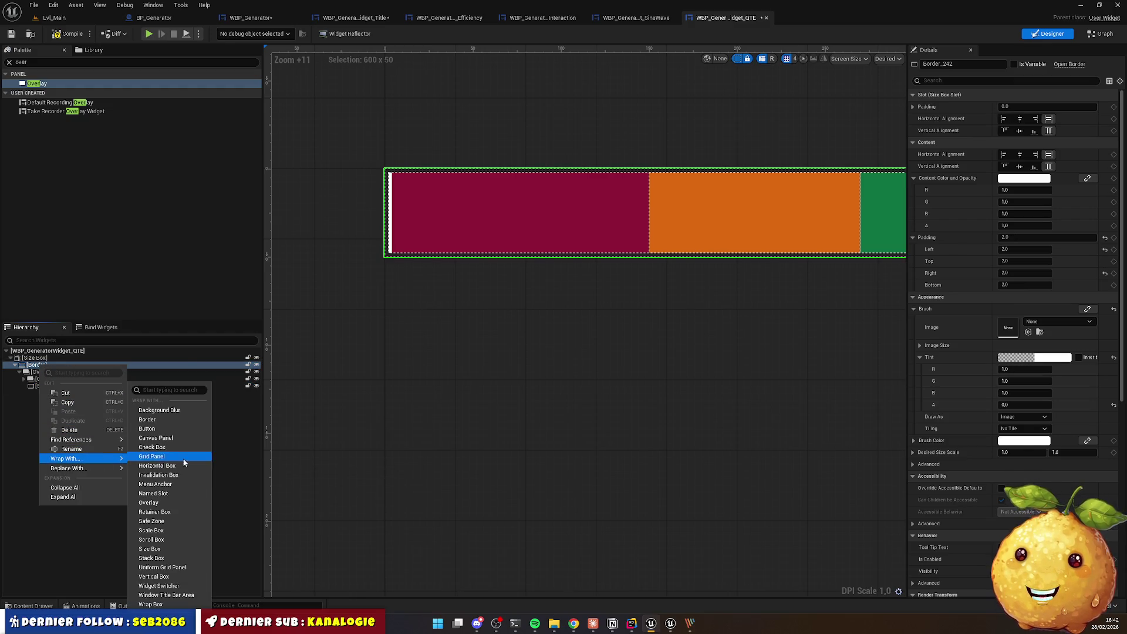
key(Escape)
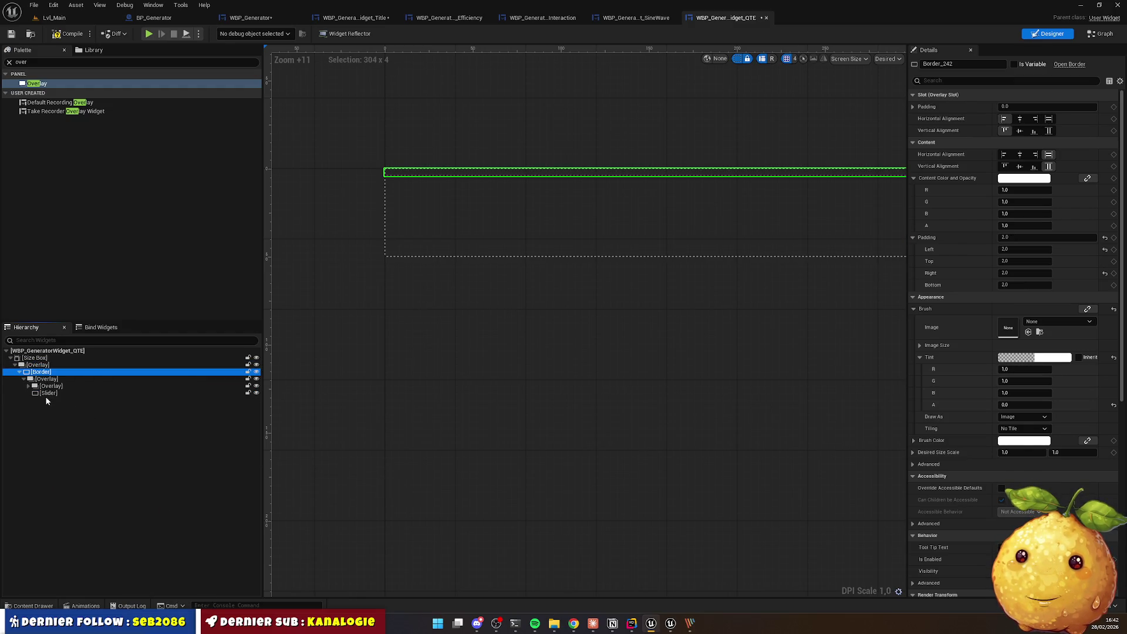
drag(46, 394, 41, 365)
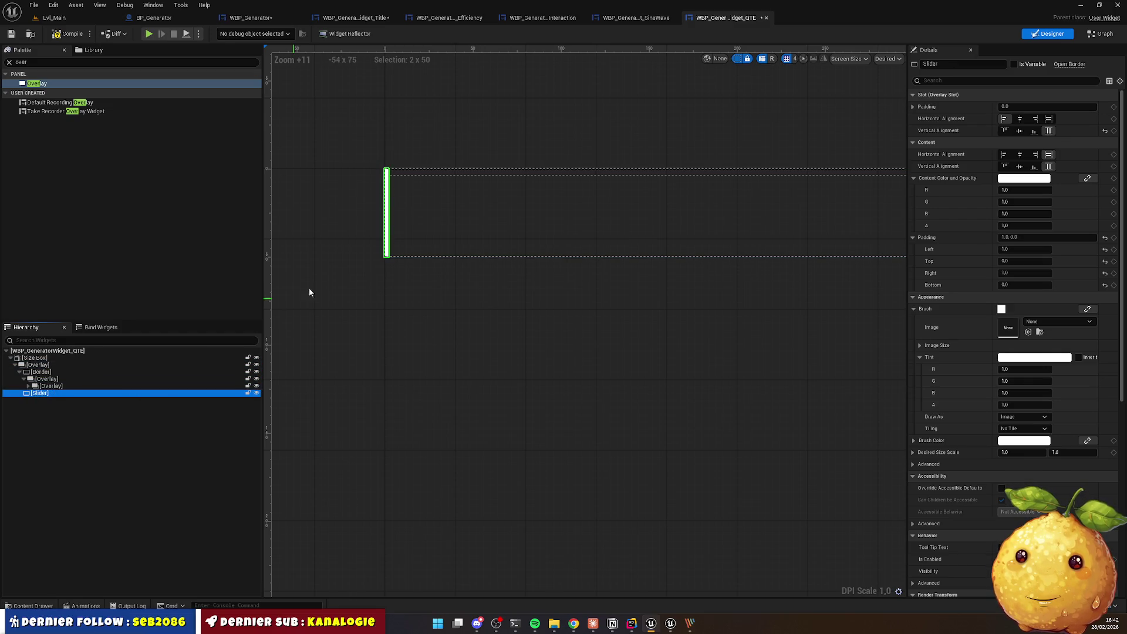
click(45, 379)
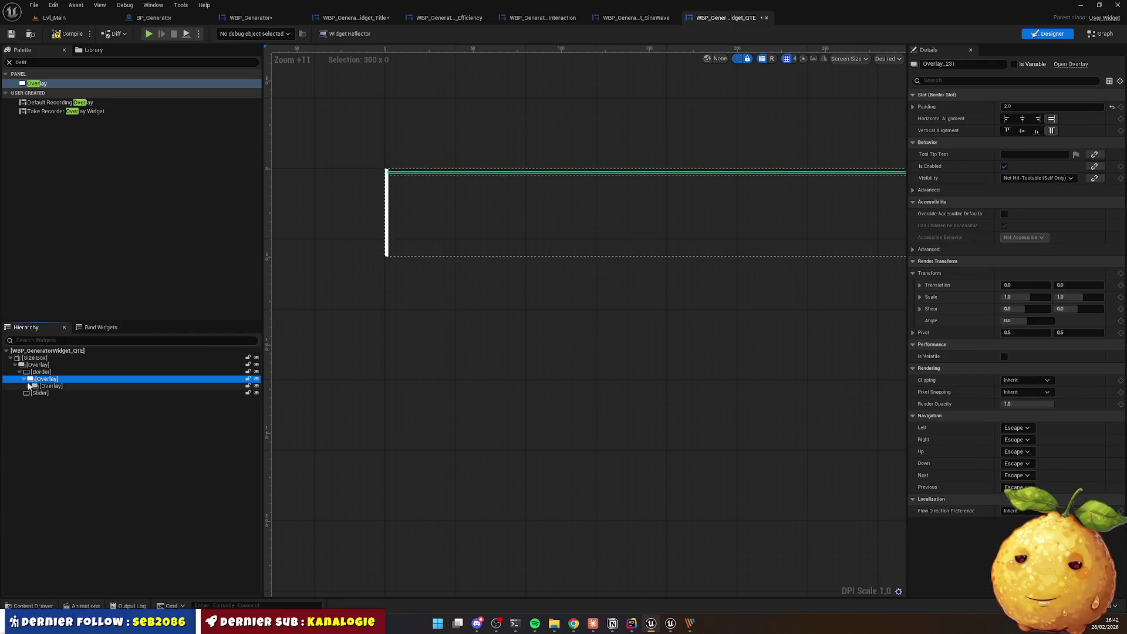
right_click(46, 380)
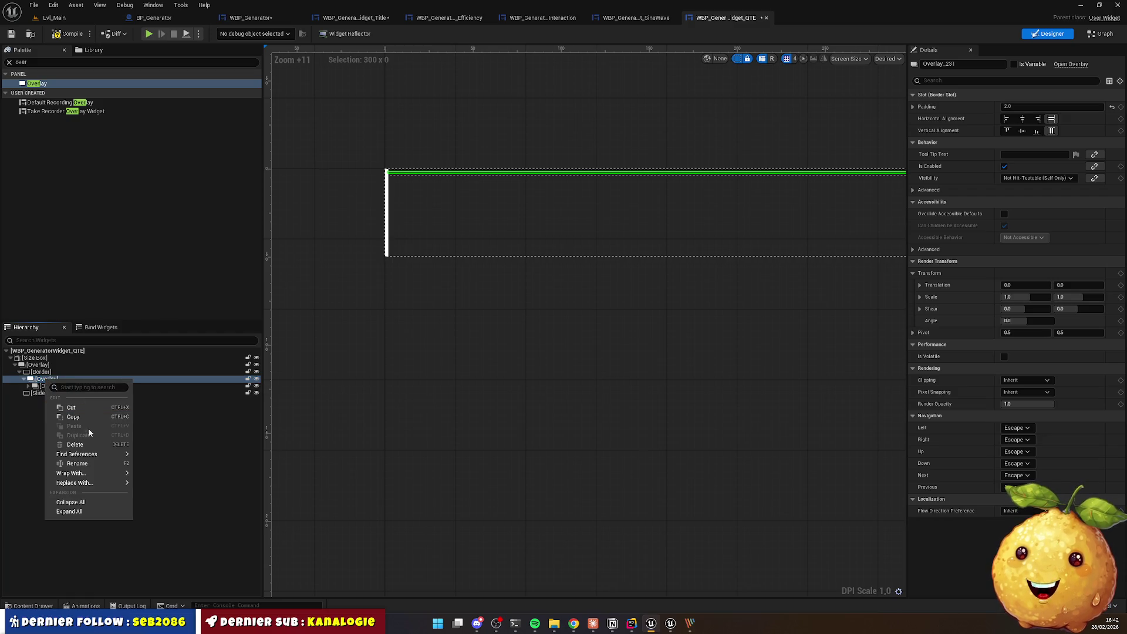
mouse_move(101, 483)
click(183, 506)
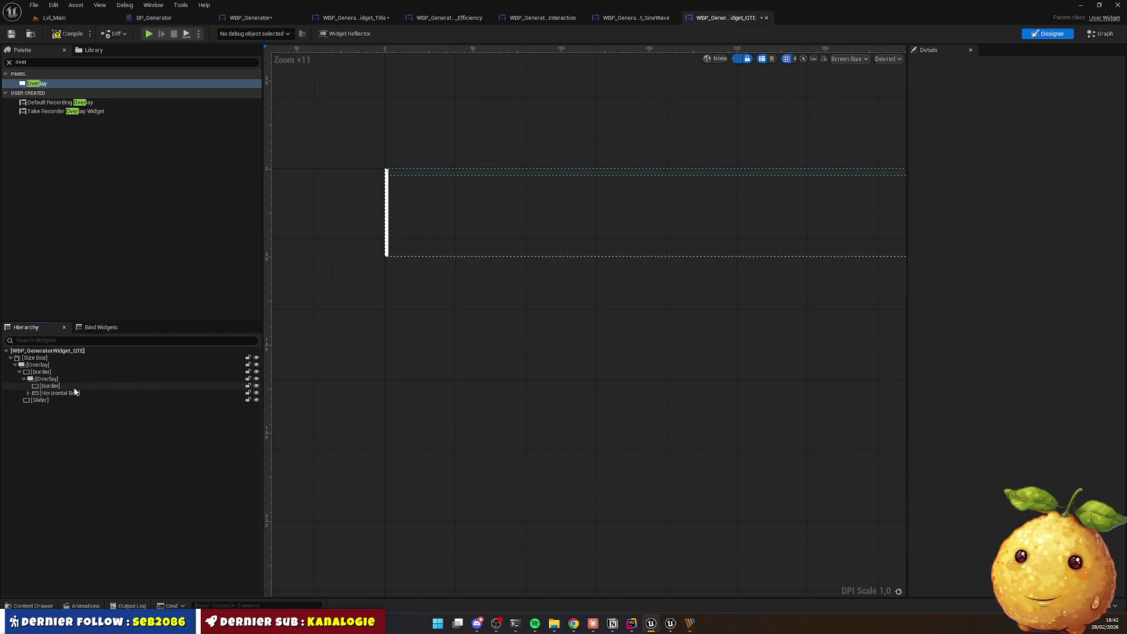
Step: Make the zone-bar Border fill horizontally and vertically, then filter the Slider's properties
click(45, 379)
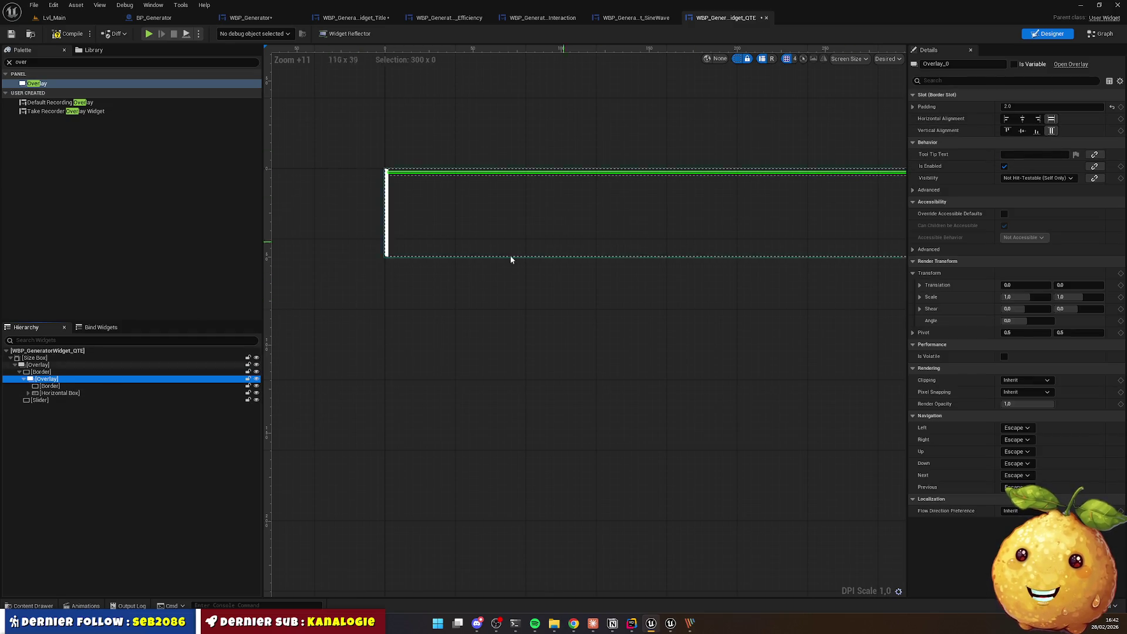
click(782, 211)
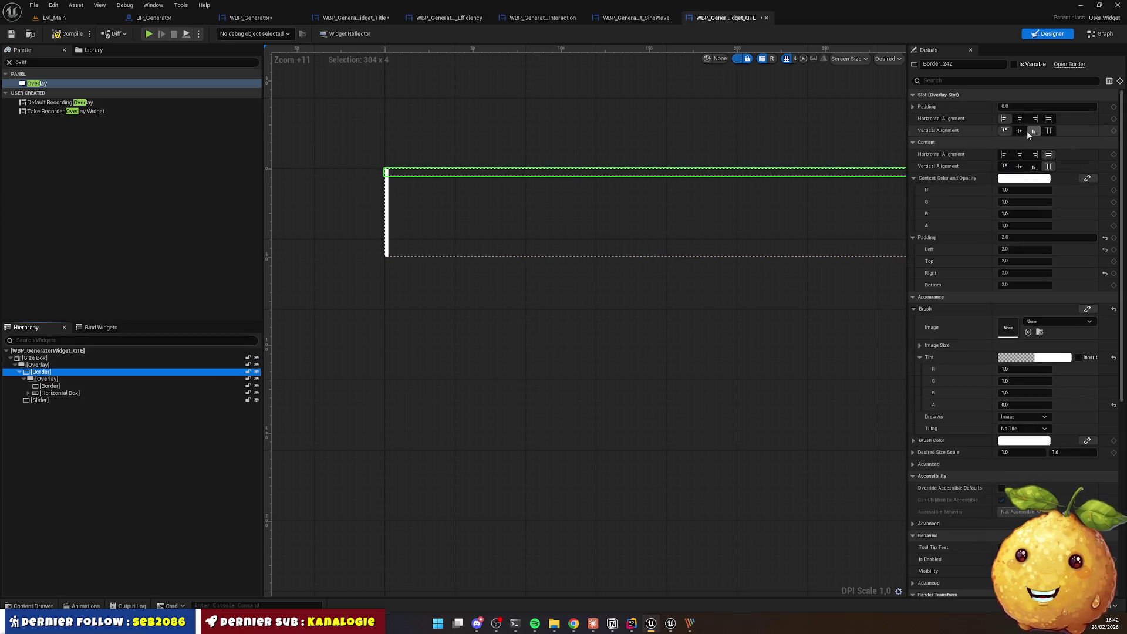
click(1048, 119)
click(1048, 130)
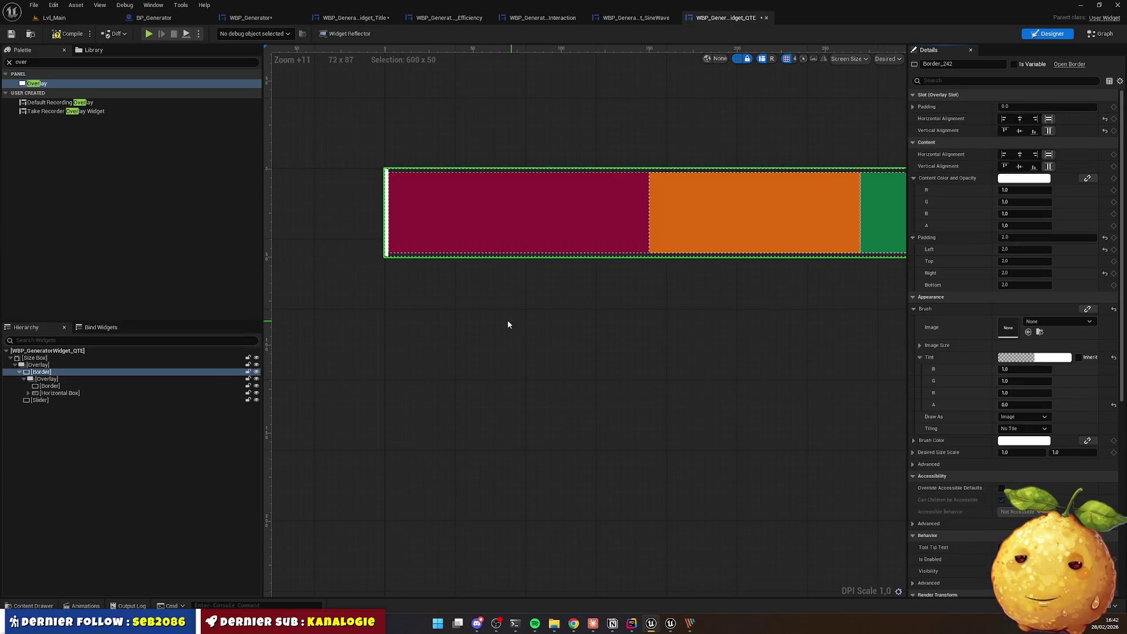
click(451, 292)
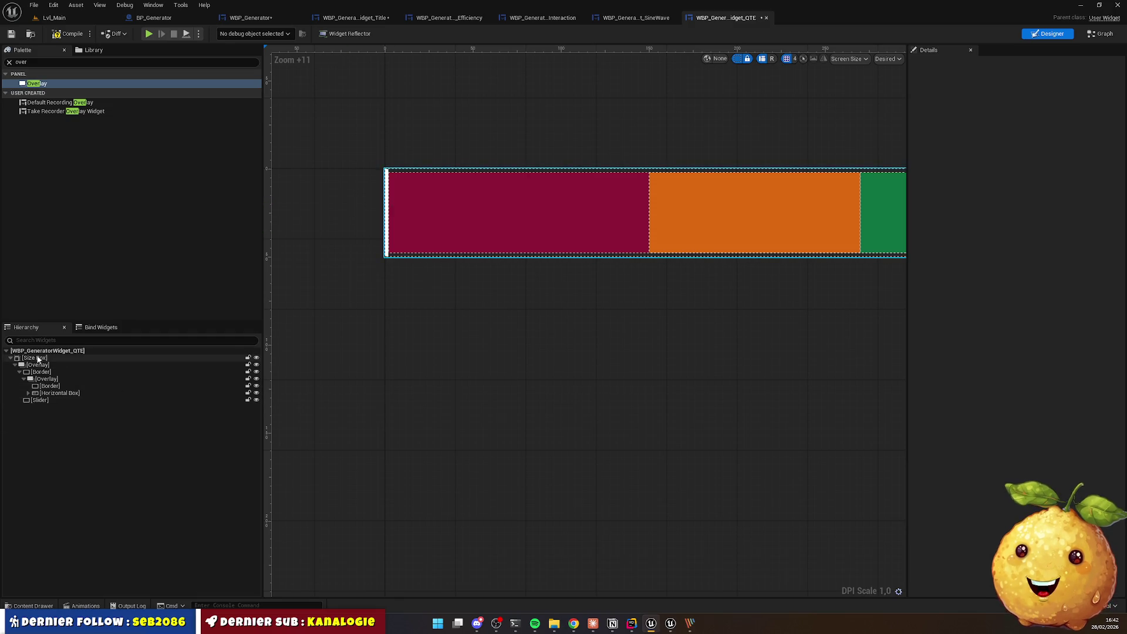
click(39, 400)
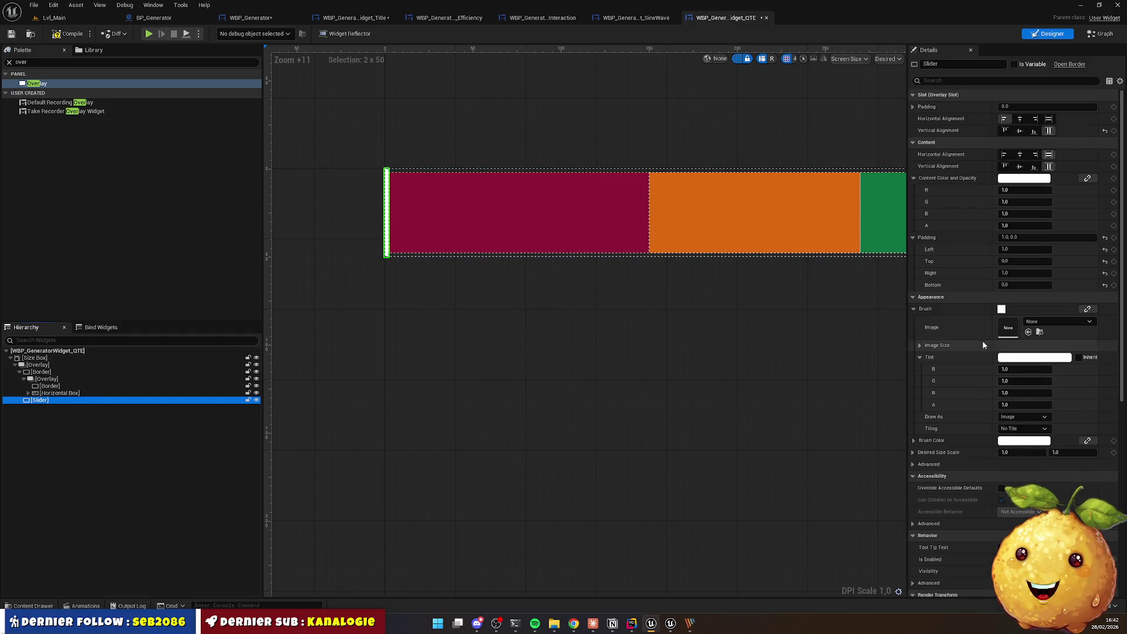
click(947, 81)
text(trans)
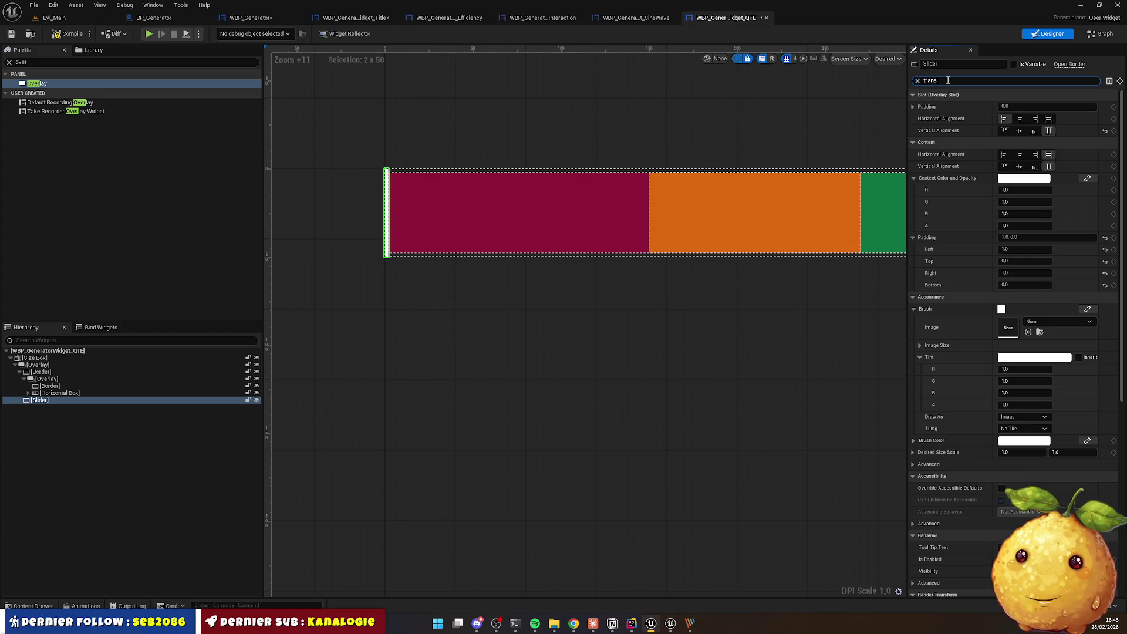
Step: Scrub the Slider's Translation X rightward to the crimson–orange zone boundary
click(1026, 120)
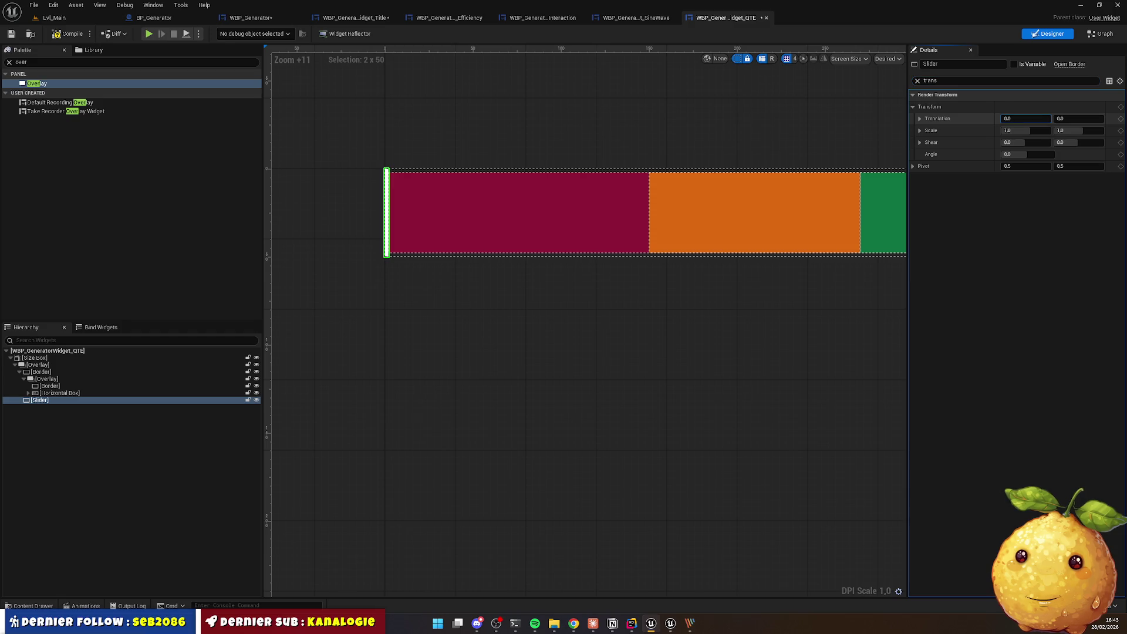
mouse_move(1026, 118)
mouse_down()
mouse_move(1082, 119)
mouse_move(1051, 119)
mouse_up()
click(799, 324)
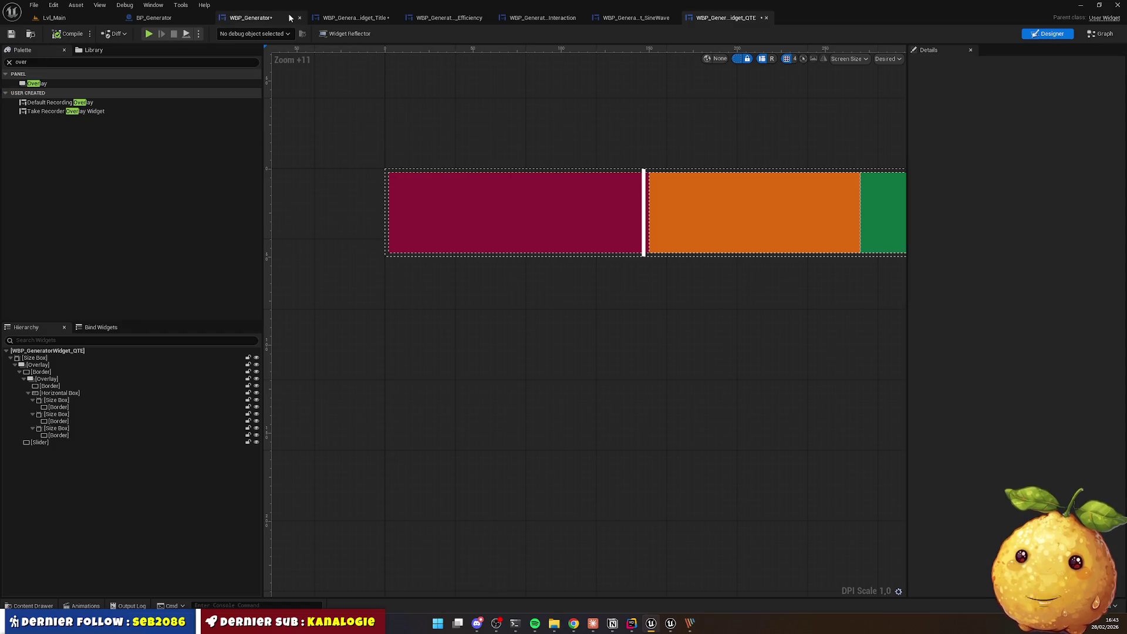
Step: Switch to the WBP_Generator designer after a glance at the QTE reference page
click(336, 19)
click(249, 18)
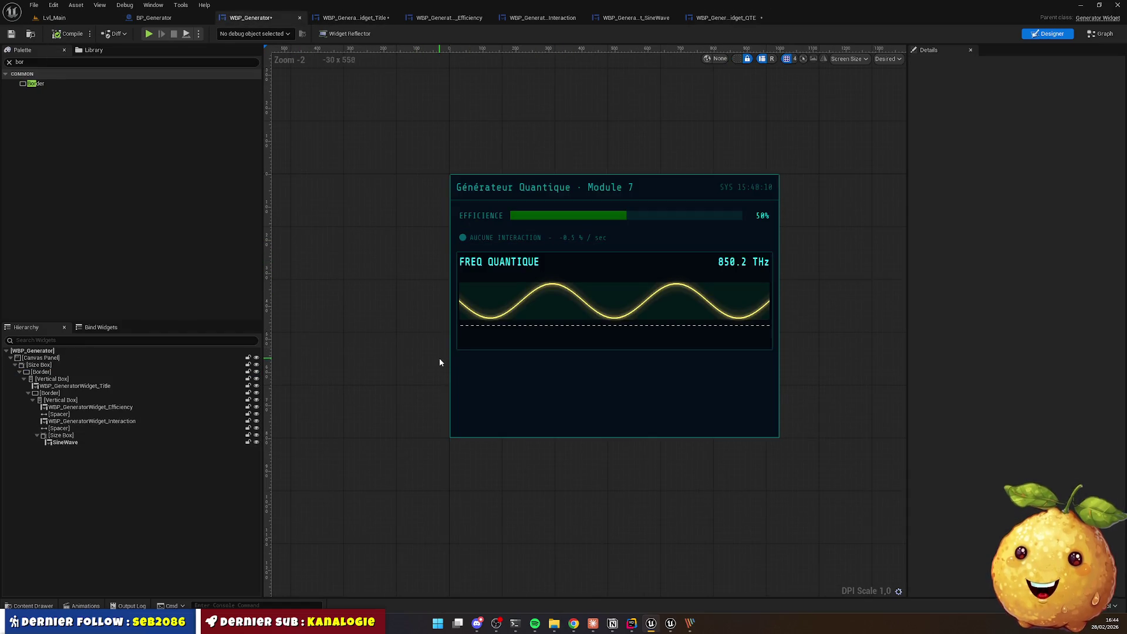
click(572, 625)
click(573, 625)
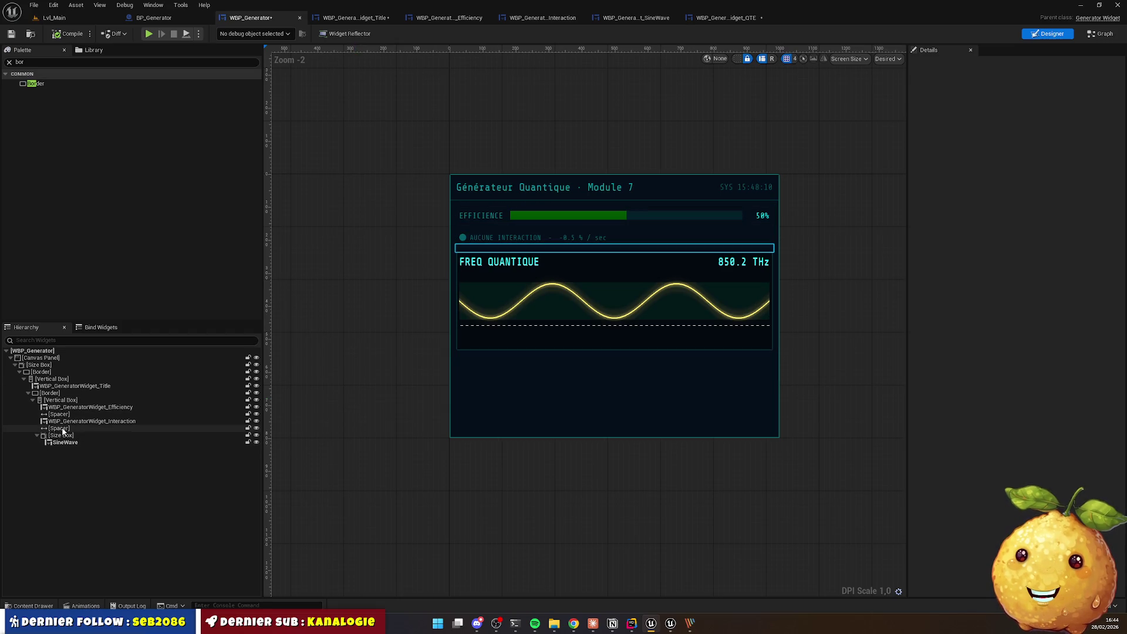
Step: Collapse the sine wave container and place a duplicate Spacer below the sine wave
click(37, 435)
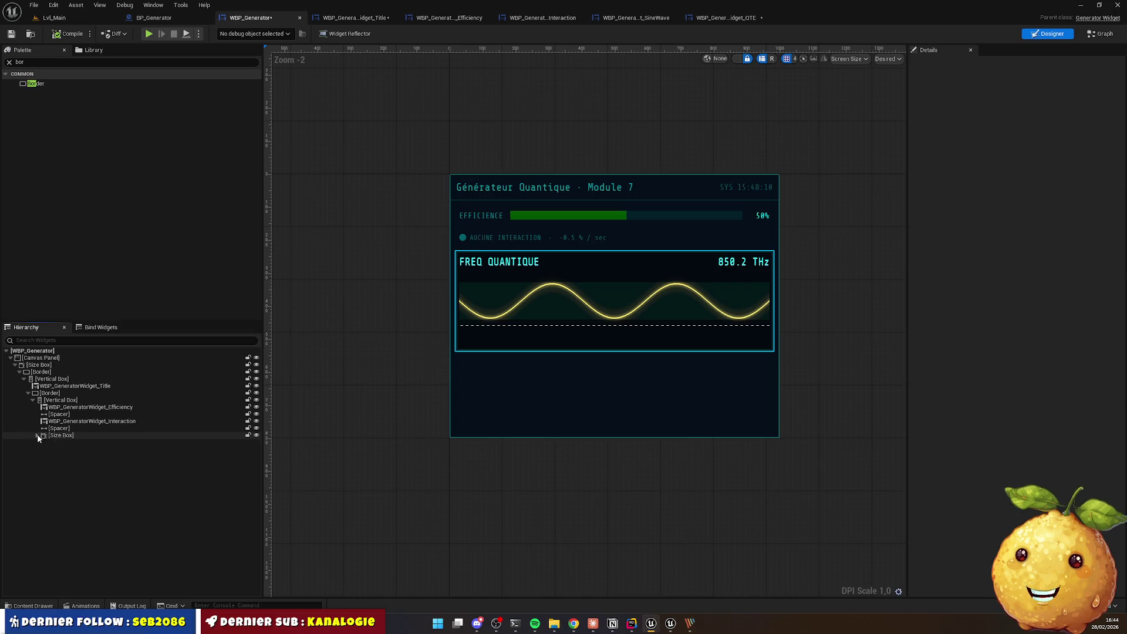
click(59, 430)
key(ctrl+d)
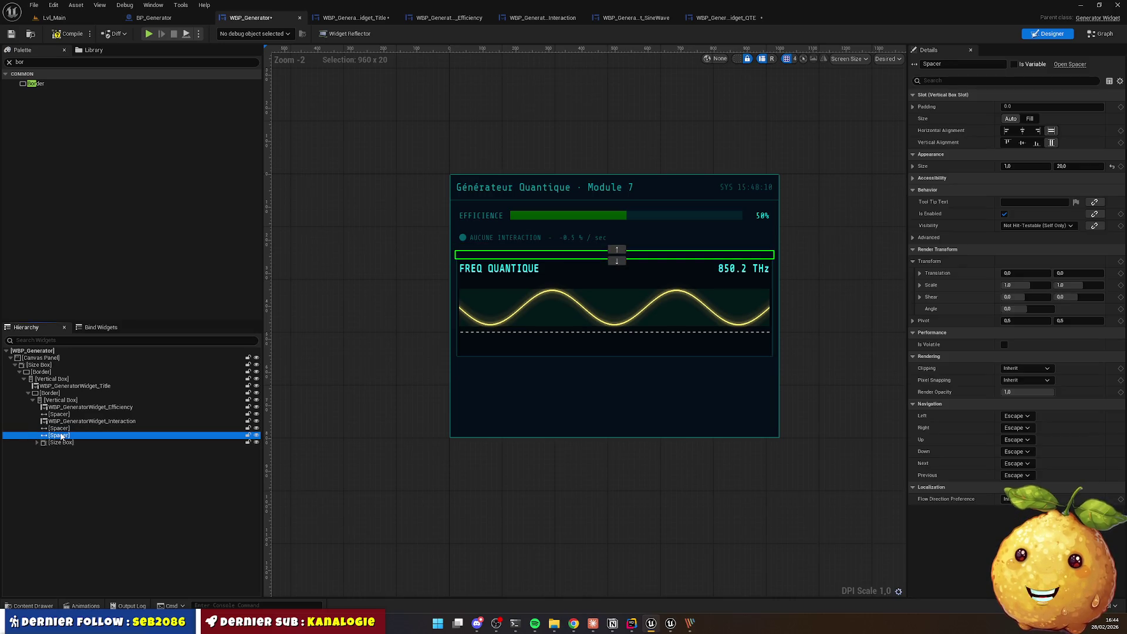
mouse_move(59, 436)
mouse_down()
mouse_move(57, 455)
mouse_move(58, 432)
mouse_up()
click(58, 450)
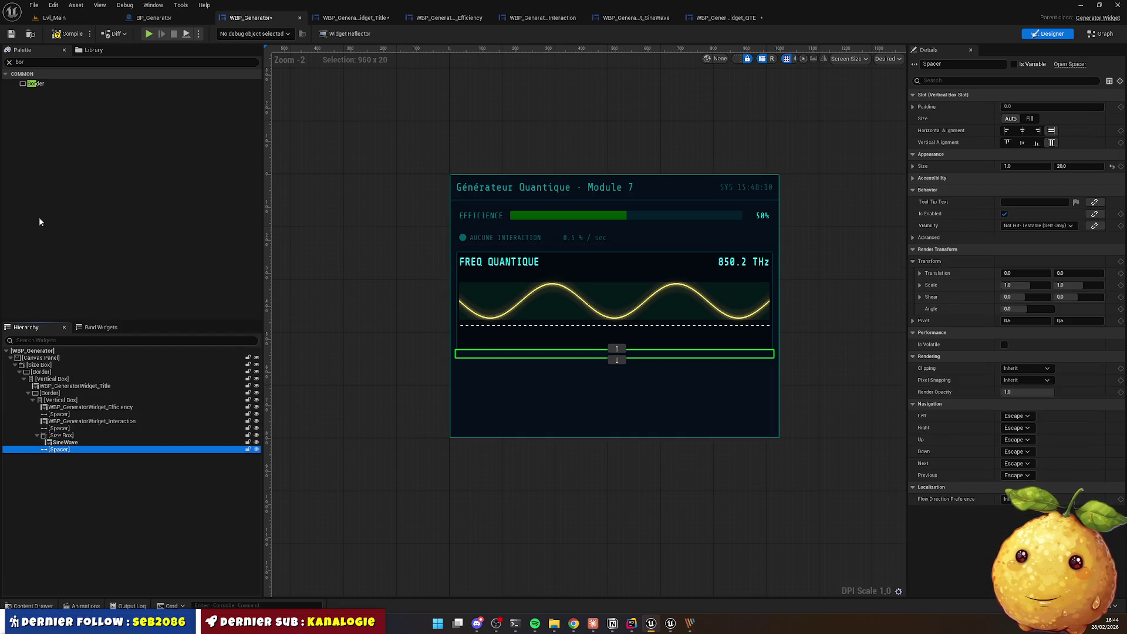
Step: Add WBP_GeneratorWidget_QTE below the new Spacer and compare it with the reference page
click(40, 63)
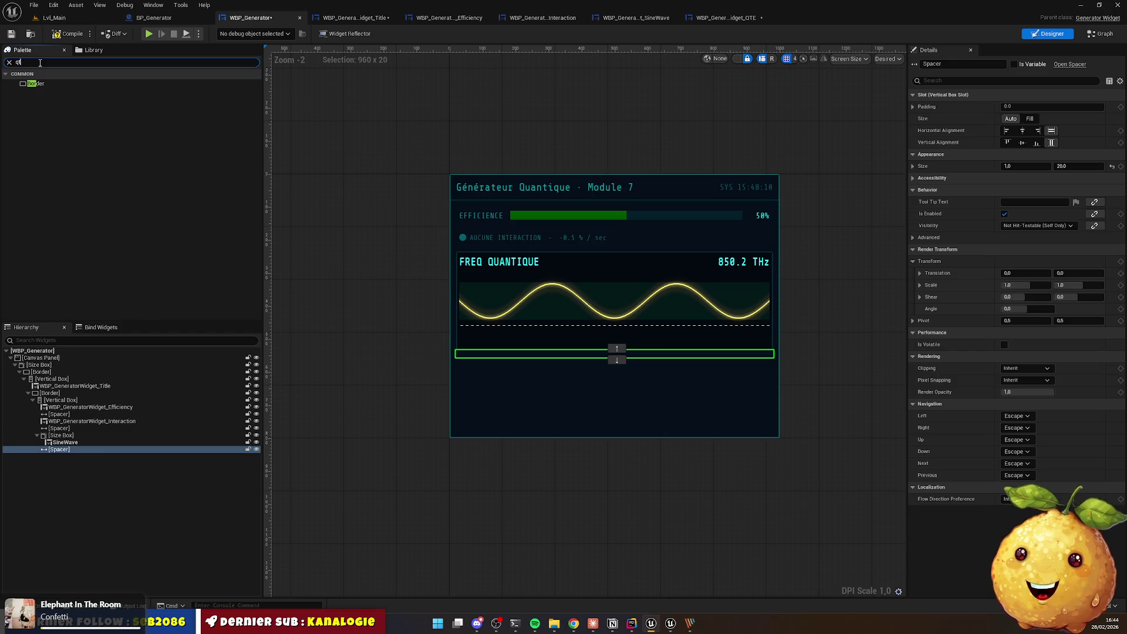
text(te)
mouse_move(38, 84)
mouse_down()
mouse_move(77, 214)
mouse_move(74, 456)
mouse_up()
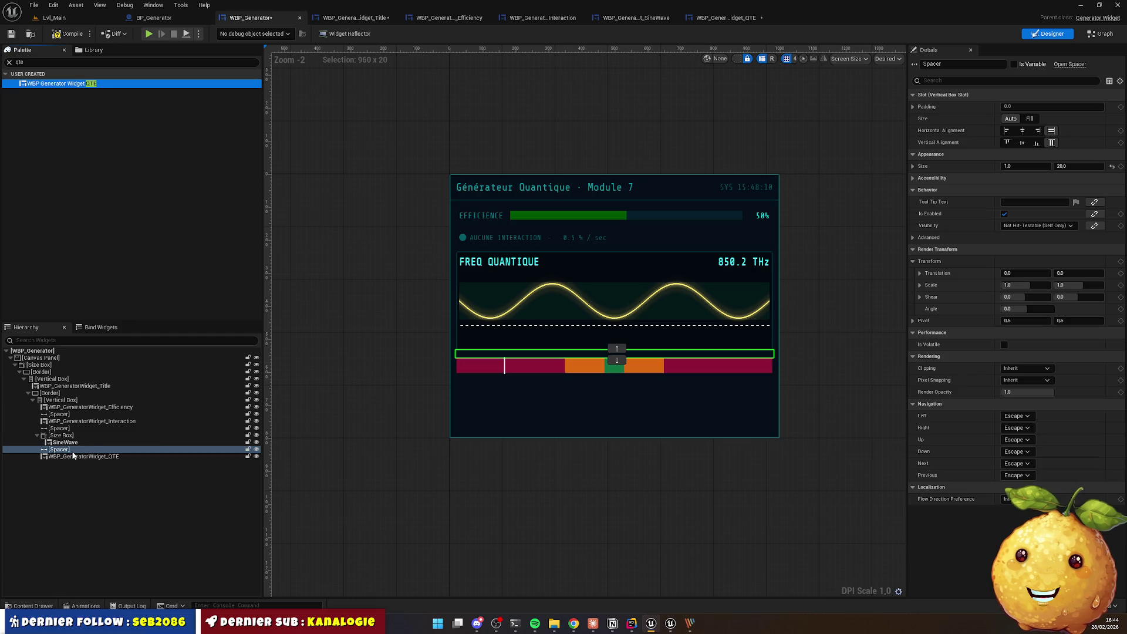
click(684, 538)
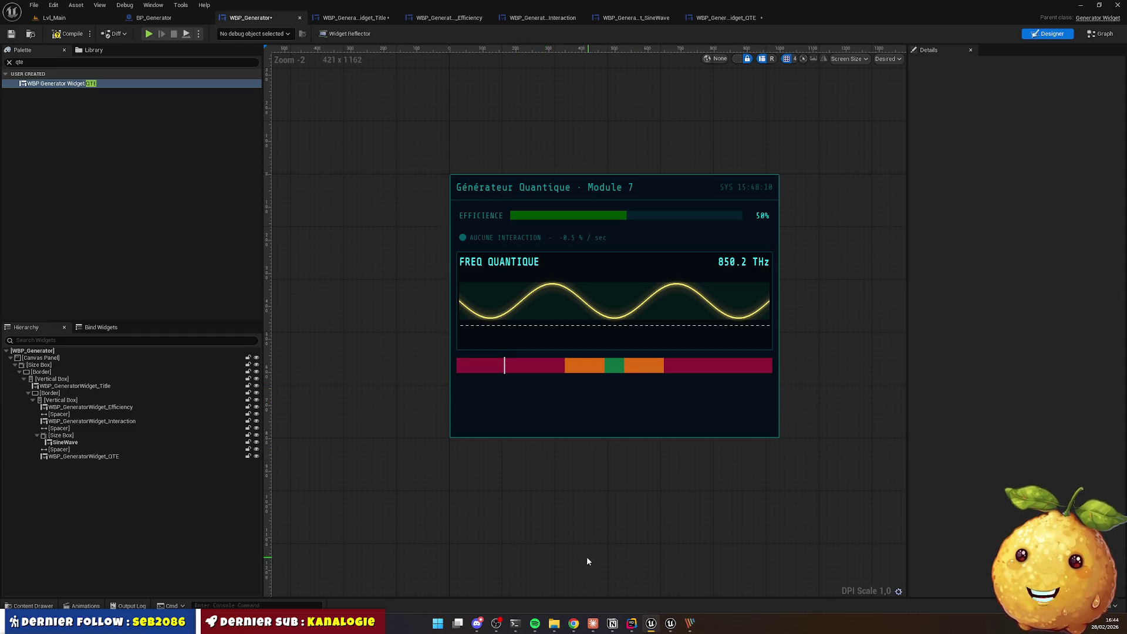
click(574, 623)
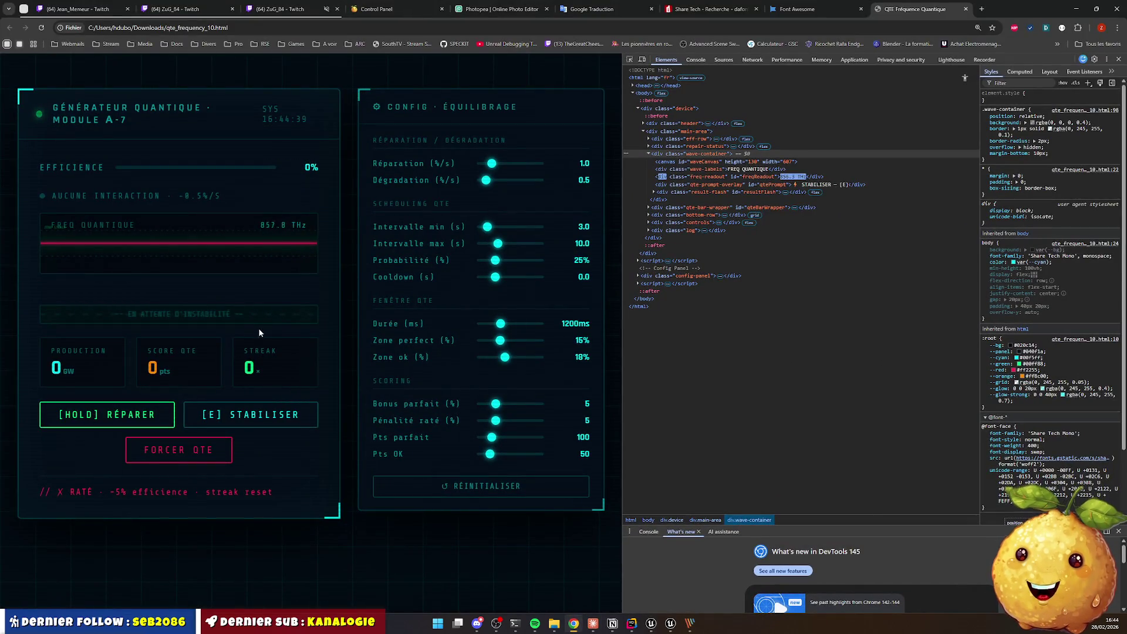
Step: Bring up the PicPick mockup showing the 'FENÊTRE DE STABILISATION' bar design
click(690, 624)
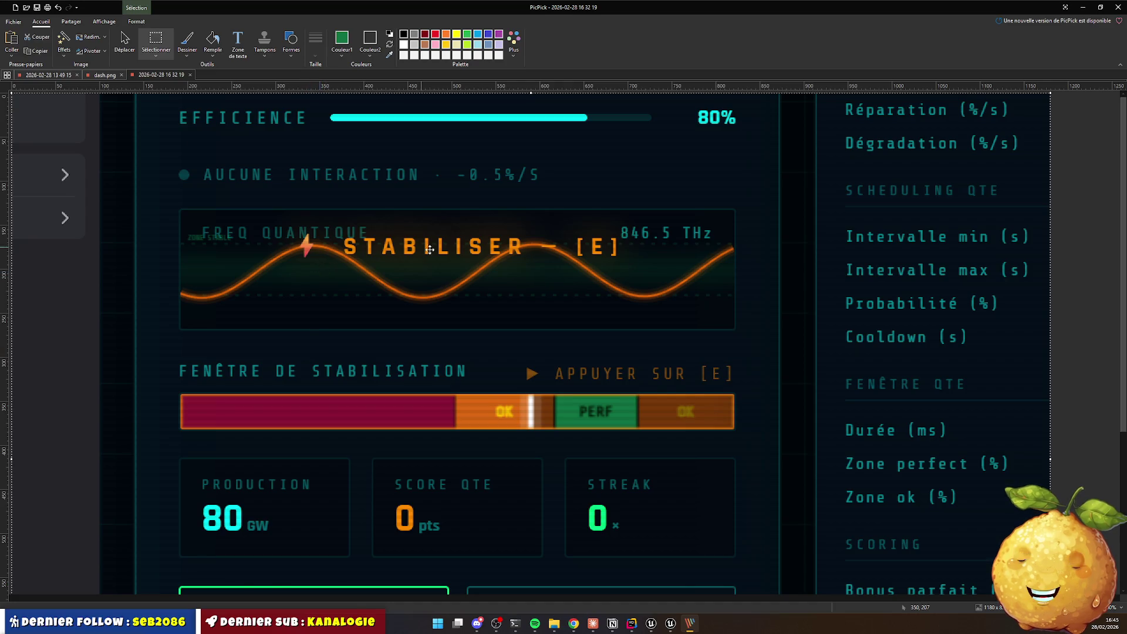
Step: Finish studying the reference screenshot and switch via Chrome back to the Unreal Editor
scroll(437, 270, down, 1)
scroll(445, 281, up, 1)
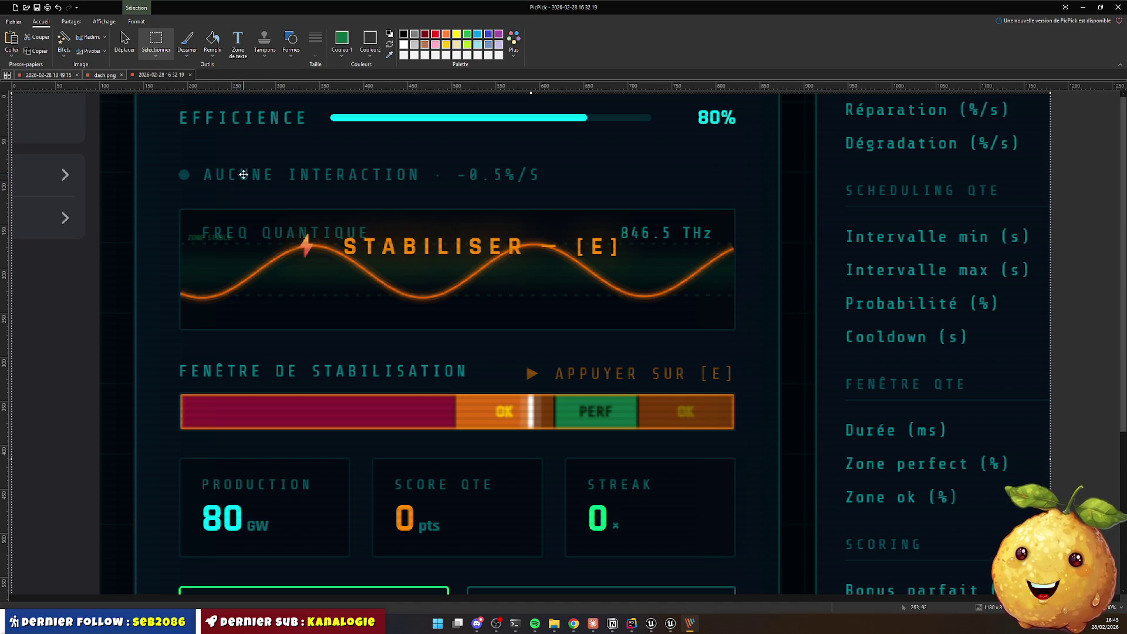
key(alt+Tab)
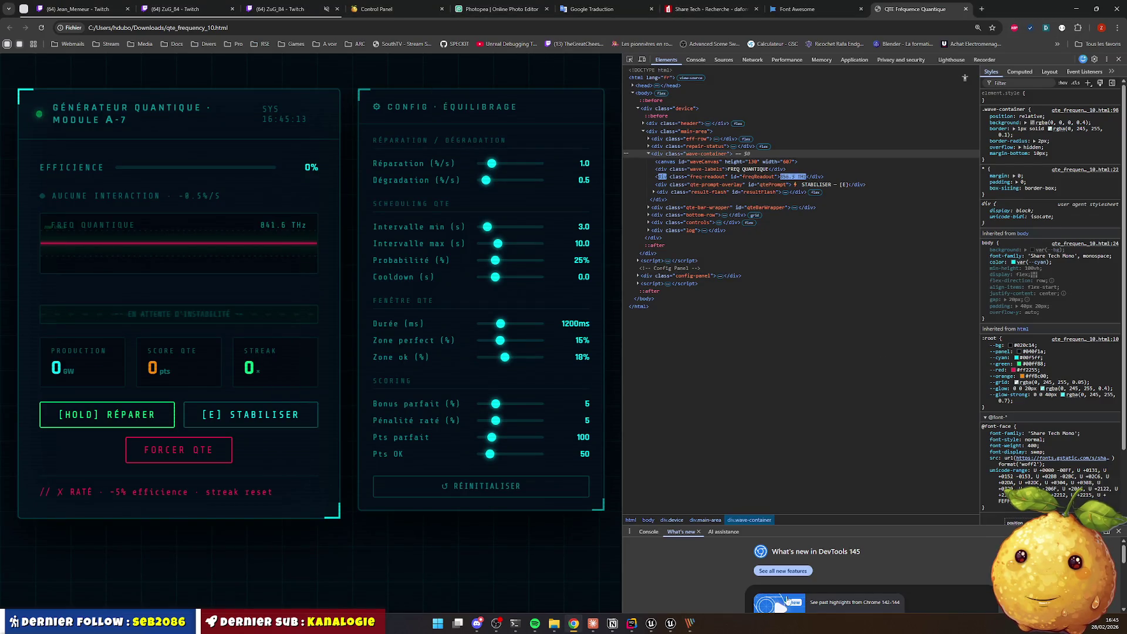
key(alt+Tab)
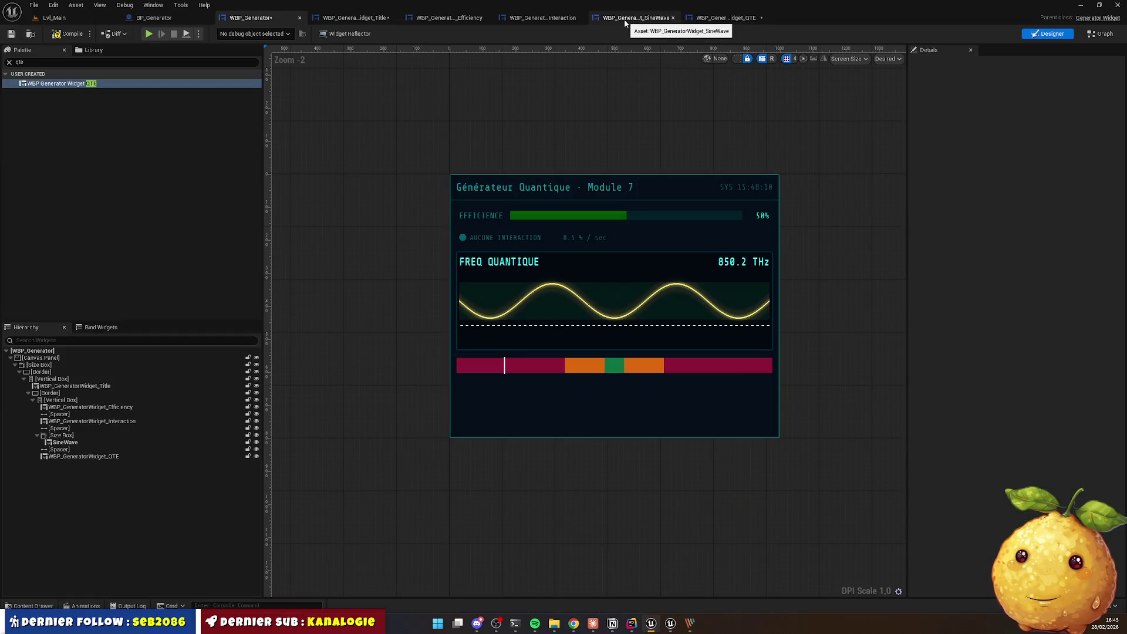
Step: Take the AUCUNE INTERACTION title from the Interaction widget and wrap the QTE bar Overlay in a Vertical Box
click(540, 19)
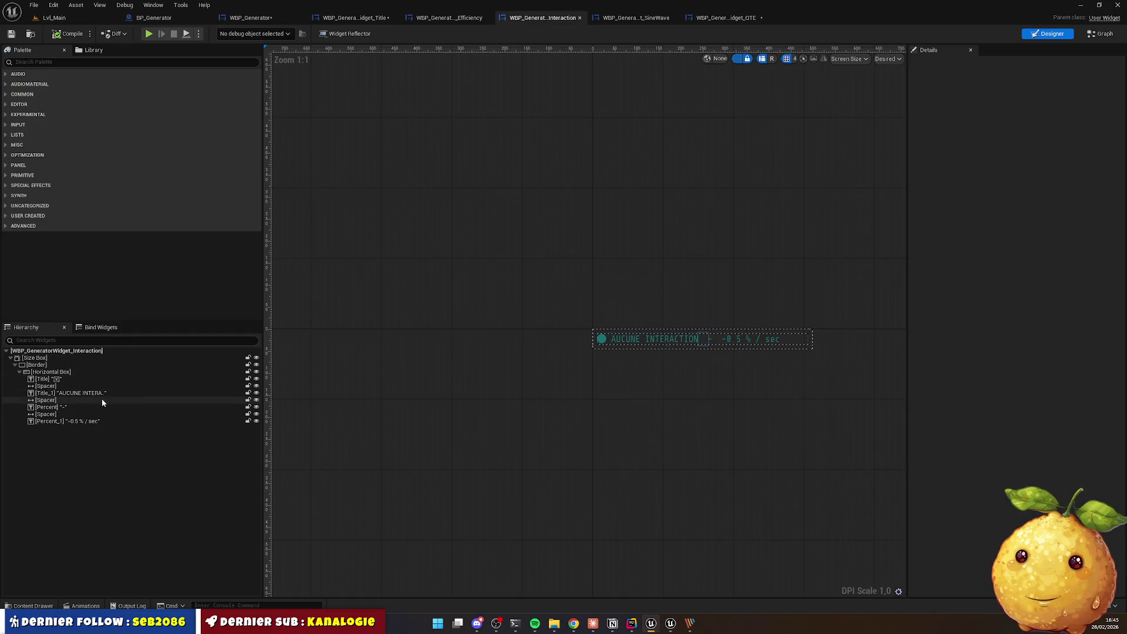
click(624, 343)
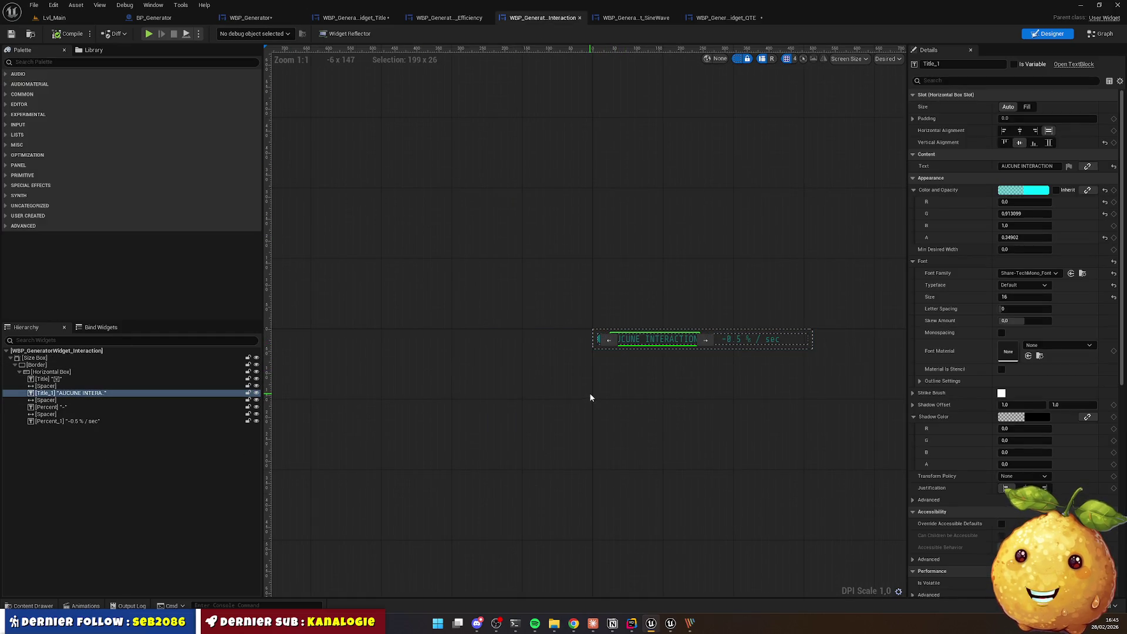
click(730, 19)
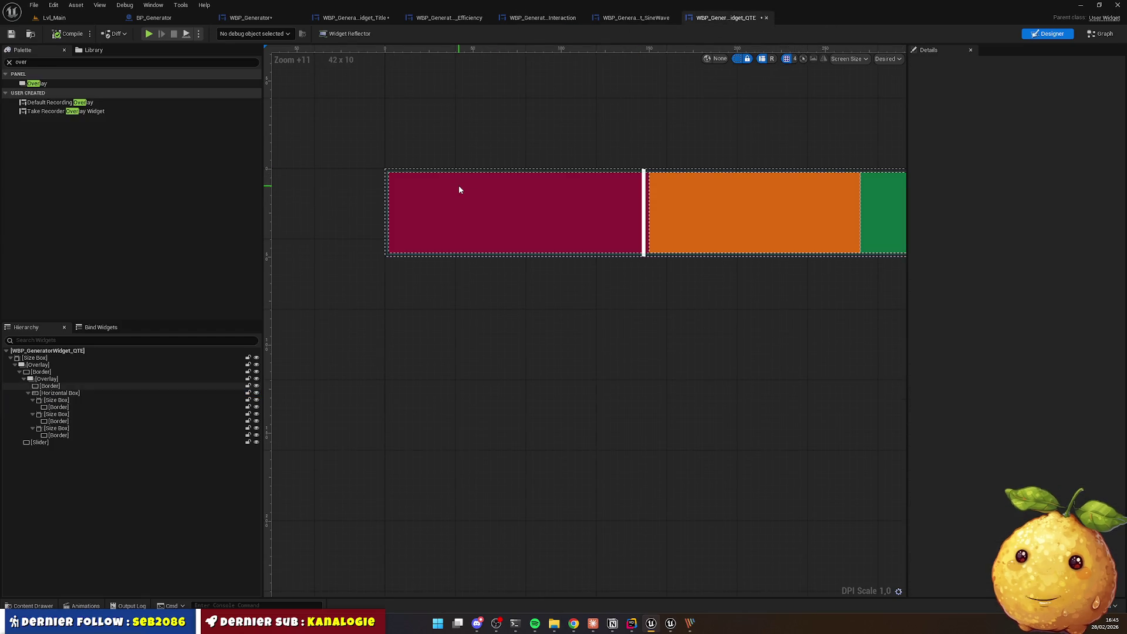
click(39, 365)
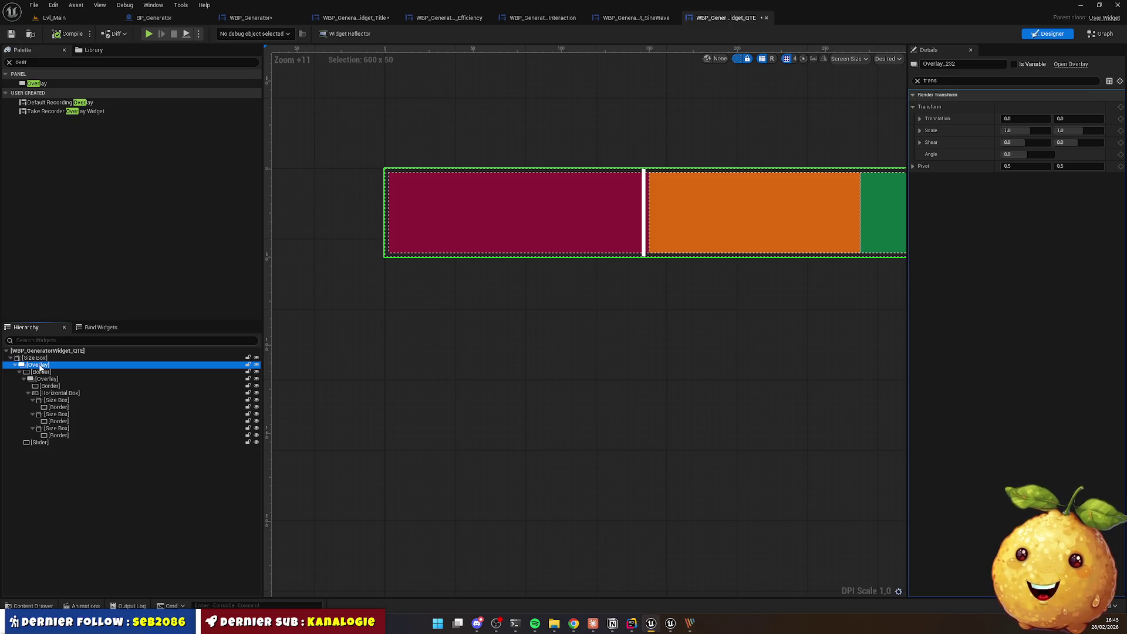
right_click(40, 367)
mouse_move(90, 459)
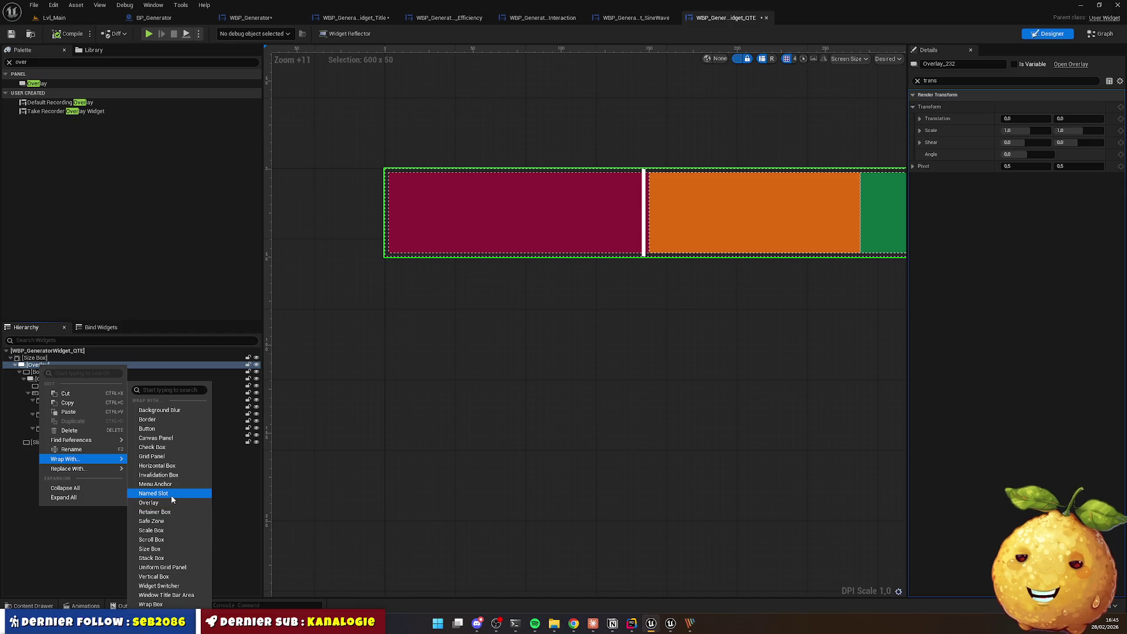
click(174, 577)
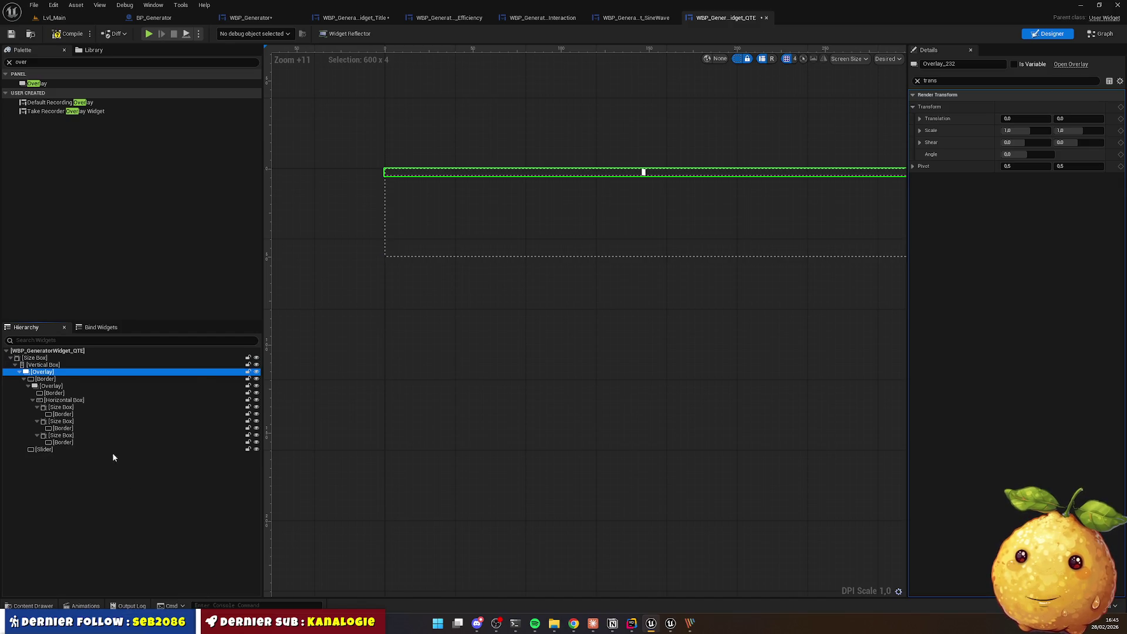
Step: Paste the AUCUNE INTERACTION title into the Vertical Box, above the coloured bars
click(41, 366)
key(ctrl+v)
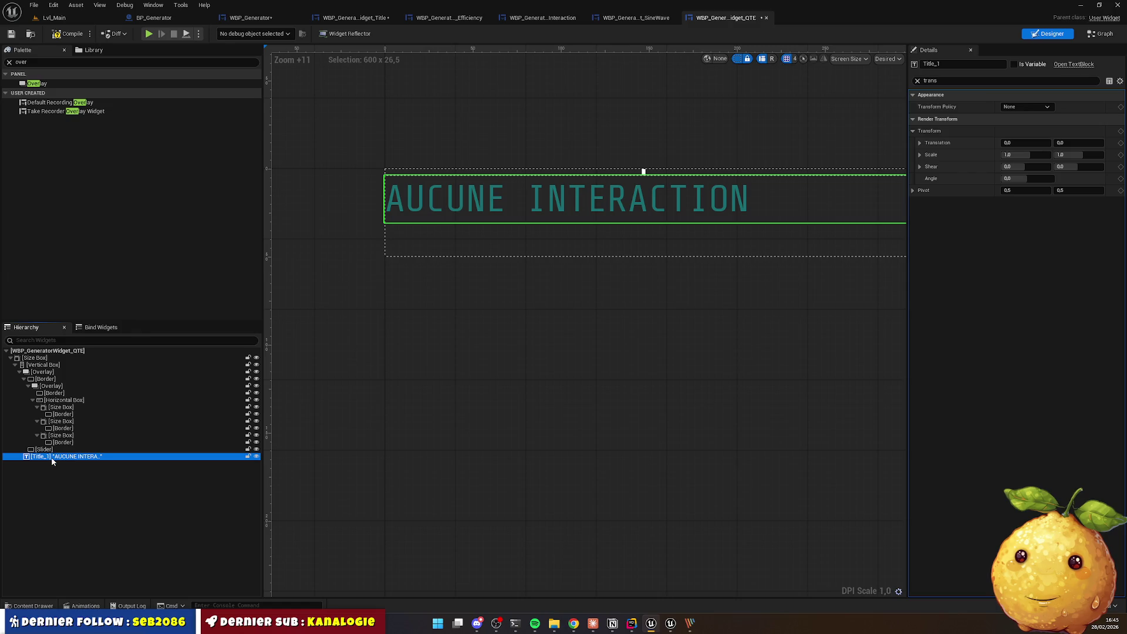
drag(51, 457, 54, 376)
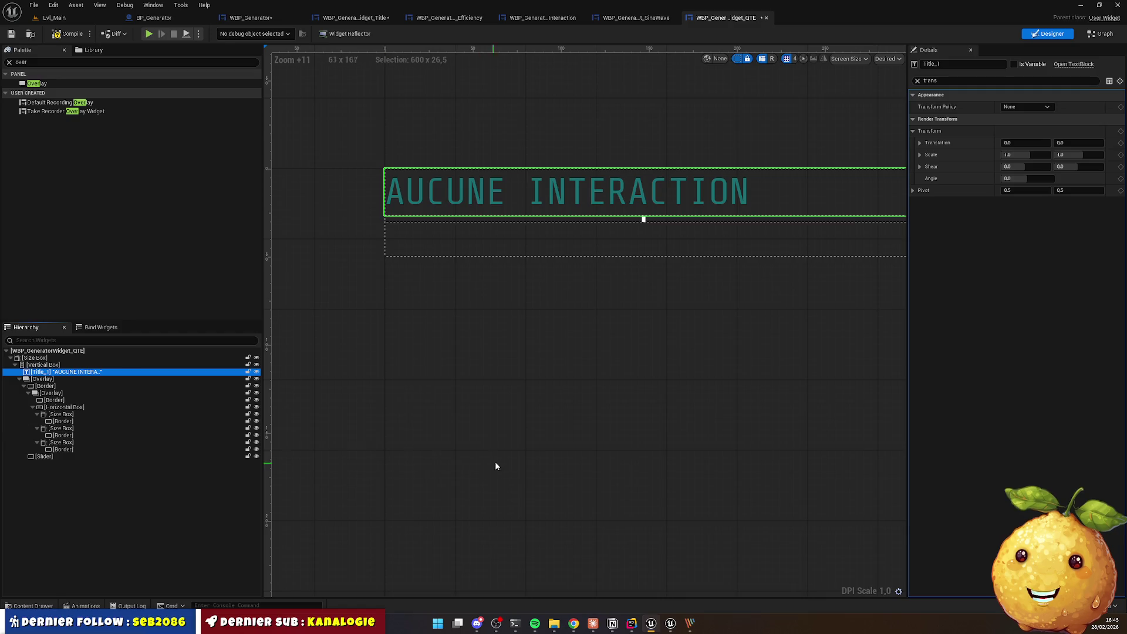
click(500, 447)
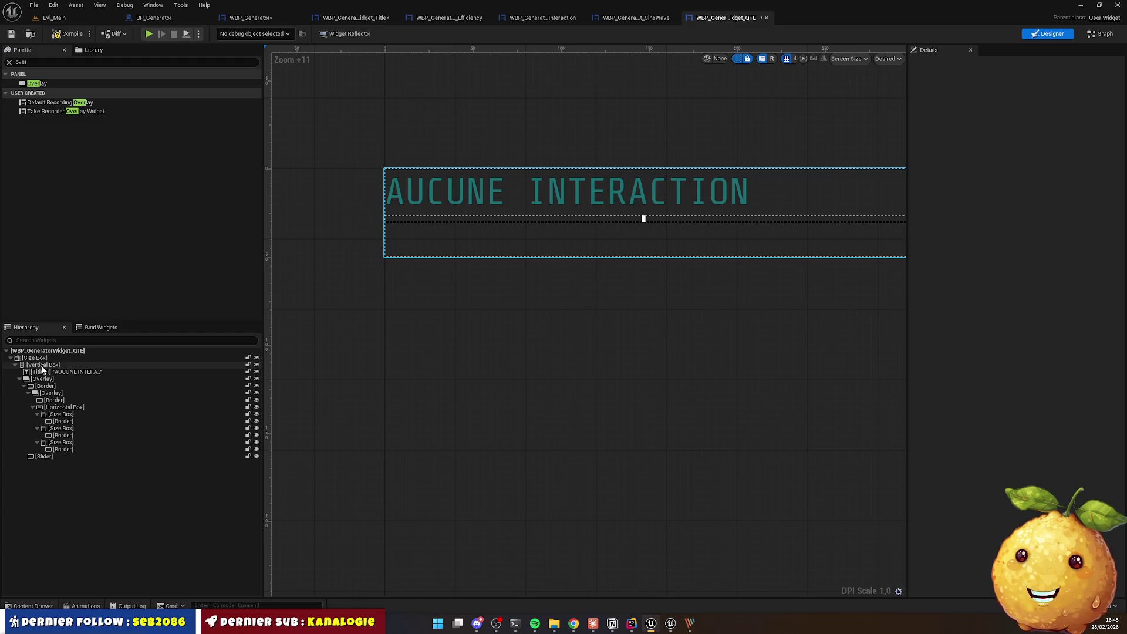
Step: Set the coloured bar Overlay's size to Fill so it fills its row
click(45, 365)
click(42, 379)
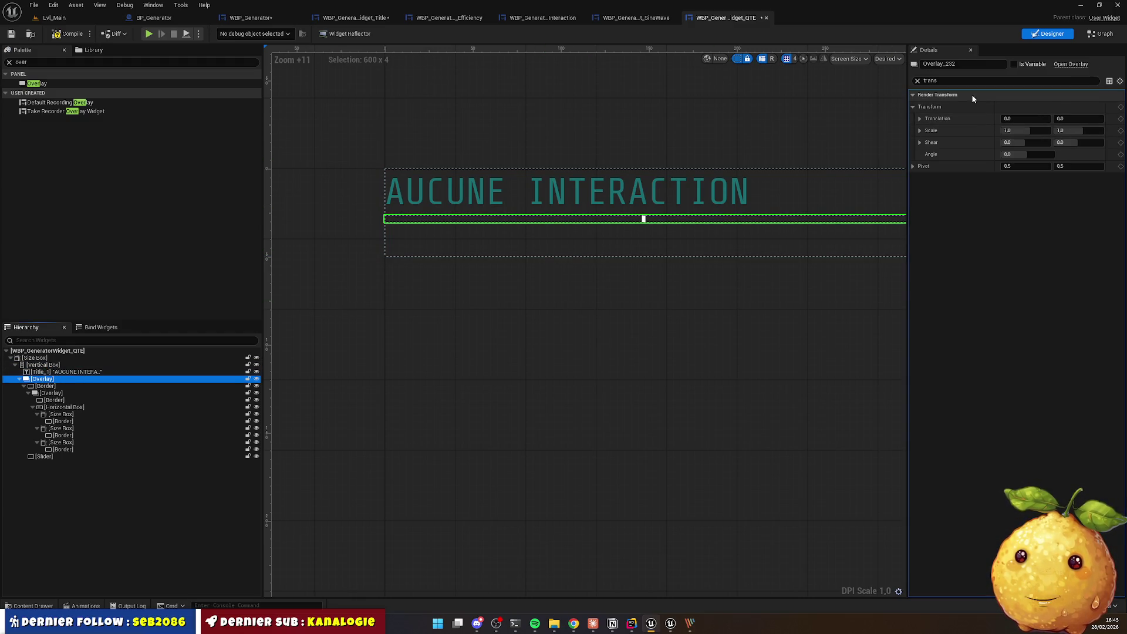
click(916, 81)
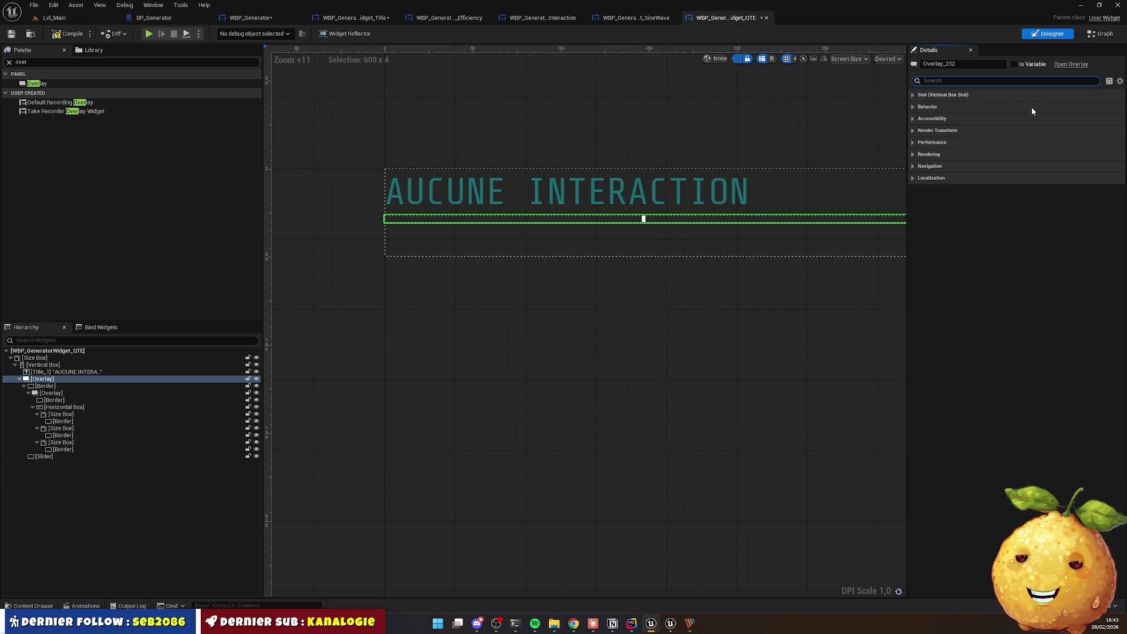
click(1120, 81)
click(1051, 171)
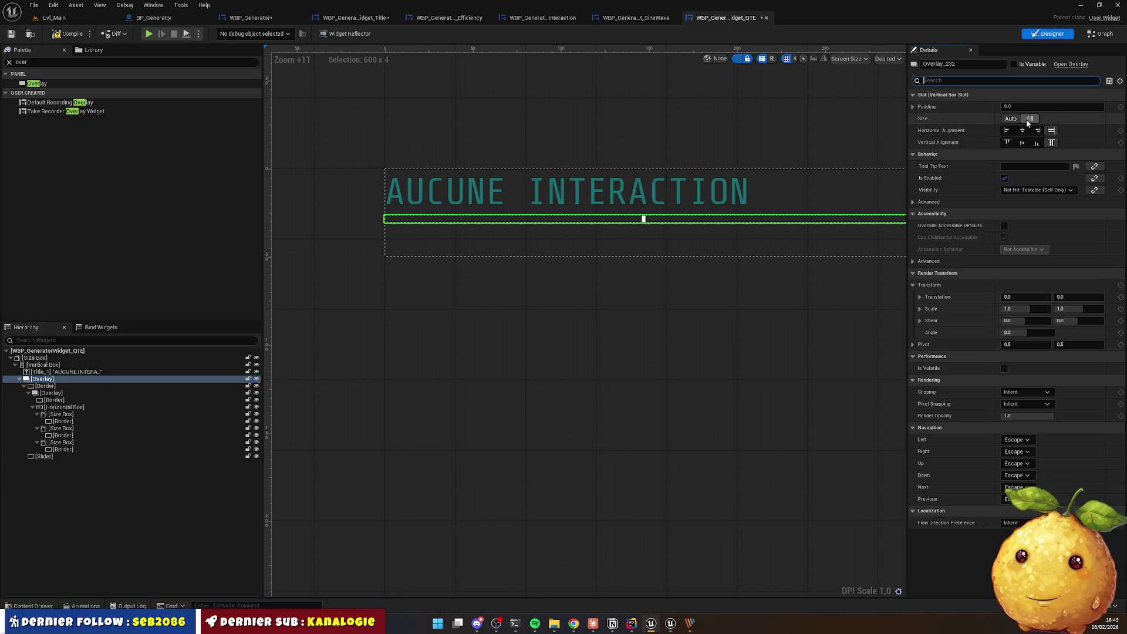
click(1029, 118)
click(443, 289)
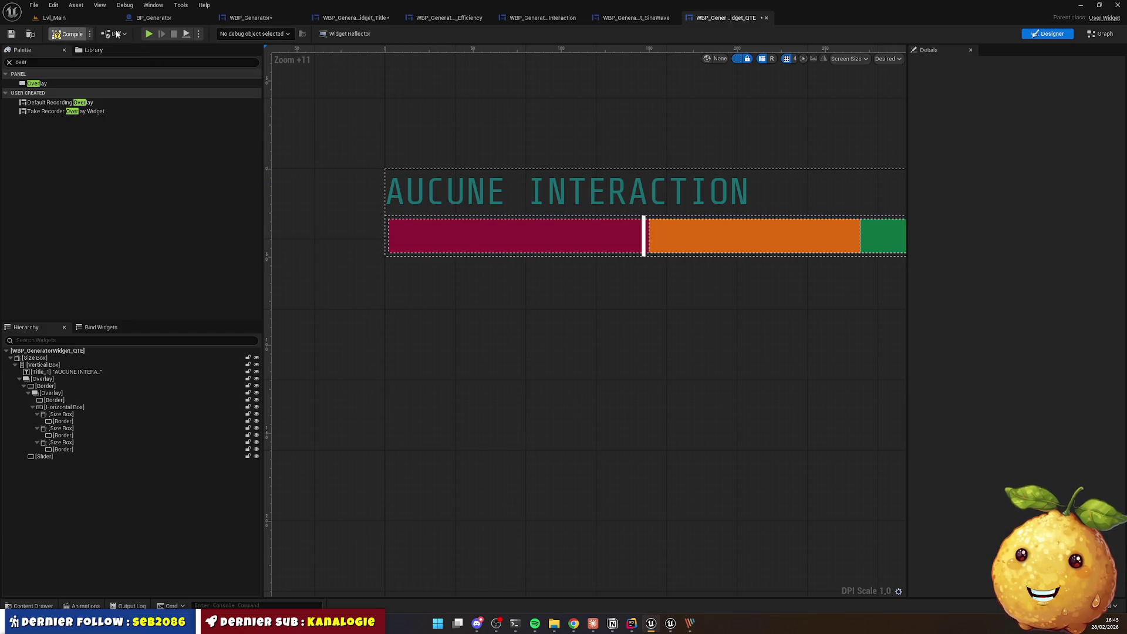
Step: Compare the updated QTE bar in WBP_Generator with the reference screenshot, then return to the QTE widget
click(153, 18)
click(247, 17)
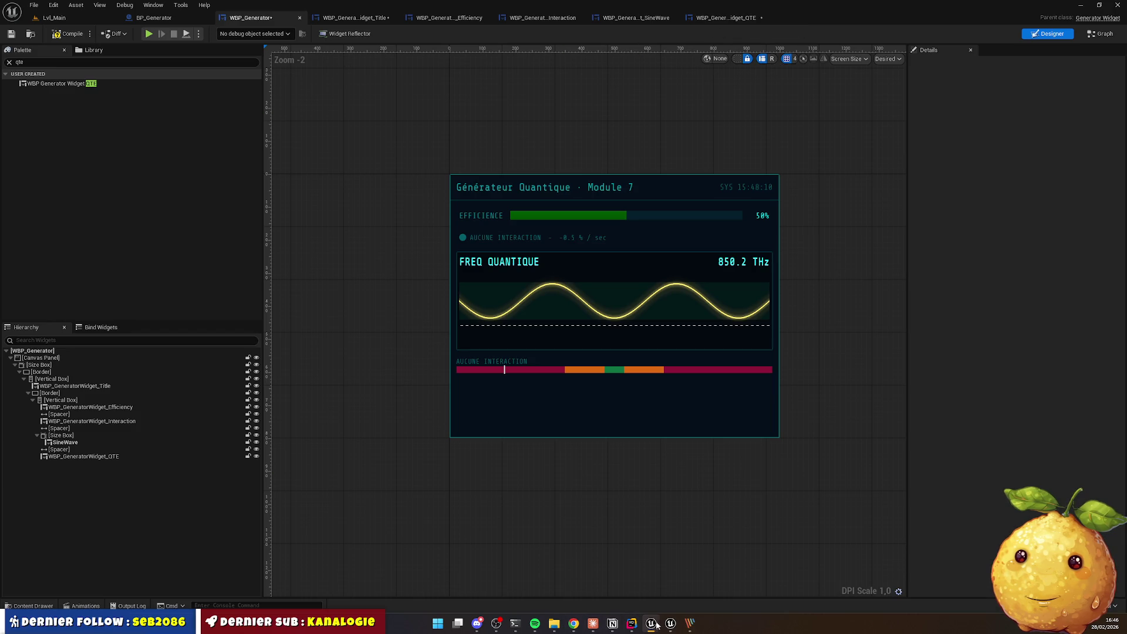
click(682, 628)
click(683, 628)
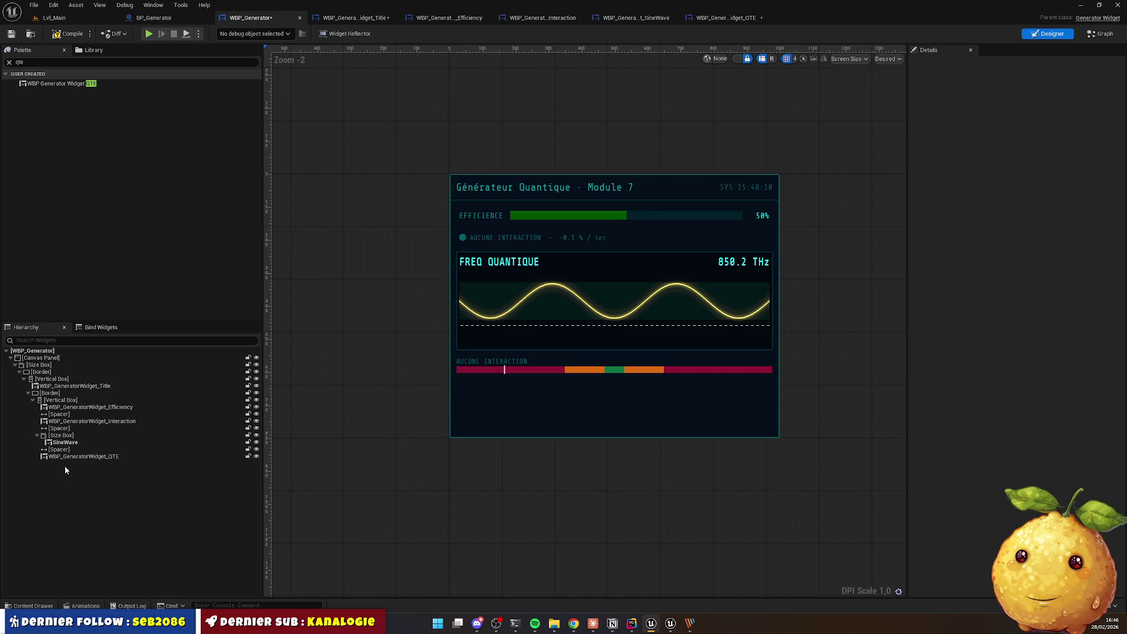
click(723, 18)
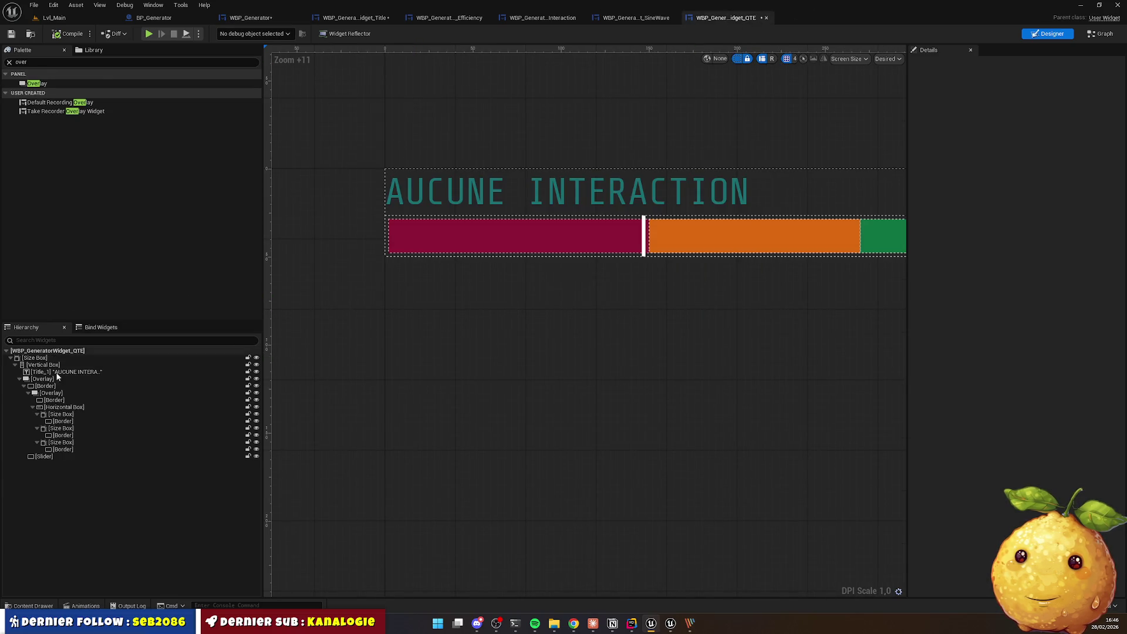
Step: Find a Spacer in the Palette and drop it between Title_1 and the Overlay
click(40, 63)
text(o)
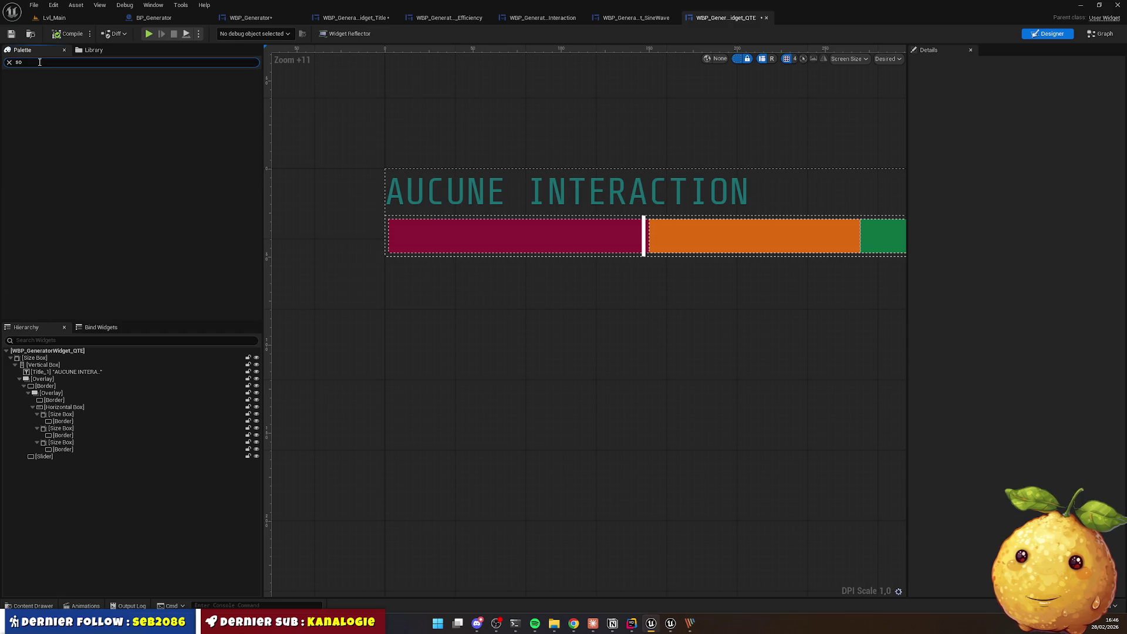
mouse_move(37, 102)
mouse_down()
mouse_move(378, 237)
mouse_move(69, 459)
mouse_move(56, 374)
mouse_up()
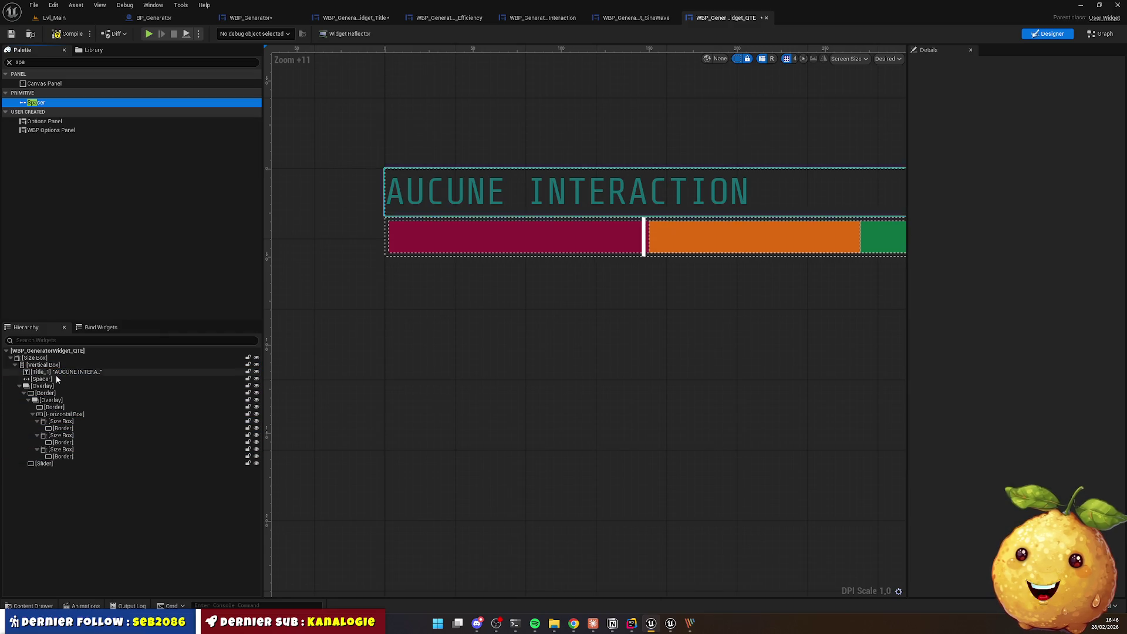